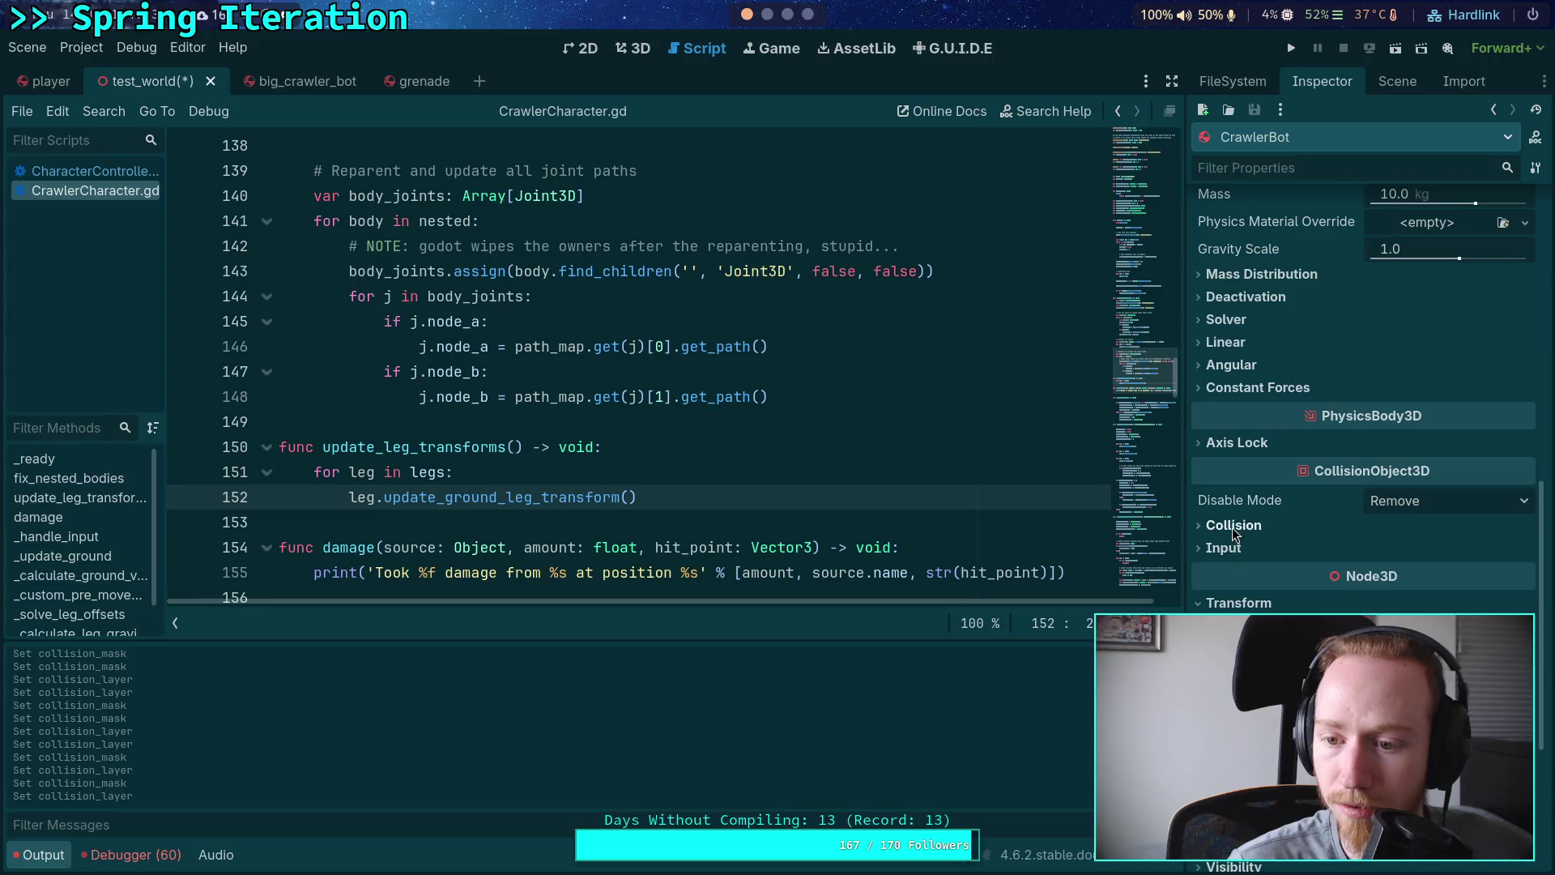
Step: Open the CrawlerBot's own scene and toggle a bit in its collision mask
click(1245, 526)
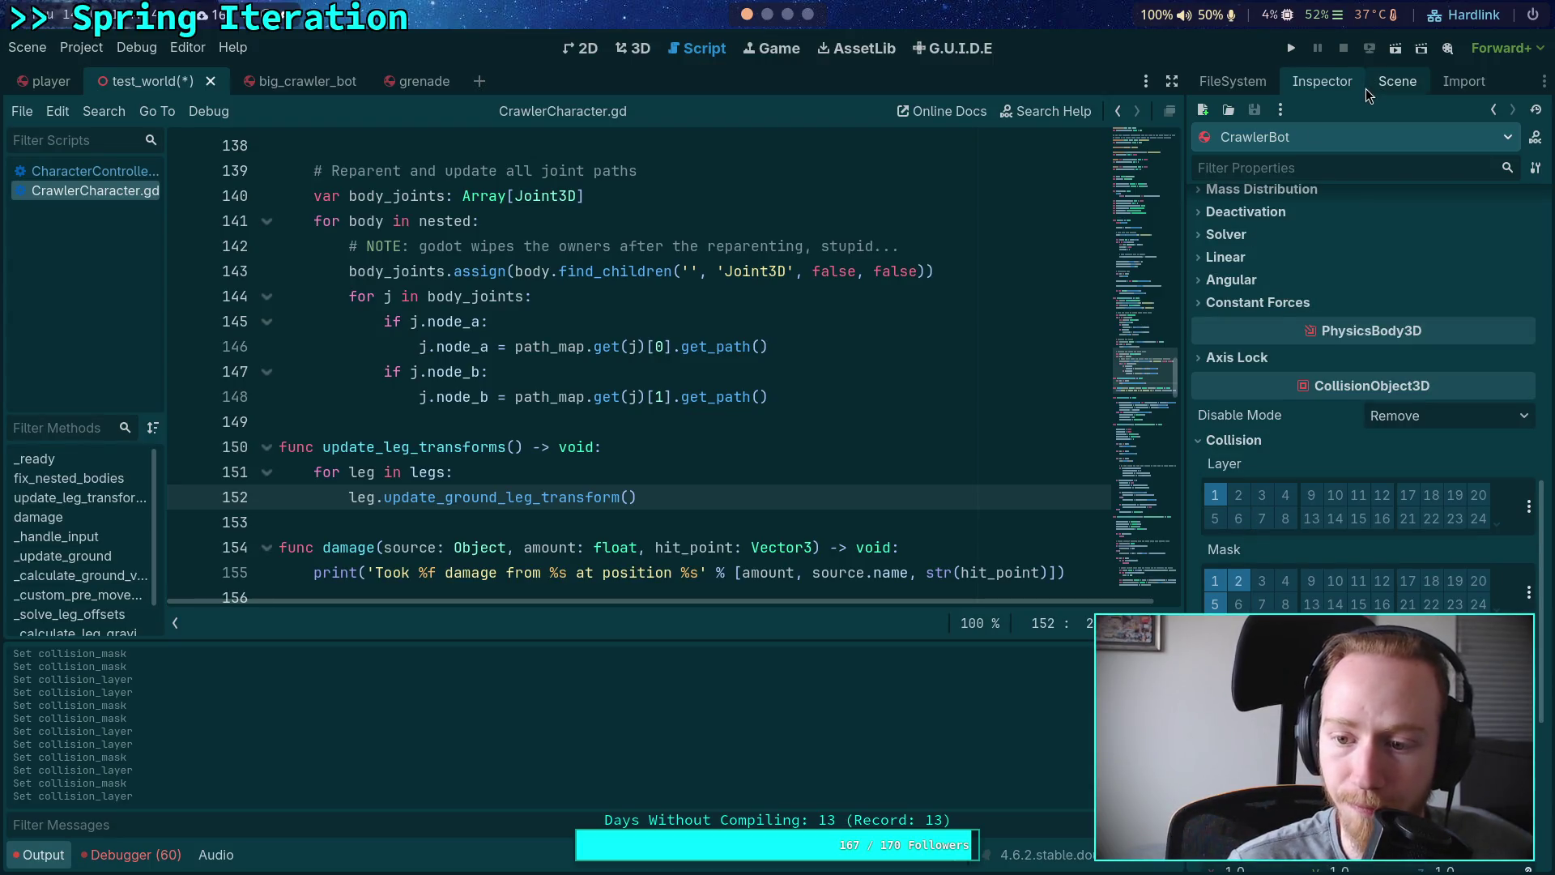
click(1397, 81)
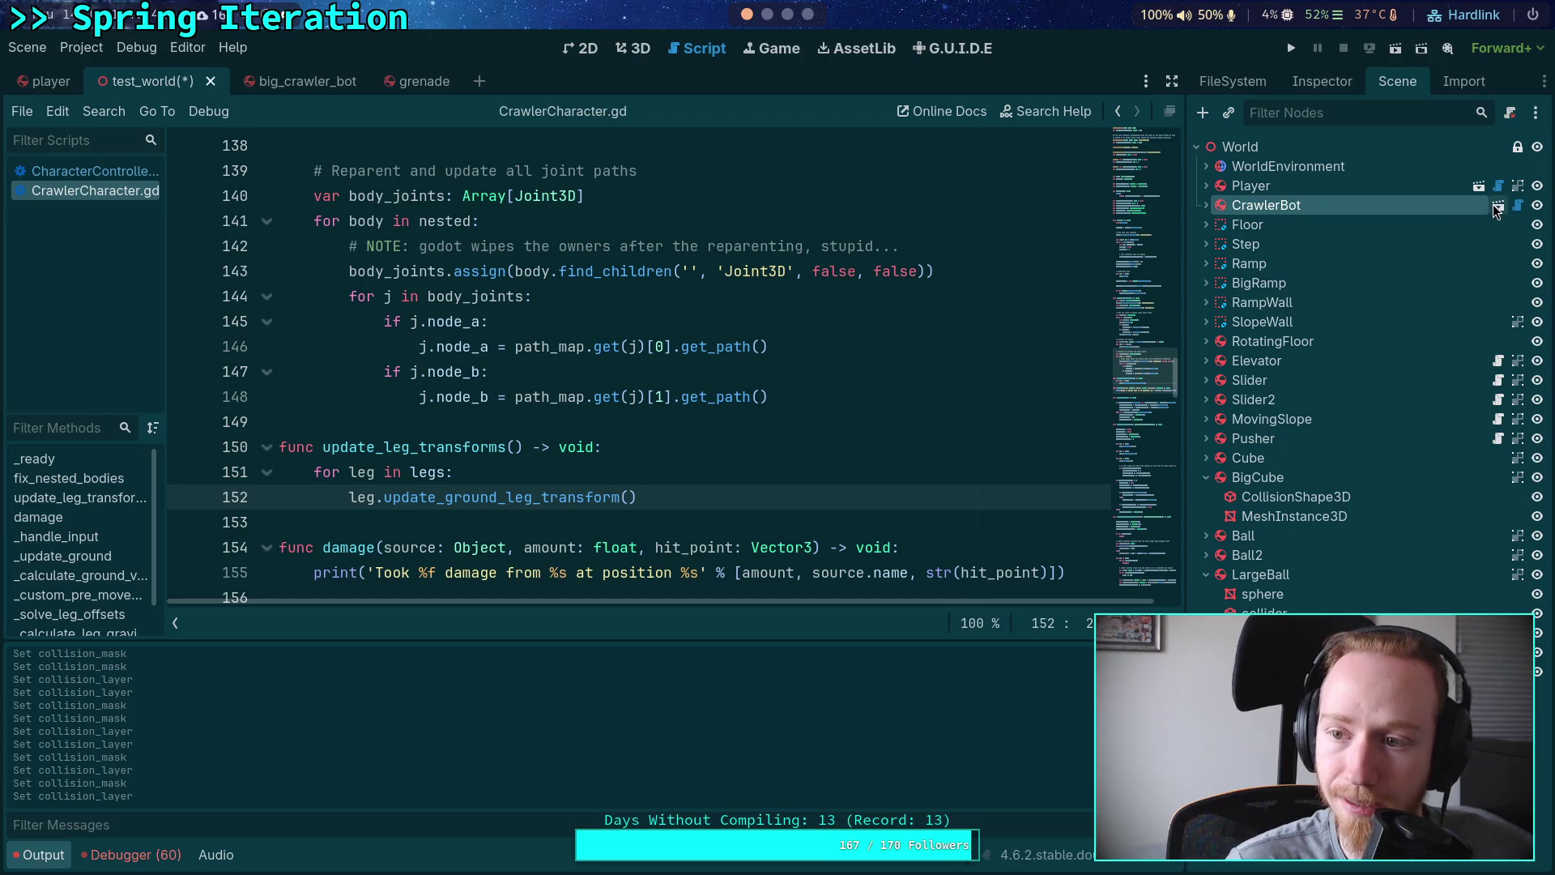
click(1256, 146)
click(1322, 81)
scroll(1310, 526, down, 5)
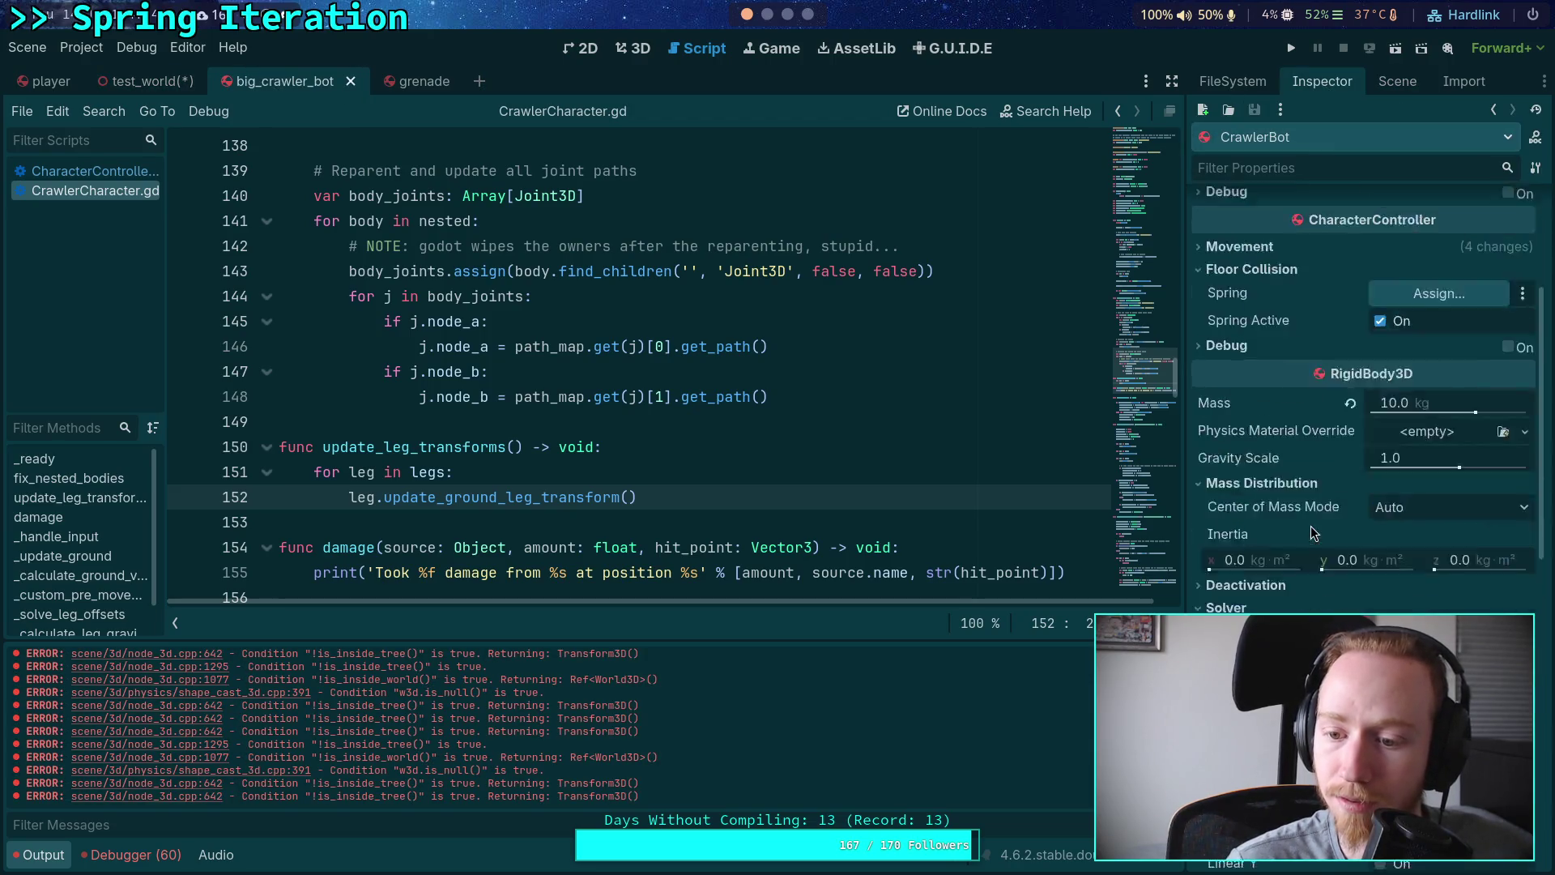
scroll(1283, 589, down, 5)
click(1239, 605)
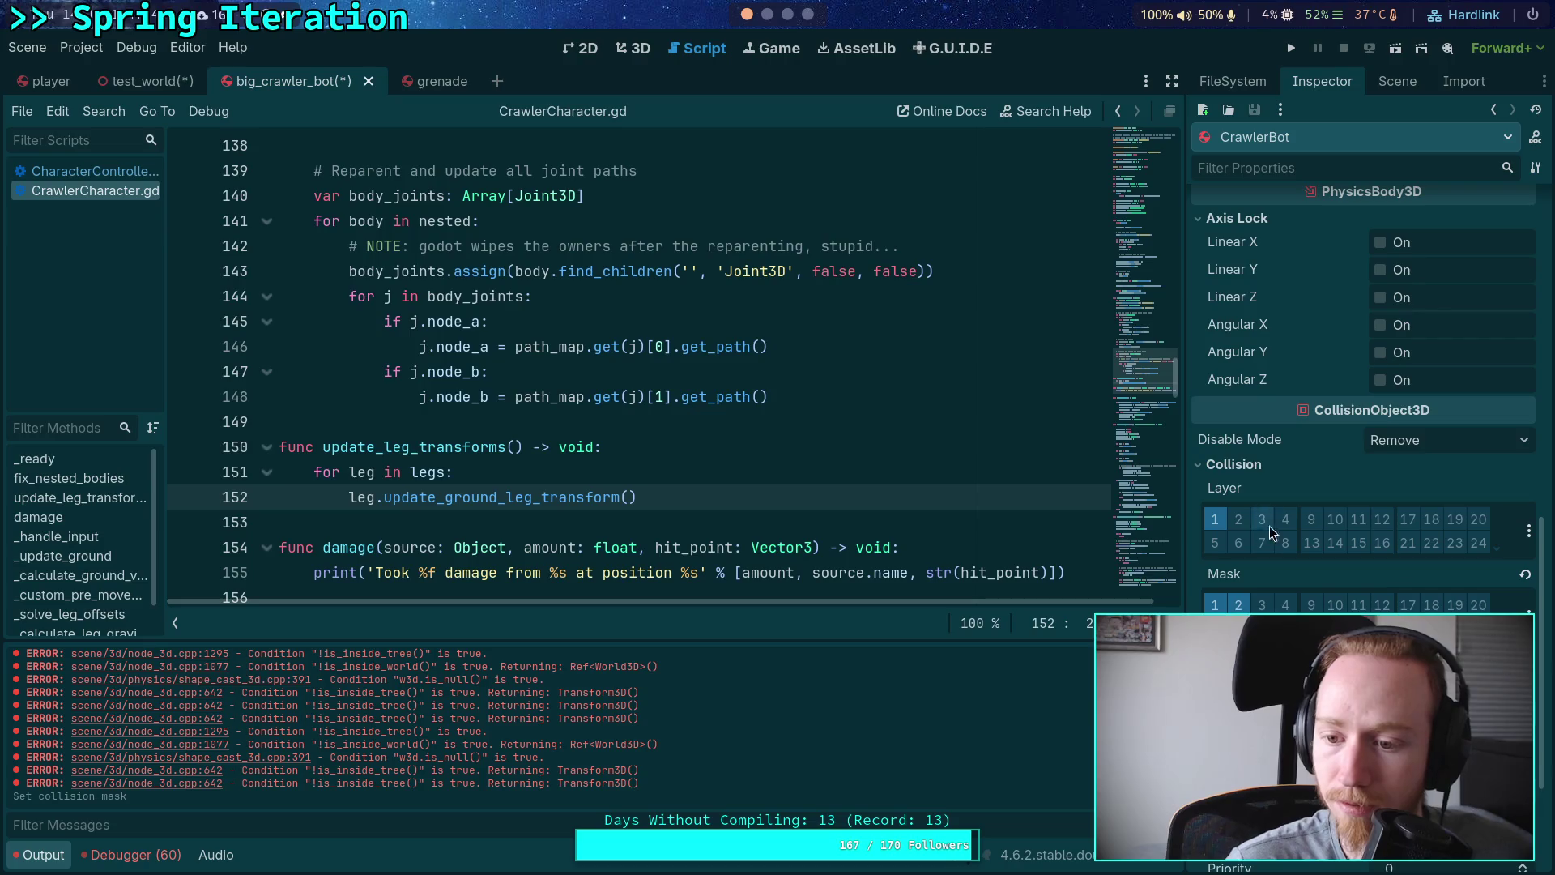
Step: Select FR_Femur_Body and expand its collision settings, showing layer 1 and mask 1
click(1395, 81)
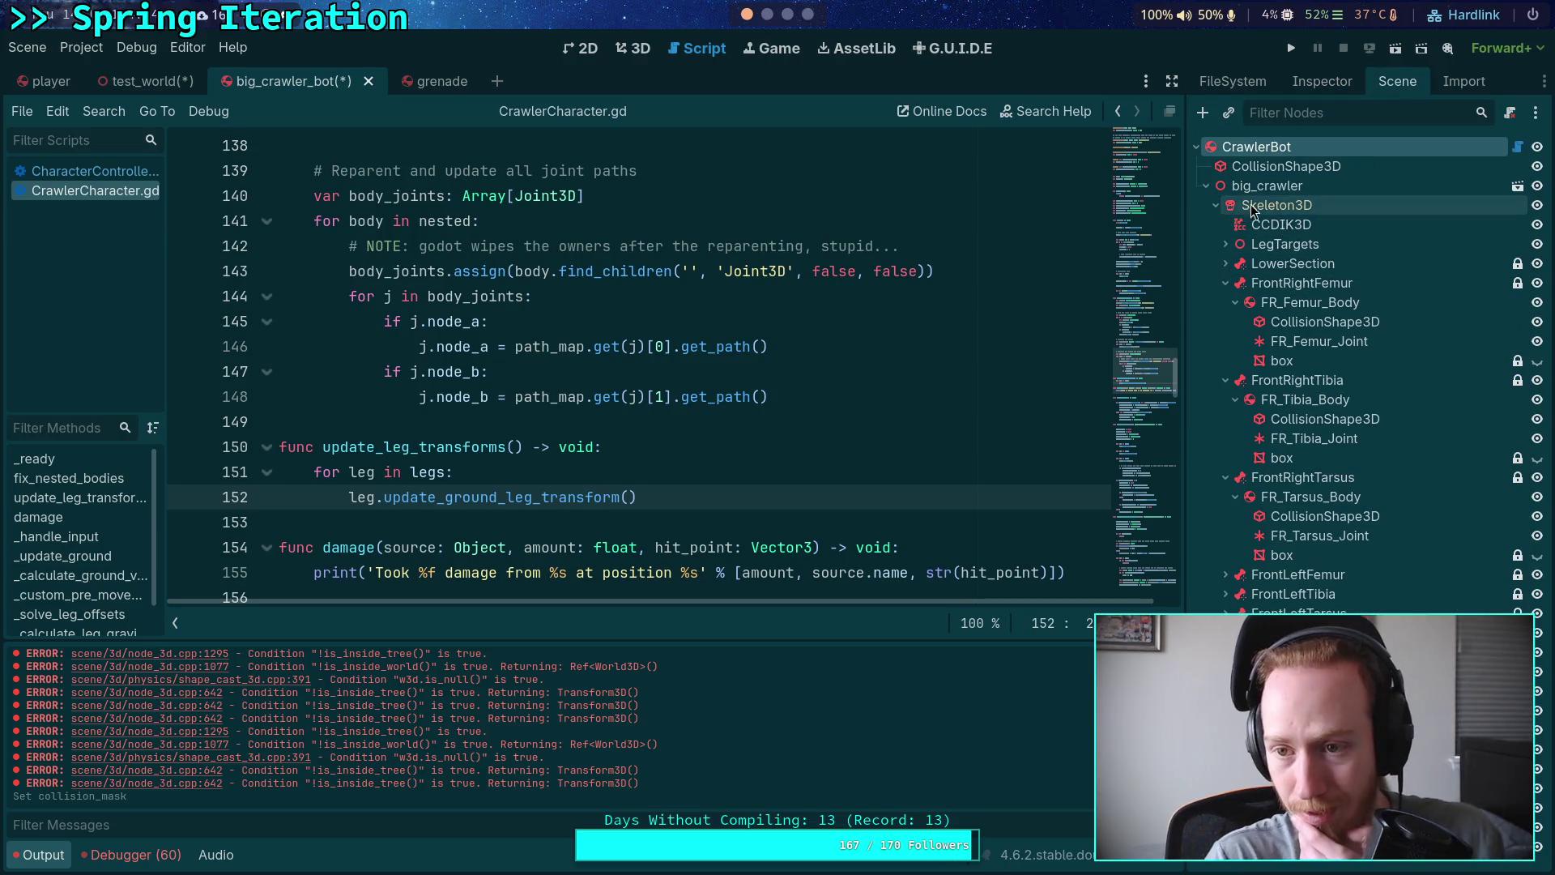
click(1309, 302)
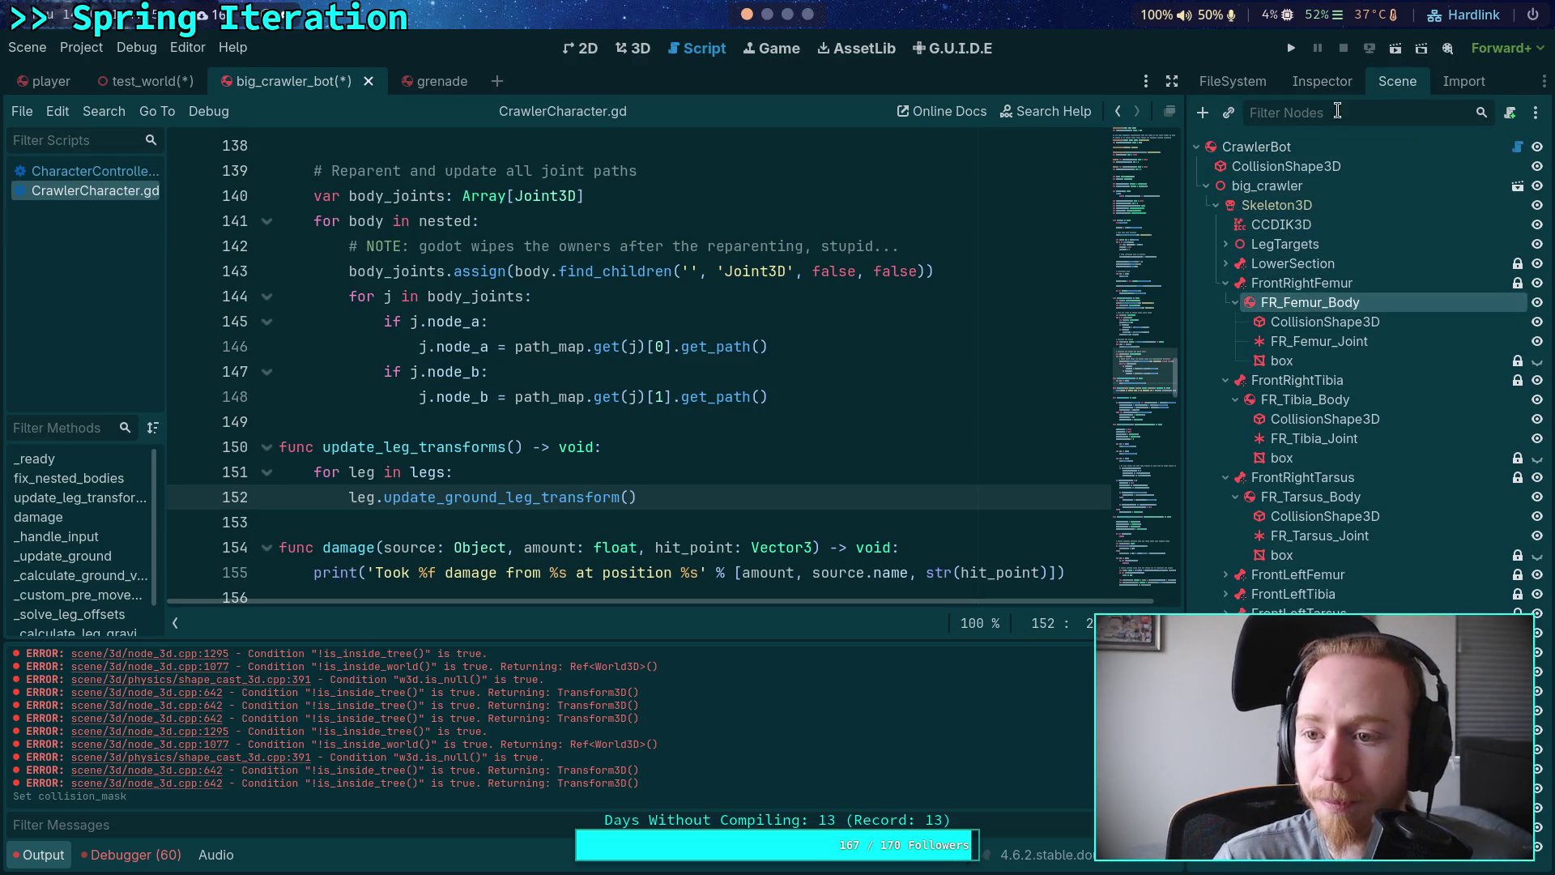
click(1323, 81)
scroll(1251, 439, down, 6)
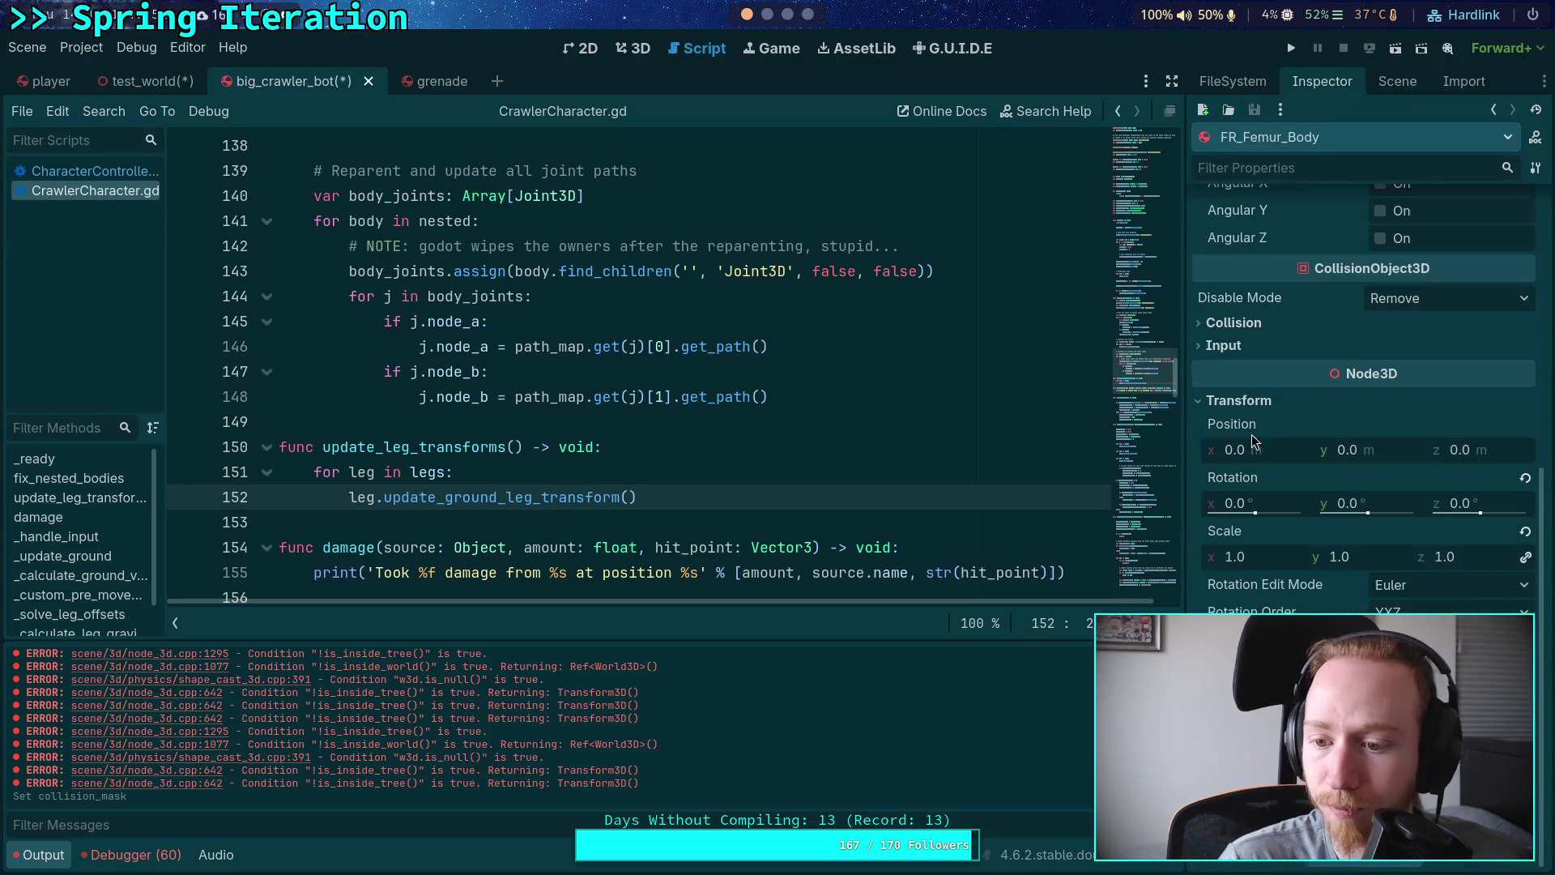
click(1236, 324)
scroll(1269, 374, up, 3)
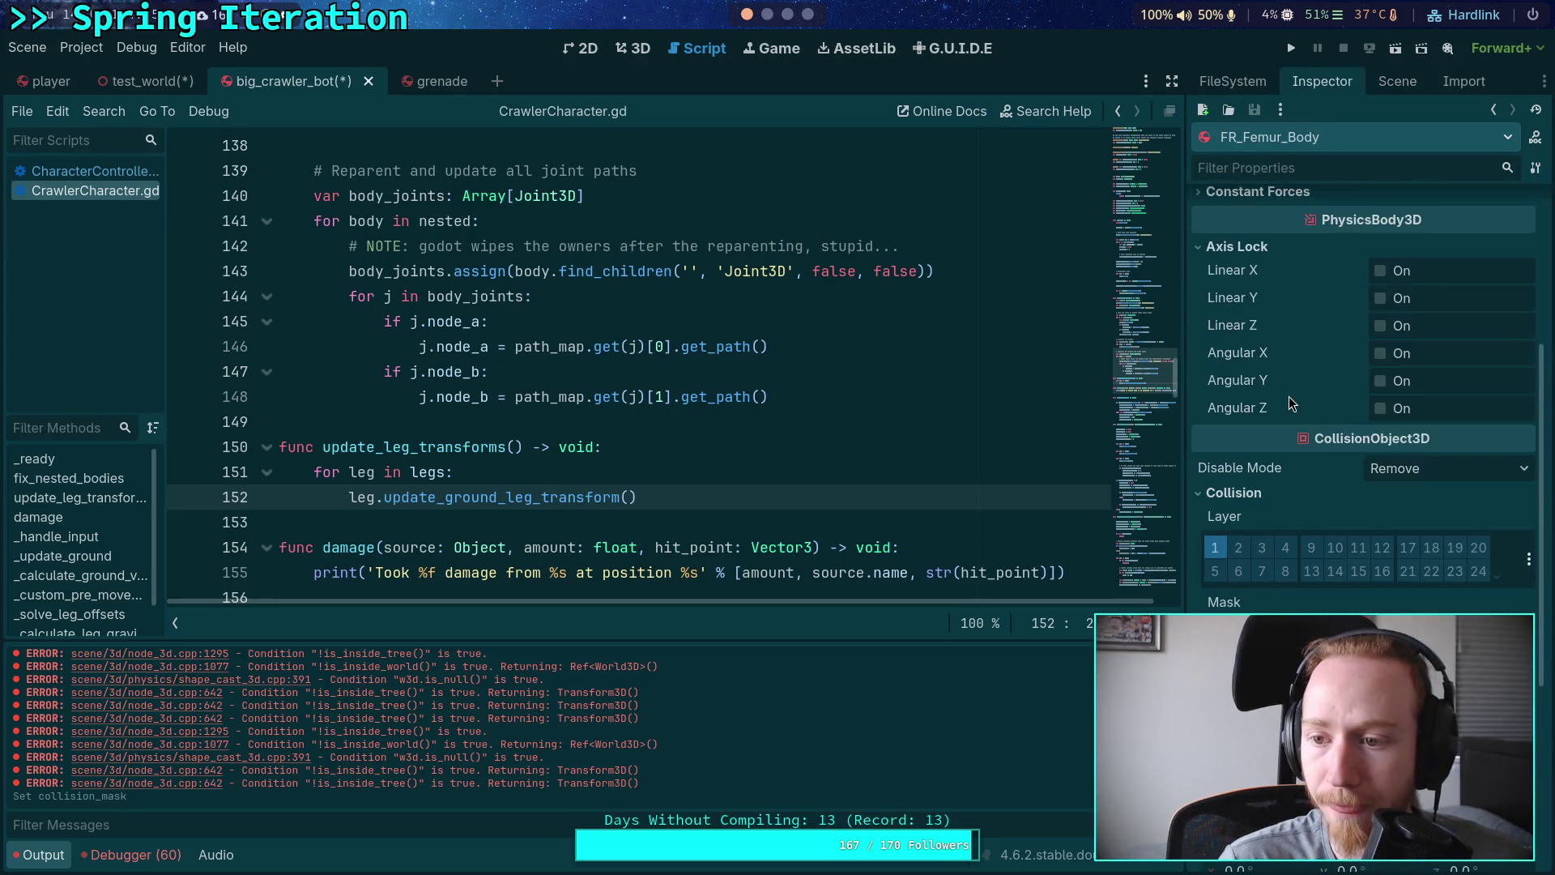
scroll(1290, 396, up, 4)
scroll(1290, 397, down, 5)
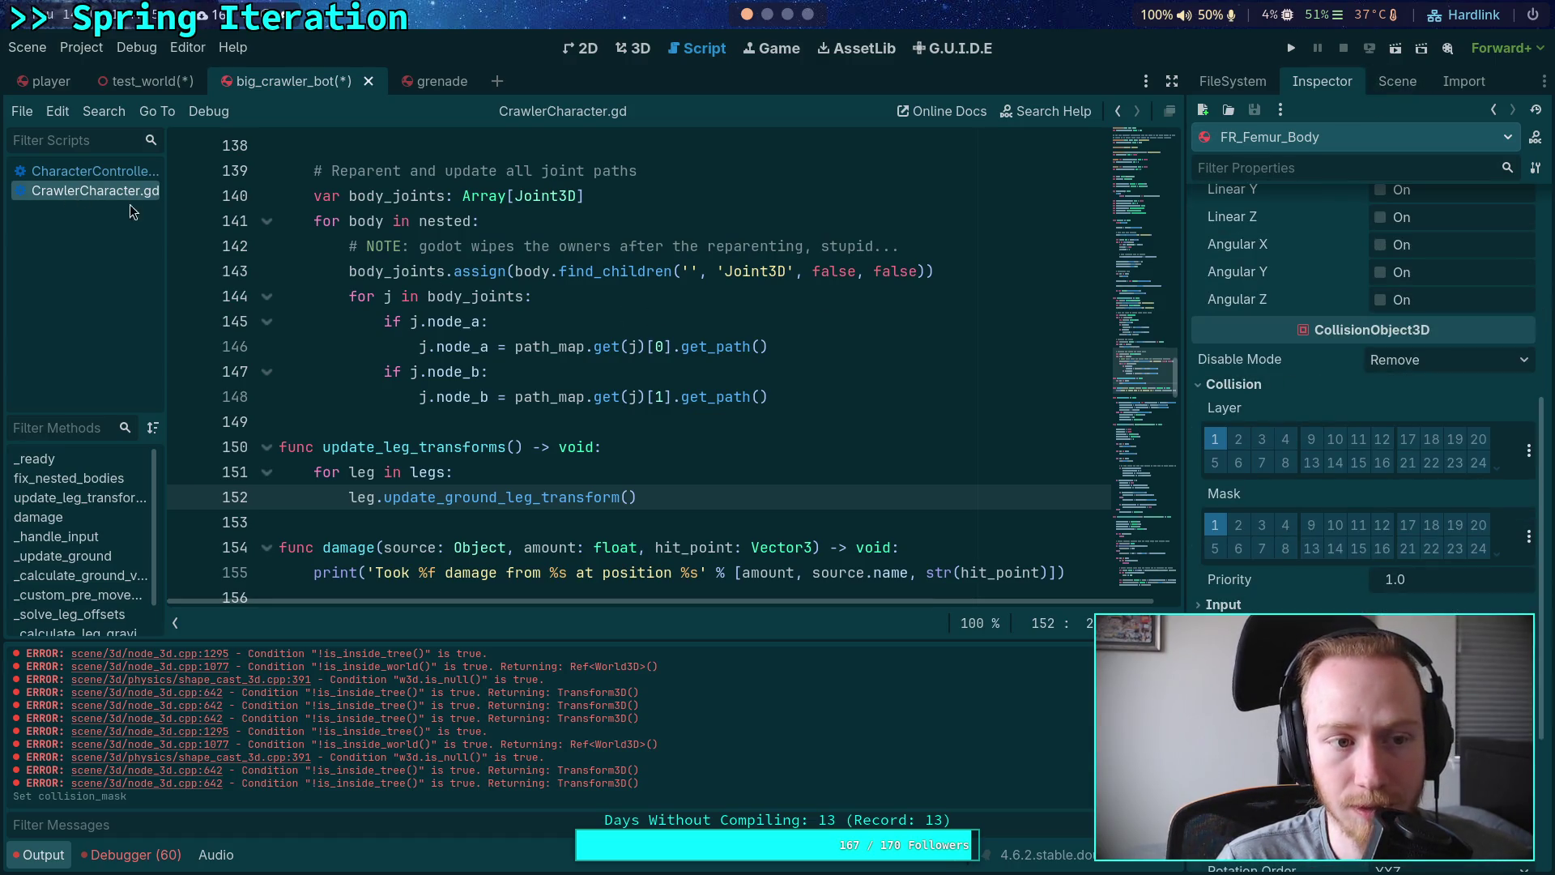
click(810, 313)
Step: Collapse the error output and scroll CrawlerCharacter.gd to highlight the fix_nested_bodies reference
scroll(810, 312, up, 2)
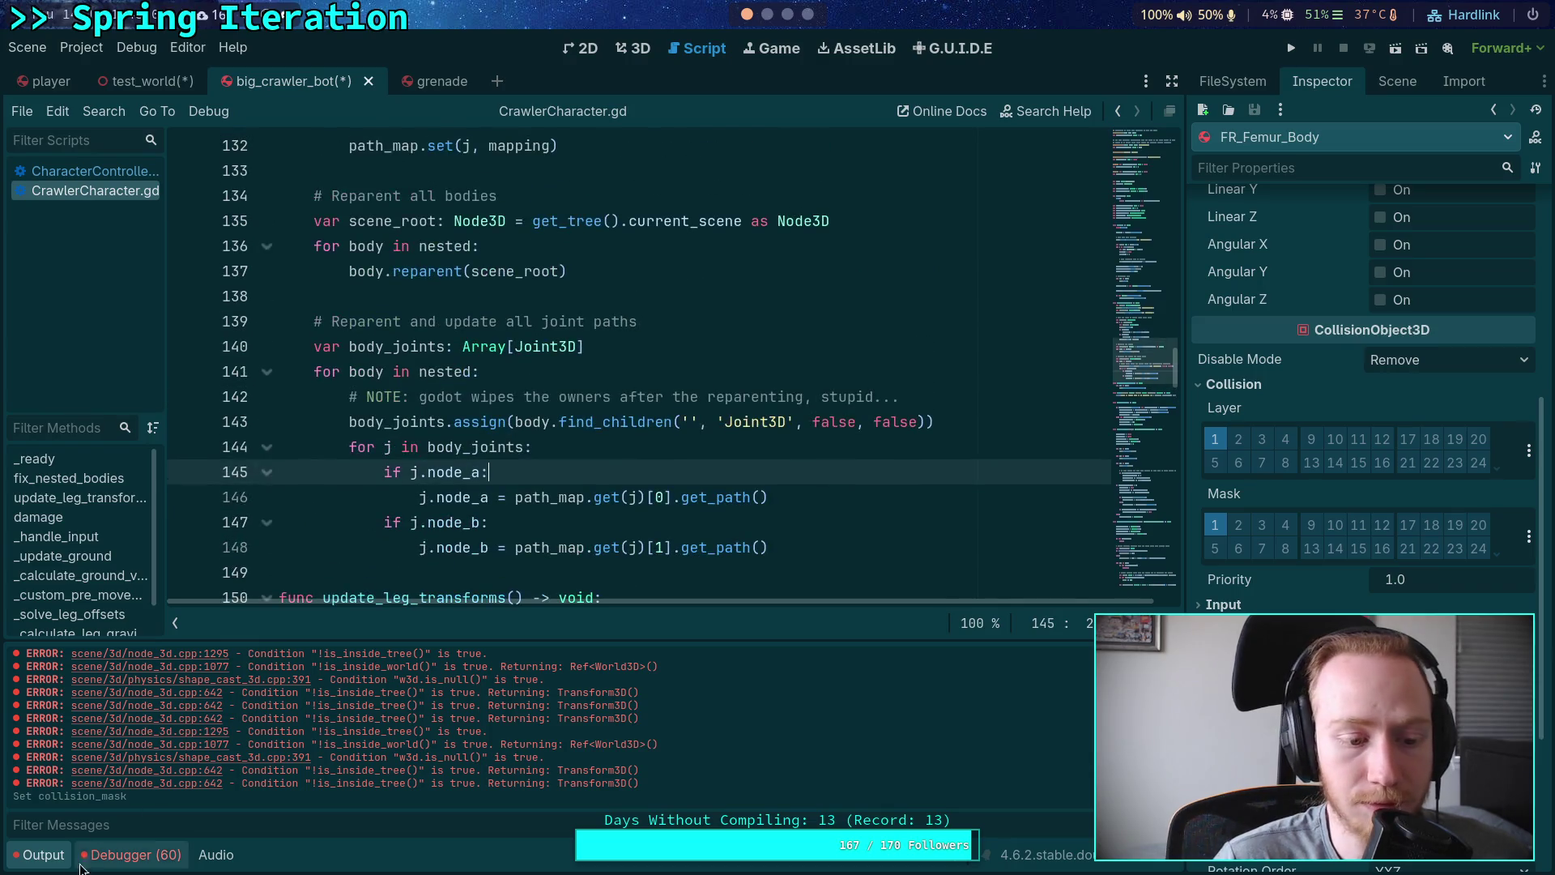
click(61, 859)
scroll(486, 567, up, 14)
scroll(502, 551, up, 6)
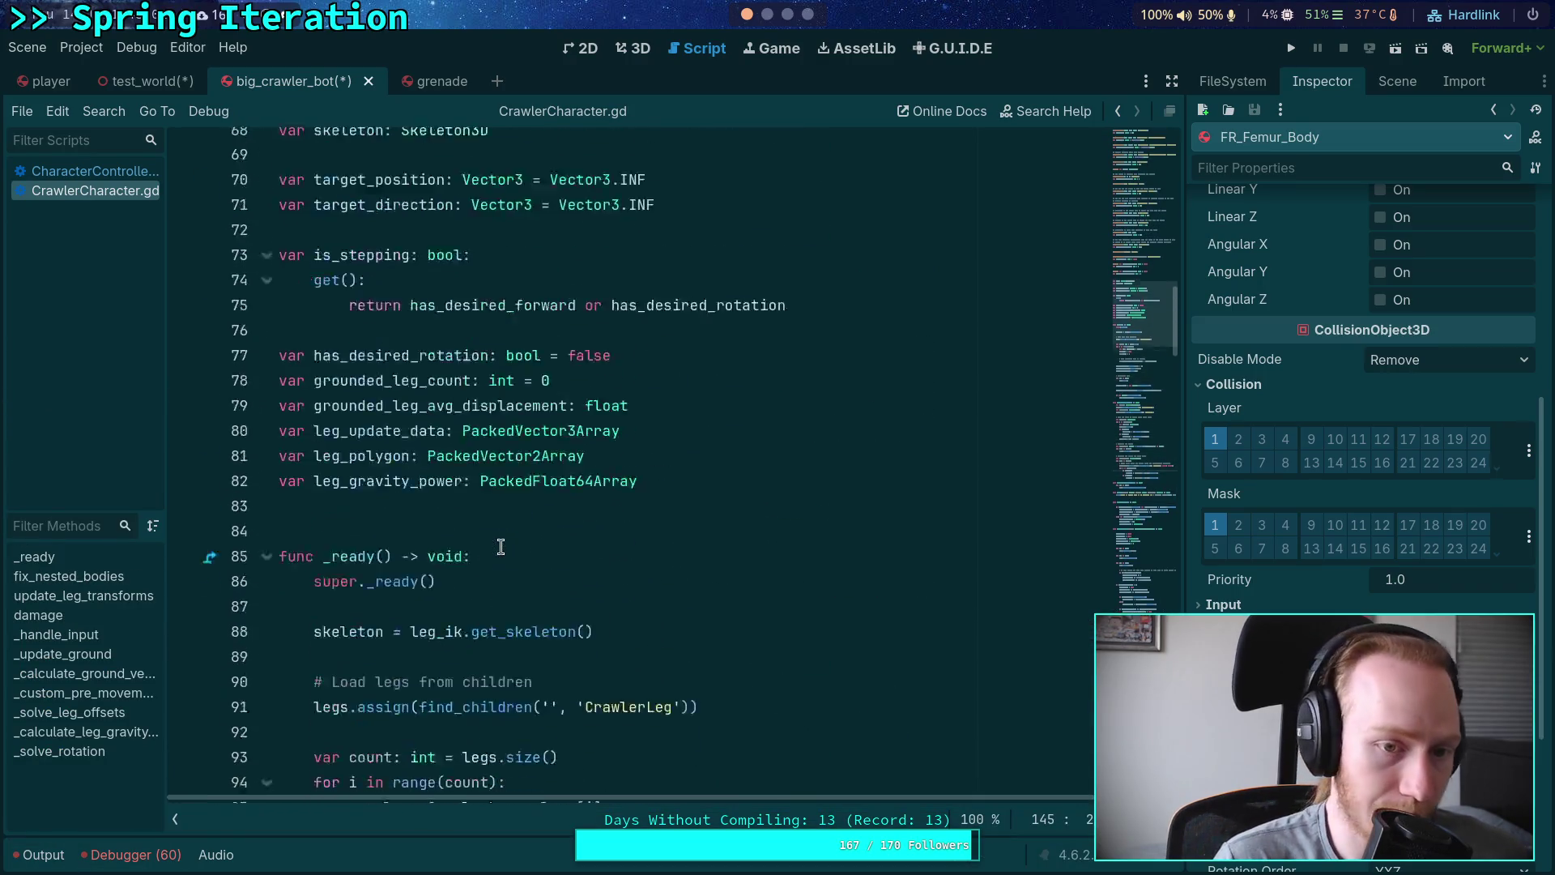
scroll(498, 547, down, 4)
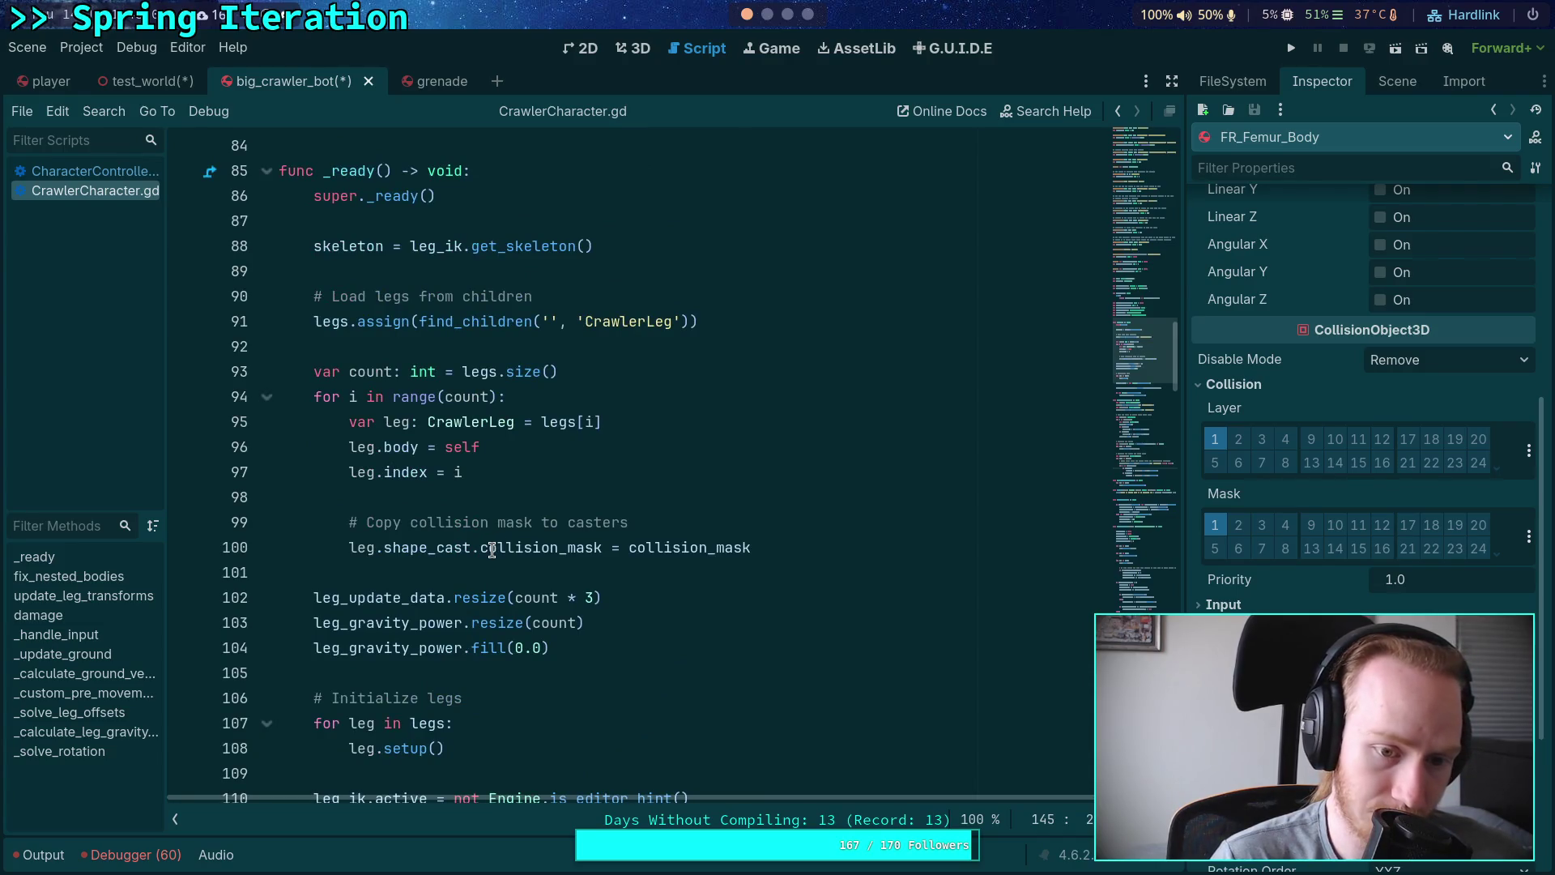
mouse_move(492, 551)
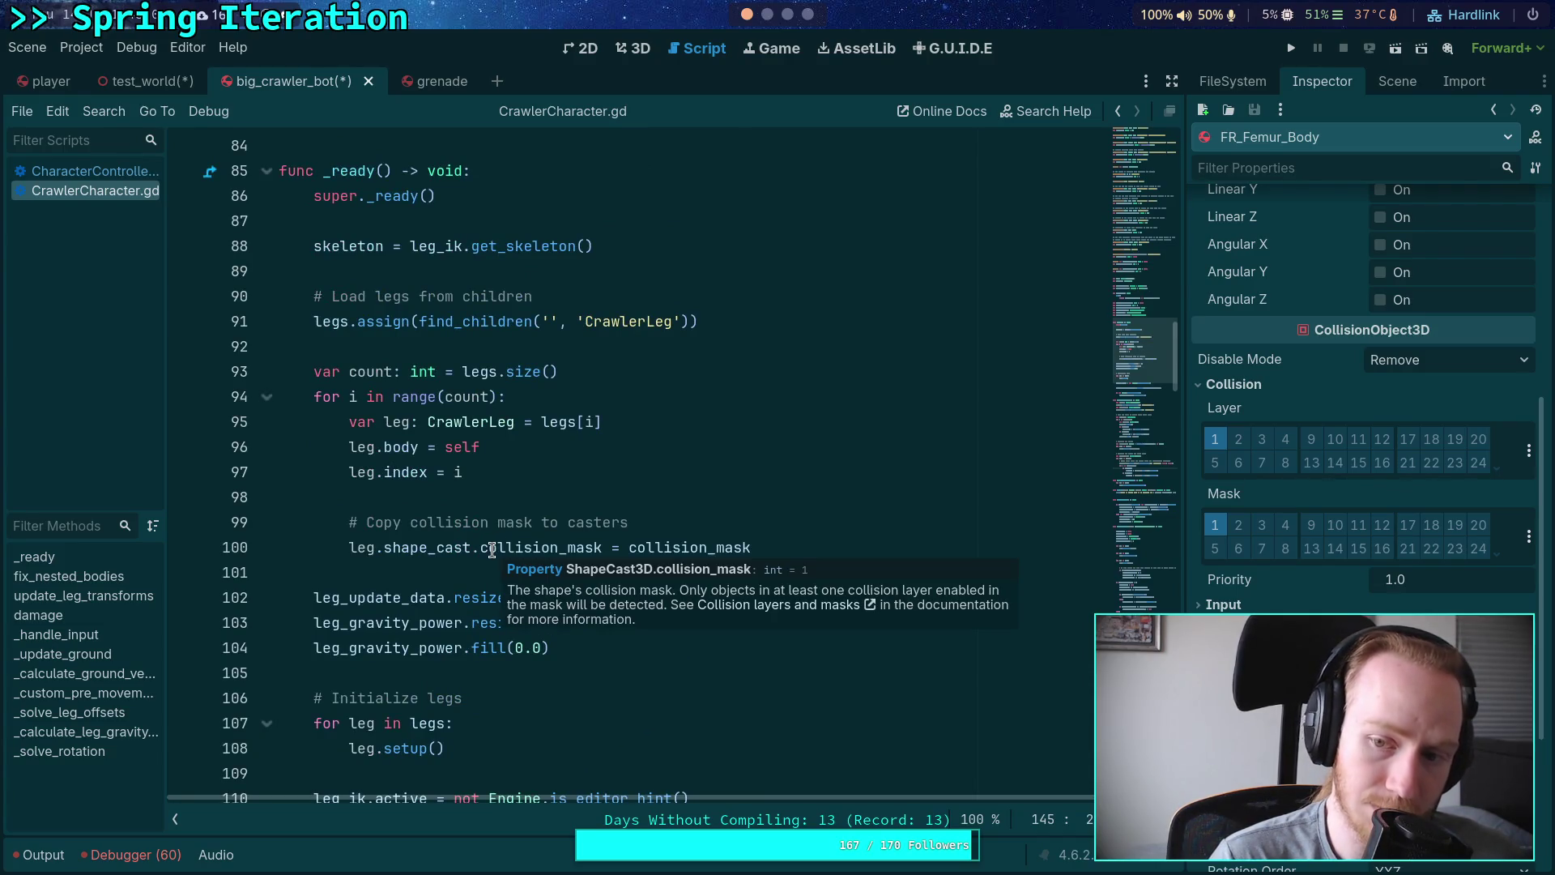
scroll(440, 519, down, 5)
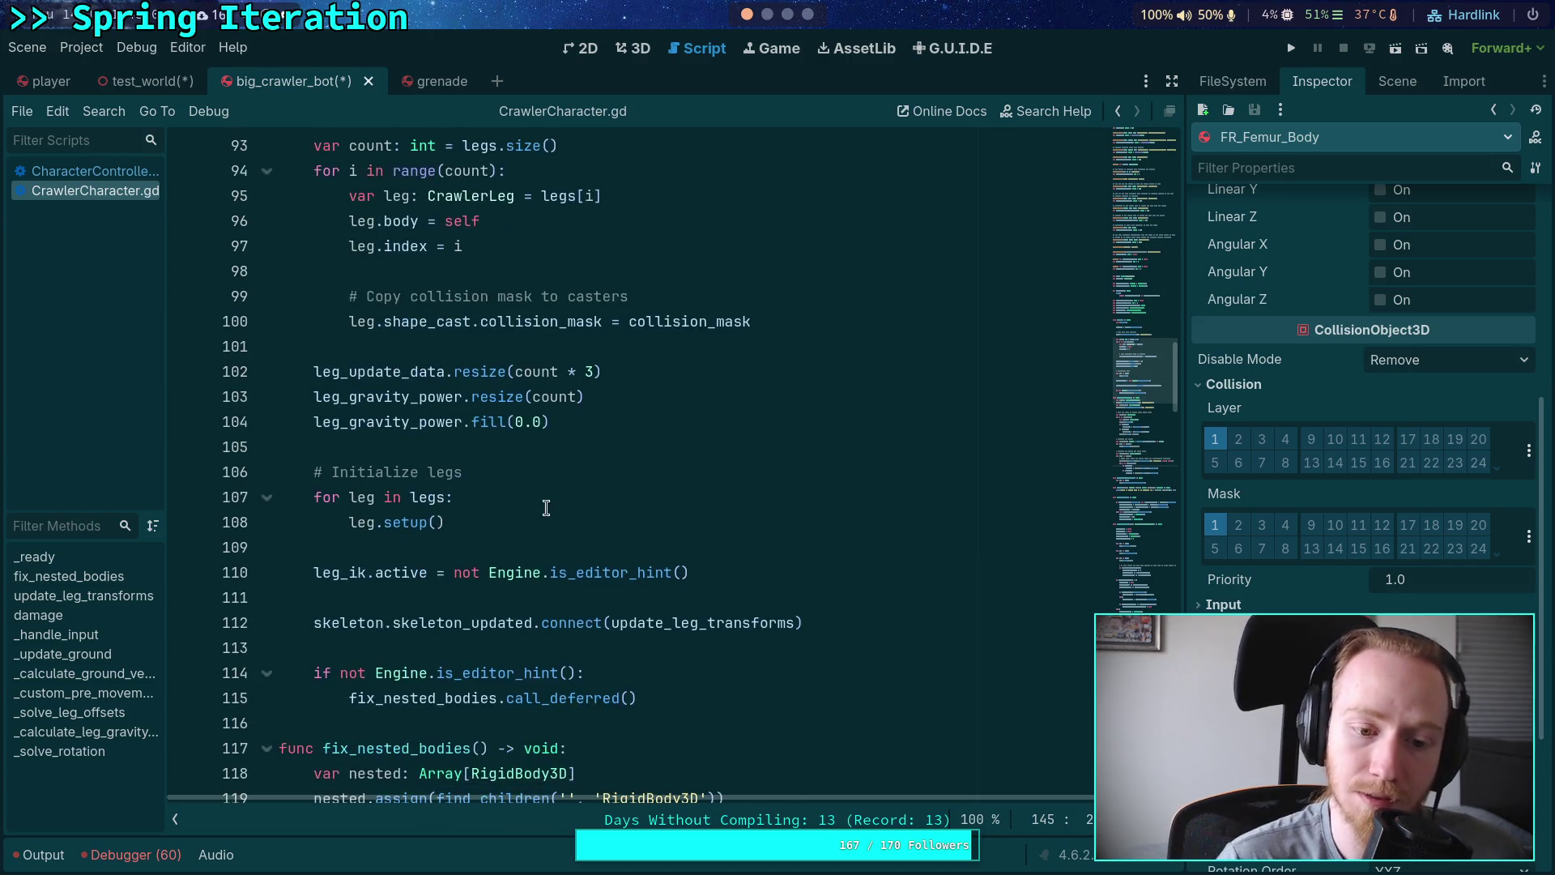
double_click(454, 547)
scroll(477, 541, down, 8)
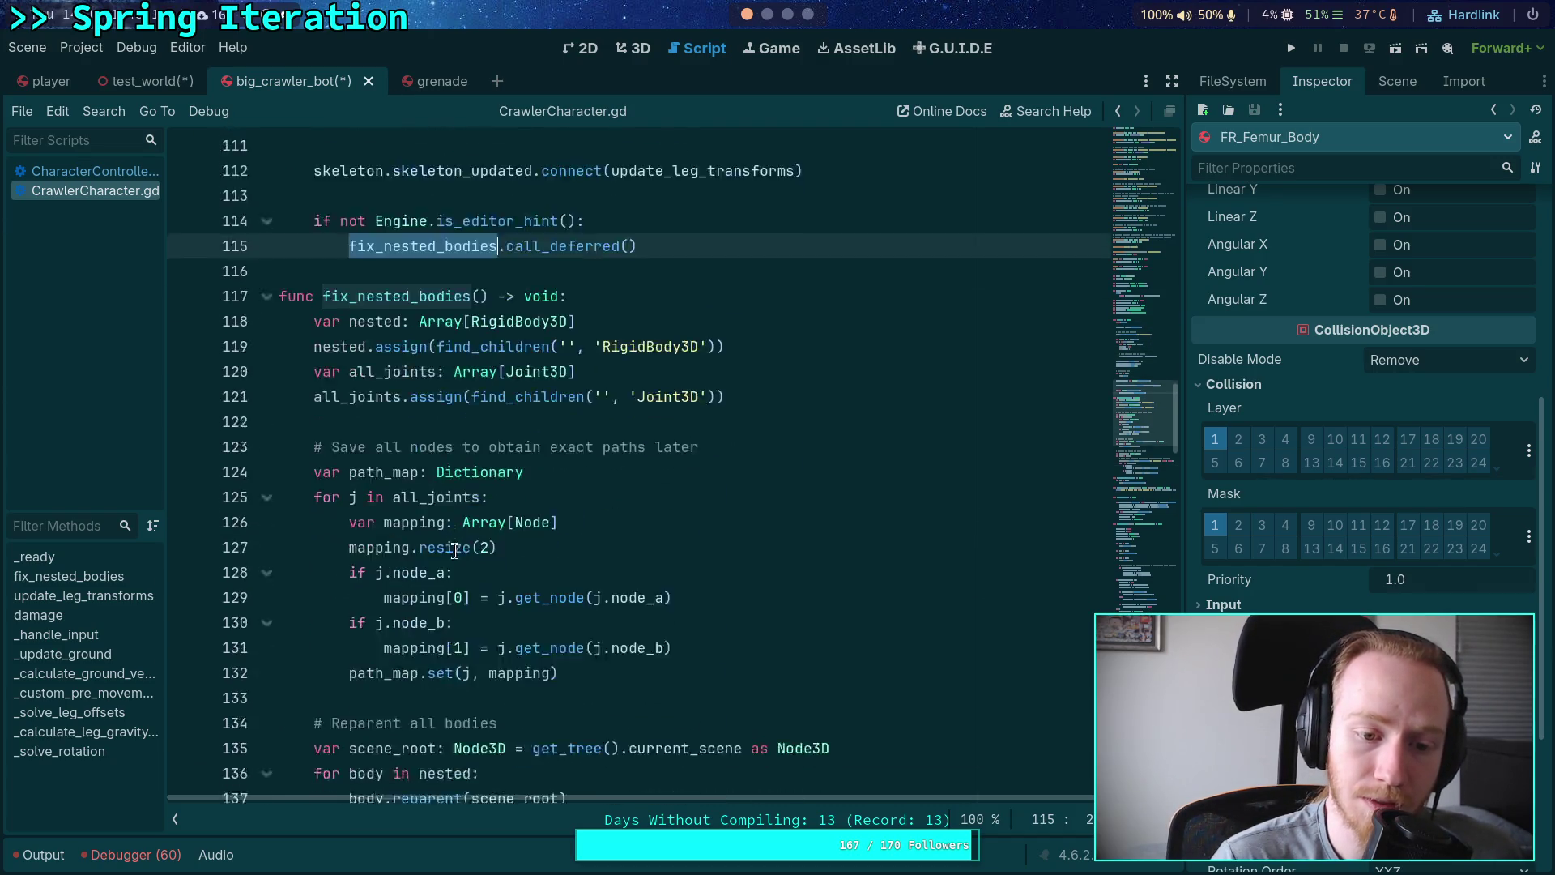
scroll(492, 533, down, 2)
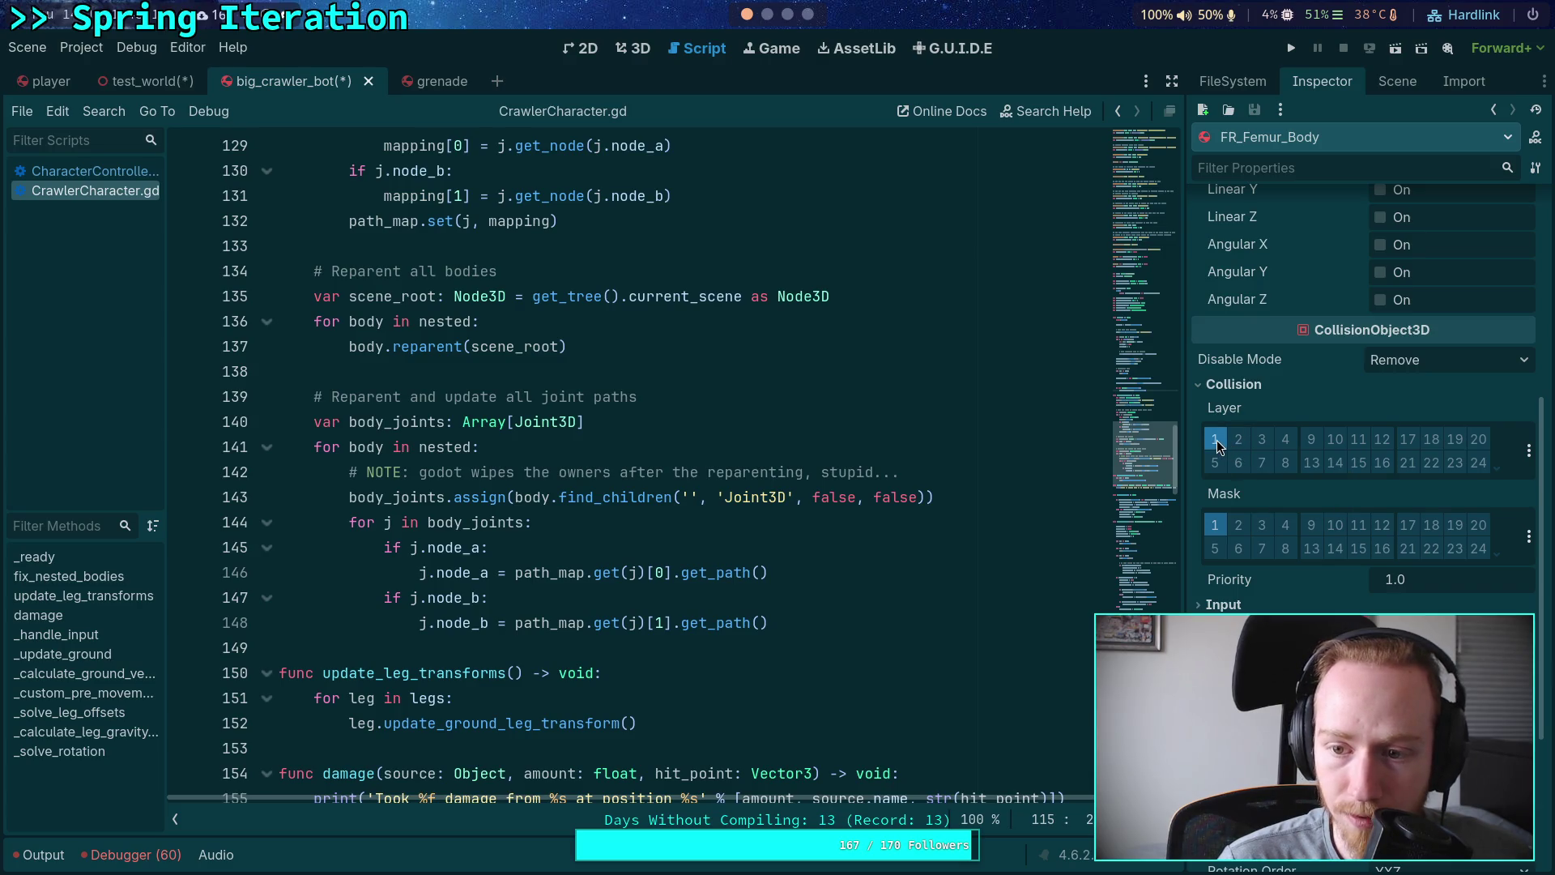
Step: Add the Projectile and DynamicWorld layers to FR_Femur_Body's mask, then check FR_Tibia_Body's collision settings
click(1238, 525)
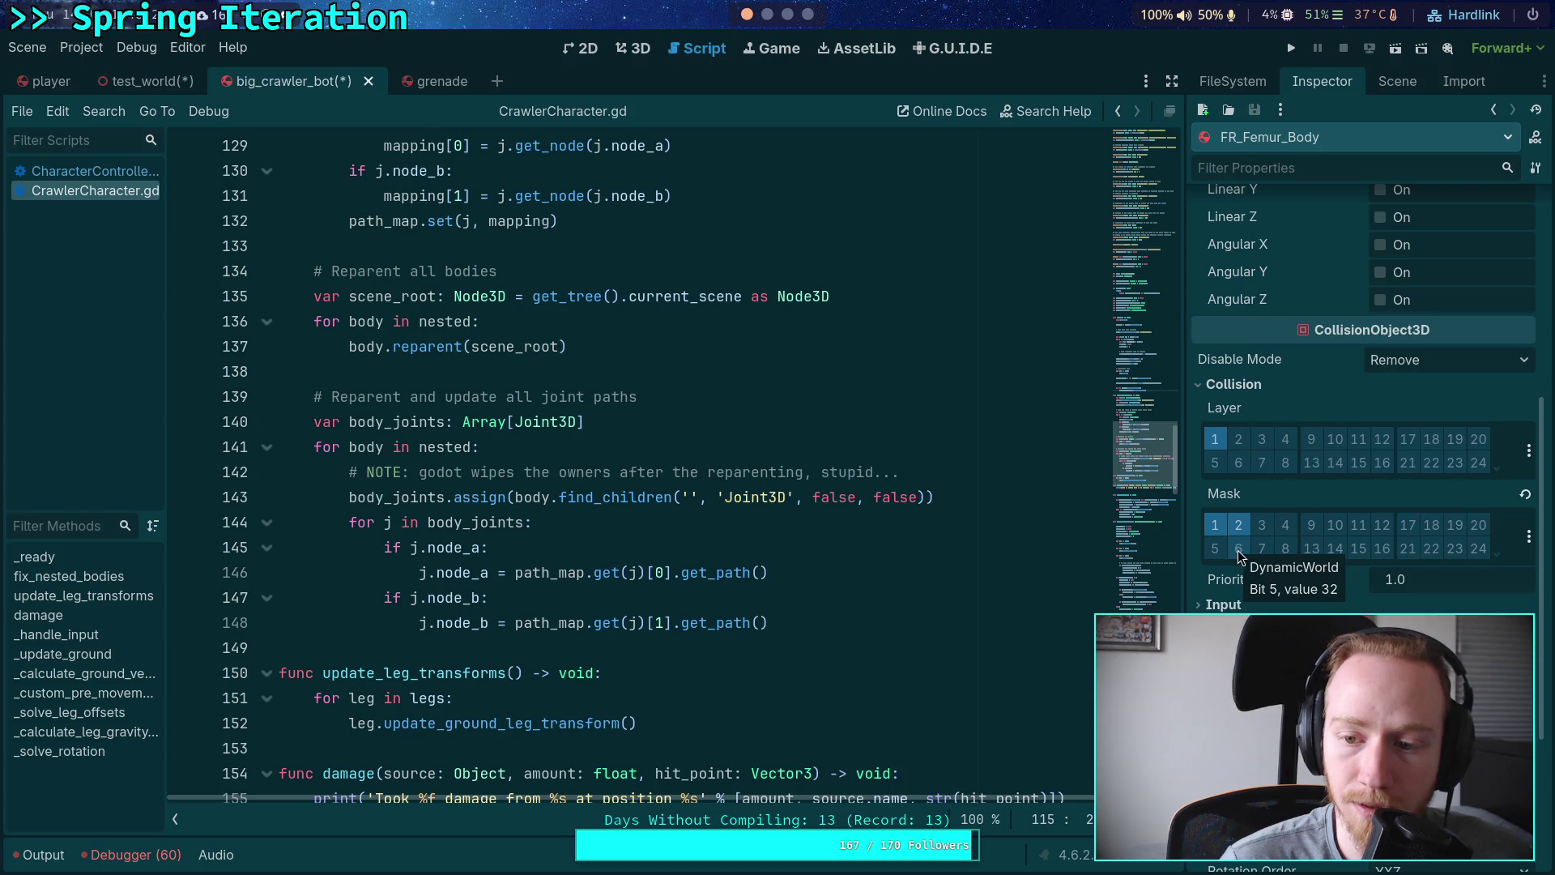
click(1239, 551)
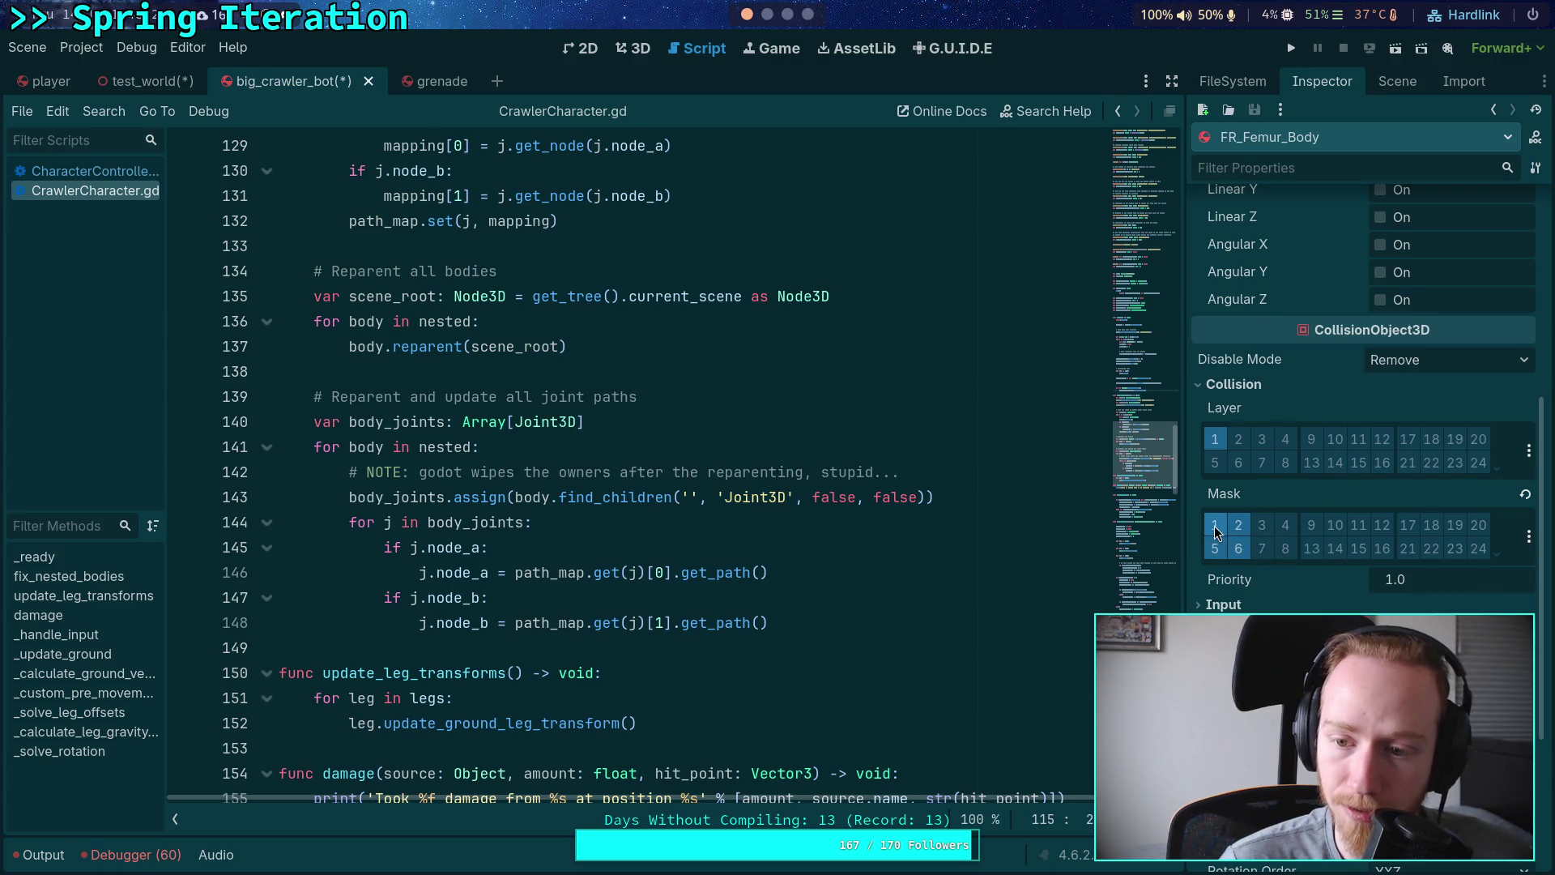
click(1397, 81)
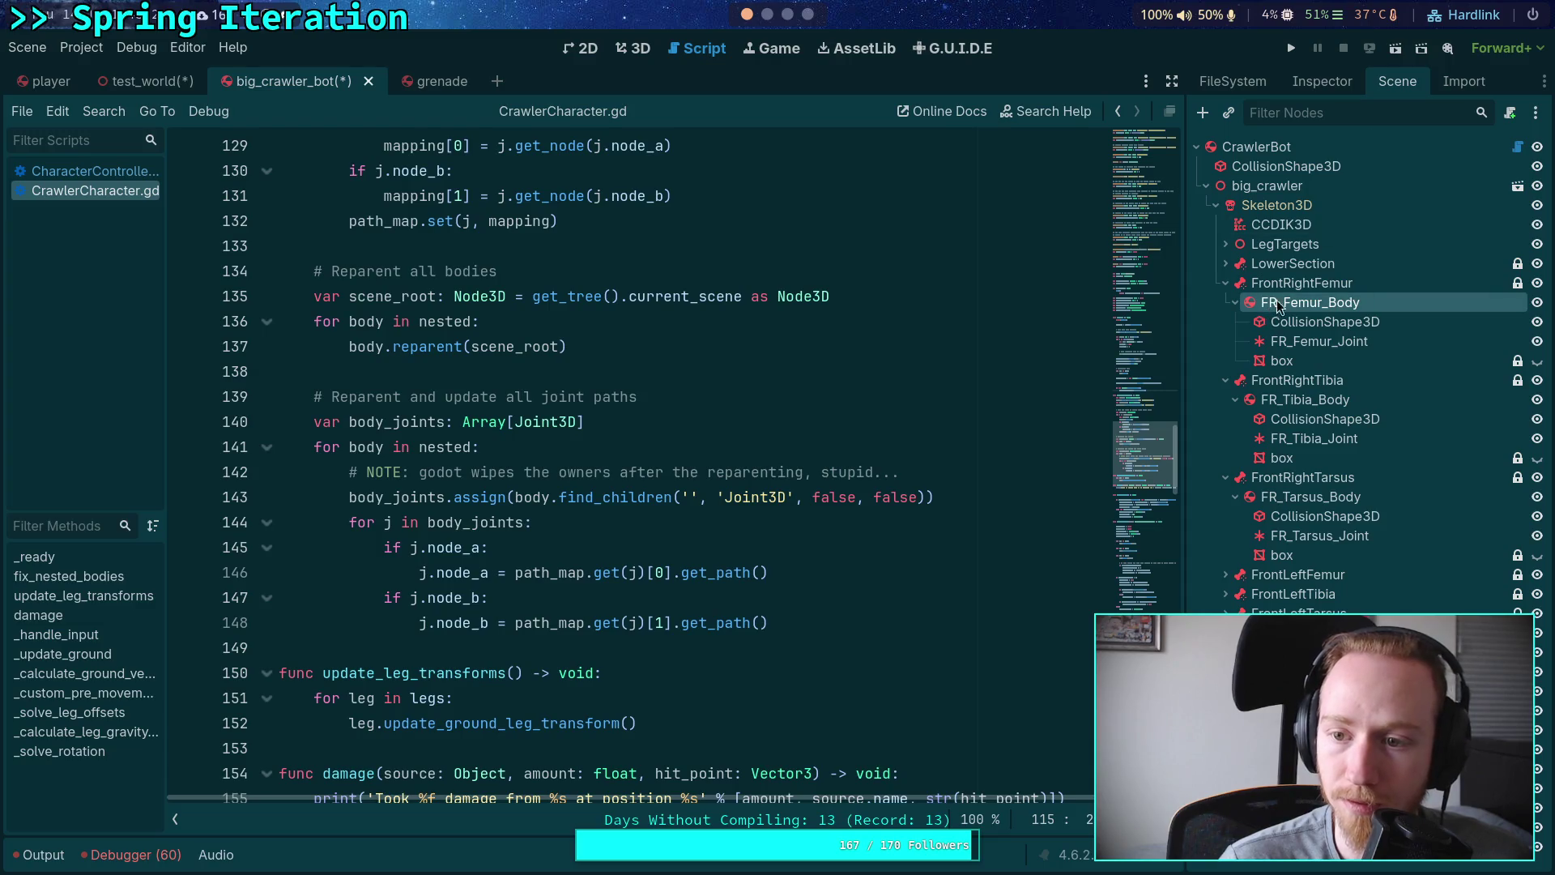
click(1234, 302)
click(1288, 341)
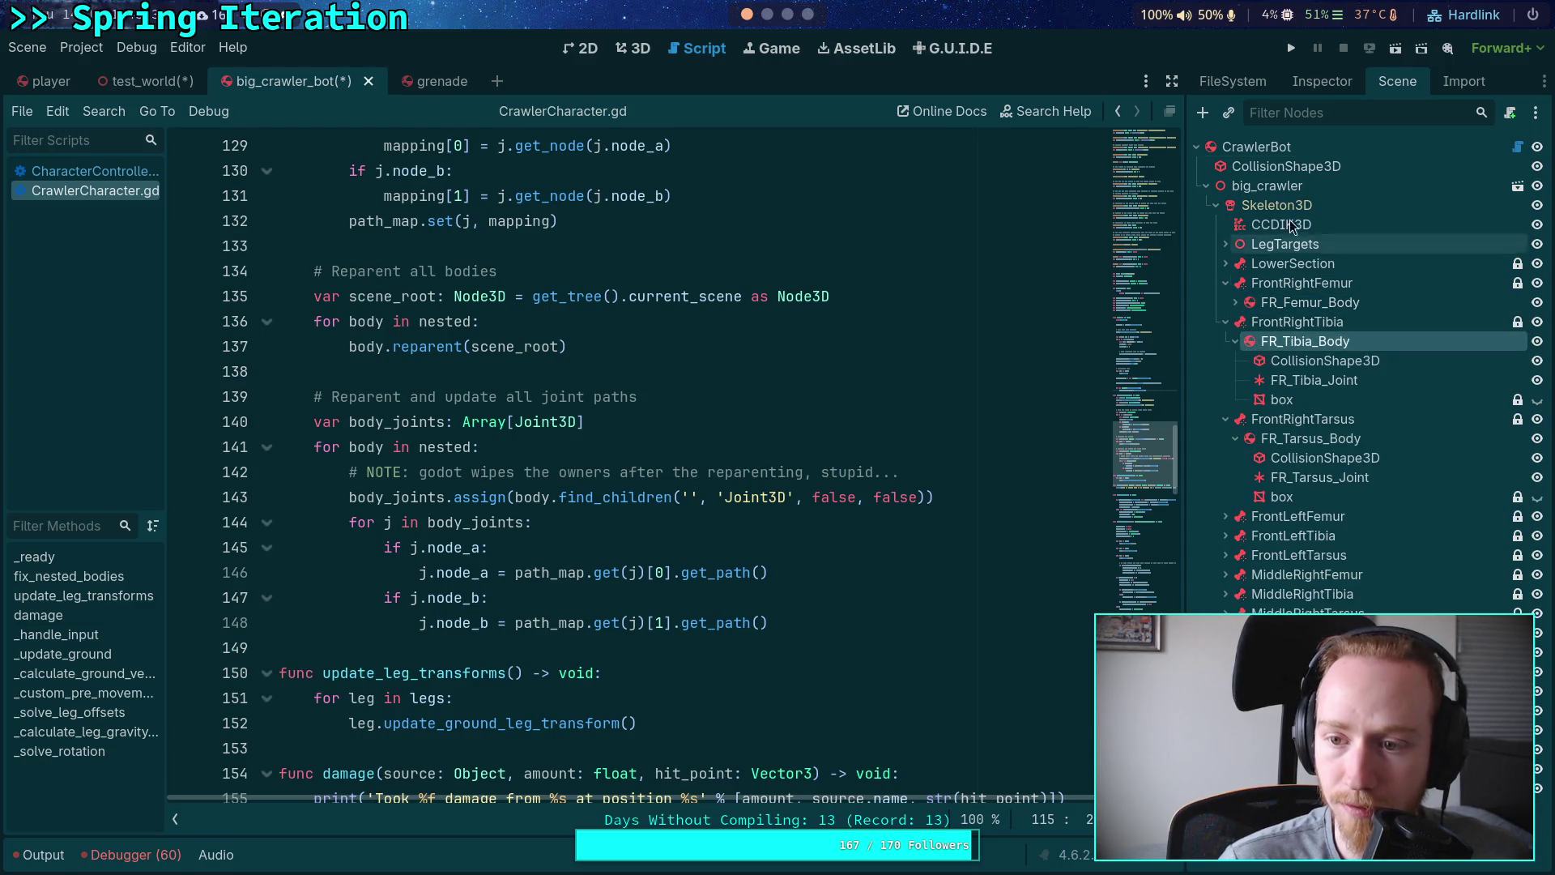
click(1320, 81)
scroll(1247, 530, down, 5)
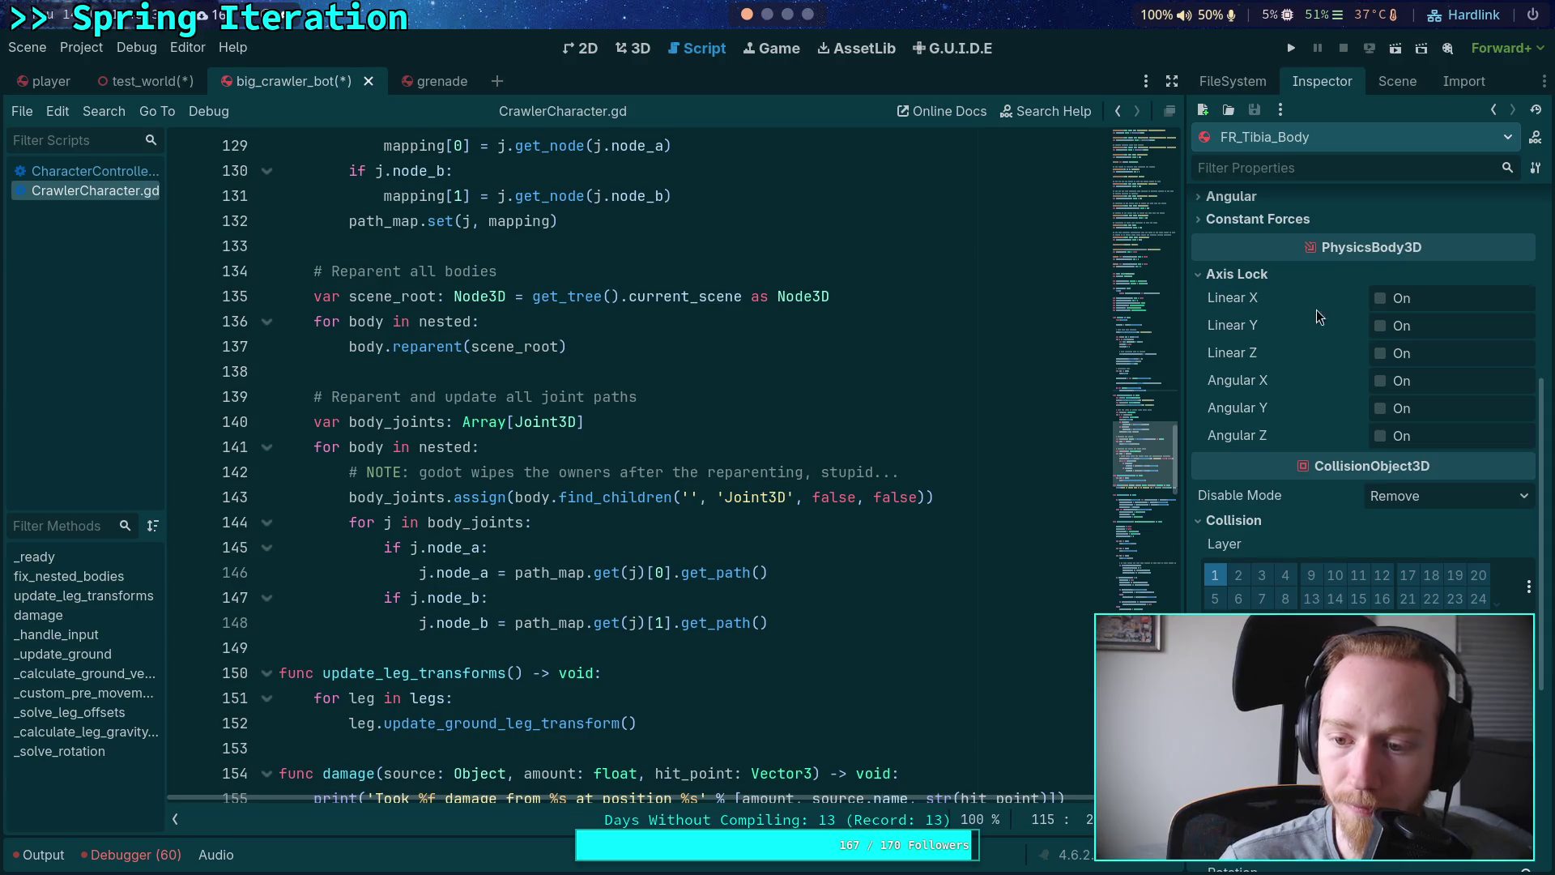
Step: Add the DynamicWorld layer to FR_Tarsus_Body's collision mask
click(1392, 82)
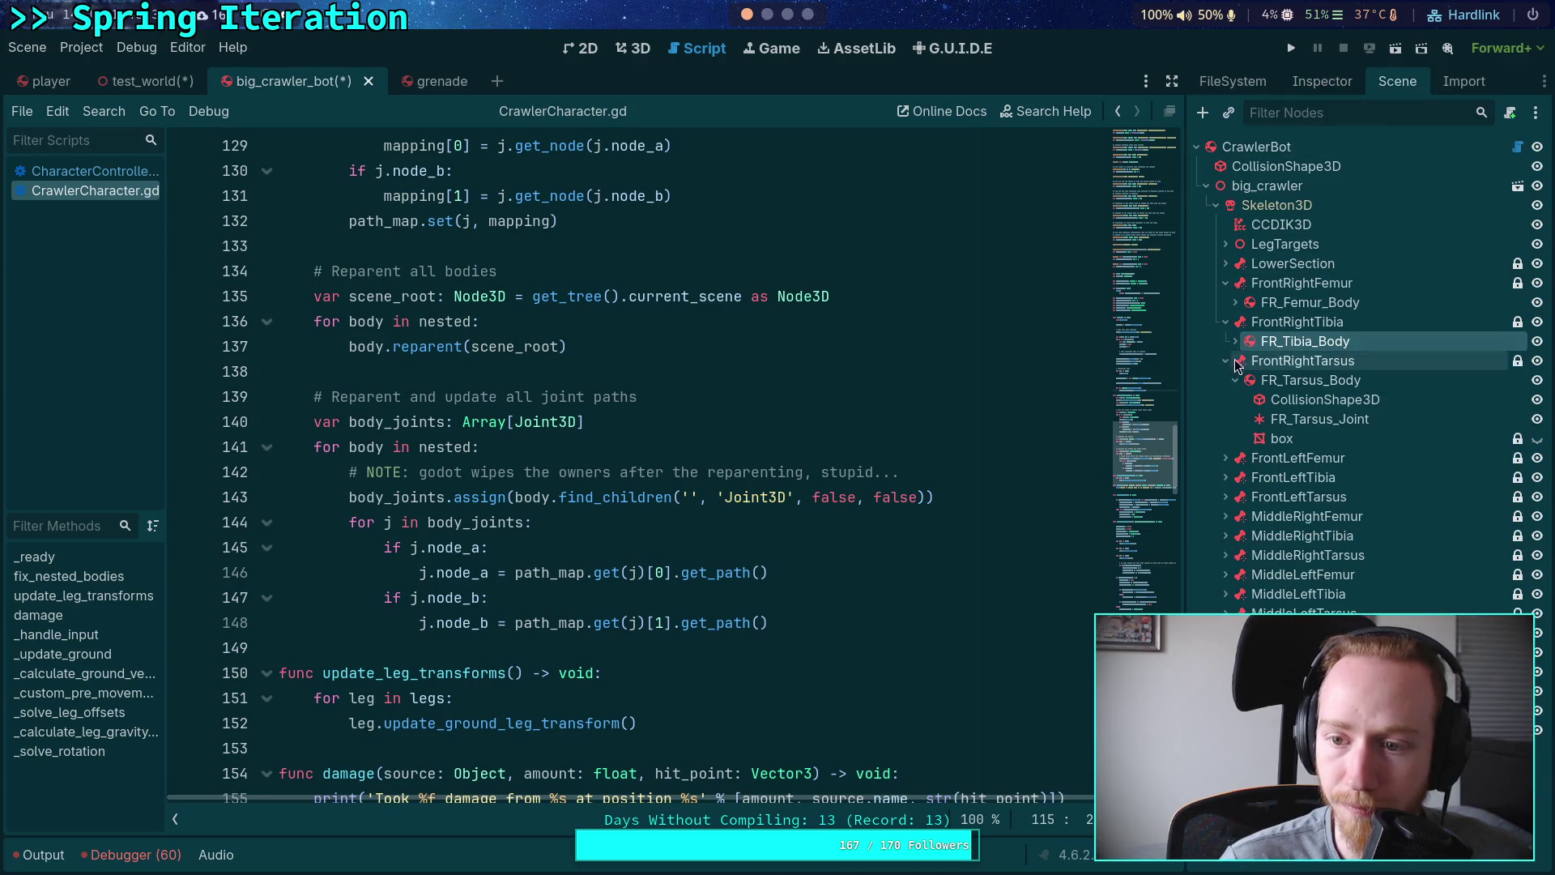
click(1304, 380)
click(1322, 81)
scroll(1269, 512, down, 5)
click(1240, 557)
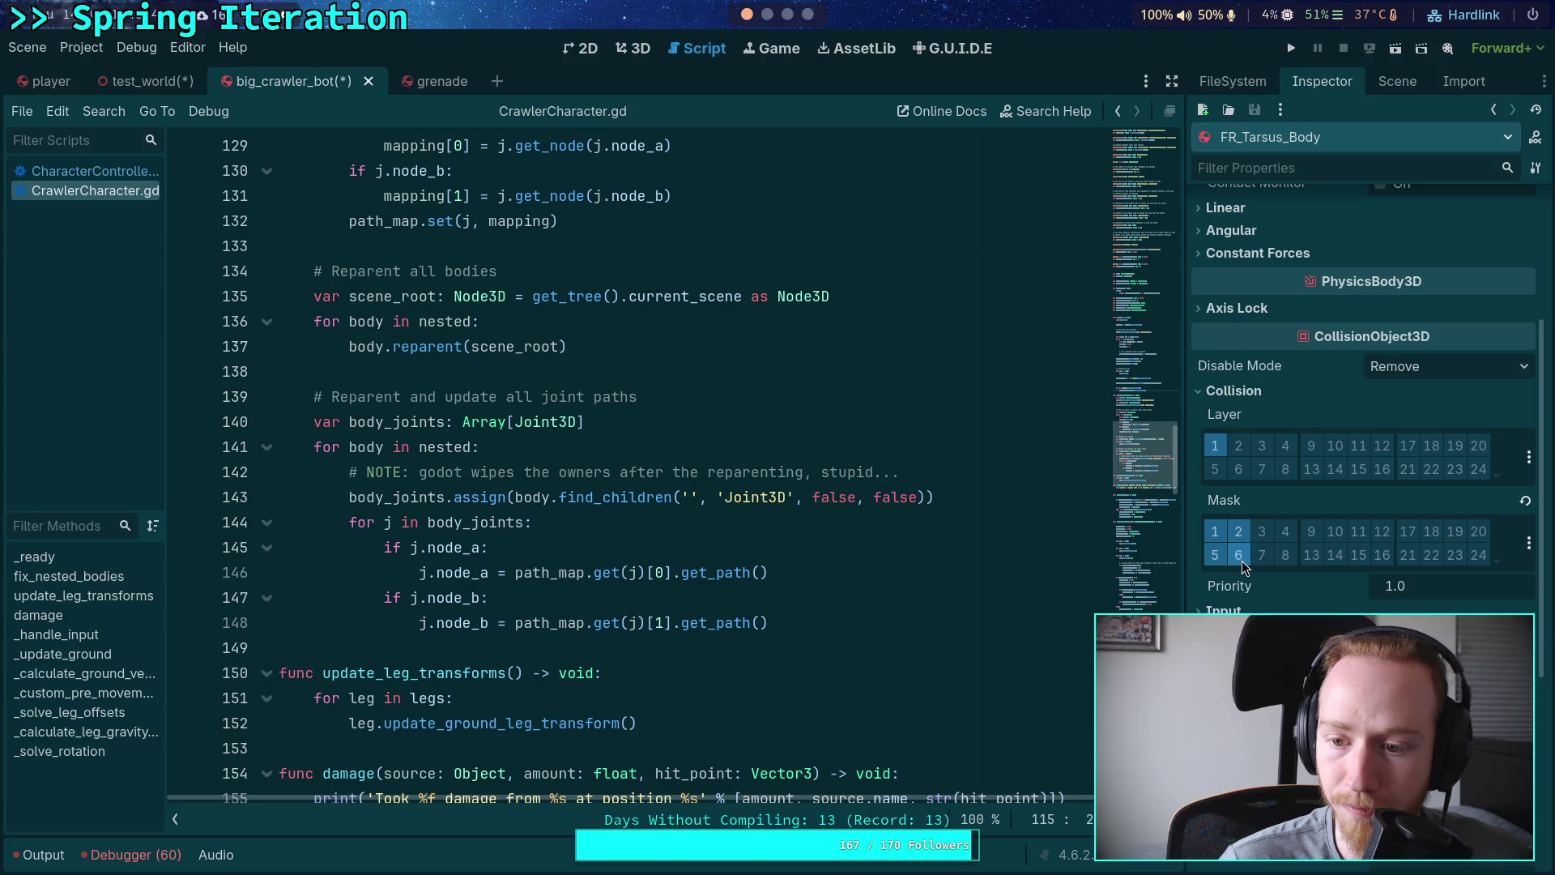
Step: Check the CrawlerBot root's collision settings and save big_crawler_bot
click(1391, 88)
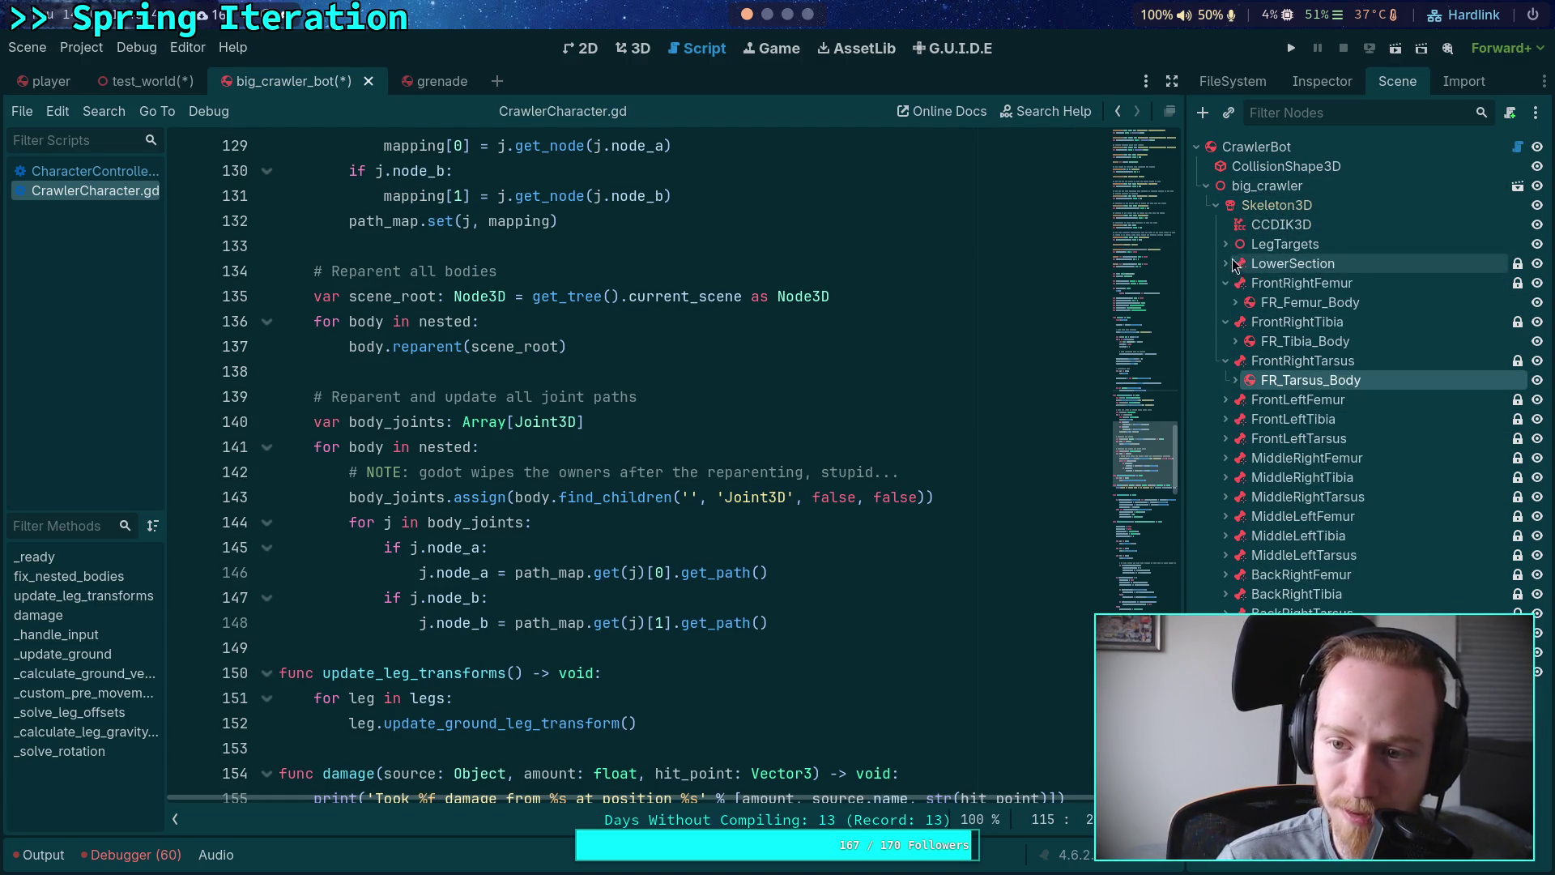
click(1258, 148)
click(1322, 82)
scroll(1291, 362, down, 5)
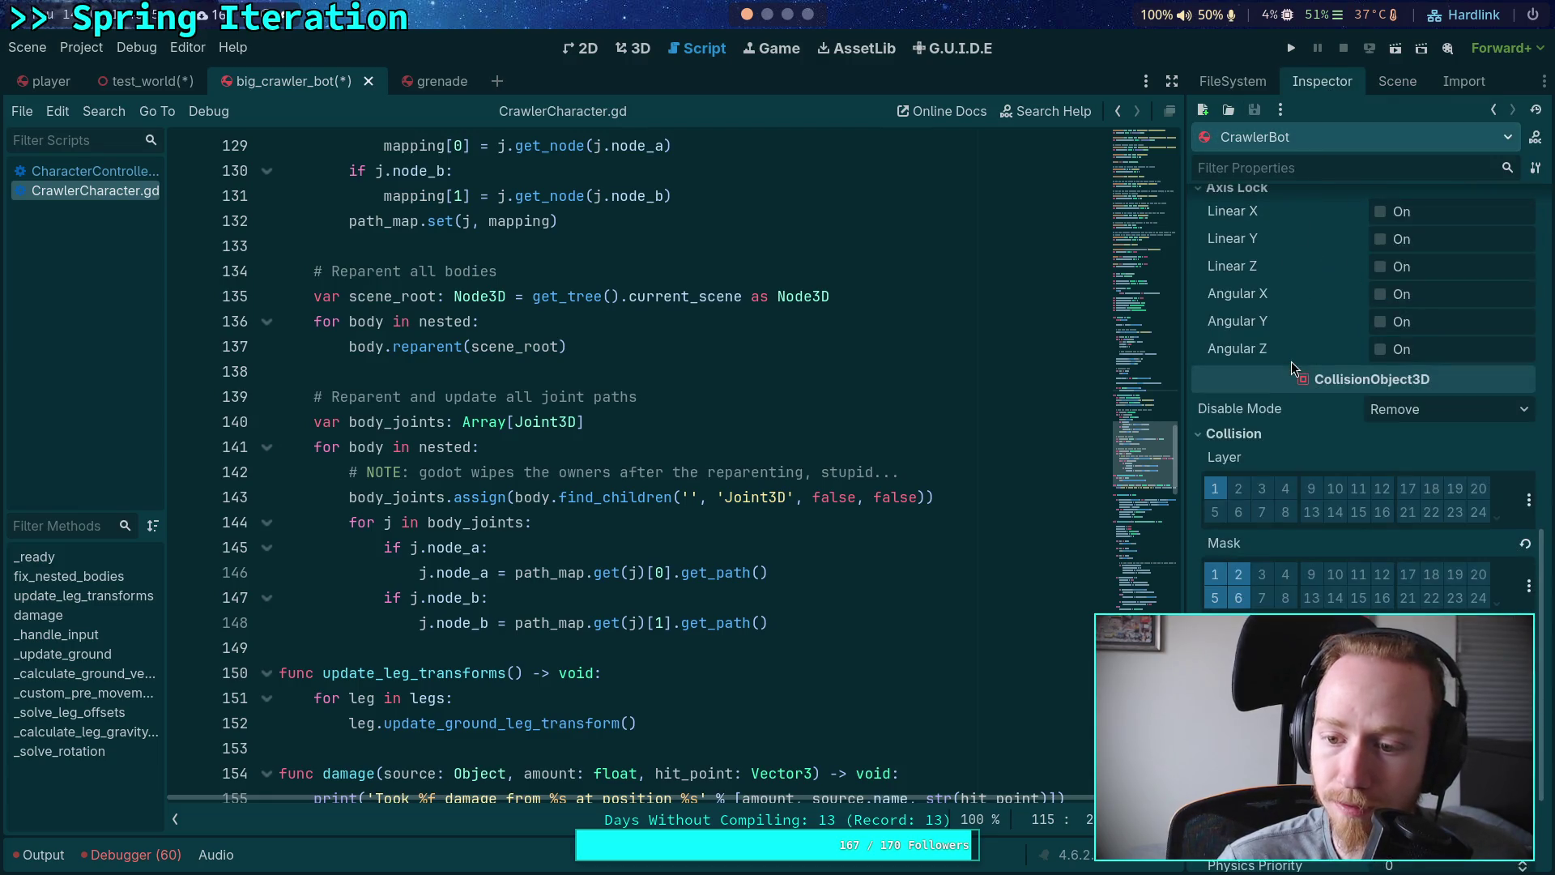
click(1395, 81)
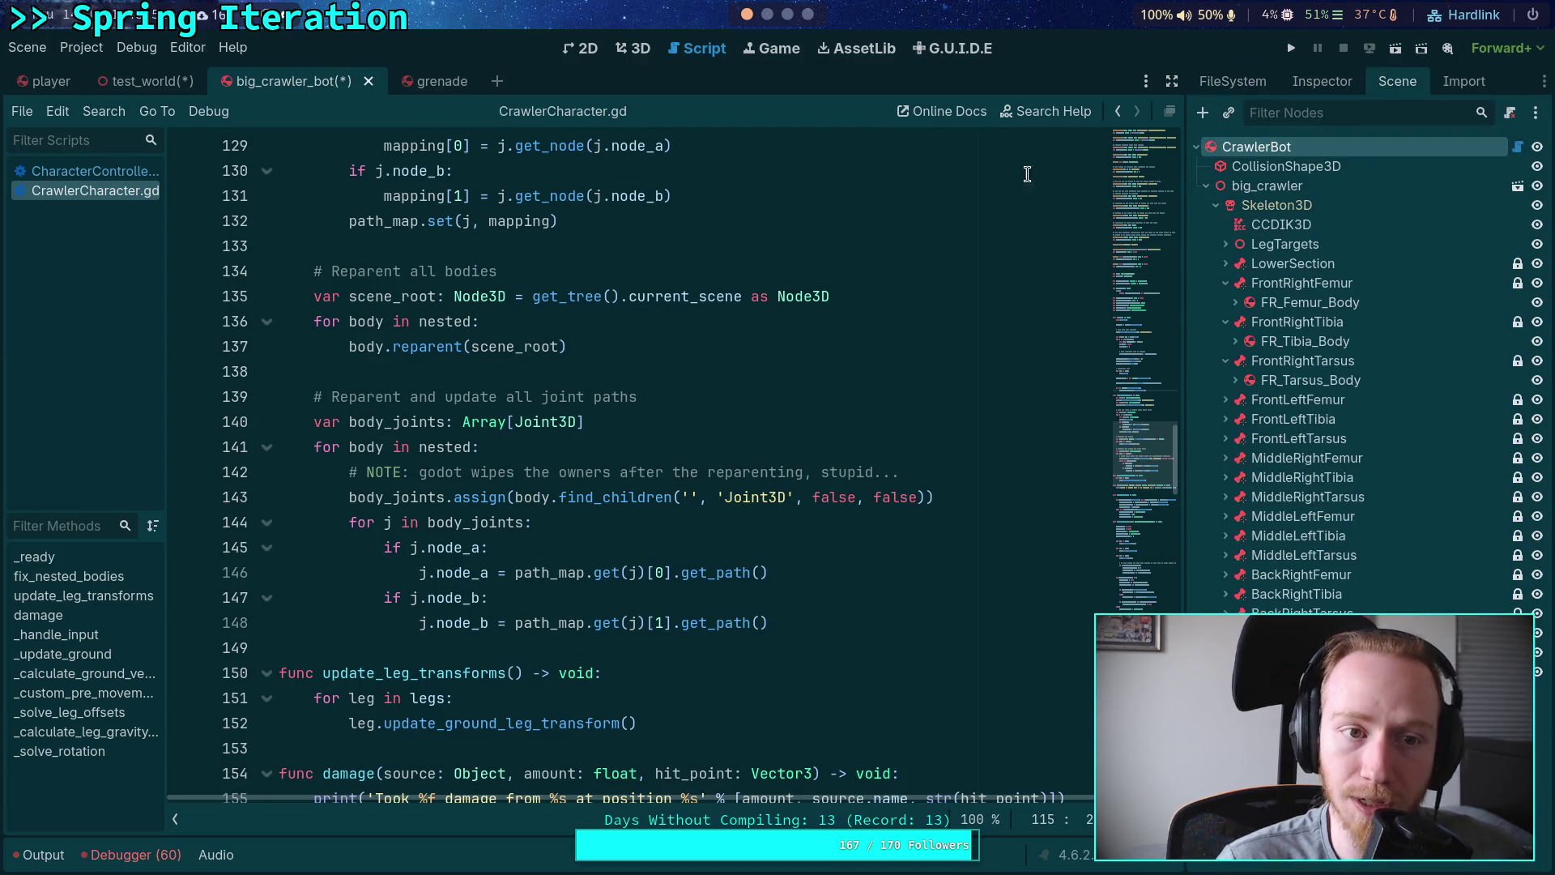
key(ctrl+s)
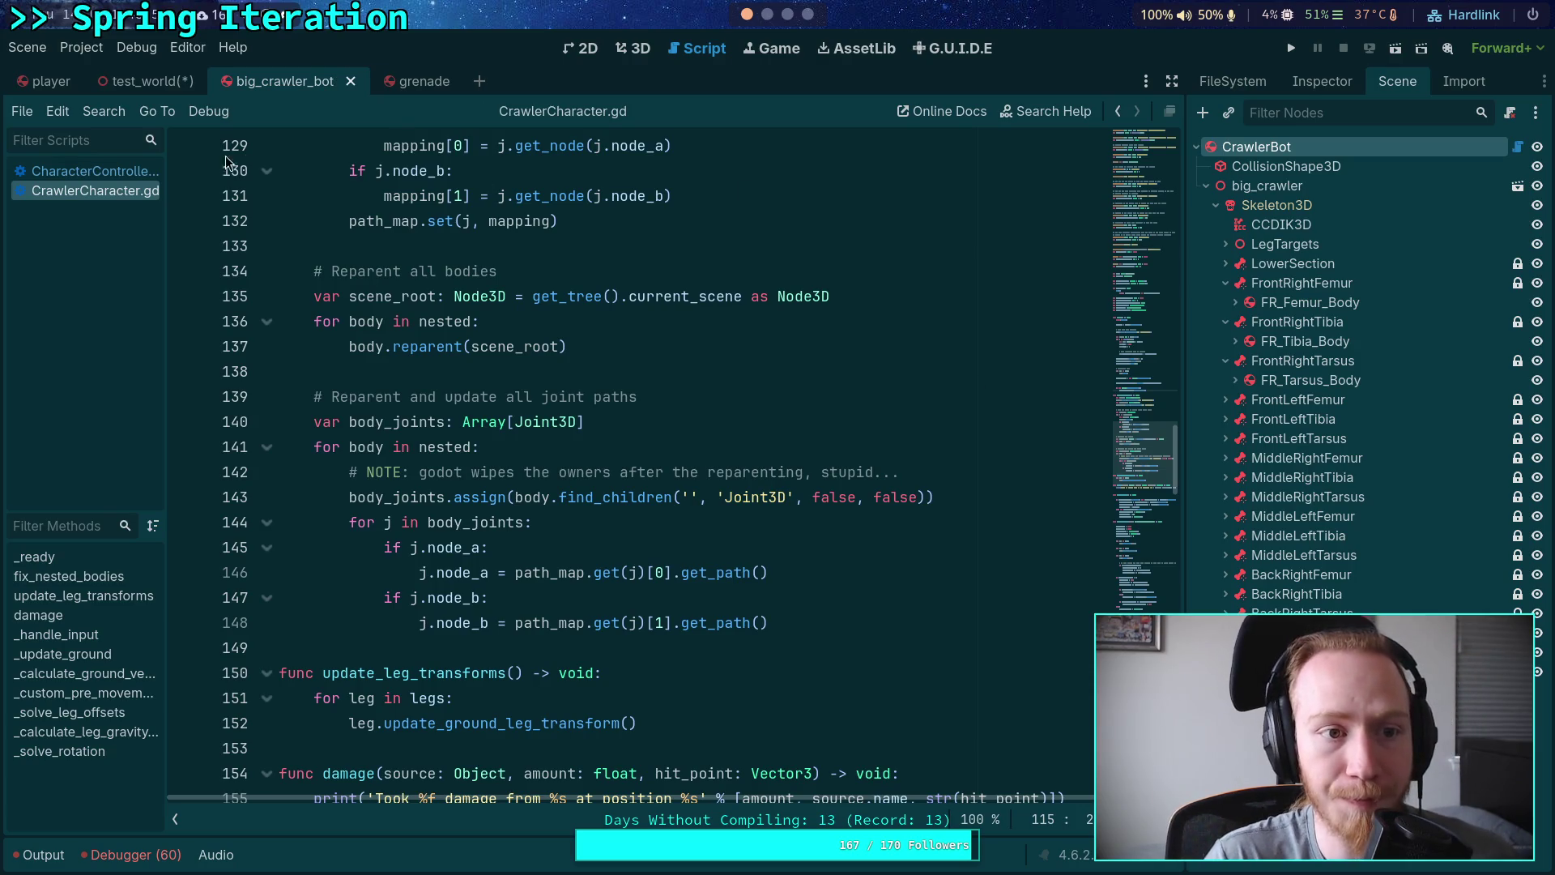
click(49, 81)
Step: Review the Player root's properties and save the player scene
click(1243, 147)
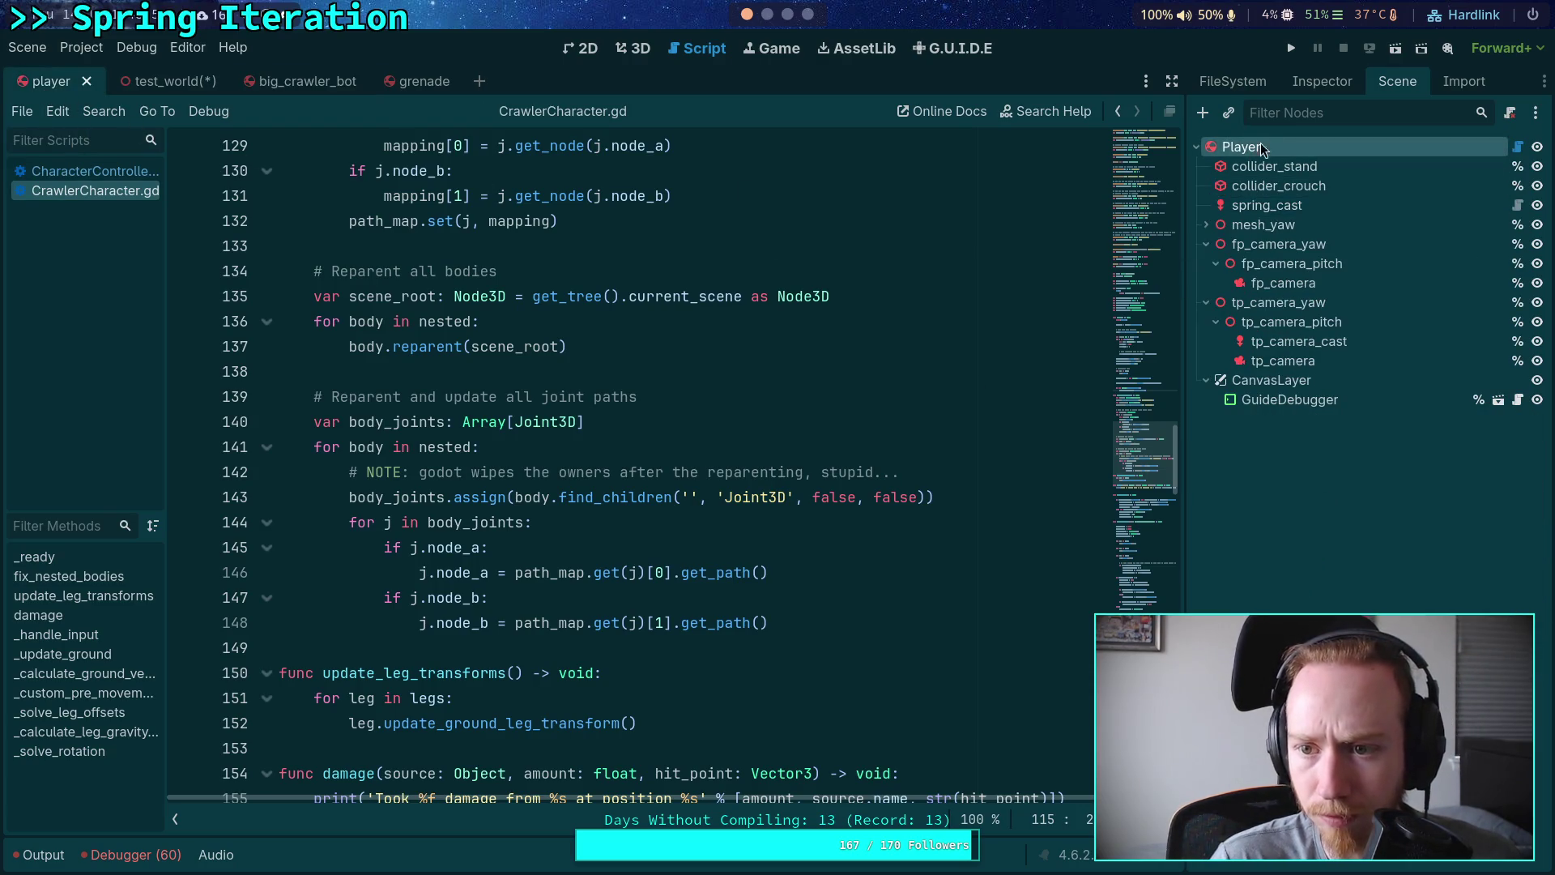
click(1322, 81)
scroll(1306, 484, down, 15)
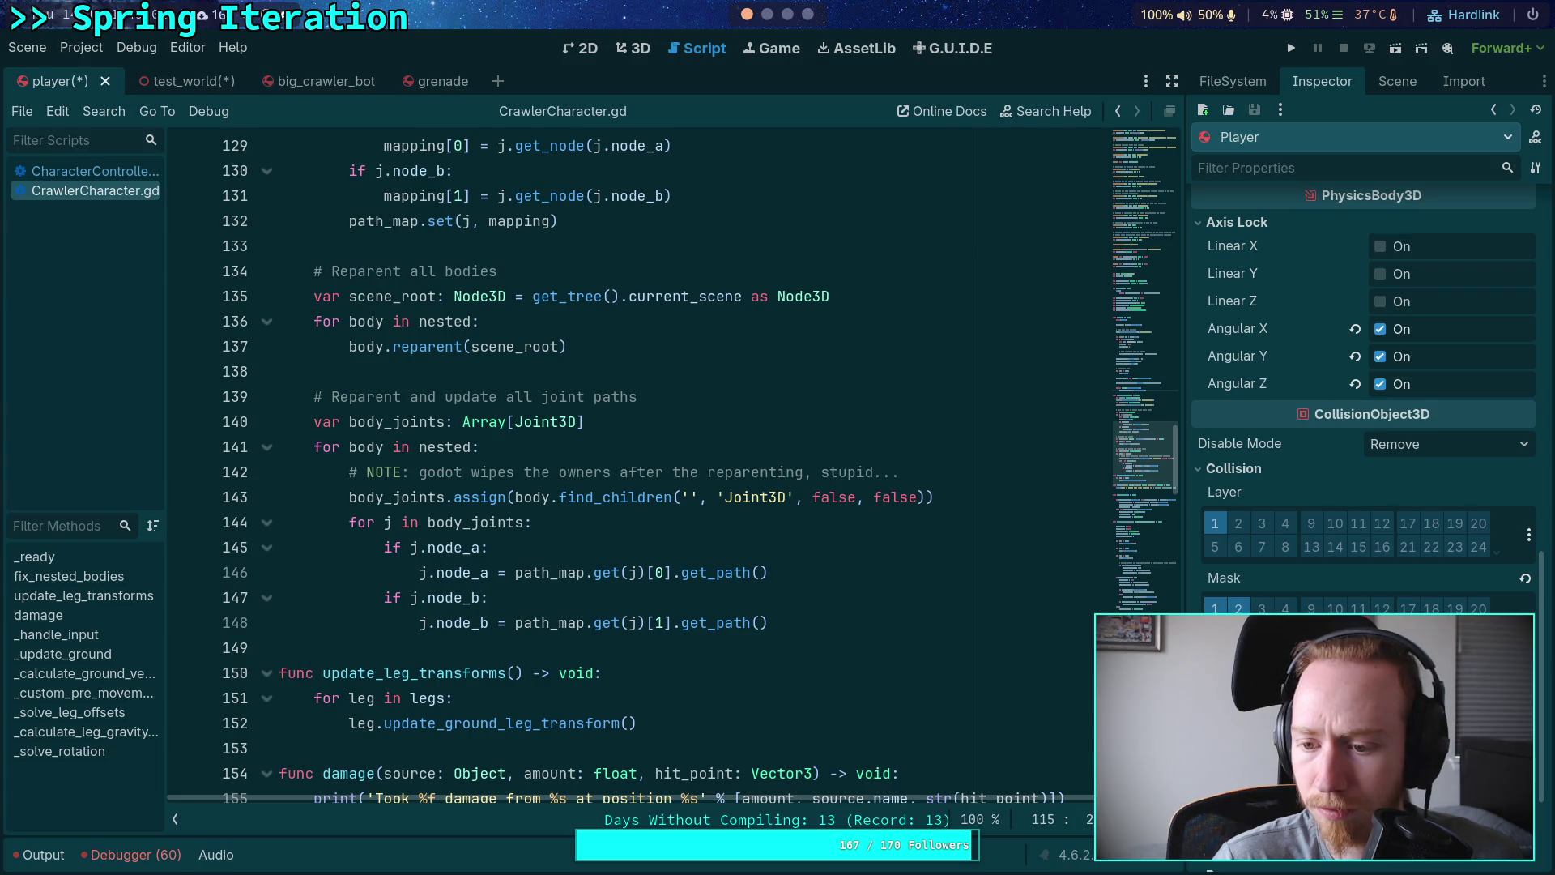
key(ctrl+s)
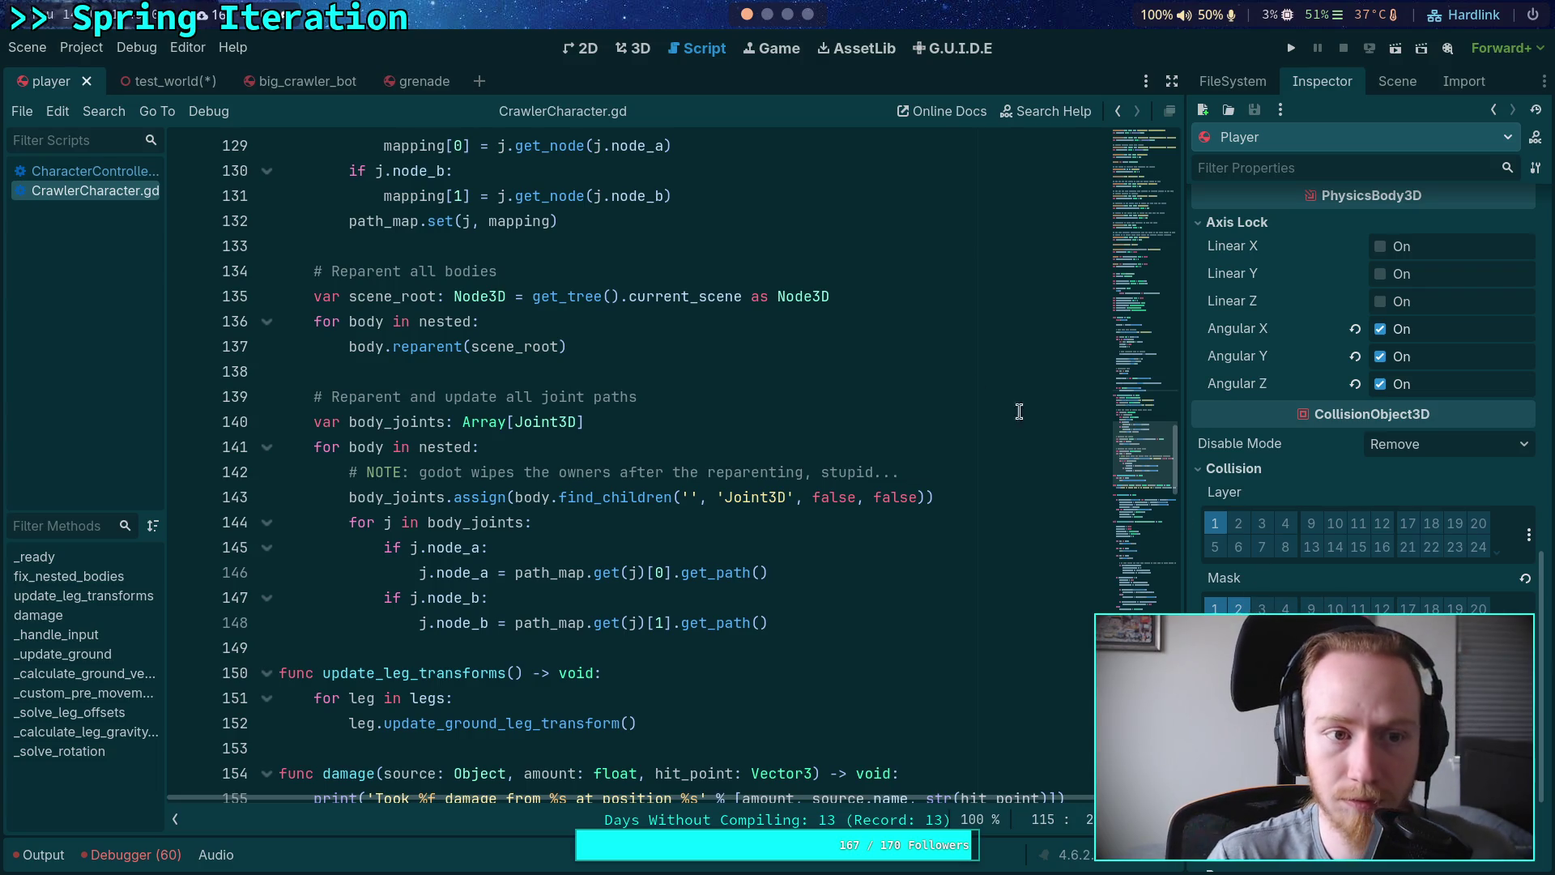
Step: In test_world, check the Player's collision layer and mask, then run the project
click(221, 86)
scroll(1288, 560, down, 10)
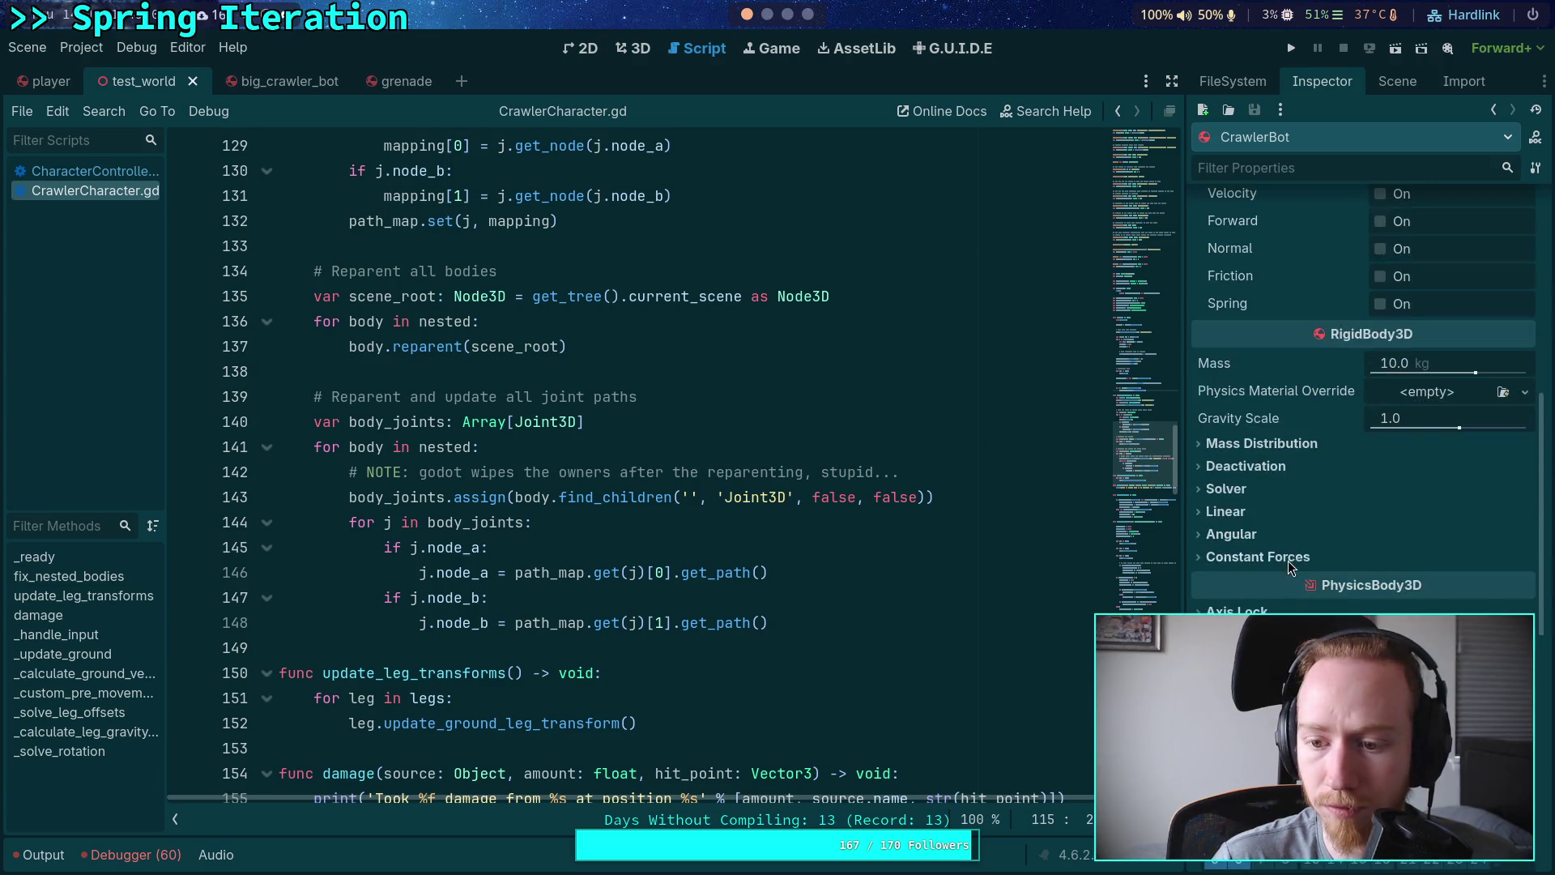
scroll(1288, 560, down, 5)
click(1389, 81)
click(1243, 188)
click(1322, 81)
scroll(1240, 497, down, 12)
scroll(1239, 497, down, 8)
scroll(1267, 510, up, 3)
click(1255, 389)
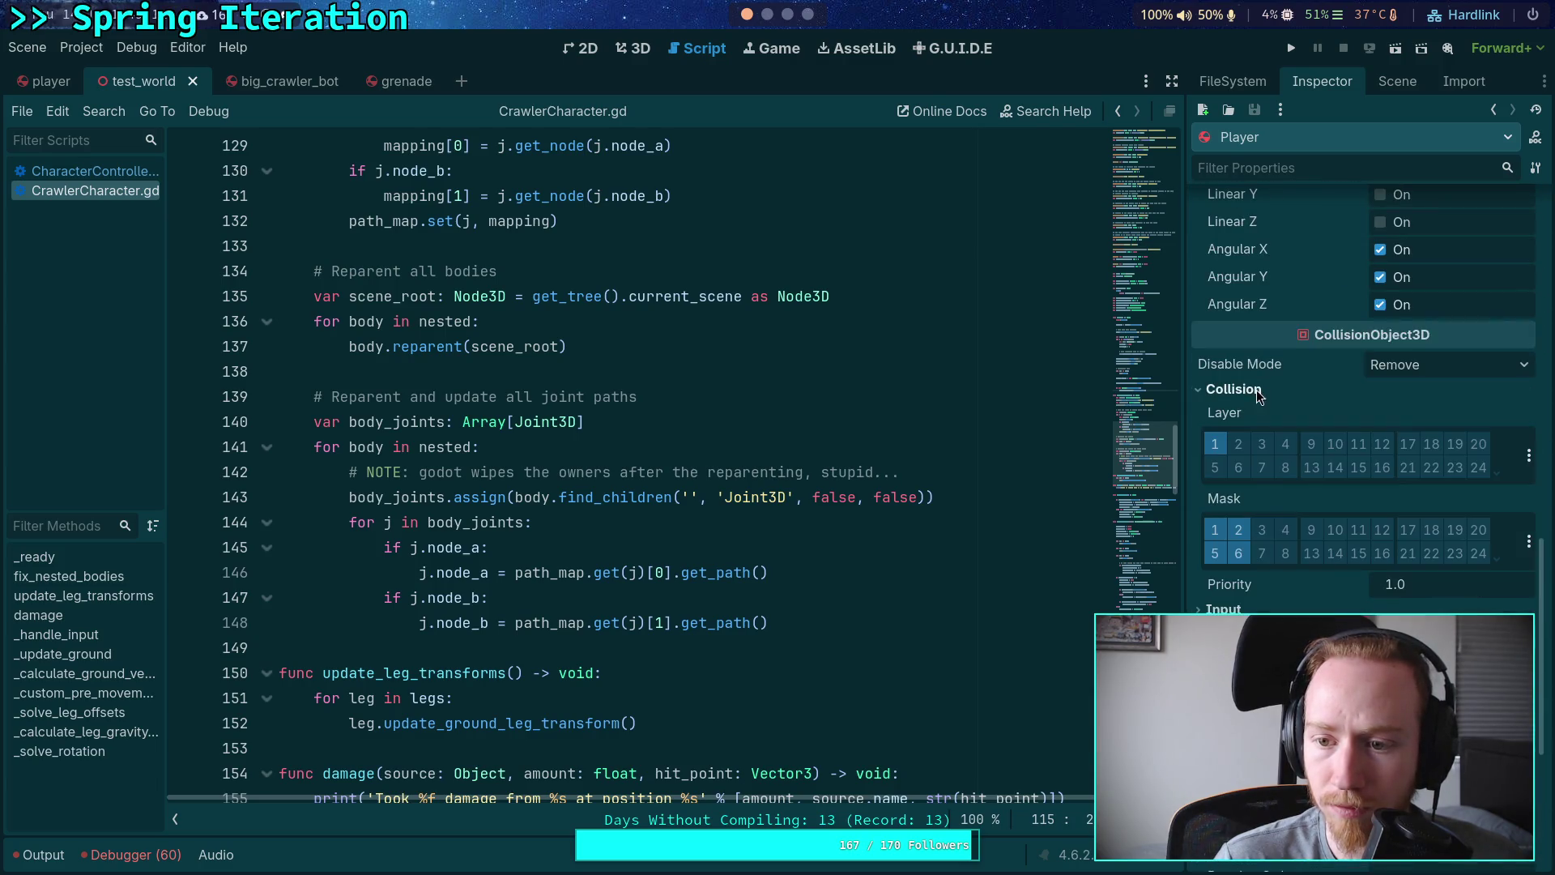
click(1260, 387)
key(F5)
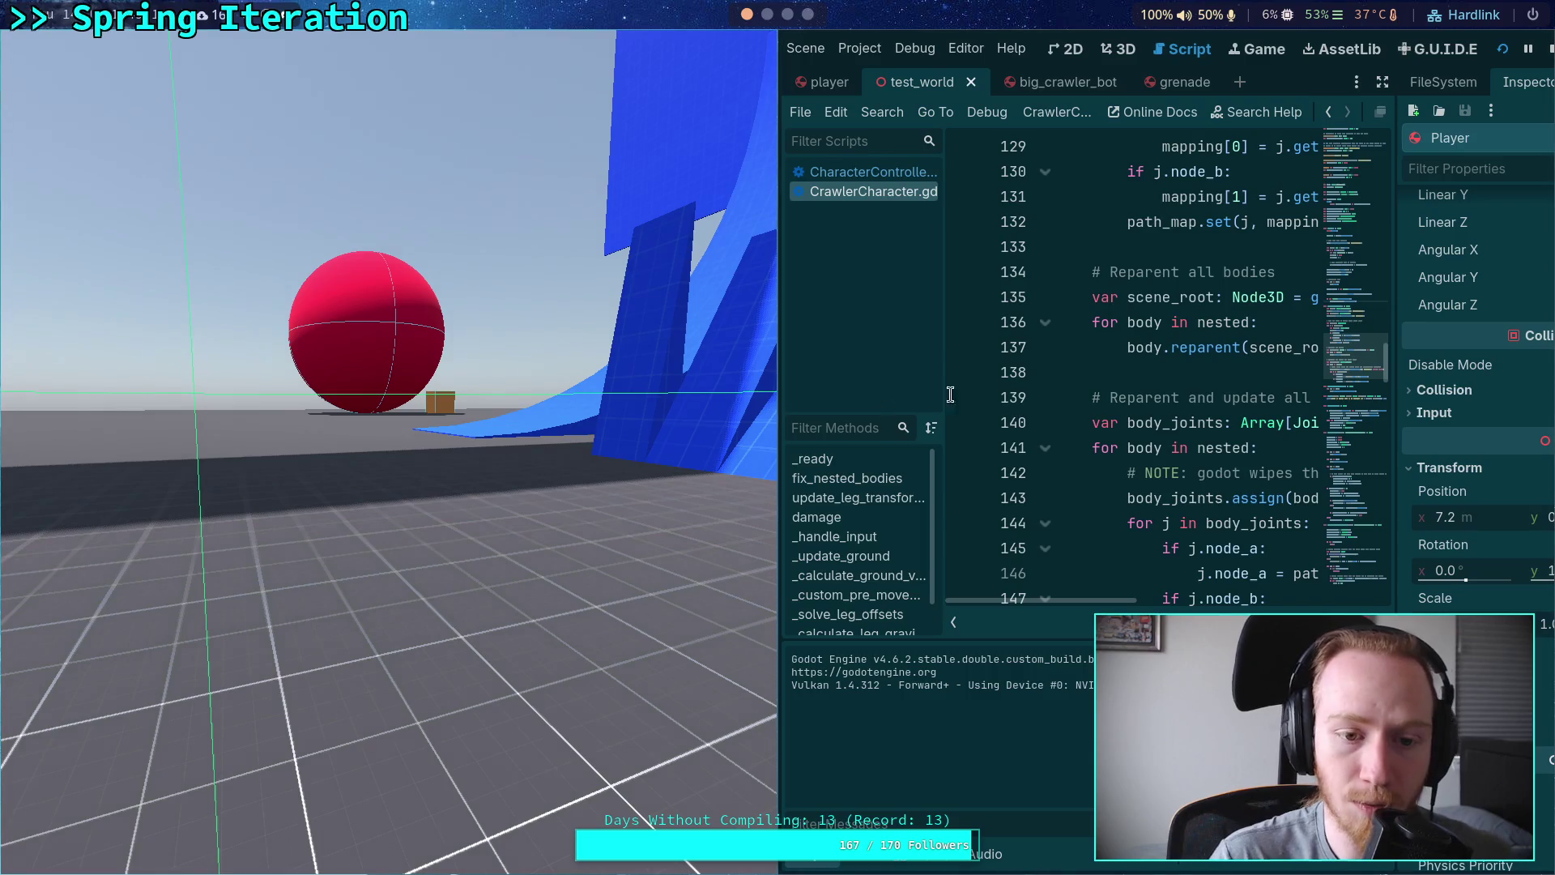
Step: Stop the game and inspect BigCube's collision layer and mask
click(1548, 48)
click(1385, 81)
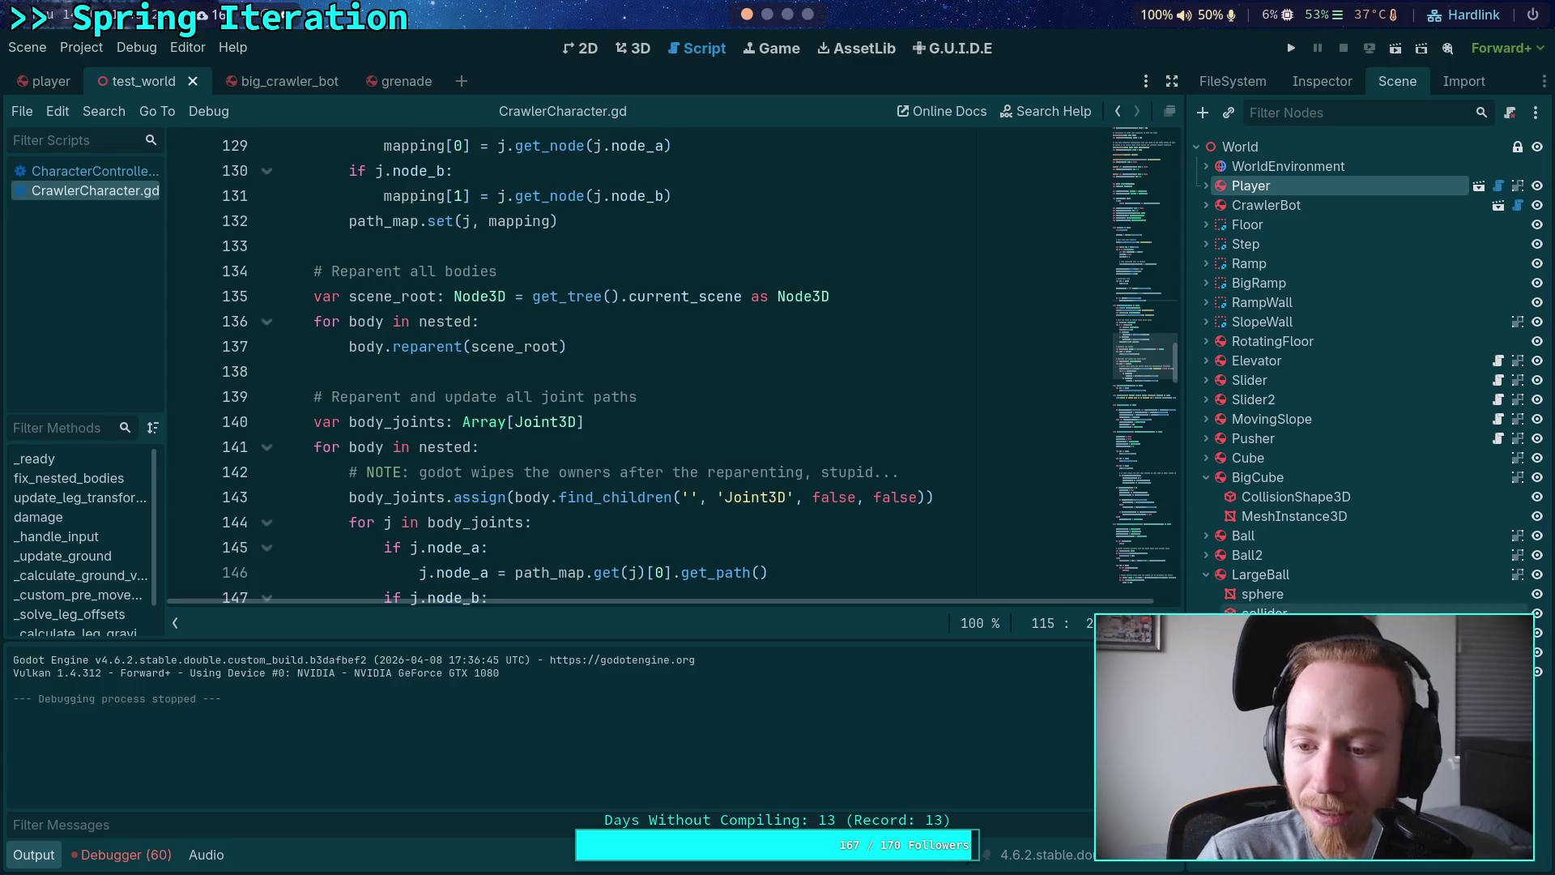
click(1295, 478)
click(1320, 82)
scroll(1271, 381, down, 5)
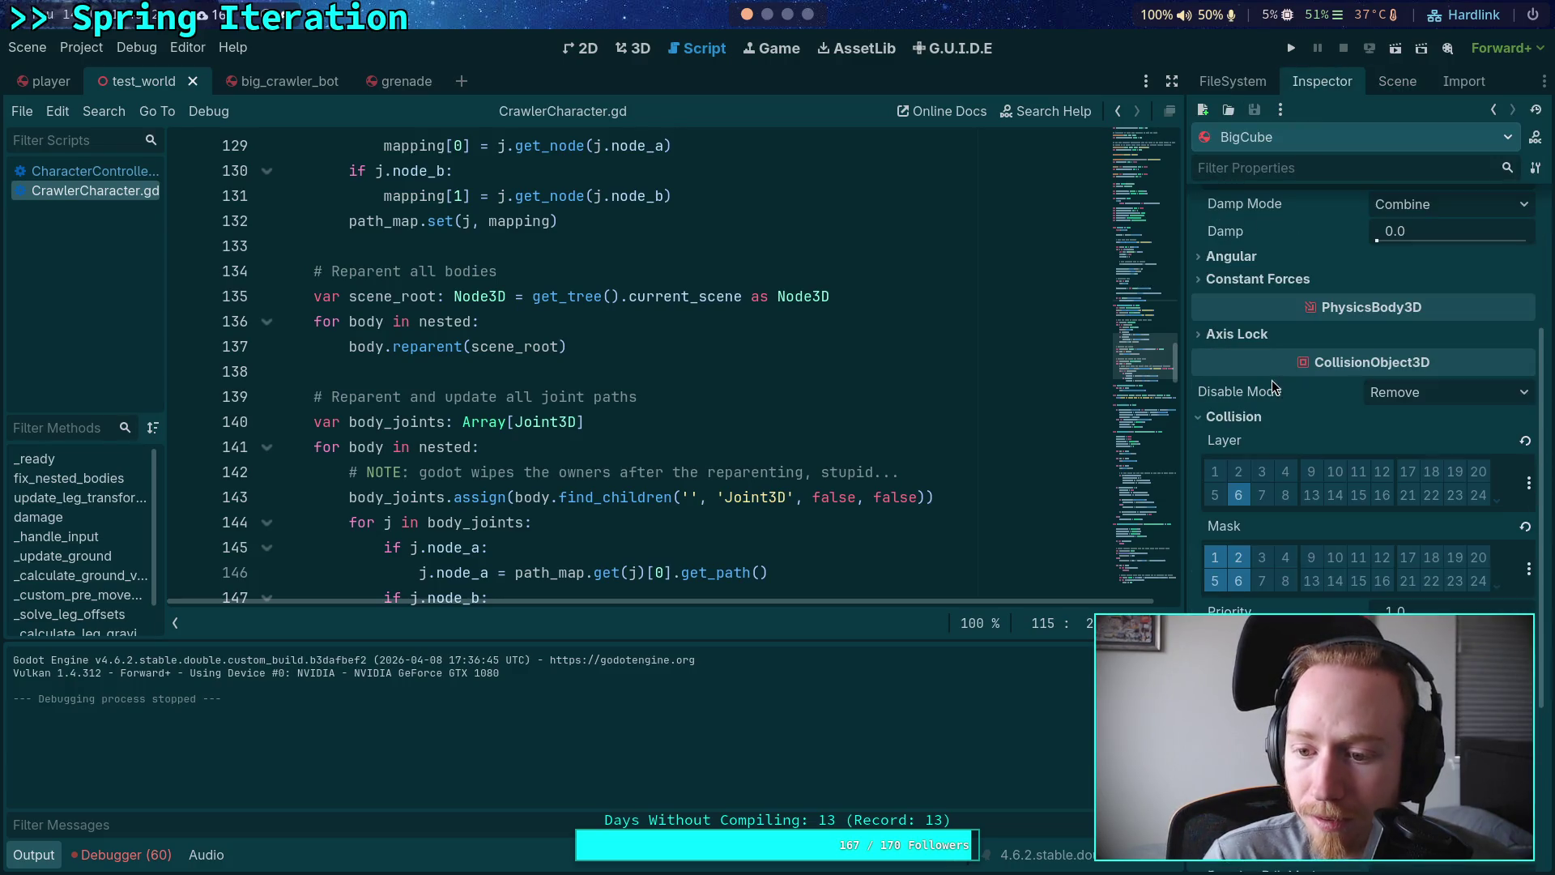
click(1397, 85)
Step: Inspect LargeBall's collision layer and mask for comparison
click(1251, 575)
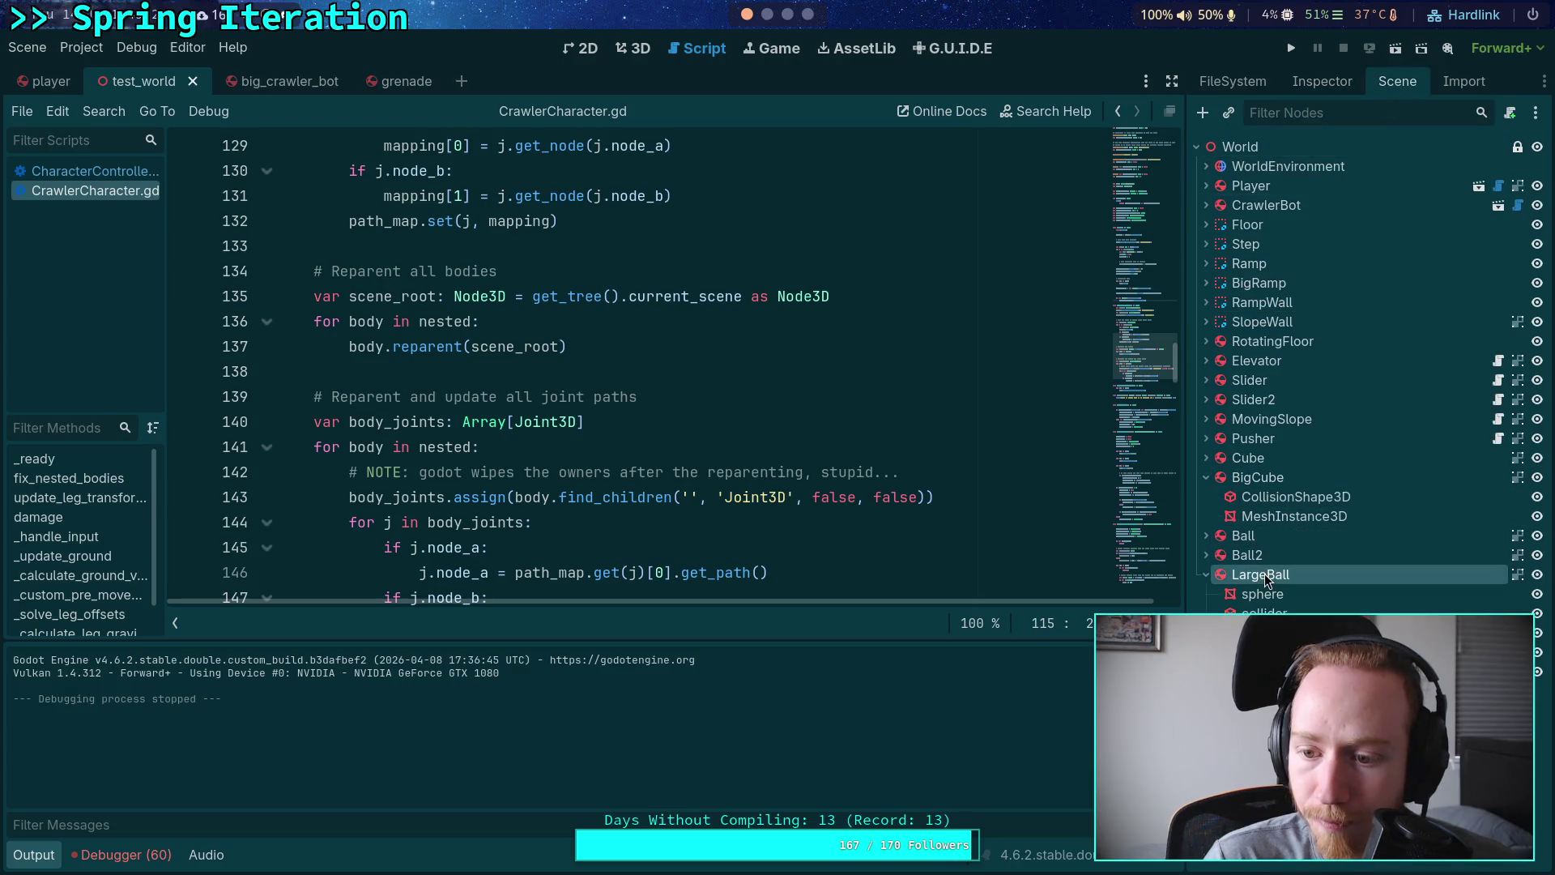
click(1323, 86)
scroll(1254, 502, down, 2)
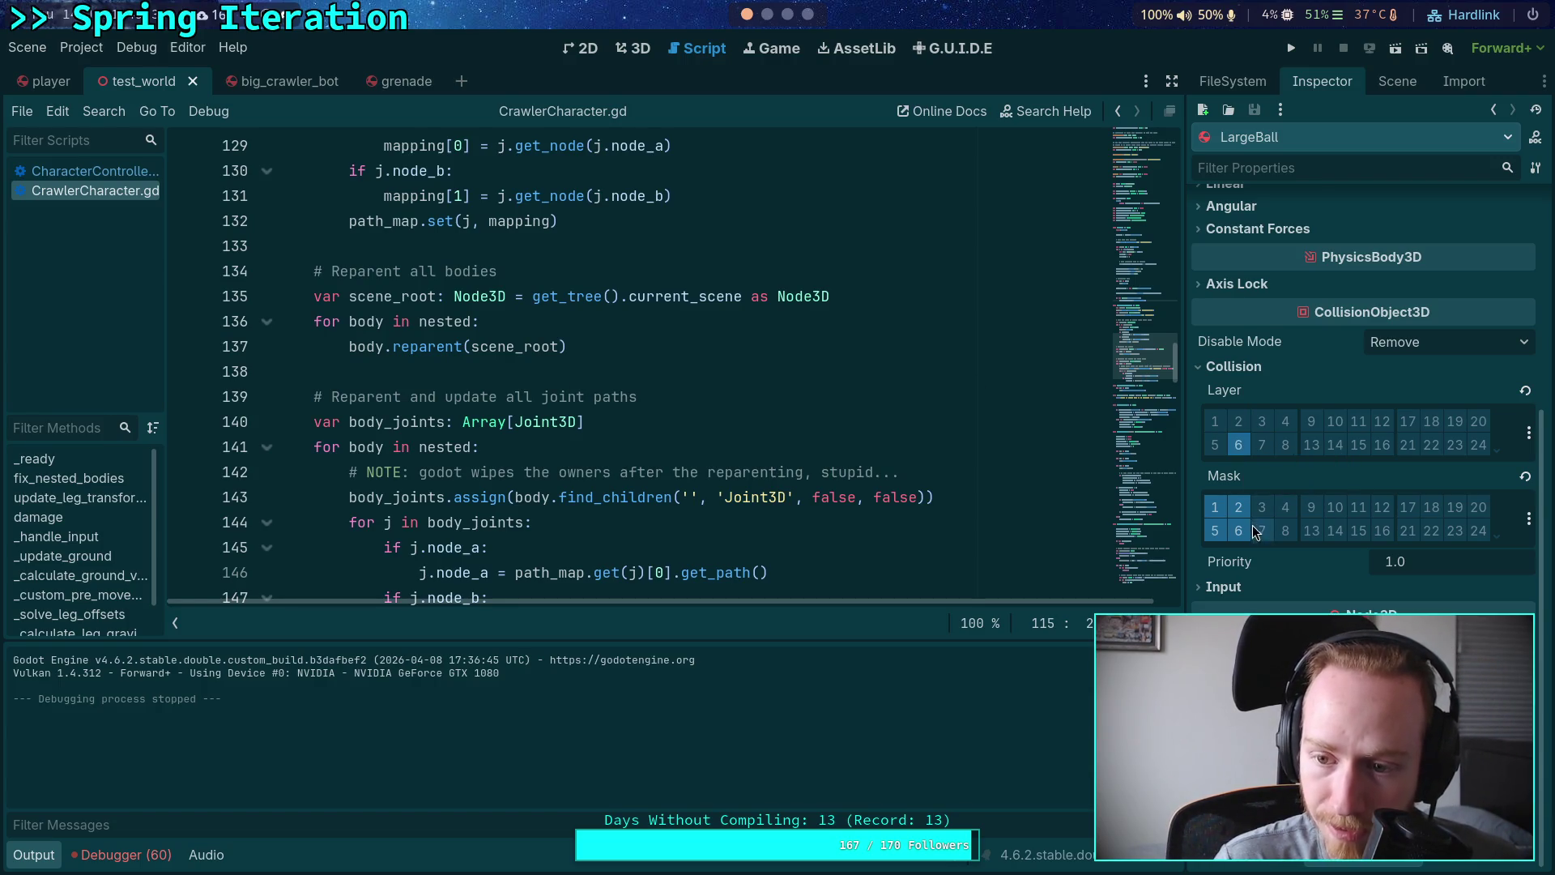
click(1396, 81)
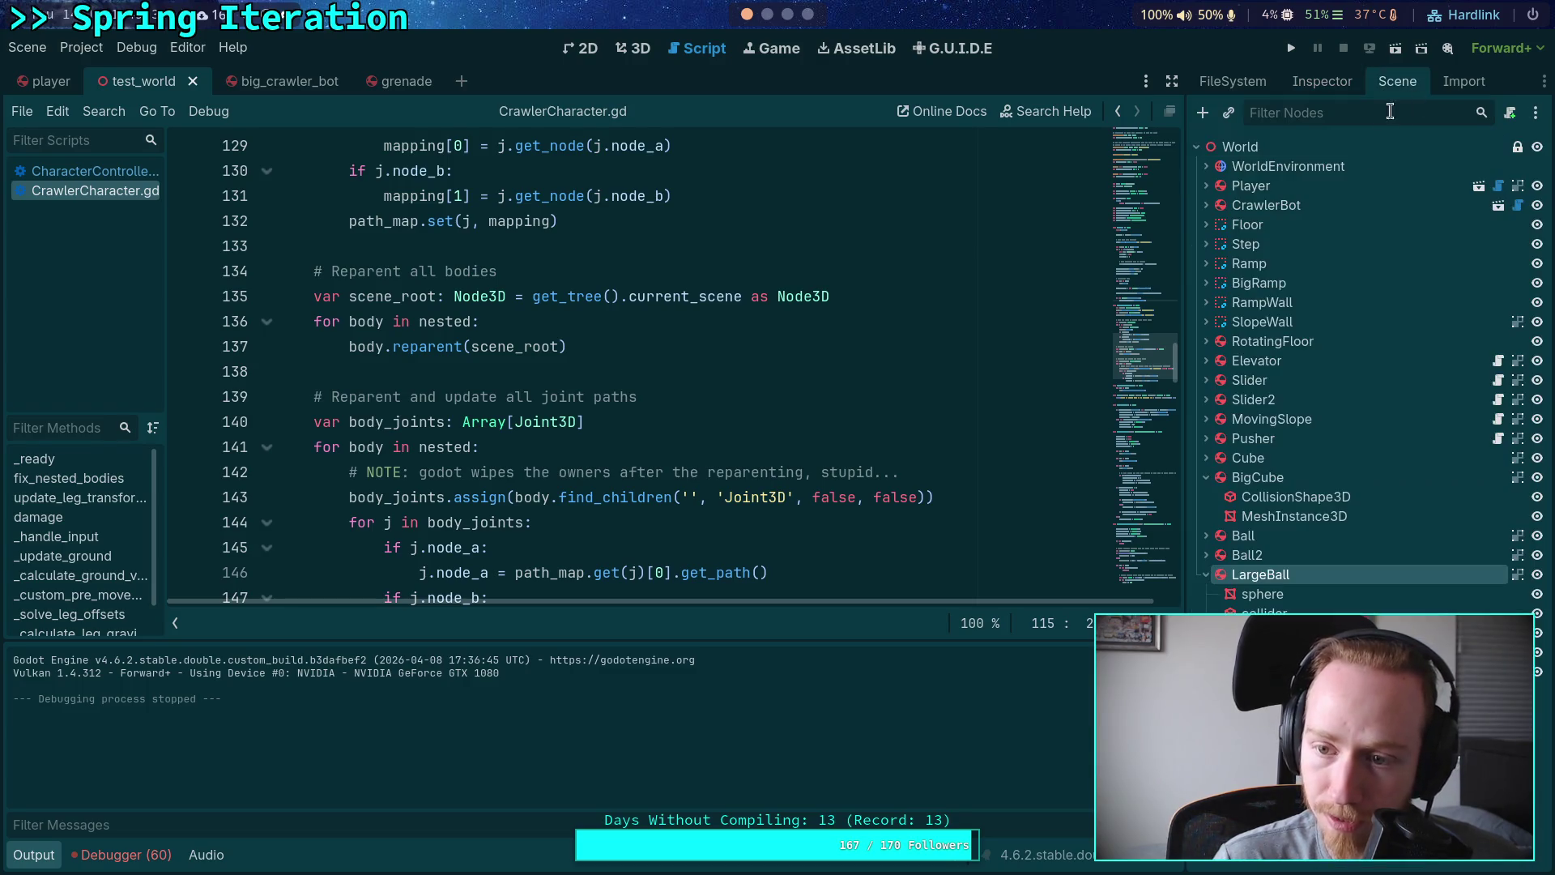
click(635, 49)
Step: Select BigCube in the viewport and check its collision settings
mouse_move(622, 341)
mouse_down()
mouse_move(1033, 429)
mouse_move(509, 222)
mouse_up()
click(541, 252)
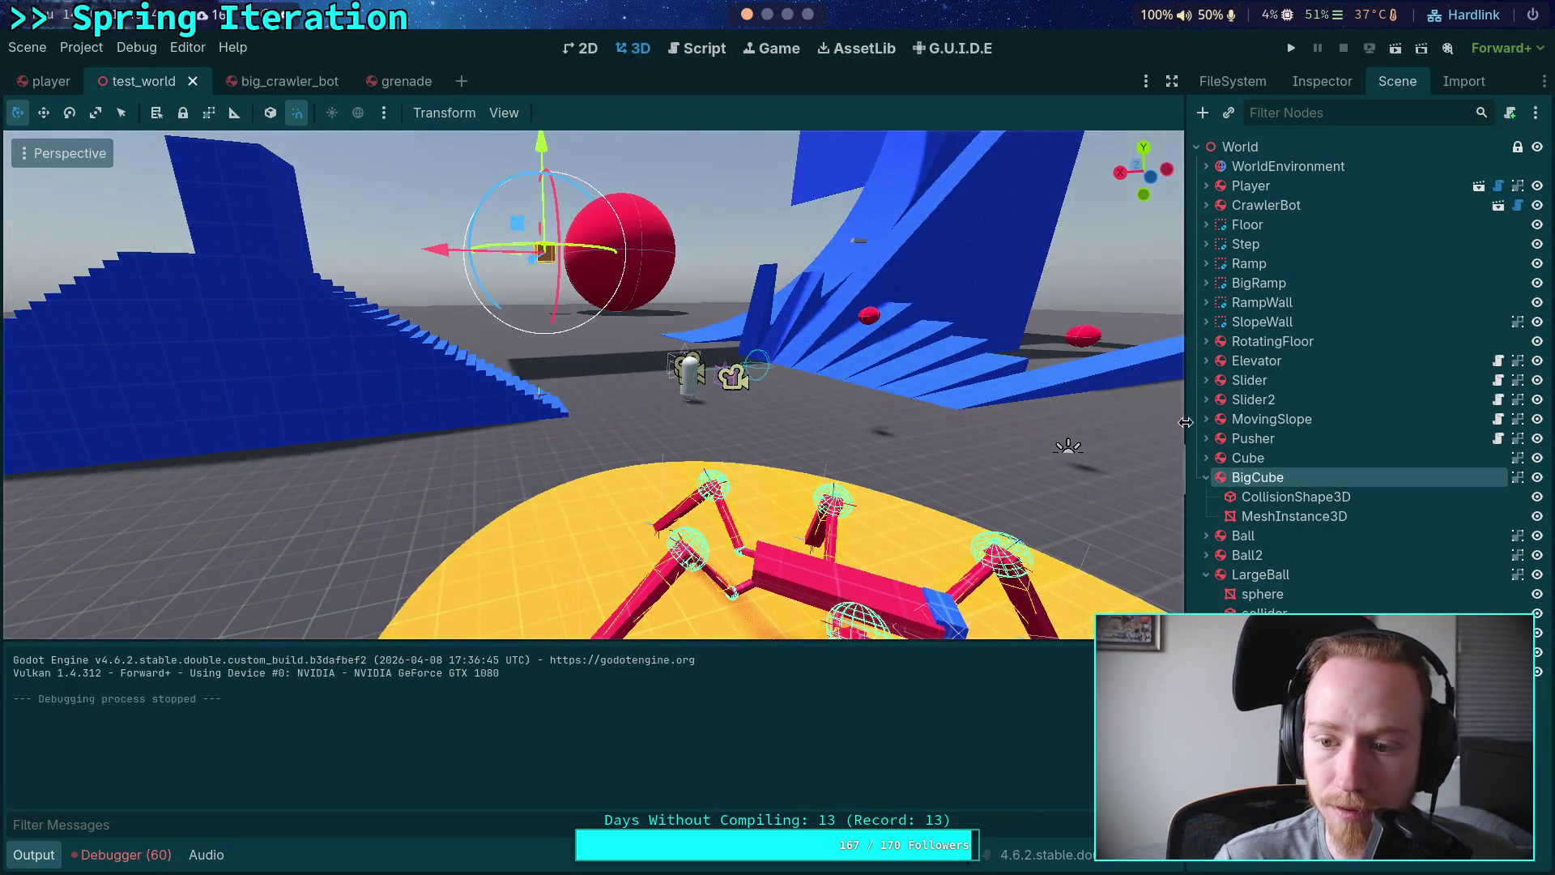
click(1306, 82)
scroll(1280, 530, down, 4)
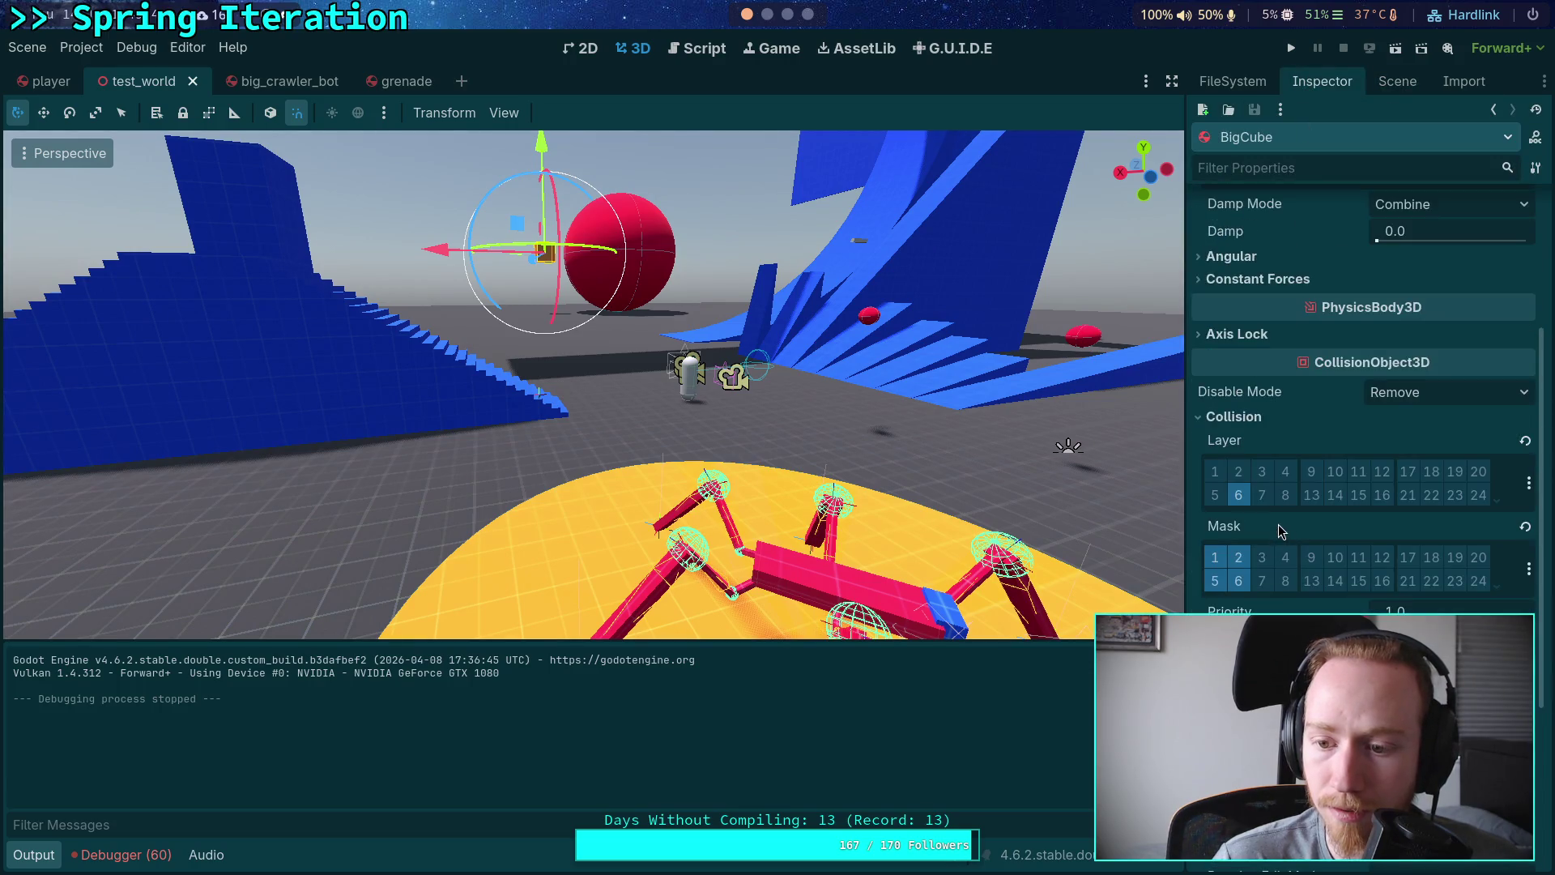
Step: Run the game at 0.25 time scale to watch the grenades, then stop it
click(1291, 50)
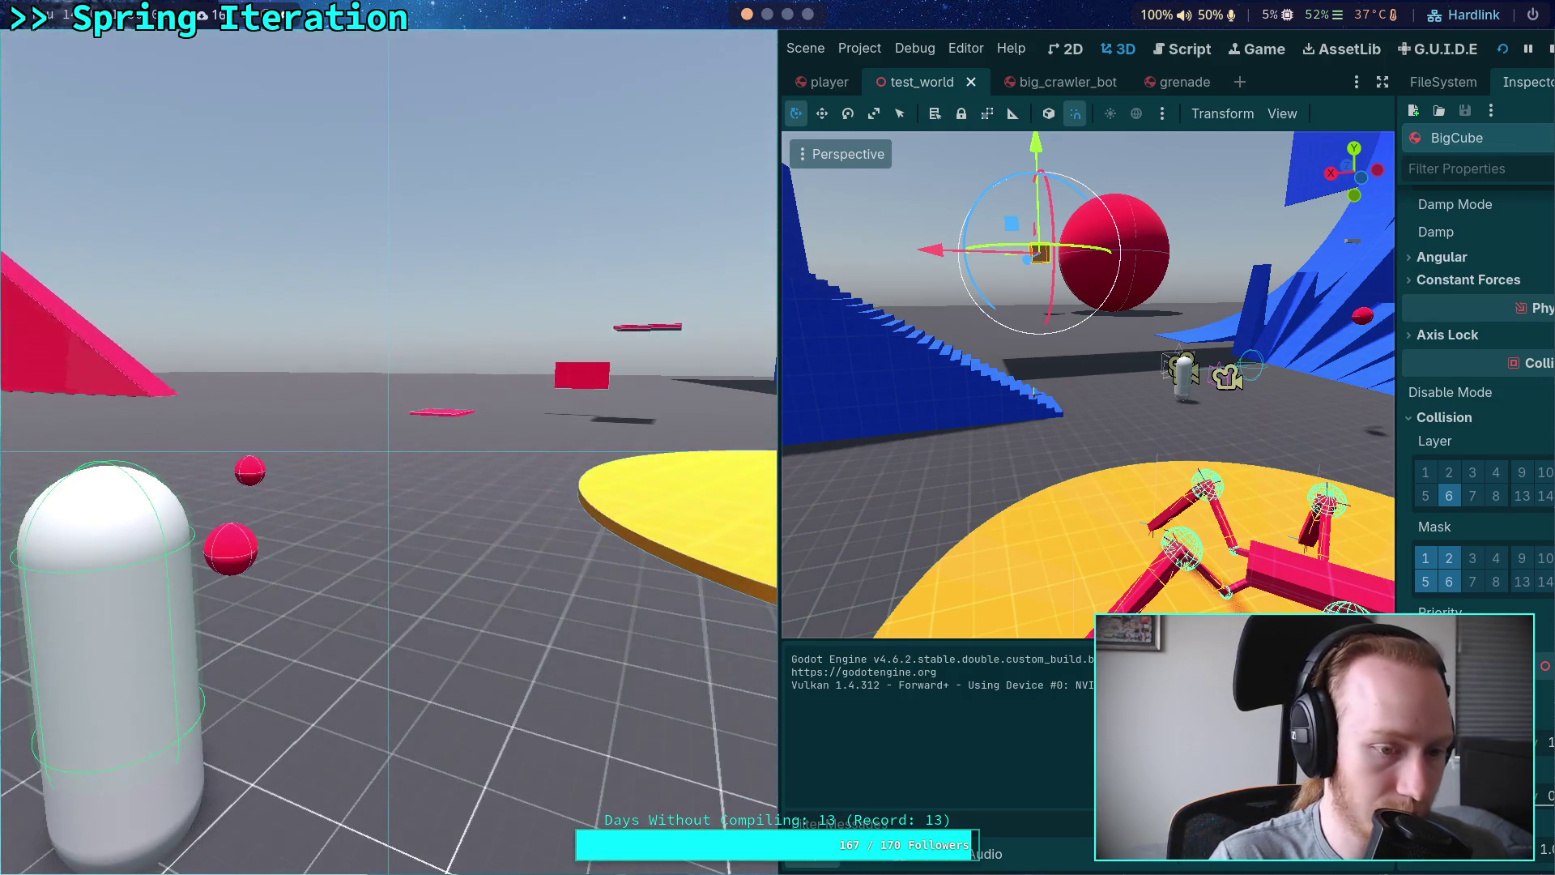
key(t)
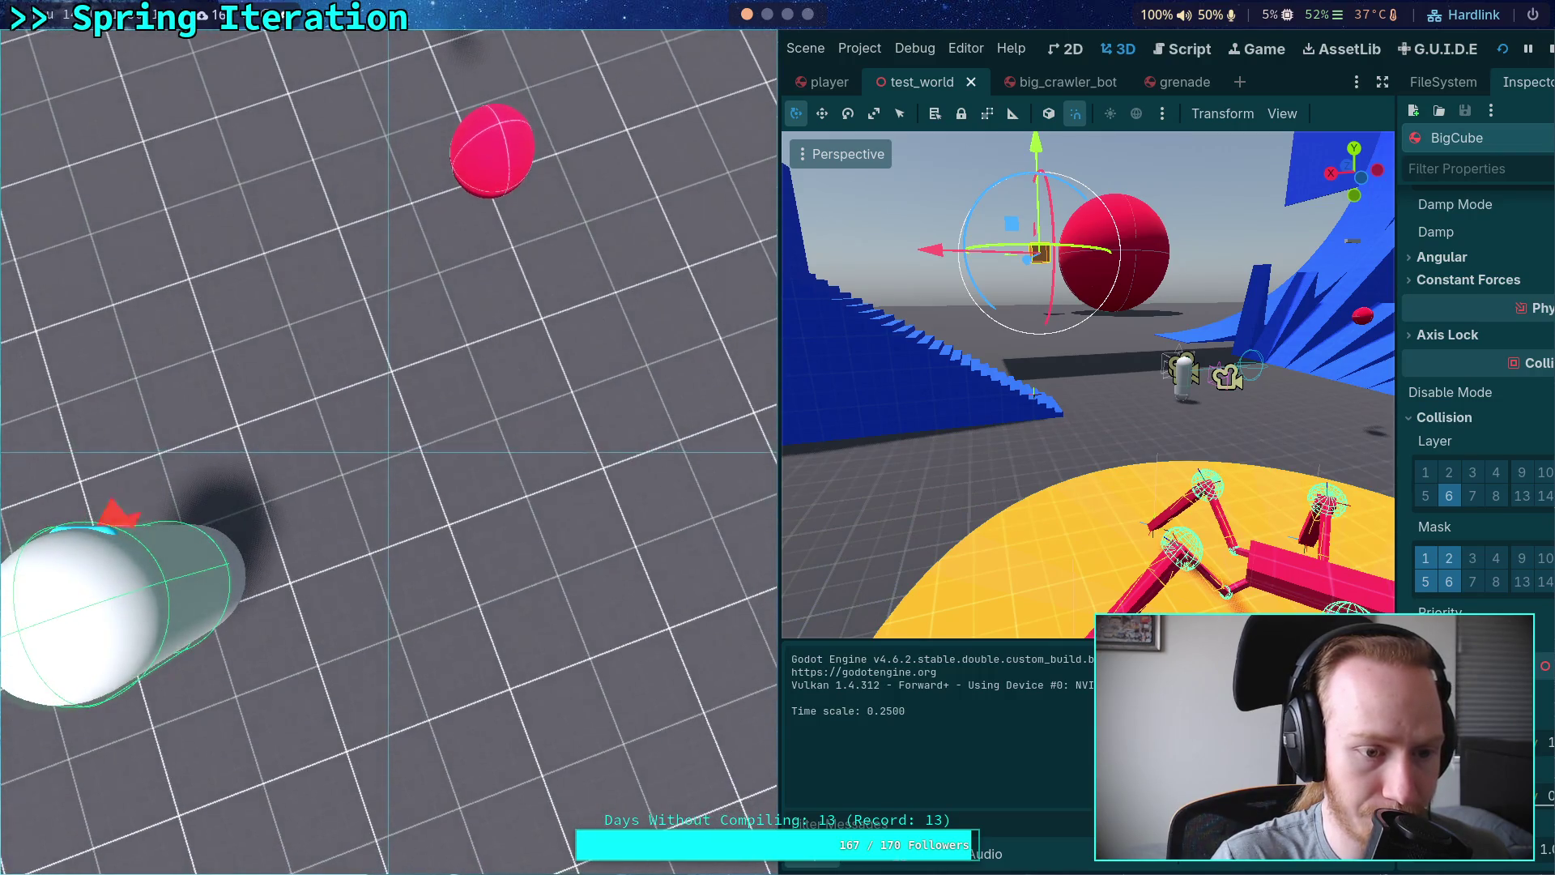
click(1551, 48)
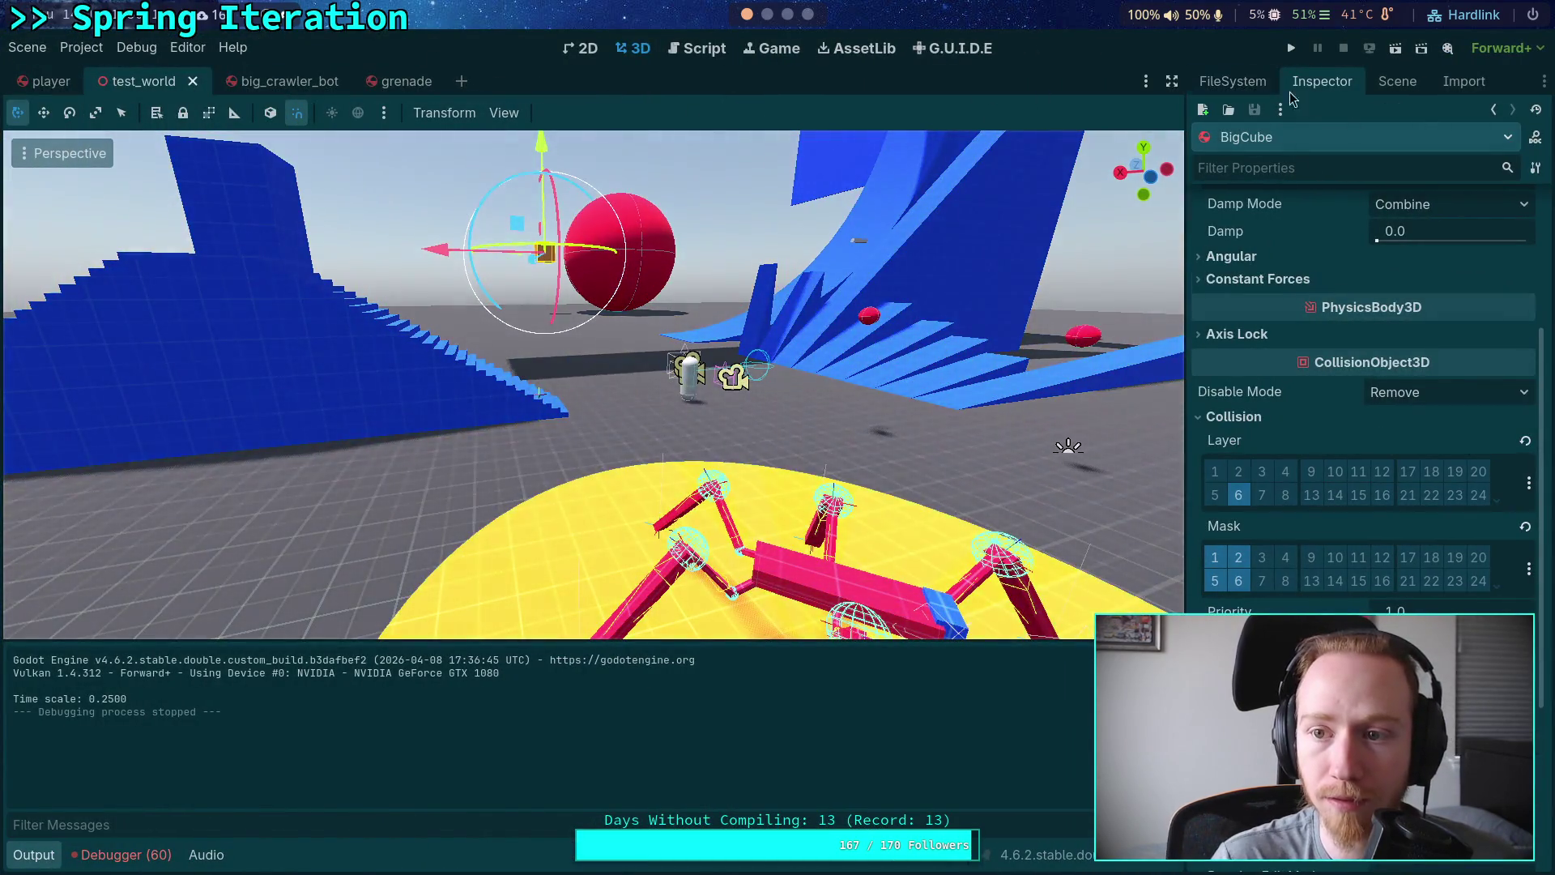
key(ctrl+shift+Tab)
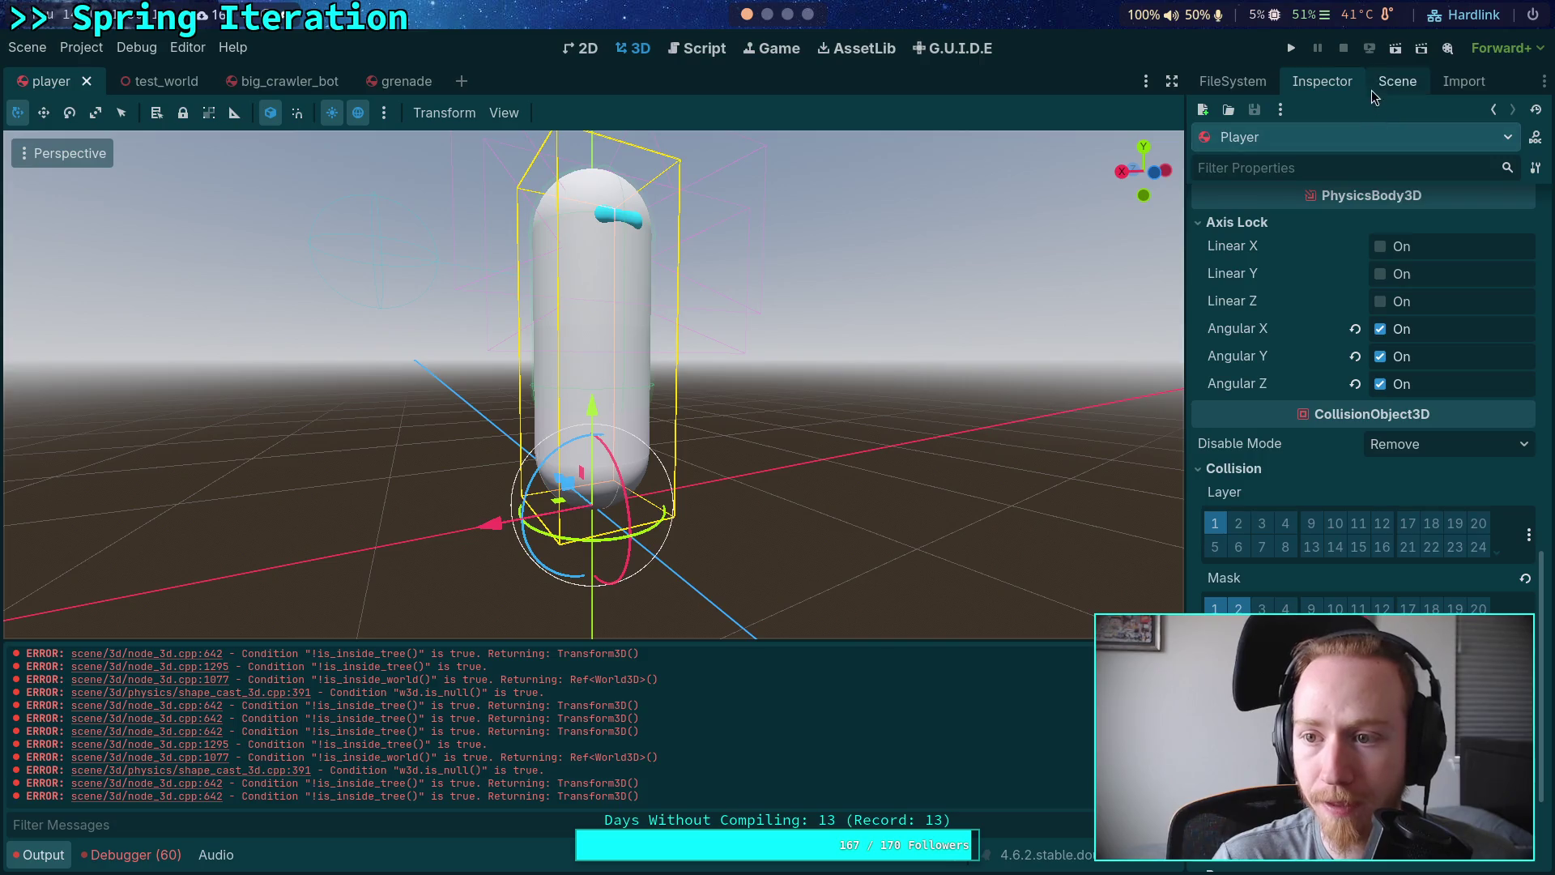
Step: Open player.gd, hide the output log, and select the grenade spawn offset on line 279
click(1393, 82)
click(1515, 148)
scroll(452, 459, down, 7)
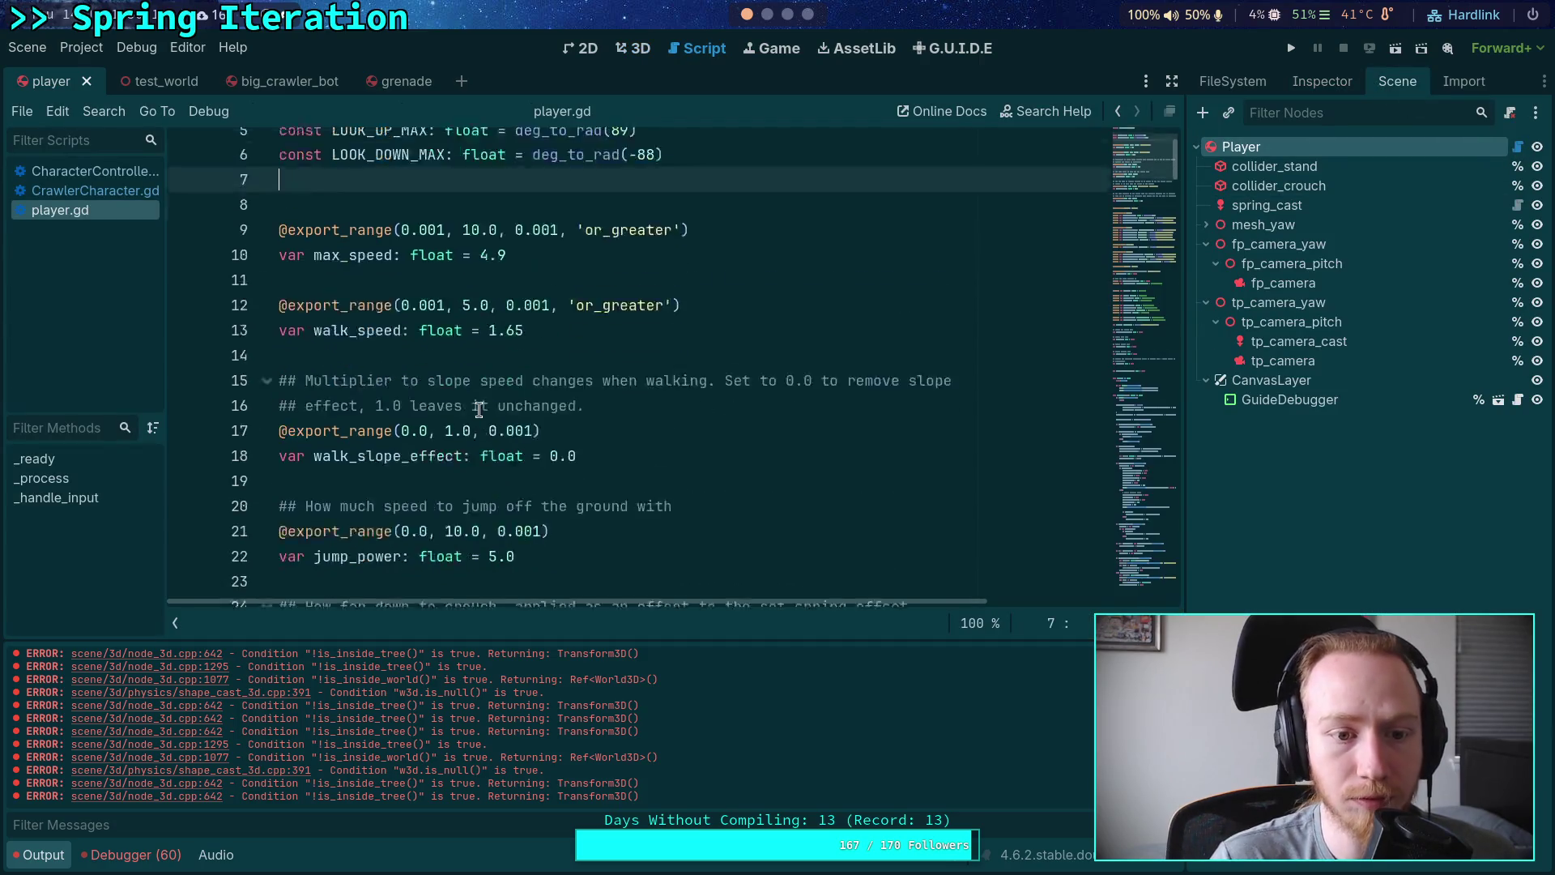
click(46, 860)
scroll(440, 411, down, 20)
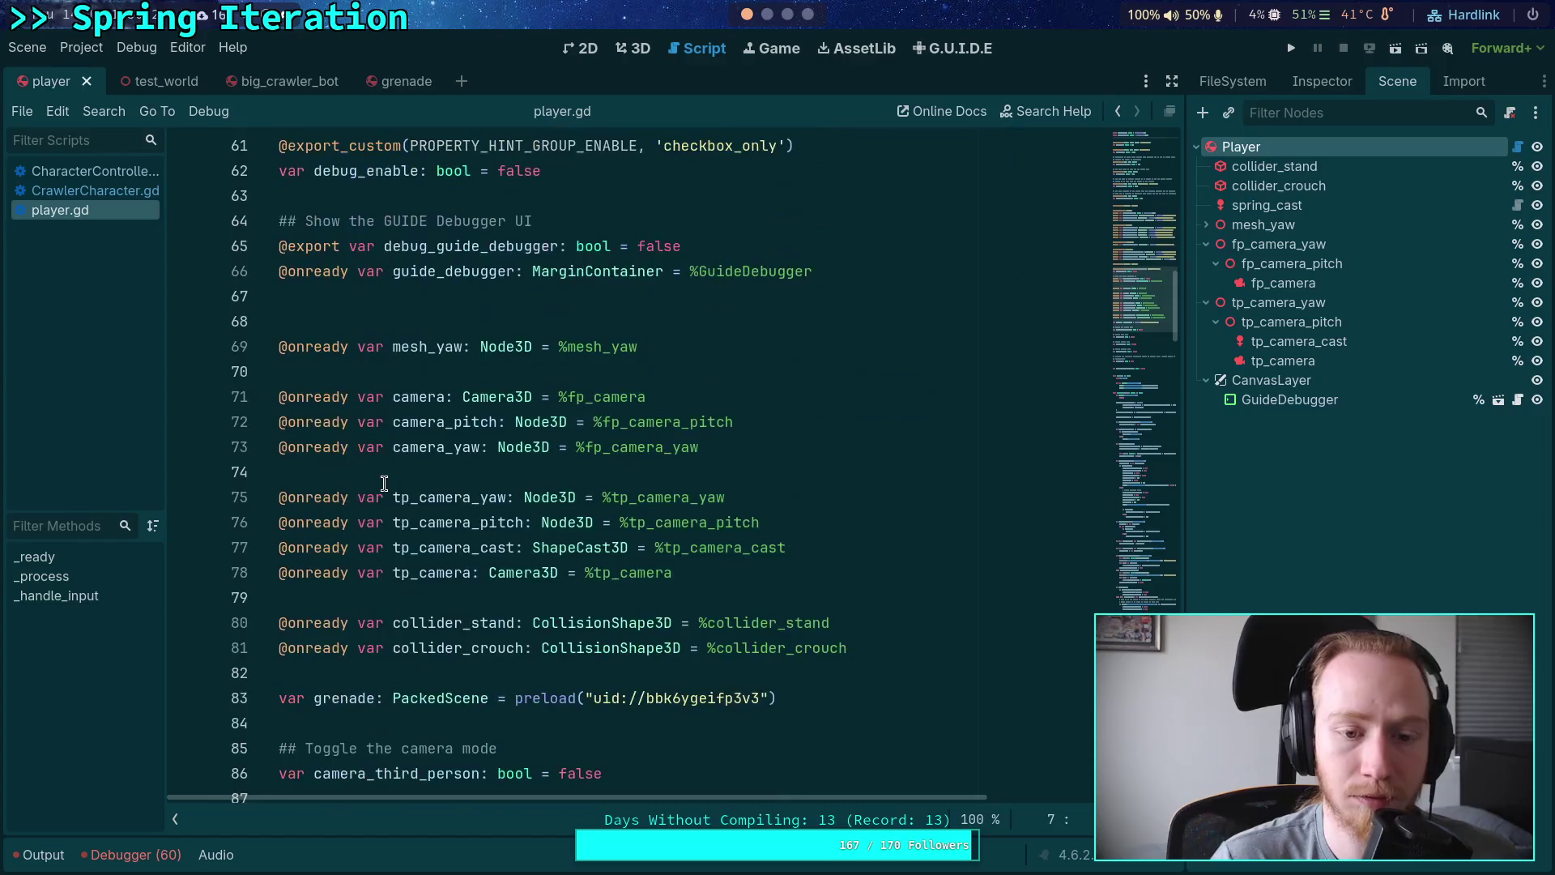
scroll(441, 411, down, 13)
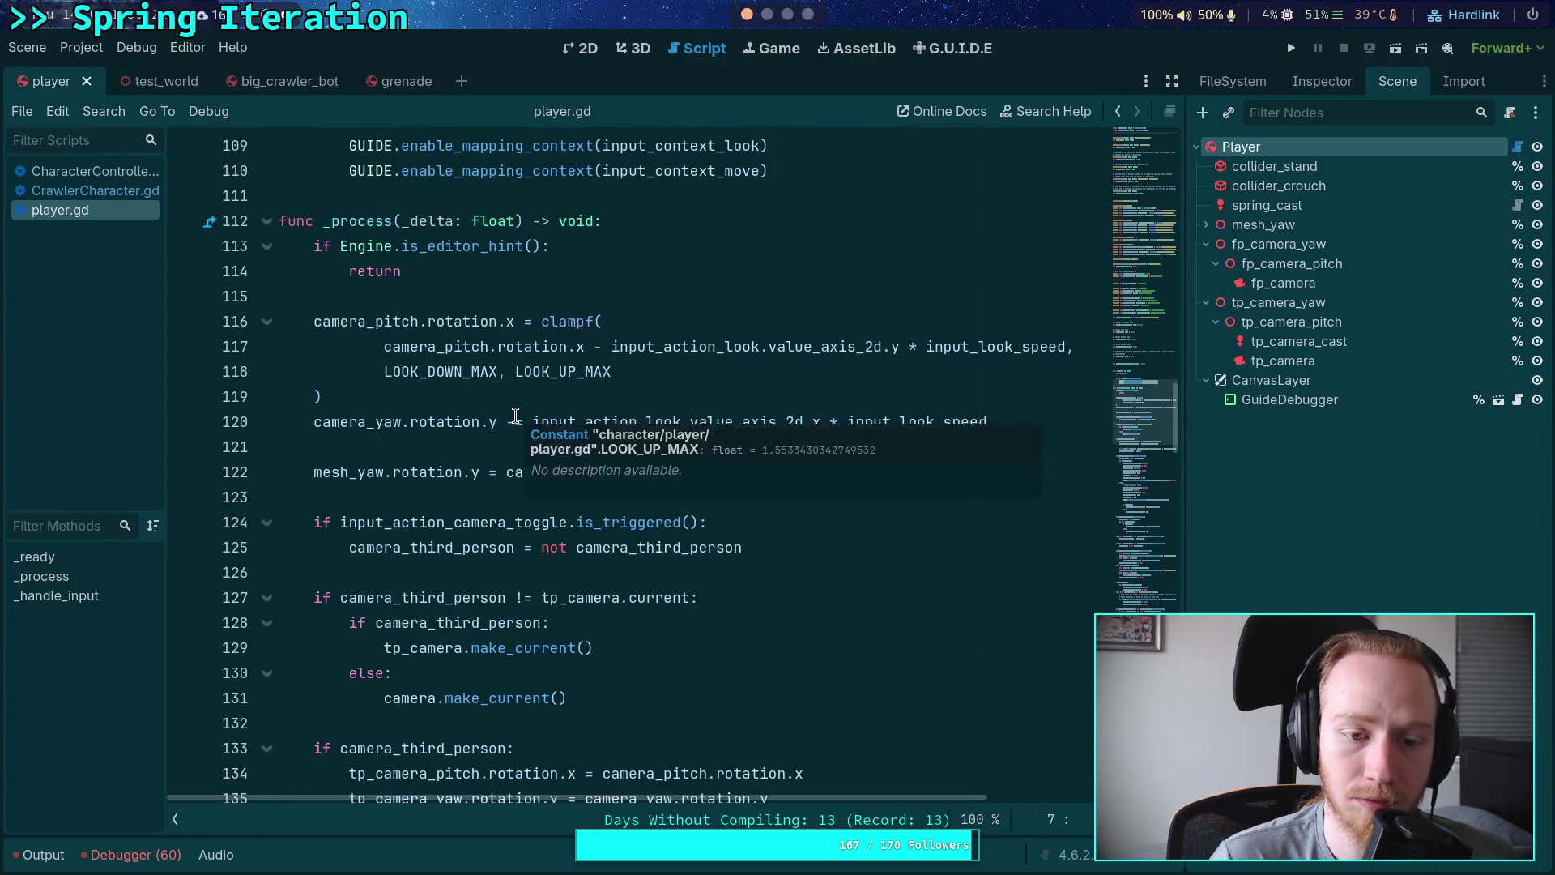
scroll(620, 484, down, 15)
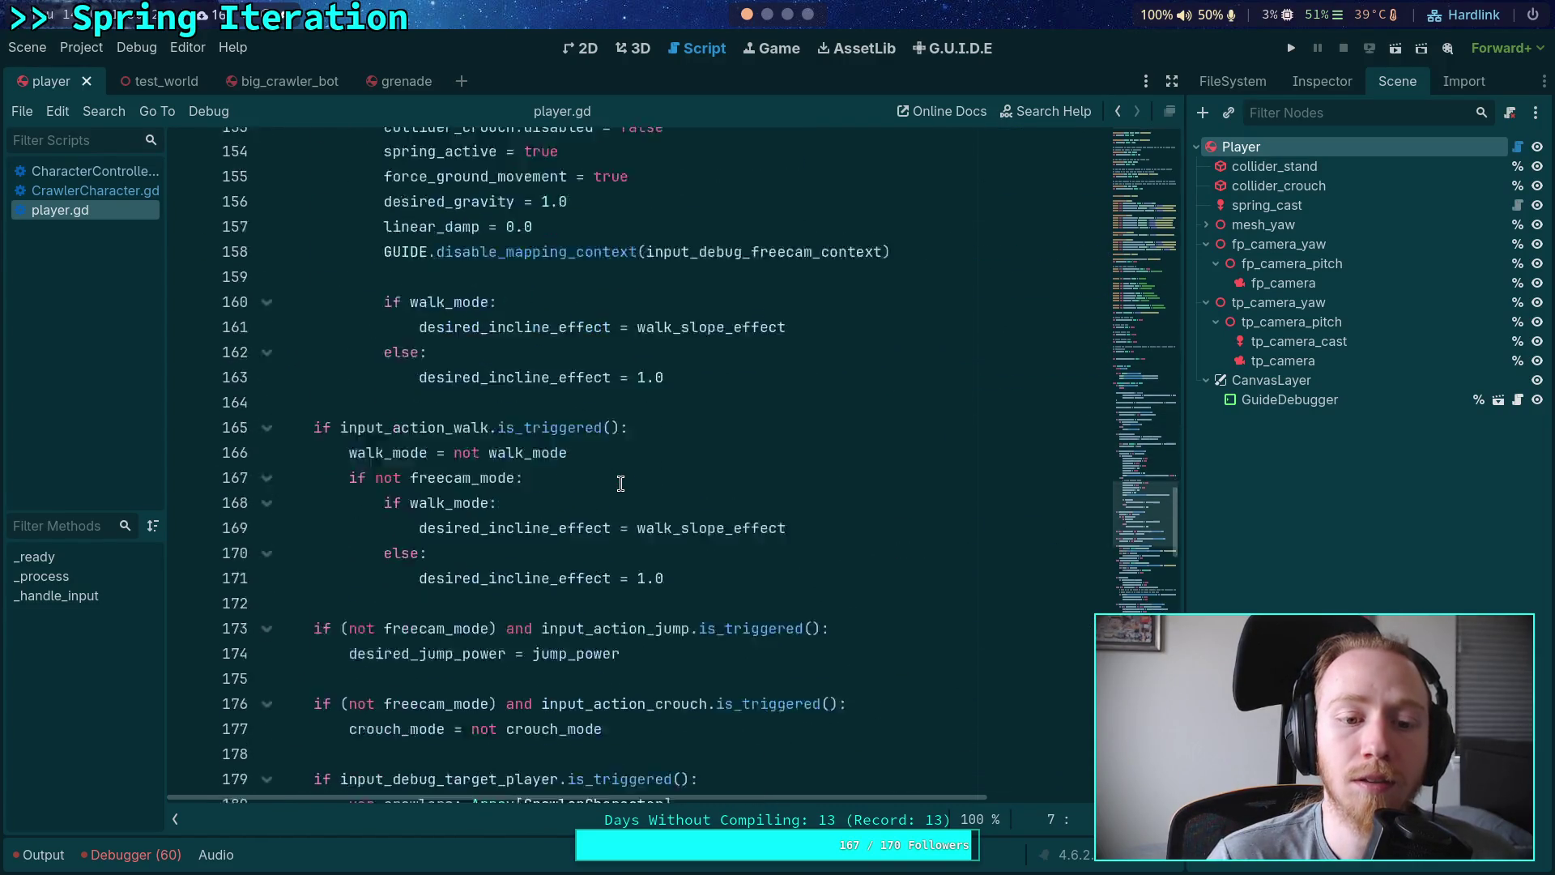
scroll(620, 483, down, 12)
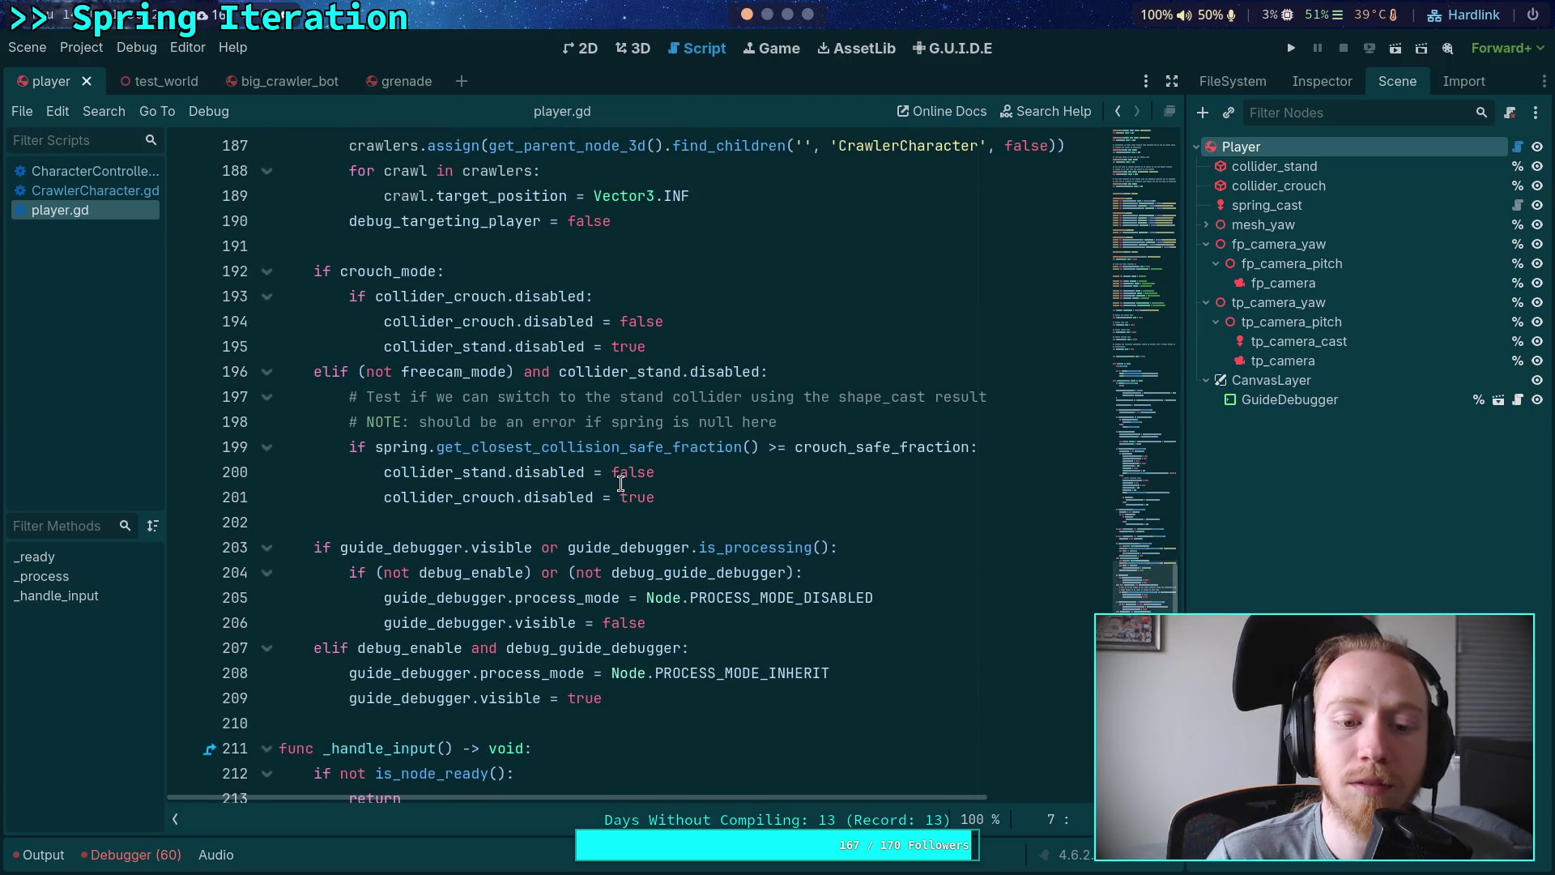
scroll(604, 485, down, 4)
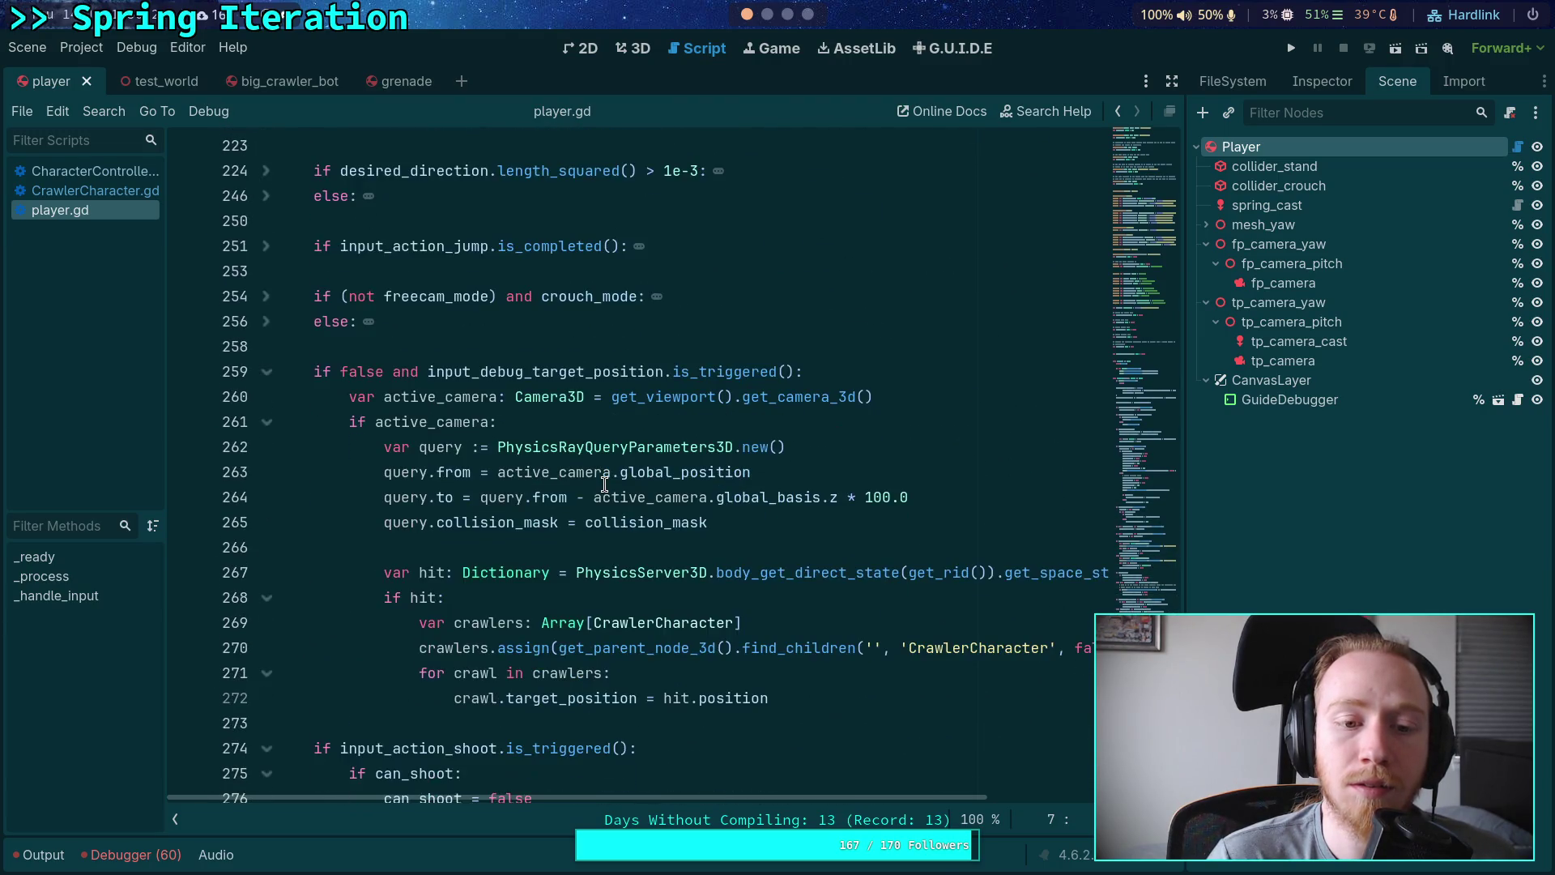
scroll(384, 417, down, 6)
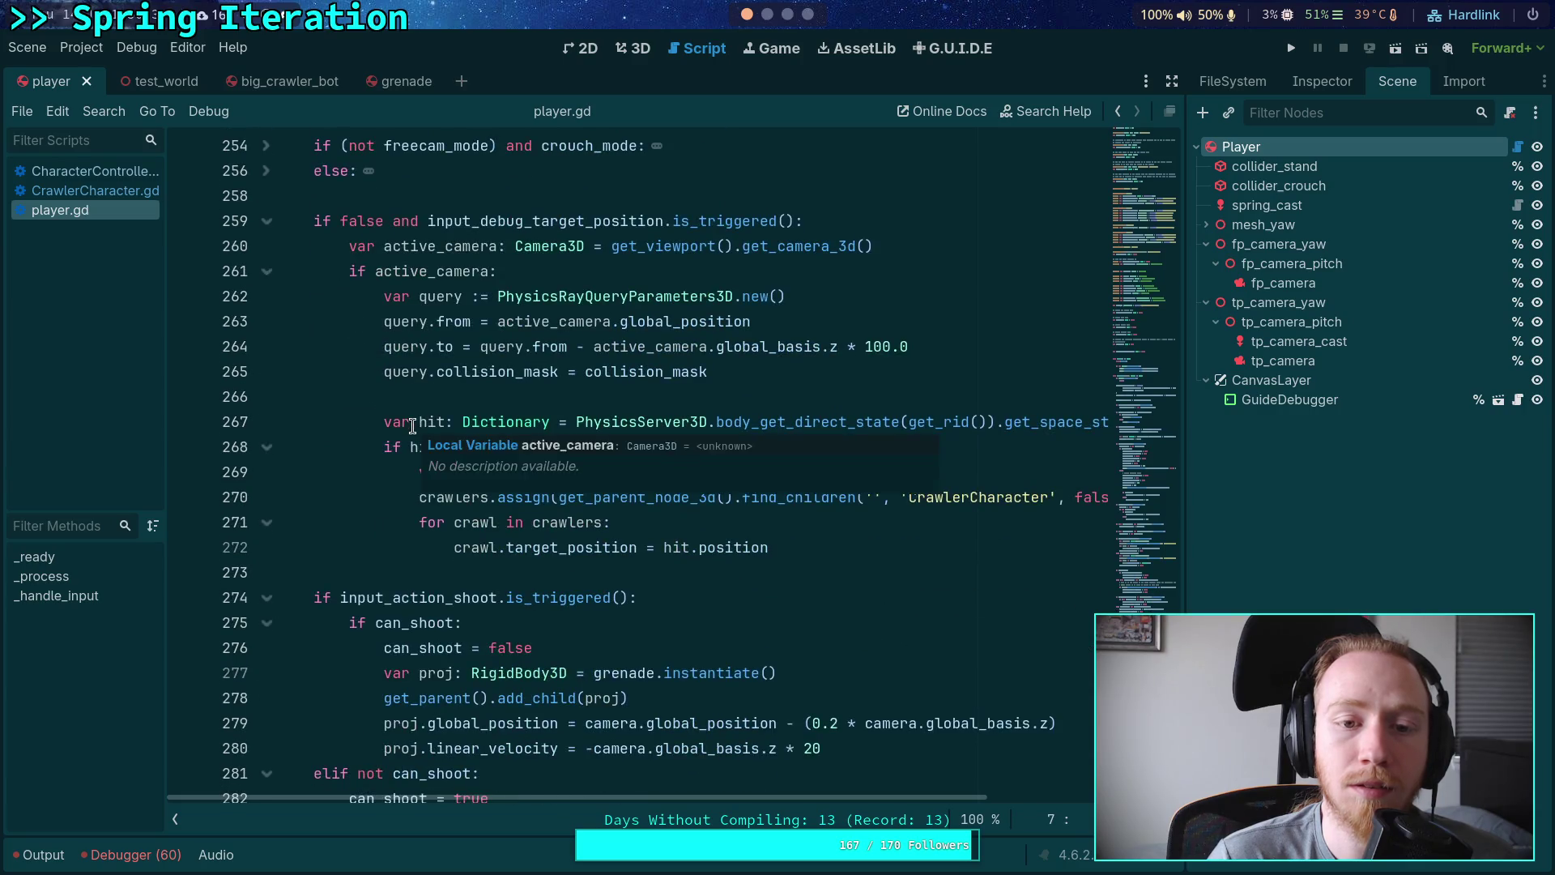
scroll(543, 464, up, 1)
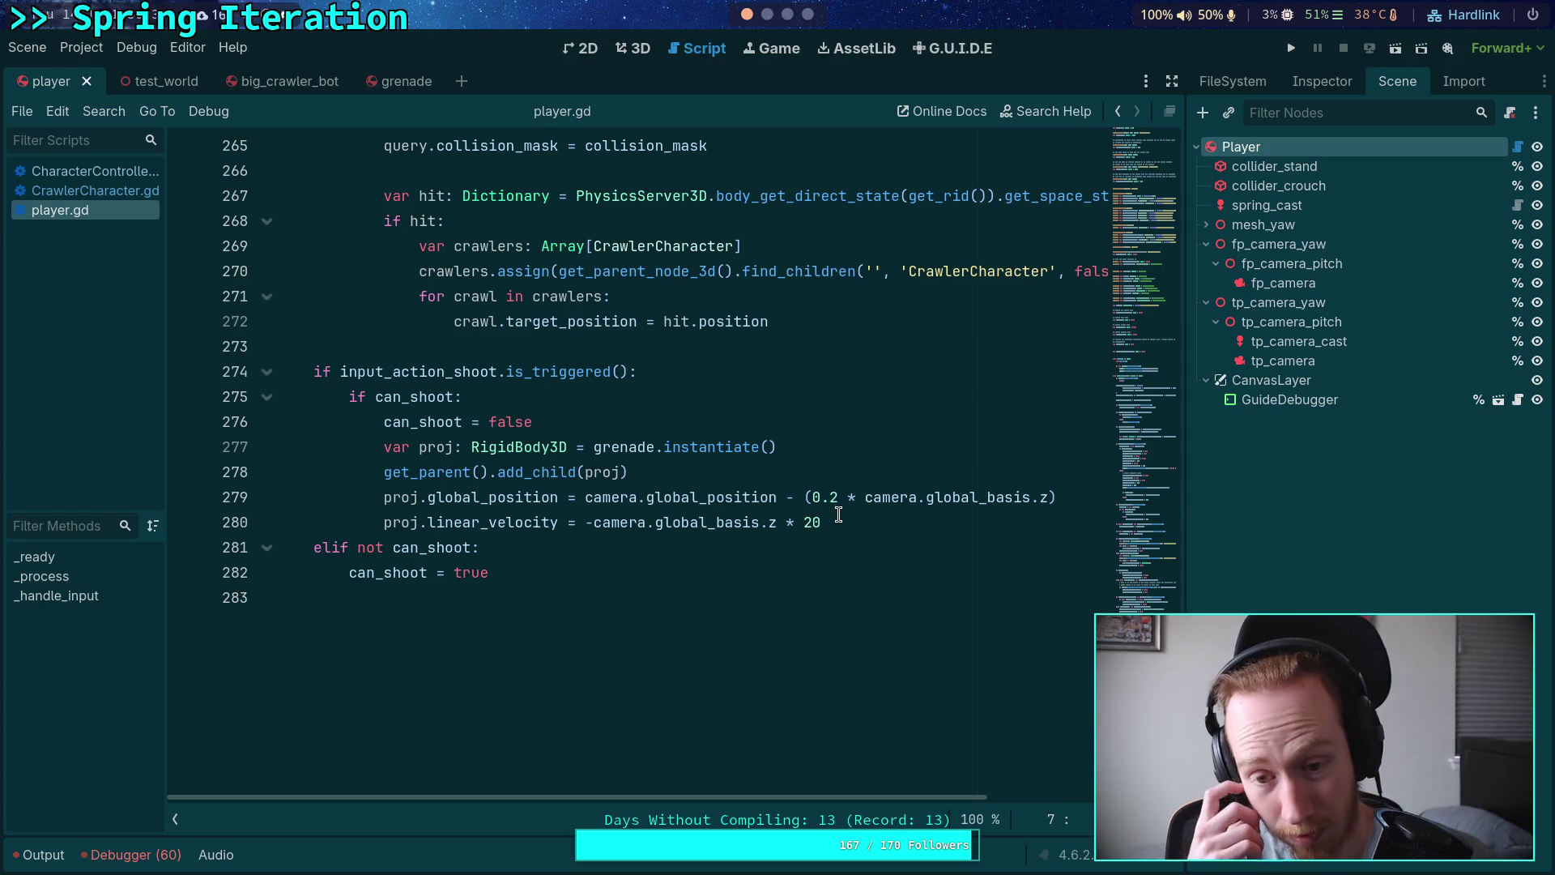
drag(842, 506, 828, 500)
text(3)
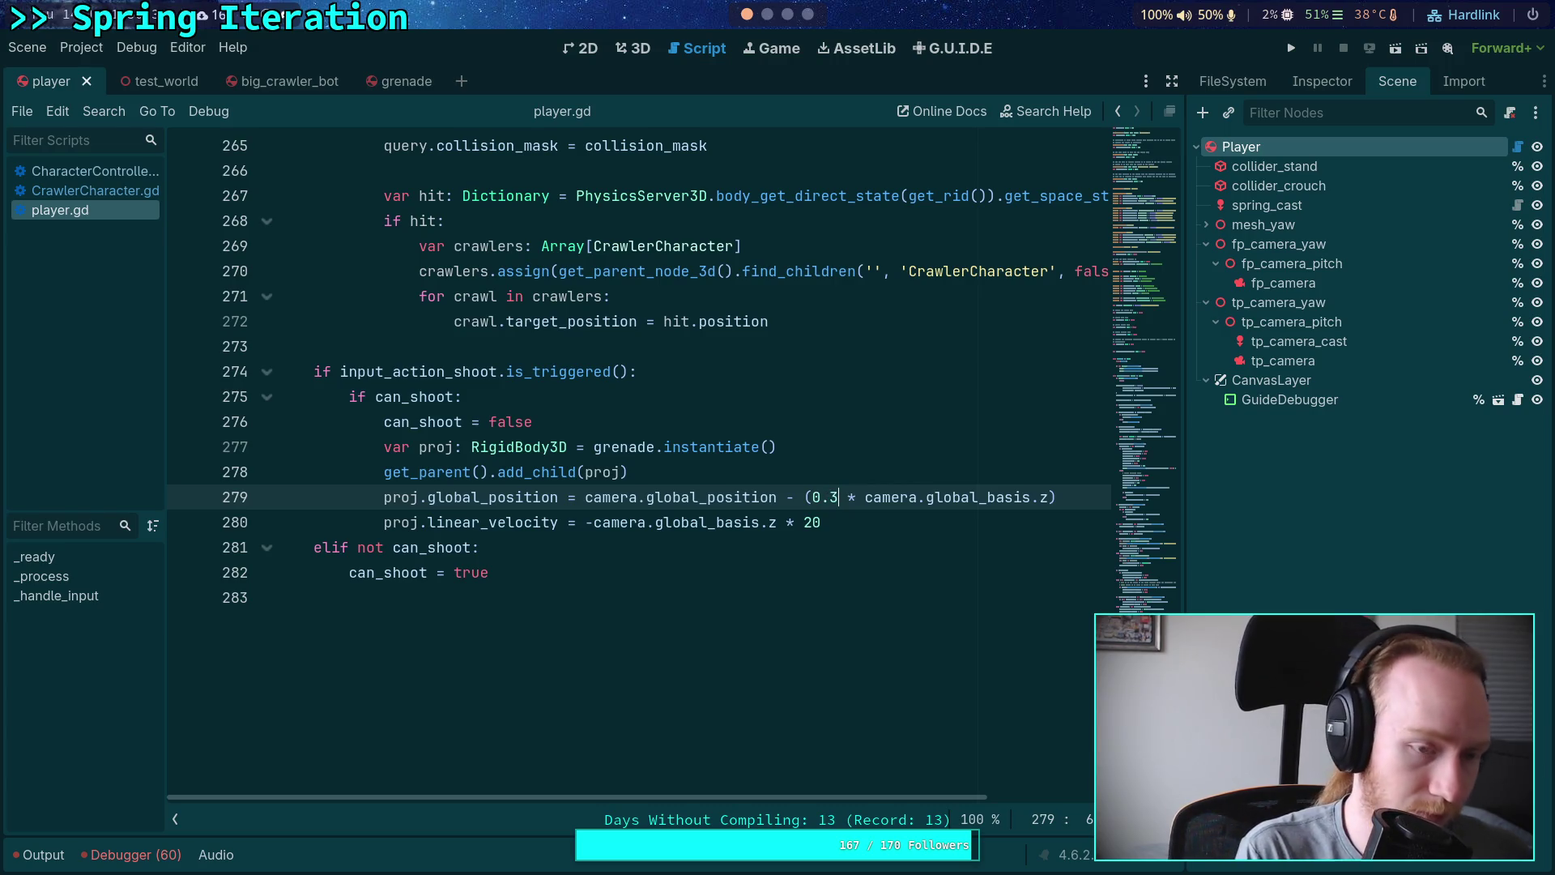
key(ctrl+s)
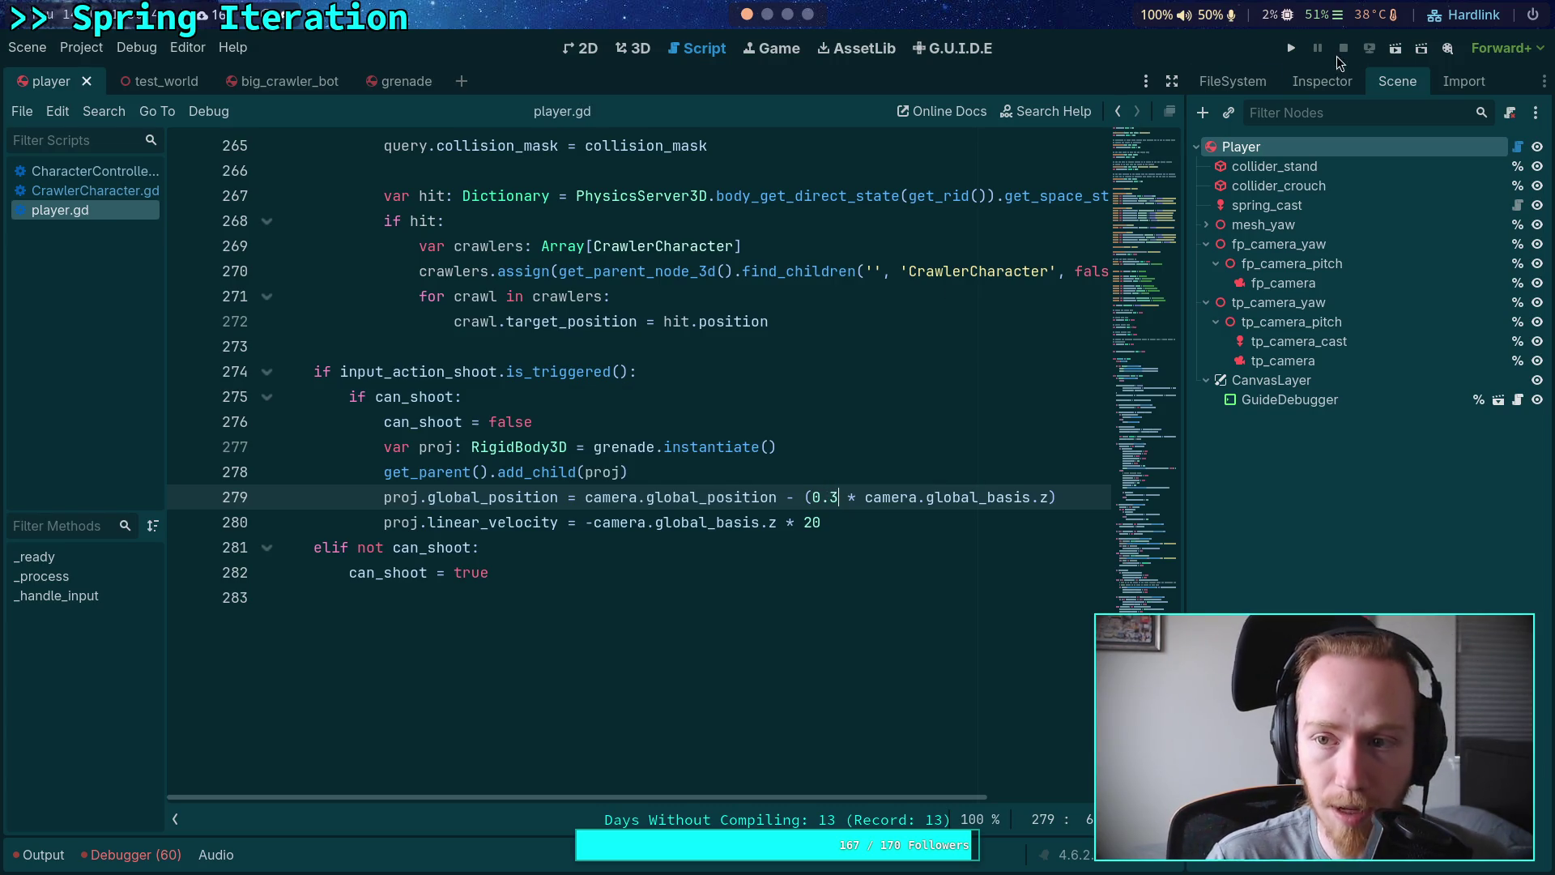
click(1291, 48)
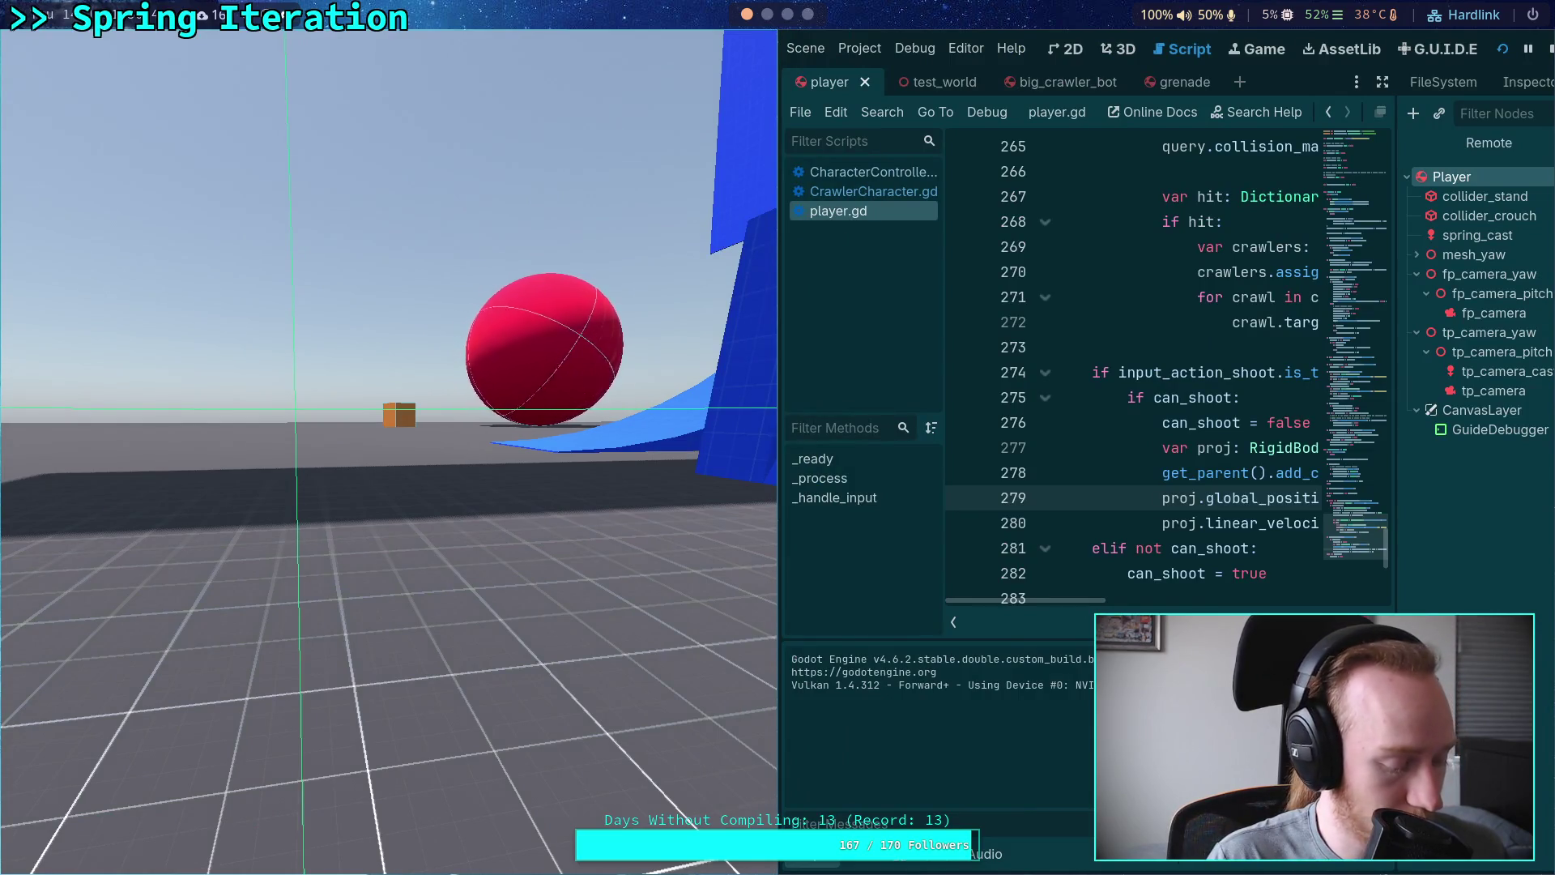
key(v)
key(t)
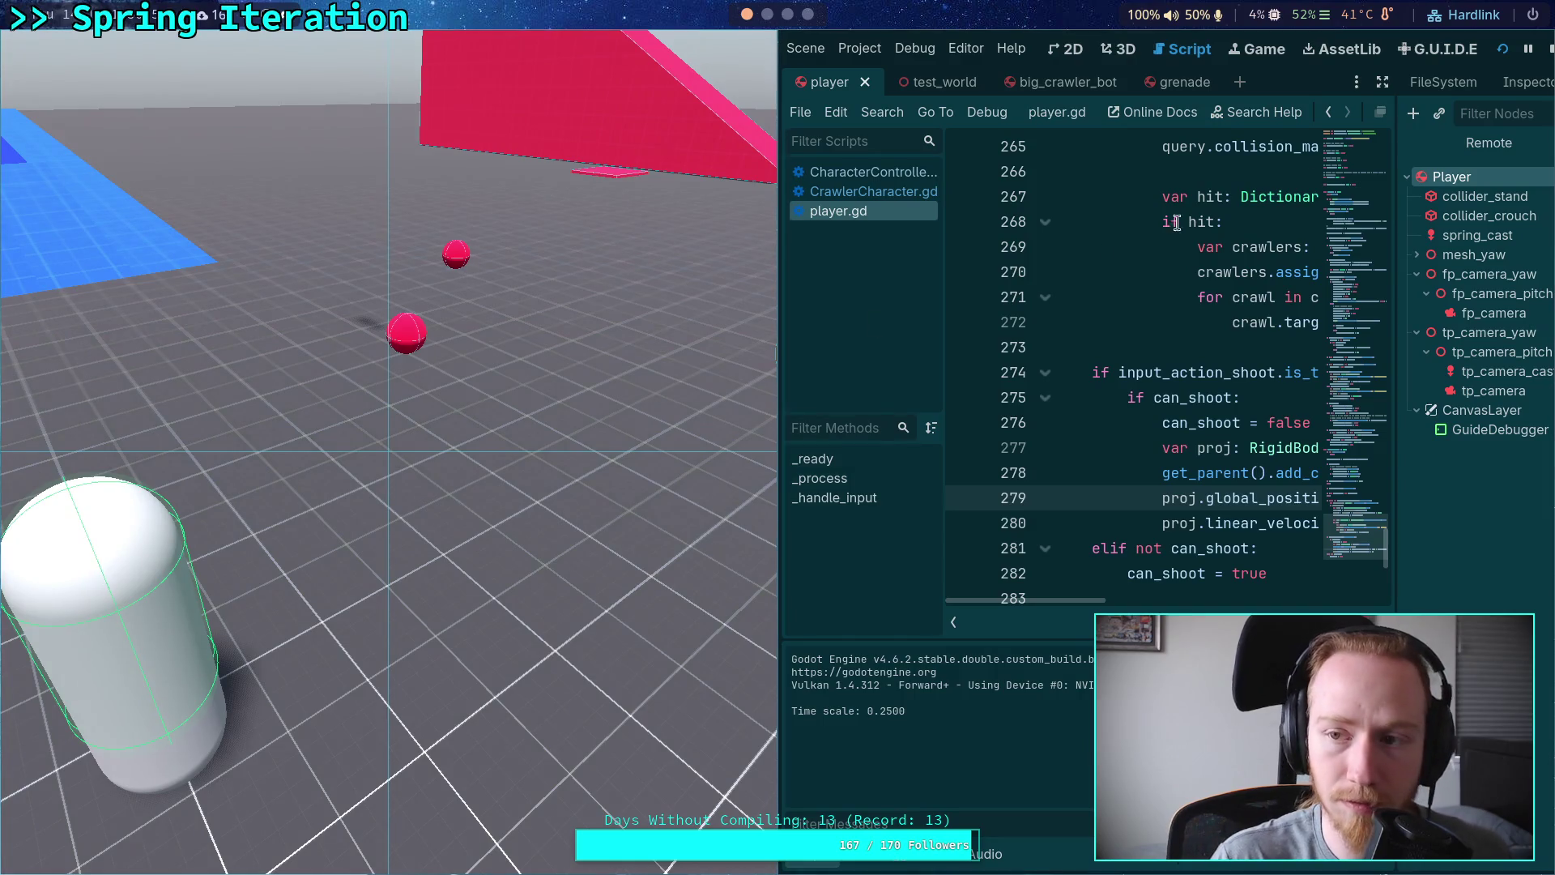
click(1549, 48)
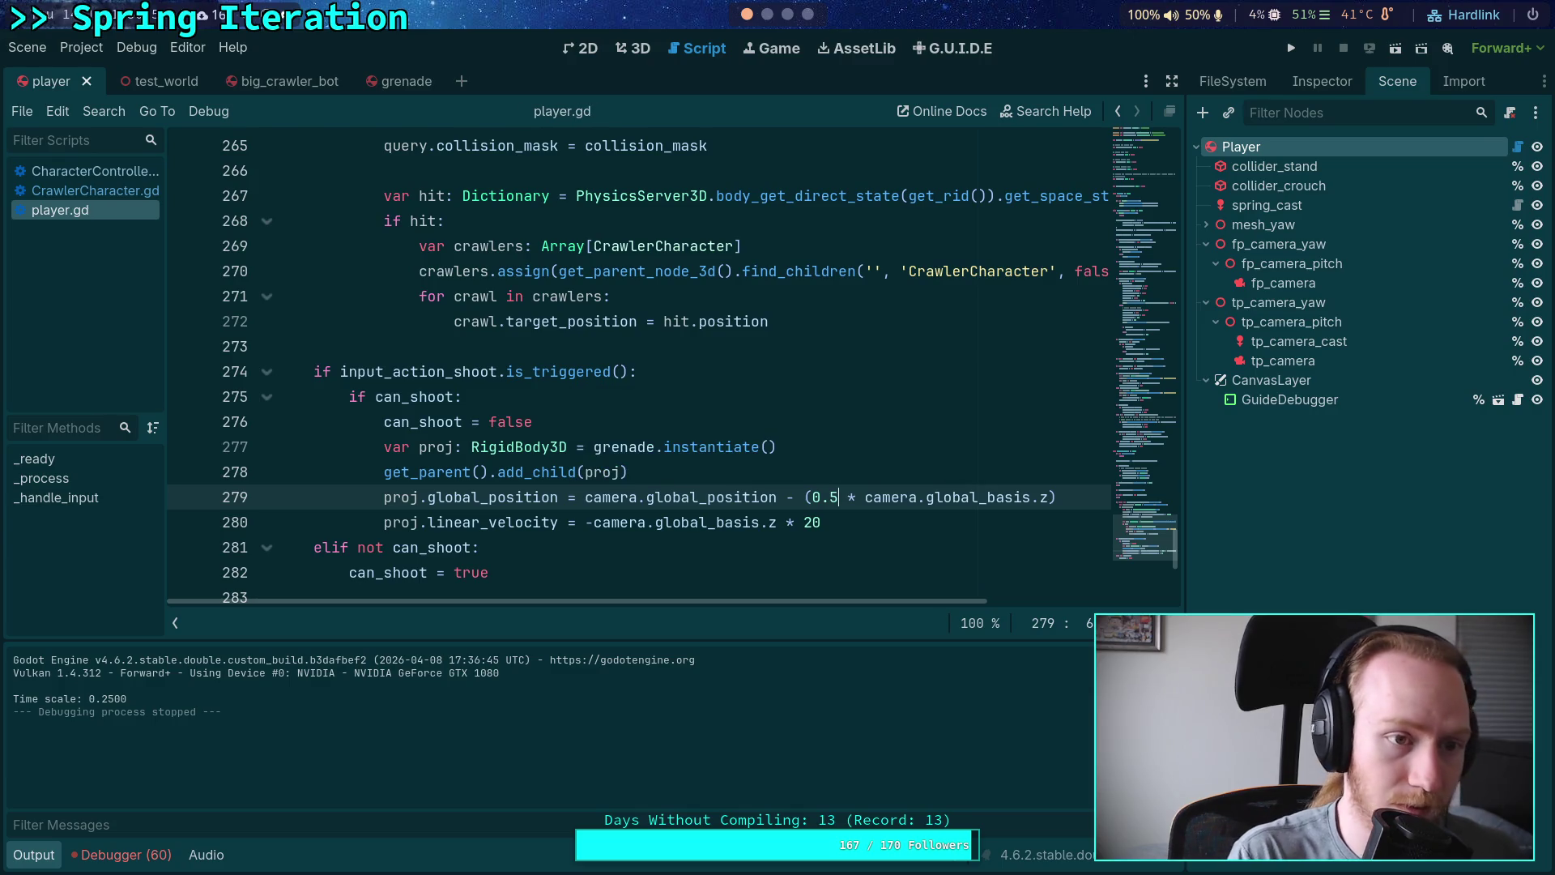
click(1291, 48)
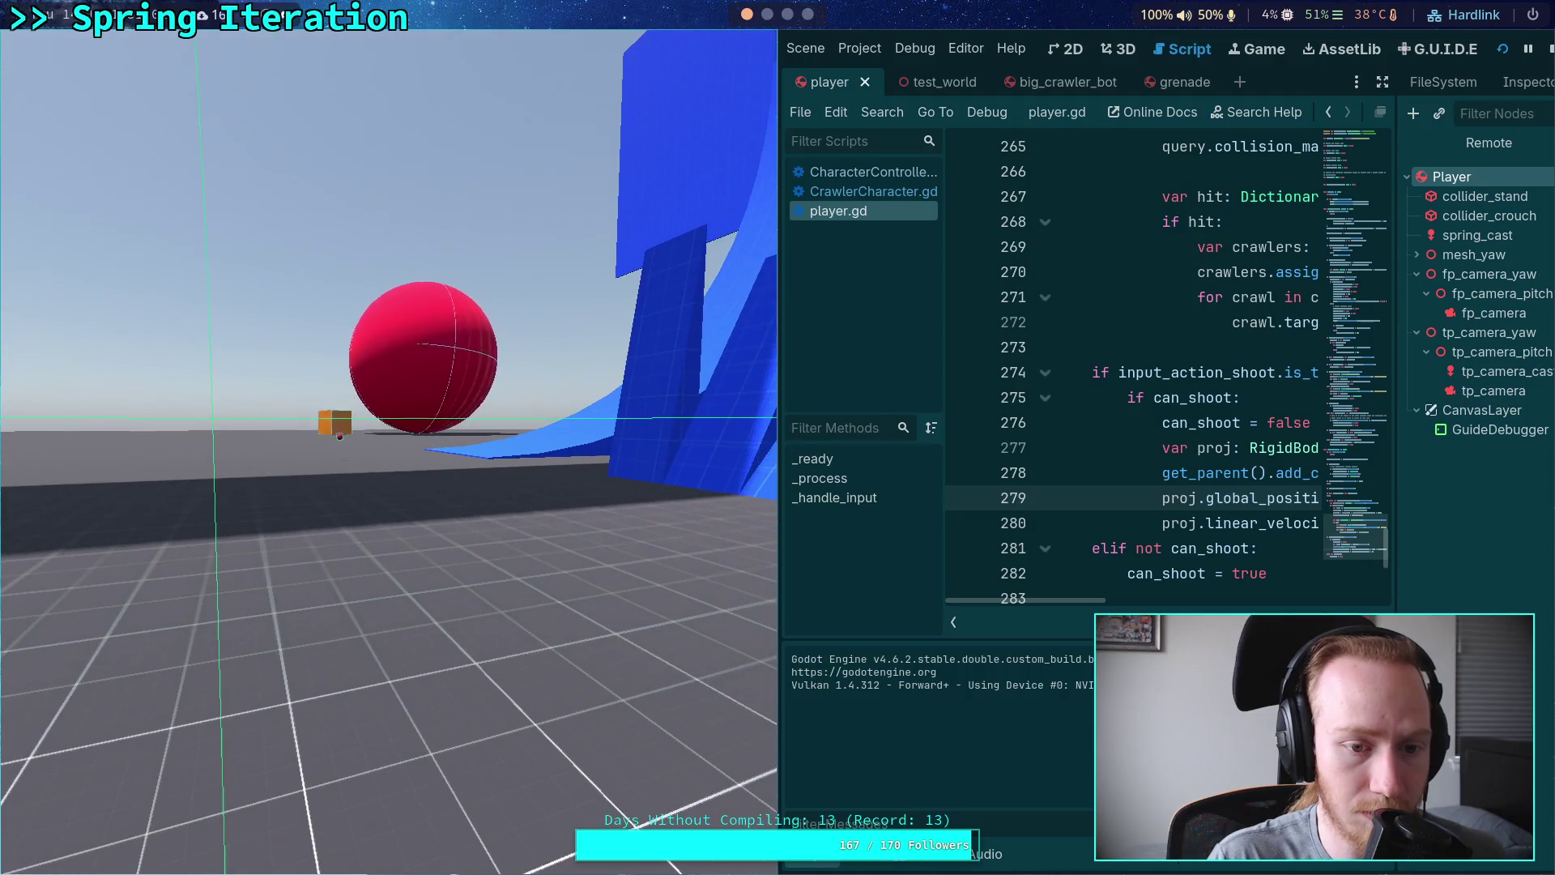
click(1547, 48)
key(BackSpace)
text(4)
key(F5)
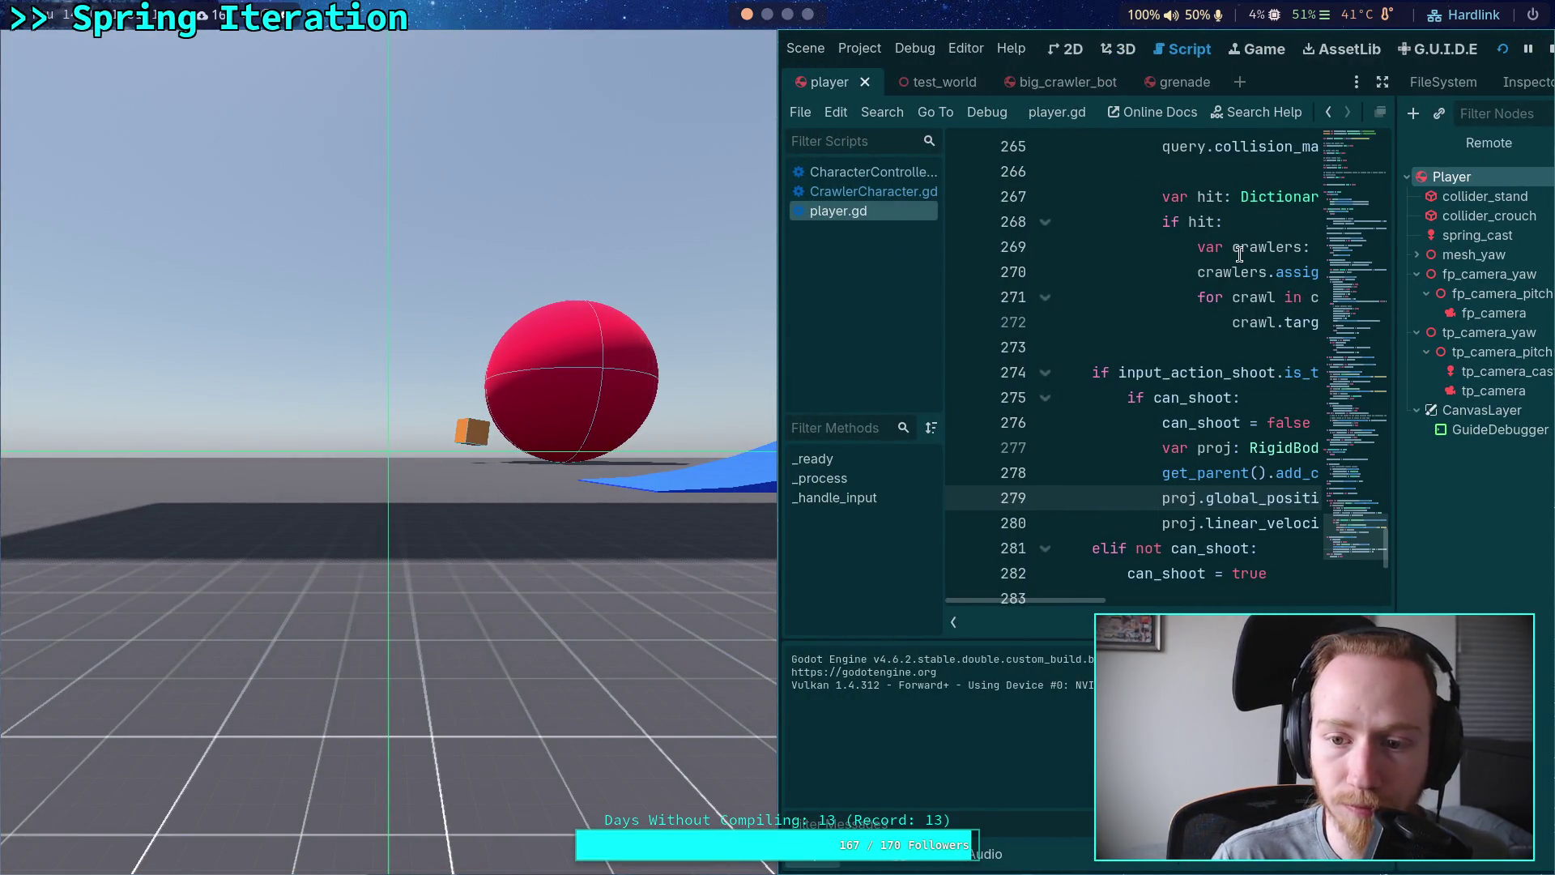
key(F8)
key(BackSpace)
text(5 * camera.global_basis.z))
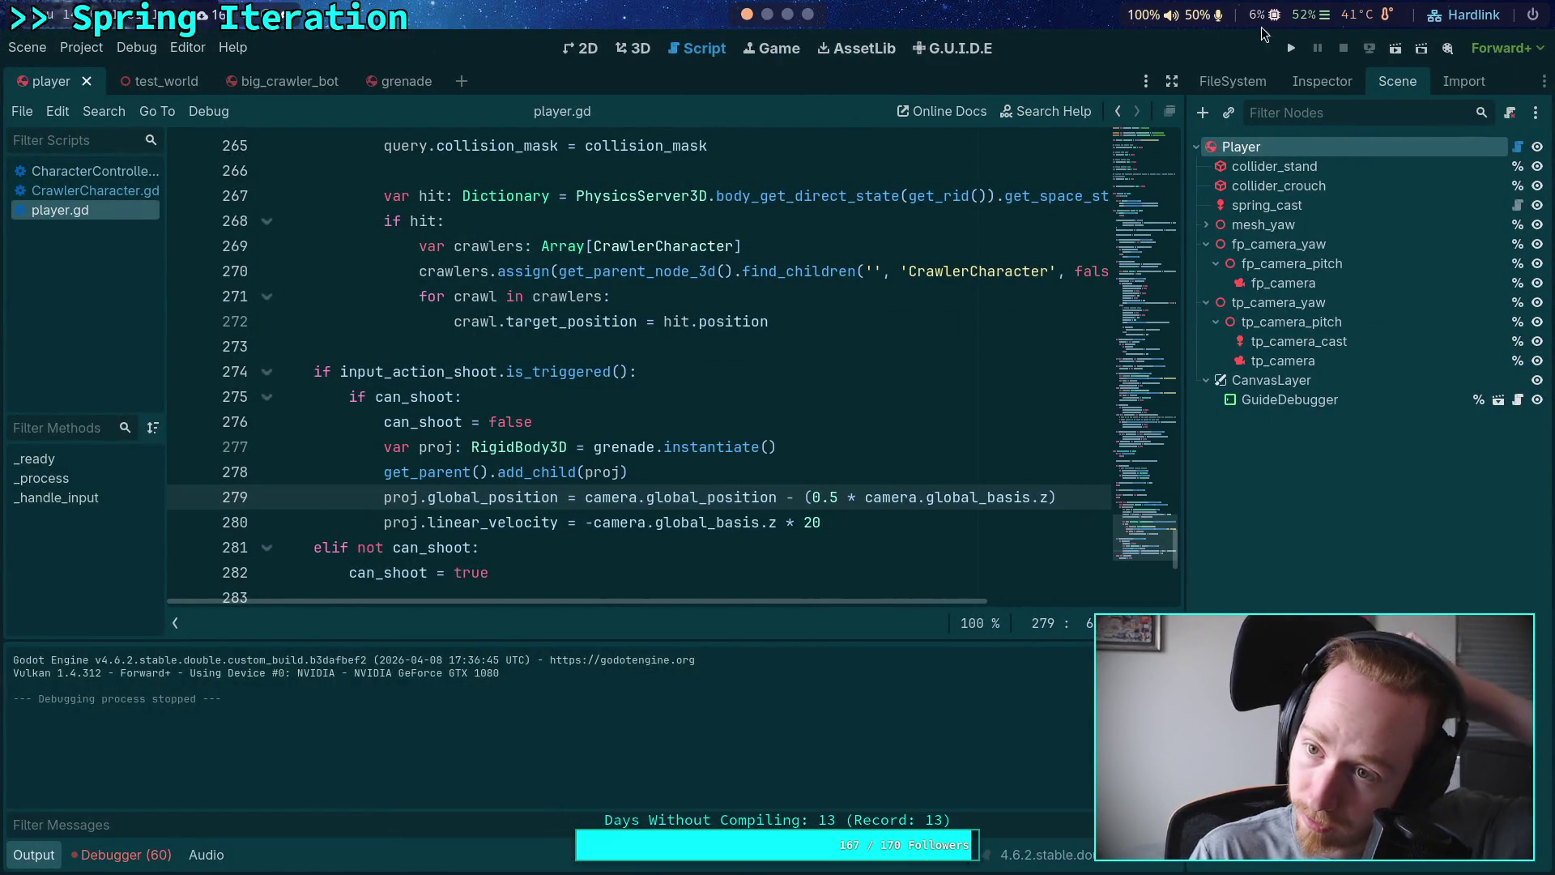
key(F5)
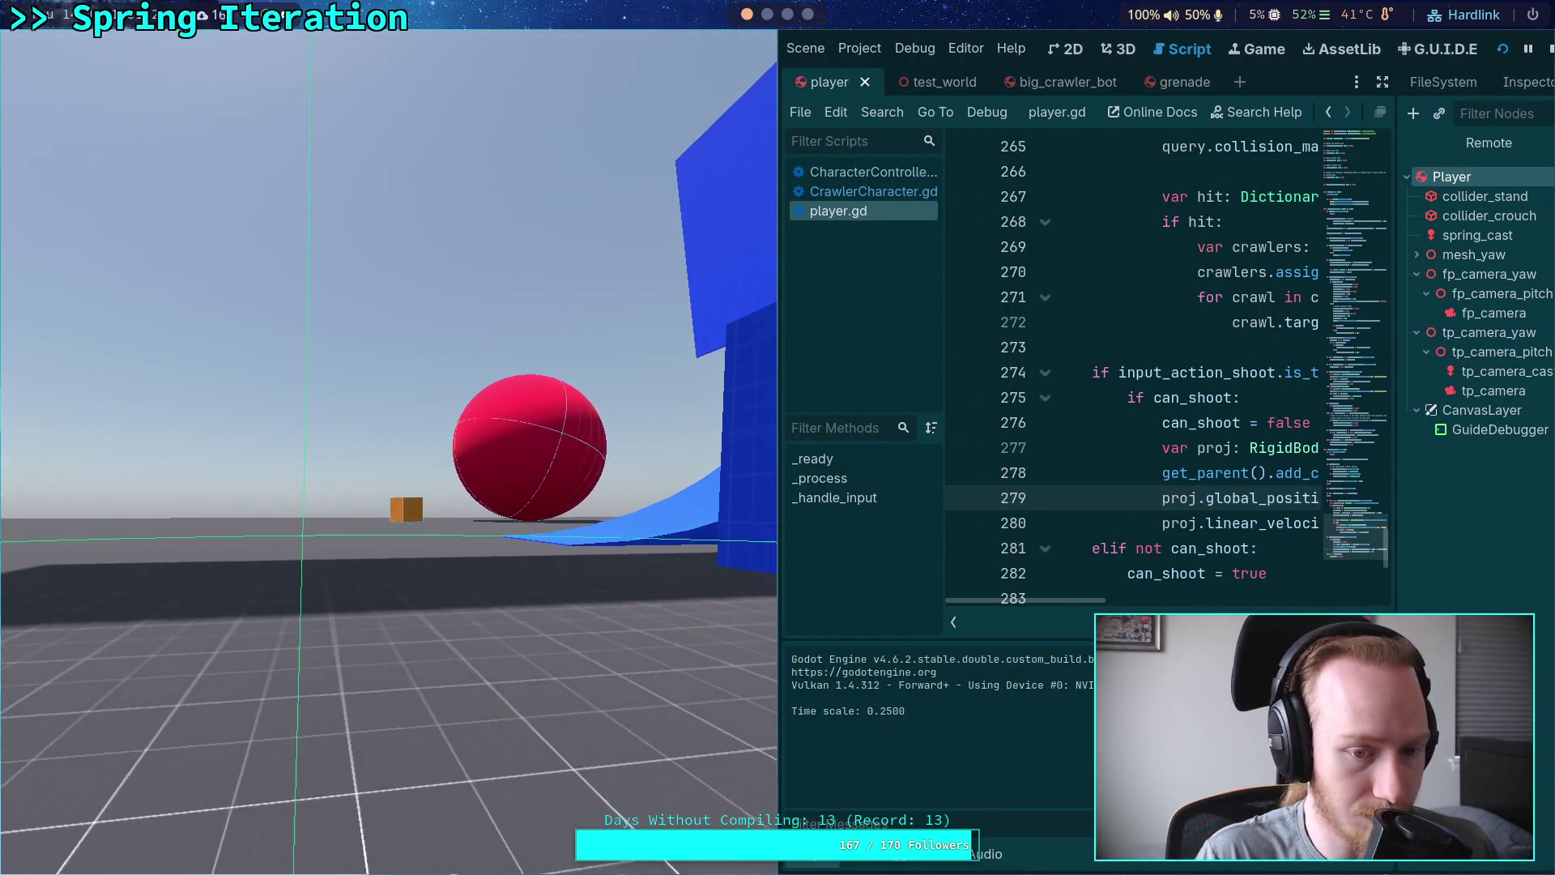
key(t)
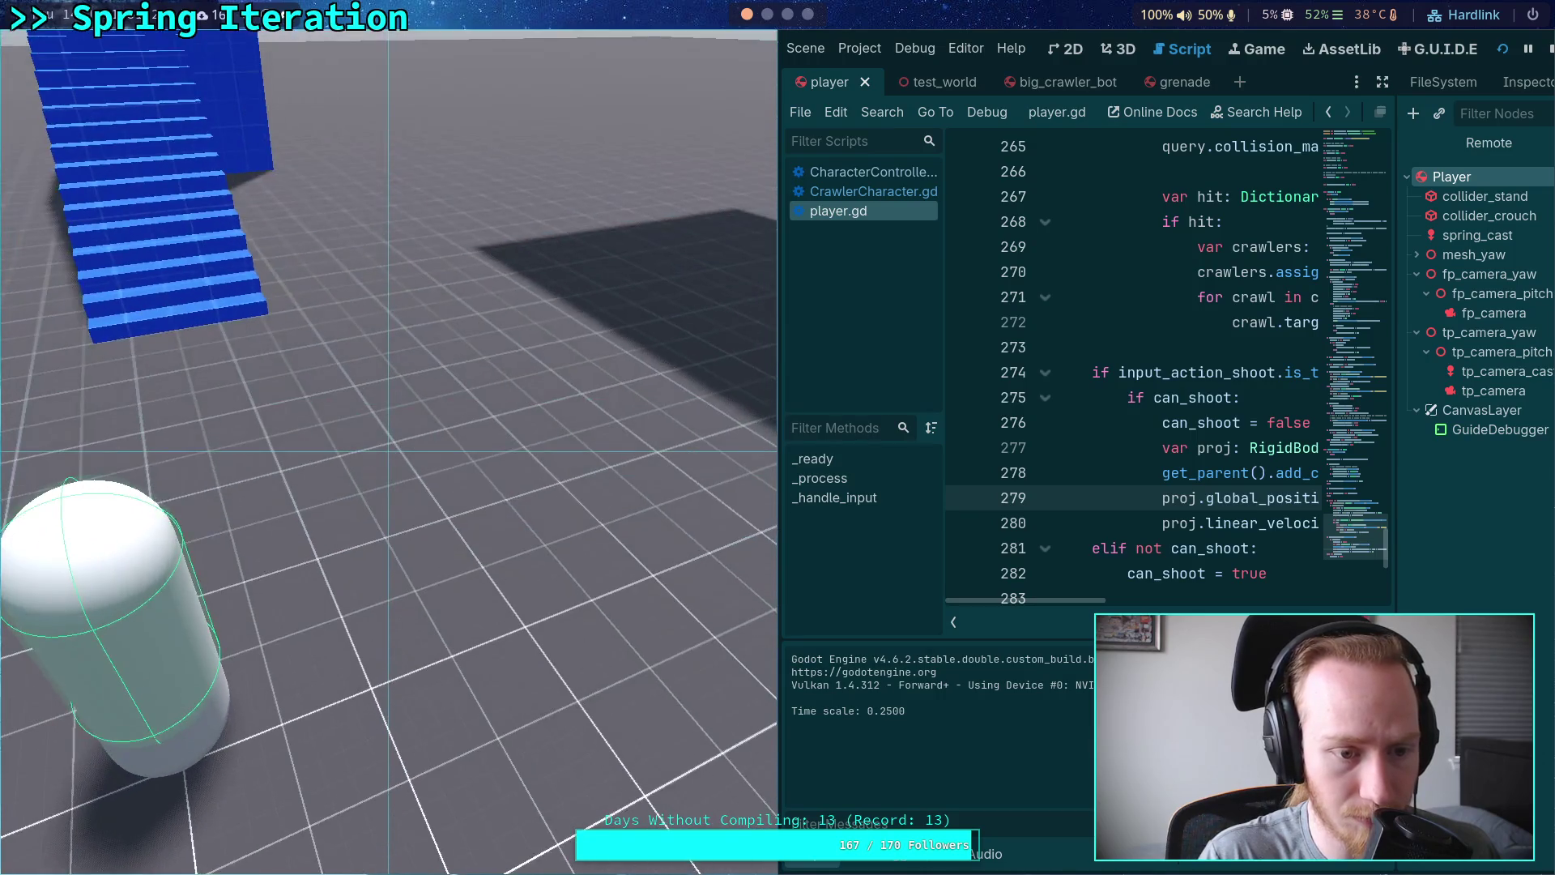
click(1547, 49)
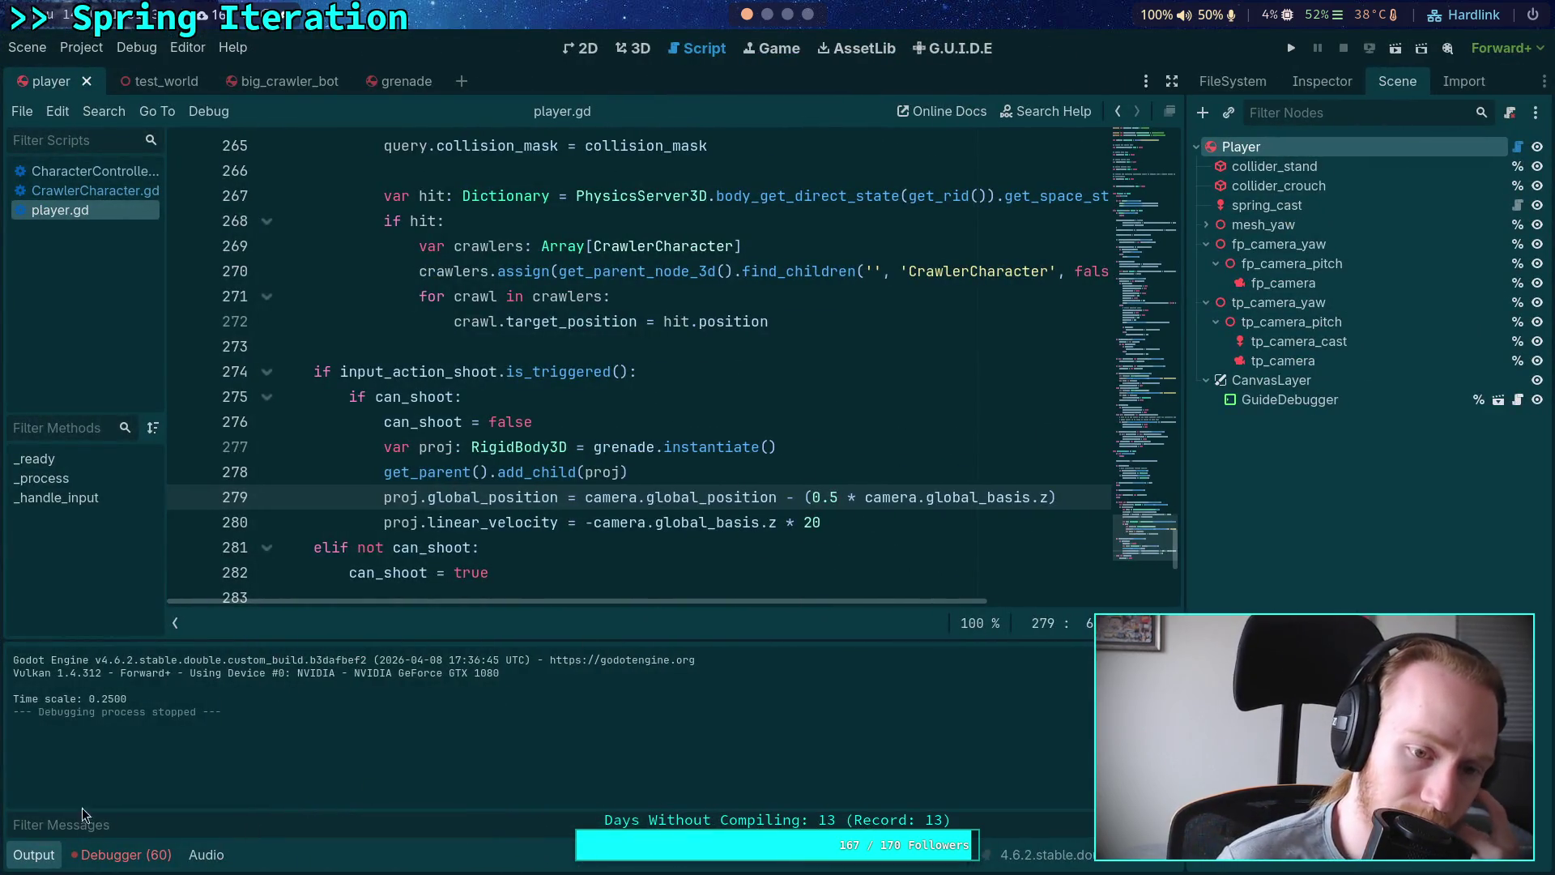
Step: Hide the output log, show the FileSystem dock beside player.gd, and rerun the game
click(33, 857)
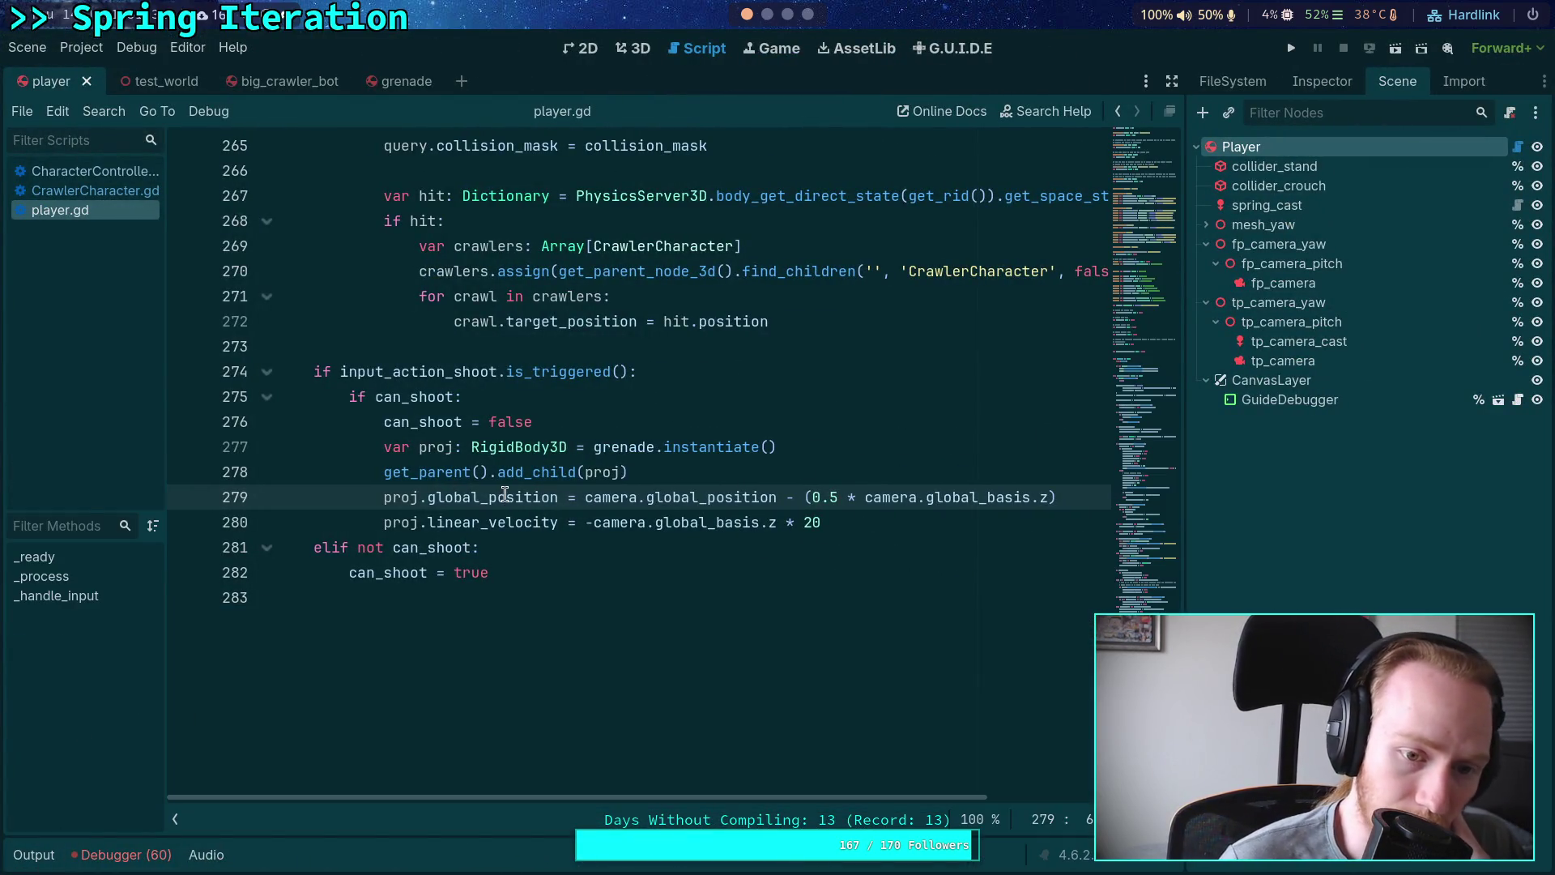
mouse_move(493, 496)
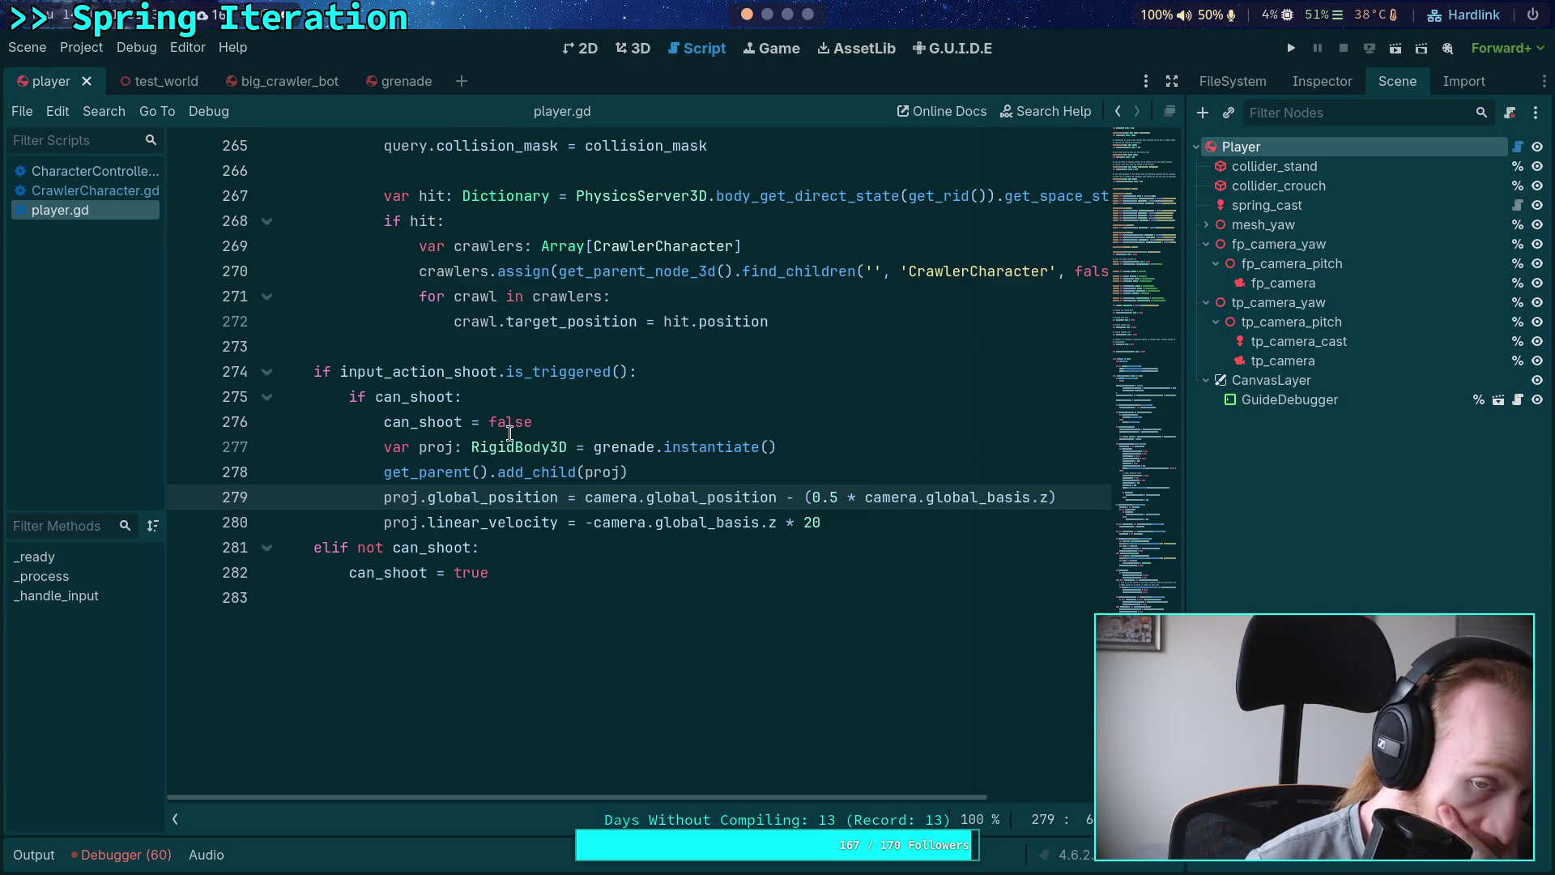
mouse_move(641, 455)
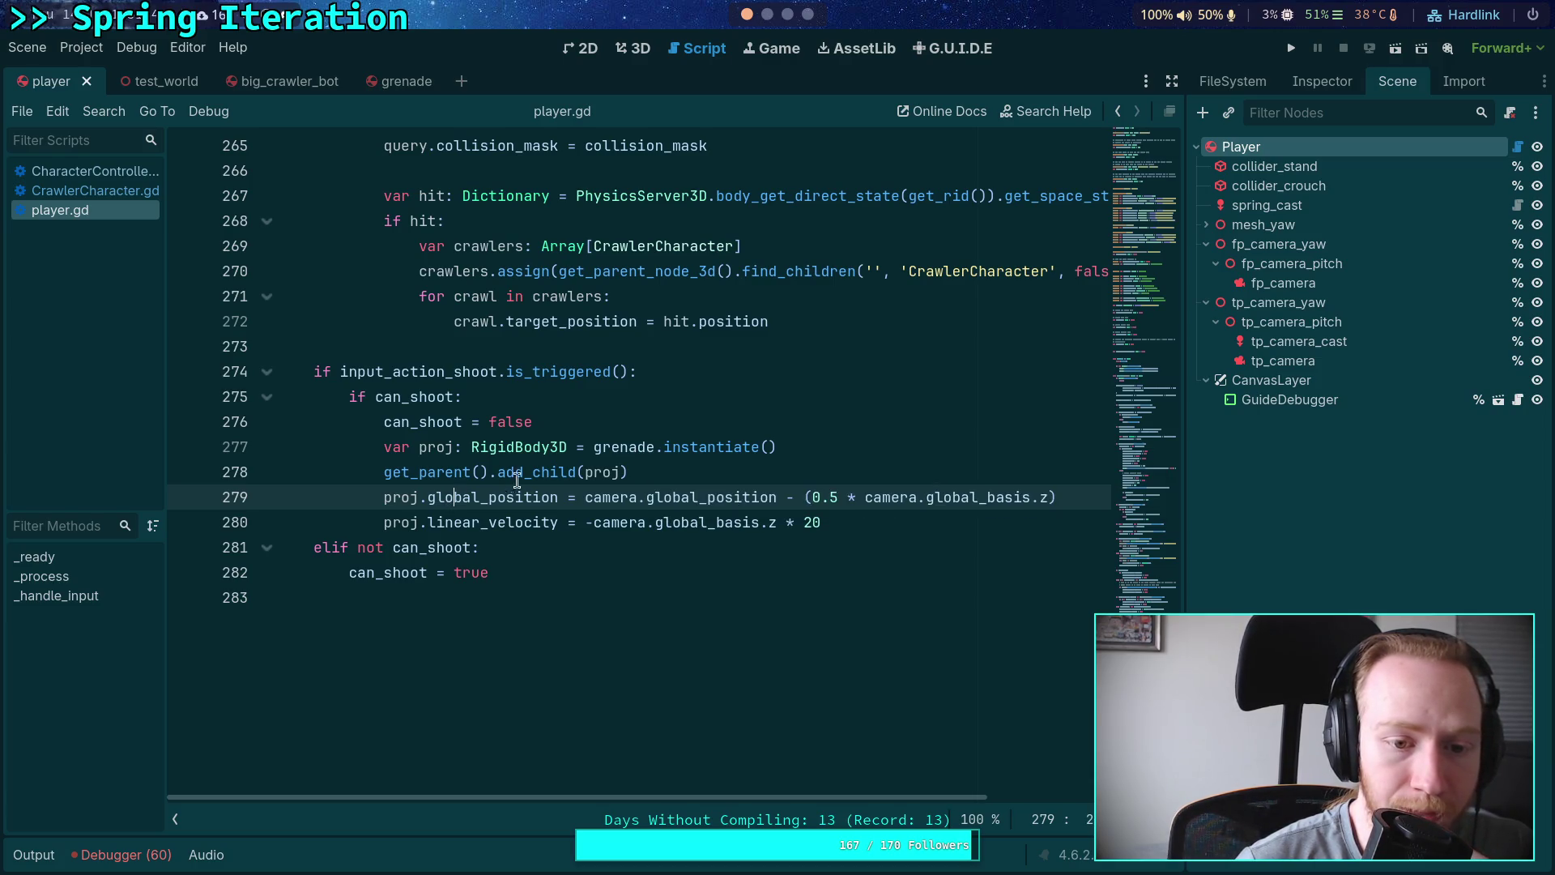
click(1322, 79)
click(1233, 81)
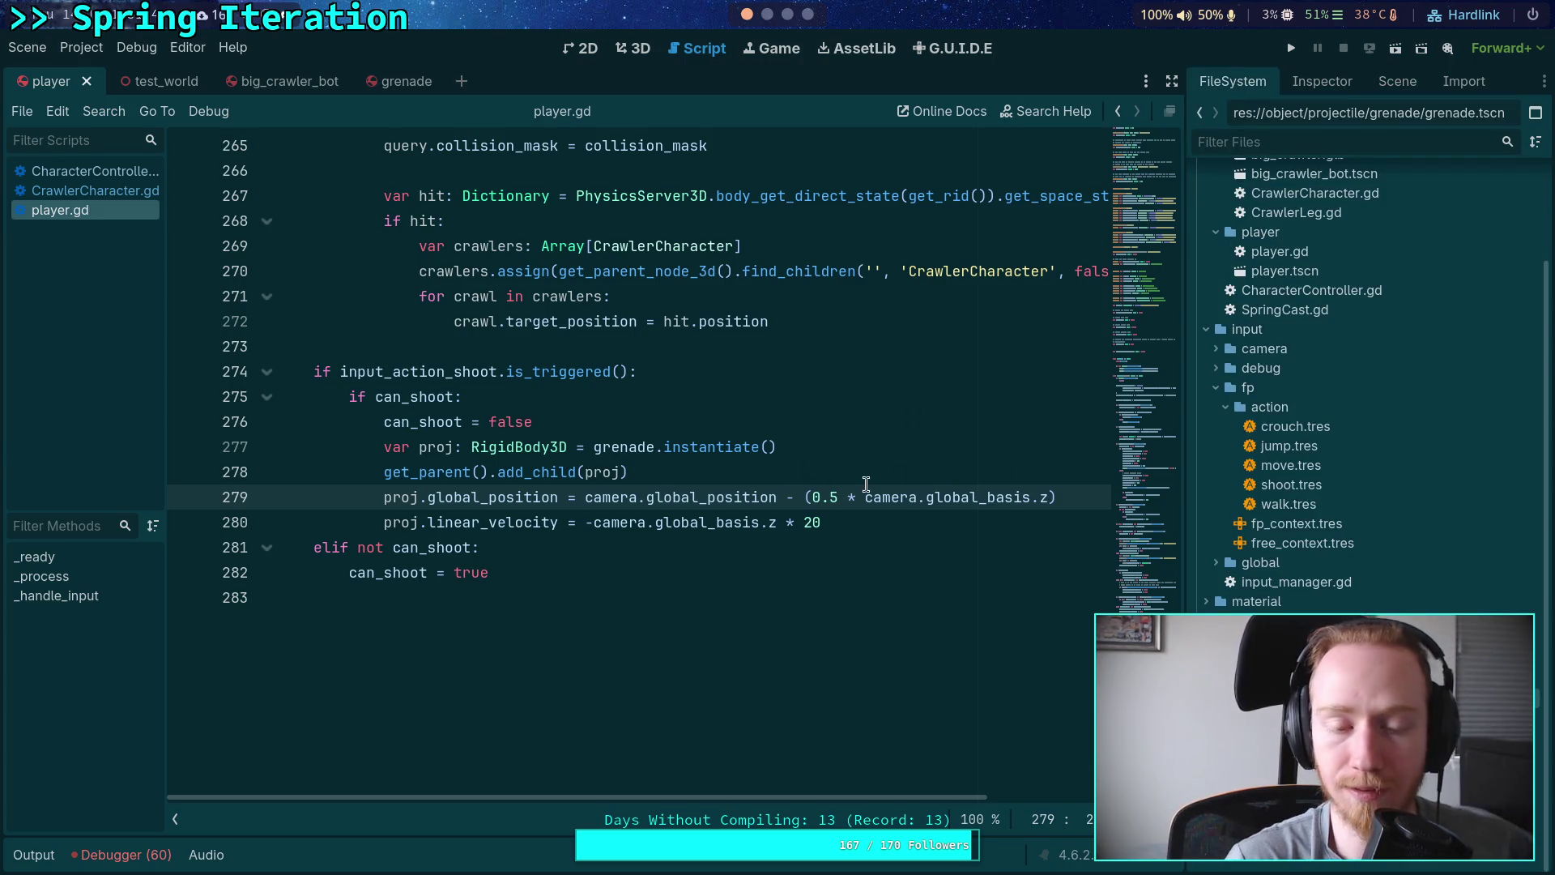
mouse_move(555, 436)
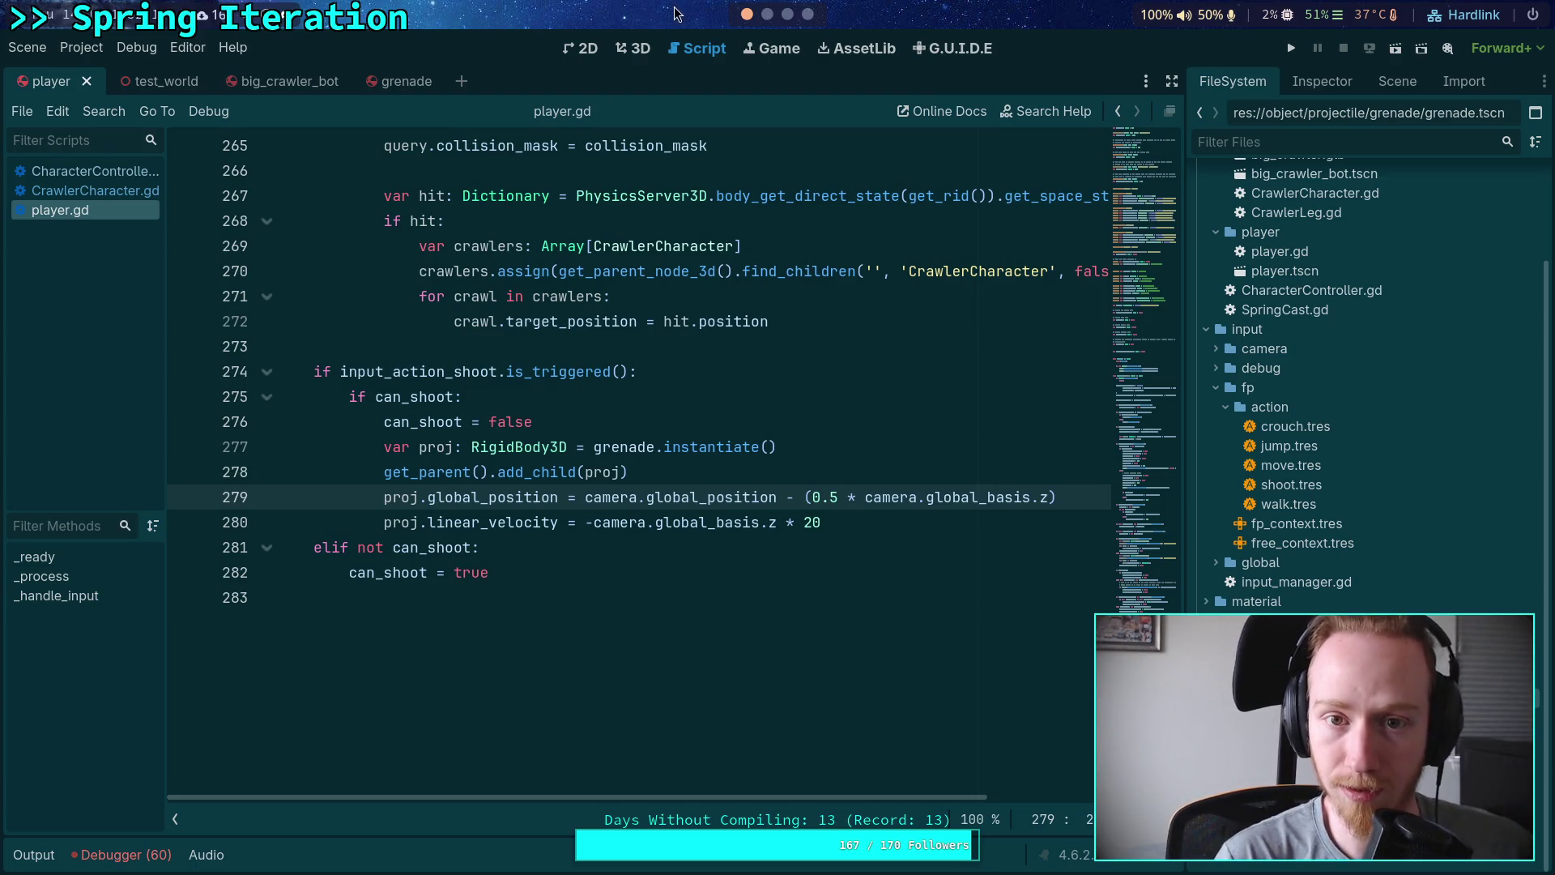
click(632, 59)
click(1291, 48)
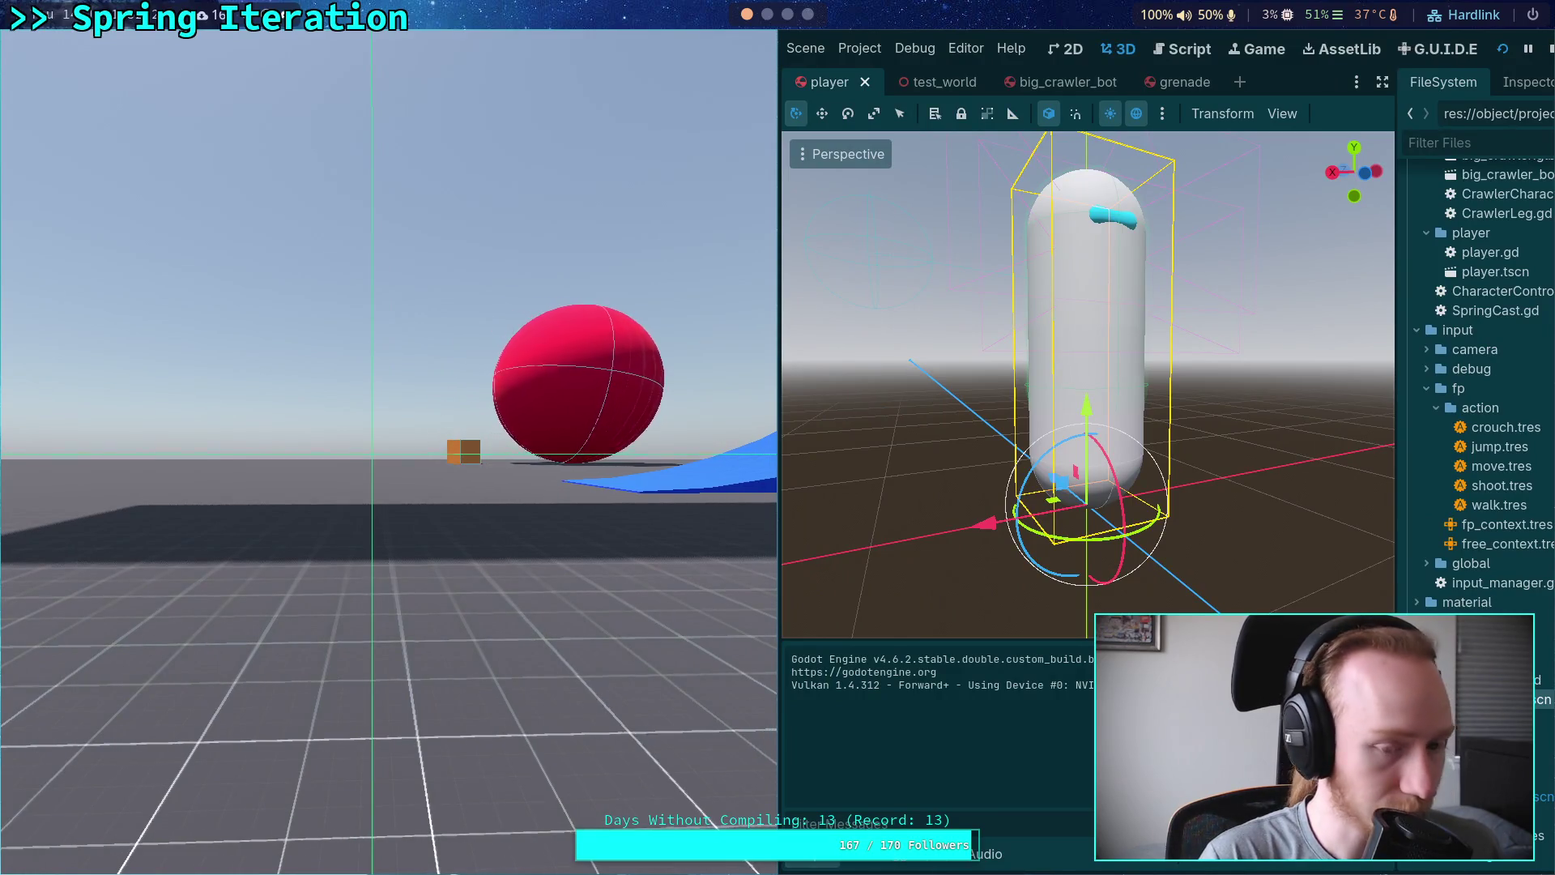
Step: Frame-step the paused game five ticks to watch the grenade spawn, then stop it
key(period)
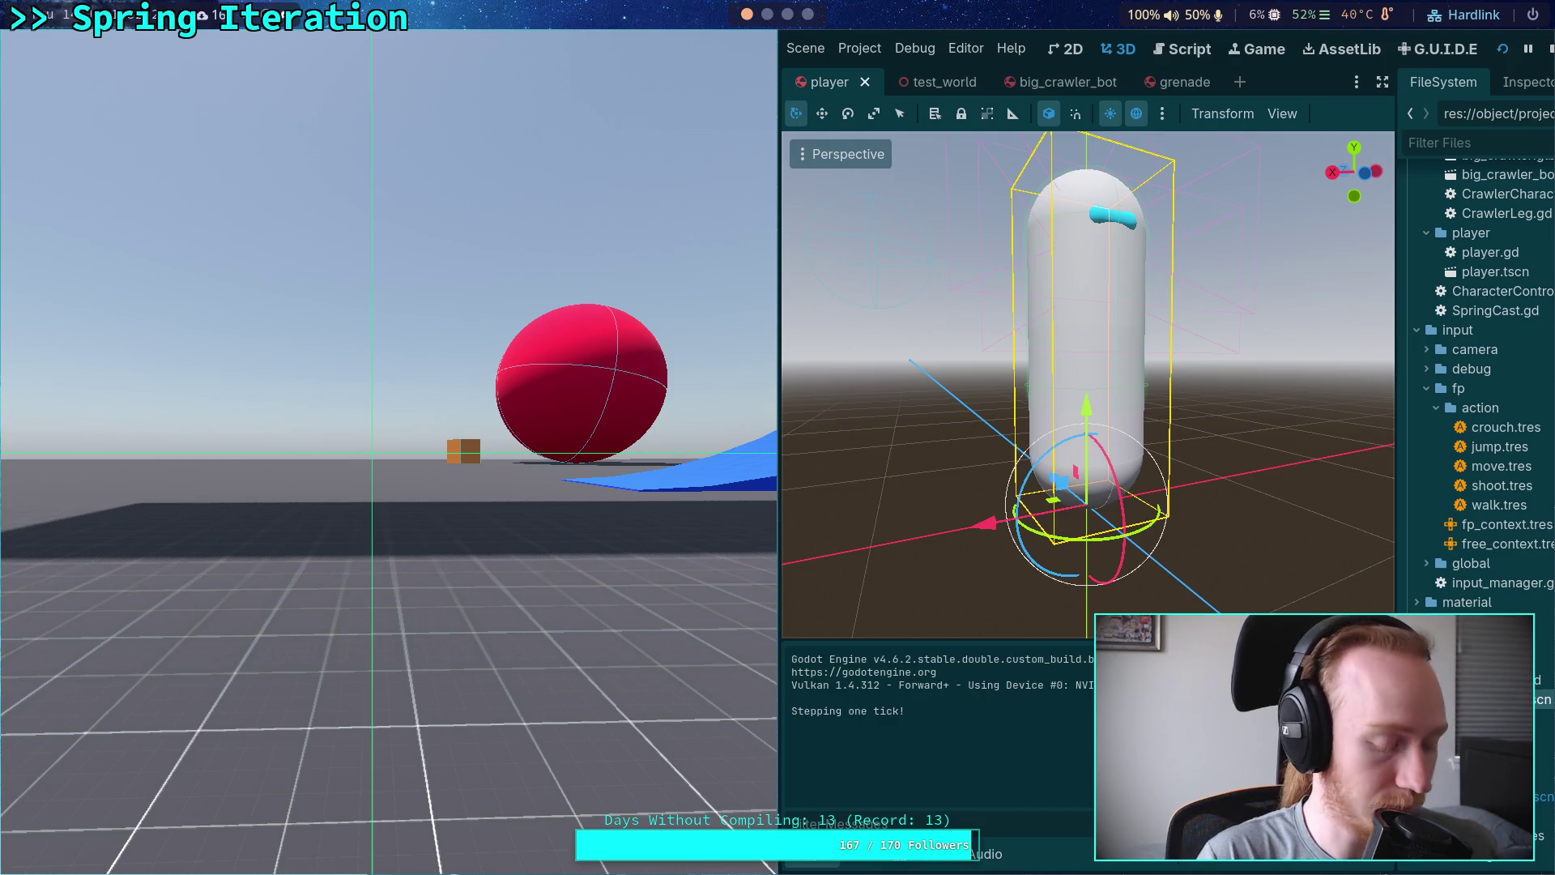
key(period)
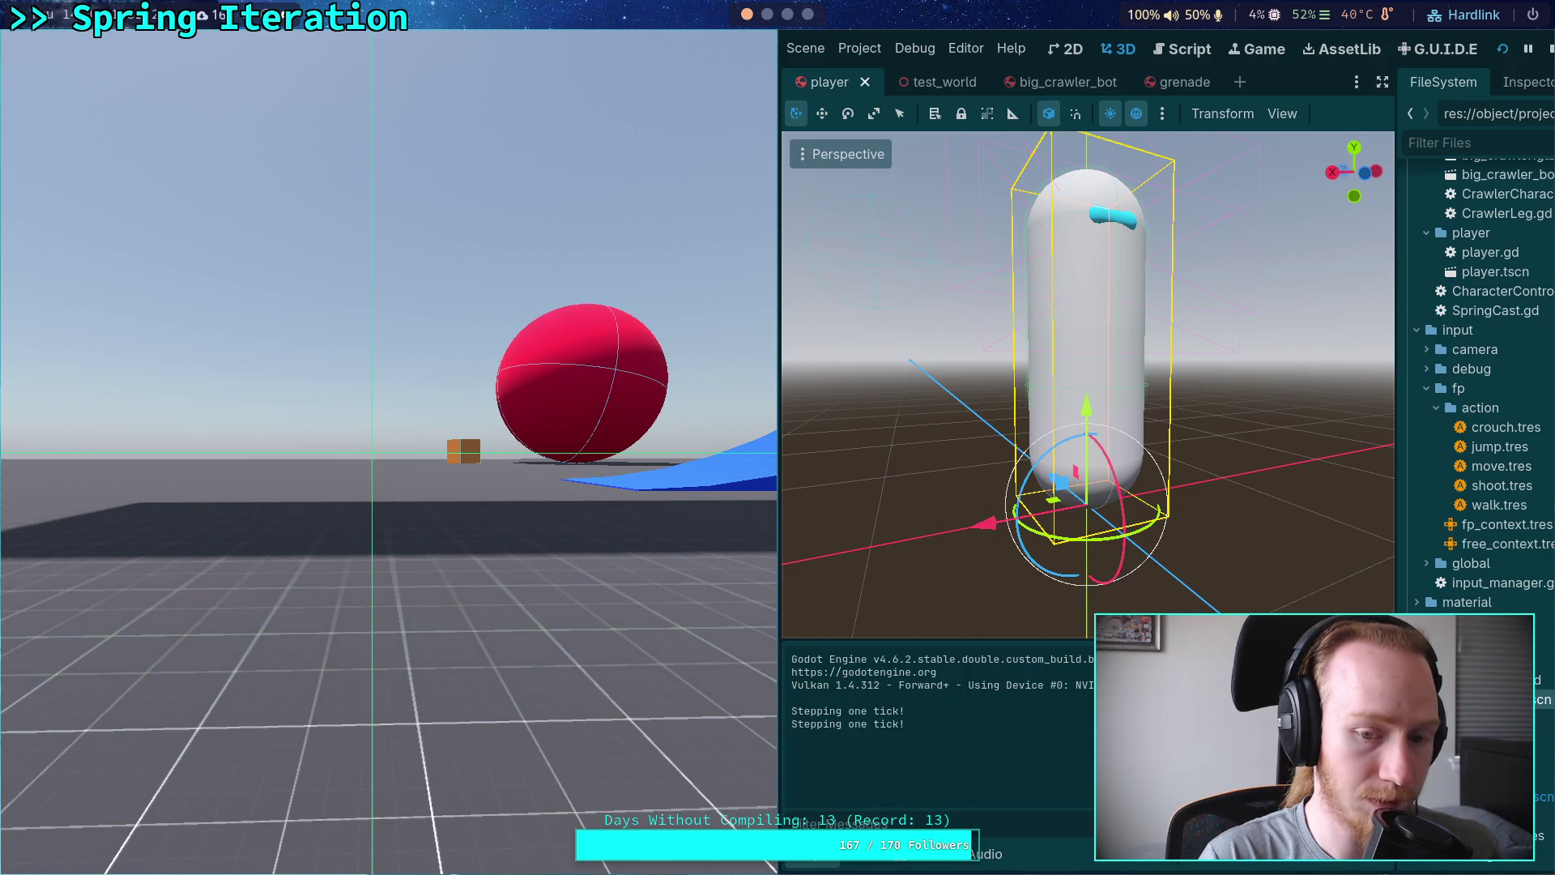
key(period)
key(period)
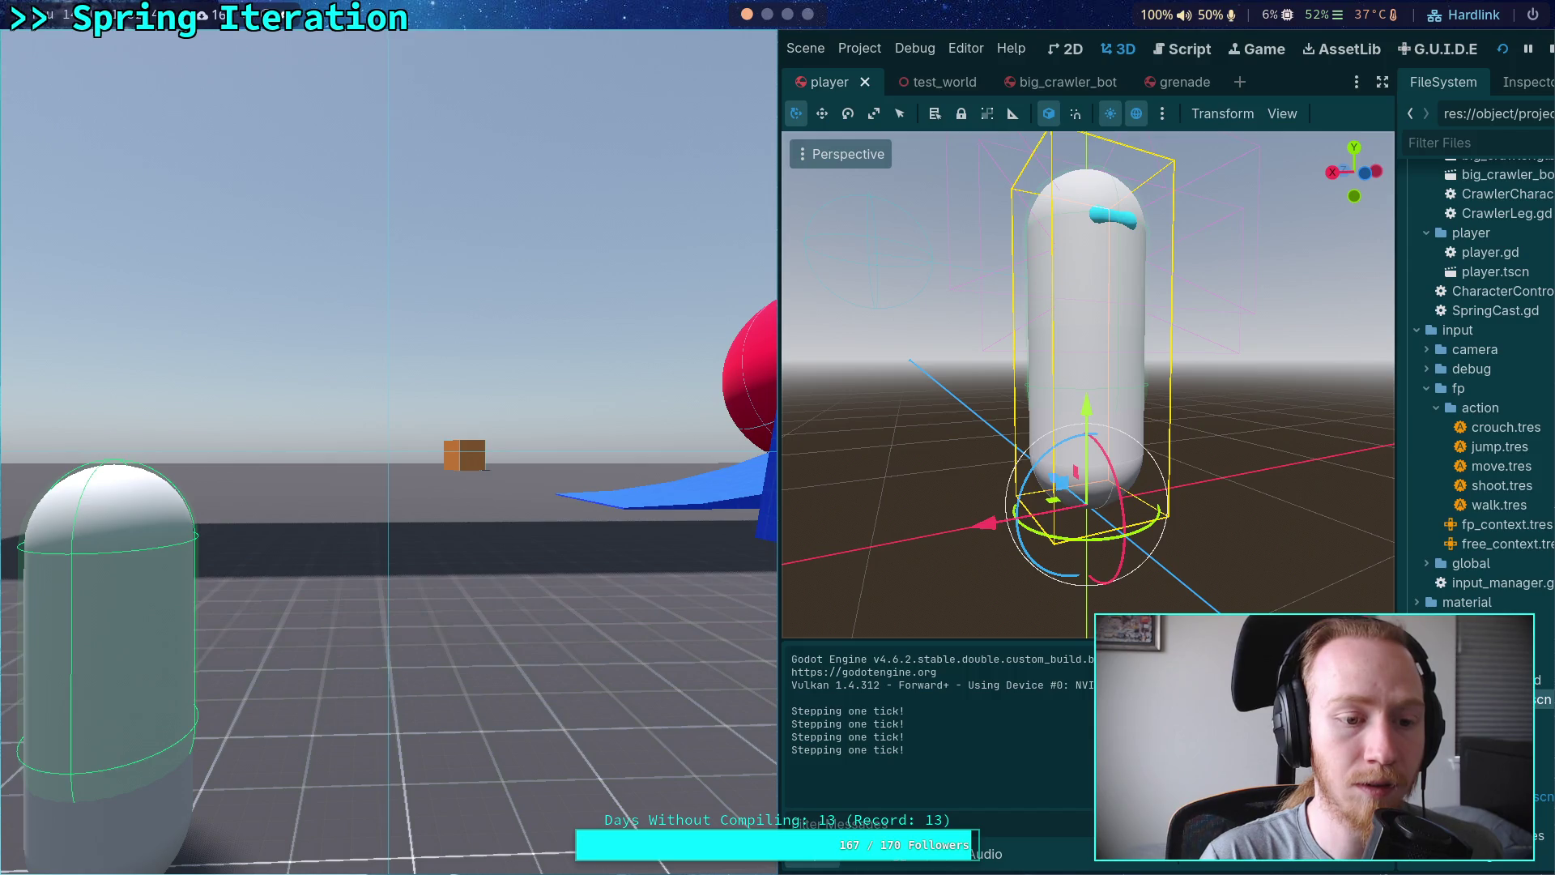
key(period)
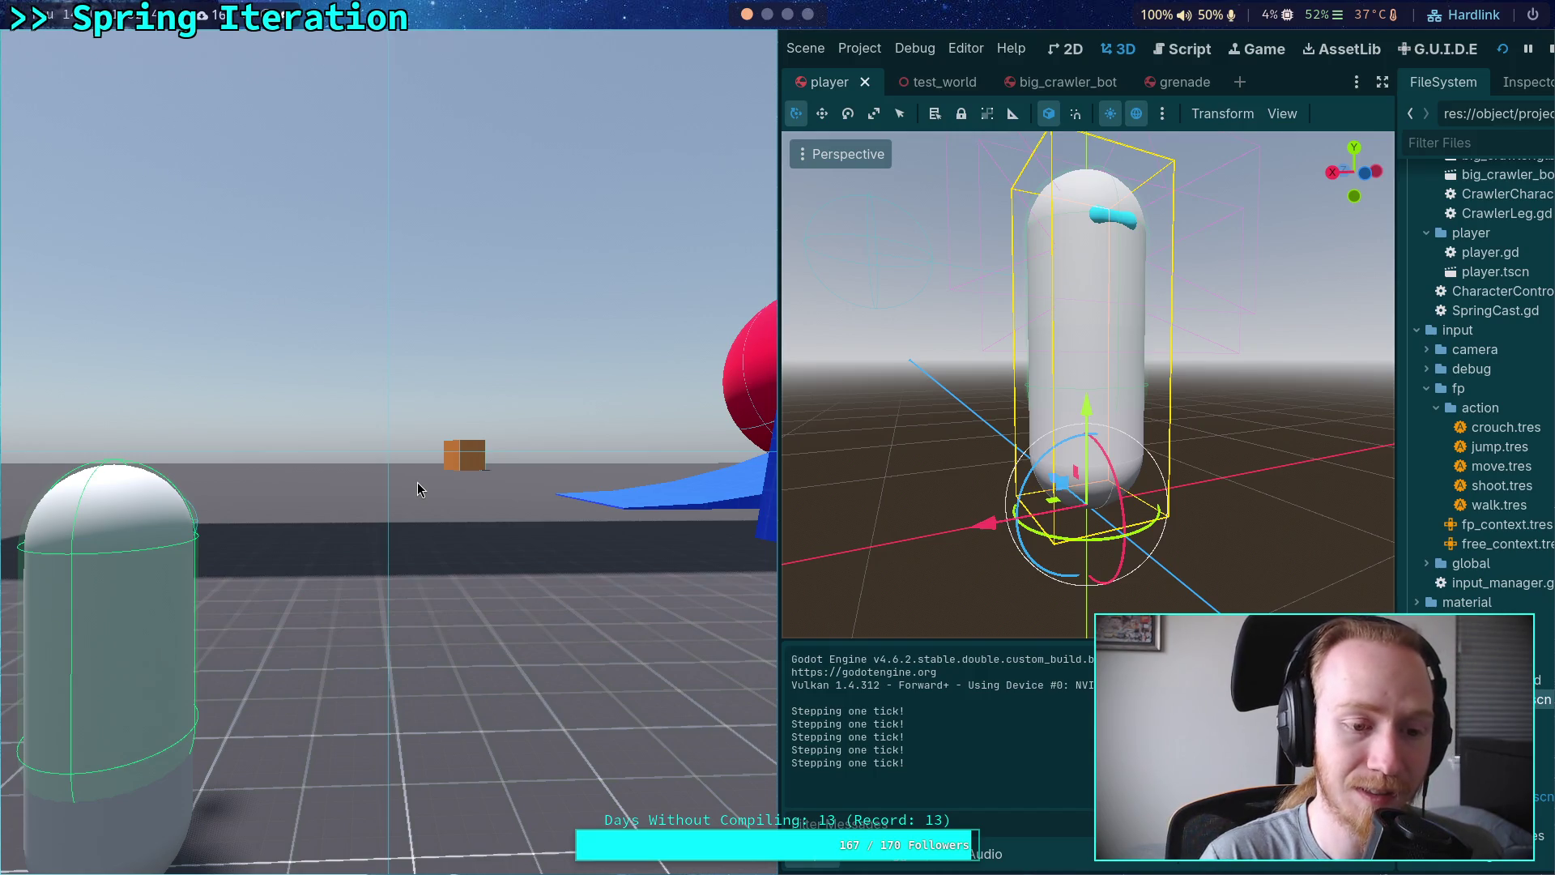
key(period)
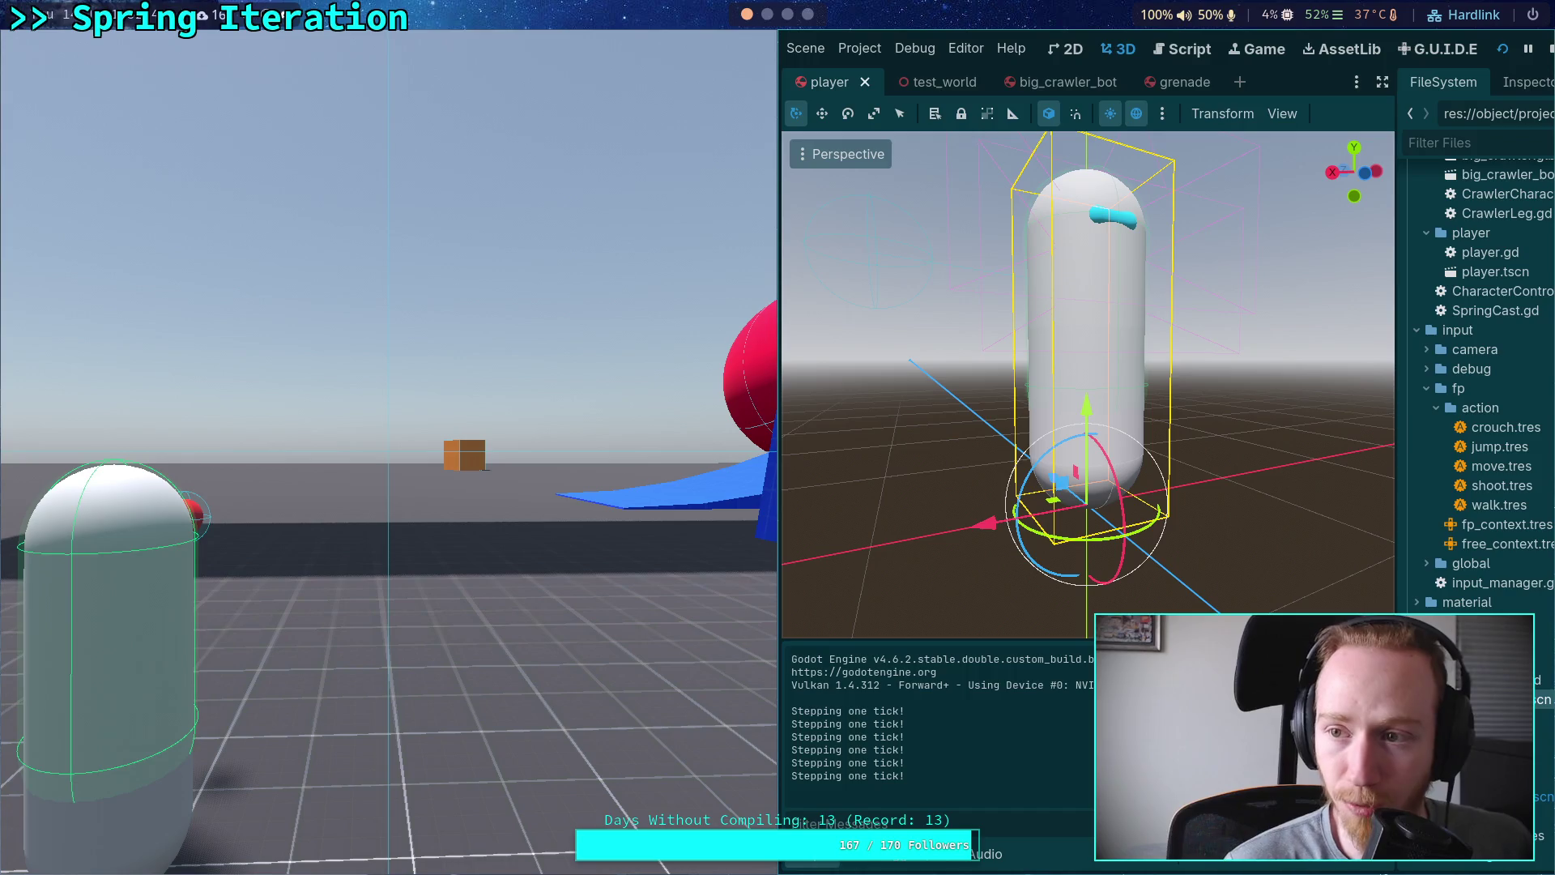
click(1551, 50)
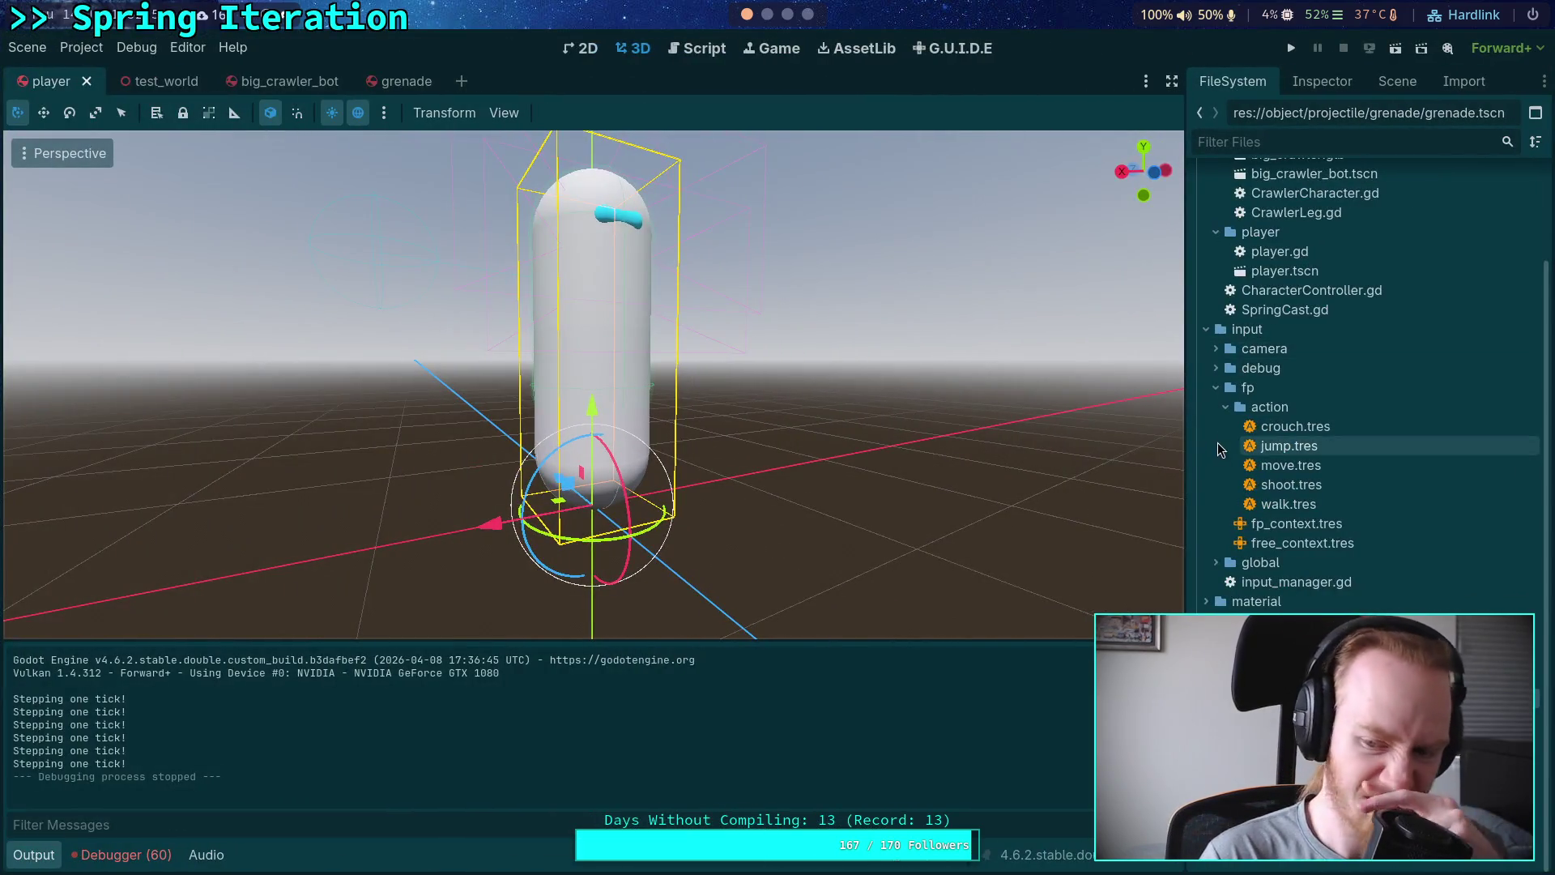
Step: Change the grenade spawn offset on player.gd line 279 from 0.5 to 0.2
click(1369, 84)
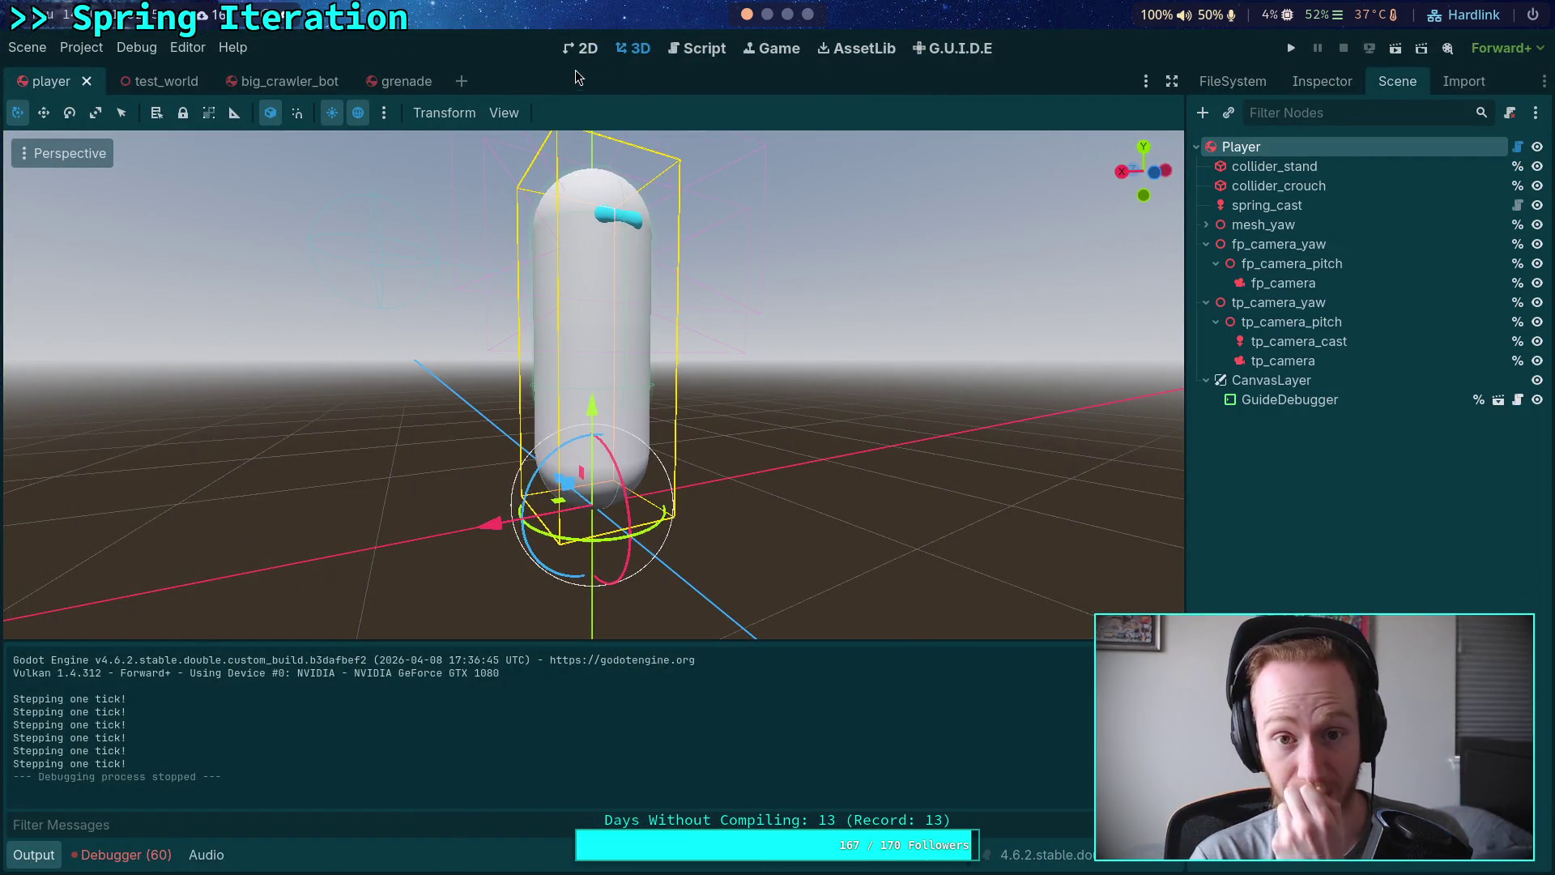
click(697, 48)
click(839, 497)
key(BackSpace)
text(2)
click(850, 472)
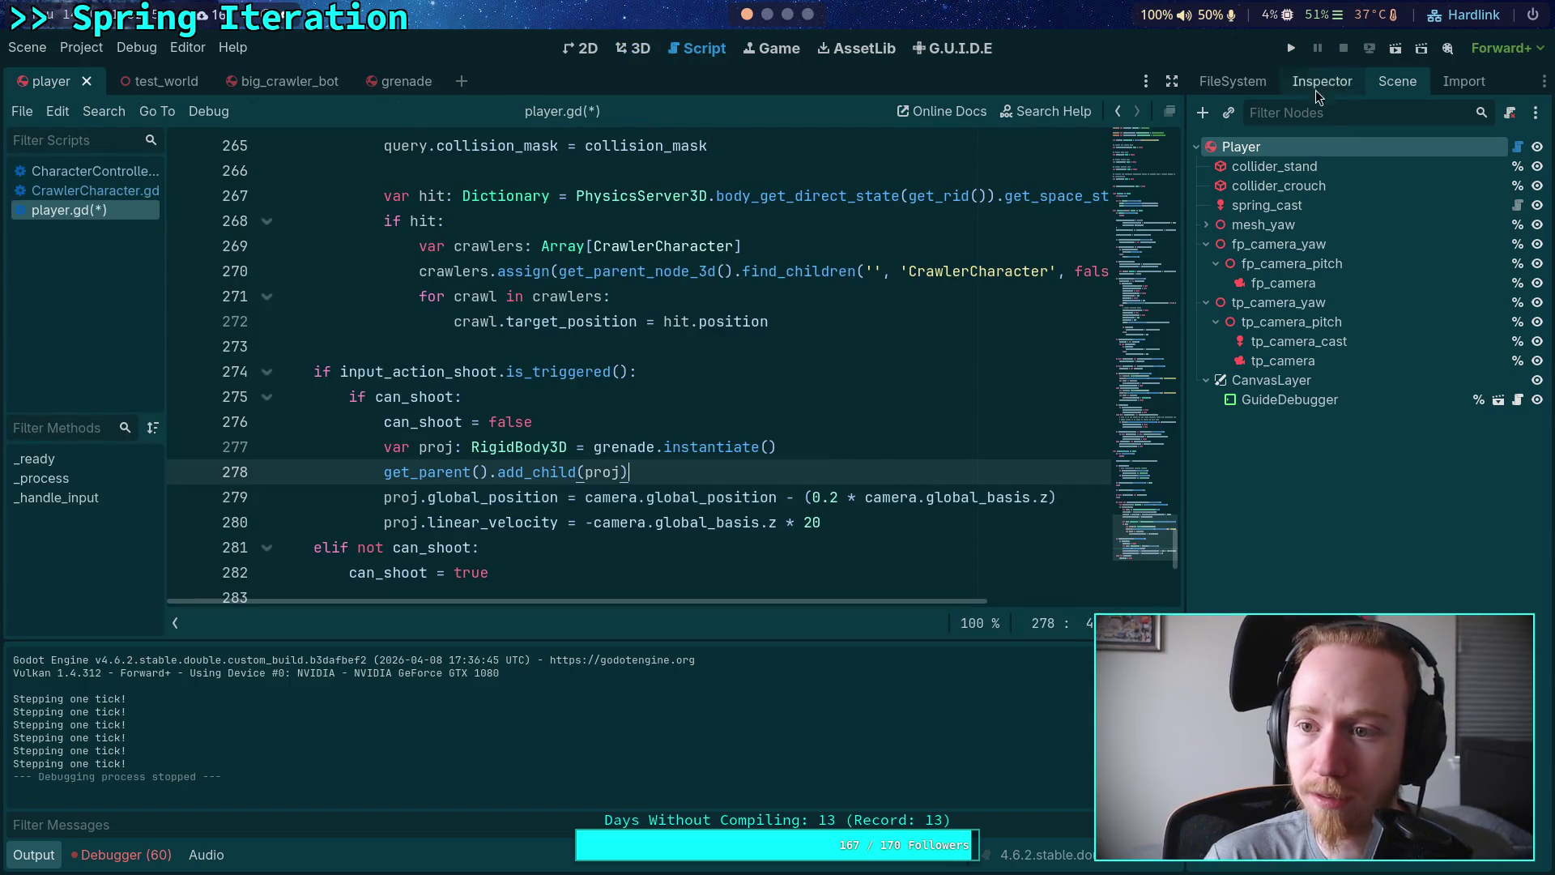
Step: Open grenade.gd from the FileSystem dock to view its contact-handling code
click(1320, 82)
click(1247, 86)
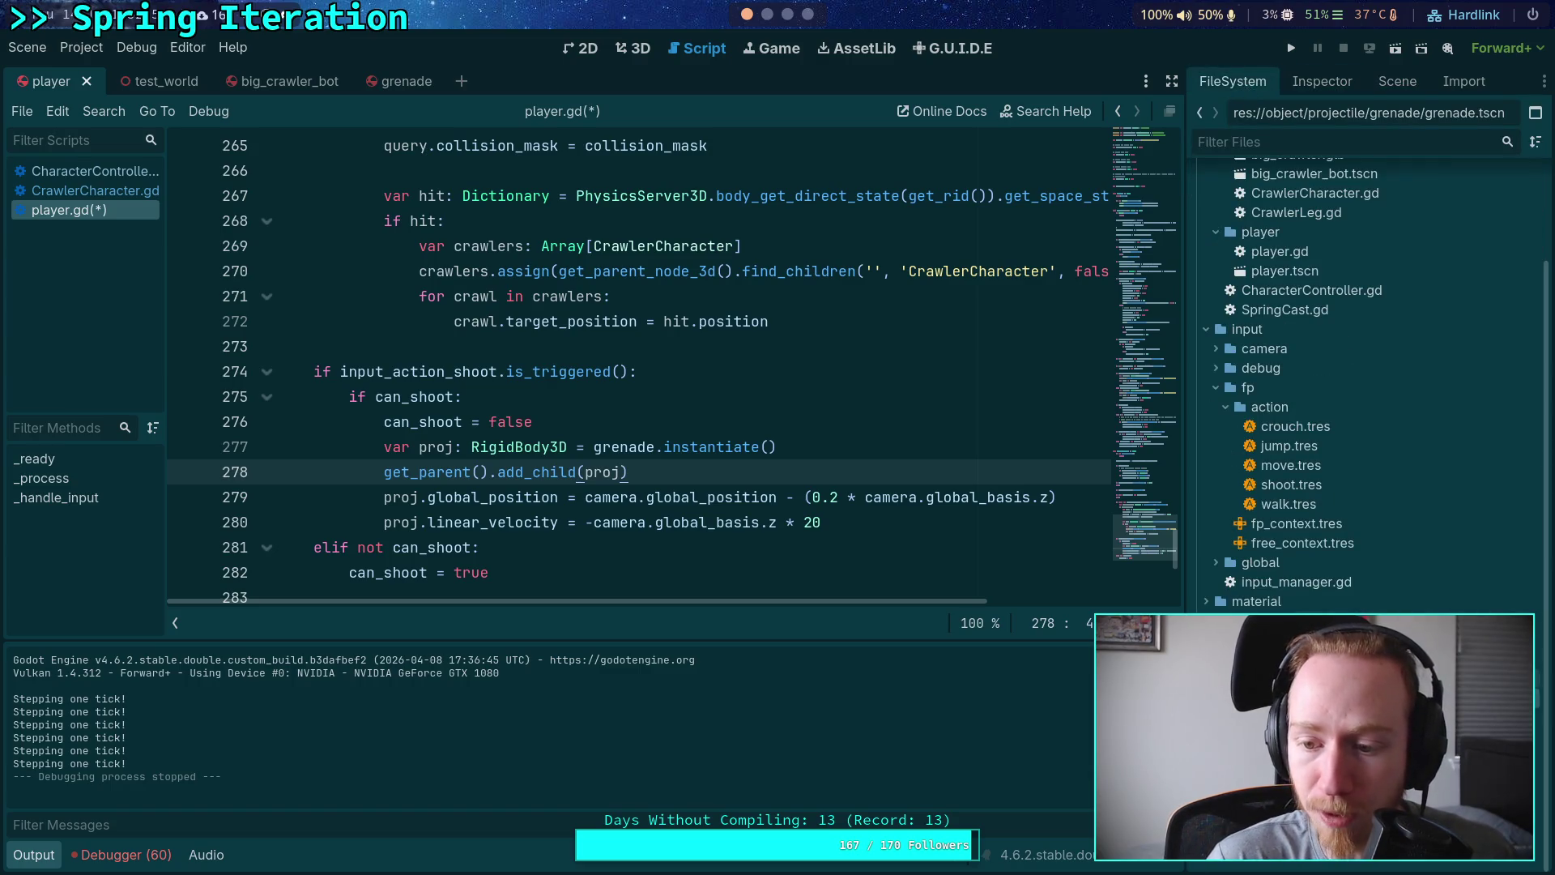
double_click(1296, 688)
scroll(778, 423, down, 2)
scroll(779, 423, up, 2)
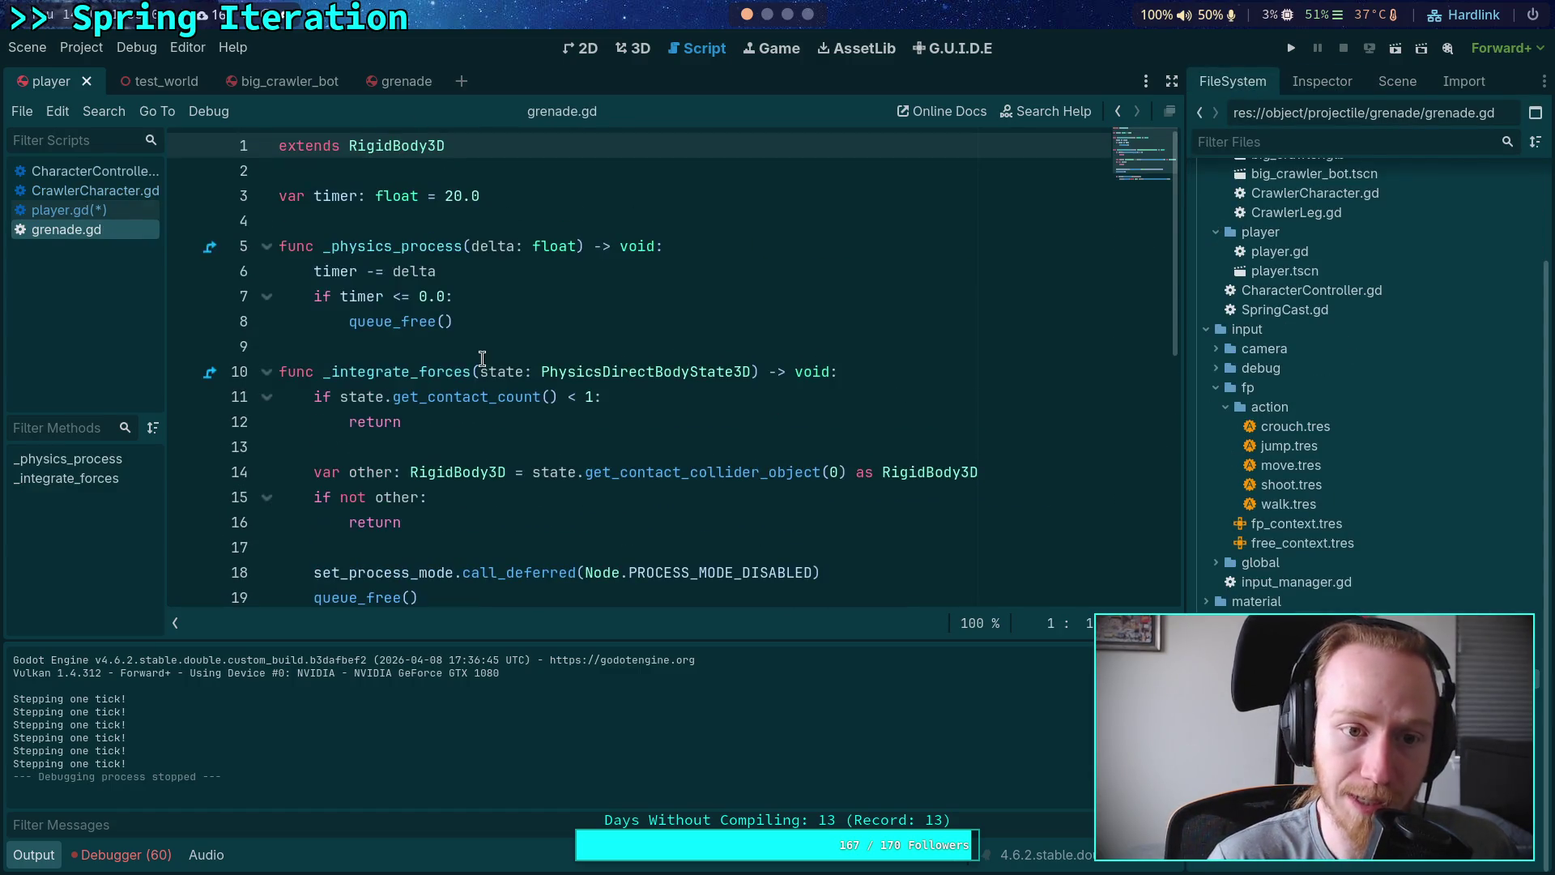
Step: Add a class_name Projectile declaration on line 1 and save grenade.gd
click(593, 187)
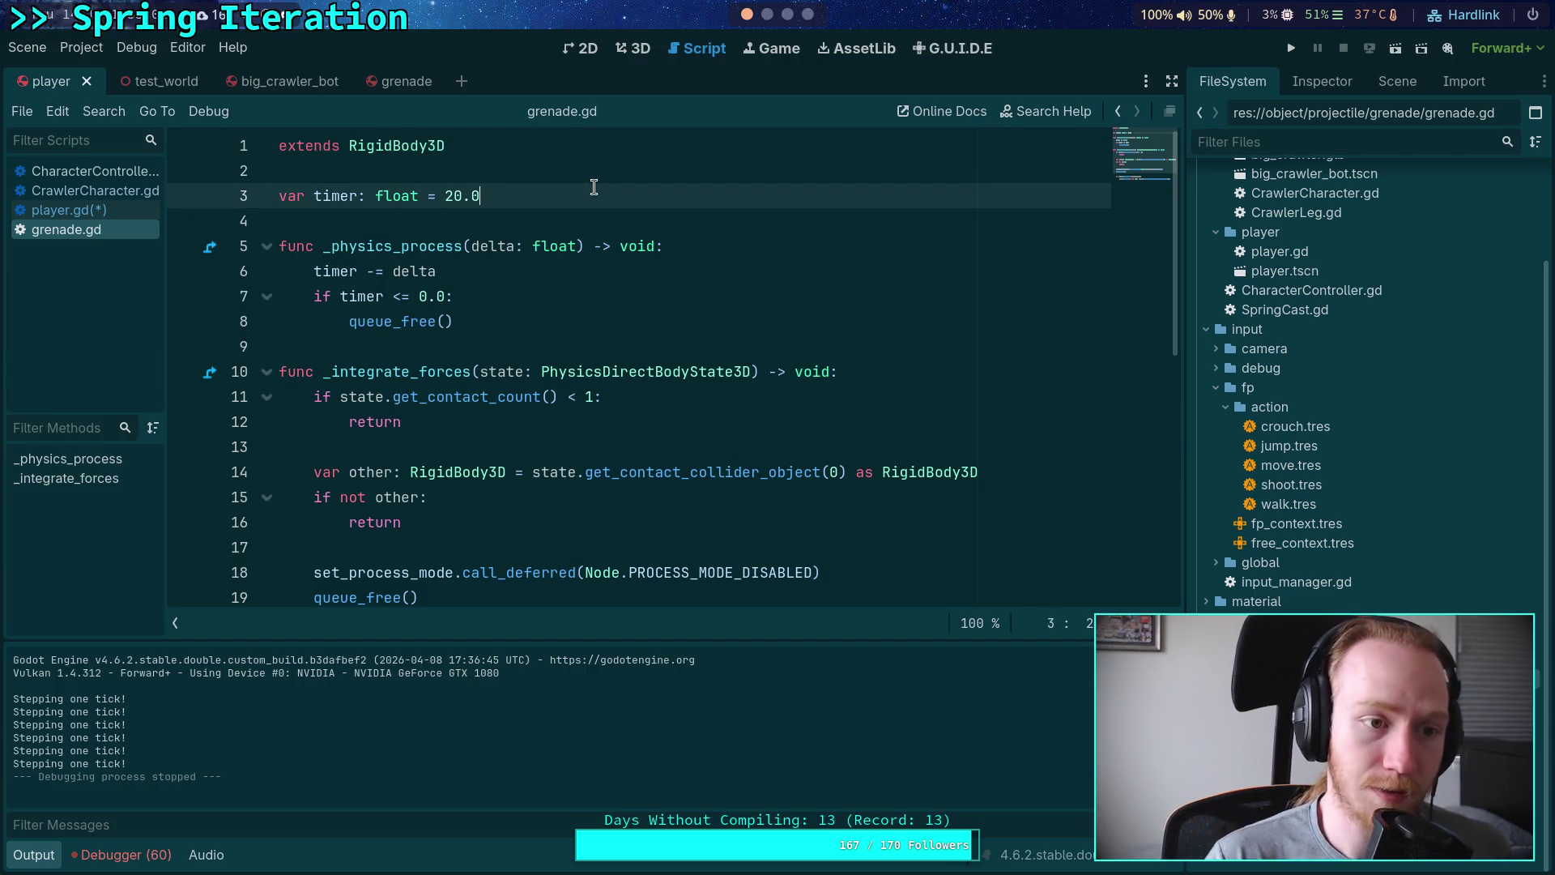
click(276, 147)
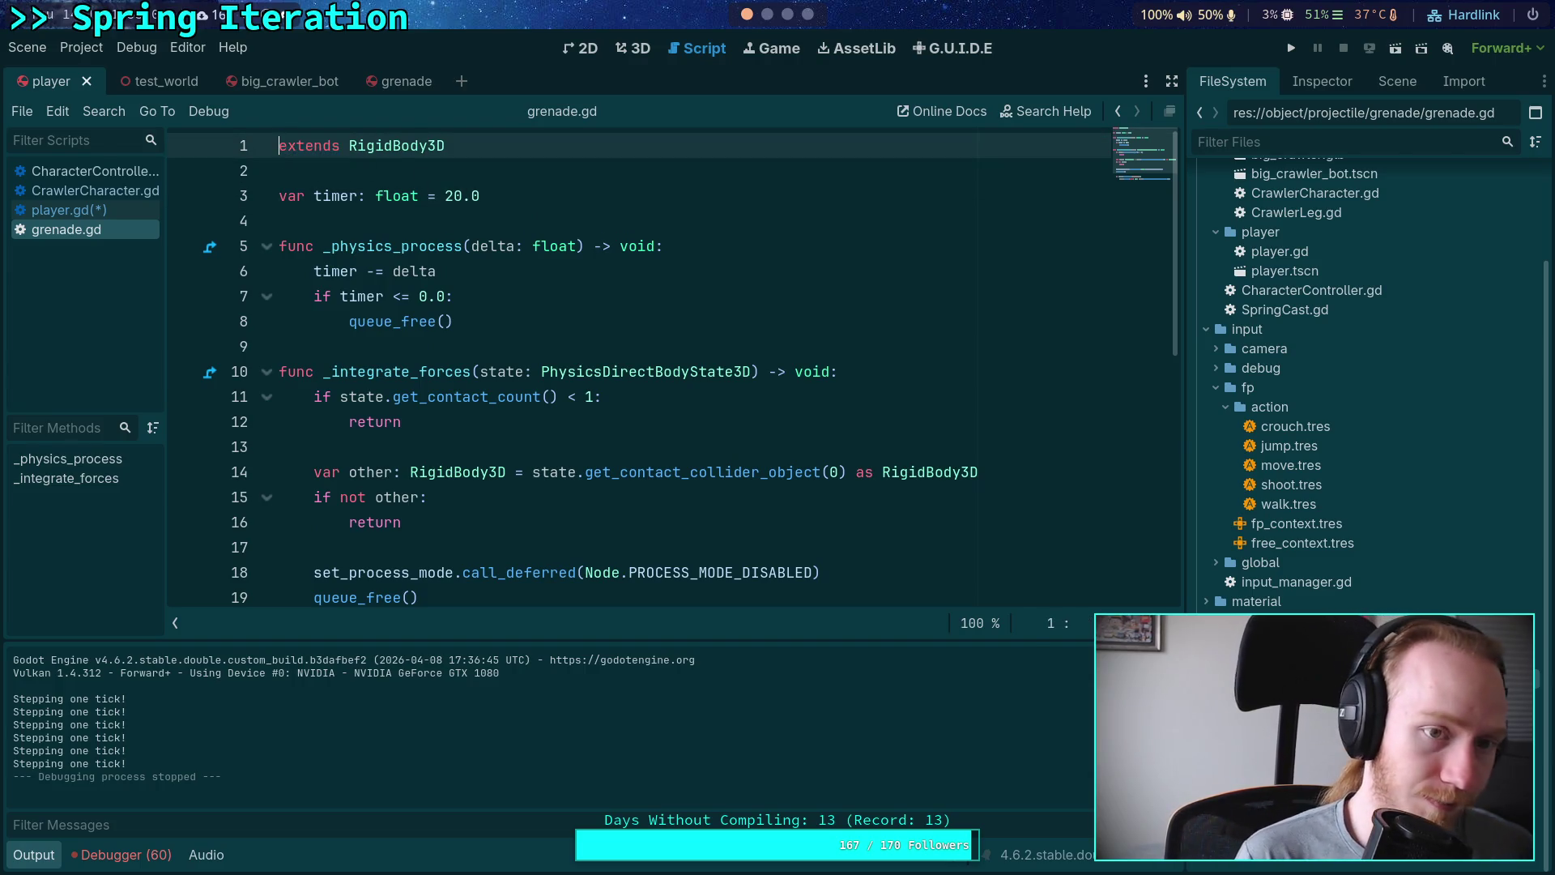
text(class_na)
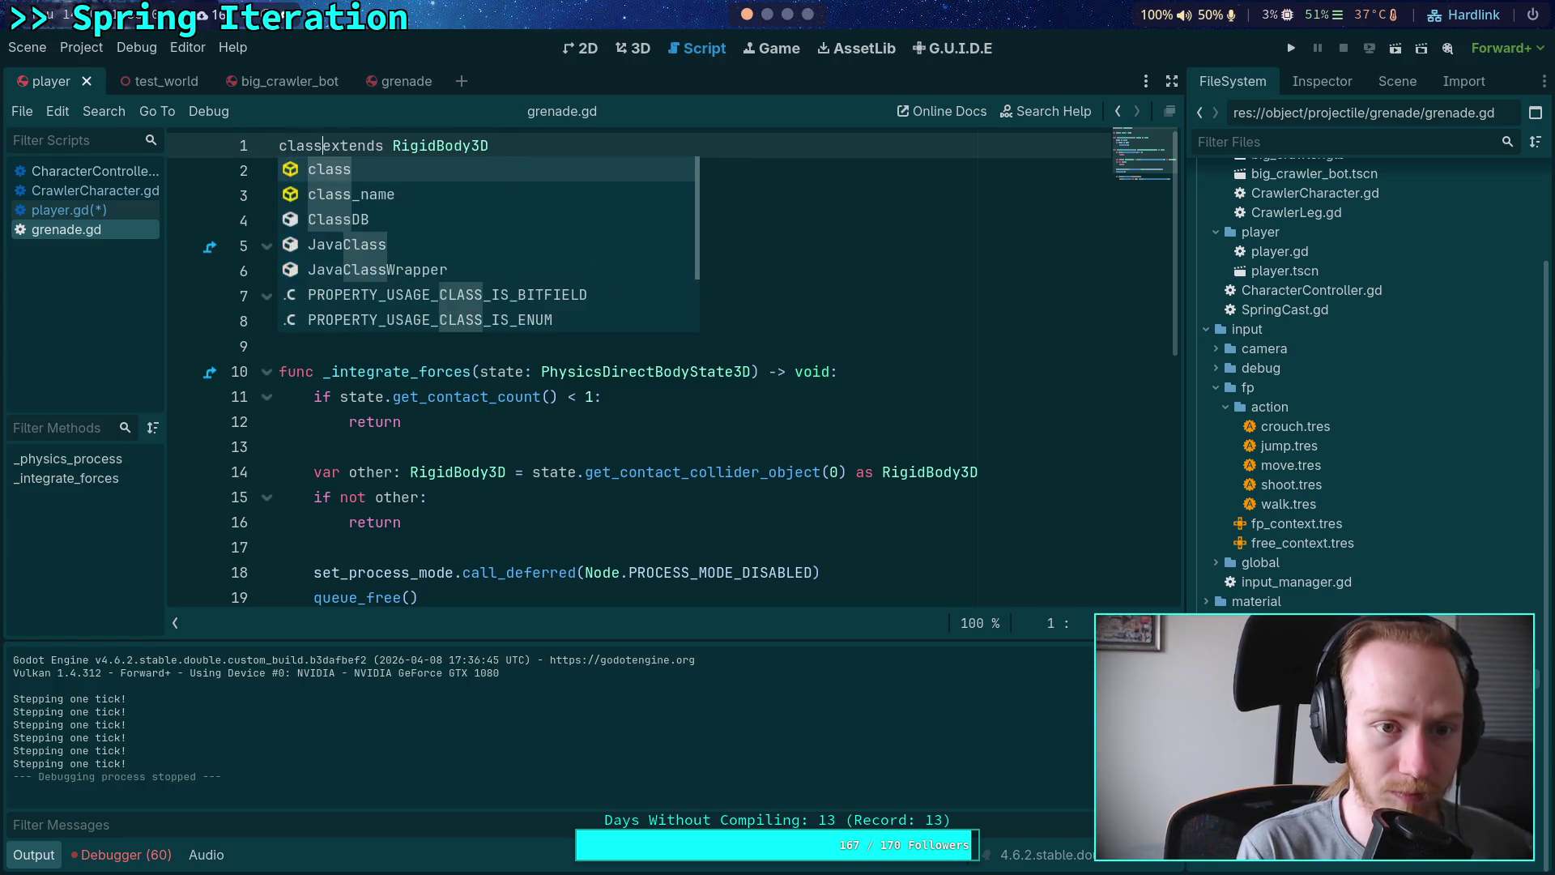
text(me Project)
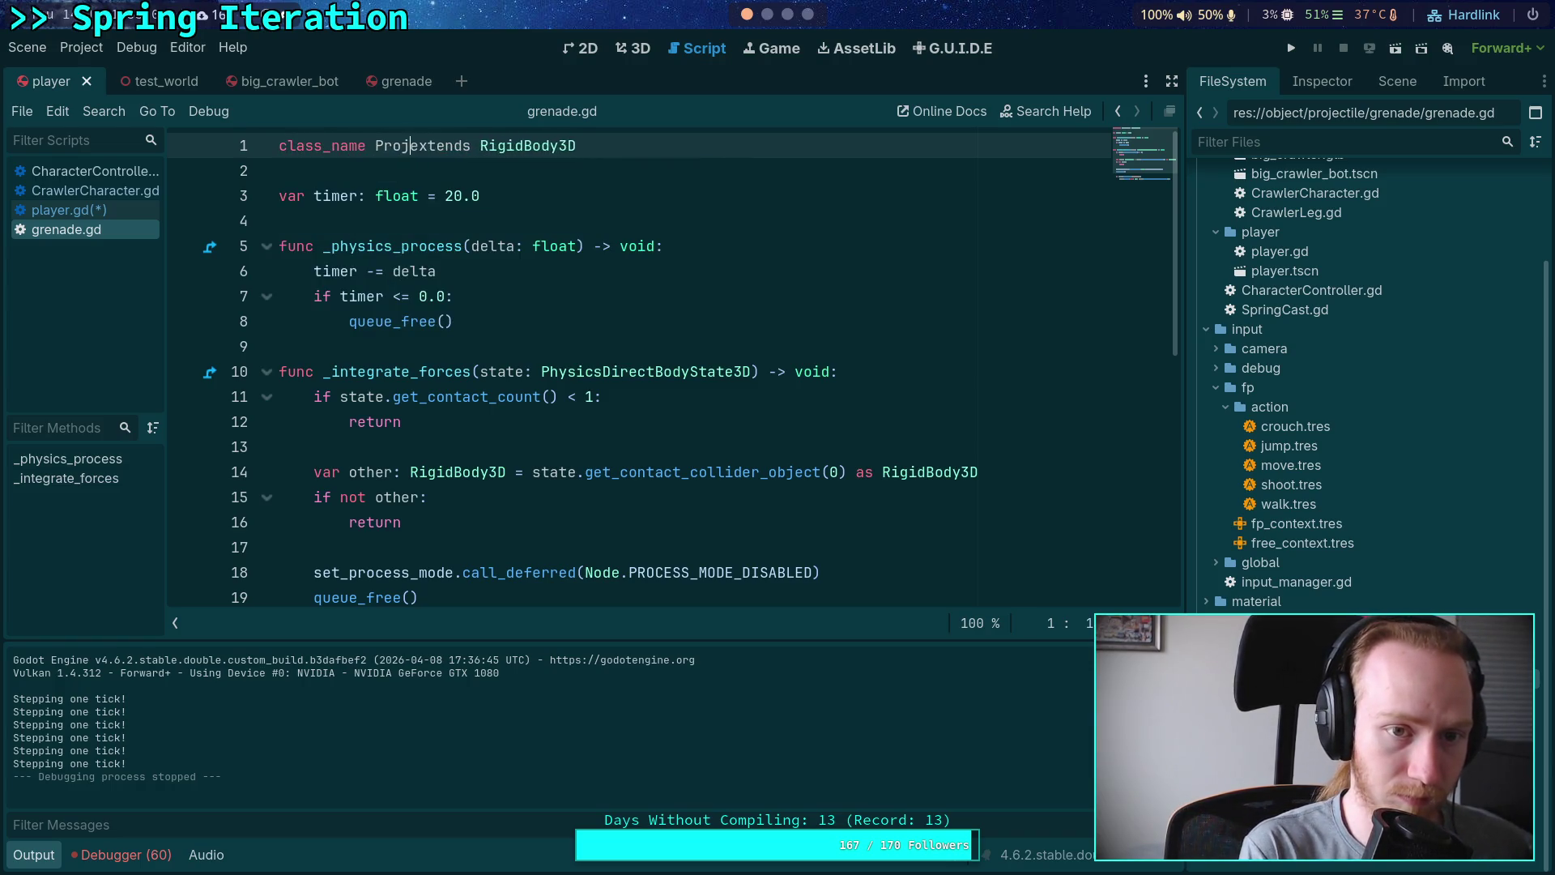
text(ile)
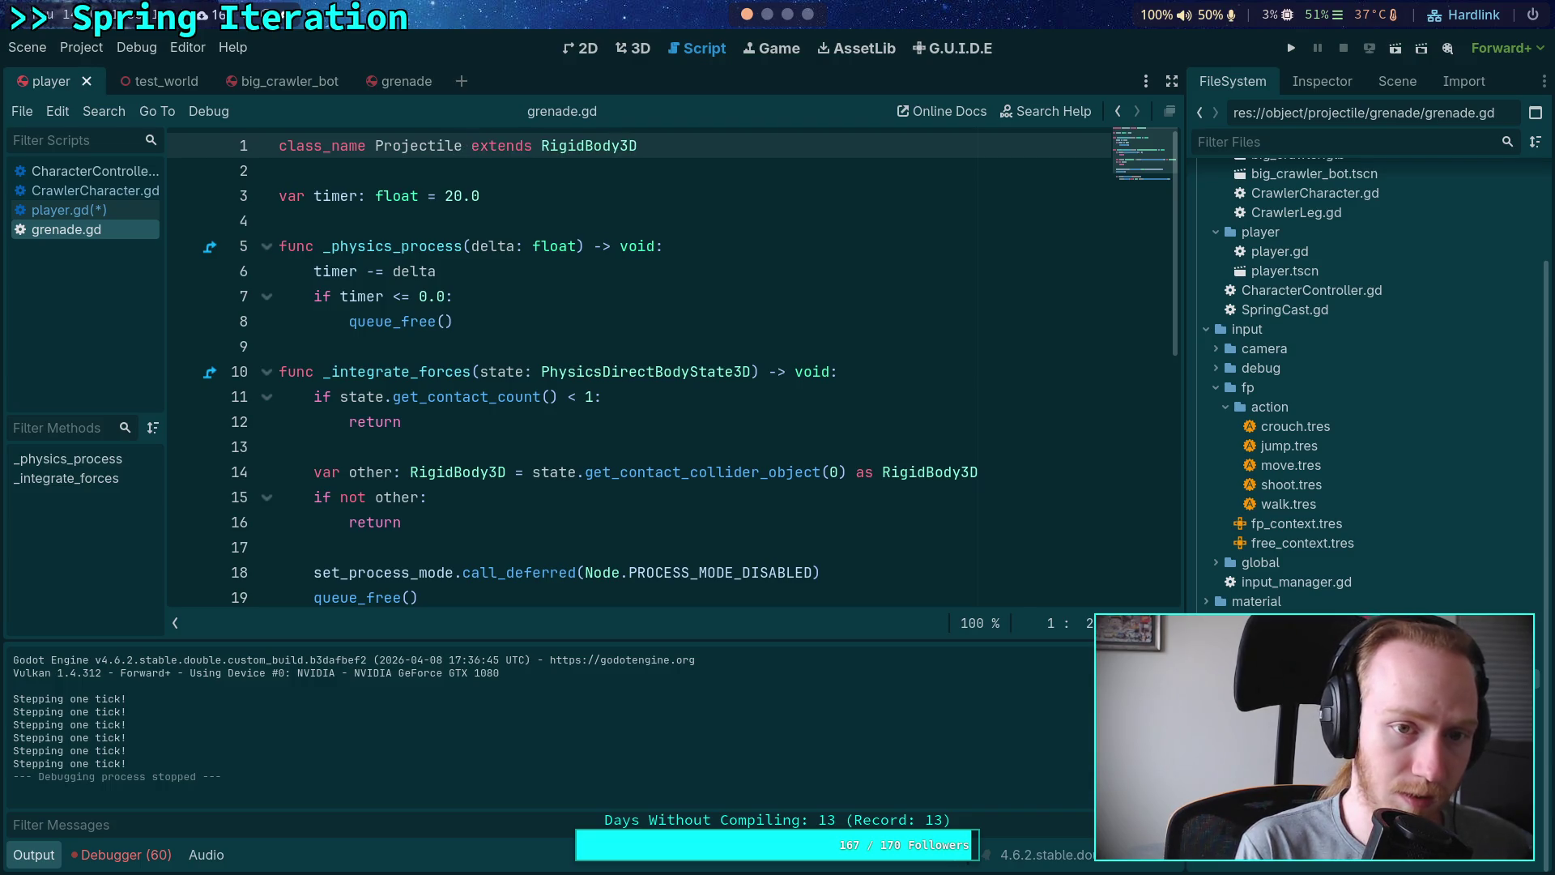
key(Left)
text(Body)
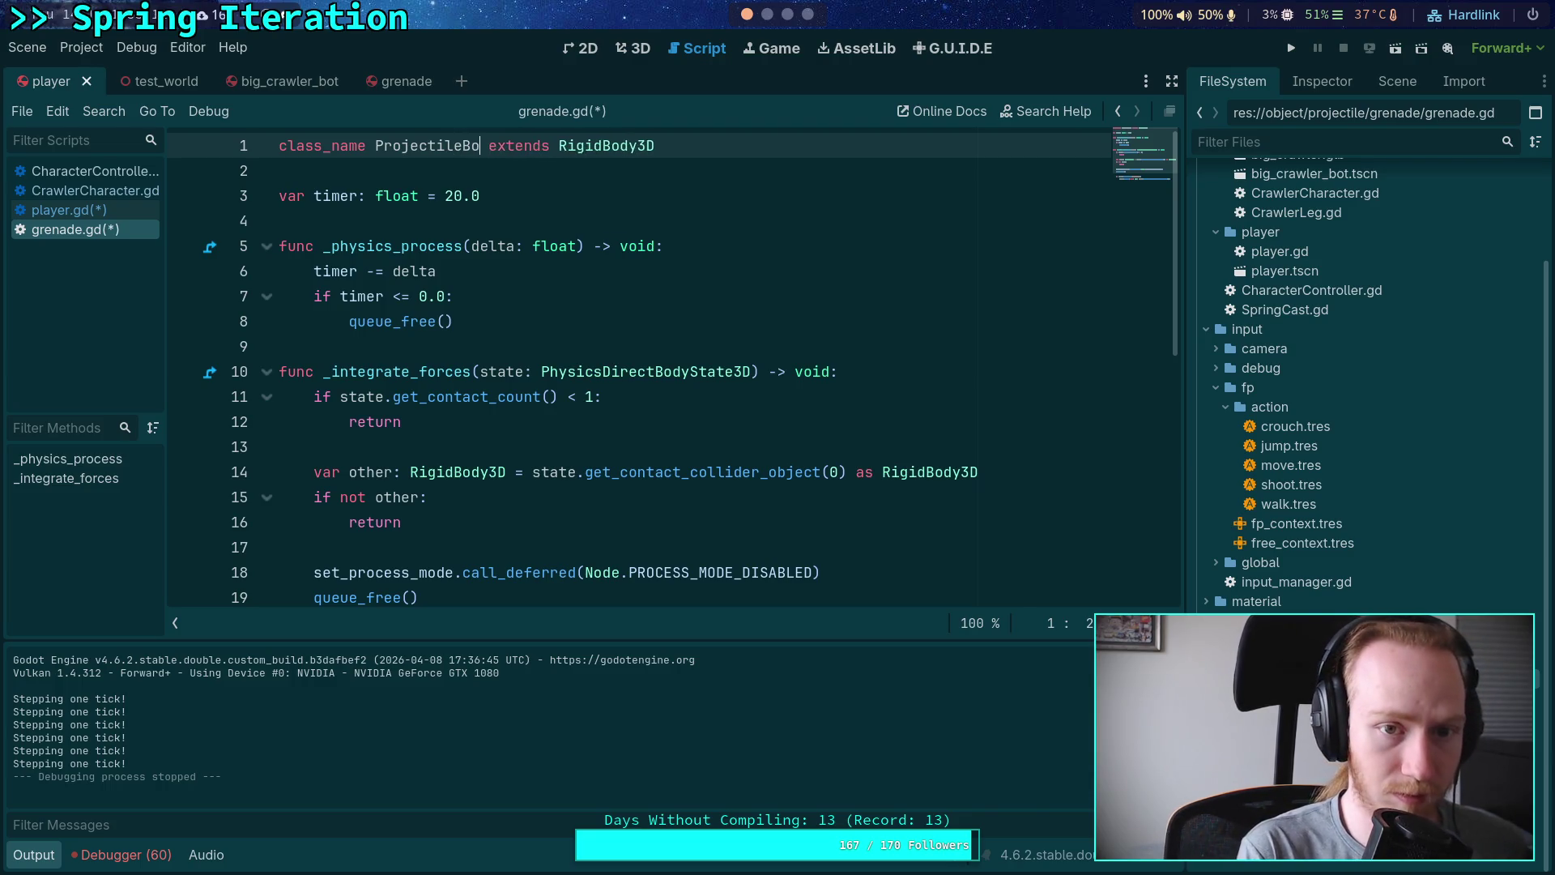
text(3D)
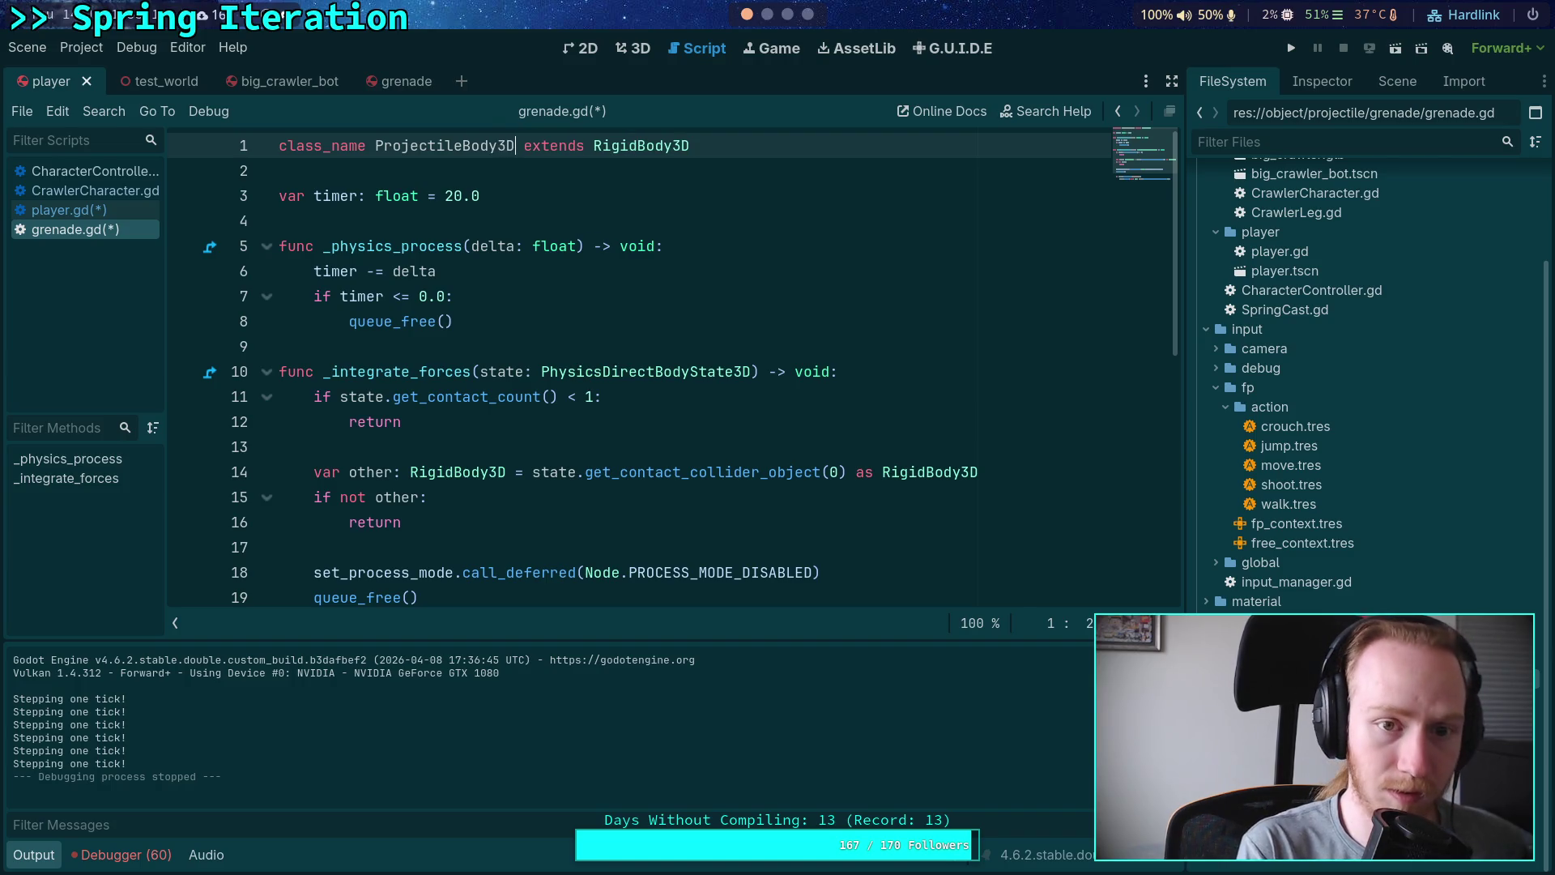
key(BackSpace)
key(BackSpace)
key(ctrl+s)
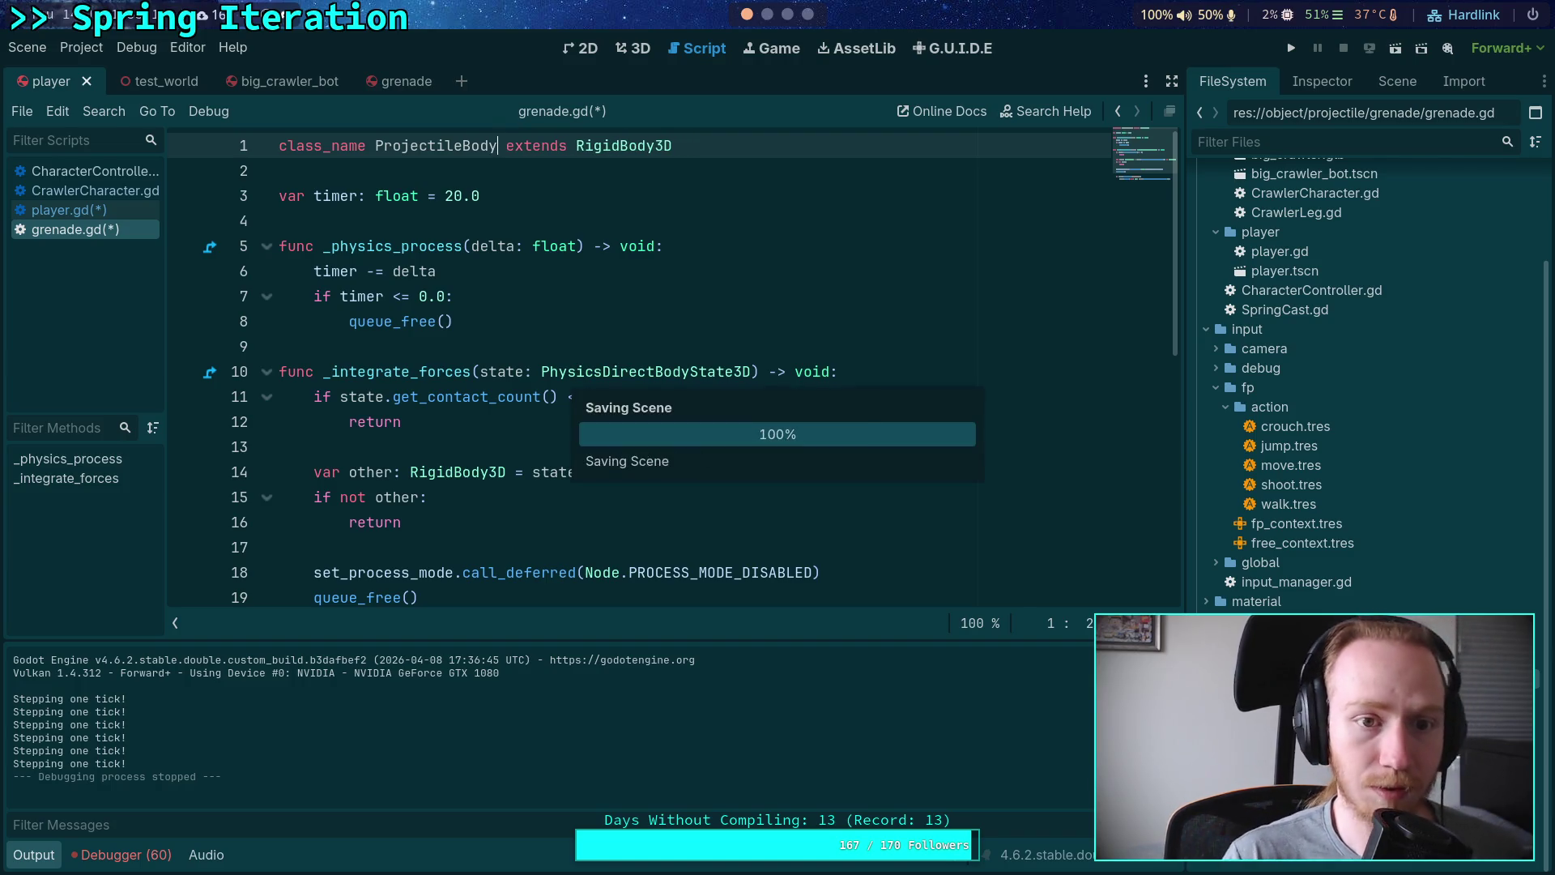
Step: Declare 'var spawning_body: RID' below the timer variable, fixing the name typo
click(599, 218)
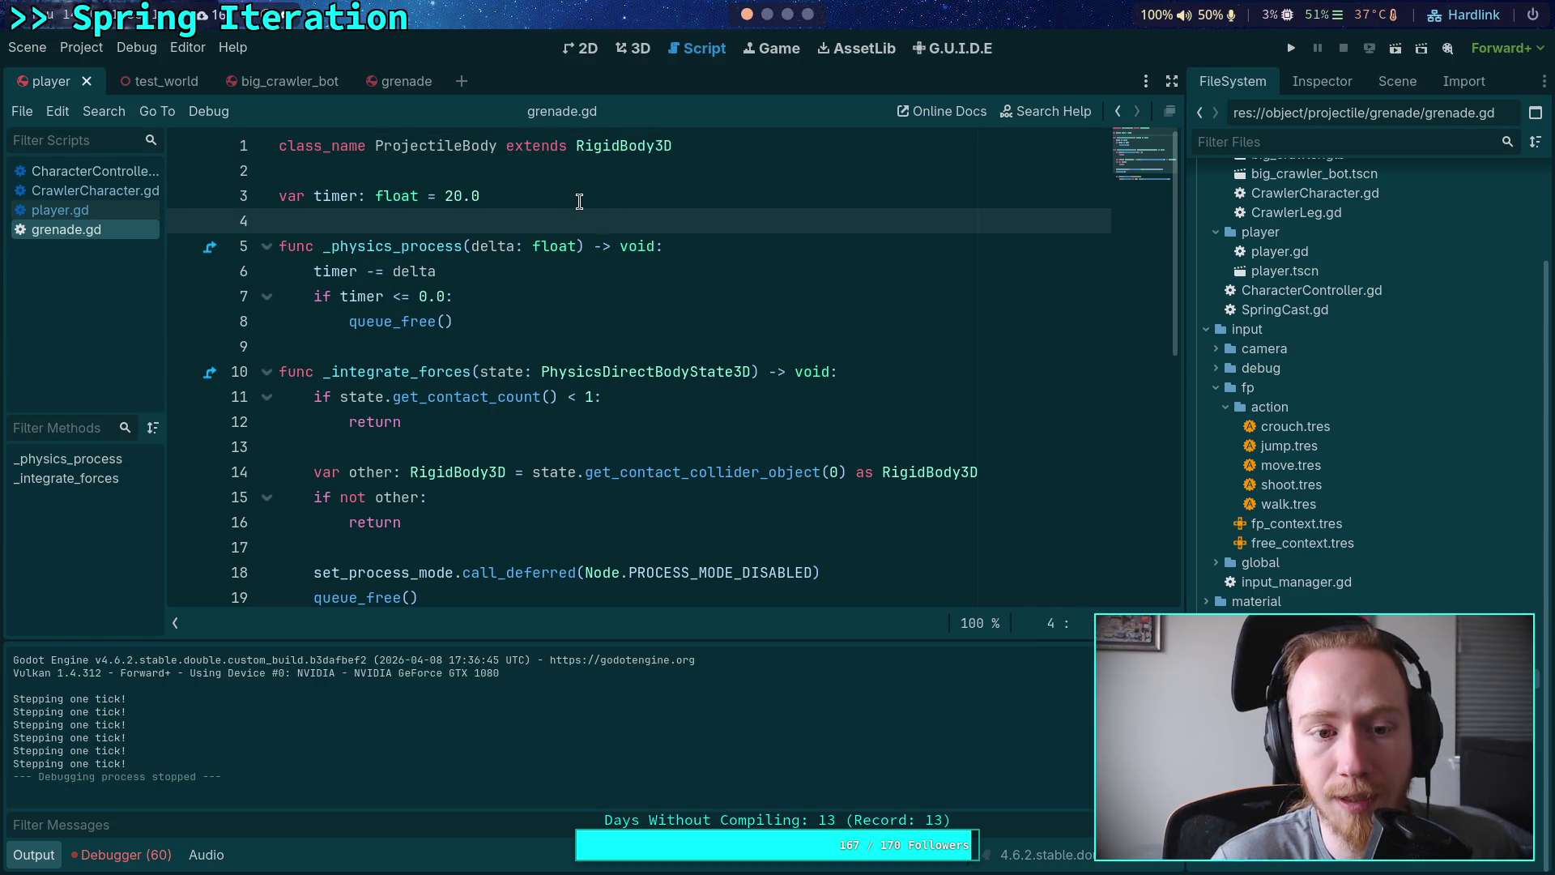
click(587, 185)
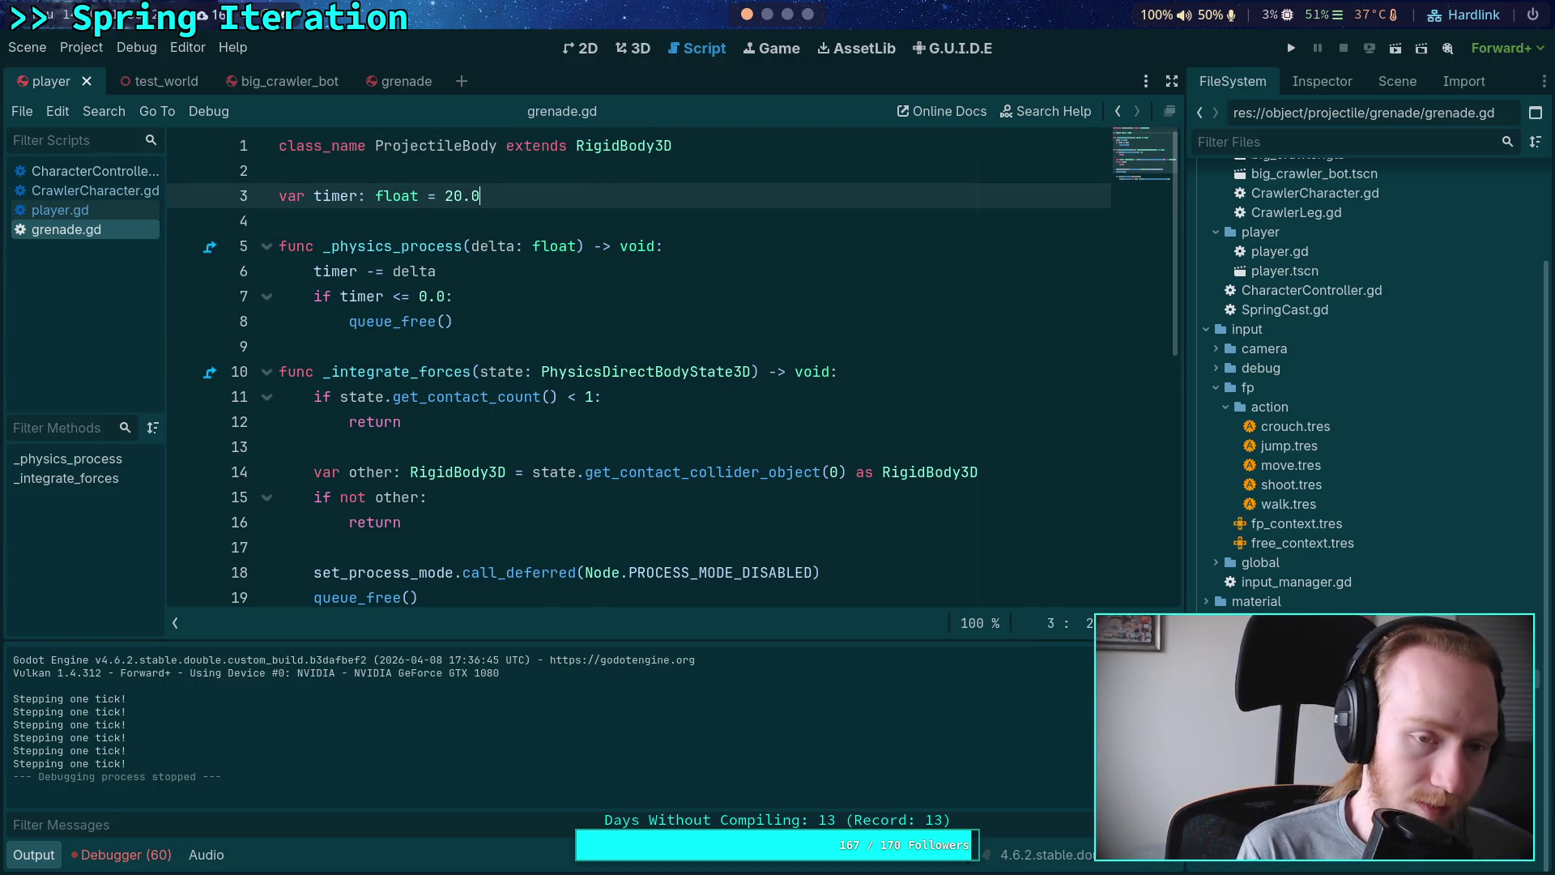
key(Return)
text(var spawe)
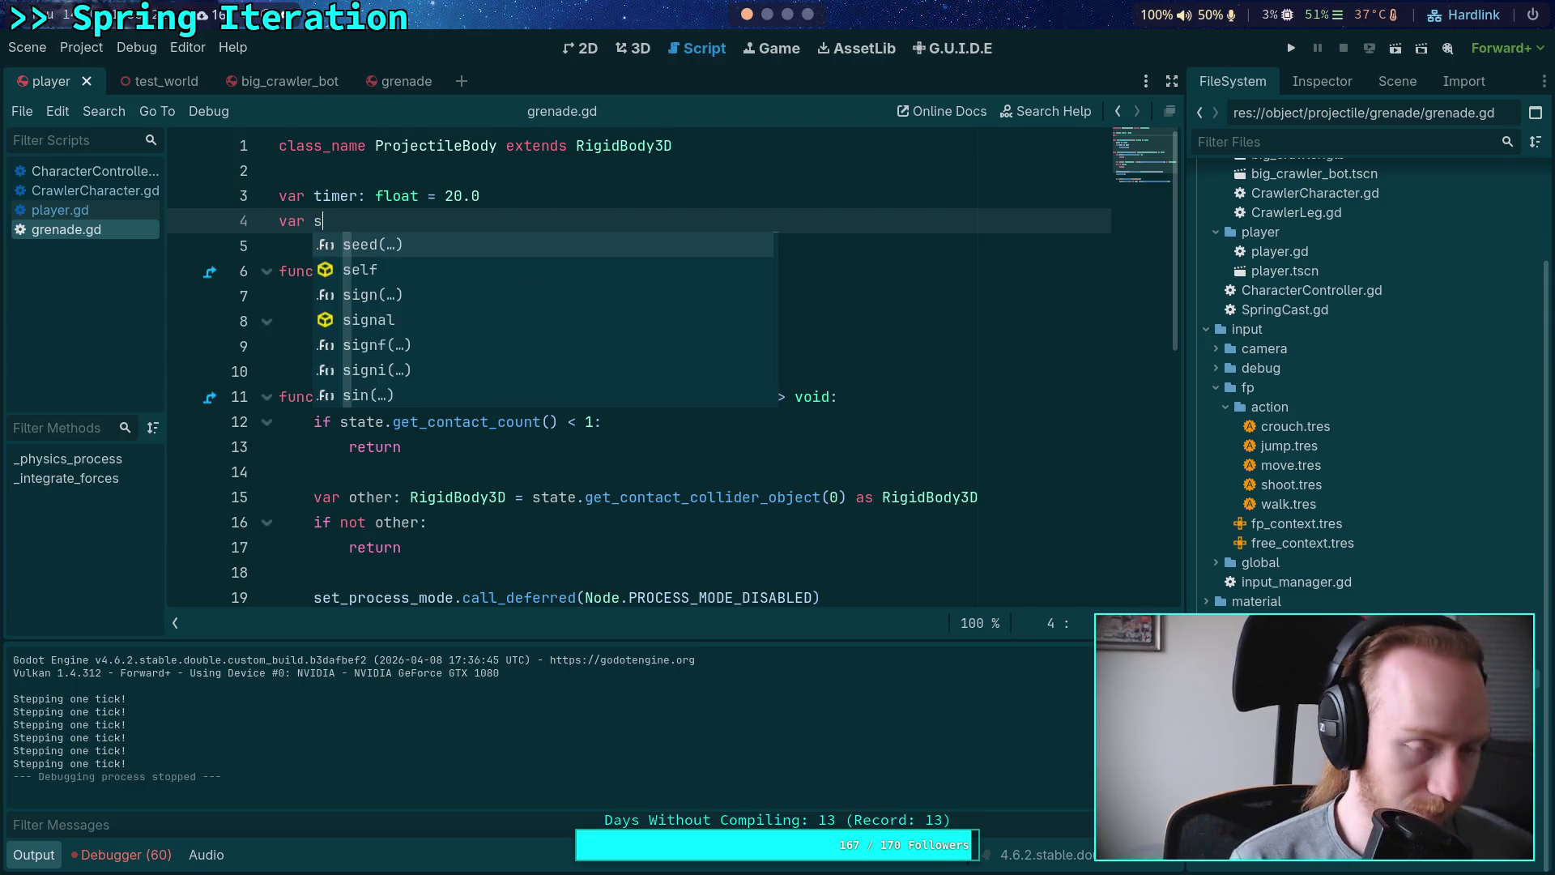
text(ing_bod)
key(BackSpace)
key(BackSpace)
key(BackSpace)
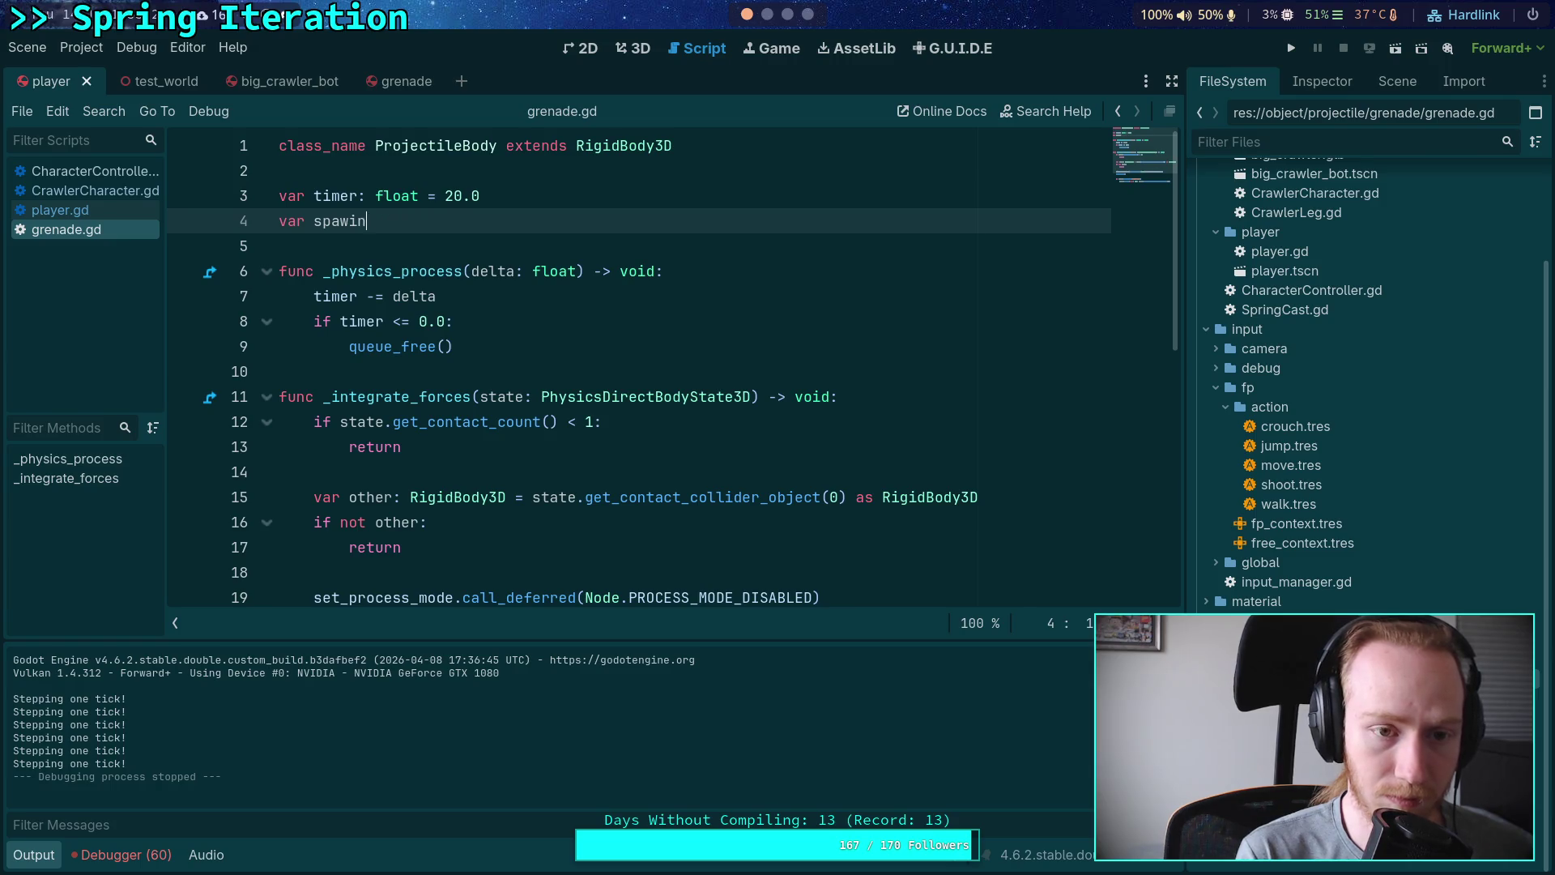
text(ning_body: )
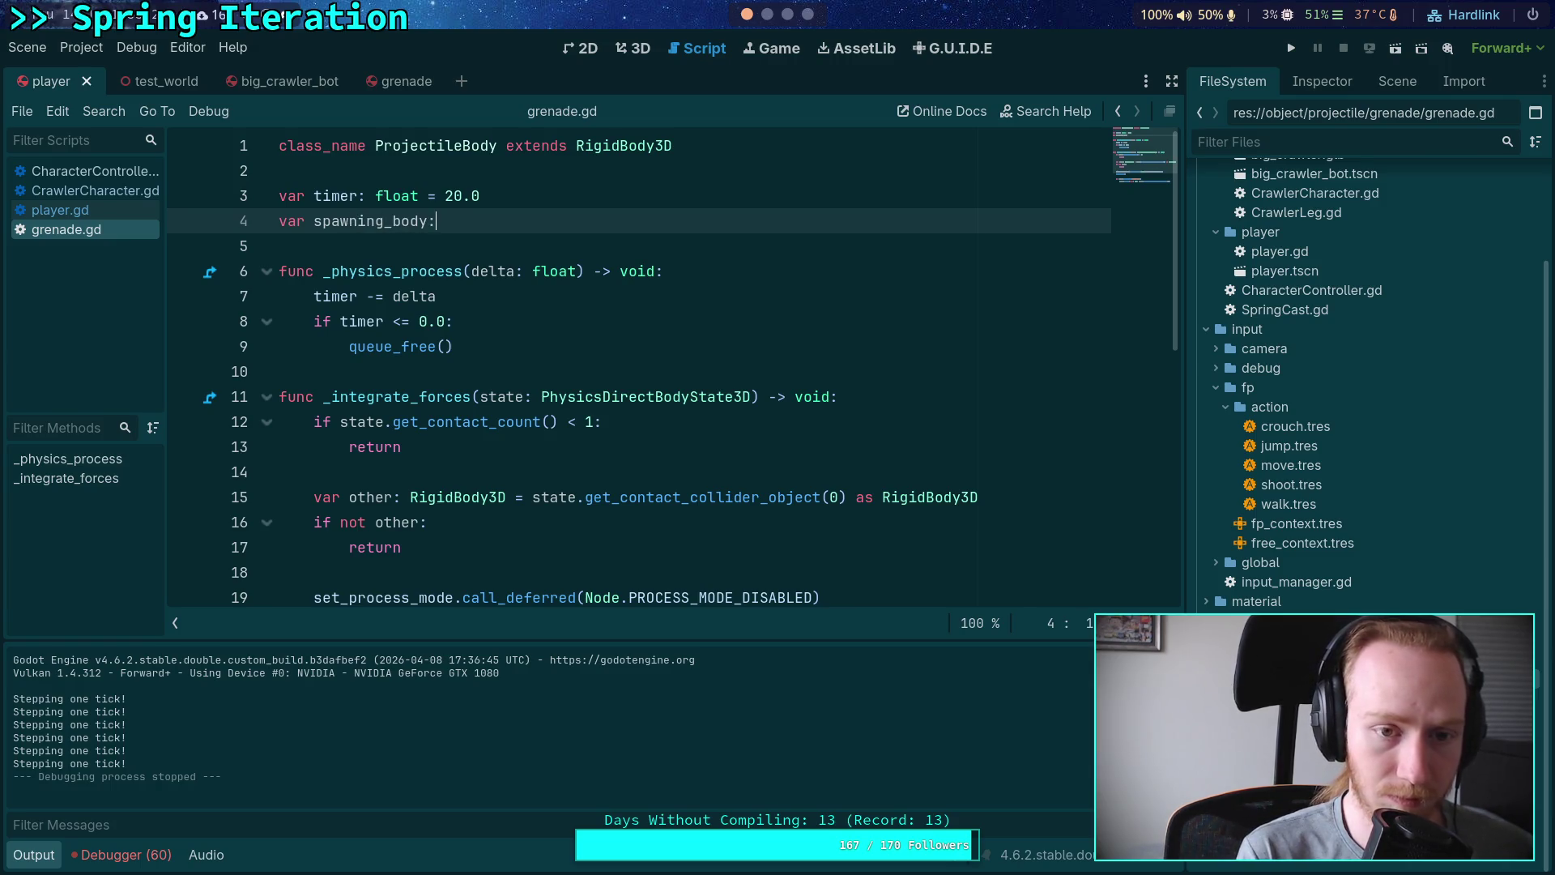
text(RID)
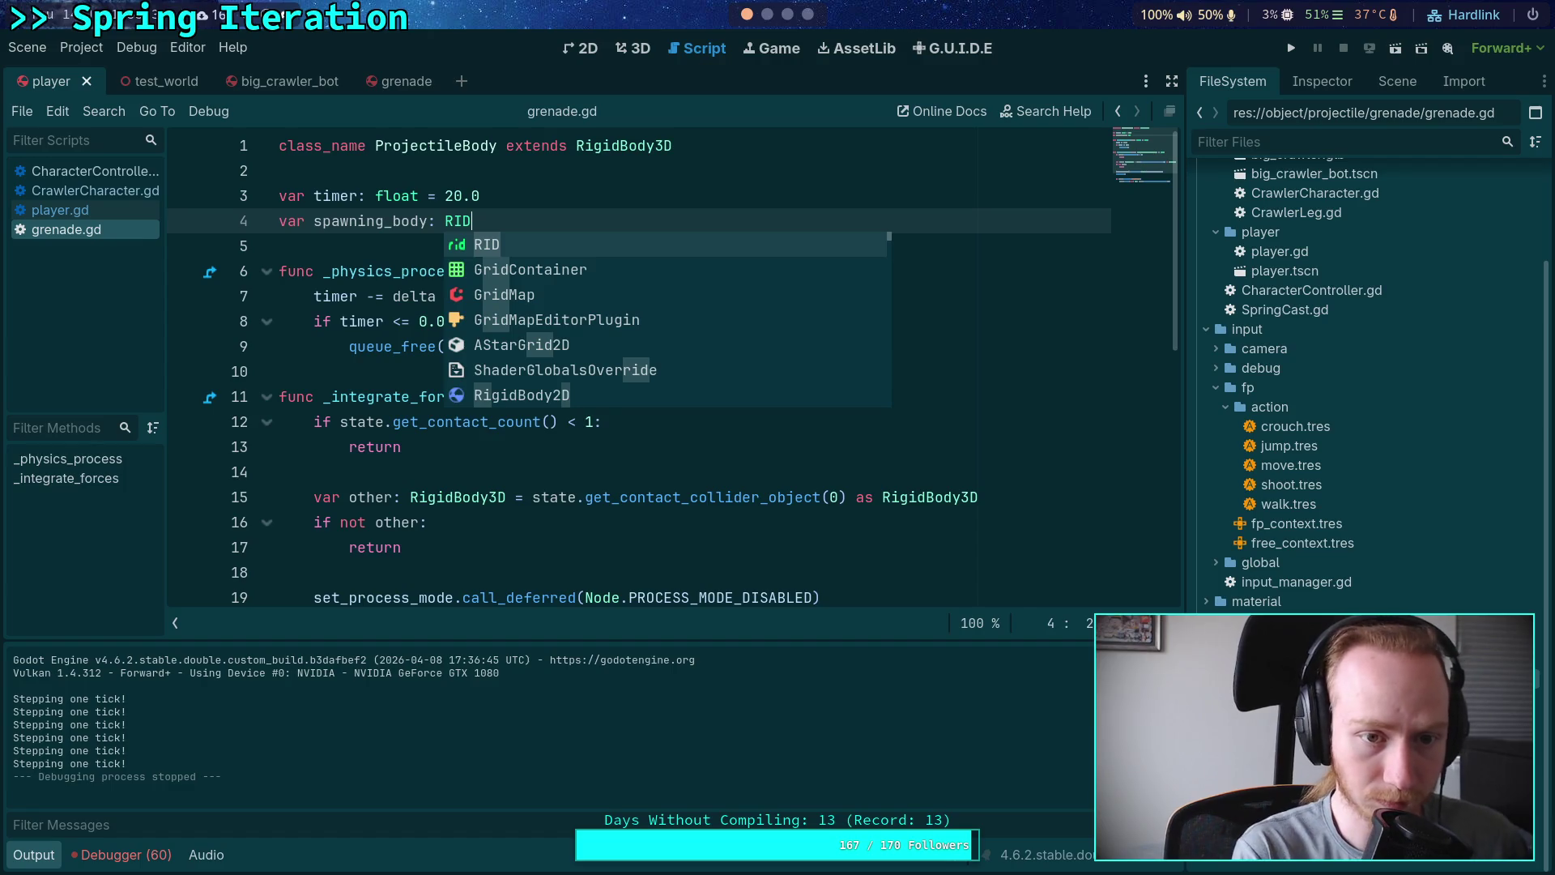
click(333, 241)
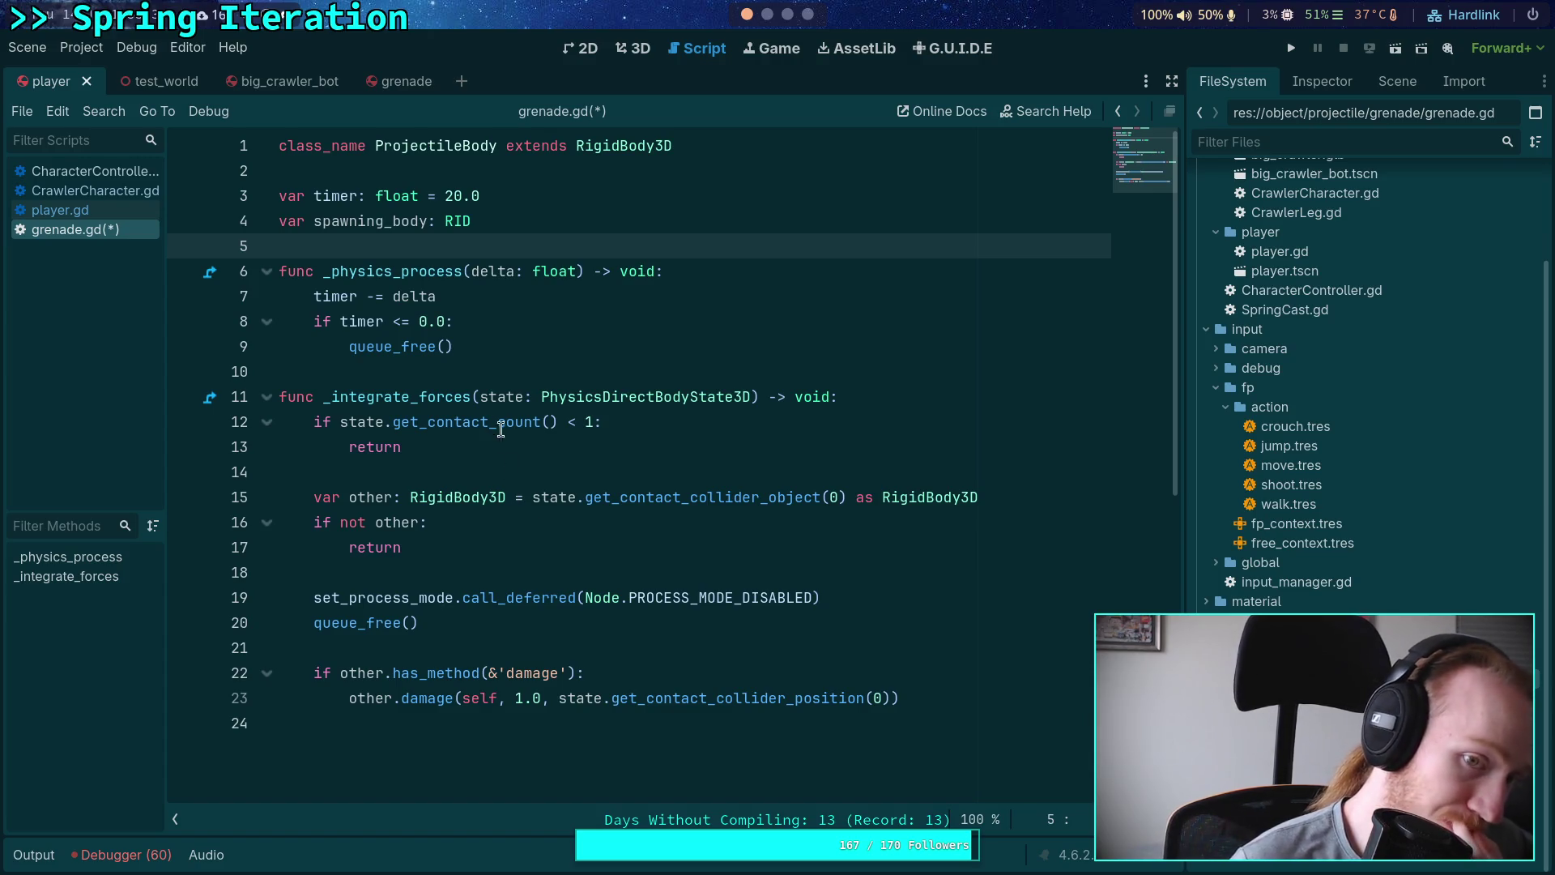
Step: Insert an 'if spawning_body:' check under the _integrate_forces header
click(586, 324)
click(584, 347)
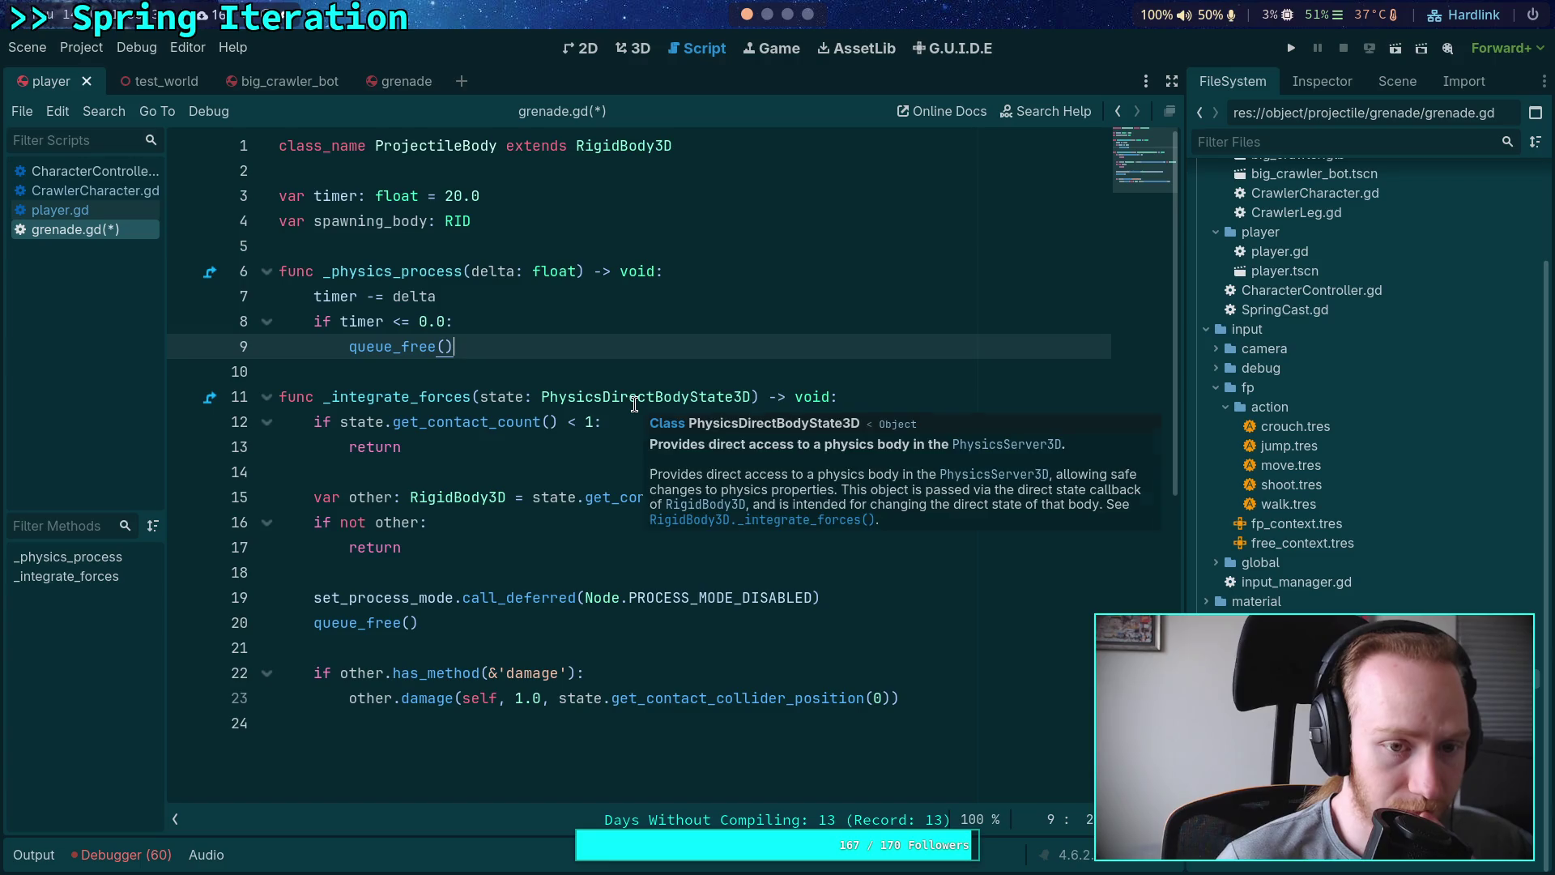
click(444, 451)
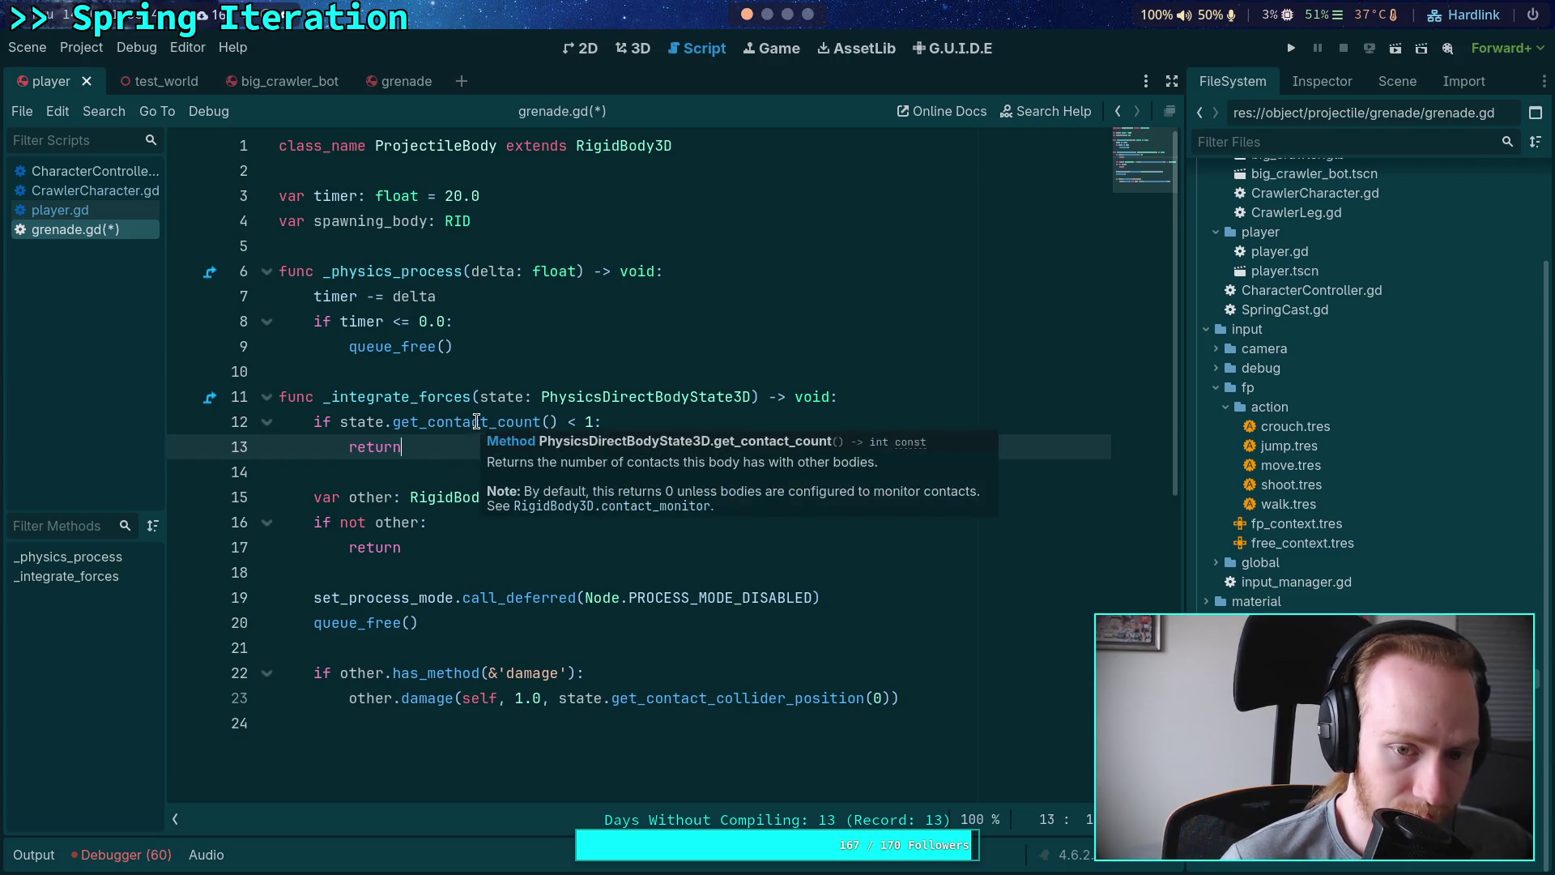
click(903, 397)
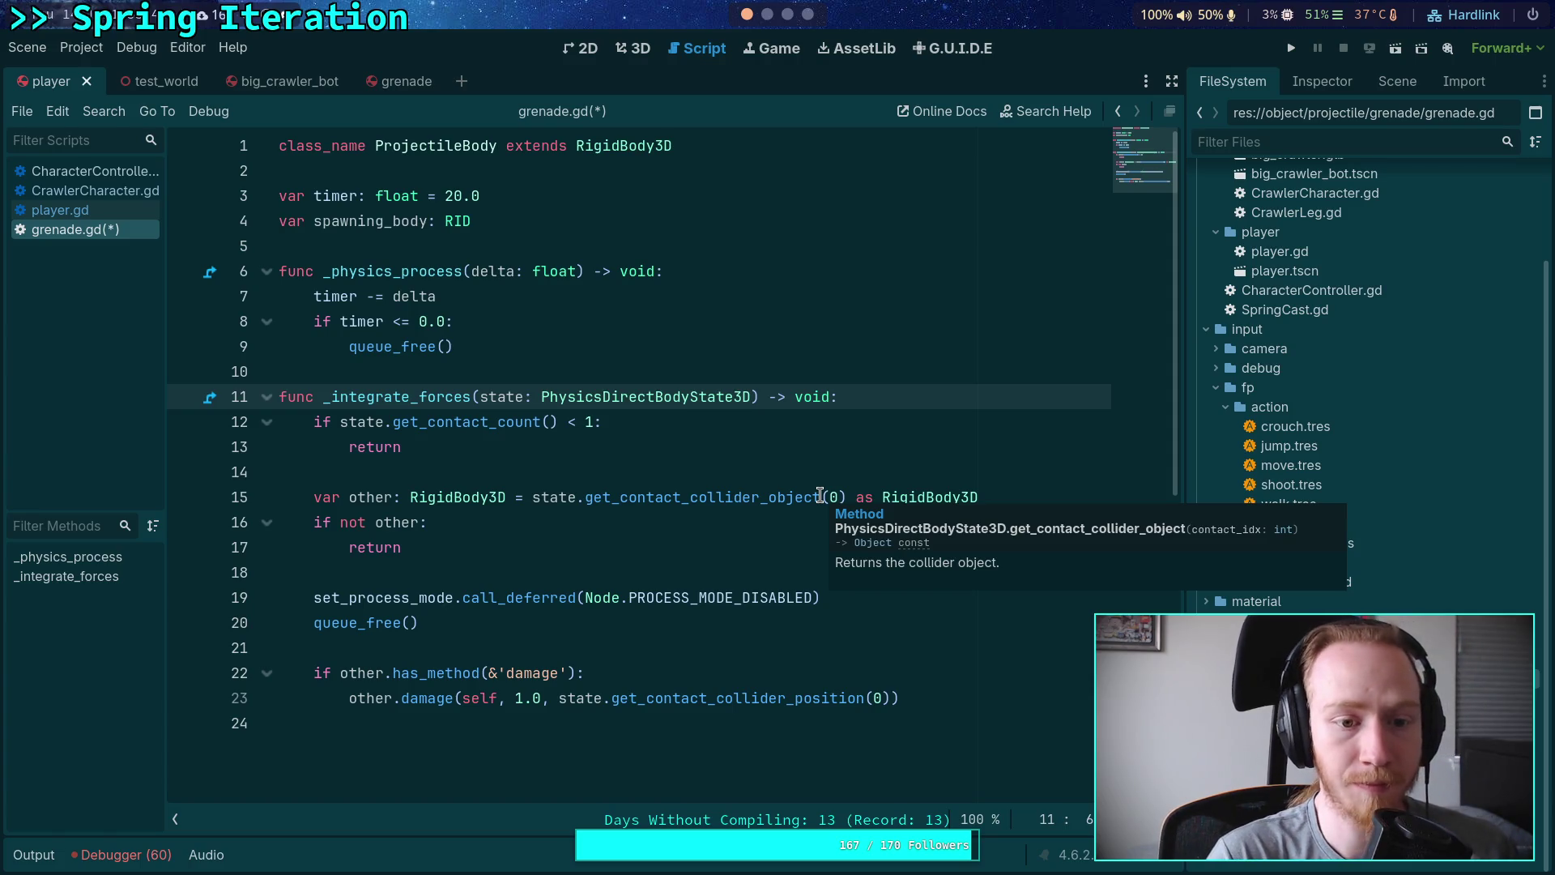
key(Return)
key(Return)
key(Up)
key(Up)
key(Down)
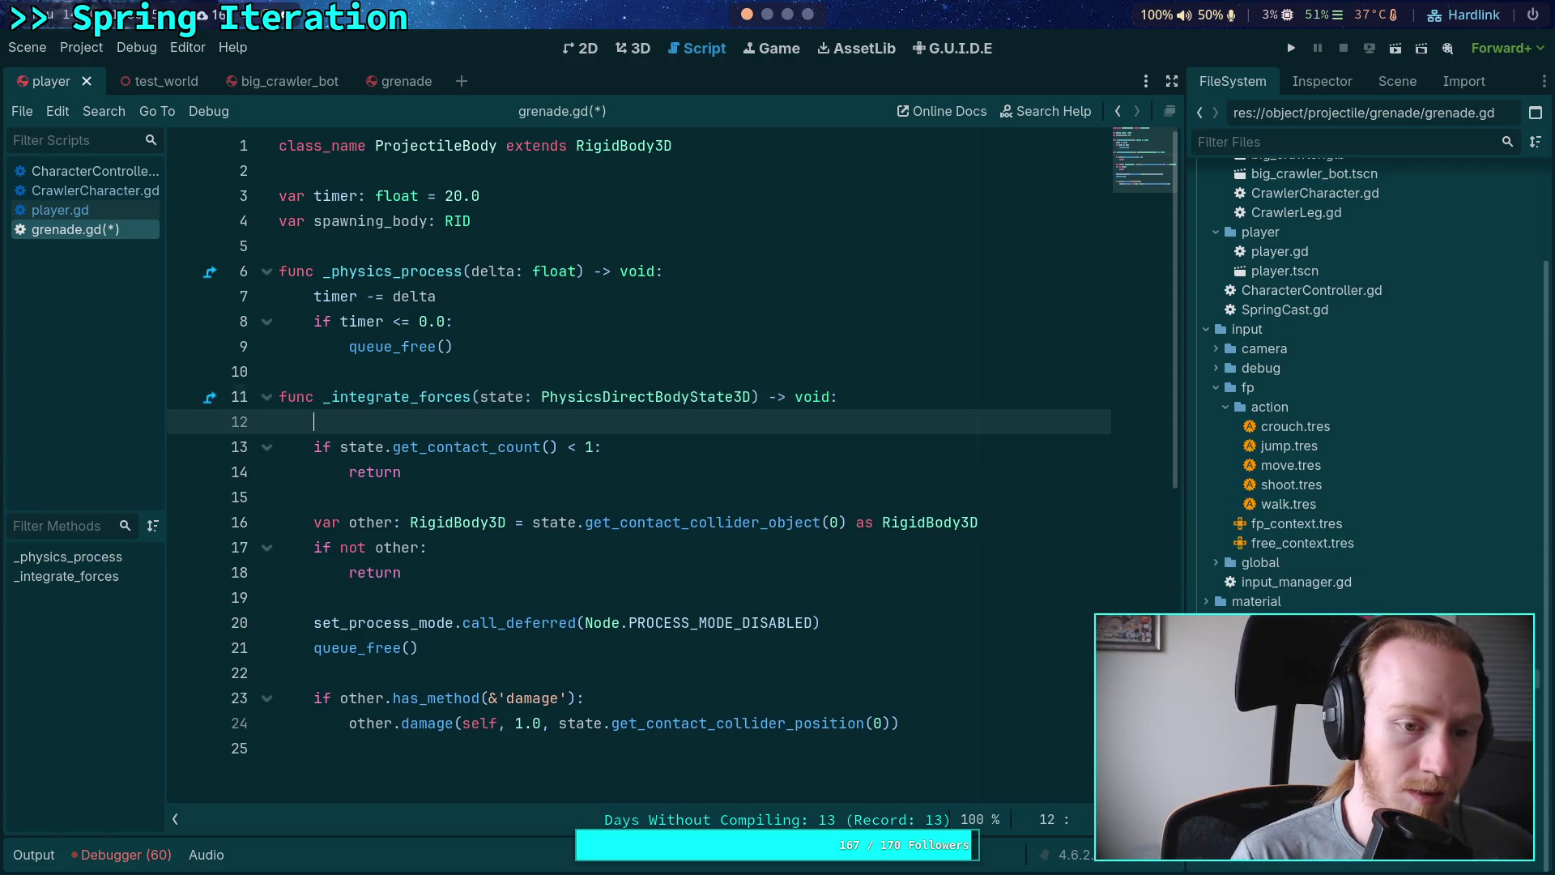
text(if spaw)
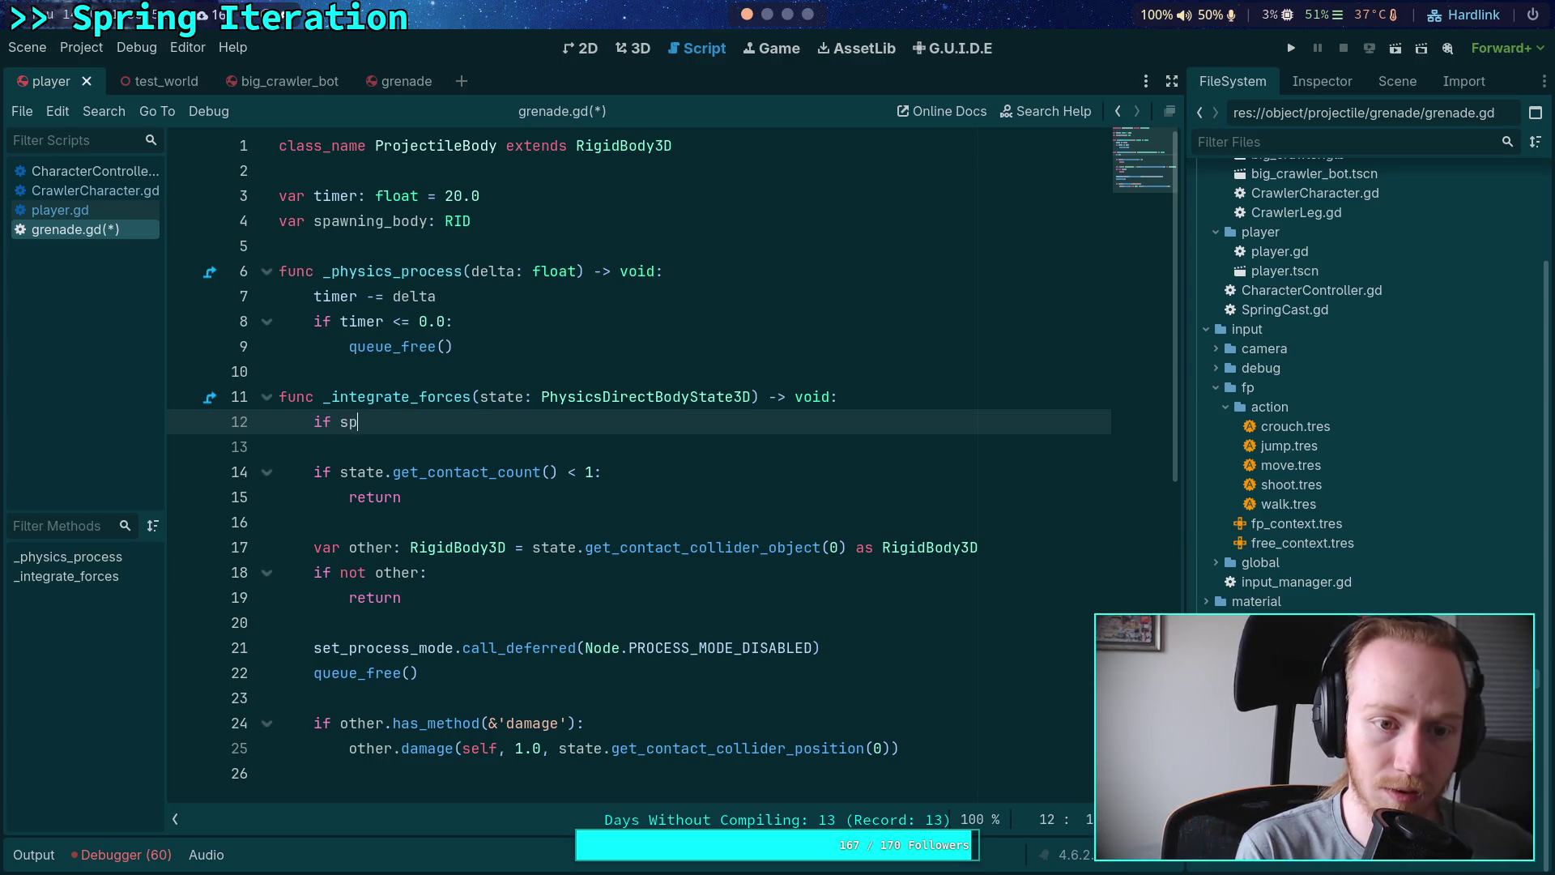
key(Return)
text(:)
key(Return)
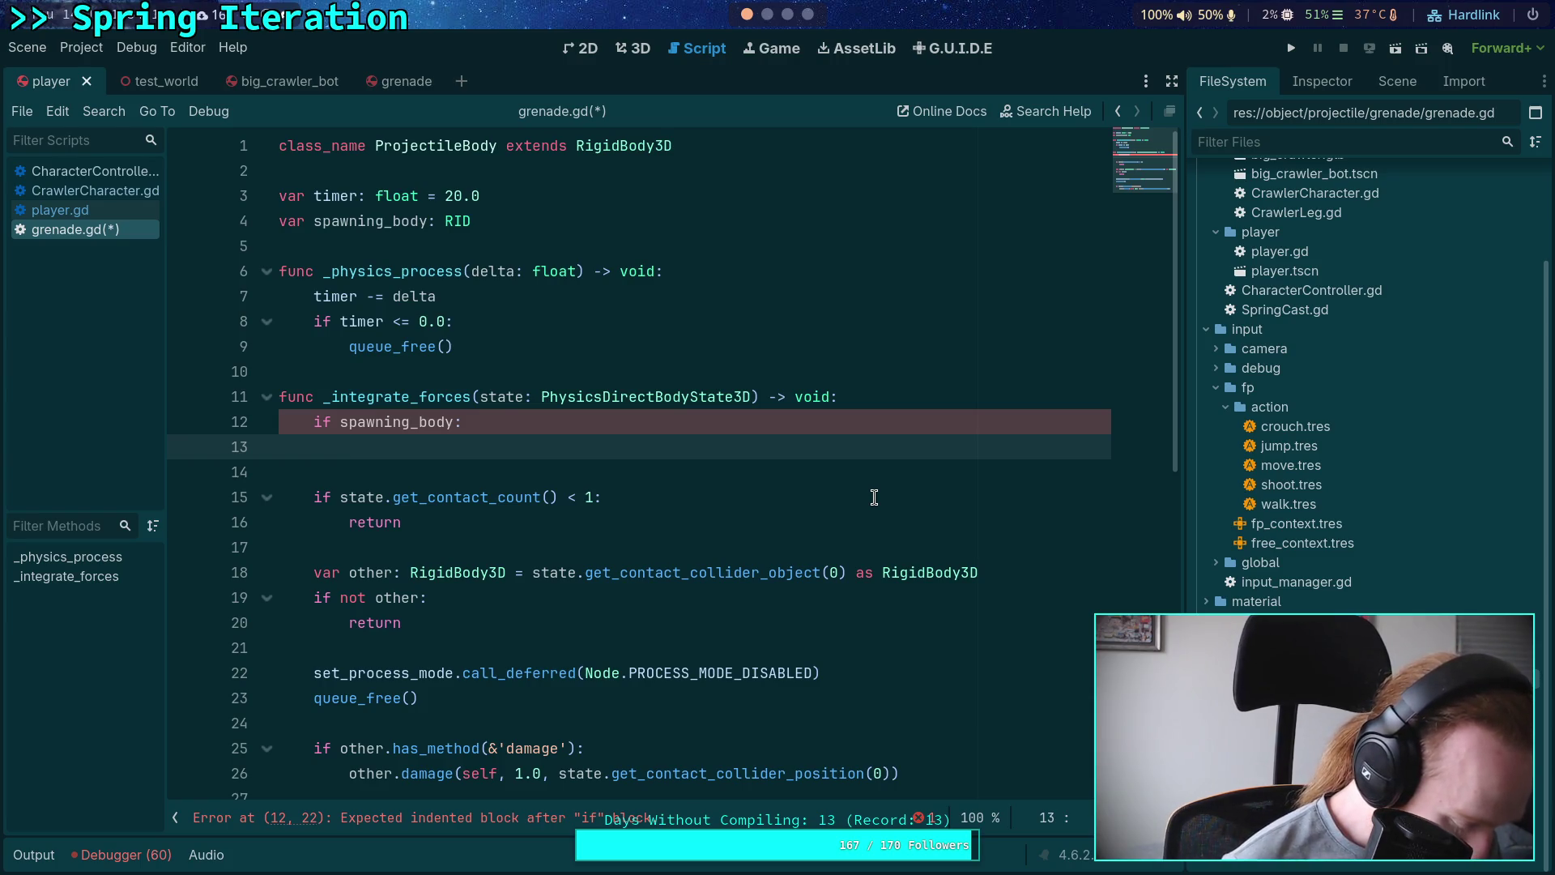
Step: Start a PhysicsServer3D call inside the check, try member searches, then select it
text(PhysicsSer)
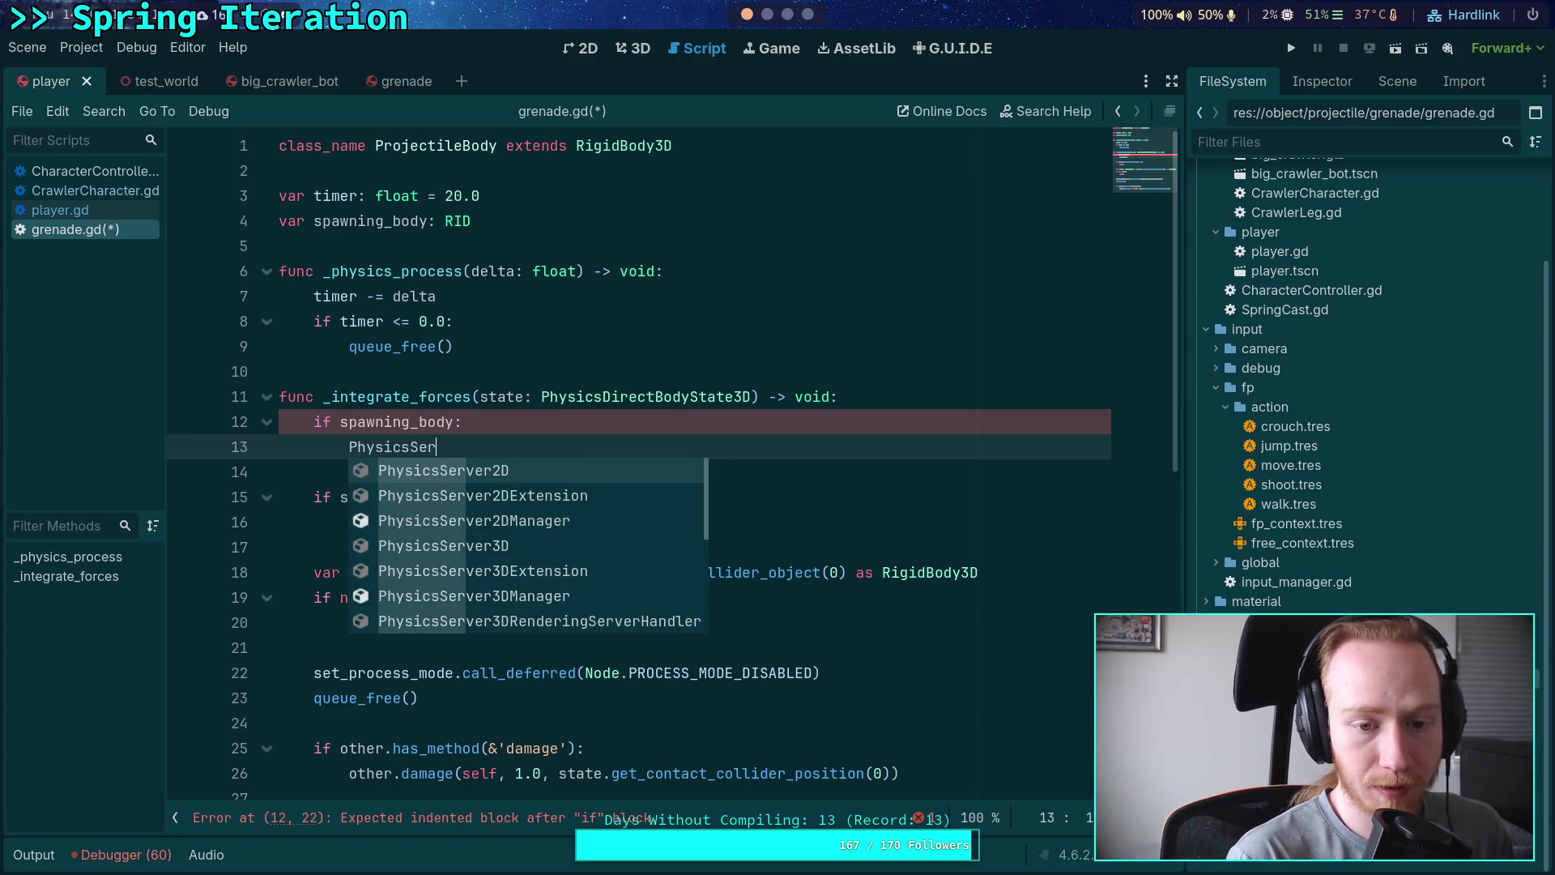
key(Return)
text(.inter)
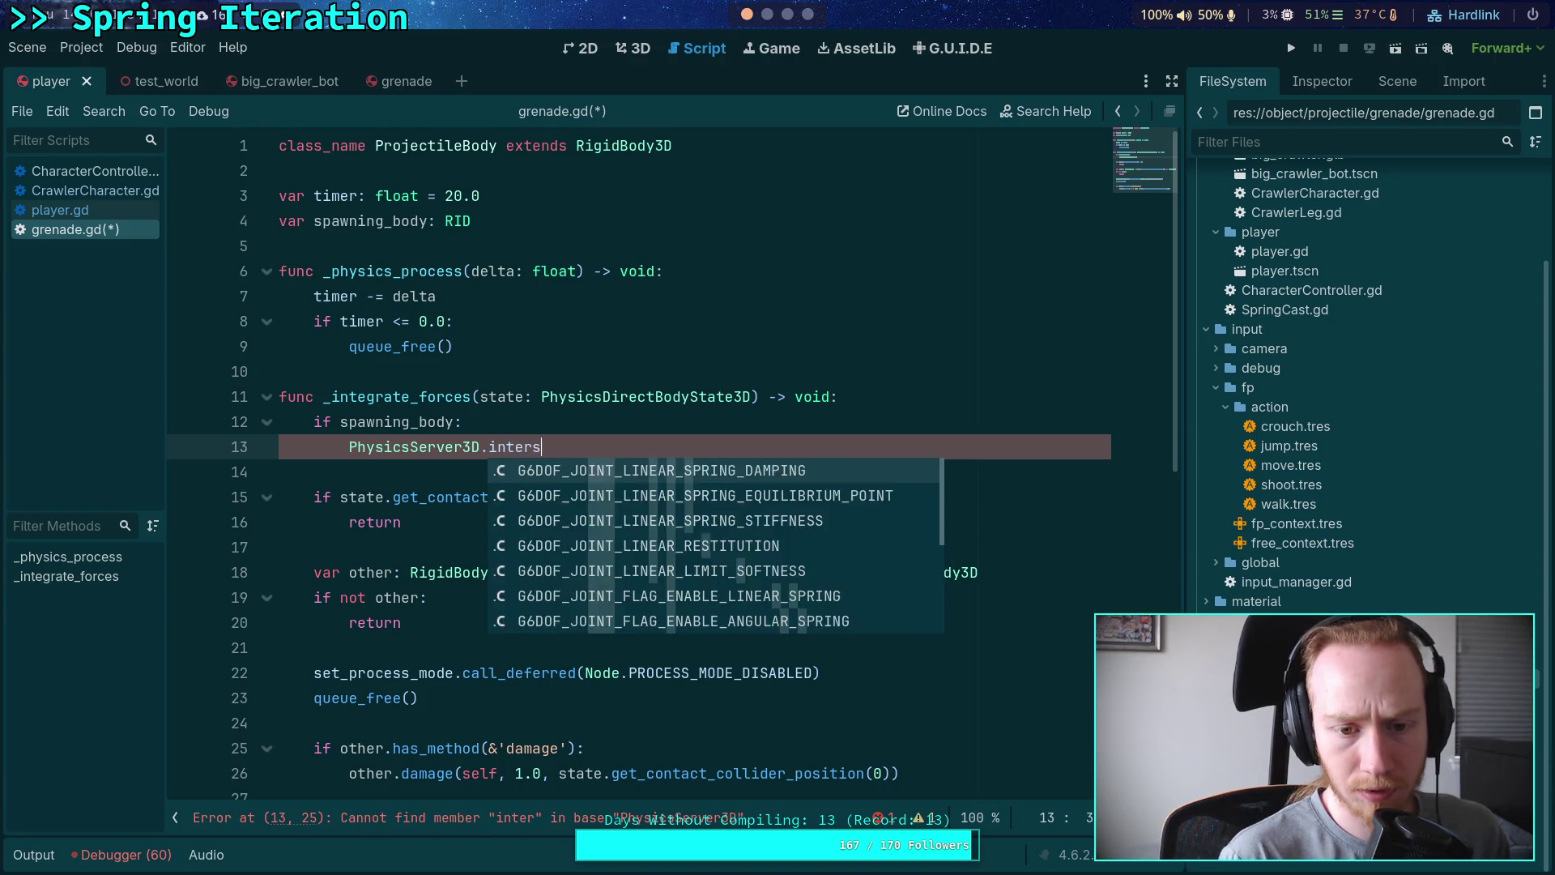
key(BackSpace)
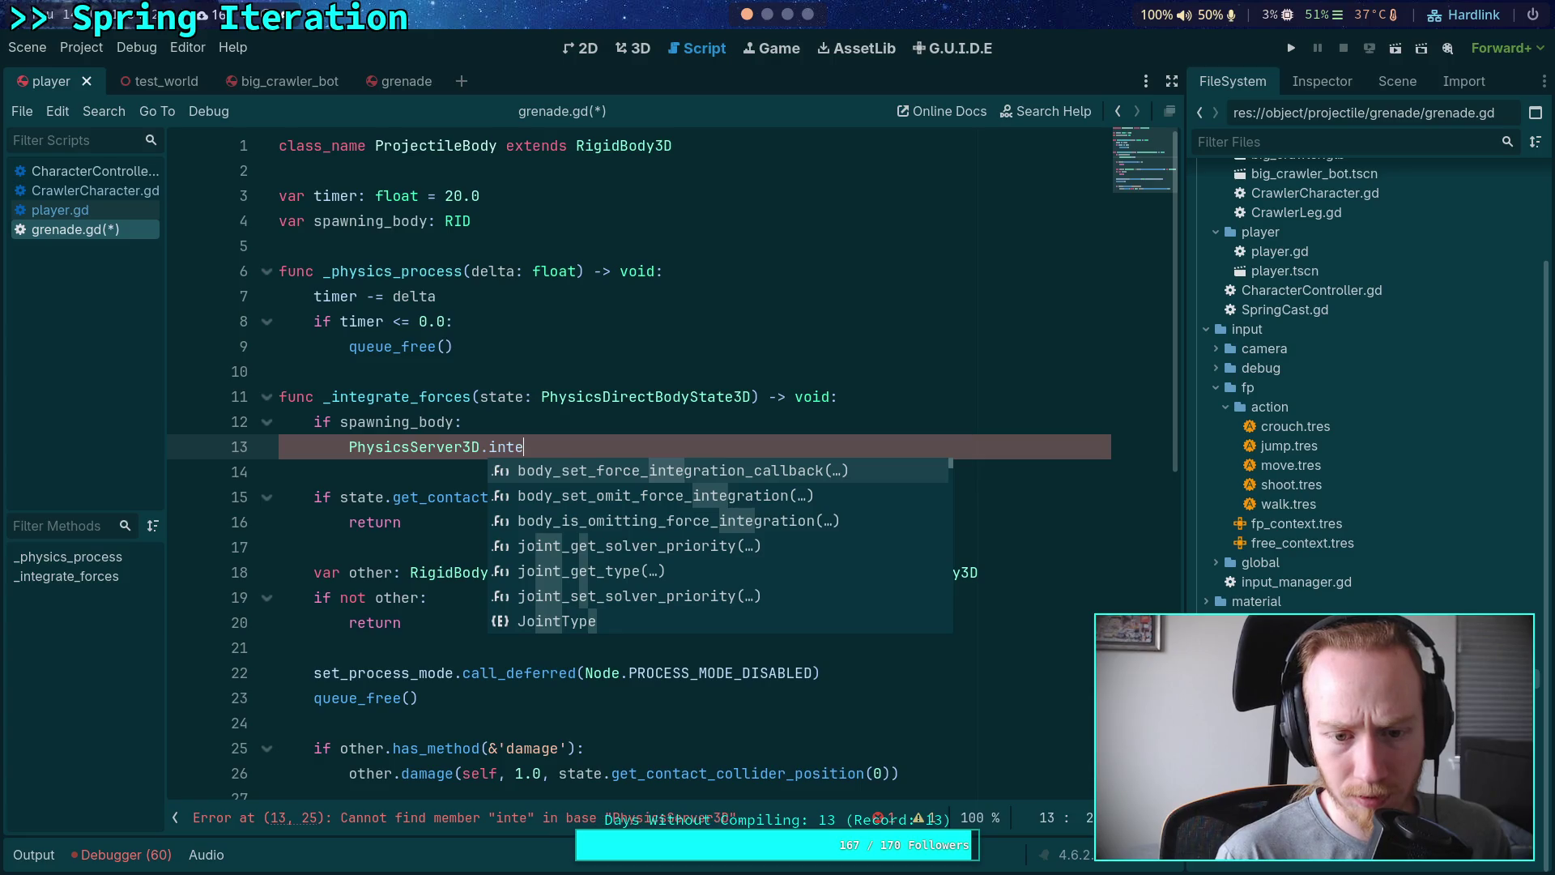
key(BackSpace)
key(BackSpace)
key(BackSpace)
text(rest)
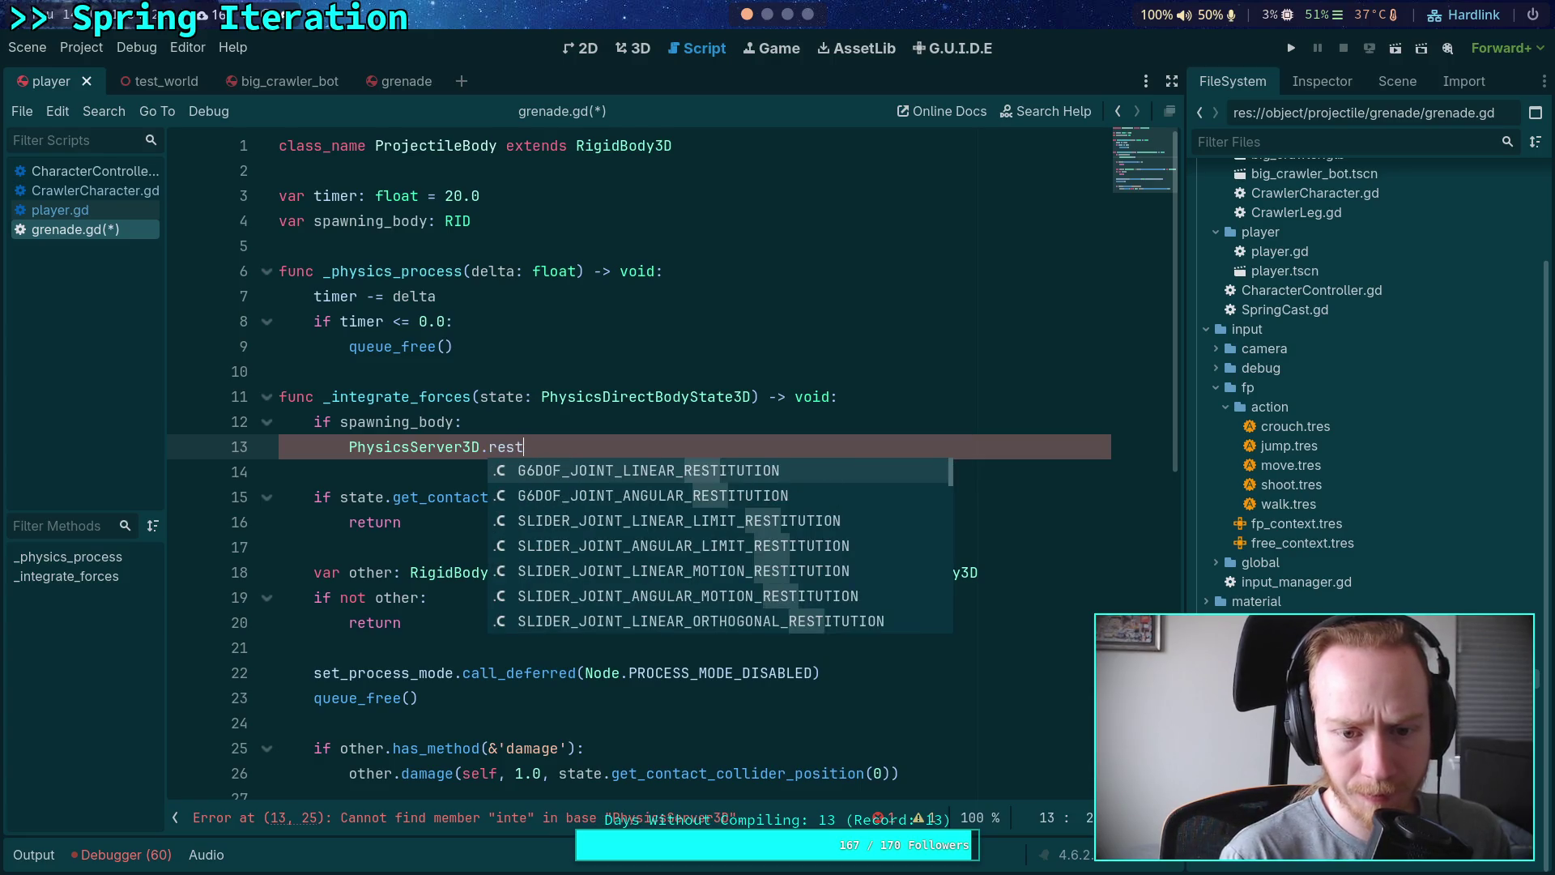
key(BackSpace)
key(BackSpace)
key(BackSpace)
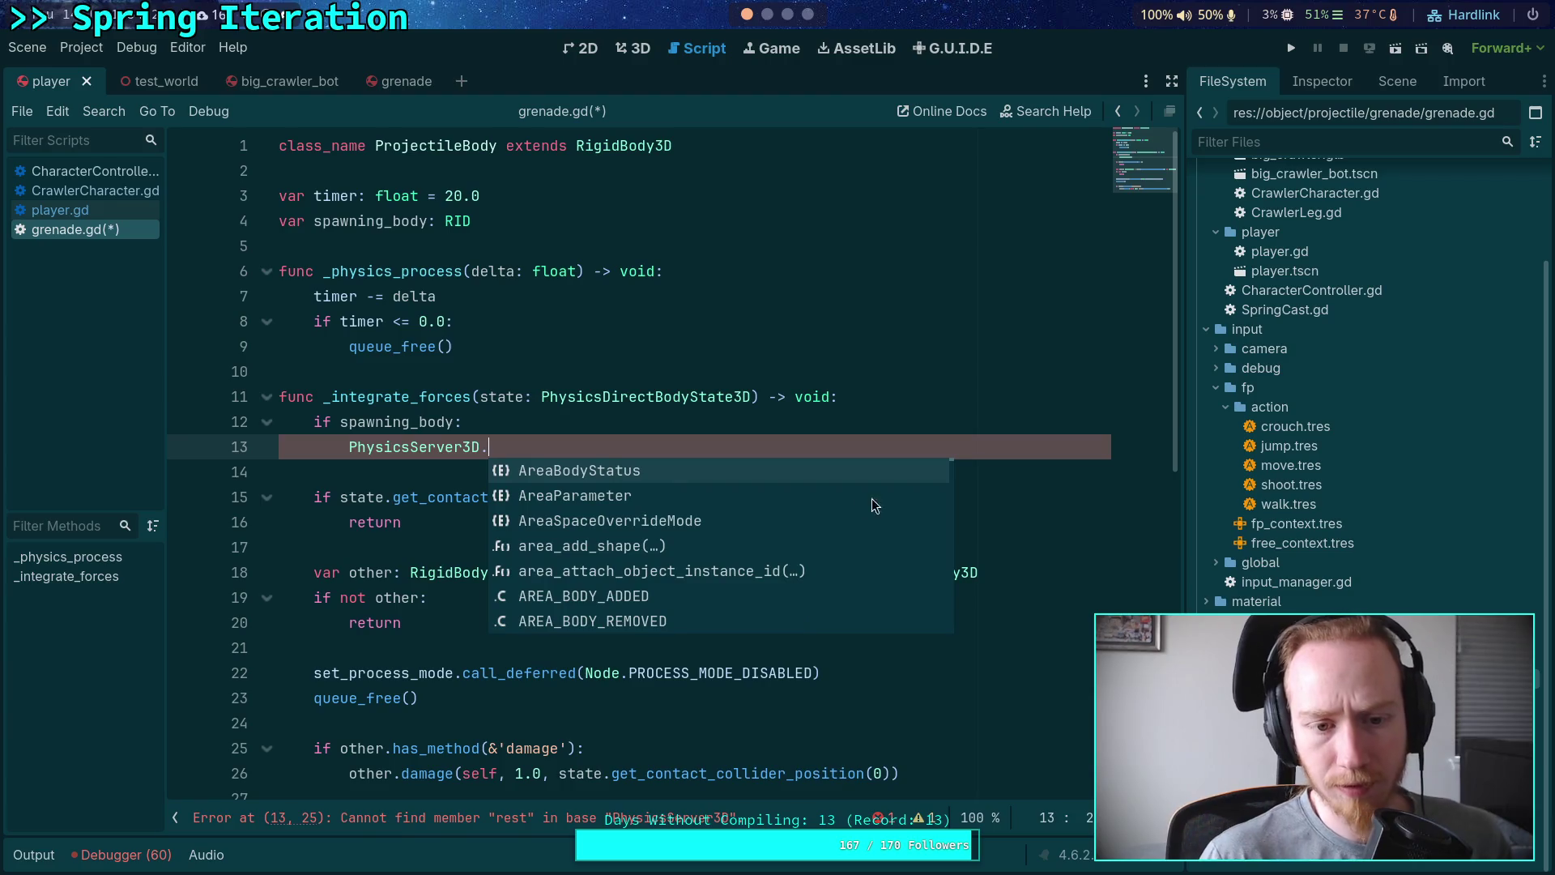
drag(487, 447, 349, 448)
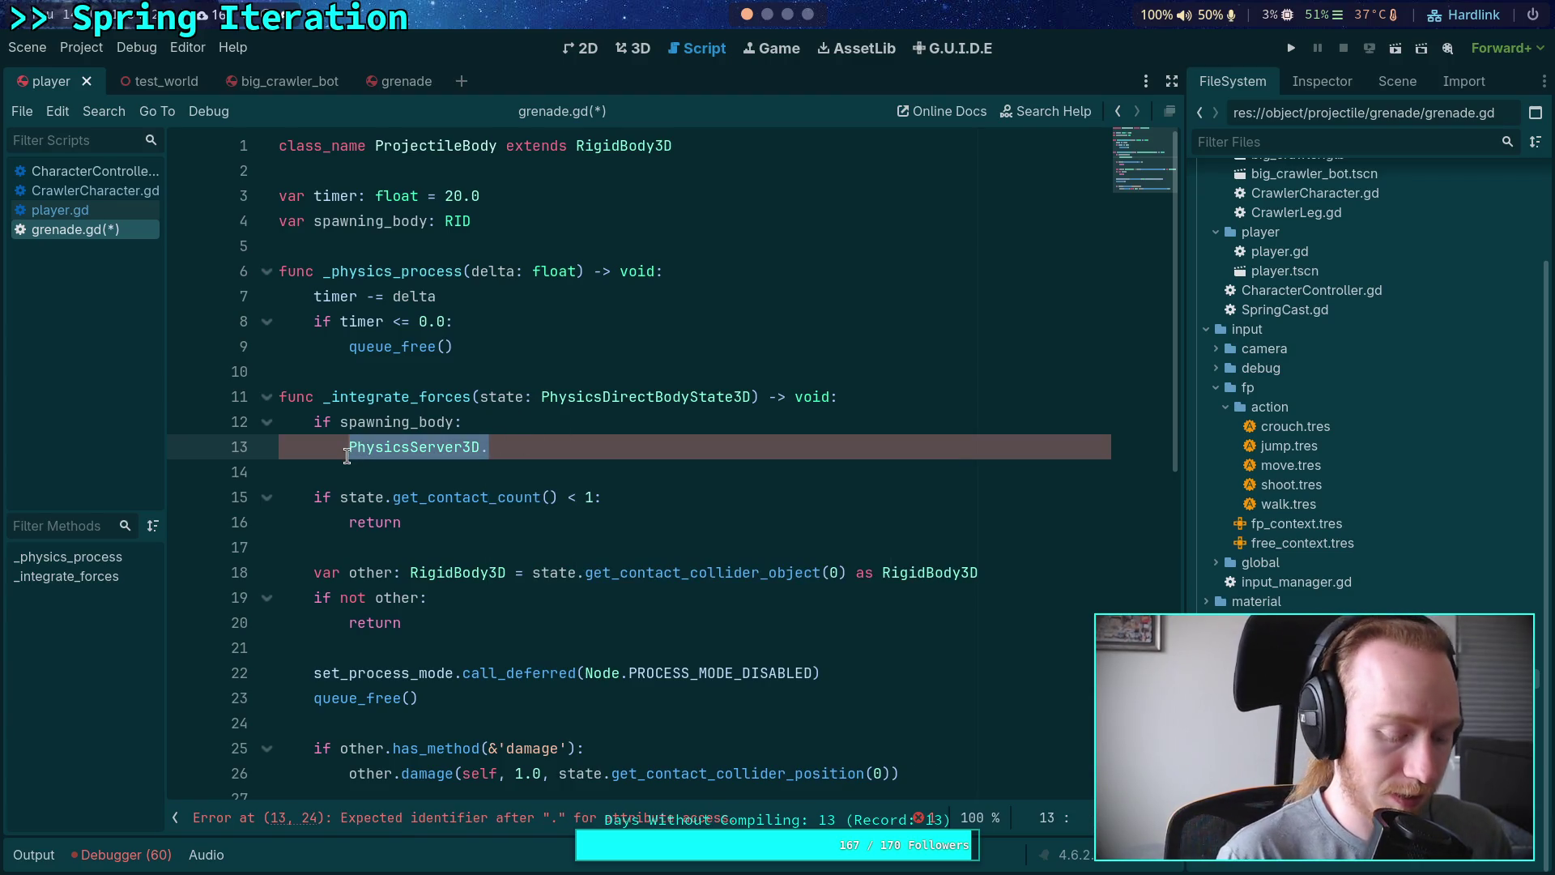
Step: Replace it with a state.get_space_state().intersect_shape() call via autocomplete
text(state.get_space_state().)
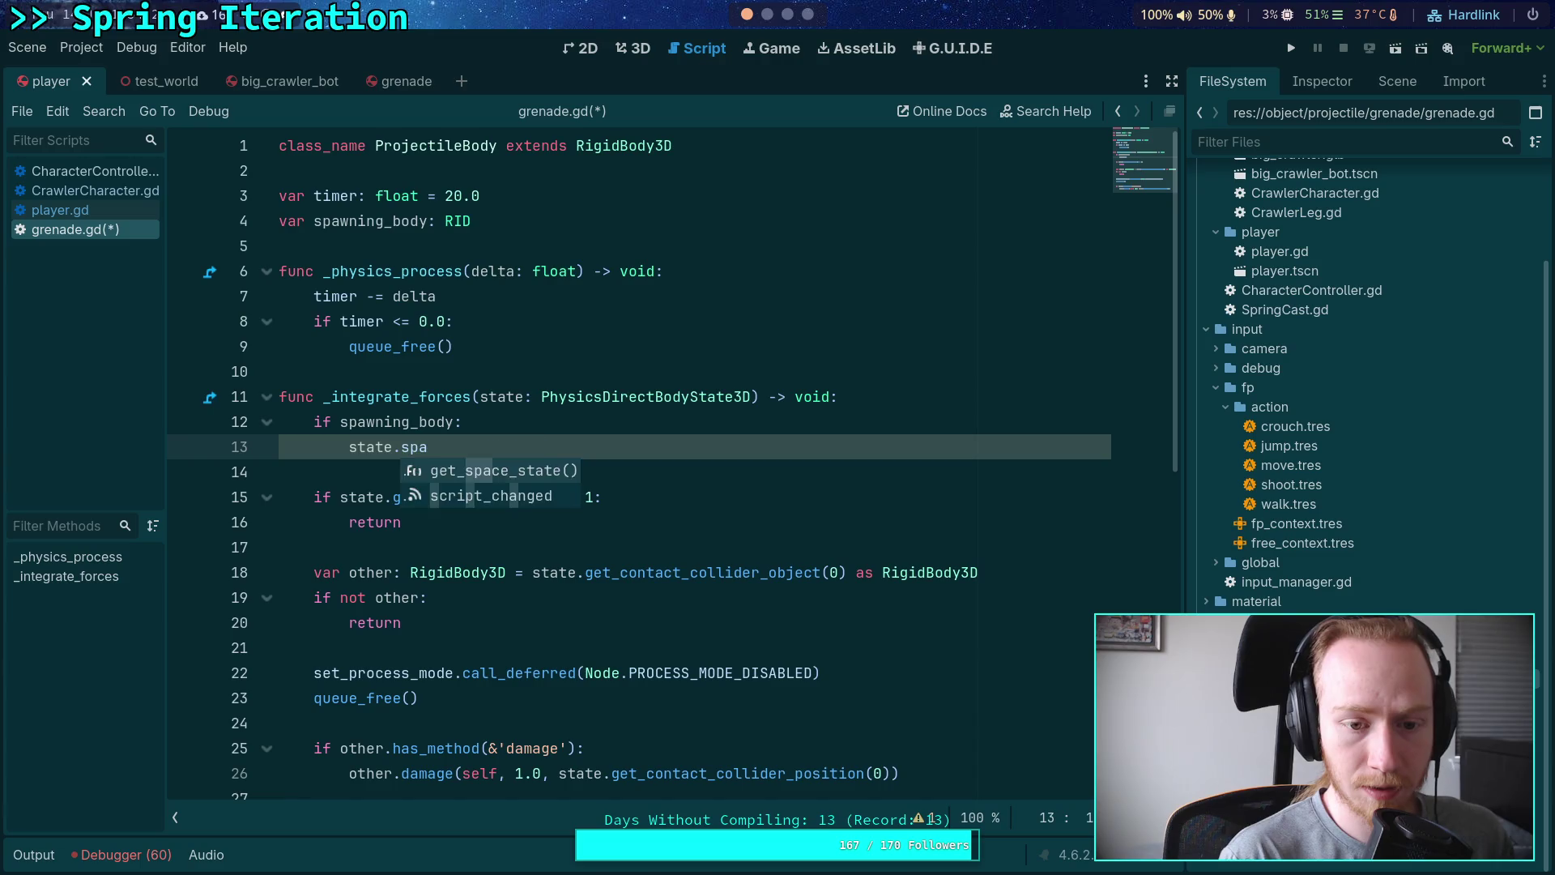
key(Return)
text(.)
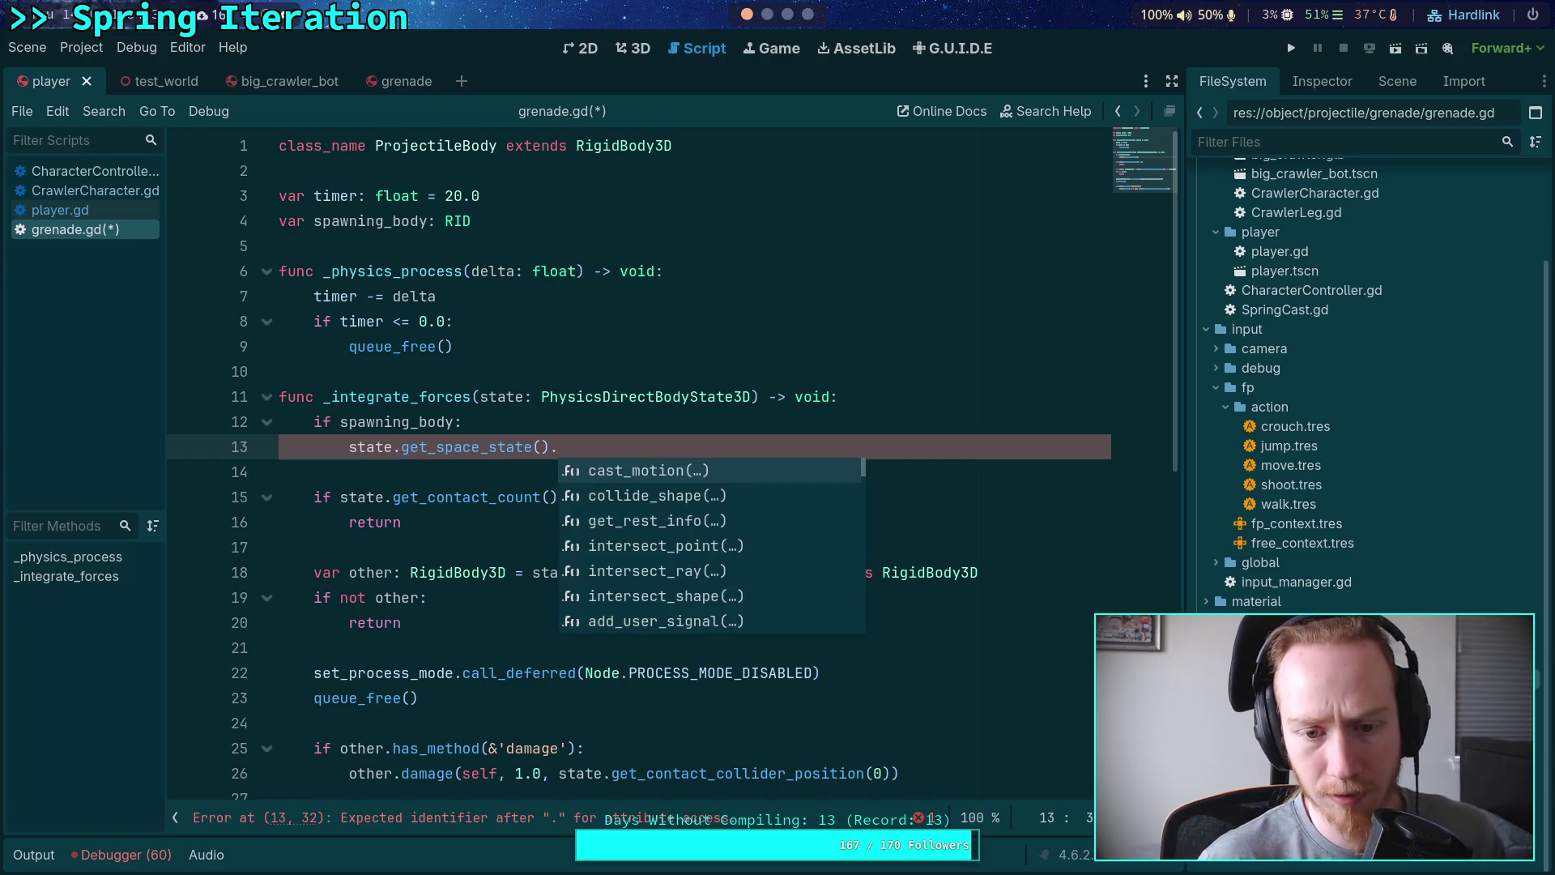
key(Down)
key(Down)
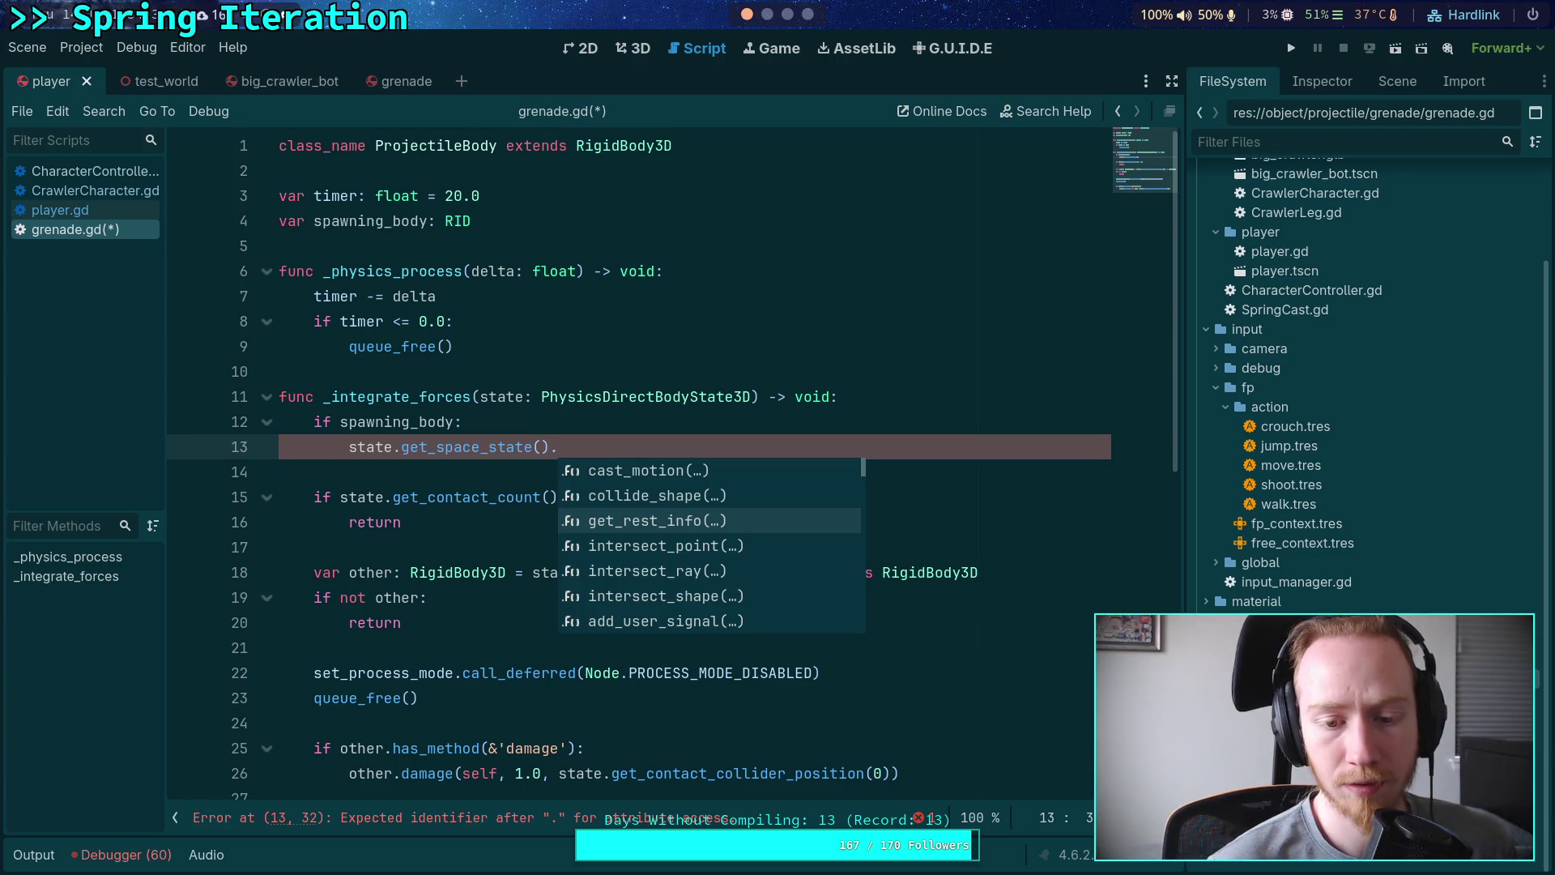
key(Down)
key(Down)
key(Down)
key(Down)
key(Up)
key(Up)
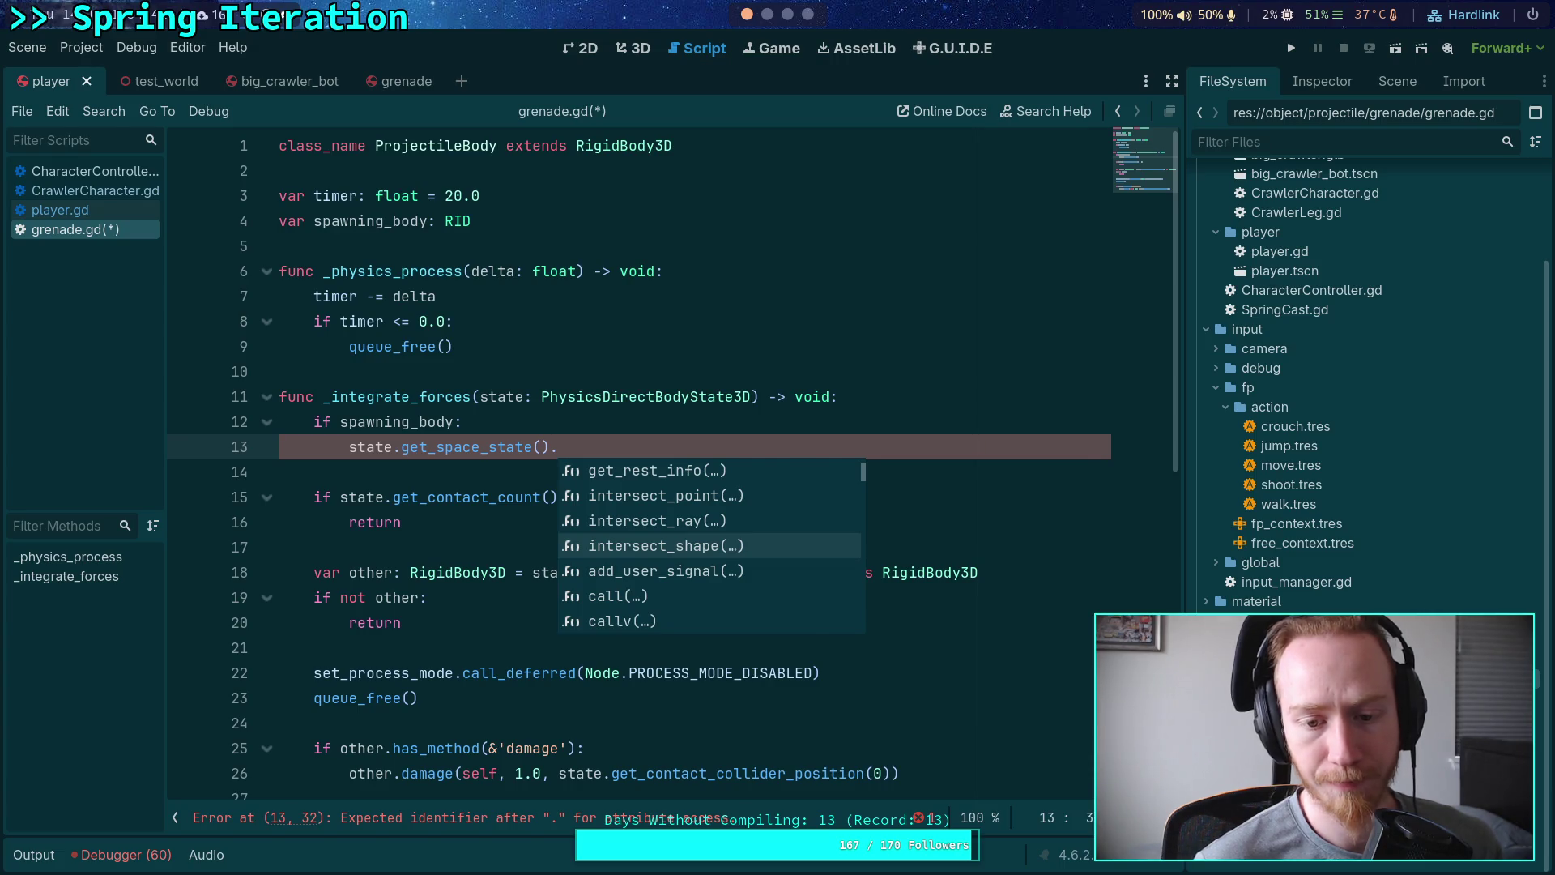
key(Return)
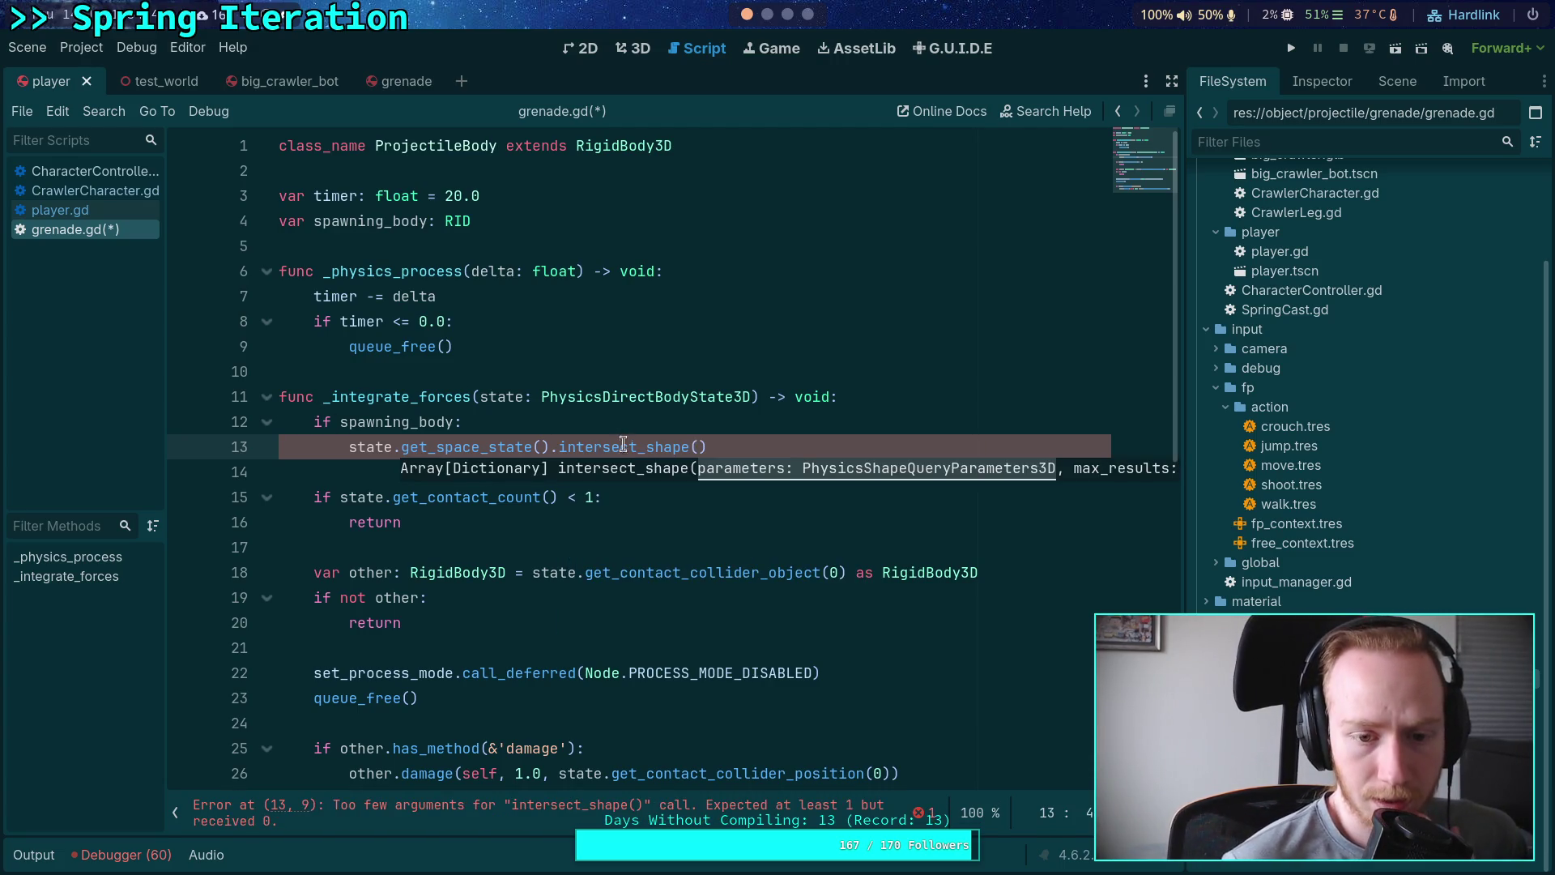
Step: Select the intersect_shape call and delete it, leaving the check's body empty
mouse_move(624, 450)
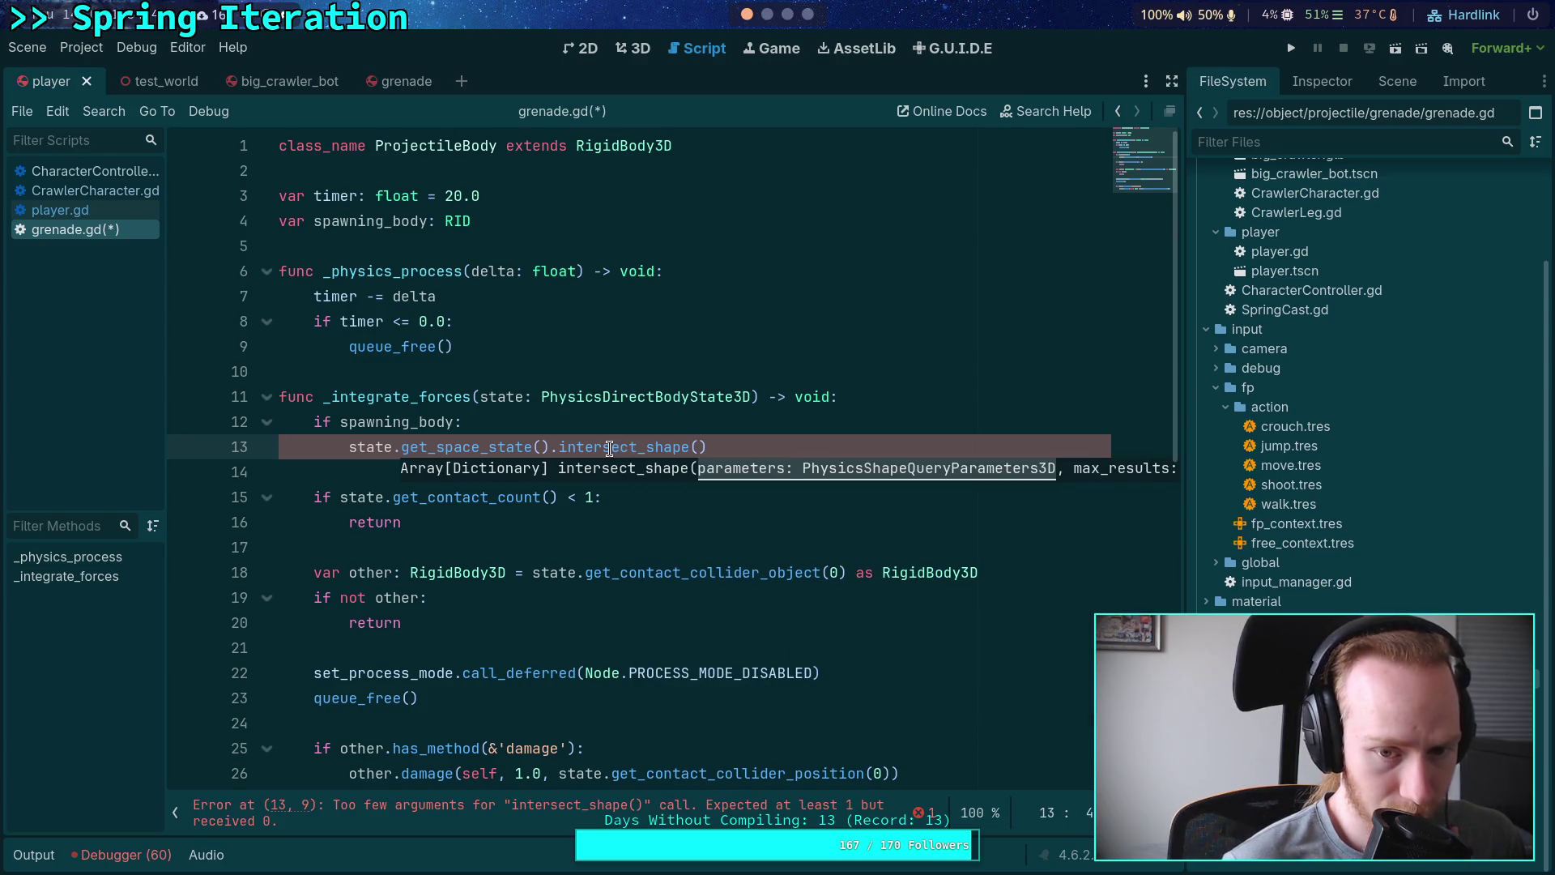
drag(707, 447, 349, 454)
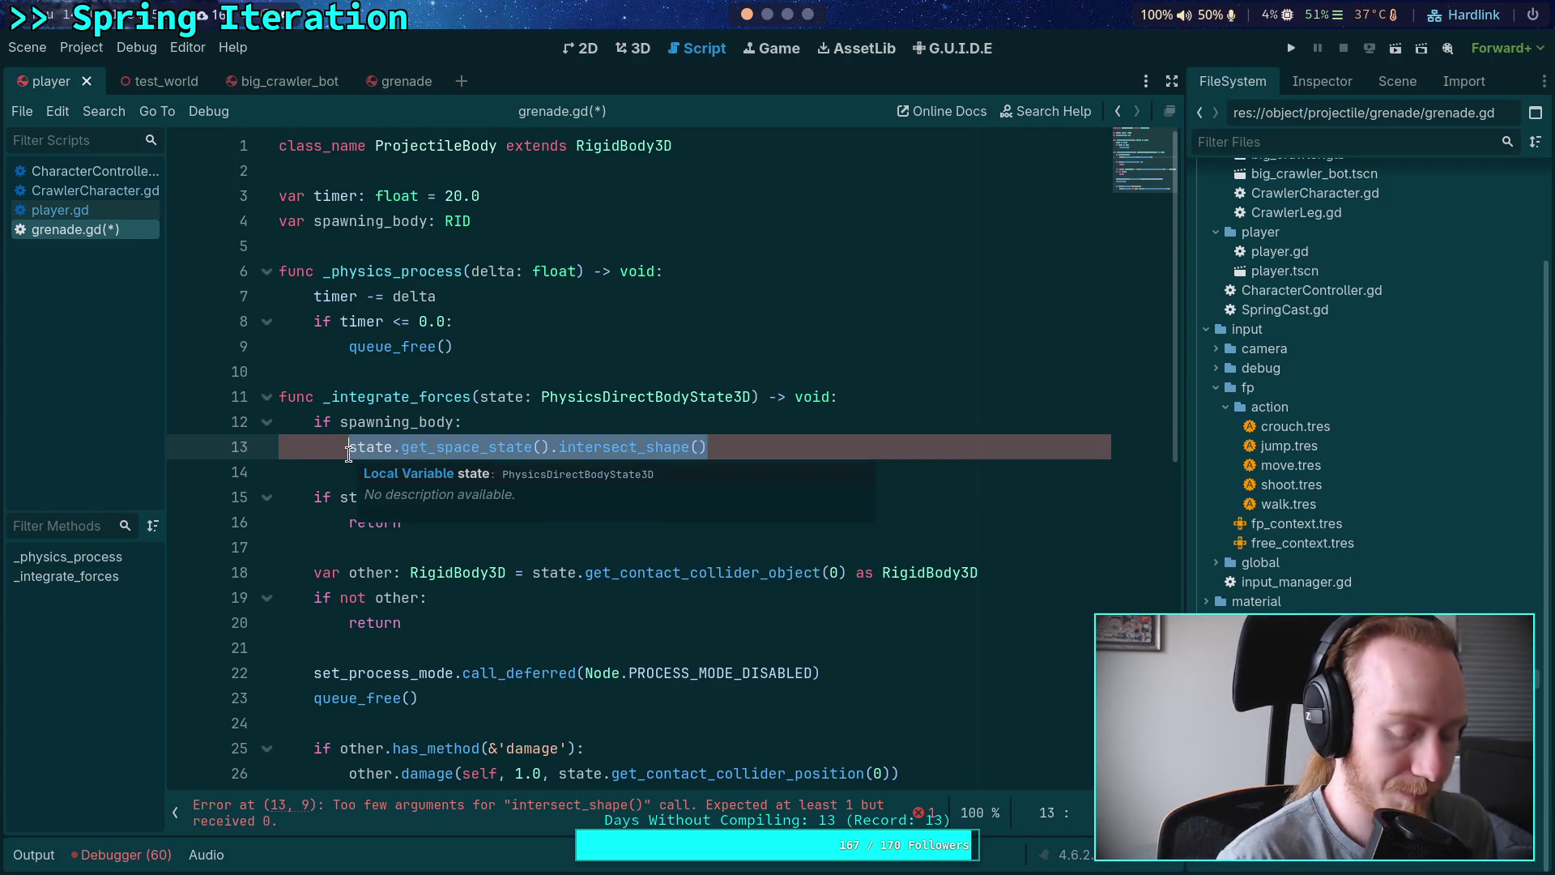
text(va)
key(BackSpace)
key(BackSpace)
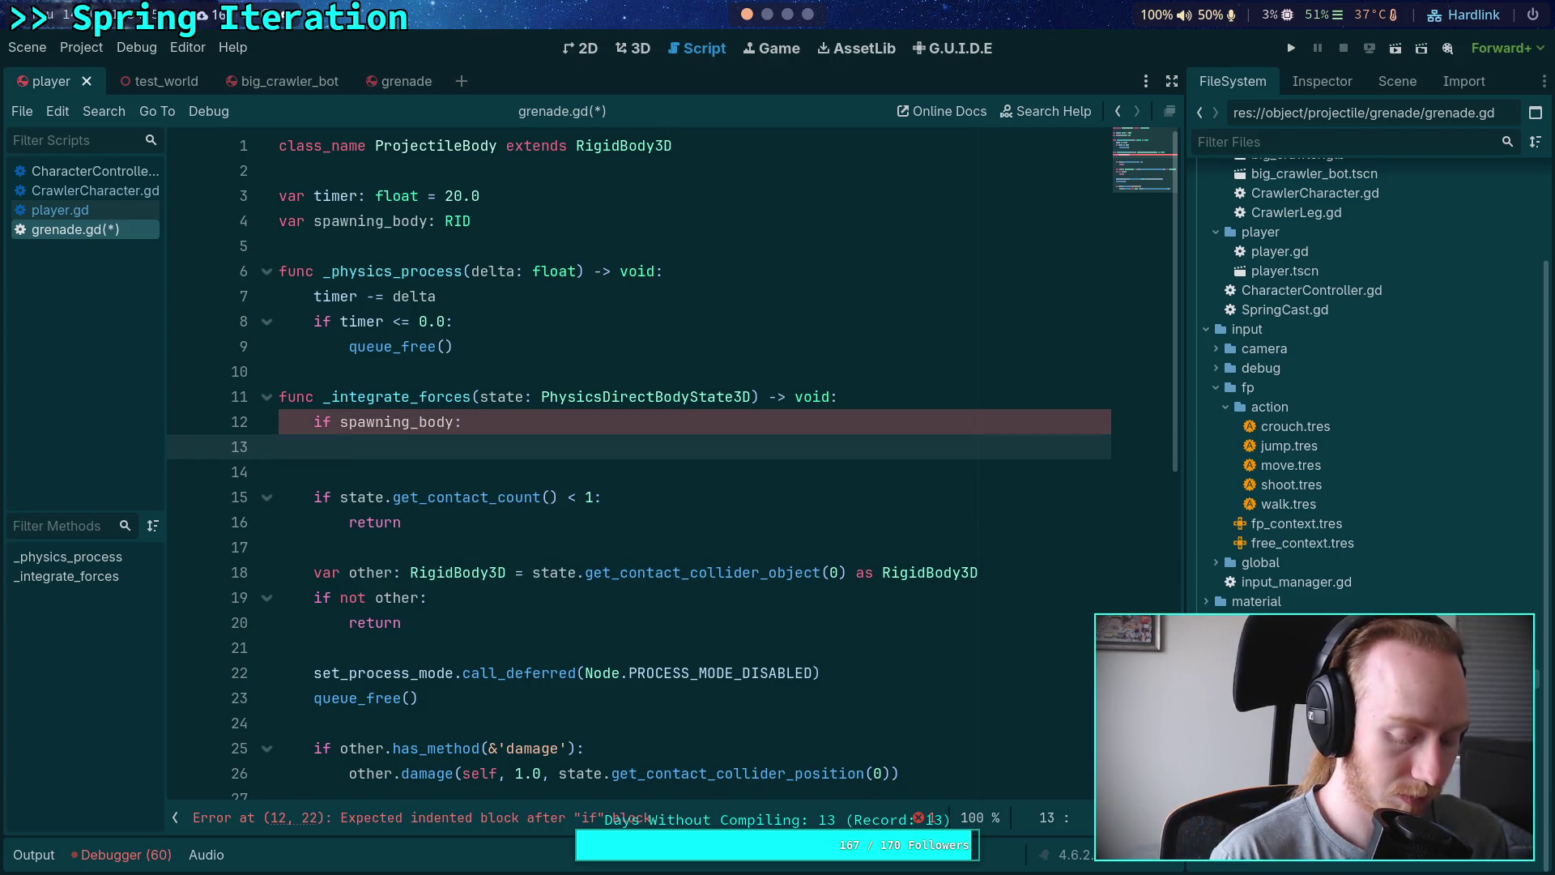
Step: Start a 'var query :=' declaration, then clear the unfinished line
text(var qu)
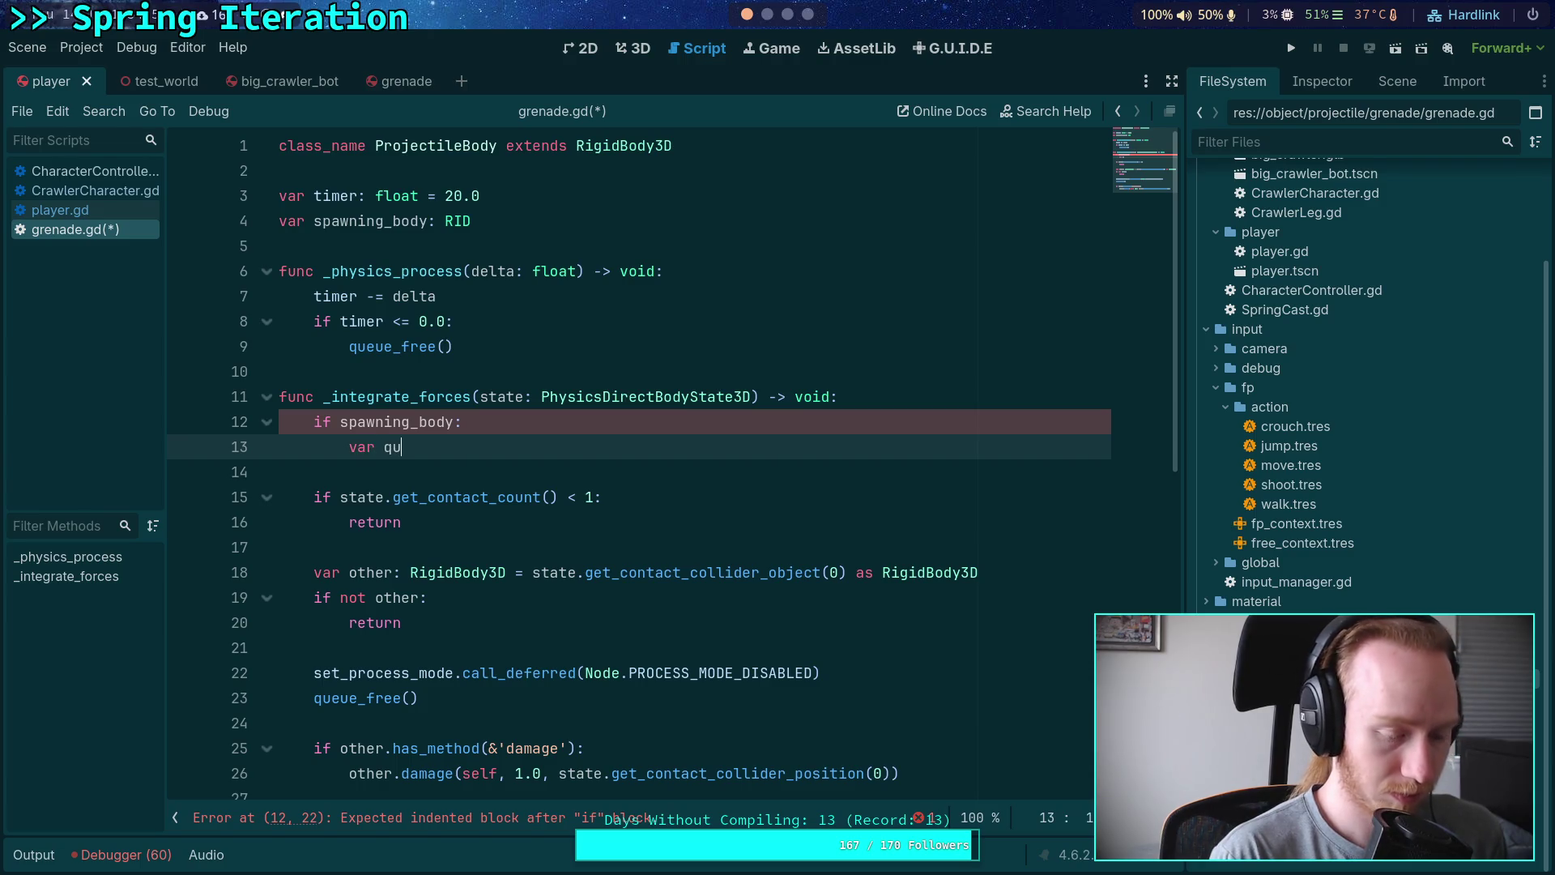
text(ery := )
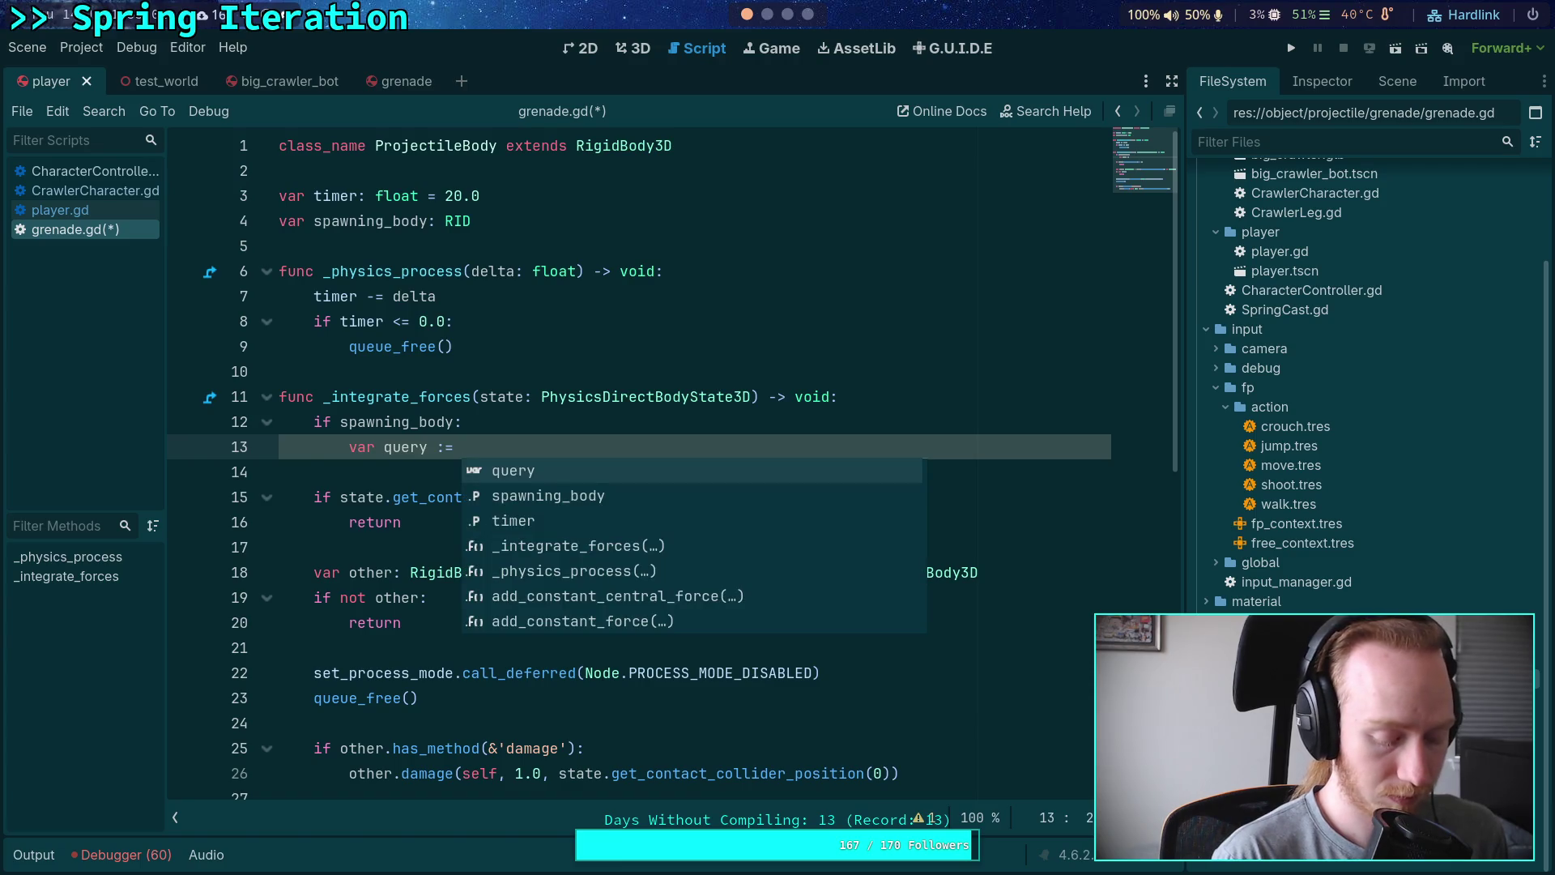
text(Shap)
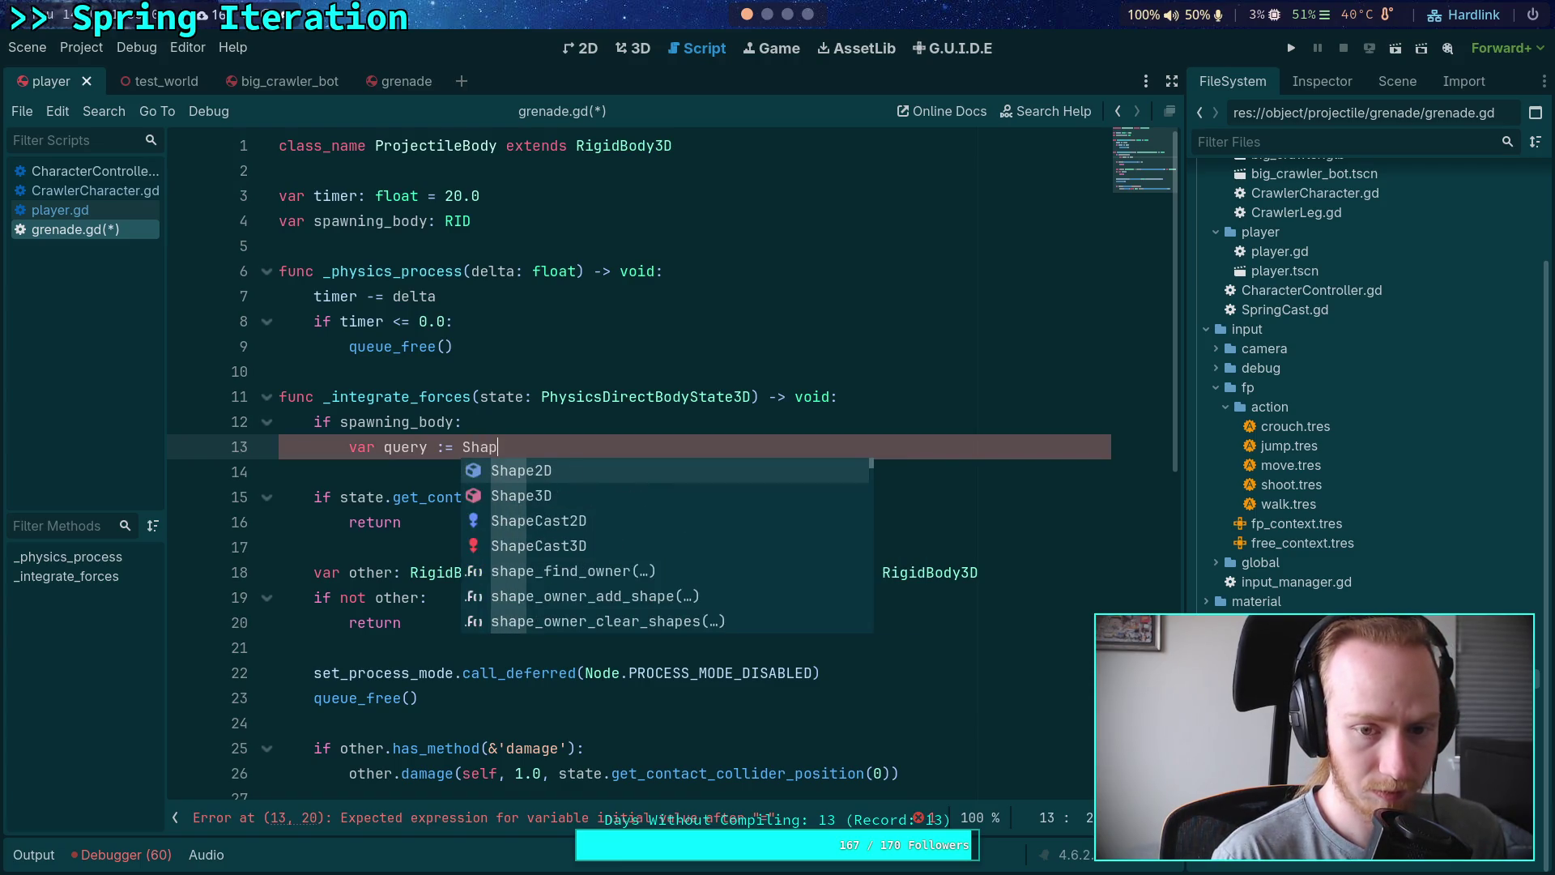
text(eow)
key(BackSpace)
key(BackSpace)
key(BackSpace)
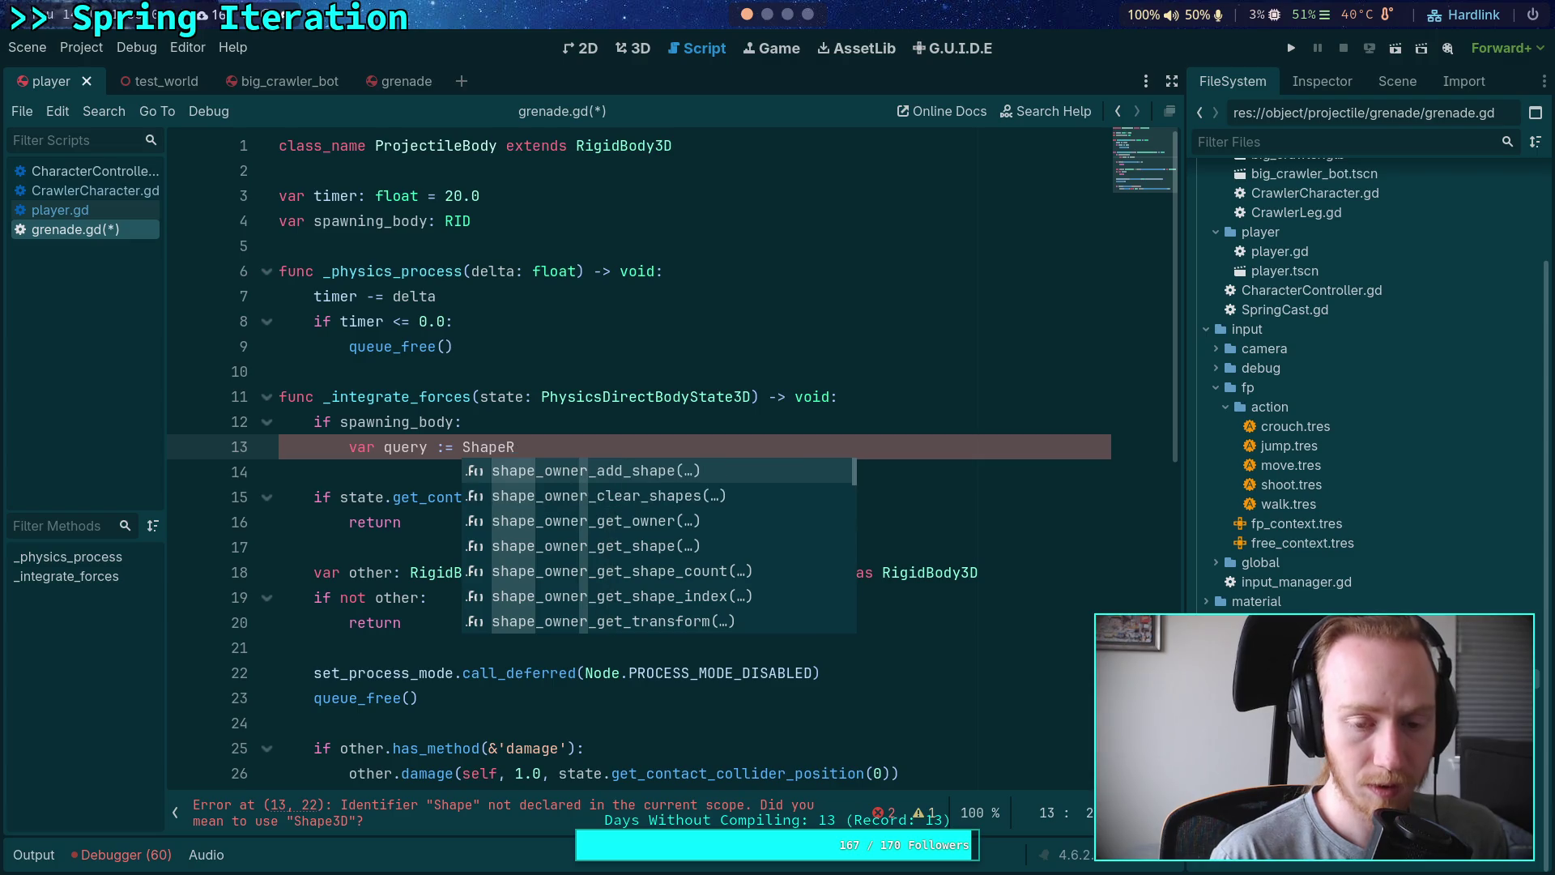
key(BackSpace)
key(BackSpace)
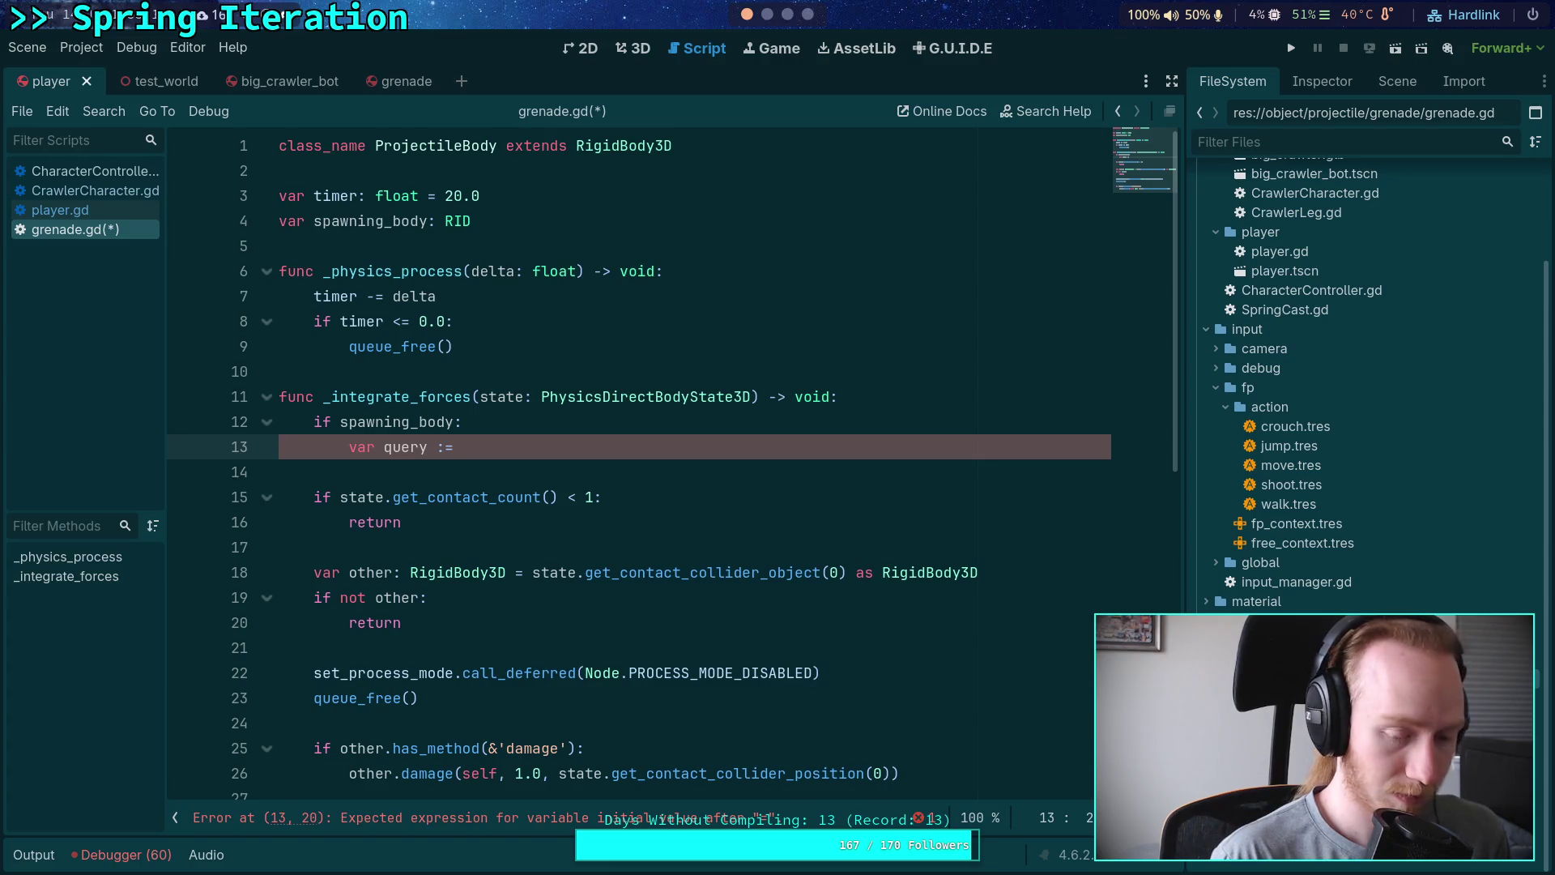
key(ctrl+shift+k)
Step: Add 'var space := state.get_space_state()' inside the spawning_body check
key(Up)
key(End)
key(Return)
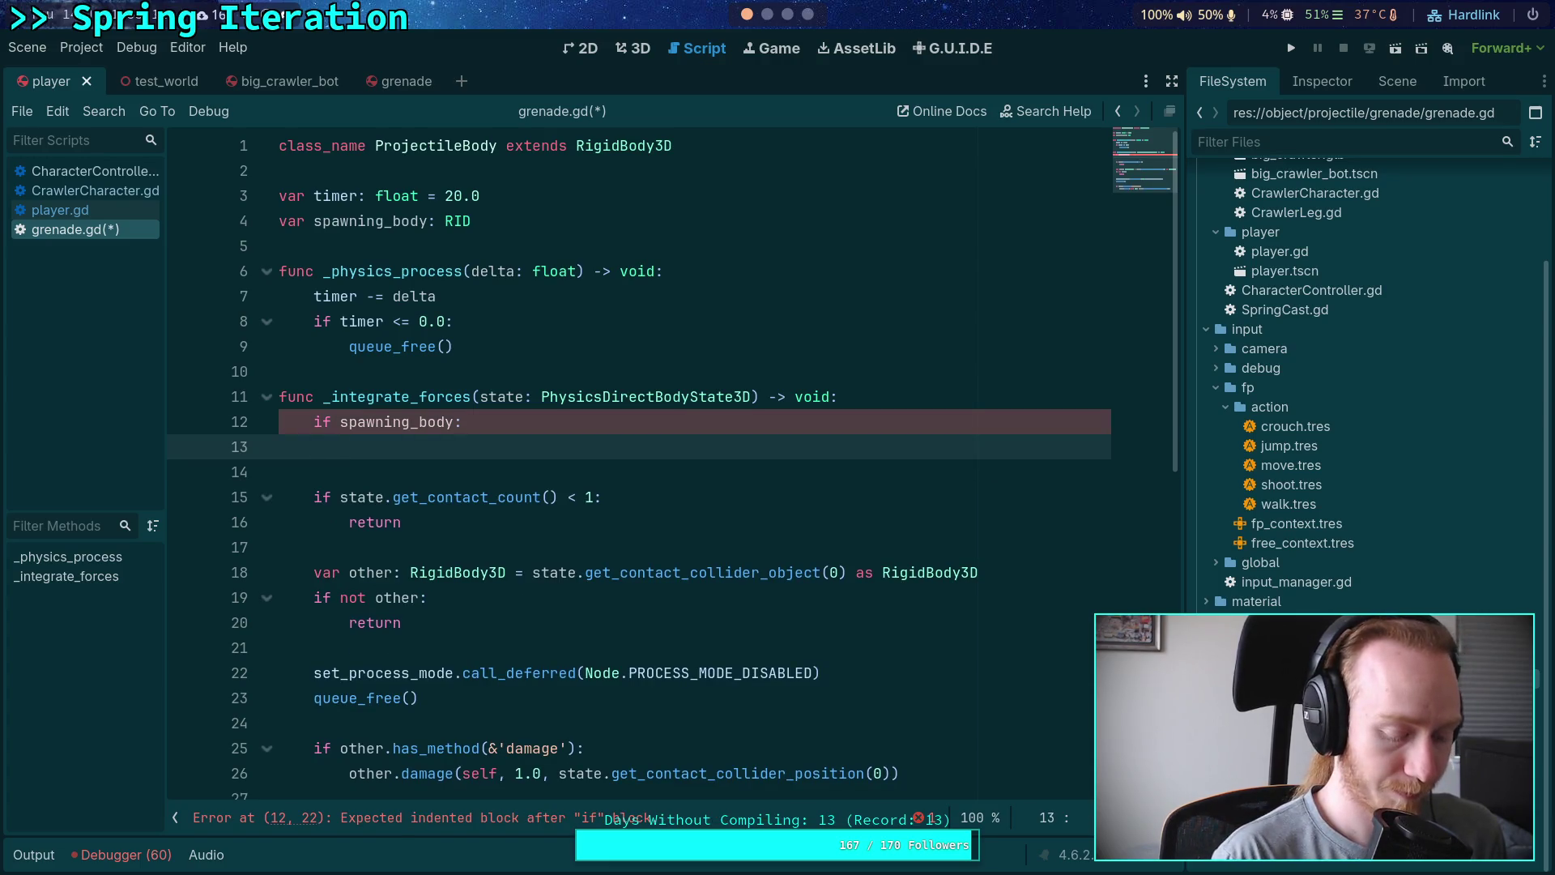
text(Phys)
key(BackSpace)
key(BackSpace)
key(BackSpace)
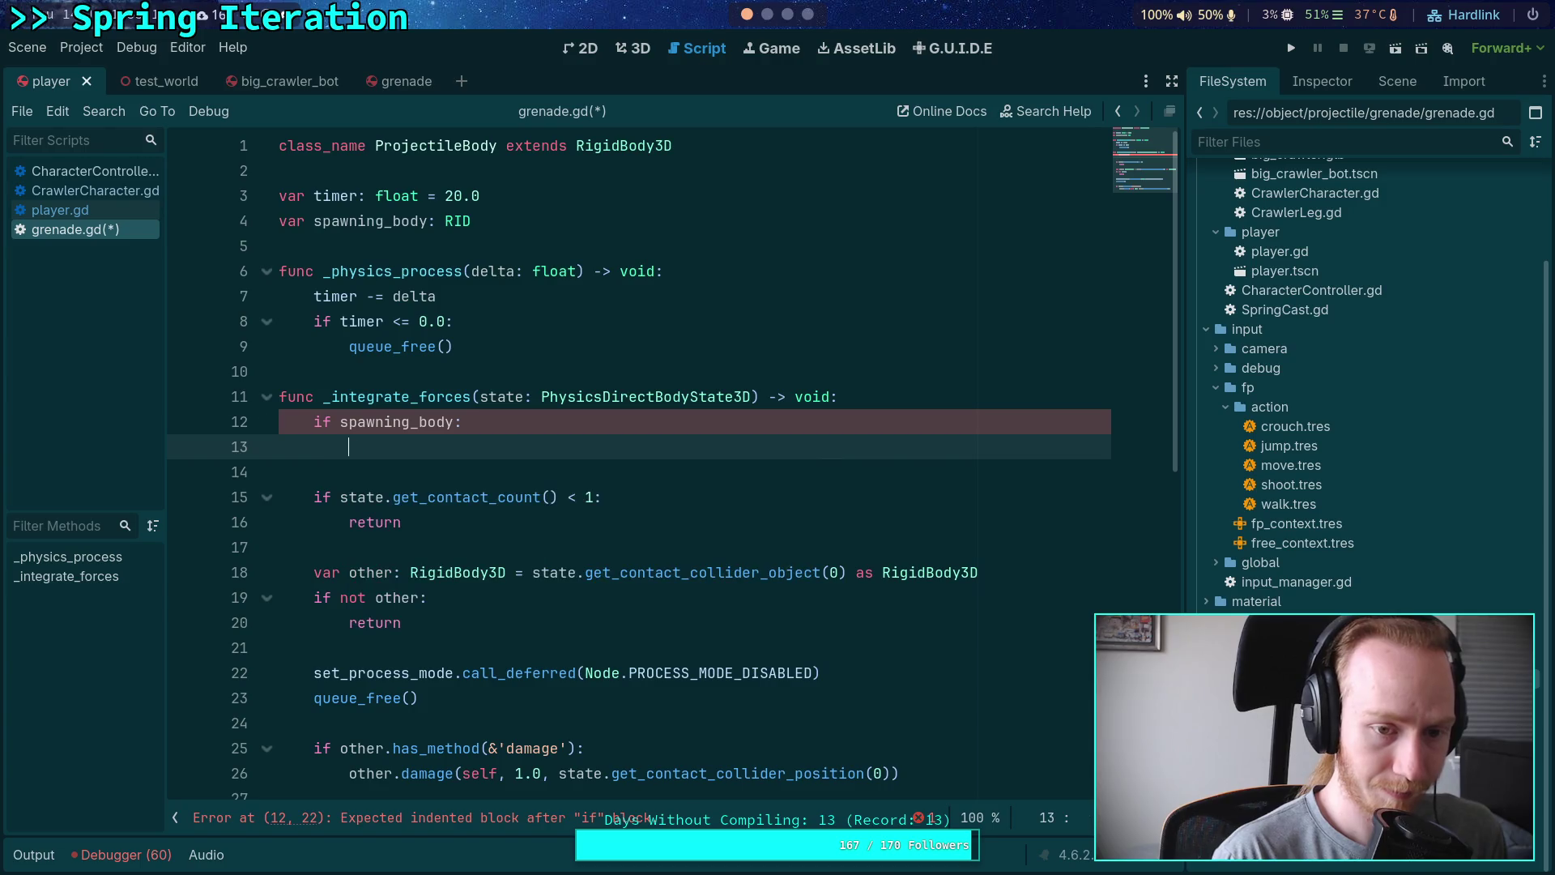
text(var space )
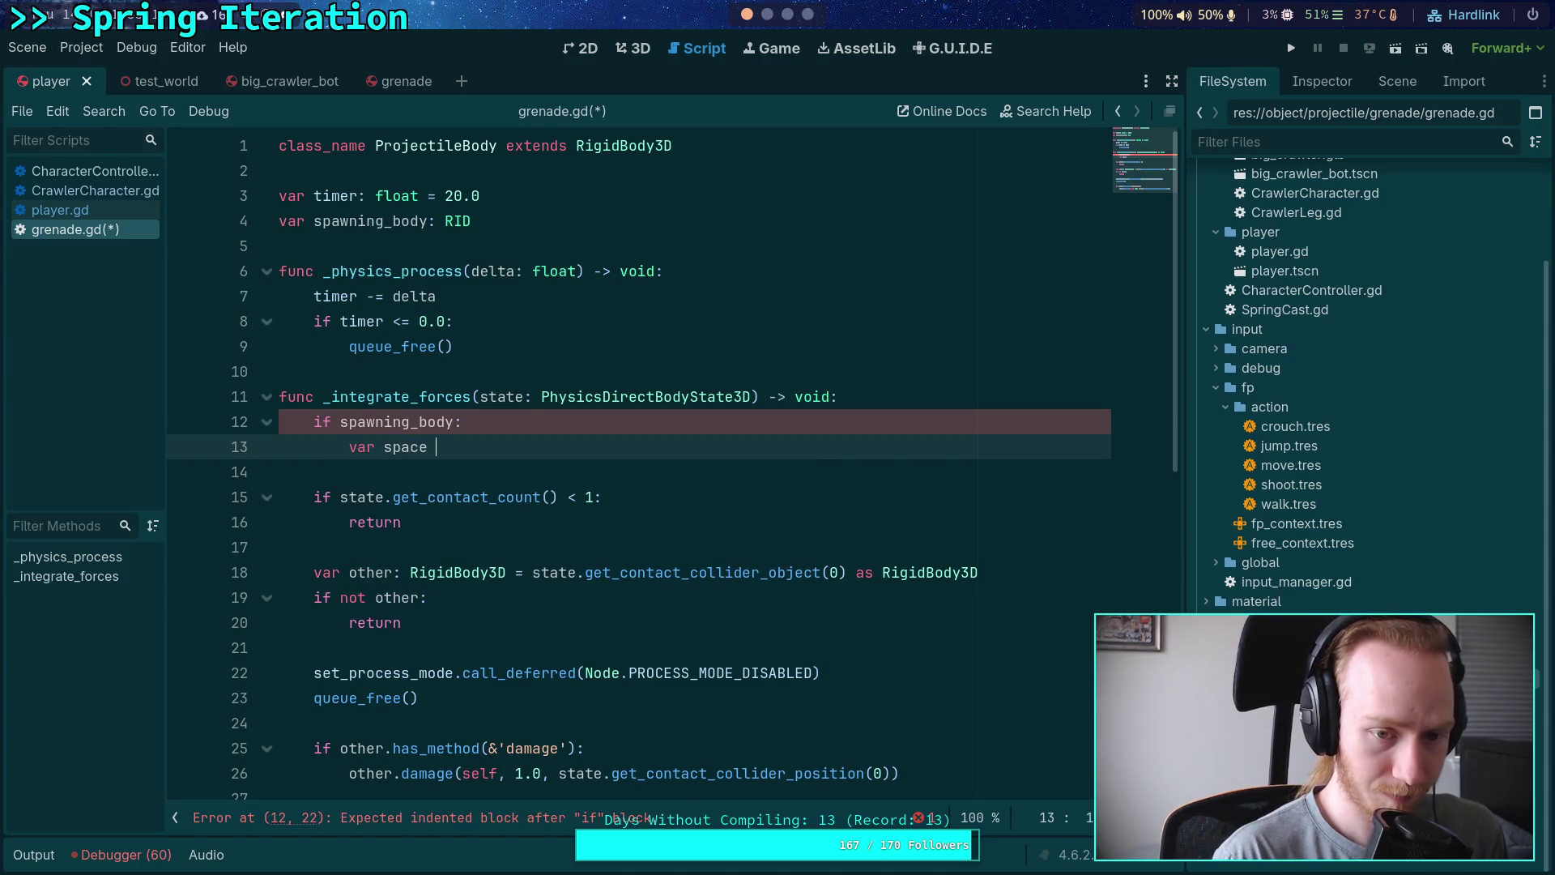
text(:= state.spa)
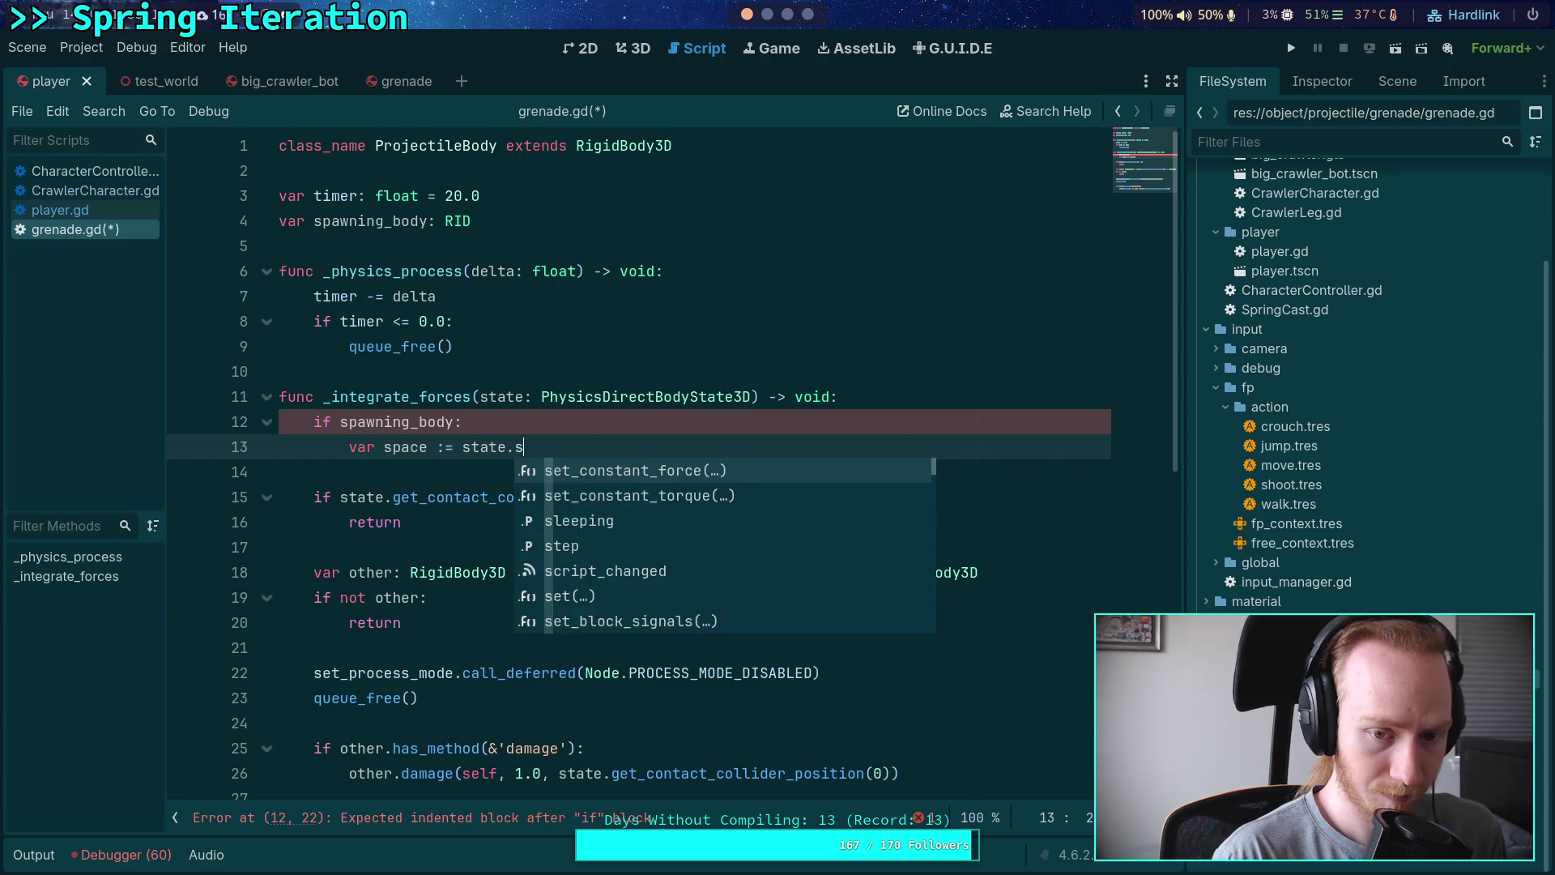
key(Return)
key(Return)
Step: Try space.get_rest_info(), swap it for space.collide_shape(), read its docs, and select it
text(space.)
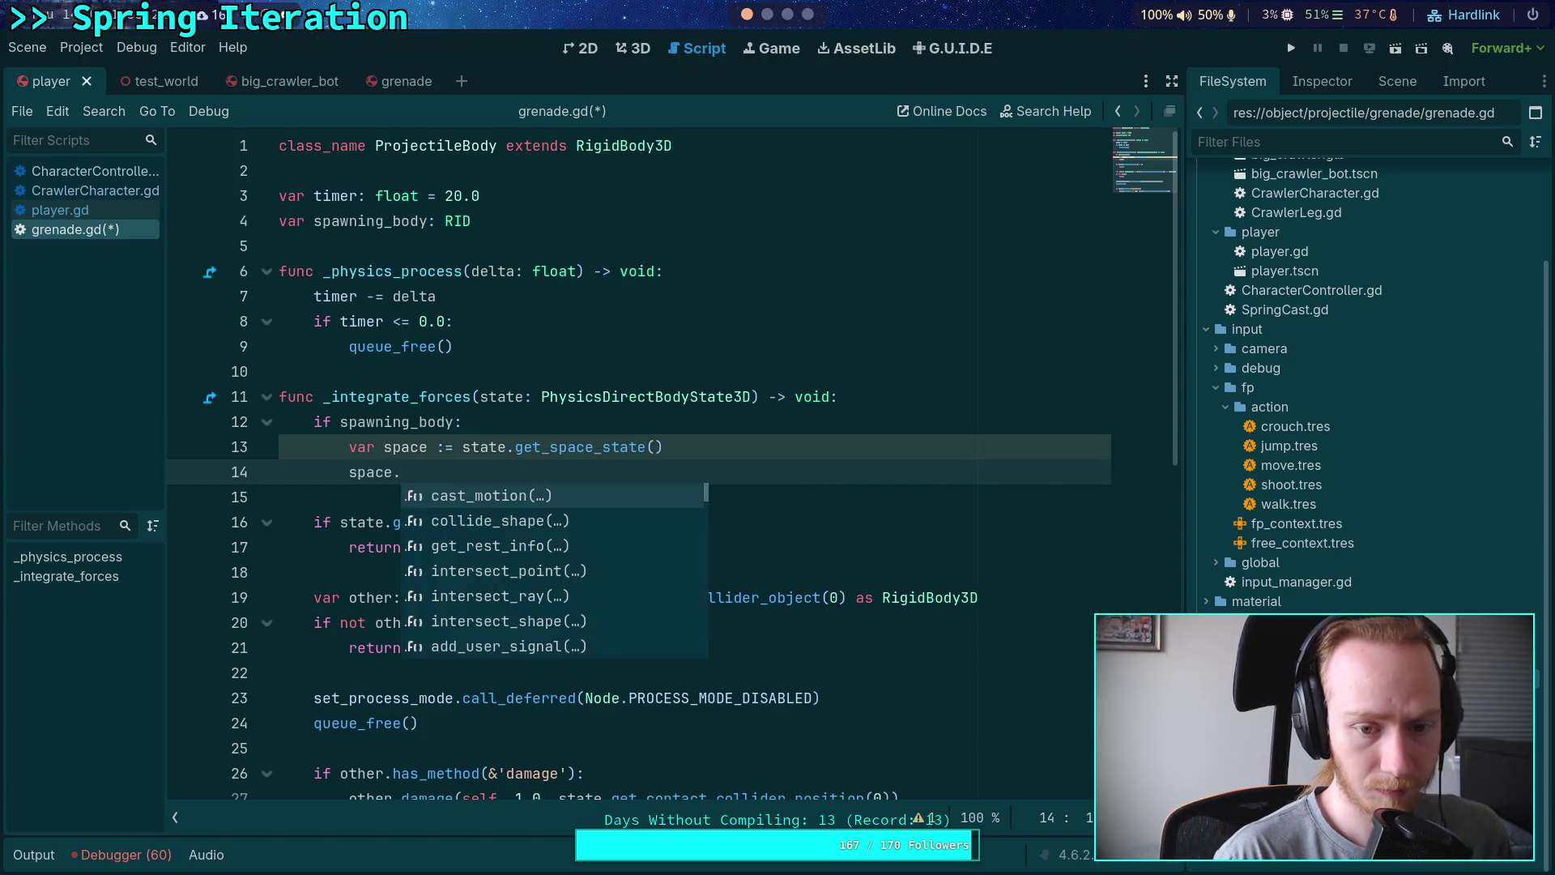
key(Down)
key(Down)
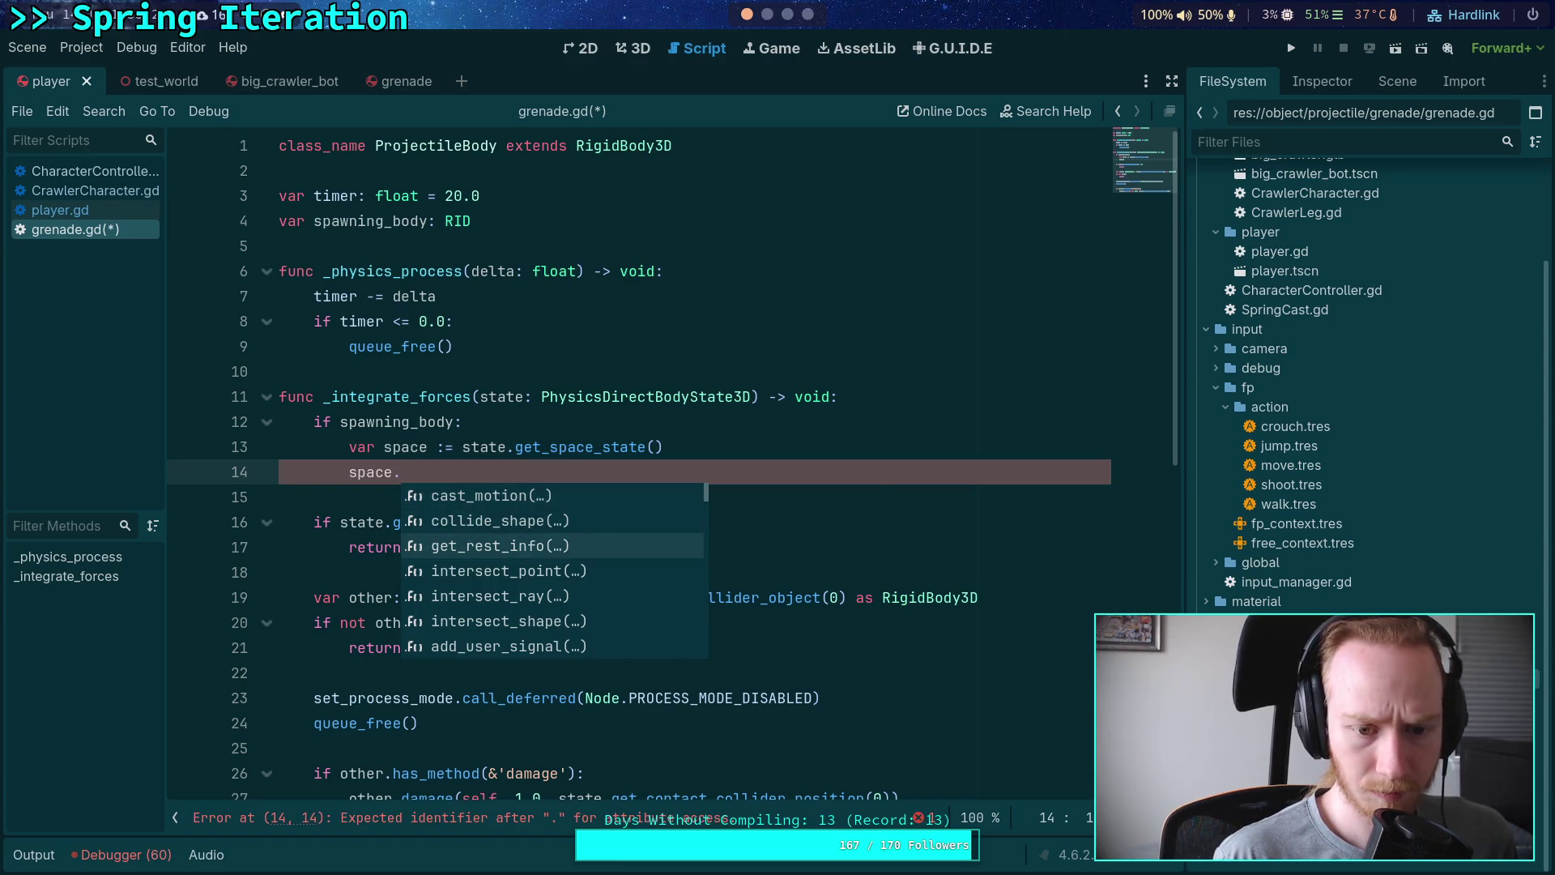
key(Return)
mouse_move(481, 459)
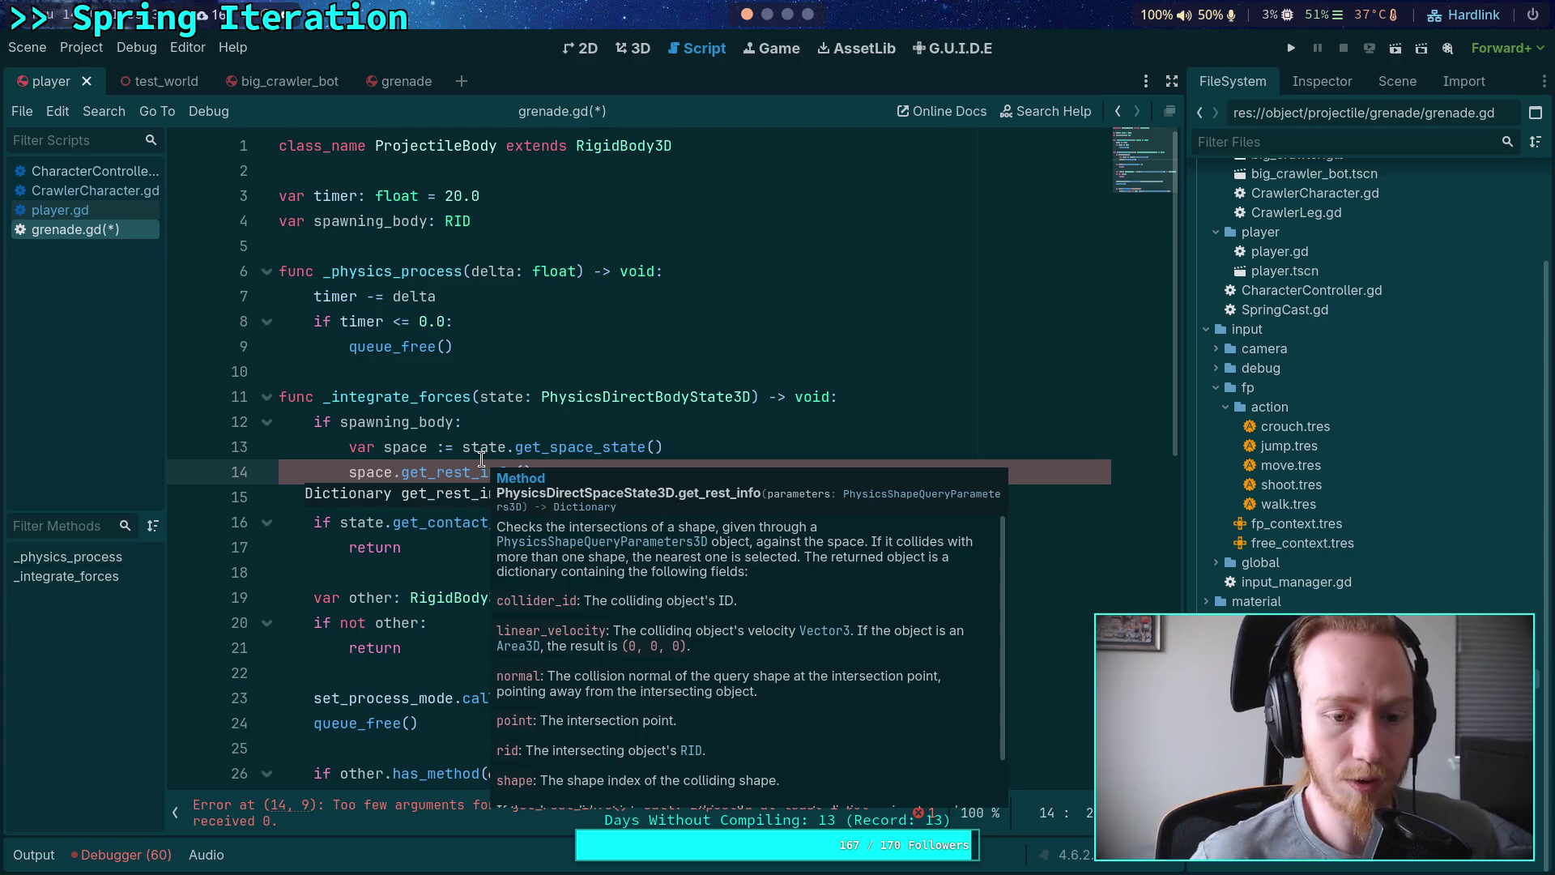
key(ctrl+BackSpace)
key(ctrl+BackSpace)
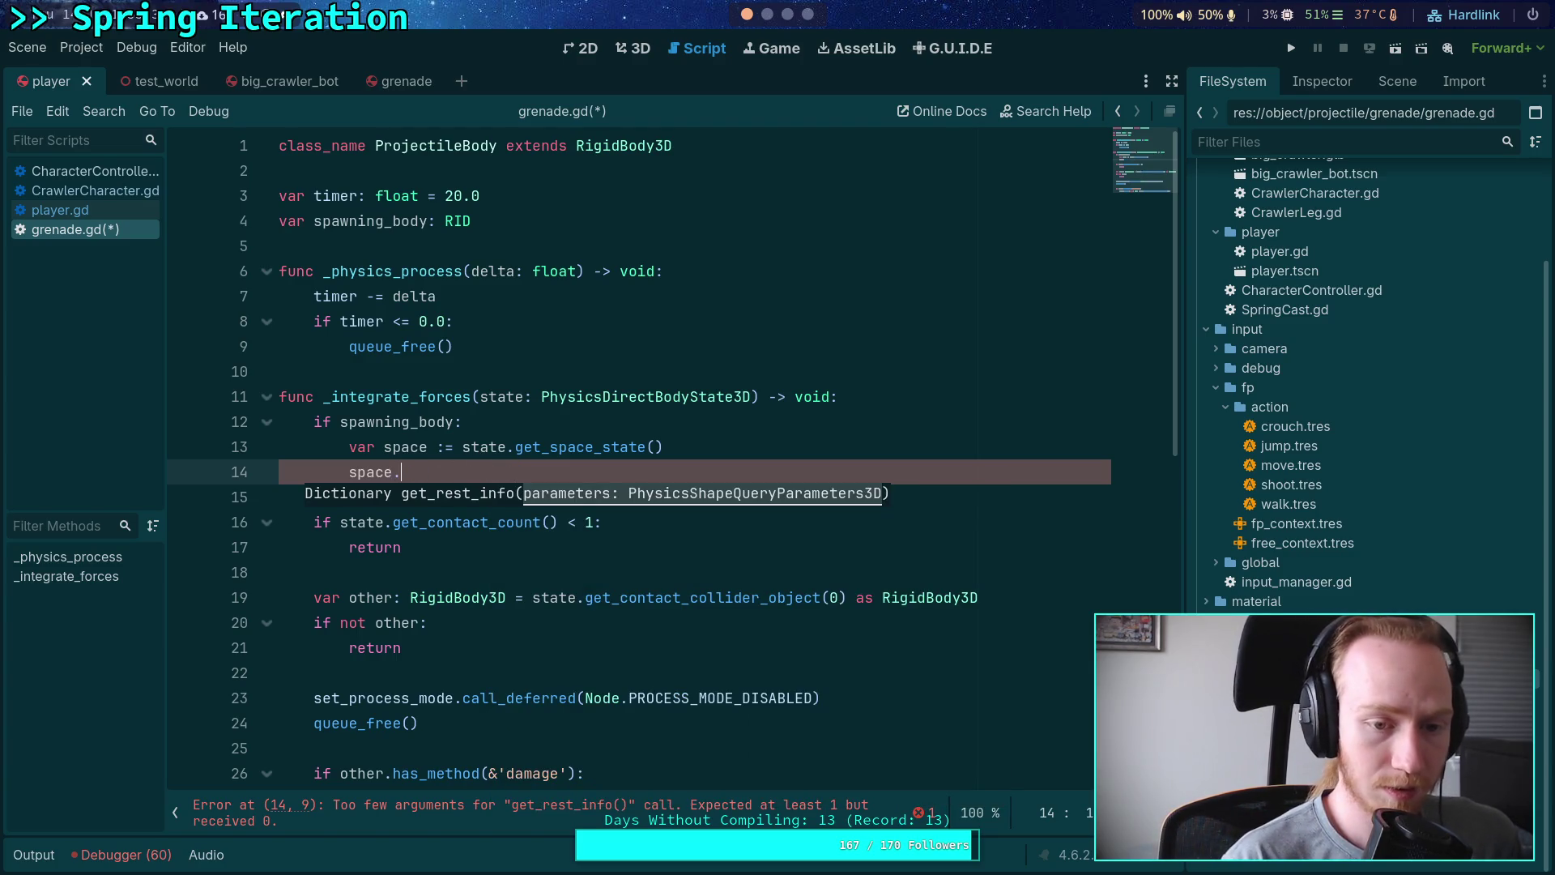
key(Up)
key(Return)
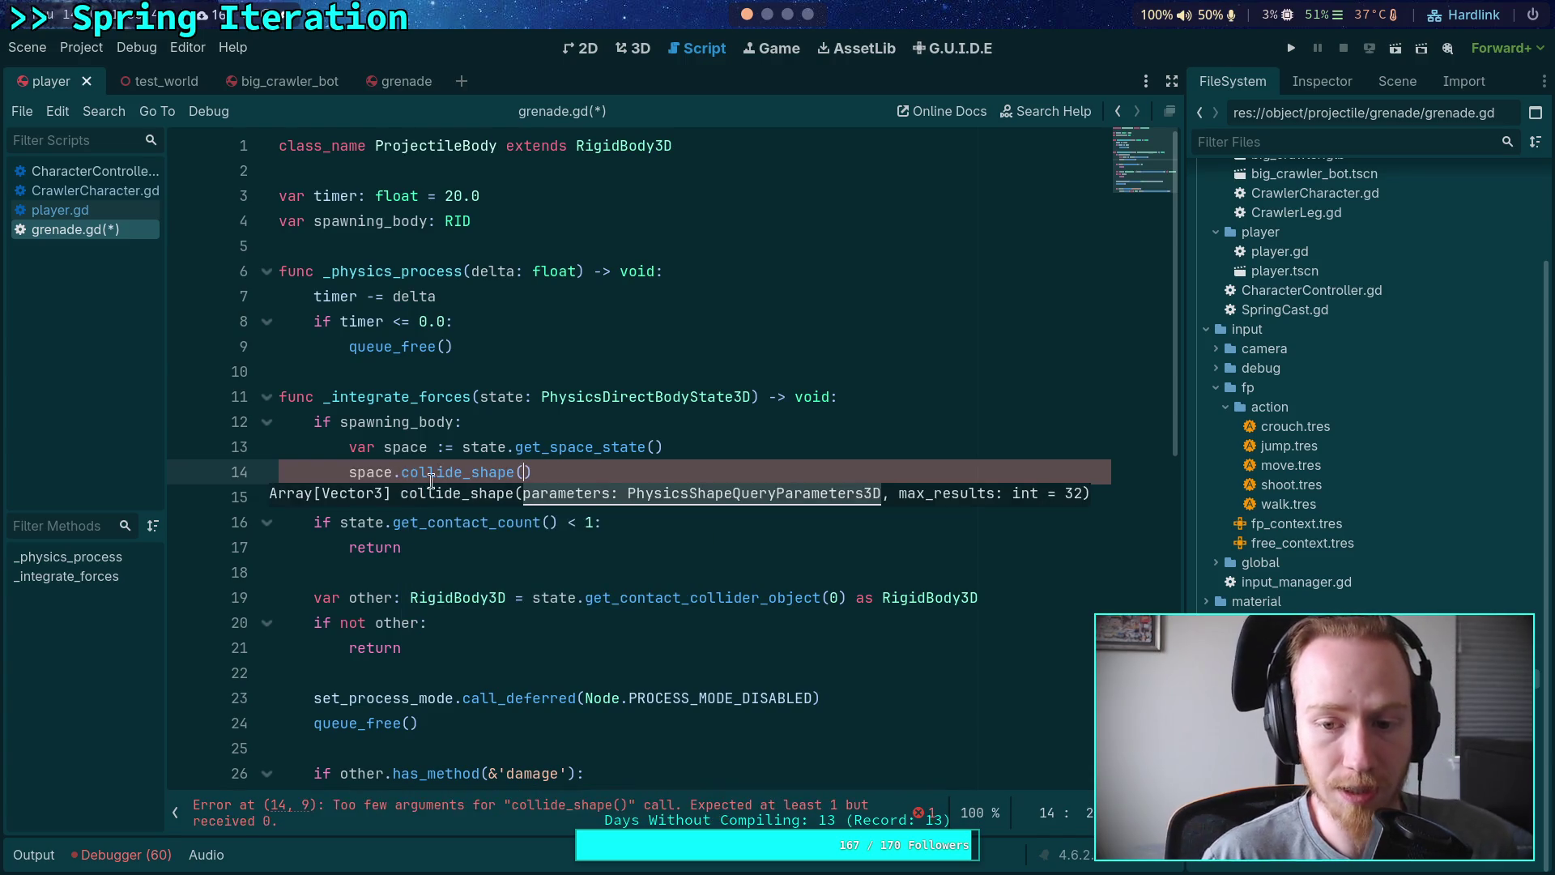
mouse_move(426, 483)
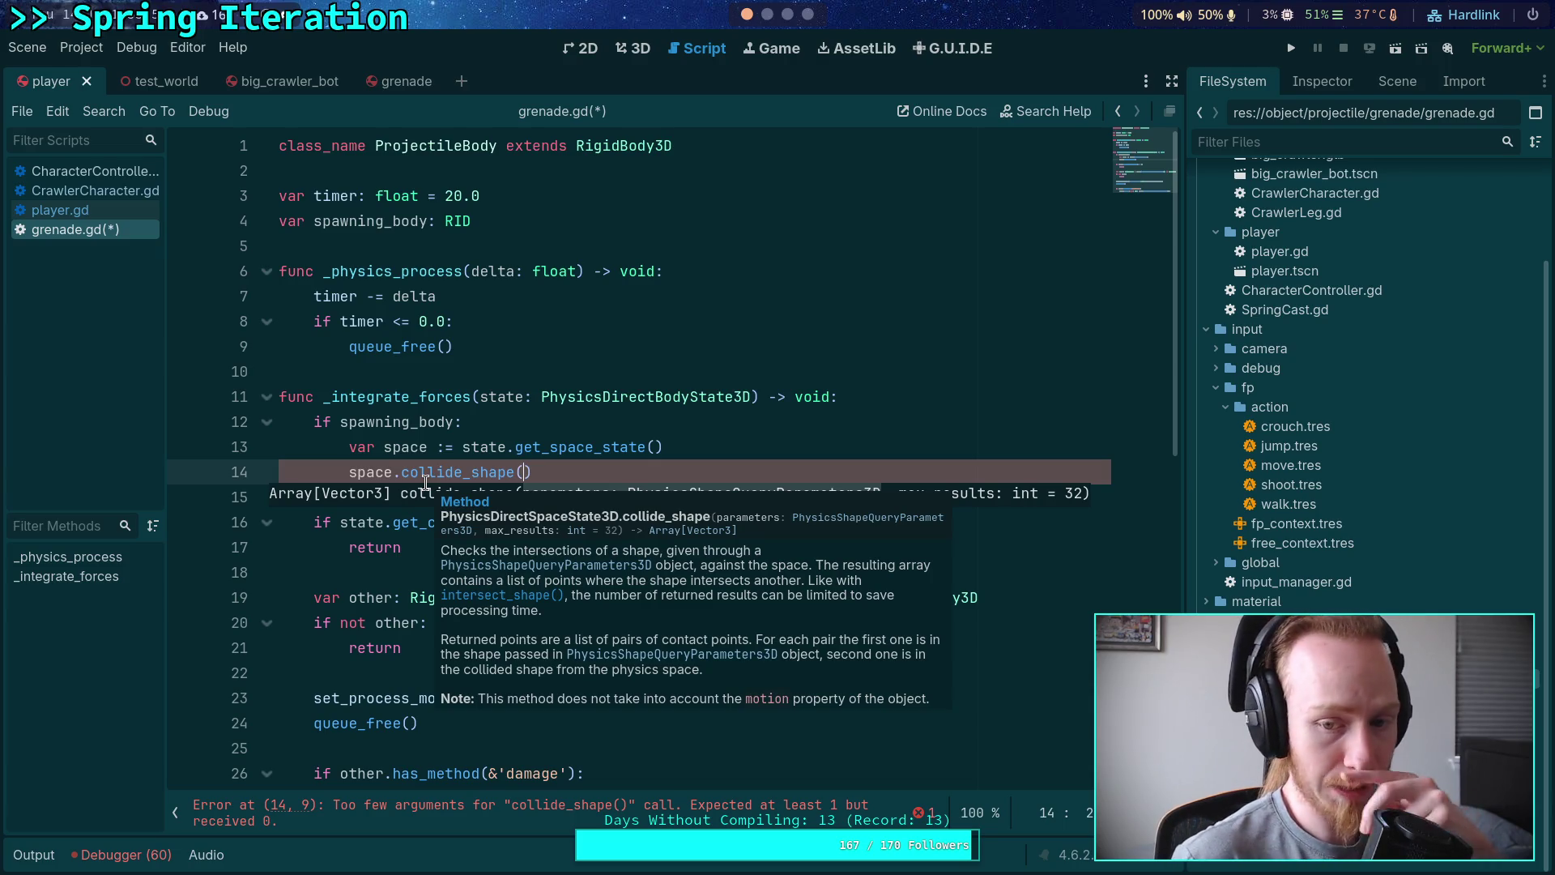
drag(532, 470, 348, 464)
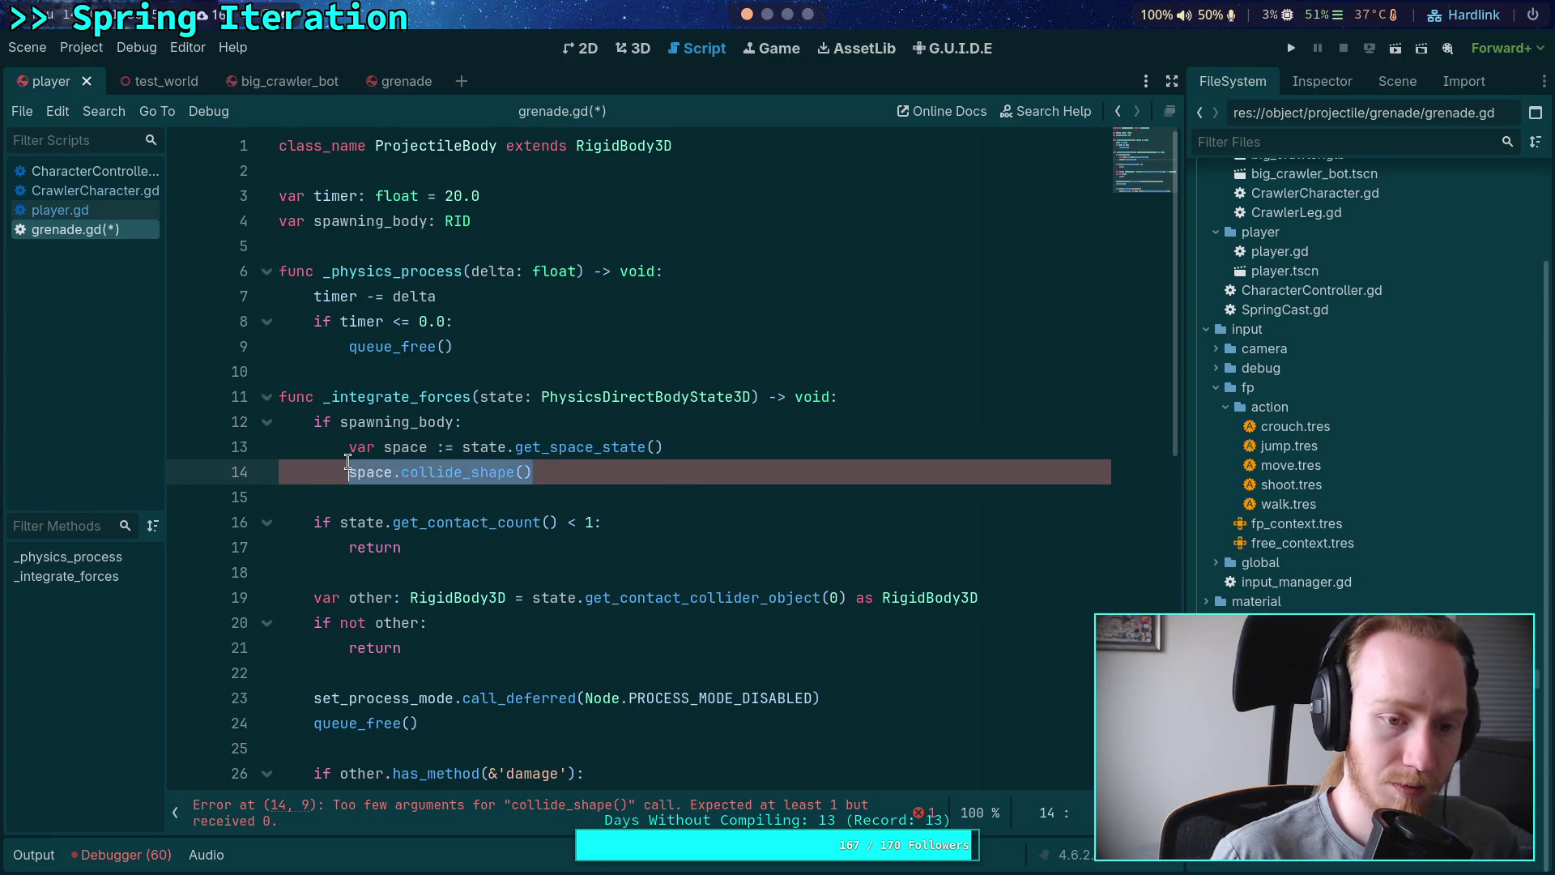
Step: Replace line 14 with 'var query := PhysicsShapeQueryParameters3D.new()'
text(var query:)
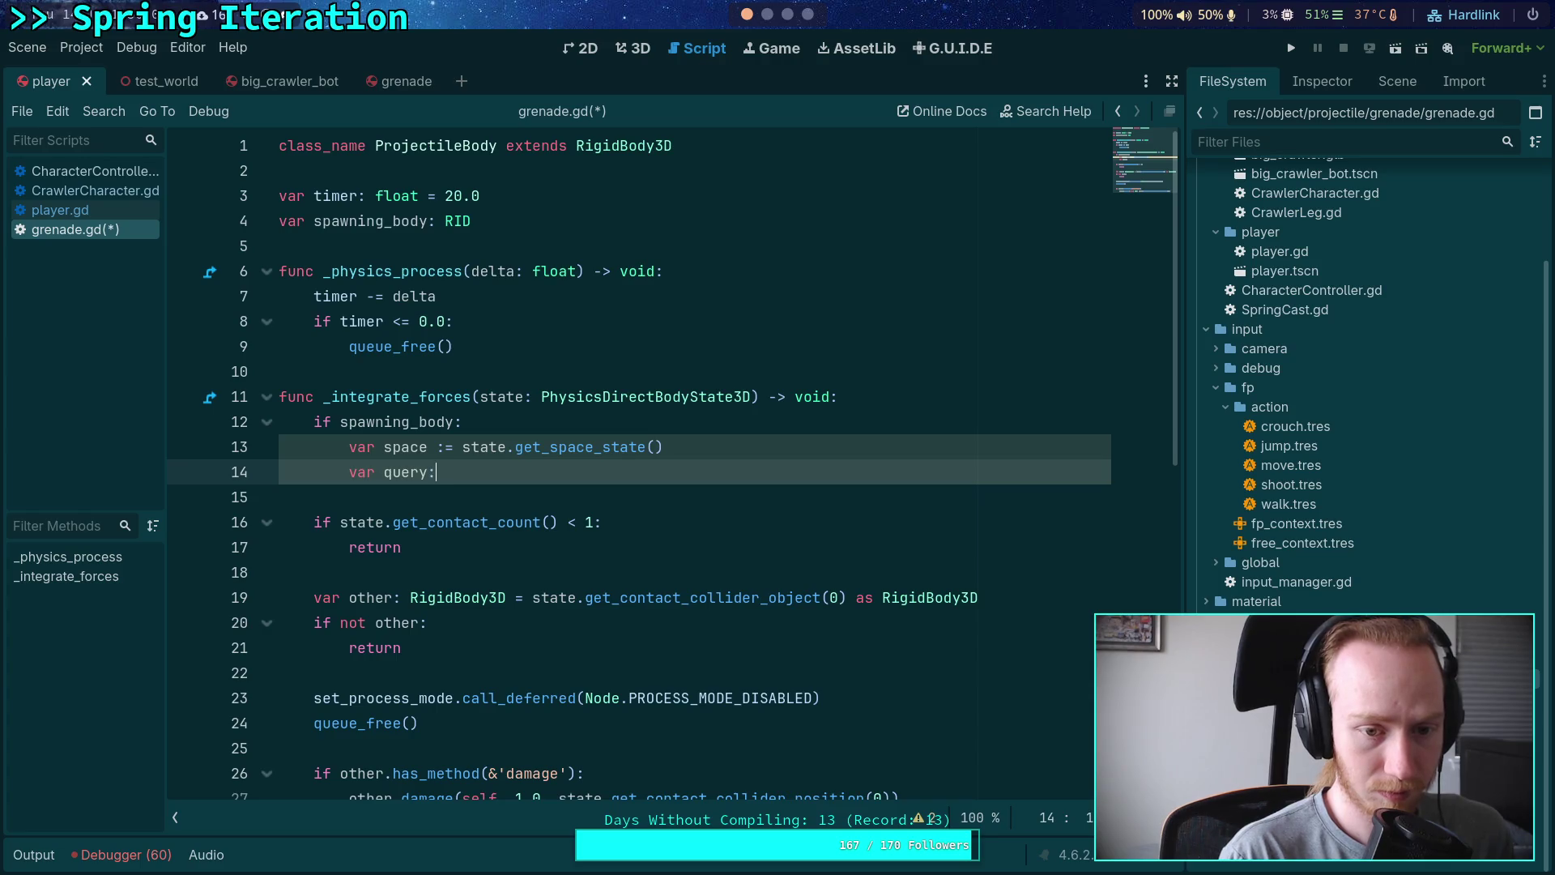
key(BackSpace)
text( := Physics)
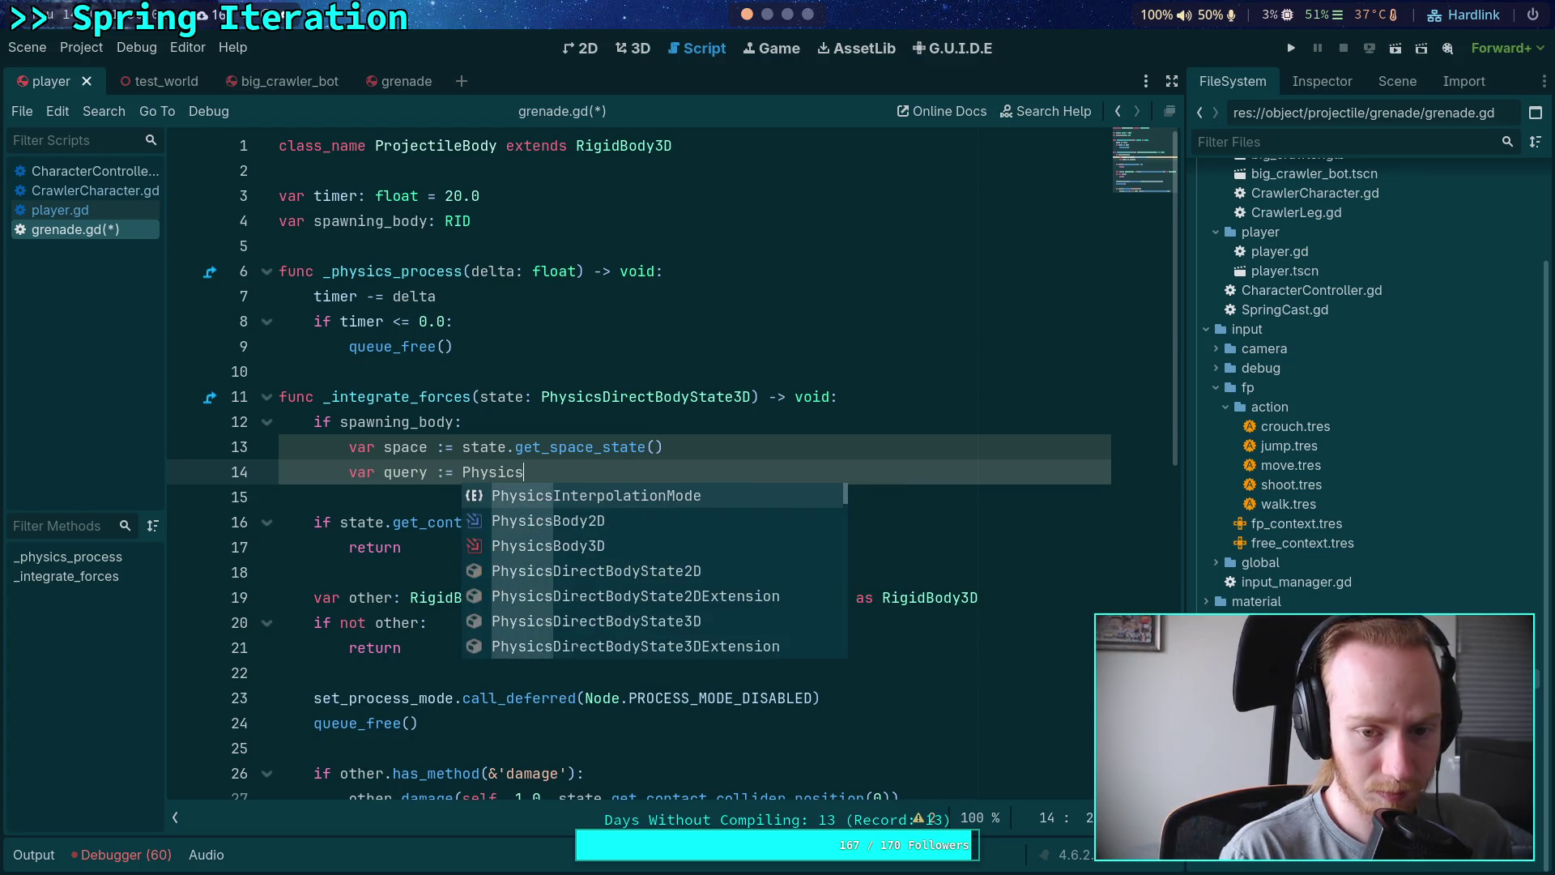
text(Shape)
key(Down)
key(Return)
text(new)
key(Return)
key(Return)
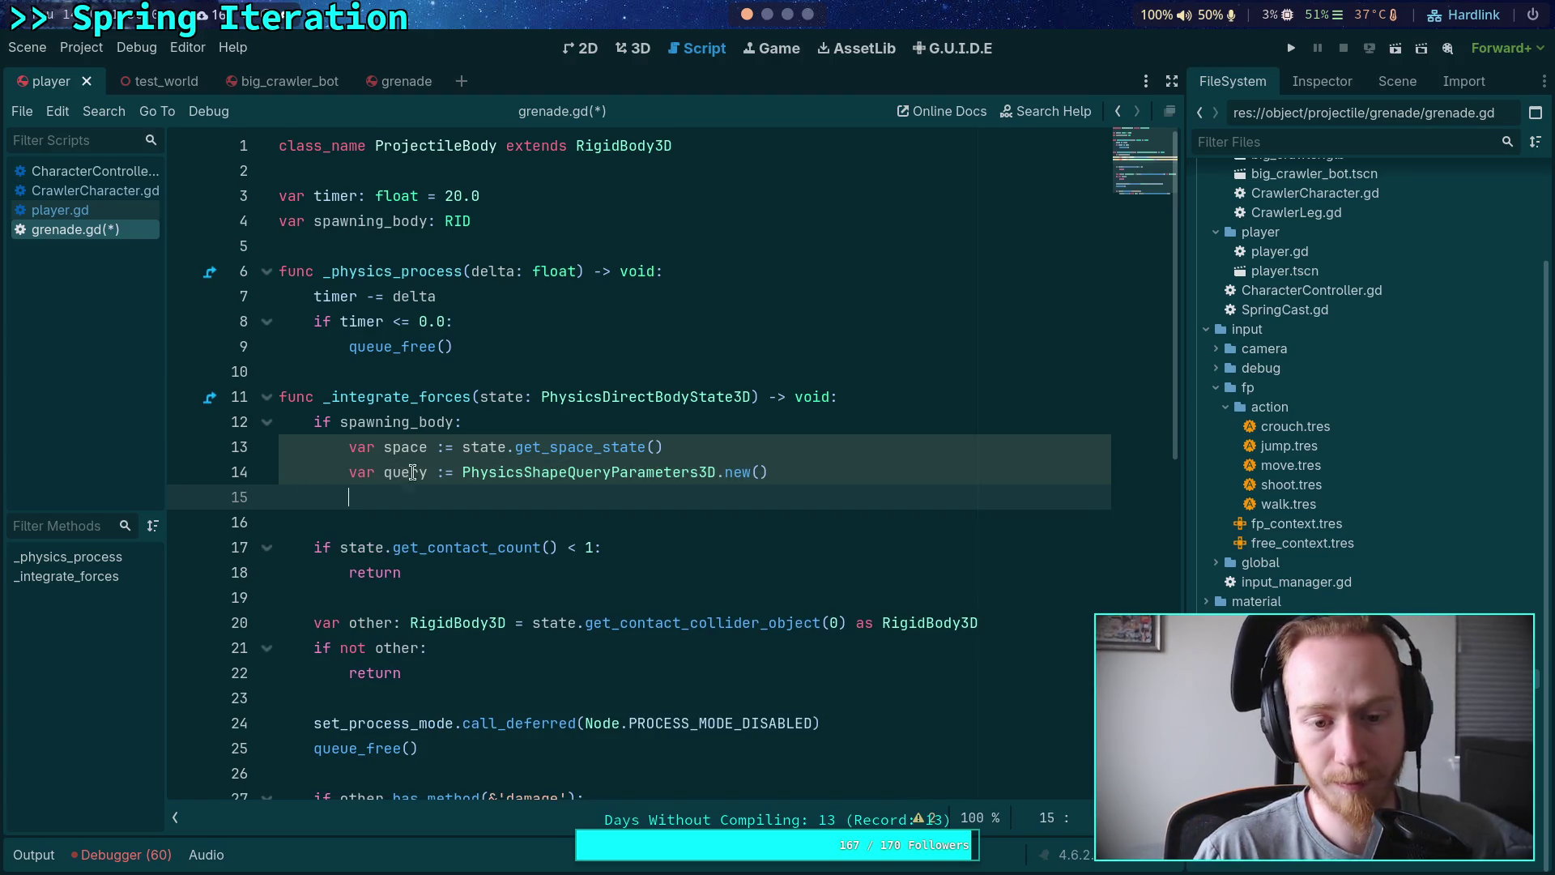
Step: Look up the PhysicsShapeQueryParameters3D documentation, then return to grenade.gd line 15
right_click(522, 473)
click(562, 712)
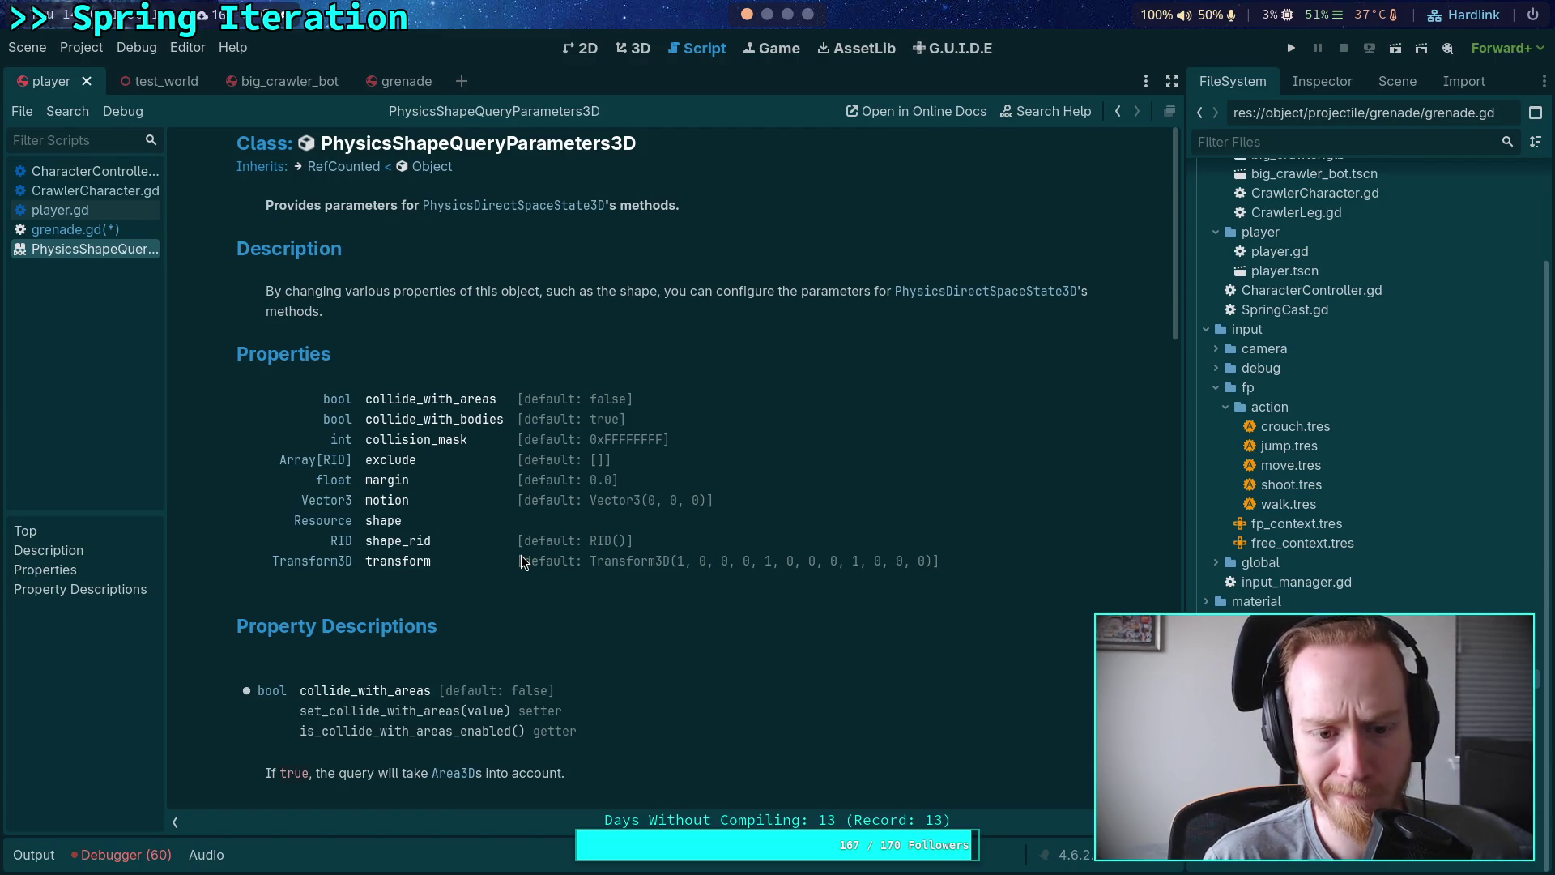
scroll(522, 556, down, 3)
scroll(522, 550, up, 3)
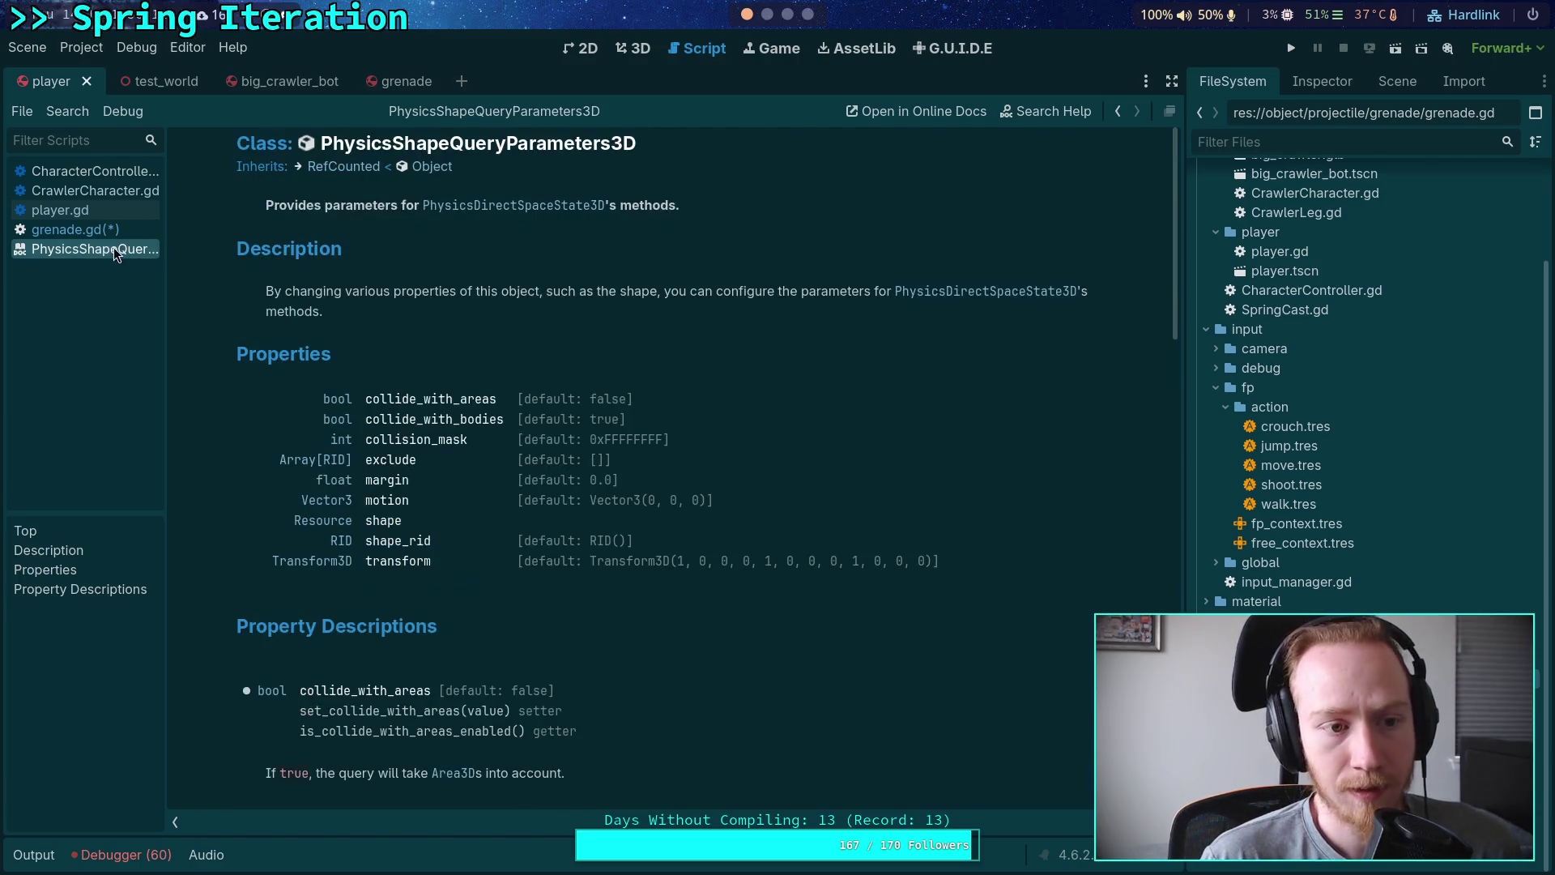
click(117, 229)
click(631, 489)
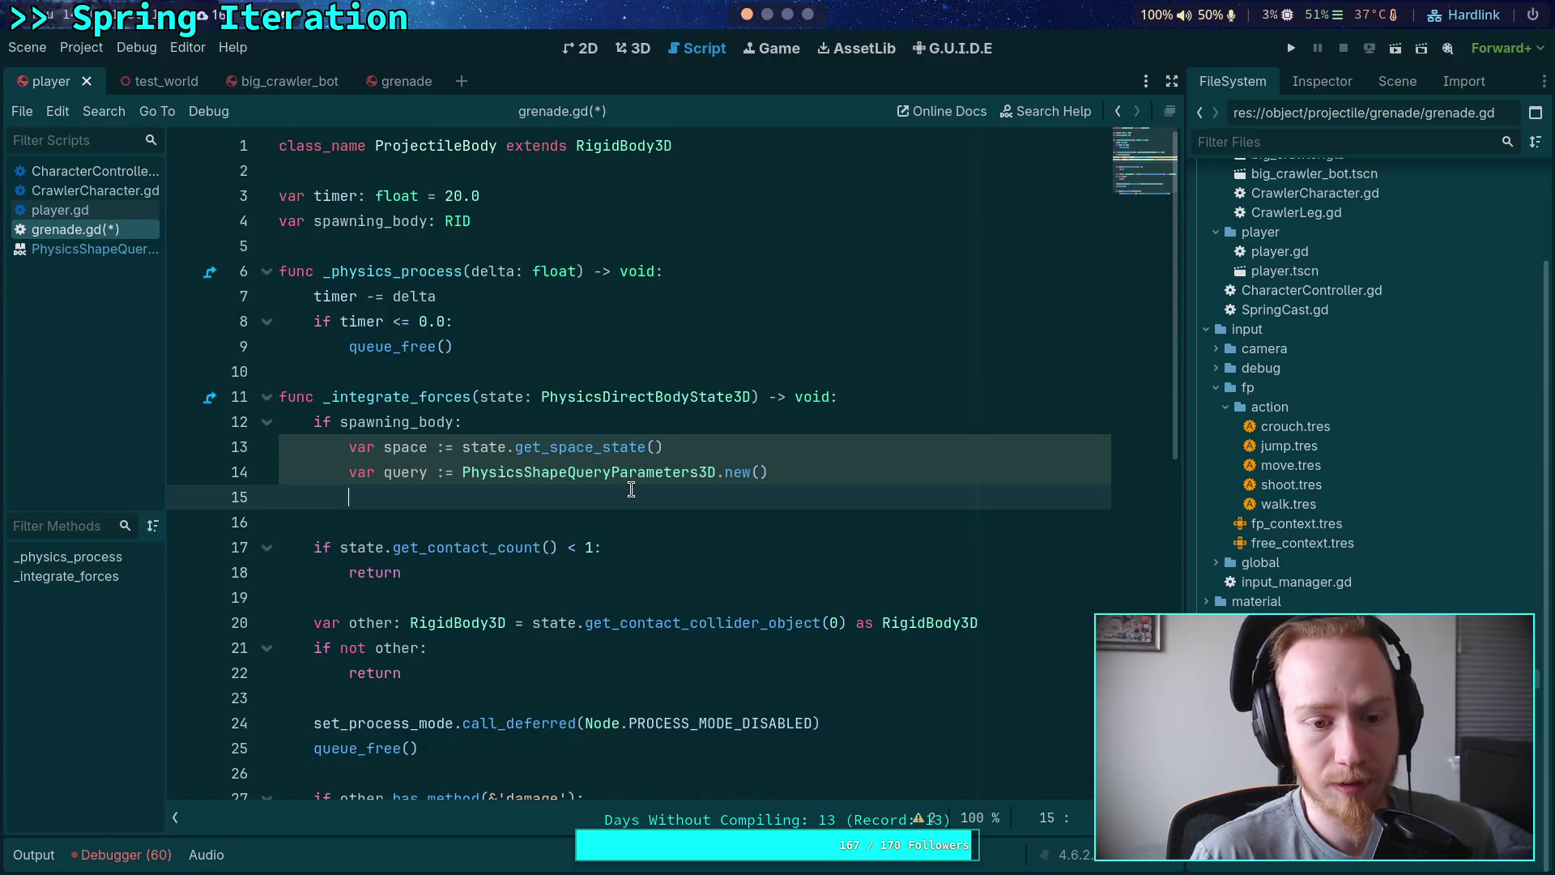
Step: Insert a space.intersect_shape() call on line 15, review its docs, and select it
text(space.)
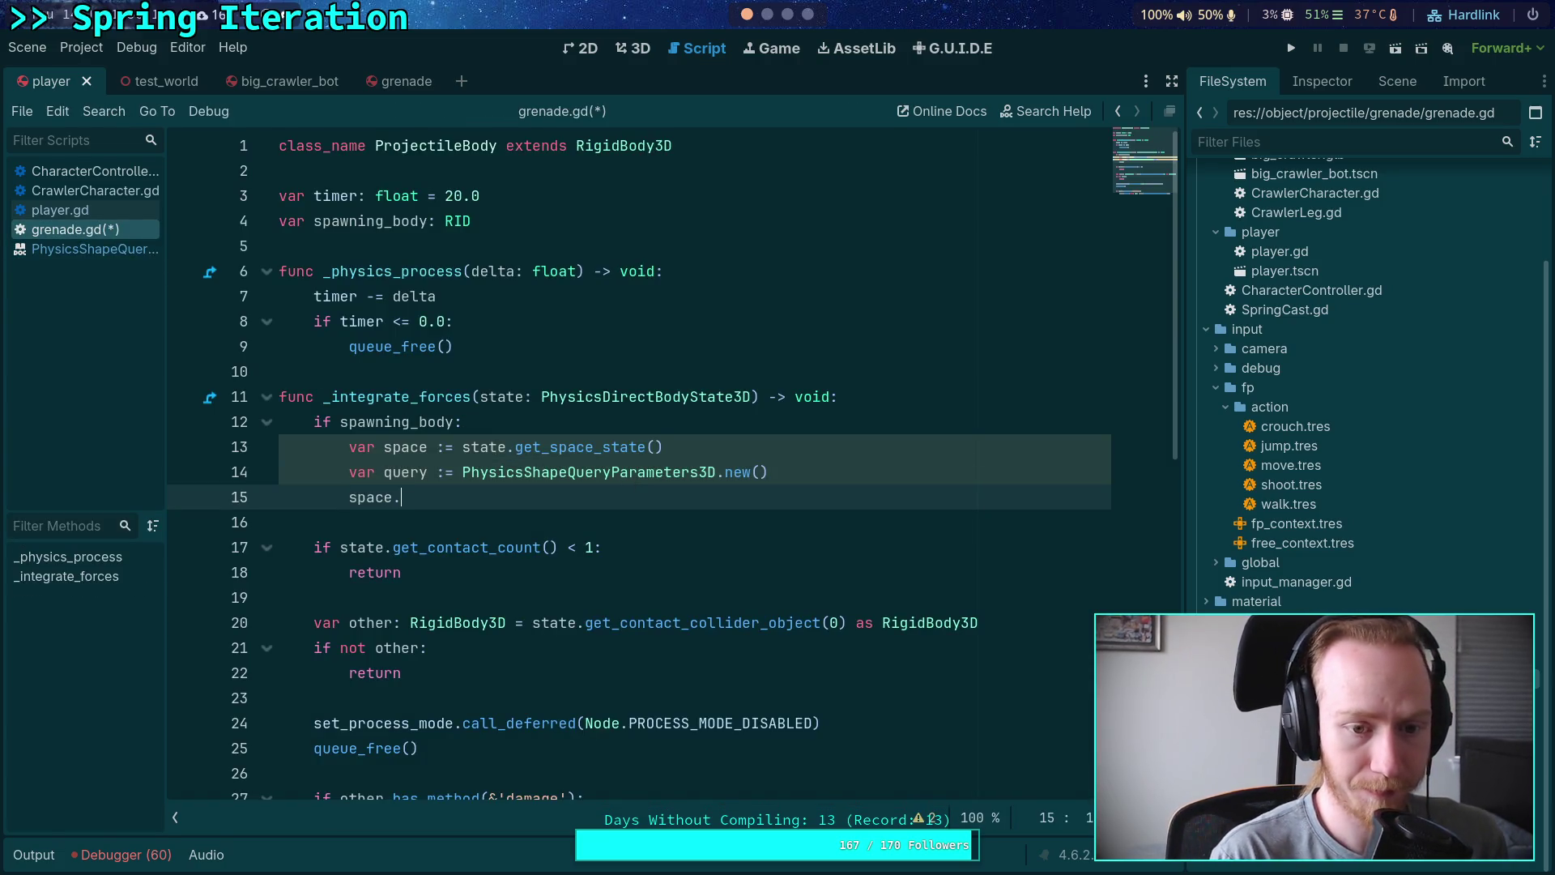
key(Down)
key(Down)
key(Down)
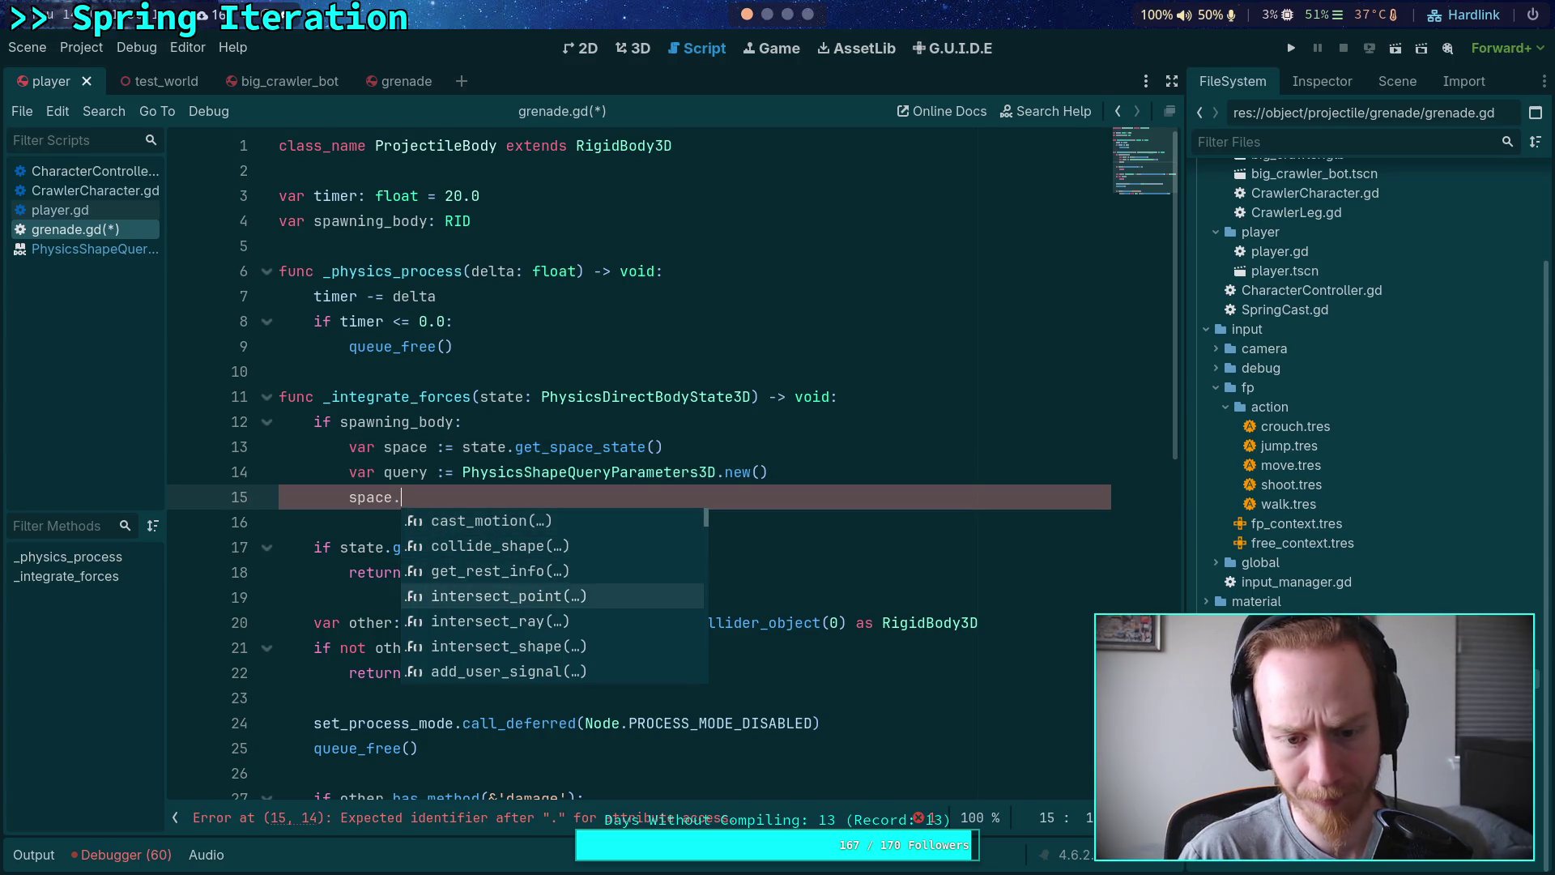
key(Return)
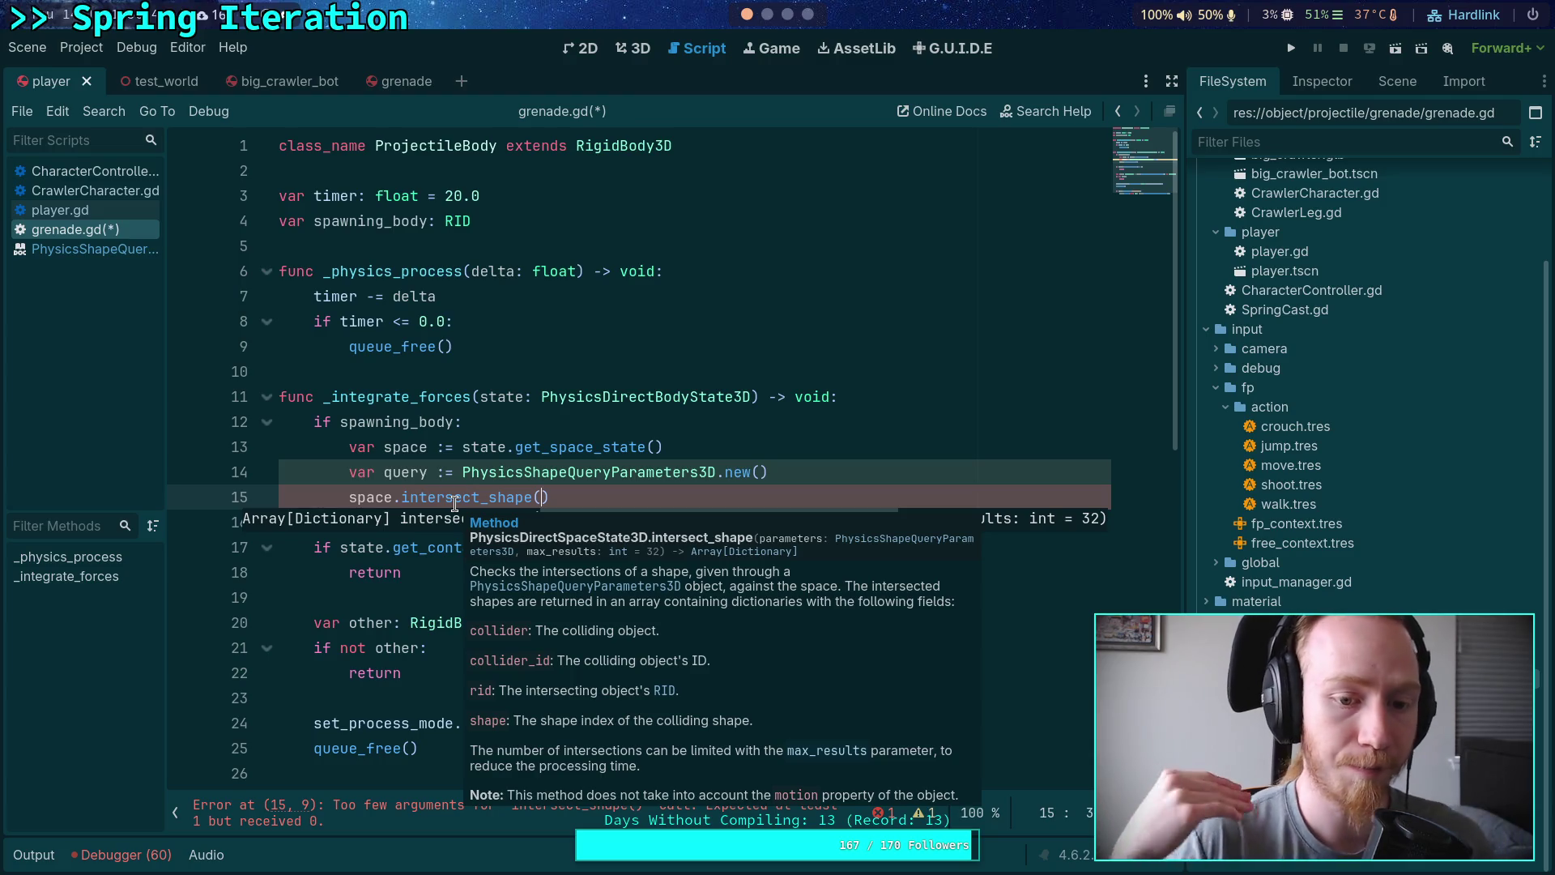
click(564, 496)
drag(565, 496, 349, 497)
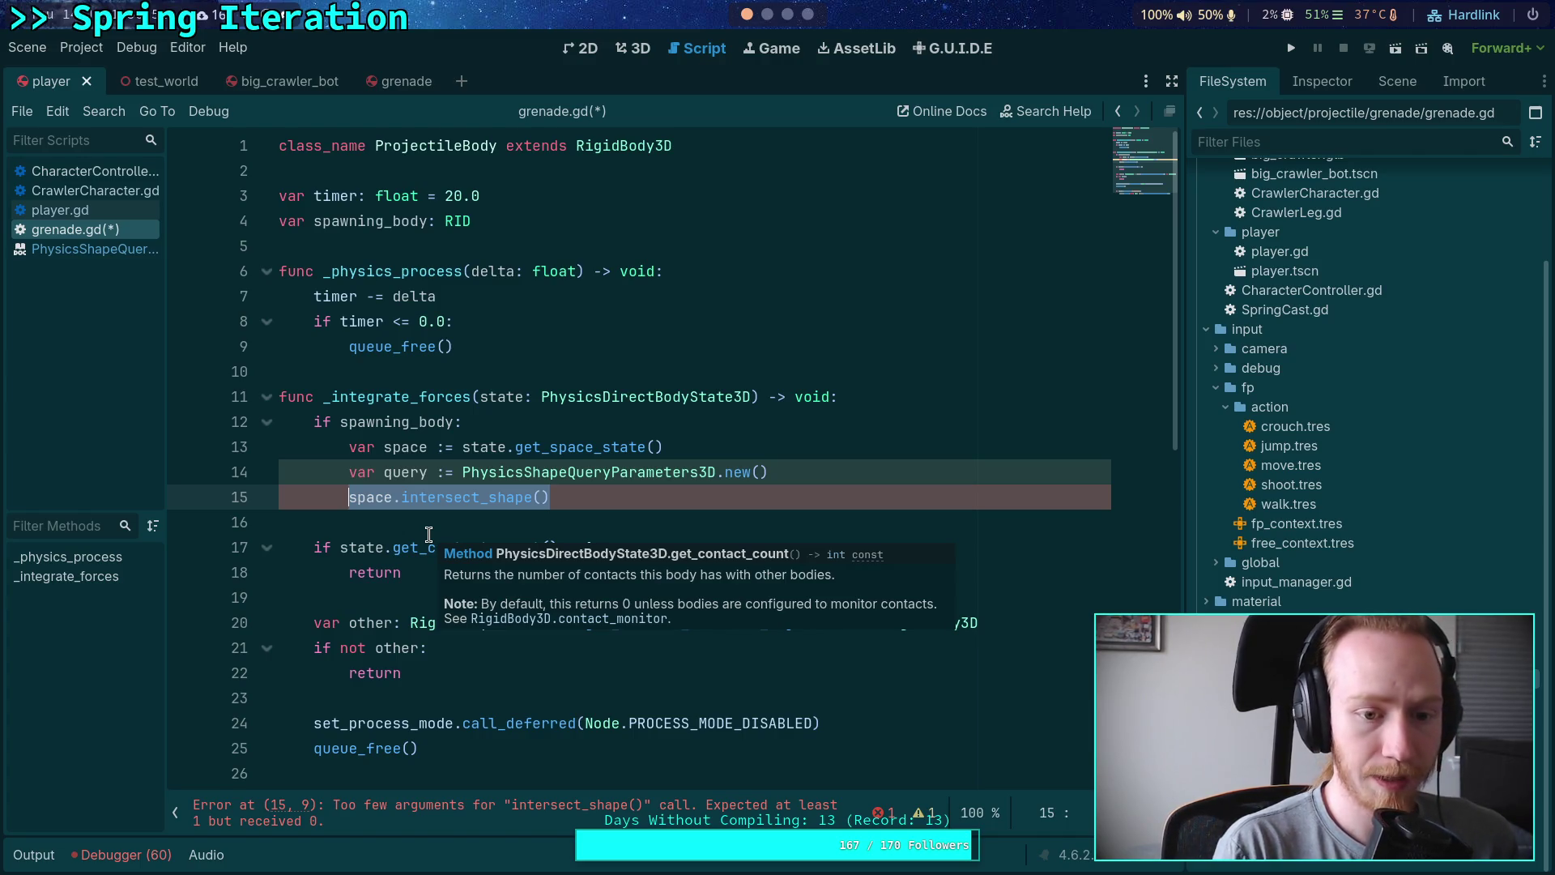
Step: Try a 'for shape in state.sha…' loop and other member names, then clear line 15
text(for s)
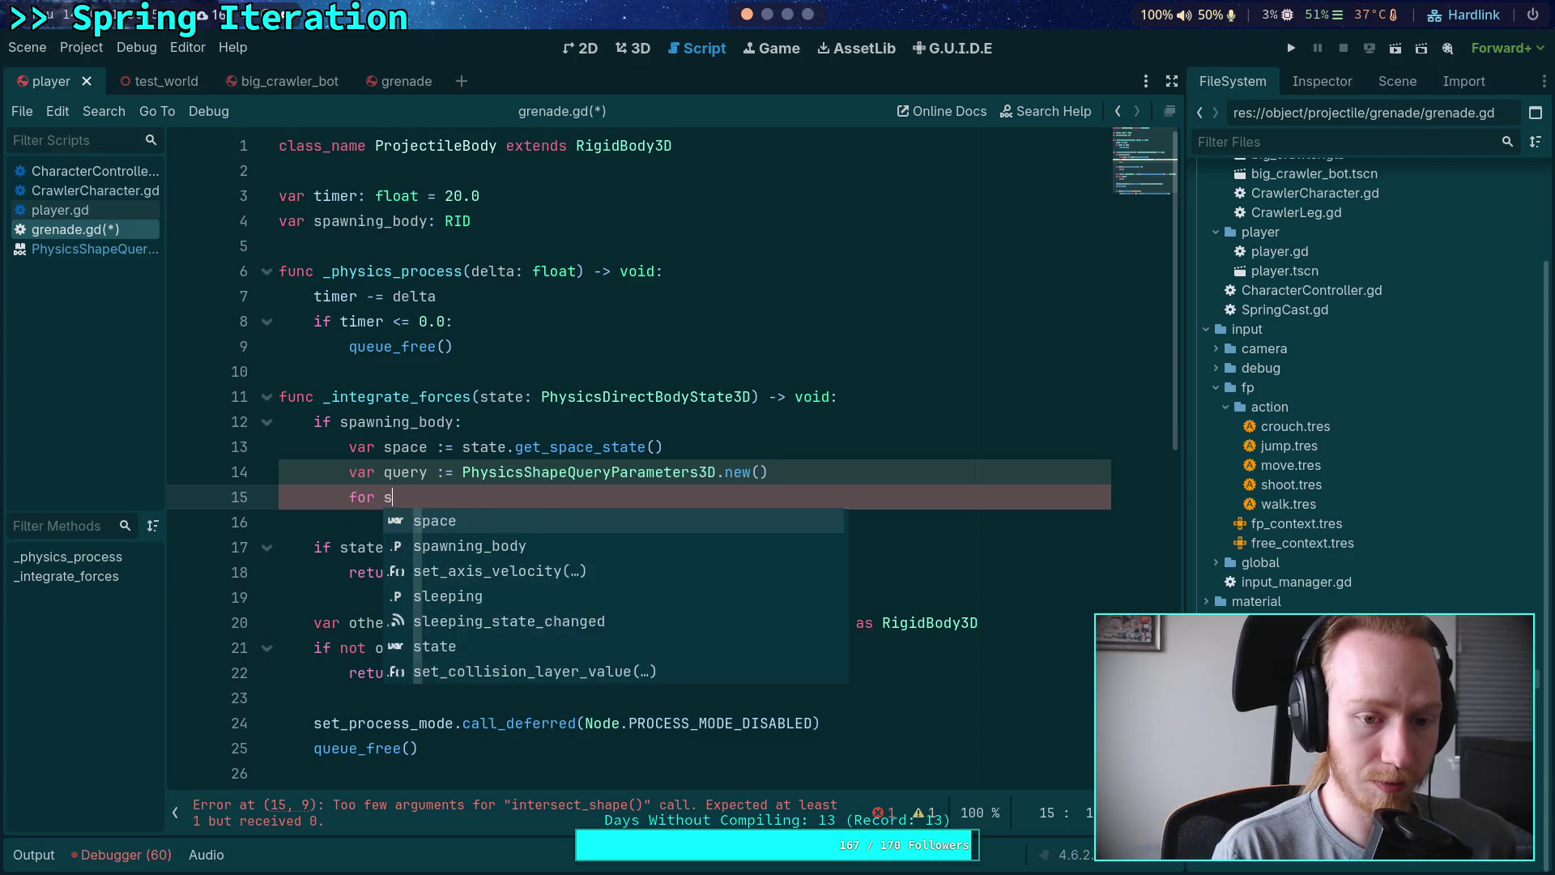
text(hape in)
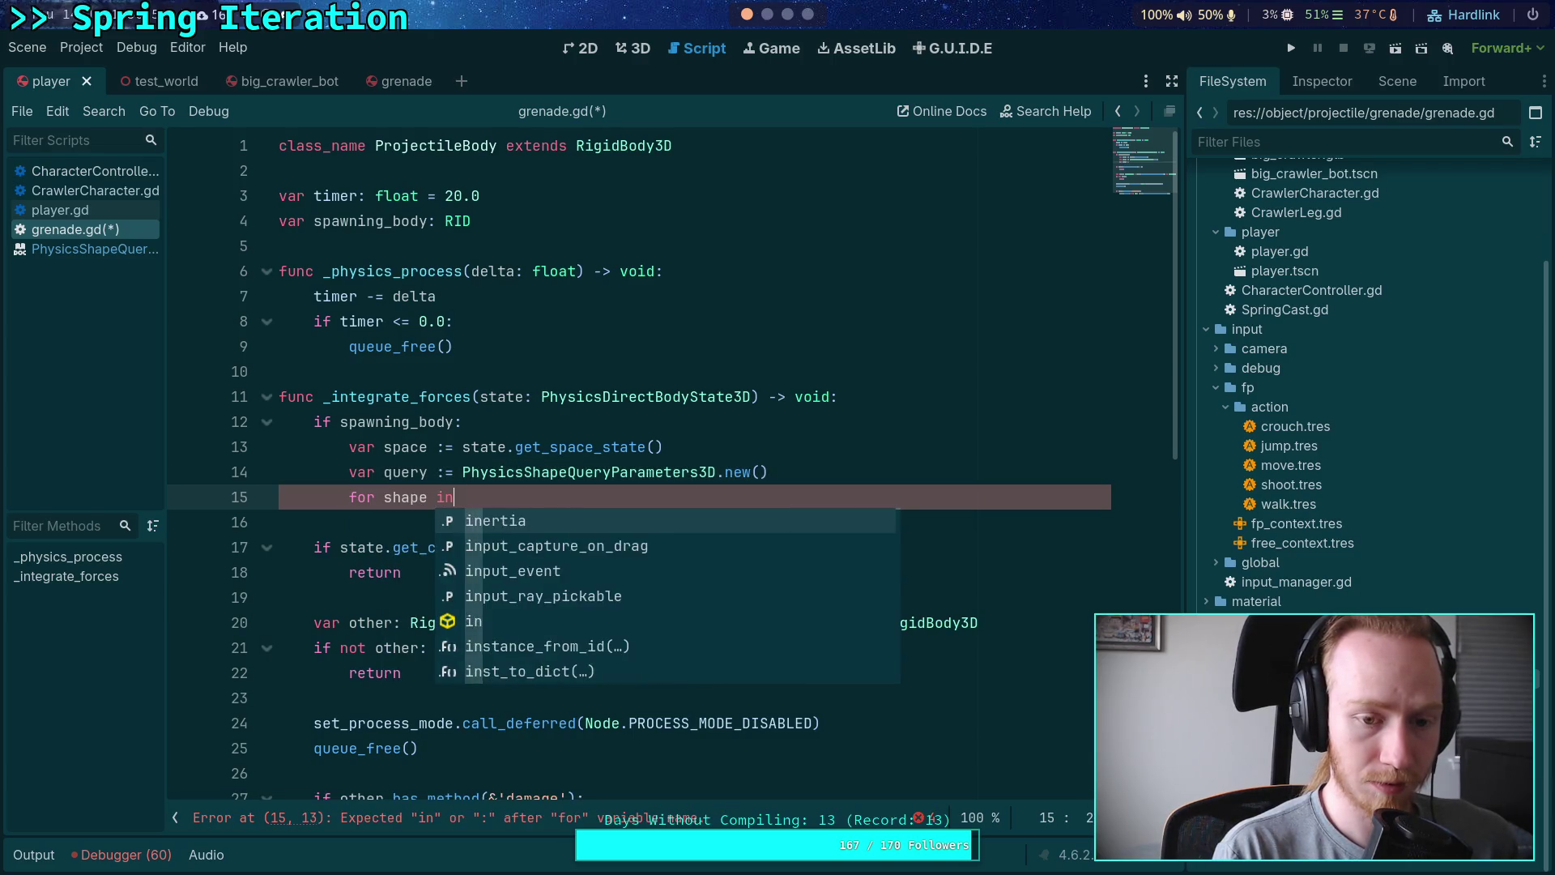
text( state.sha)
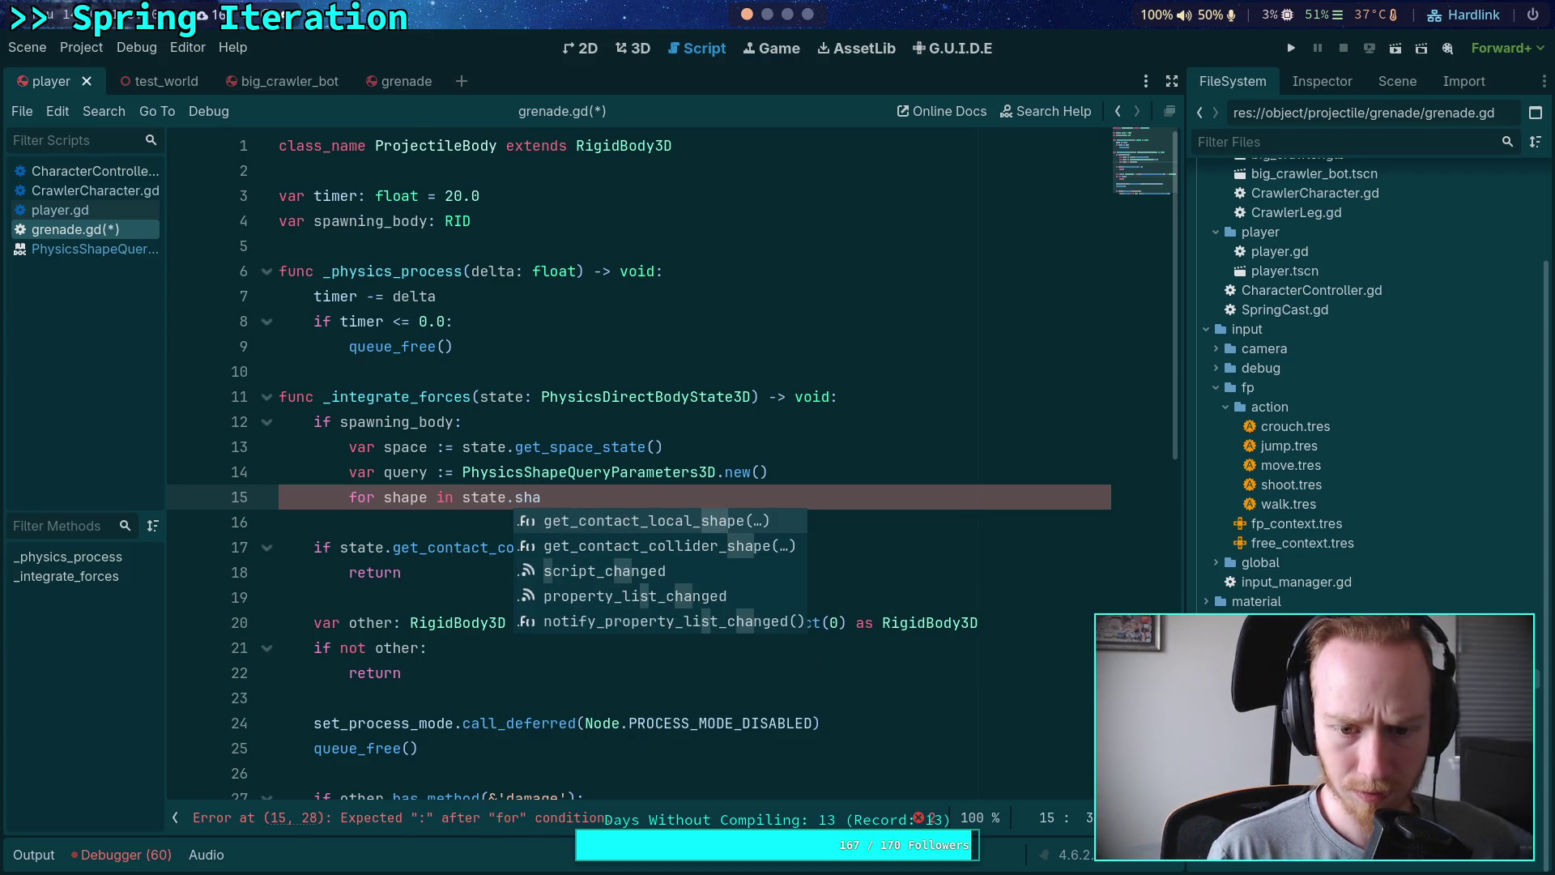
key(Down)
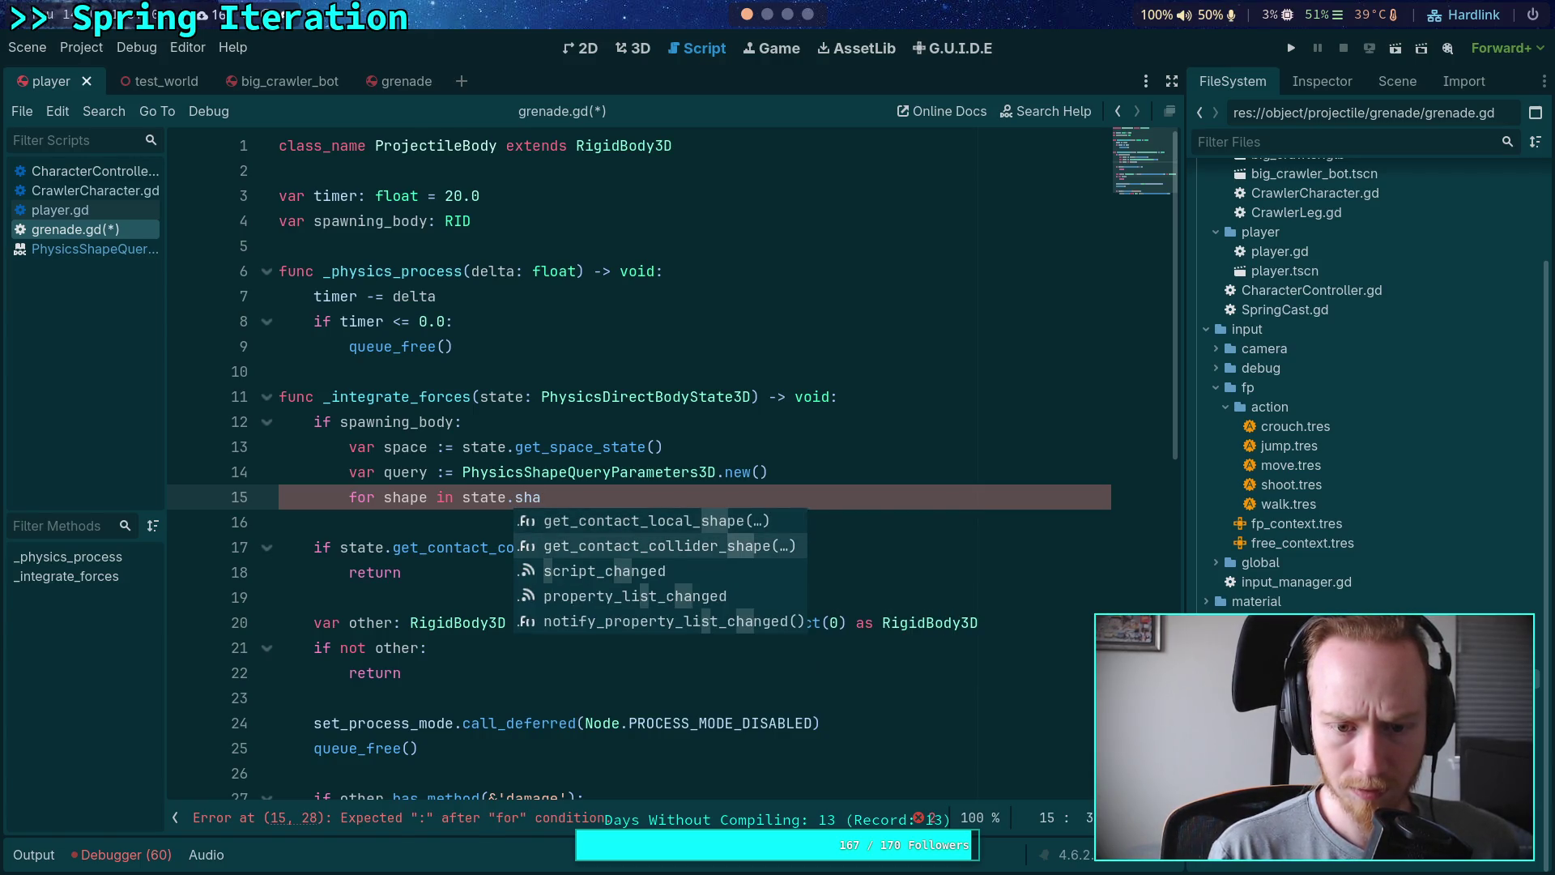
key(BackSpace)
key(BackSpace)
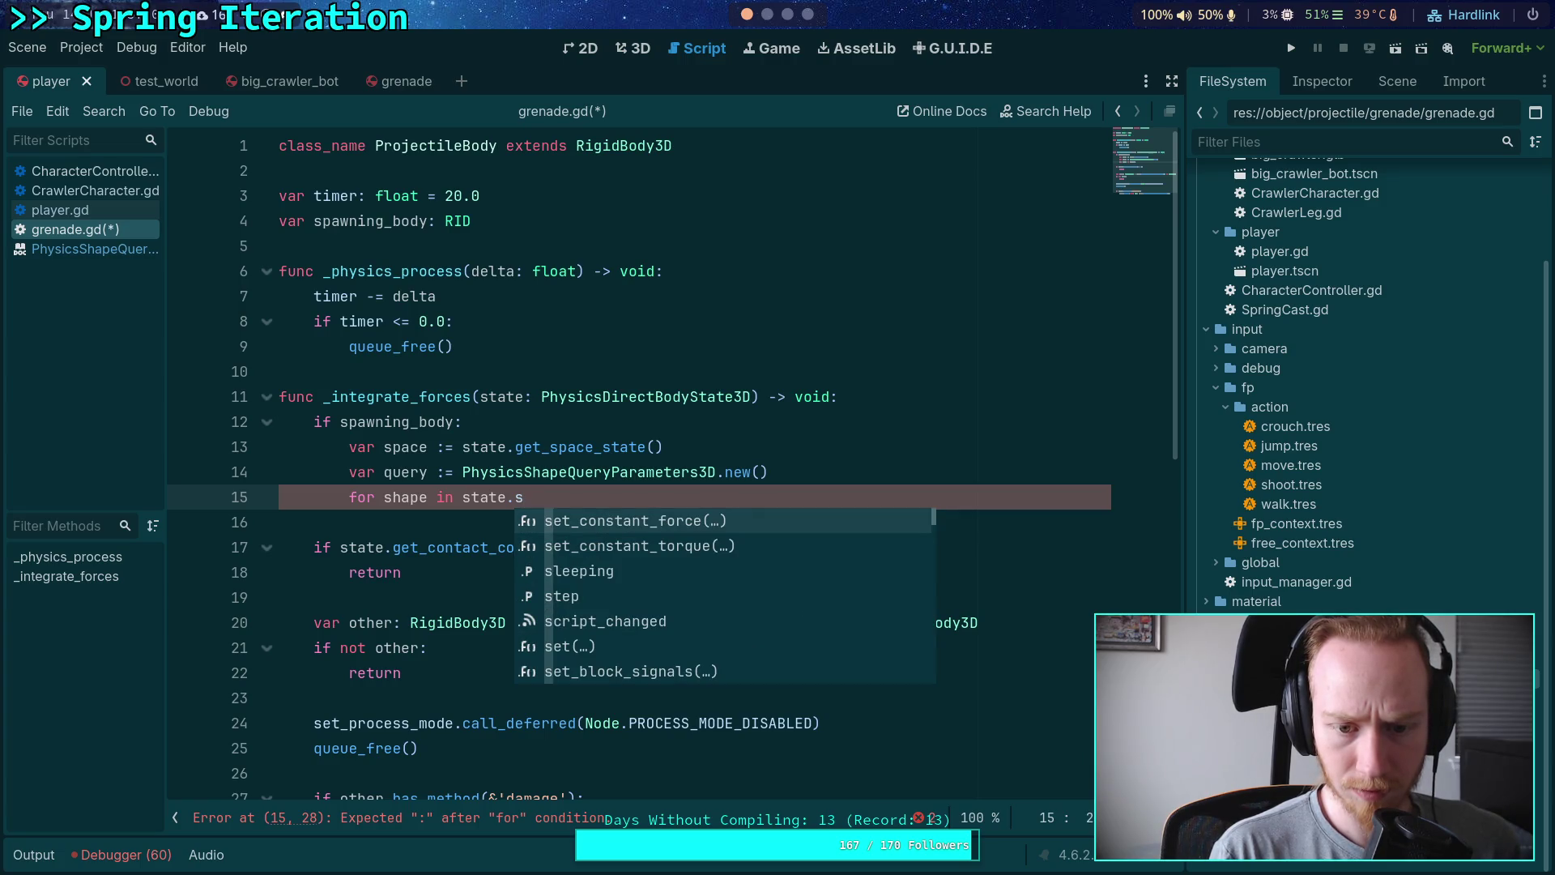
key(BackSpace)
key(BackSpace)
key(BackSpace)
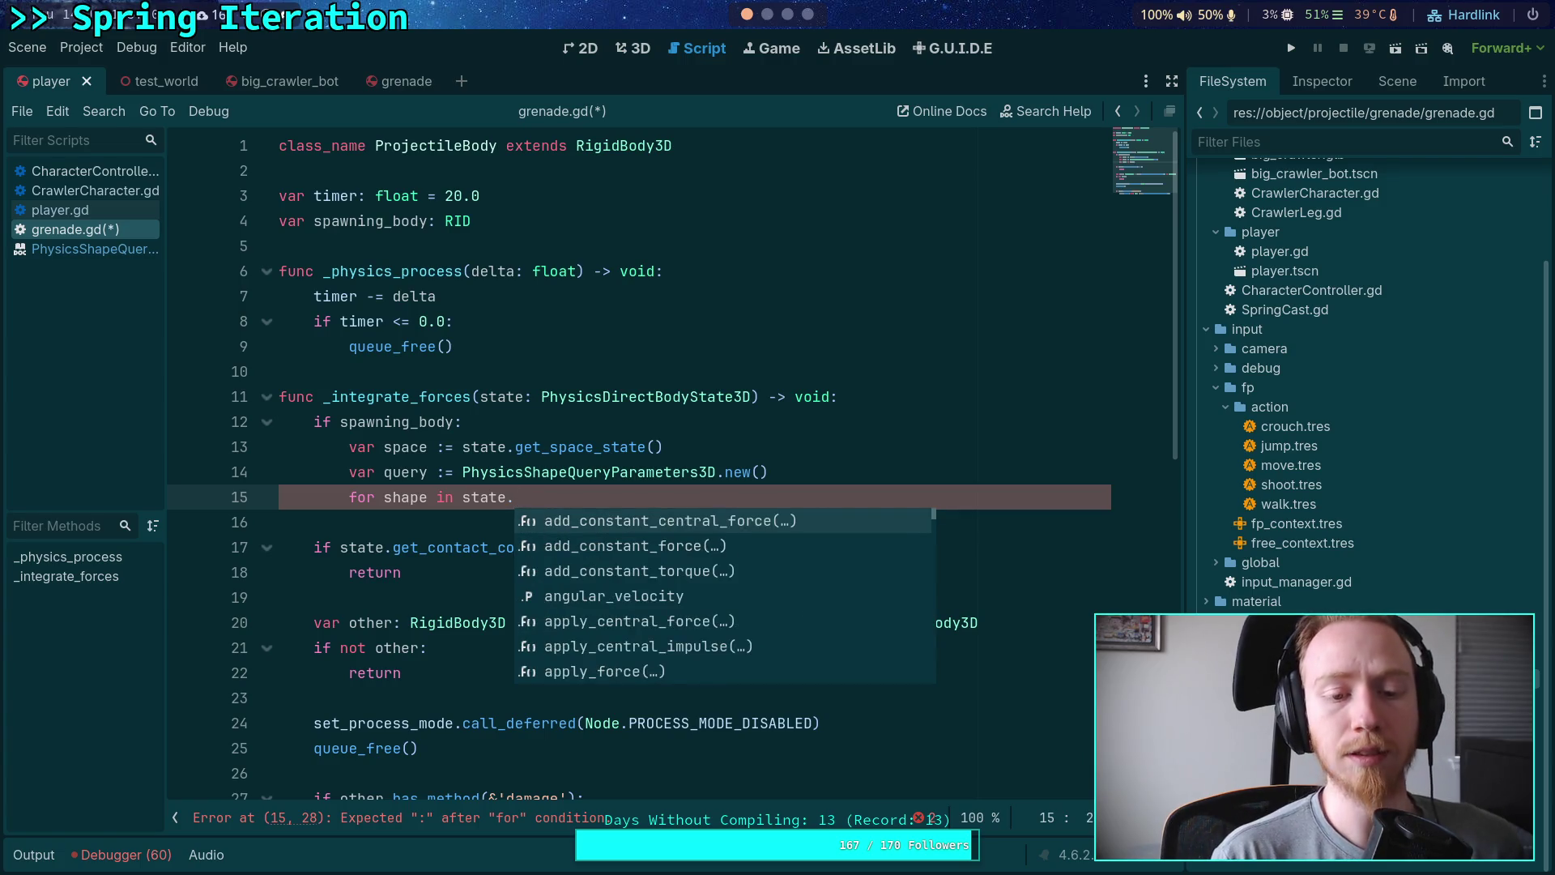
text(s)
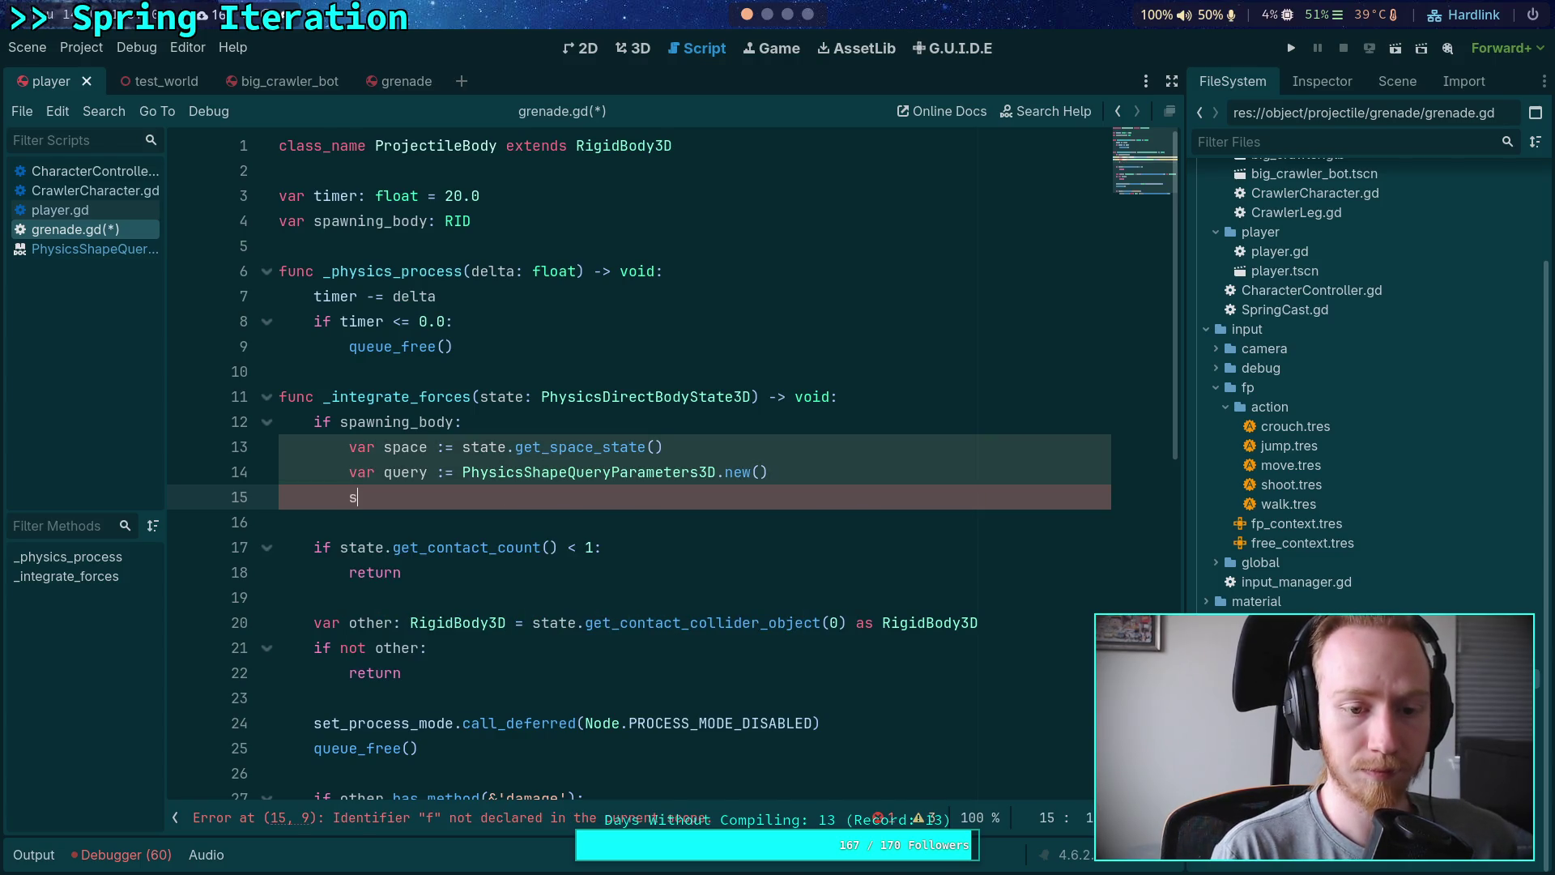
text(pace.sha)
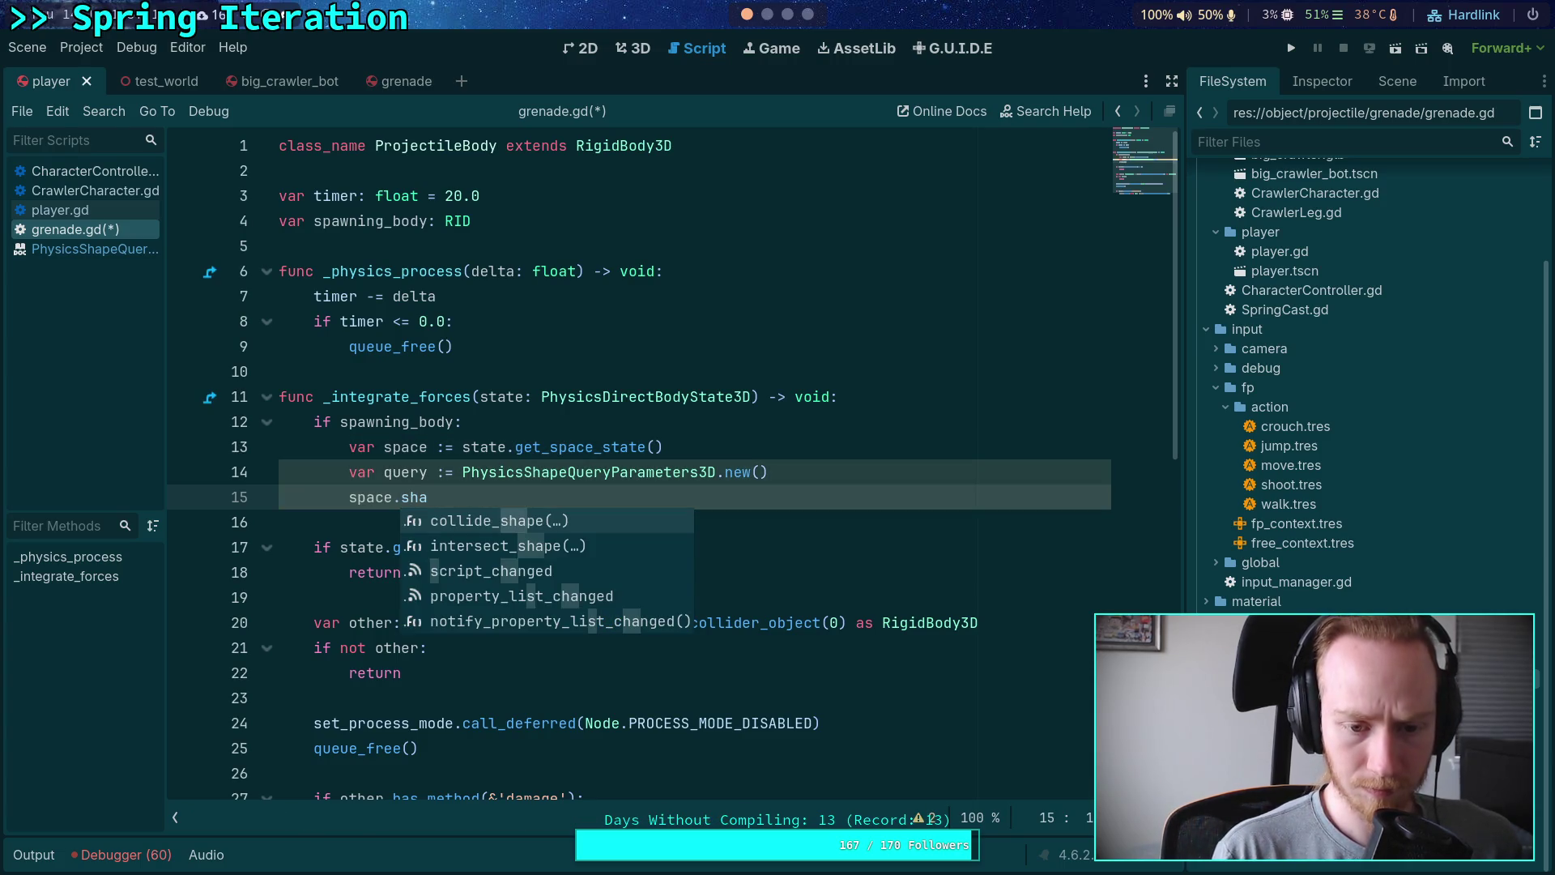
key(BackSpace)
key(BackSpace)
key(BackSpace)
key(BackSpace)
key(BackSpace)
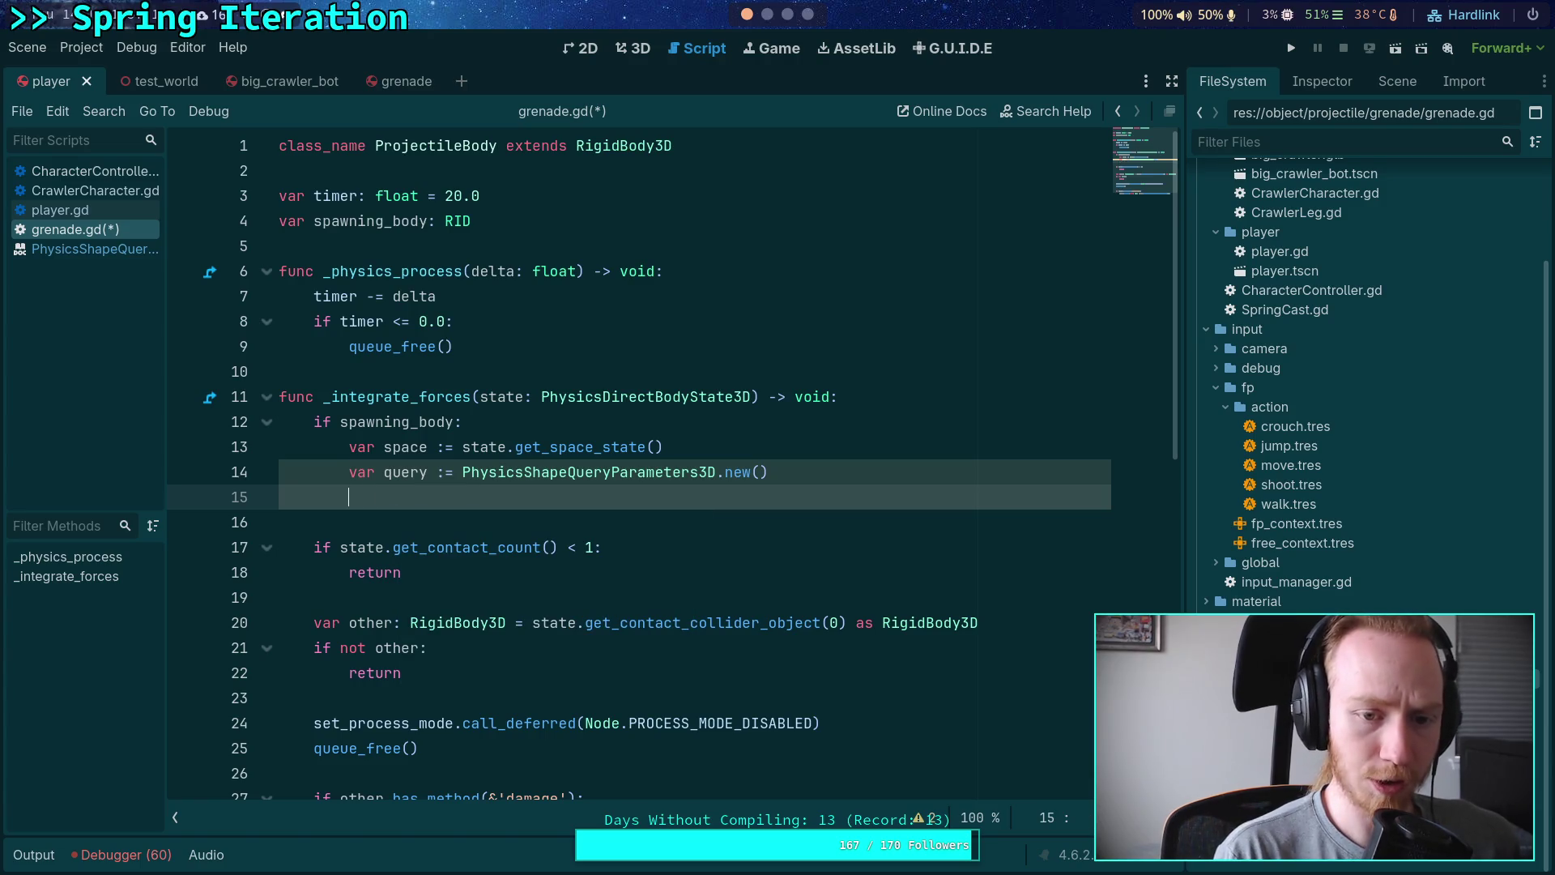
text(sta)
key(BackSpace)
key(BackSpace)
key(BackSpace)
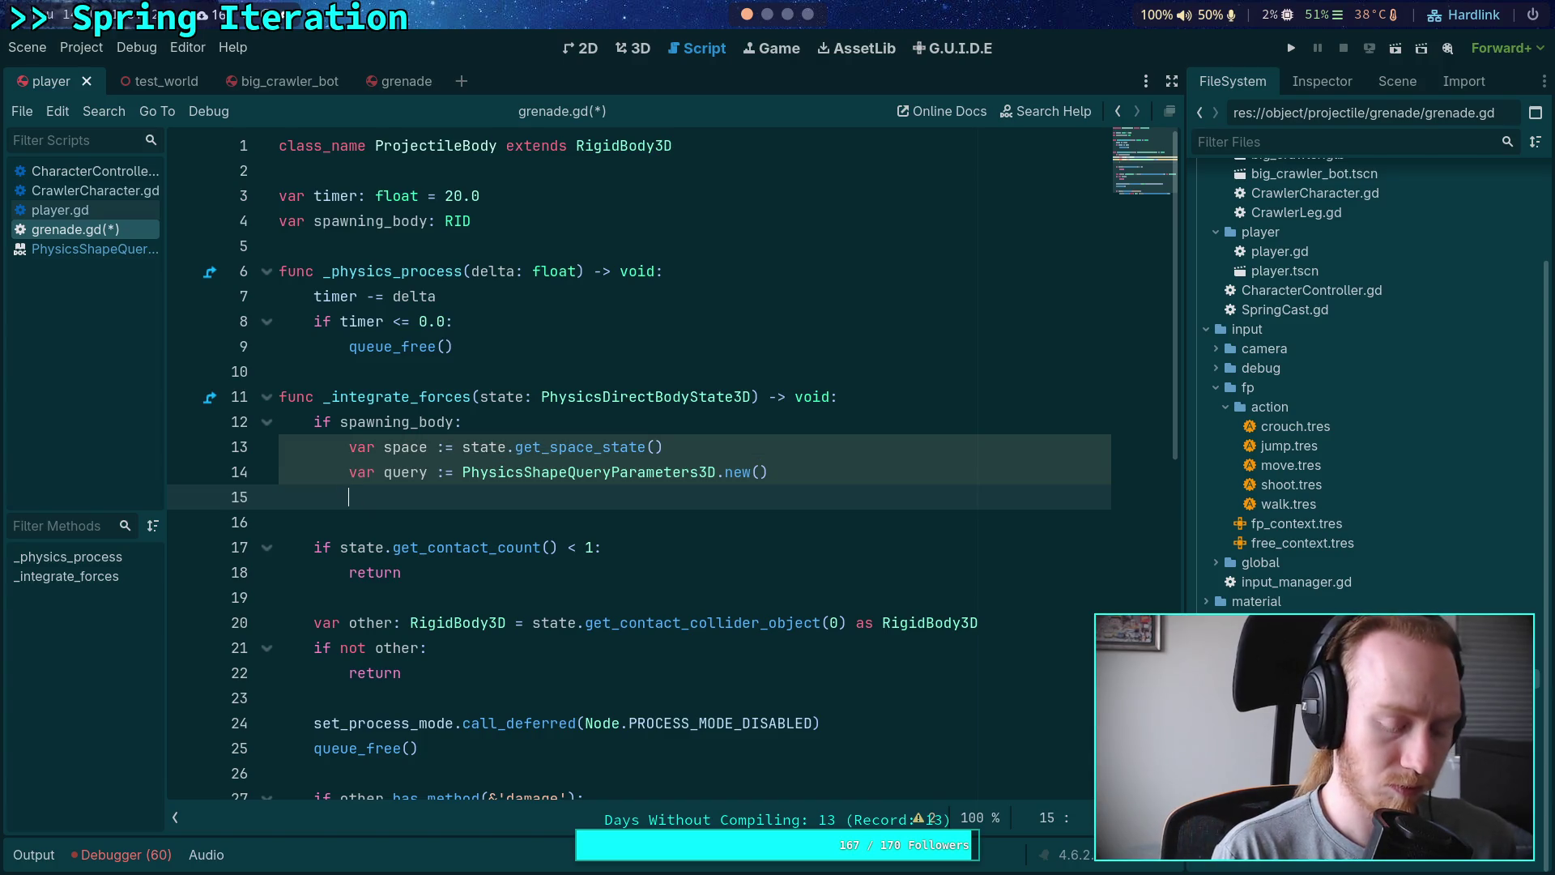
Step: Insert PhysicsServer3D.shape_get_data() on line 15 via autocomplete, then select the method
text(PhysicsSer)
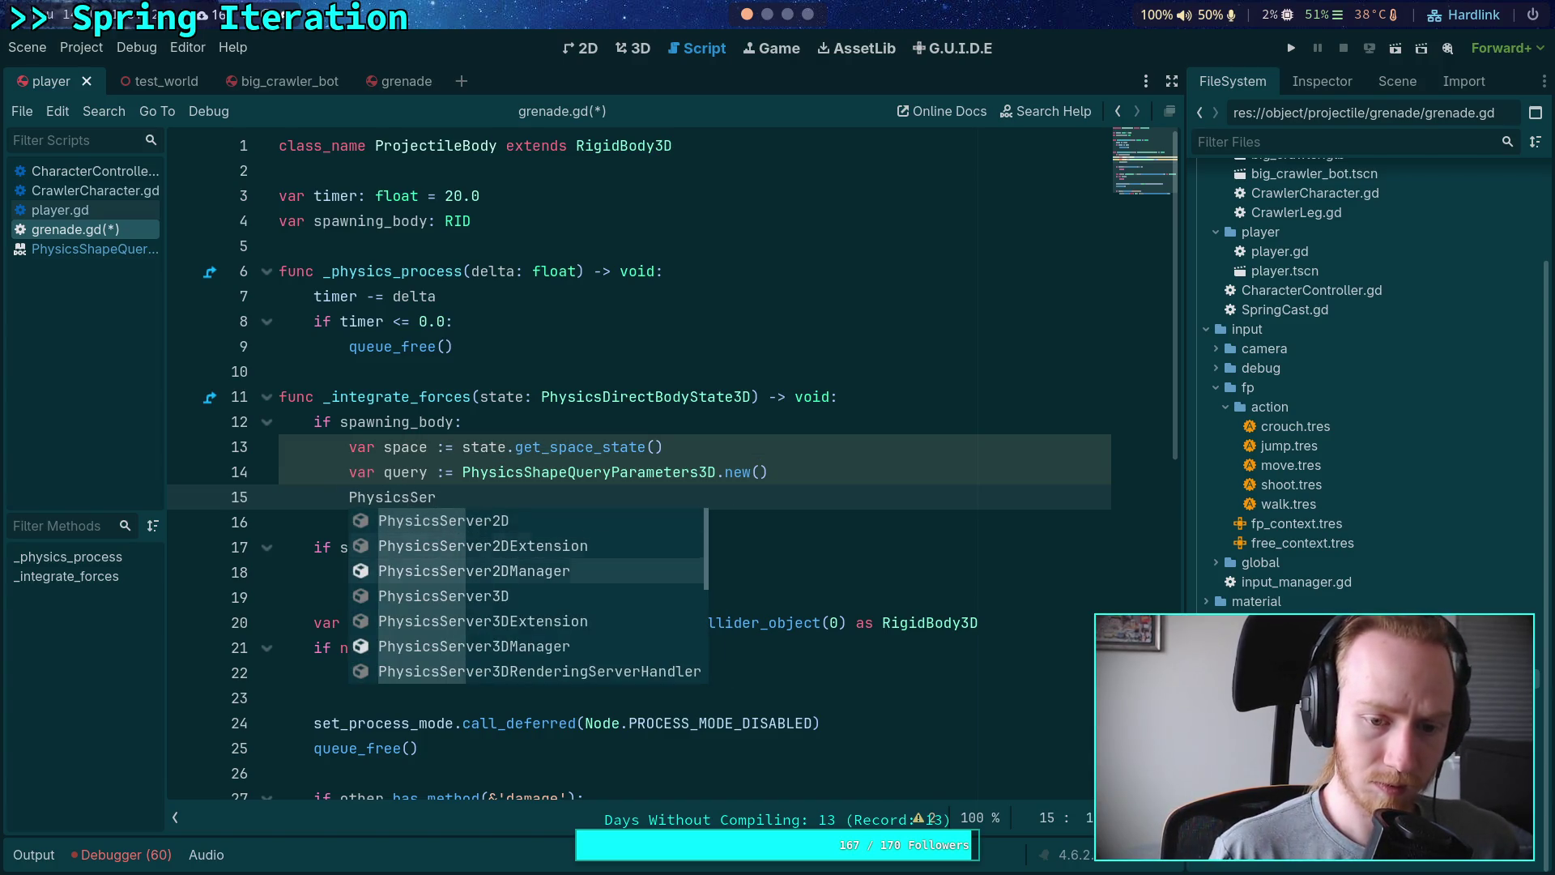
key(Down)
key(Return)
text(.shae)
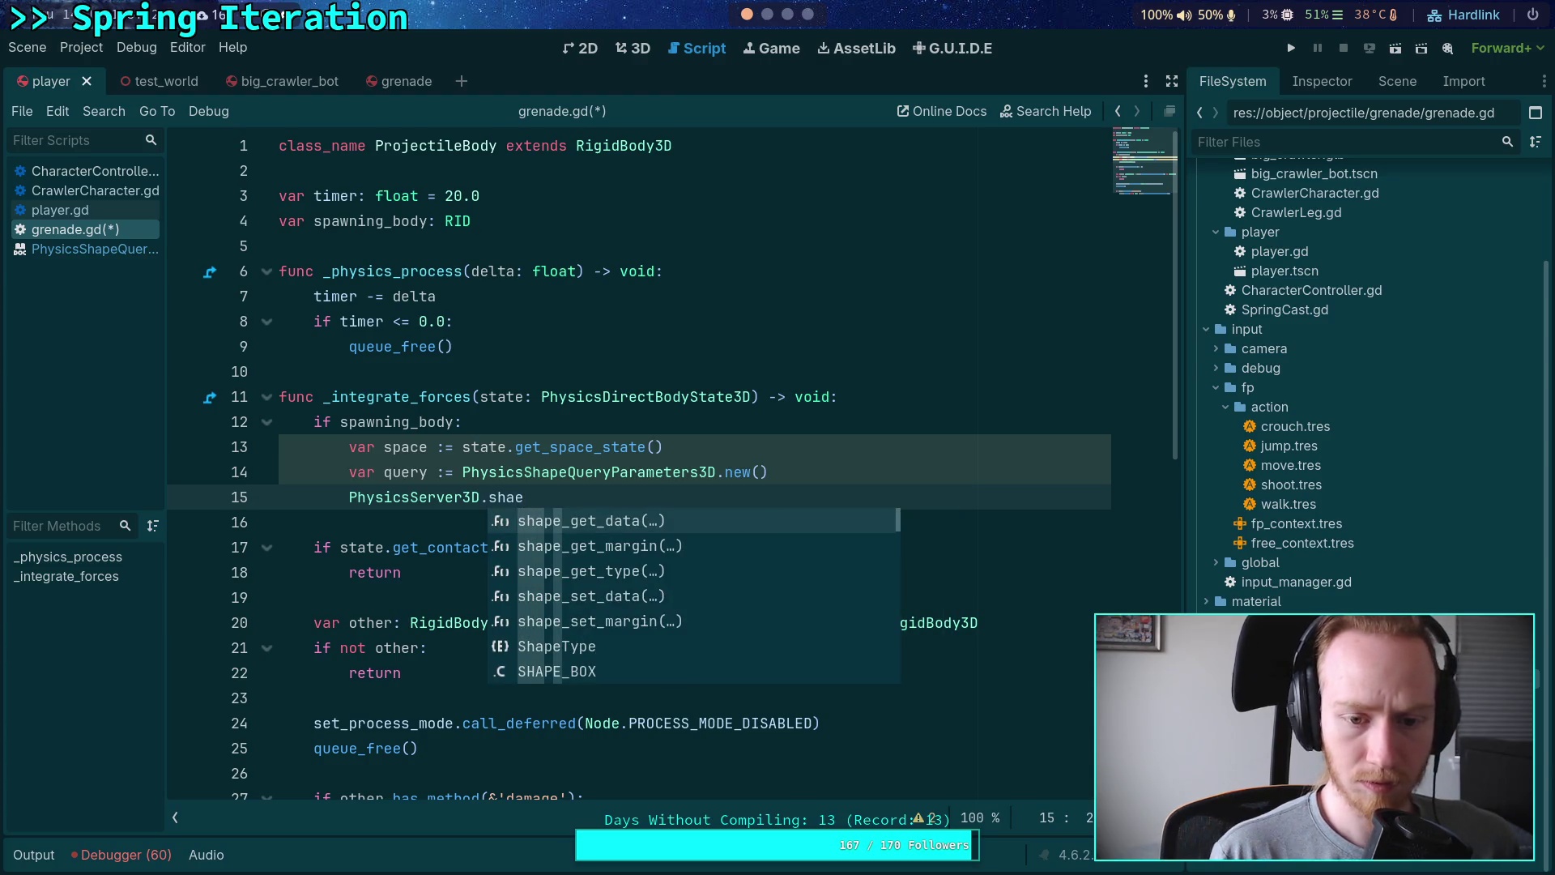
key(BackSpace)
text(pe)
key(Down)
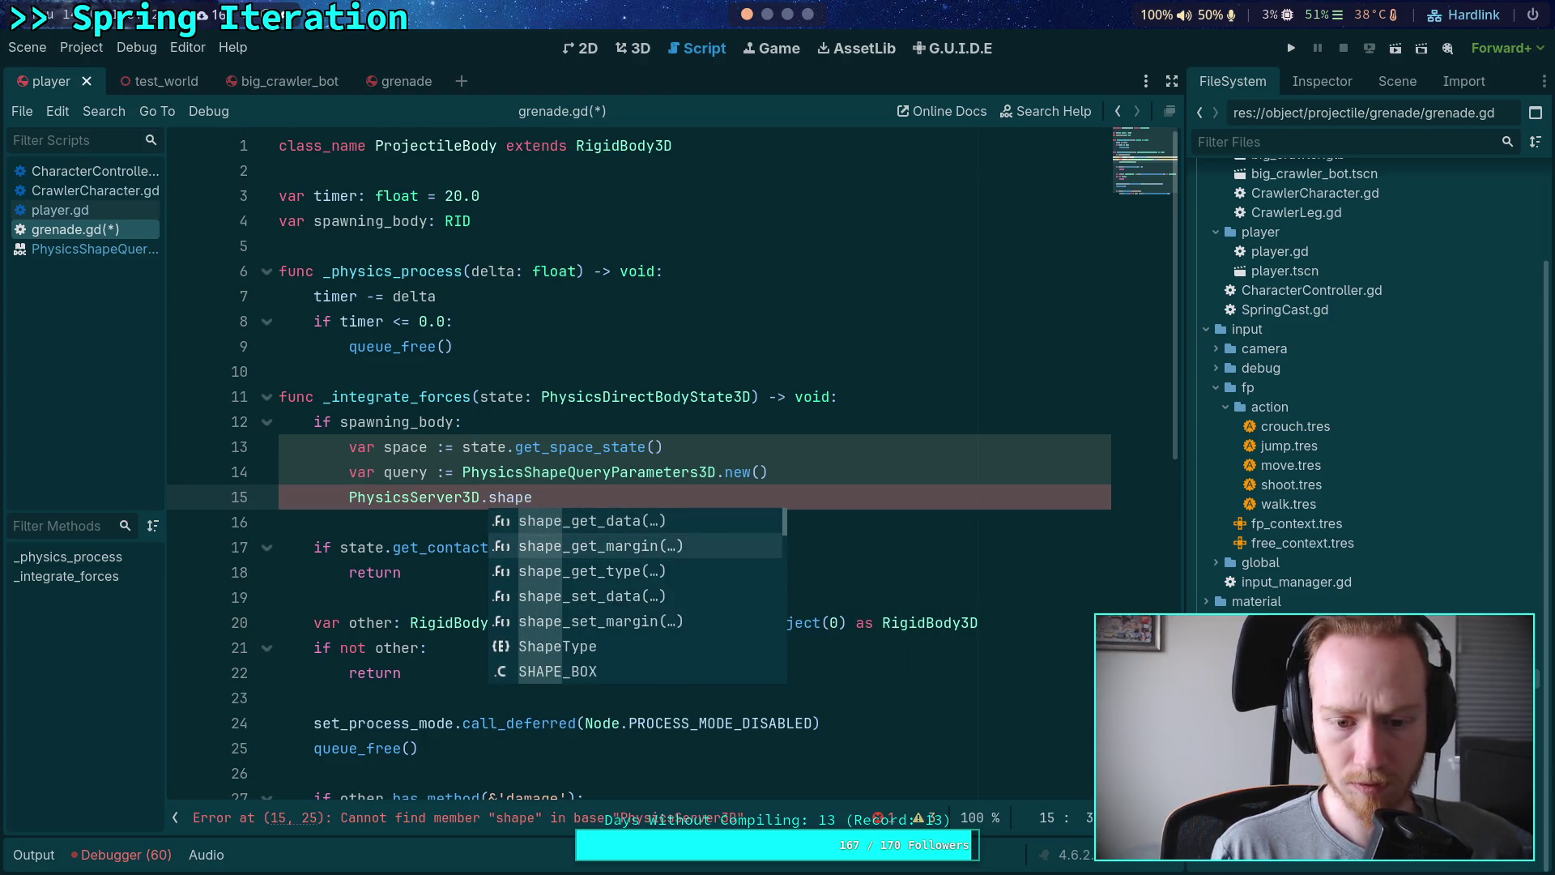
key(Down)
key(Down)
key(Down)
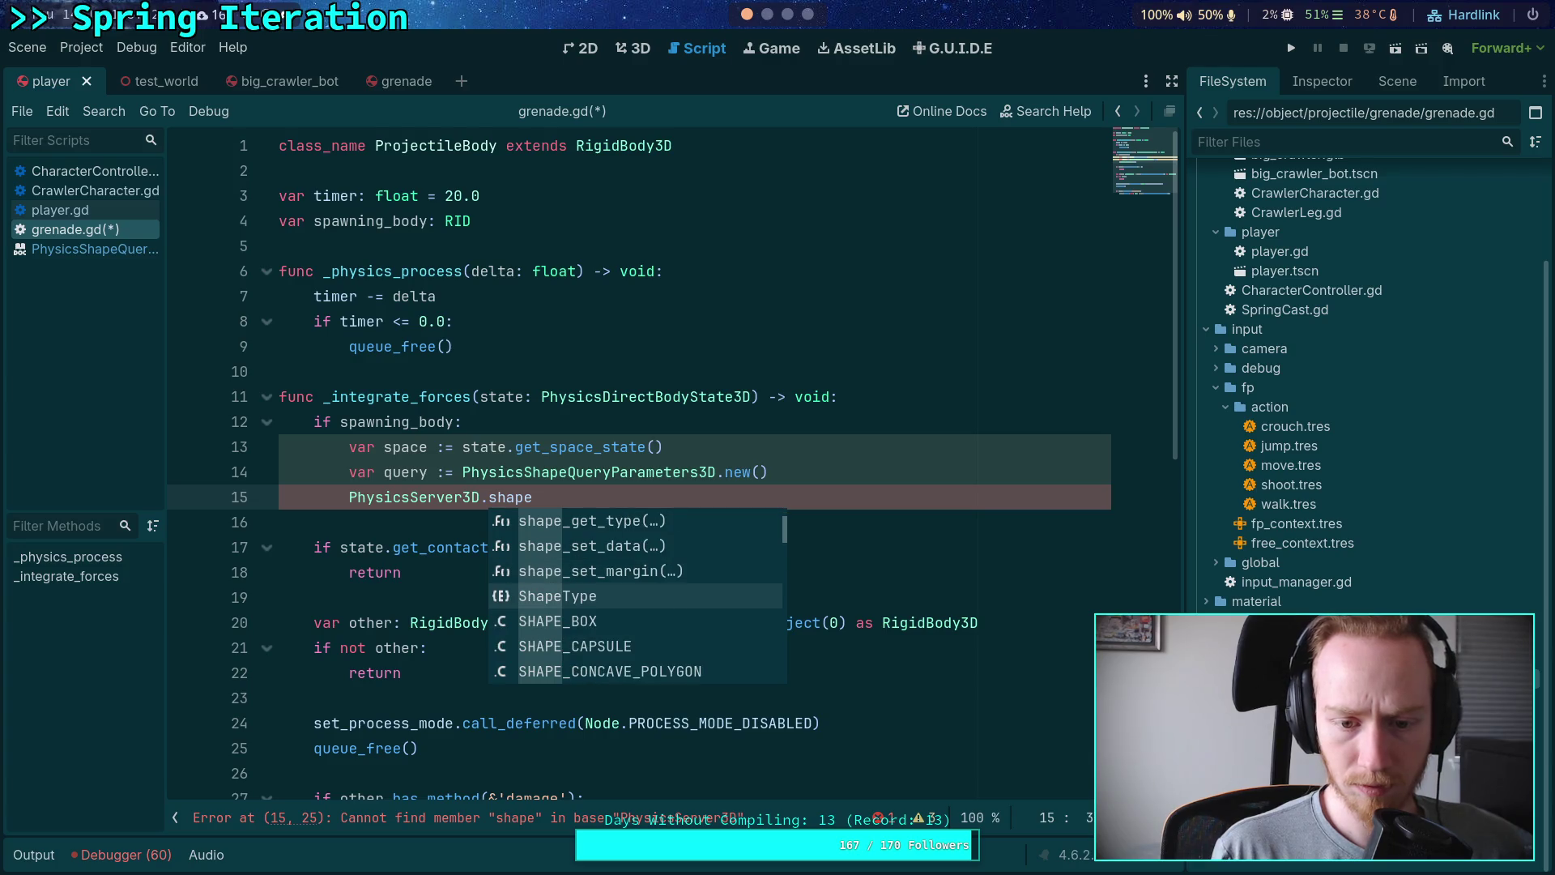
key(Up)
key(Up)
key(Up)
key(Return)
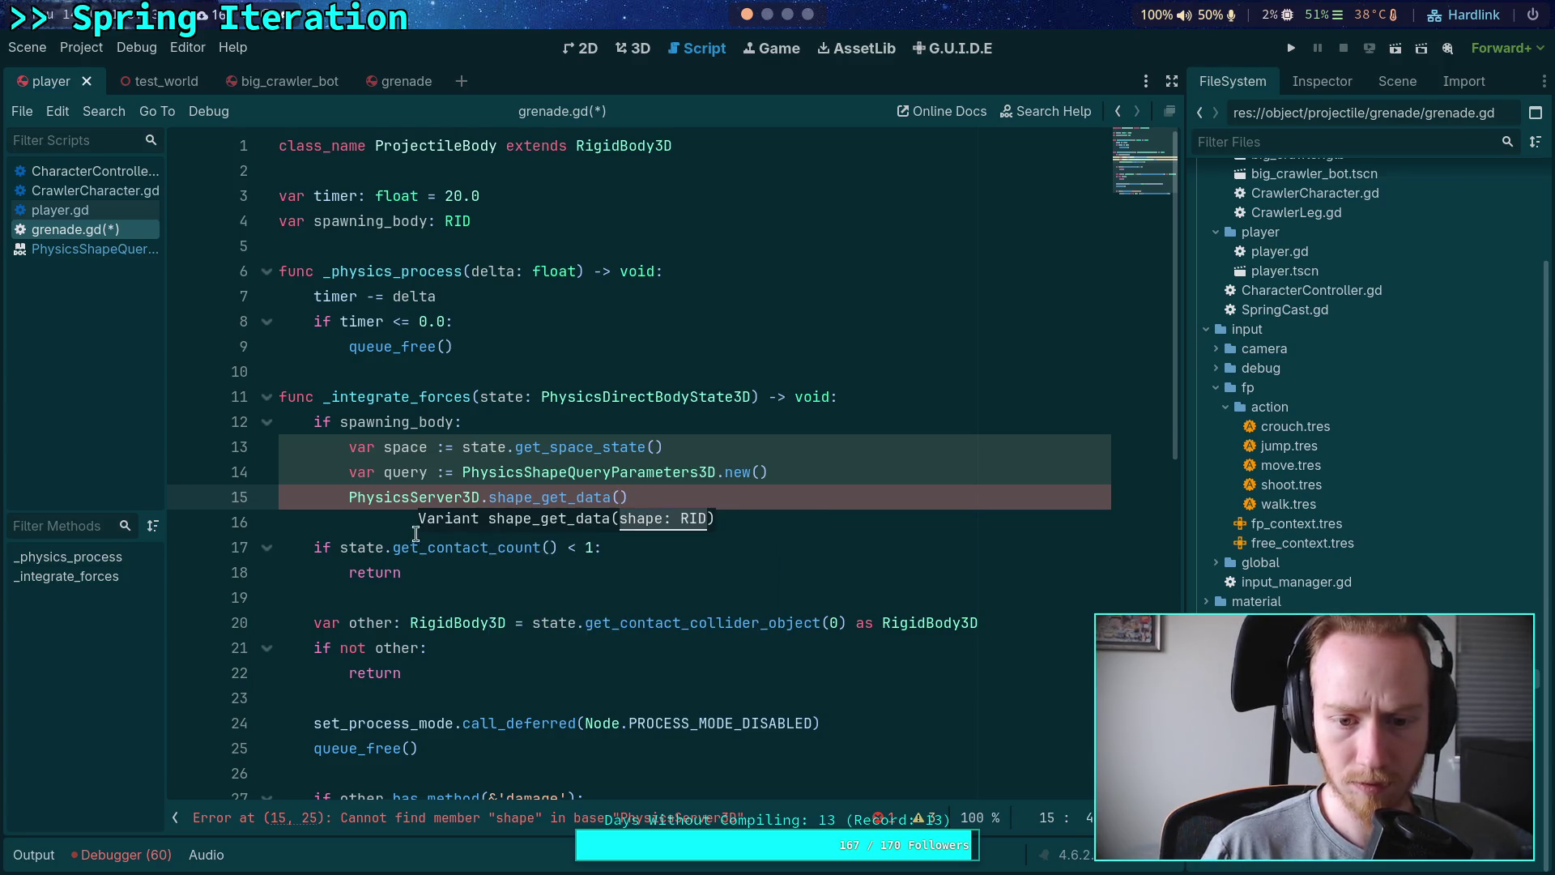
mouse_move(565, 489)
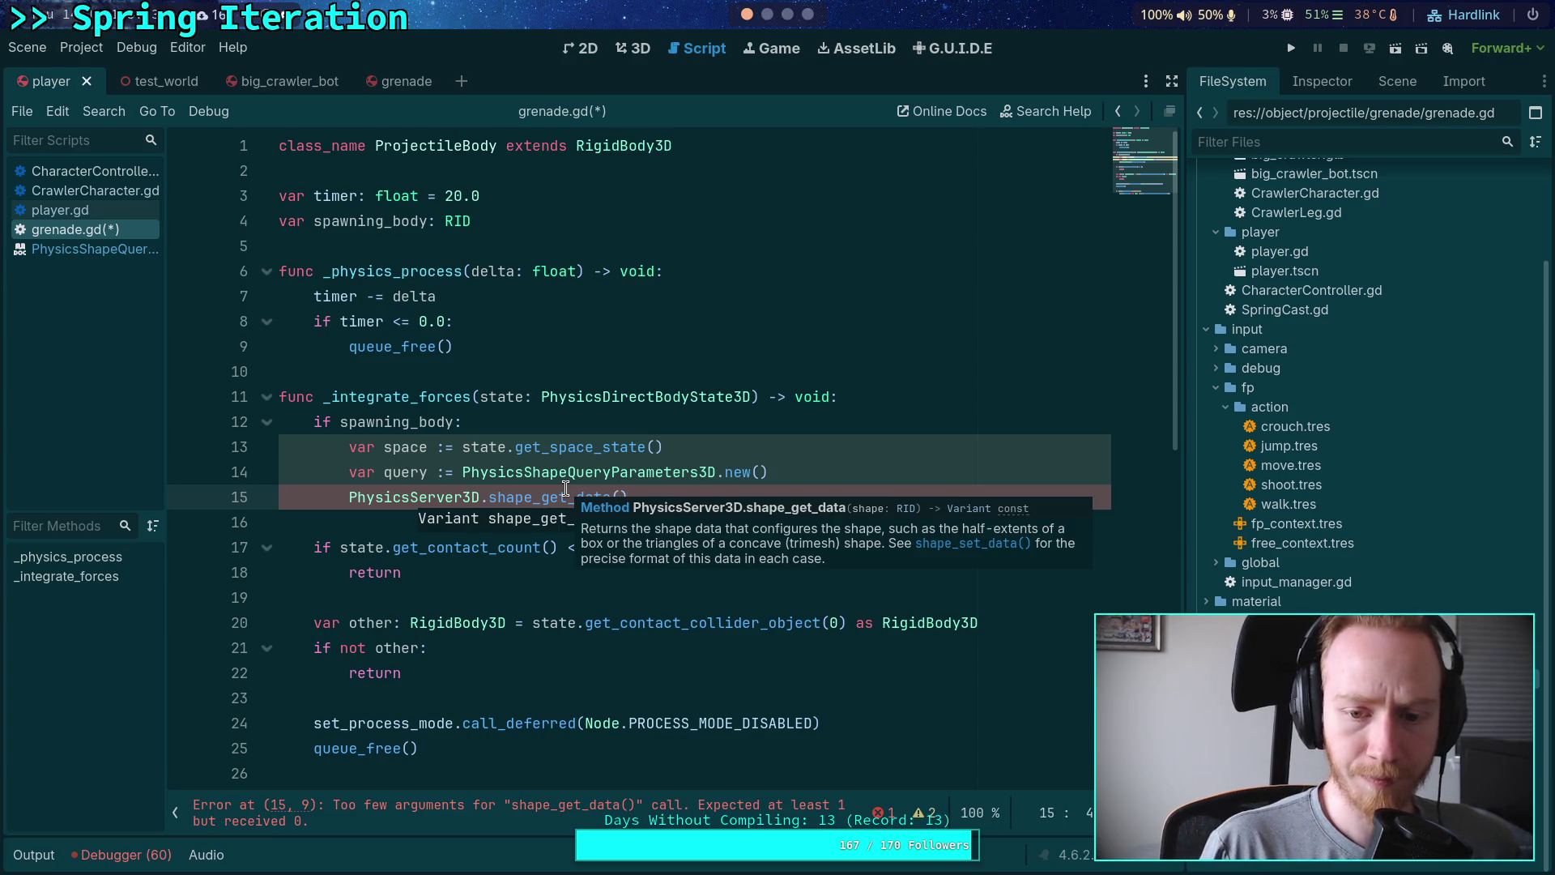
drag(660, 497, 480, 489)
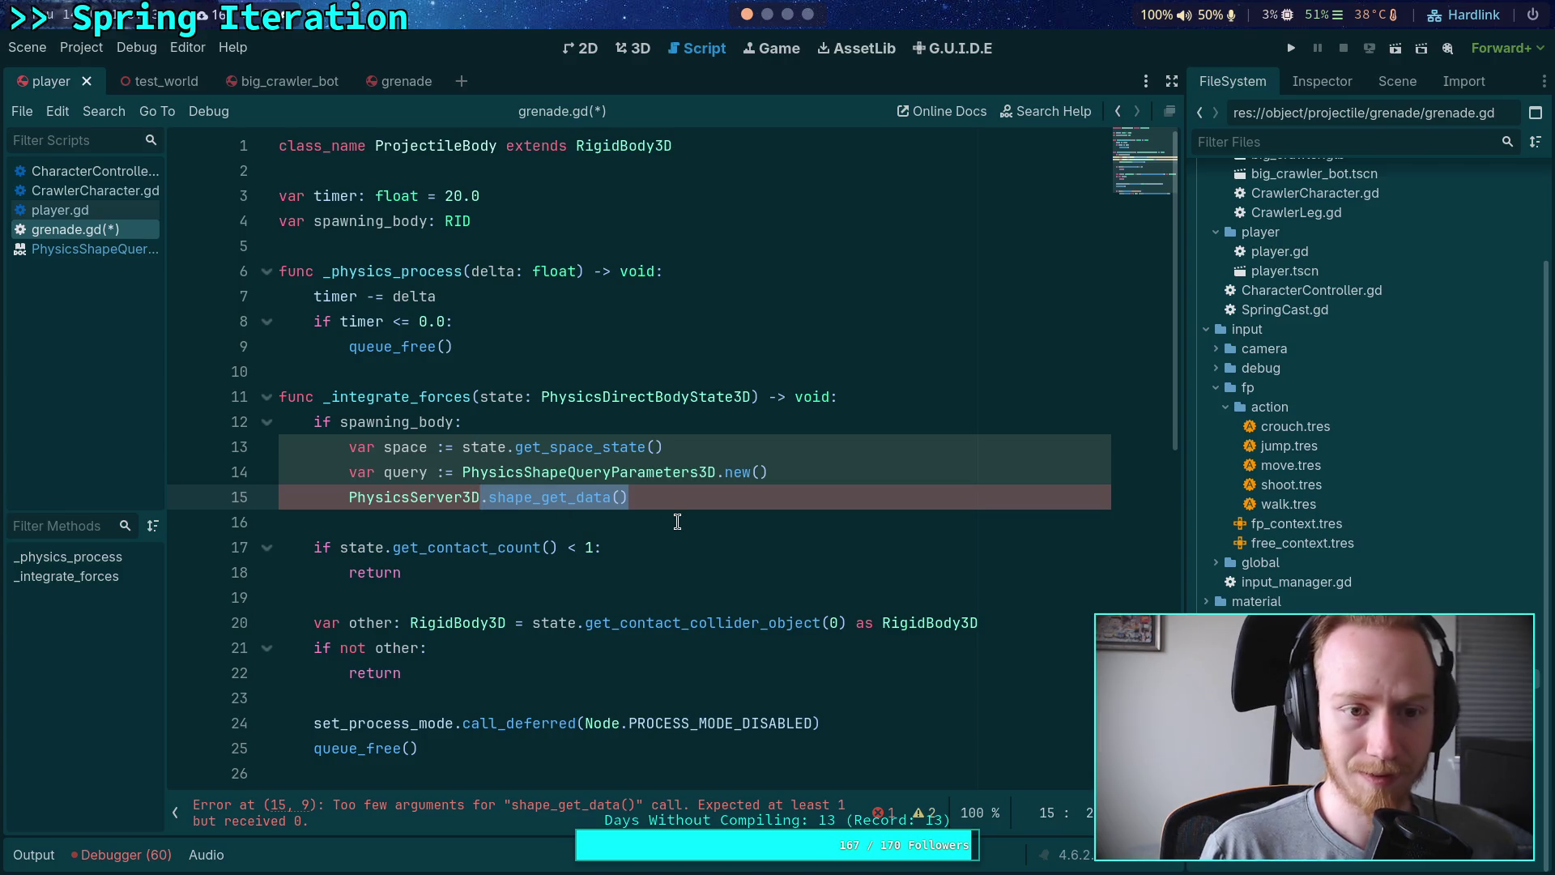
Step: Replace it with body_get_shape() after browsing the shape-related suggestions
text(shape)
key(Down)
key(Down)
key(Down)
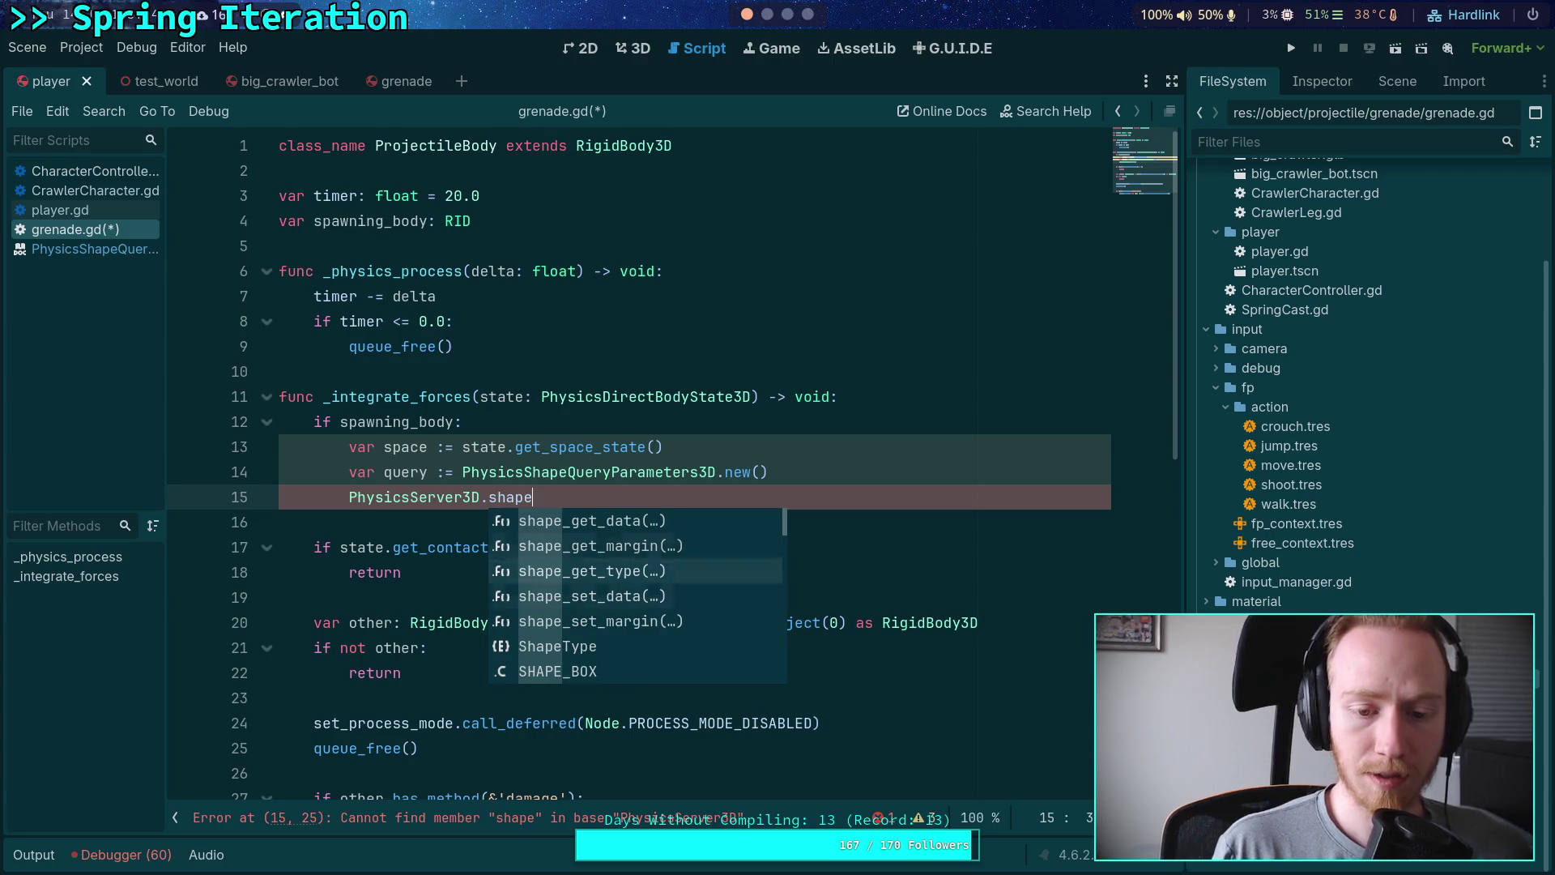
key(BackSpace)
key(BackSpace)
key(BackSpace)
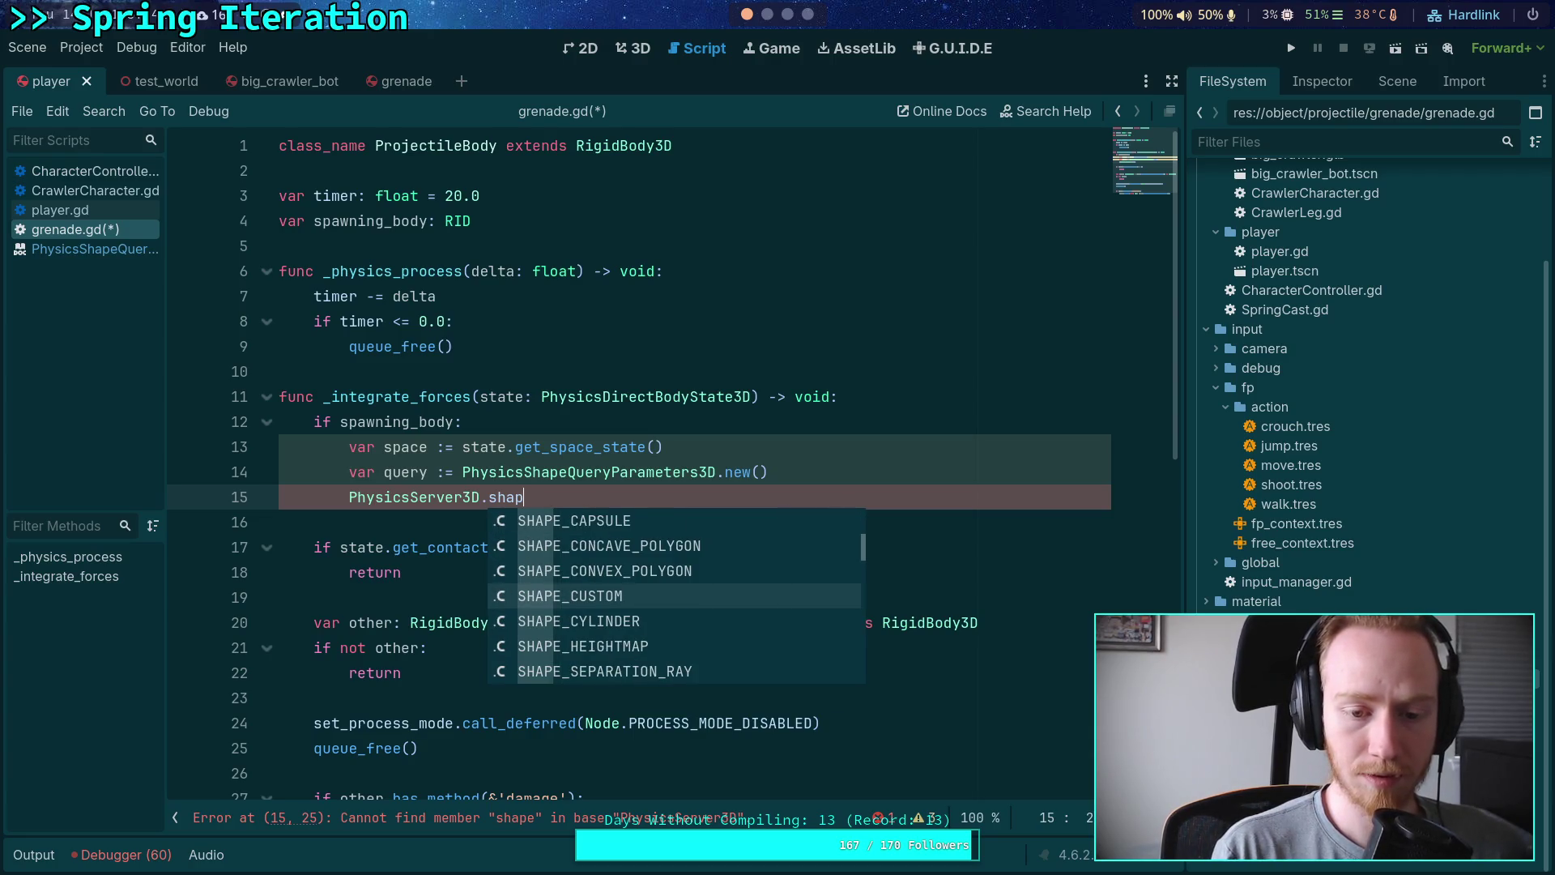
text(body_sha)
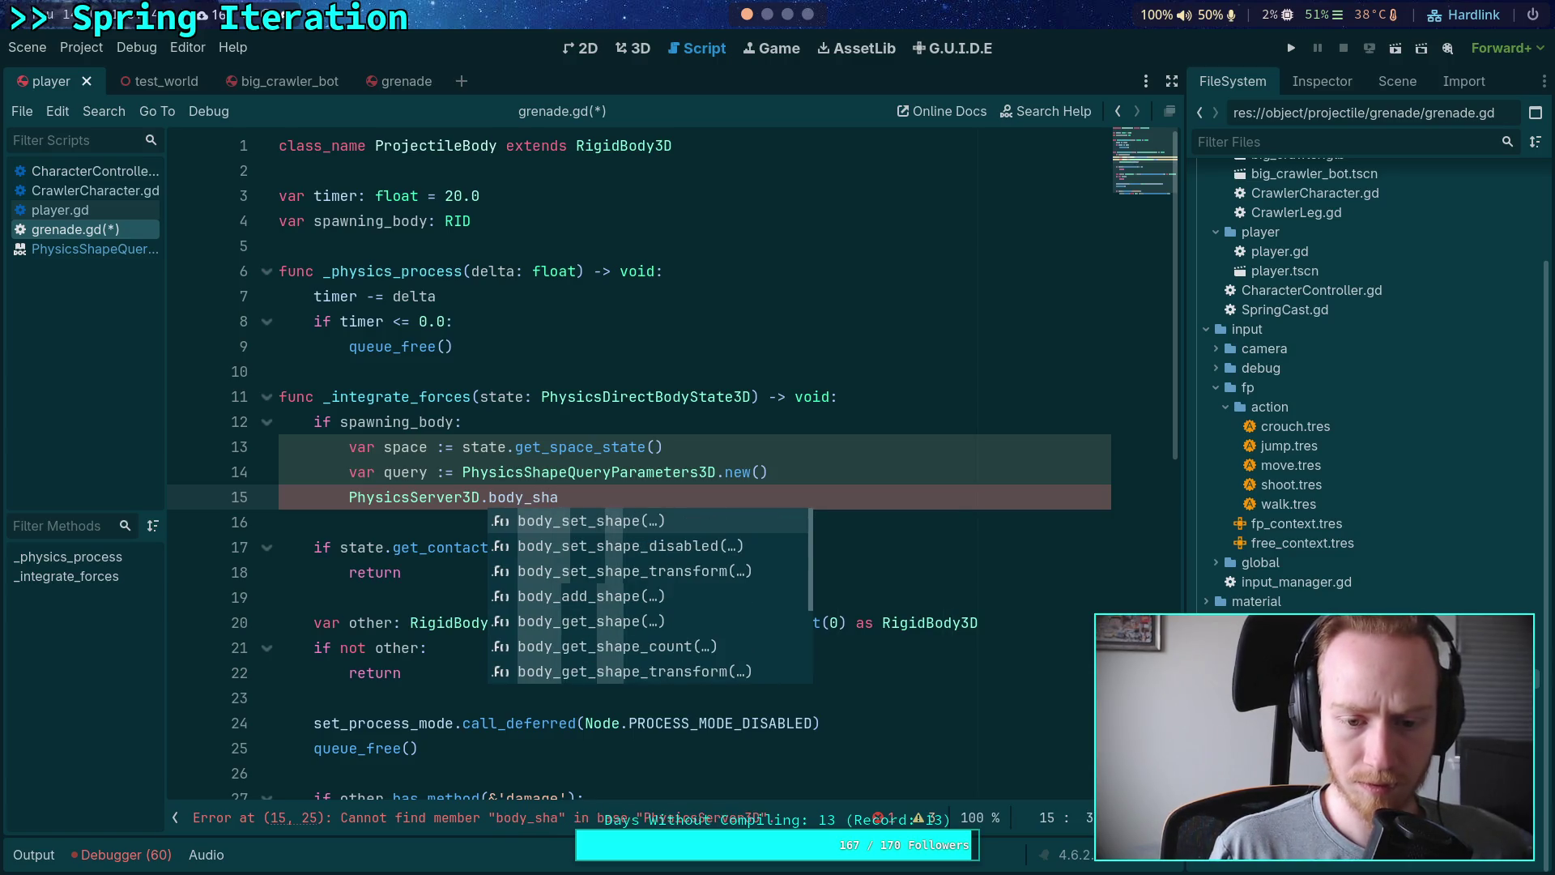
key(Down)
key(Down)
key(Down)
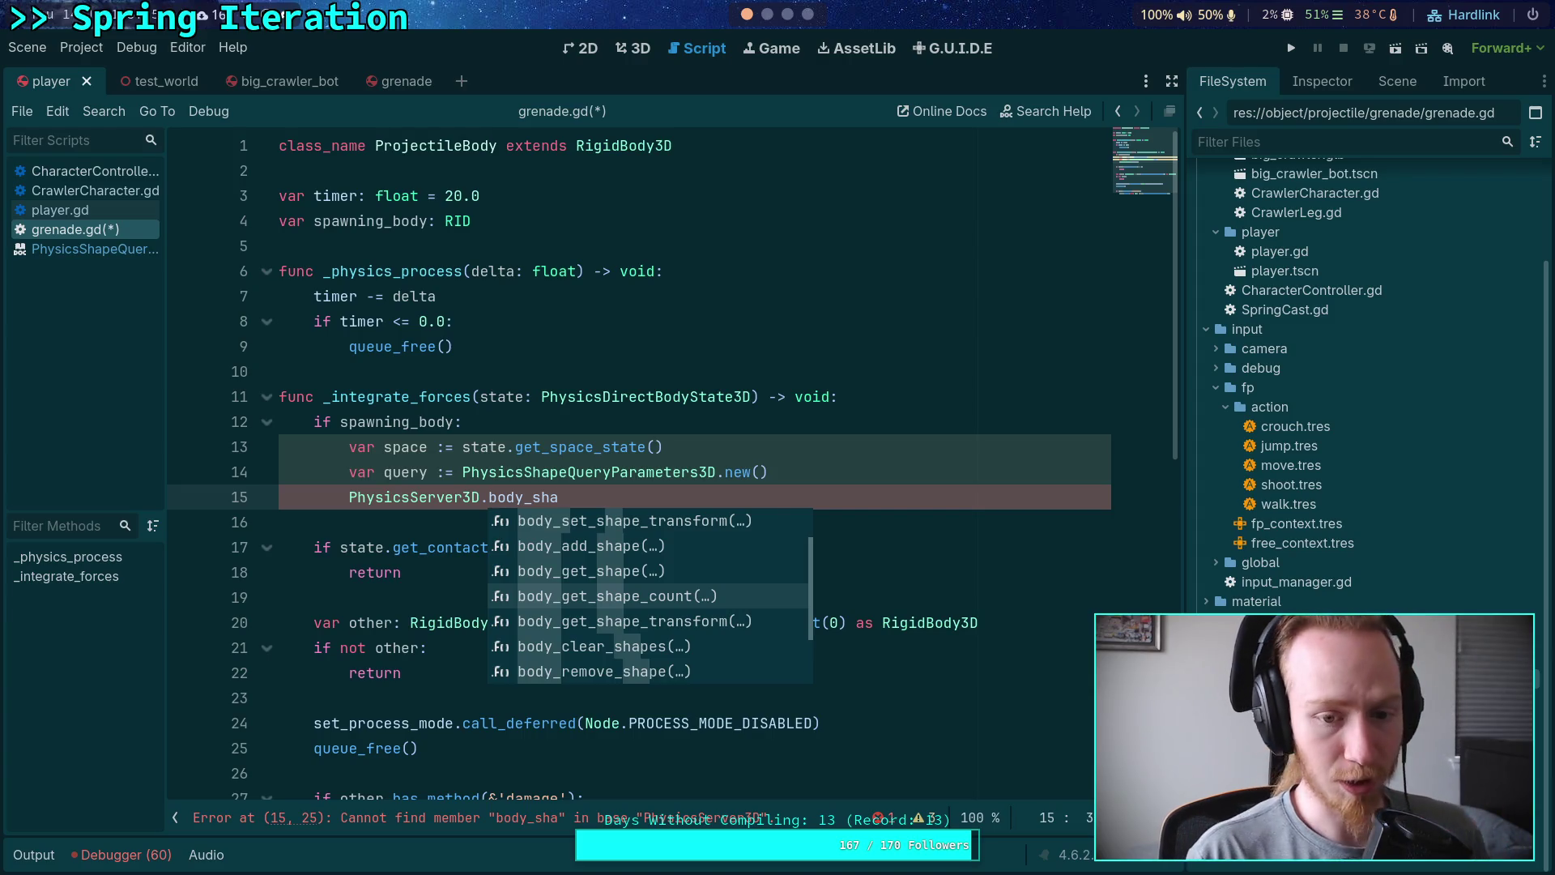
key(BackSpace)
key(BackSpace)
key(BackSpace)
text(sp)
key(BackSpace)
text(hape)
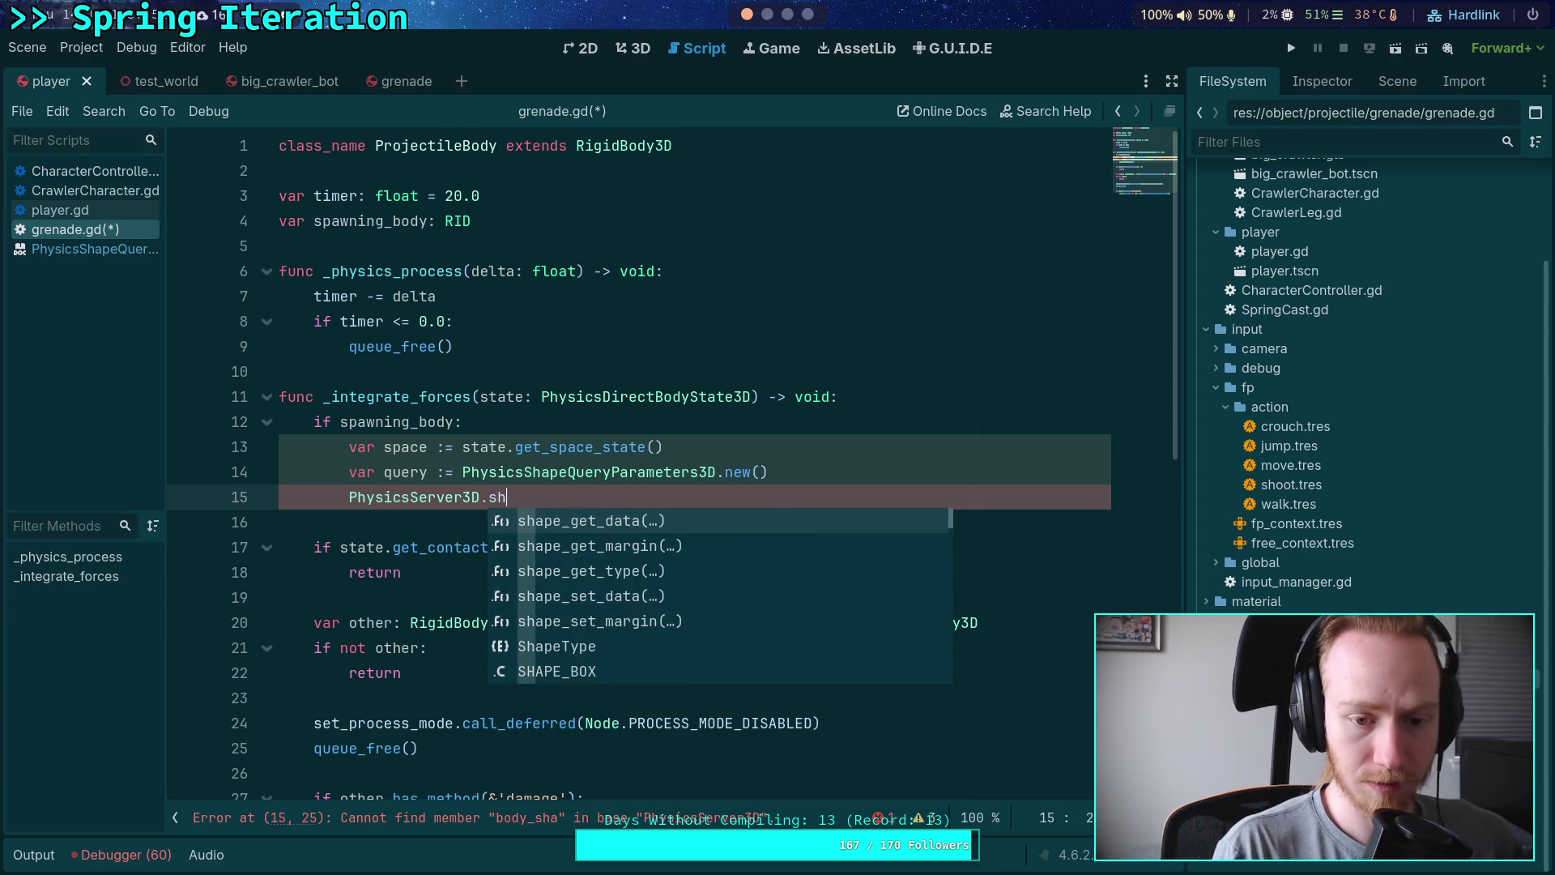
key(Down)
key(Down)
key(Down)
key(Down)
key(Down)
key(Down)
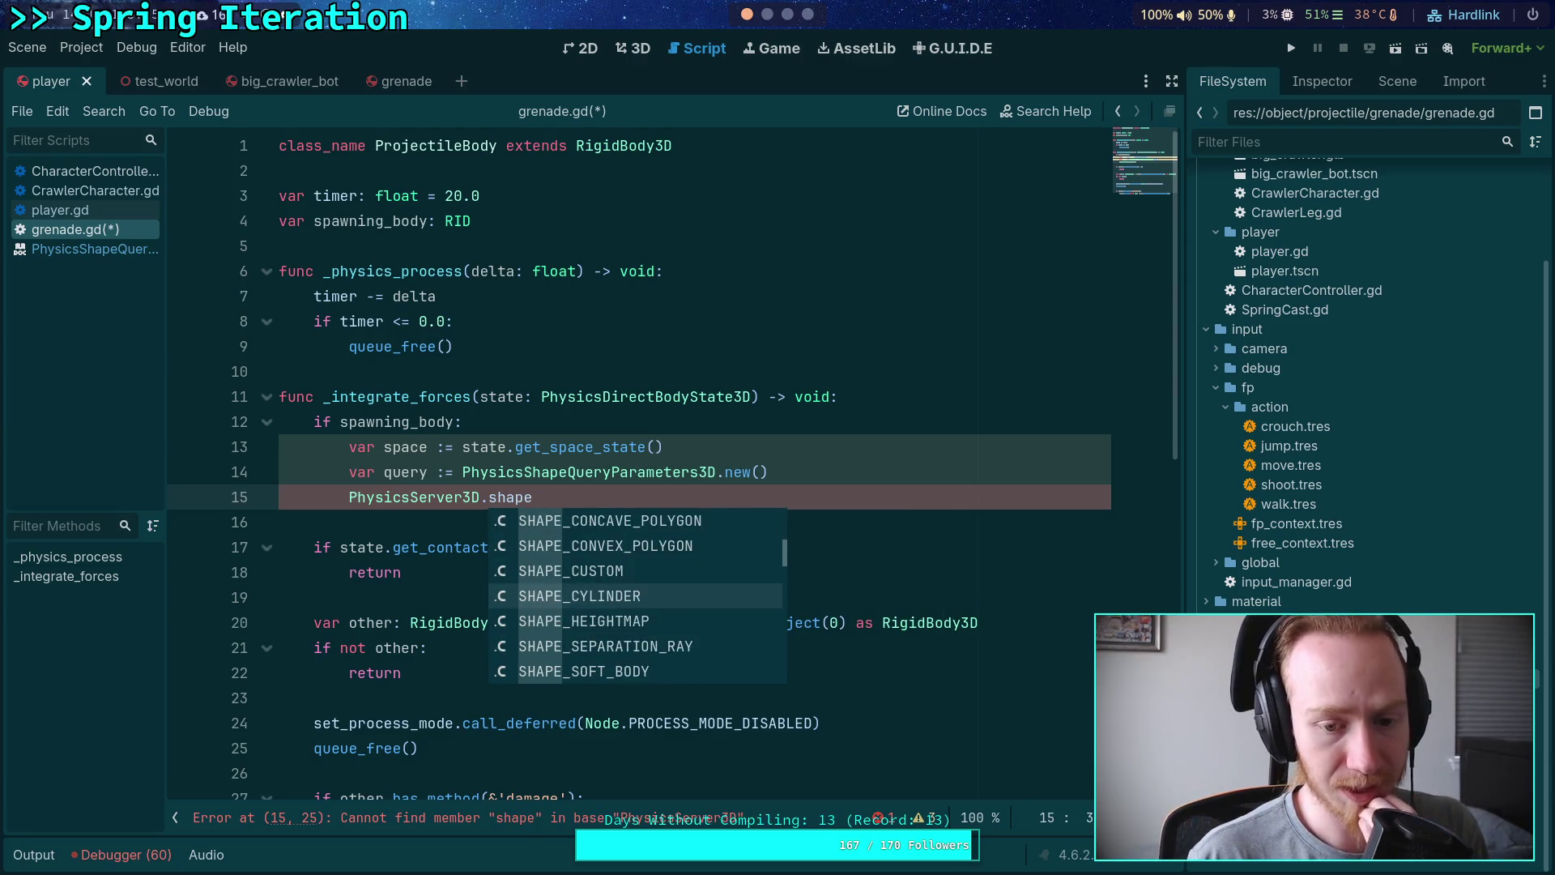
key(Up)
key(Up)
key(Up)
key(Up)
key(Up)
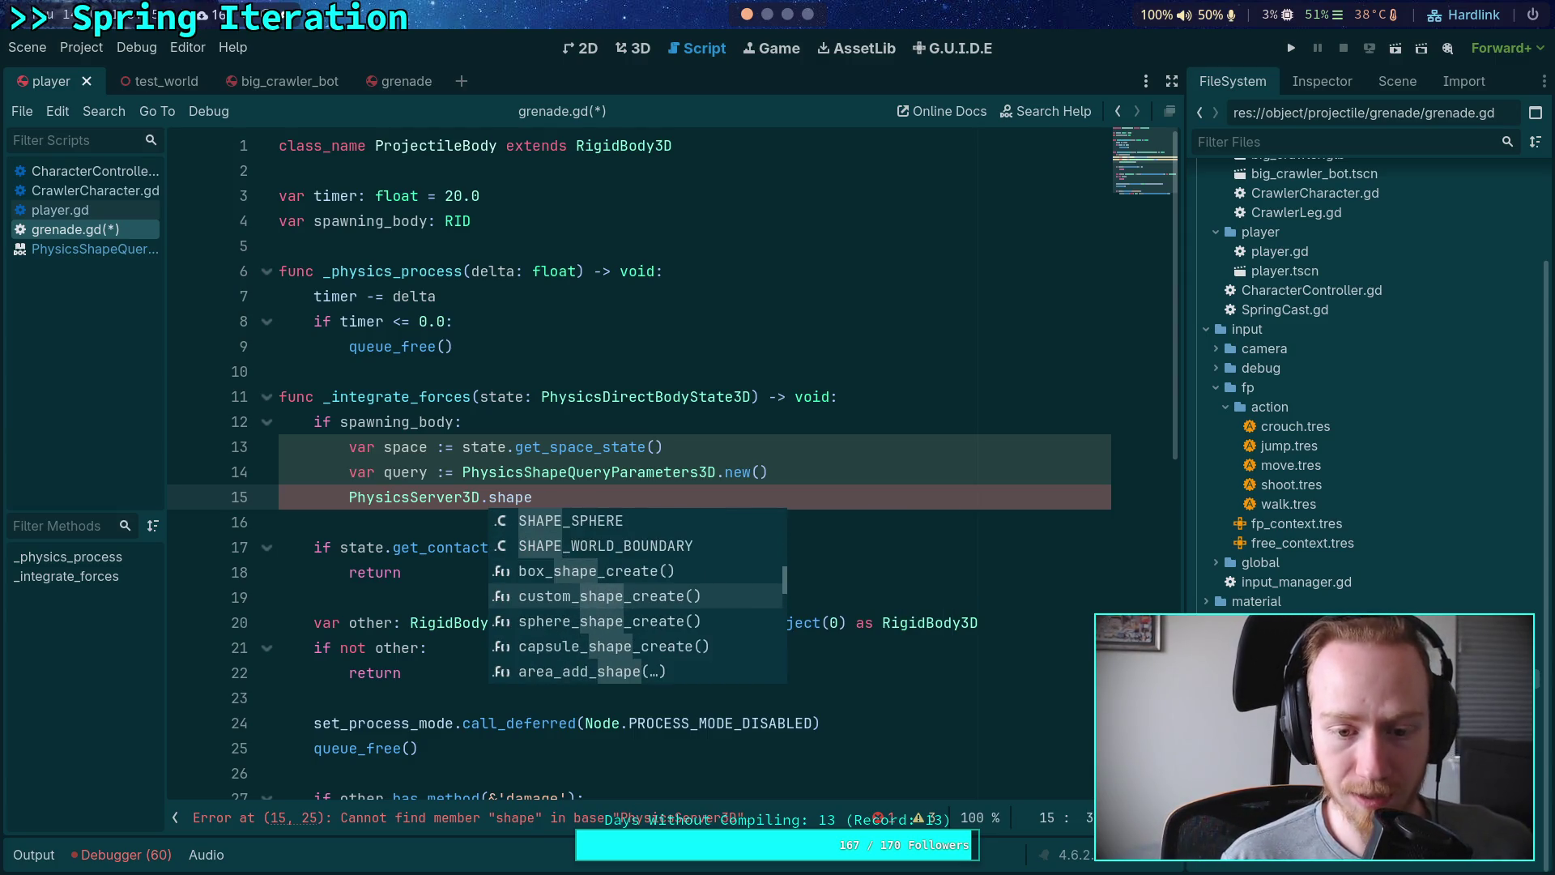
key(Down)
key(Down)
key(Down)
key(Up)
key(Up)
key(Up)
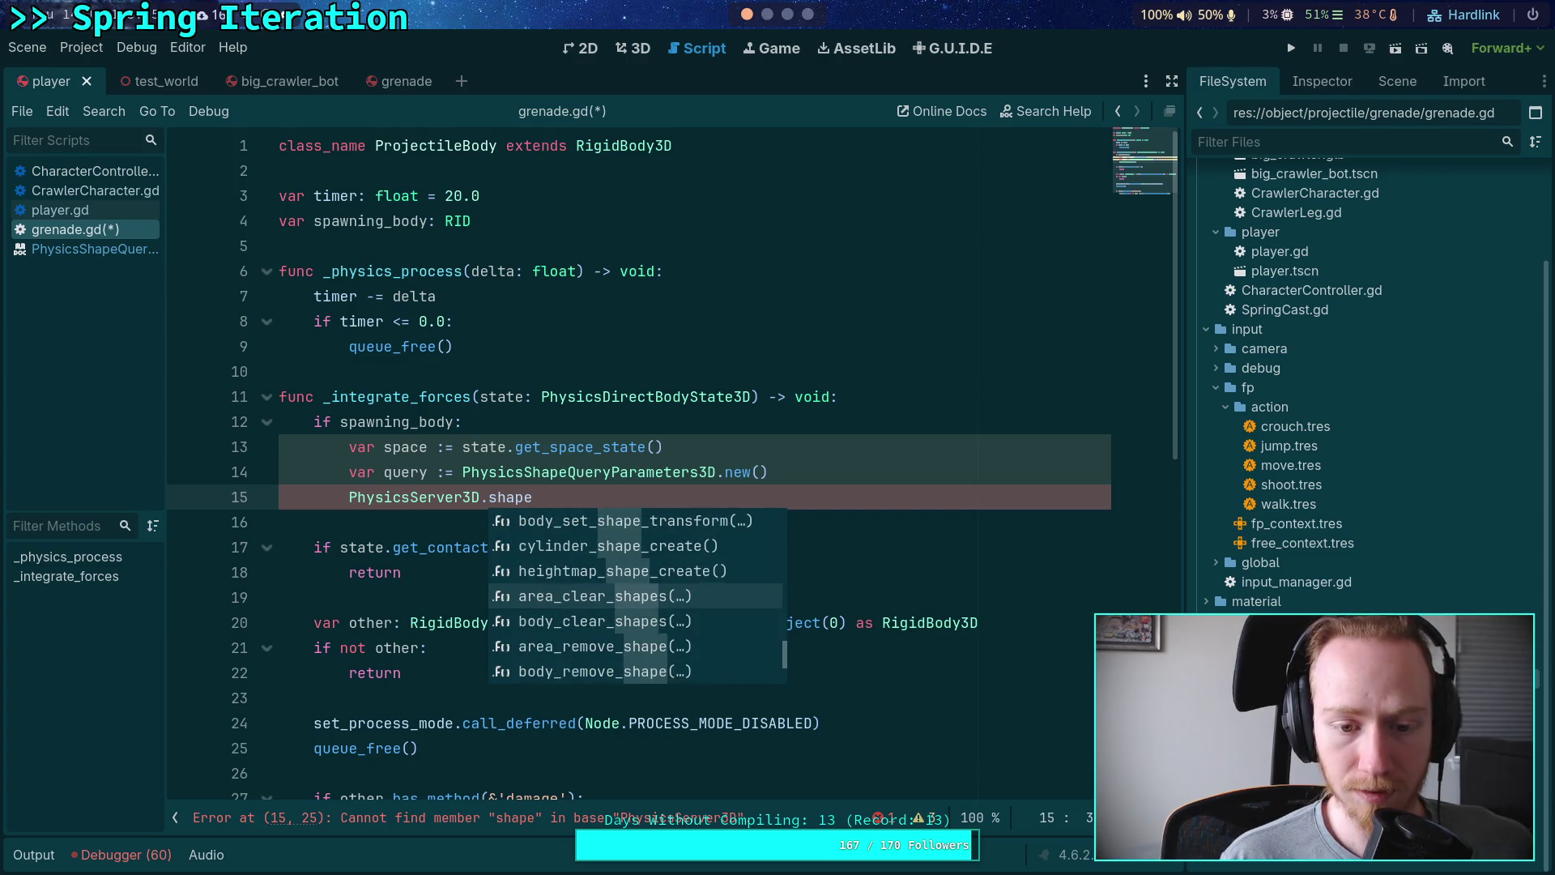
key(Up)
key(Up)
key(Up)
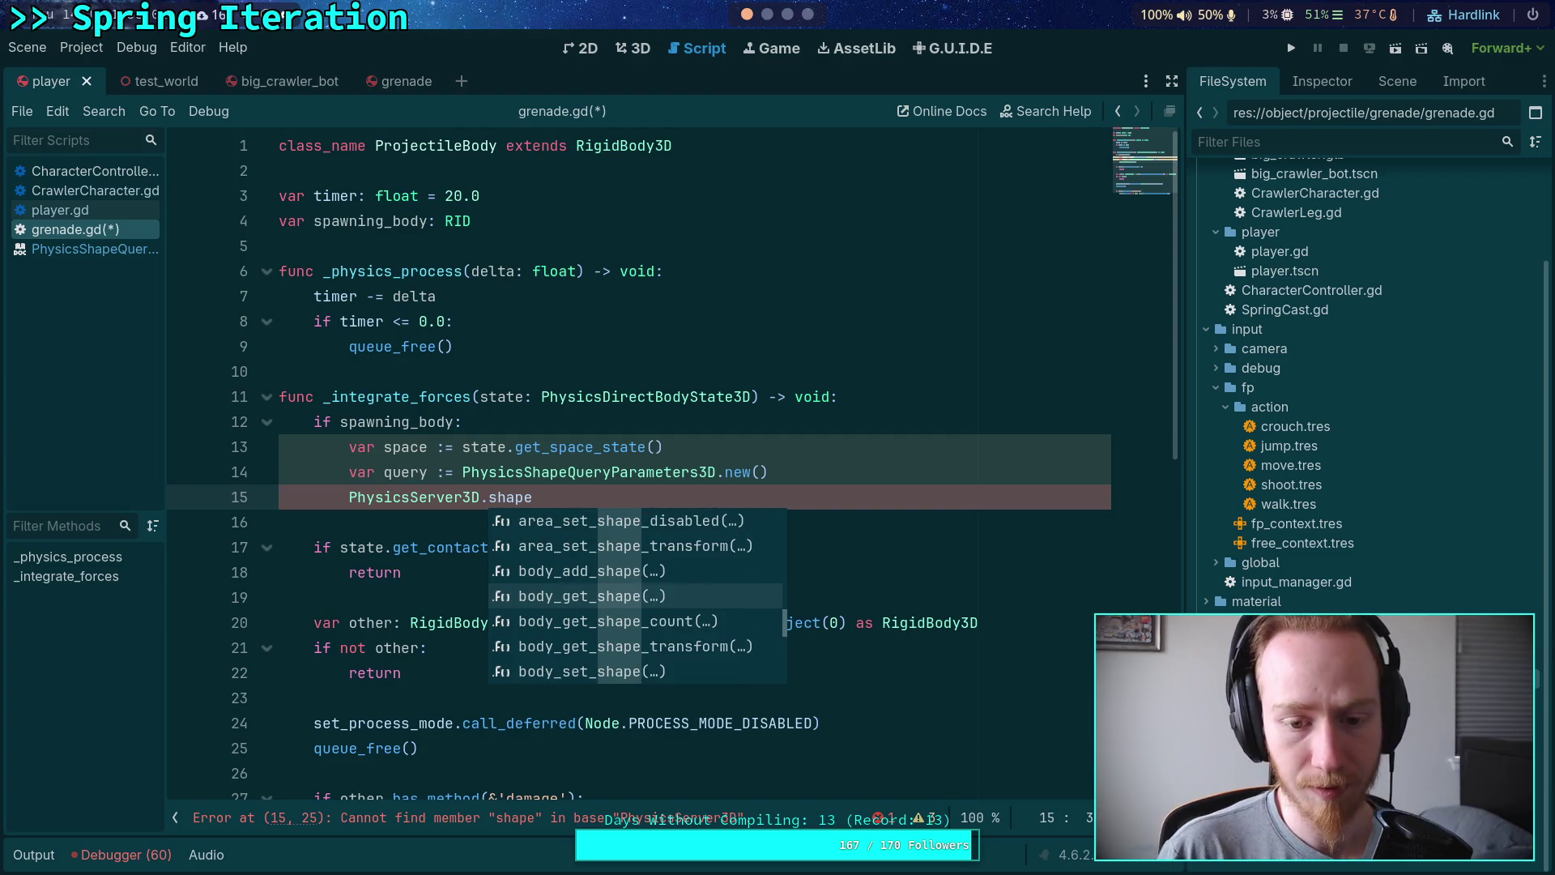
key(Down)
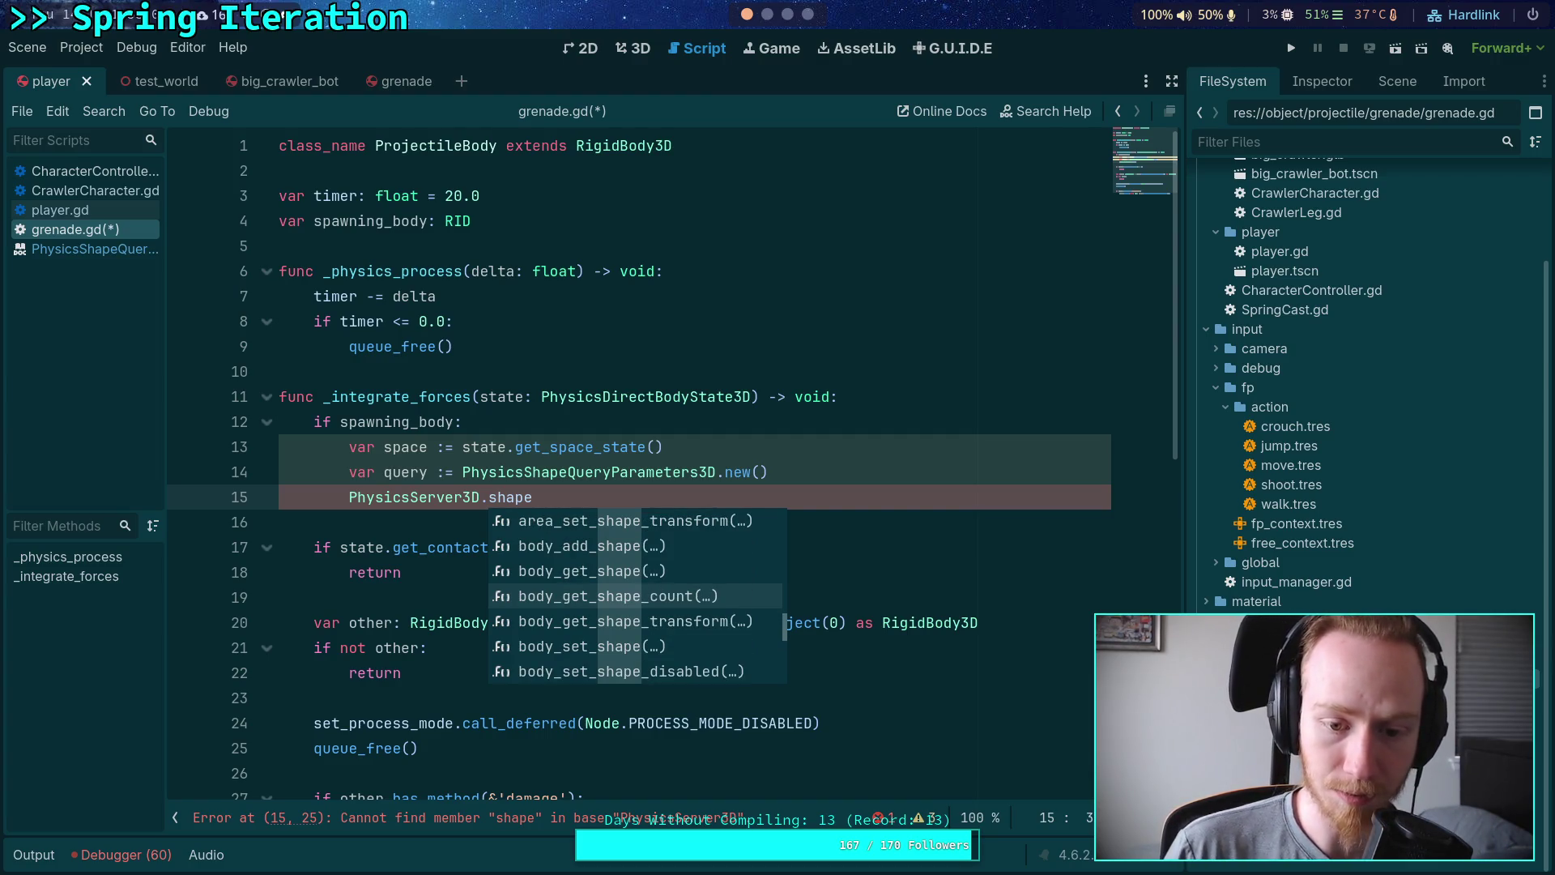
key(Up)
key(Return)
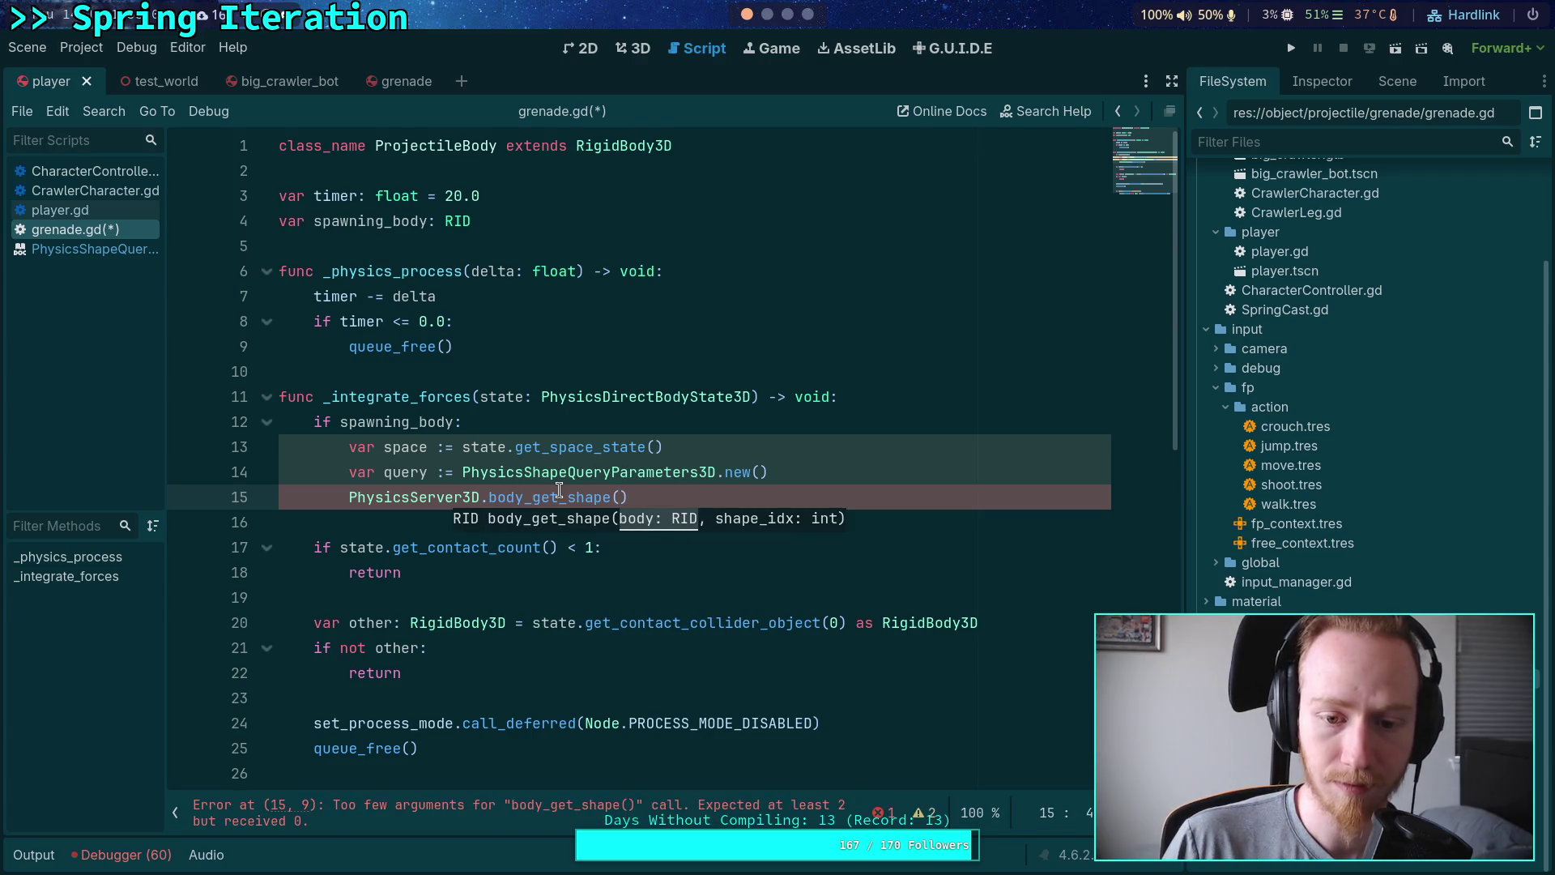
mouse_move(559, 490)
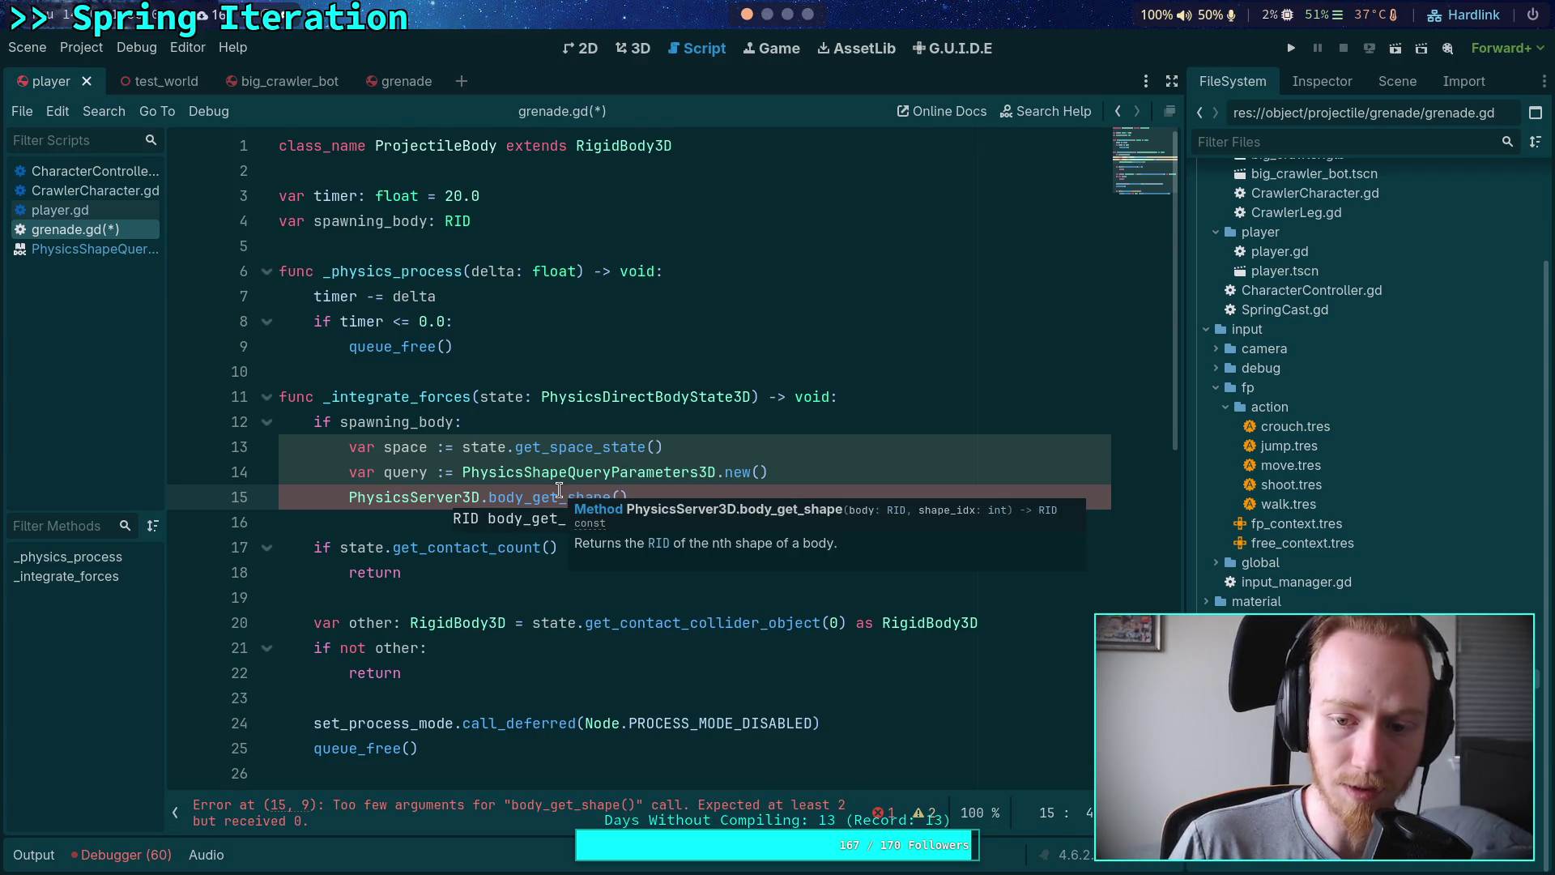
right_click(641, 472)
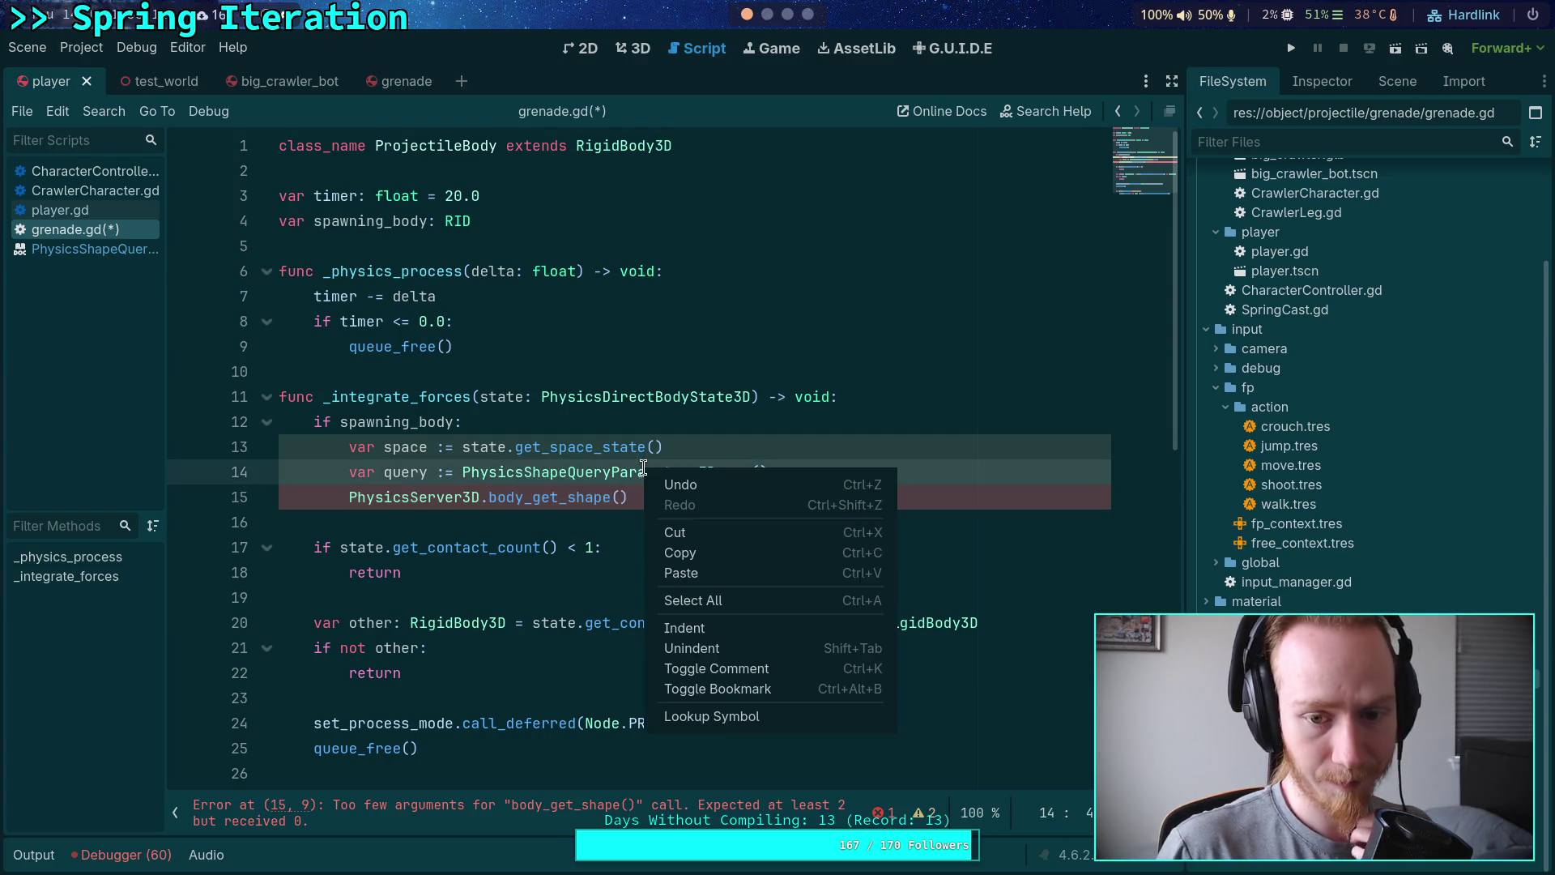
click(719, 710)
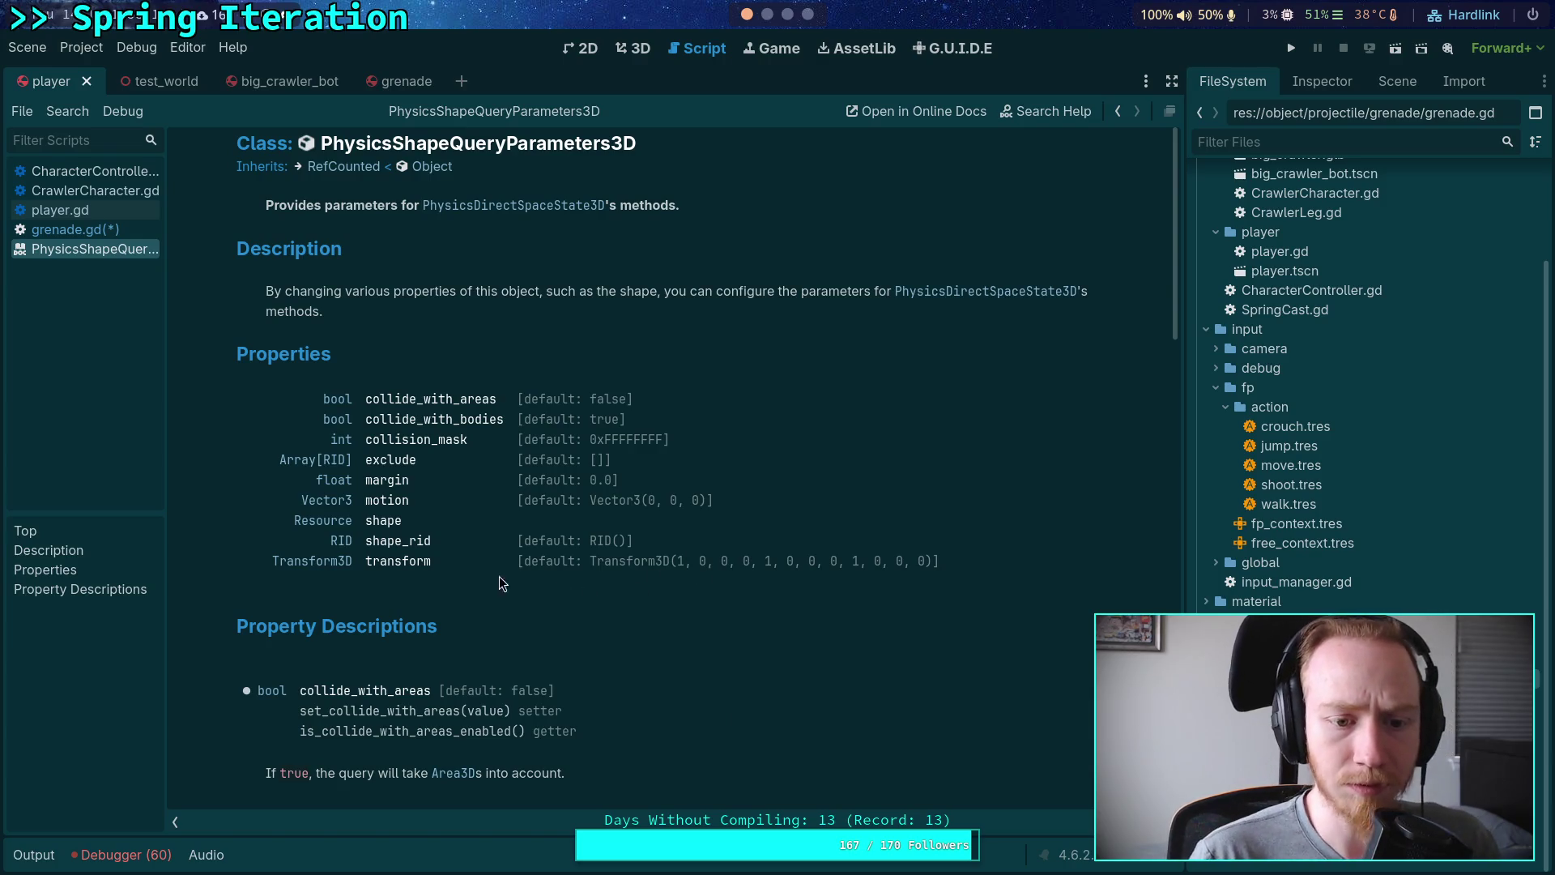
scroll(465, 517, down, 3)
scroll(466, 522, down, 15)
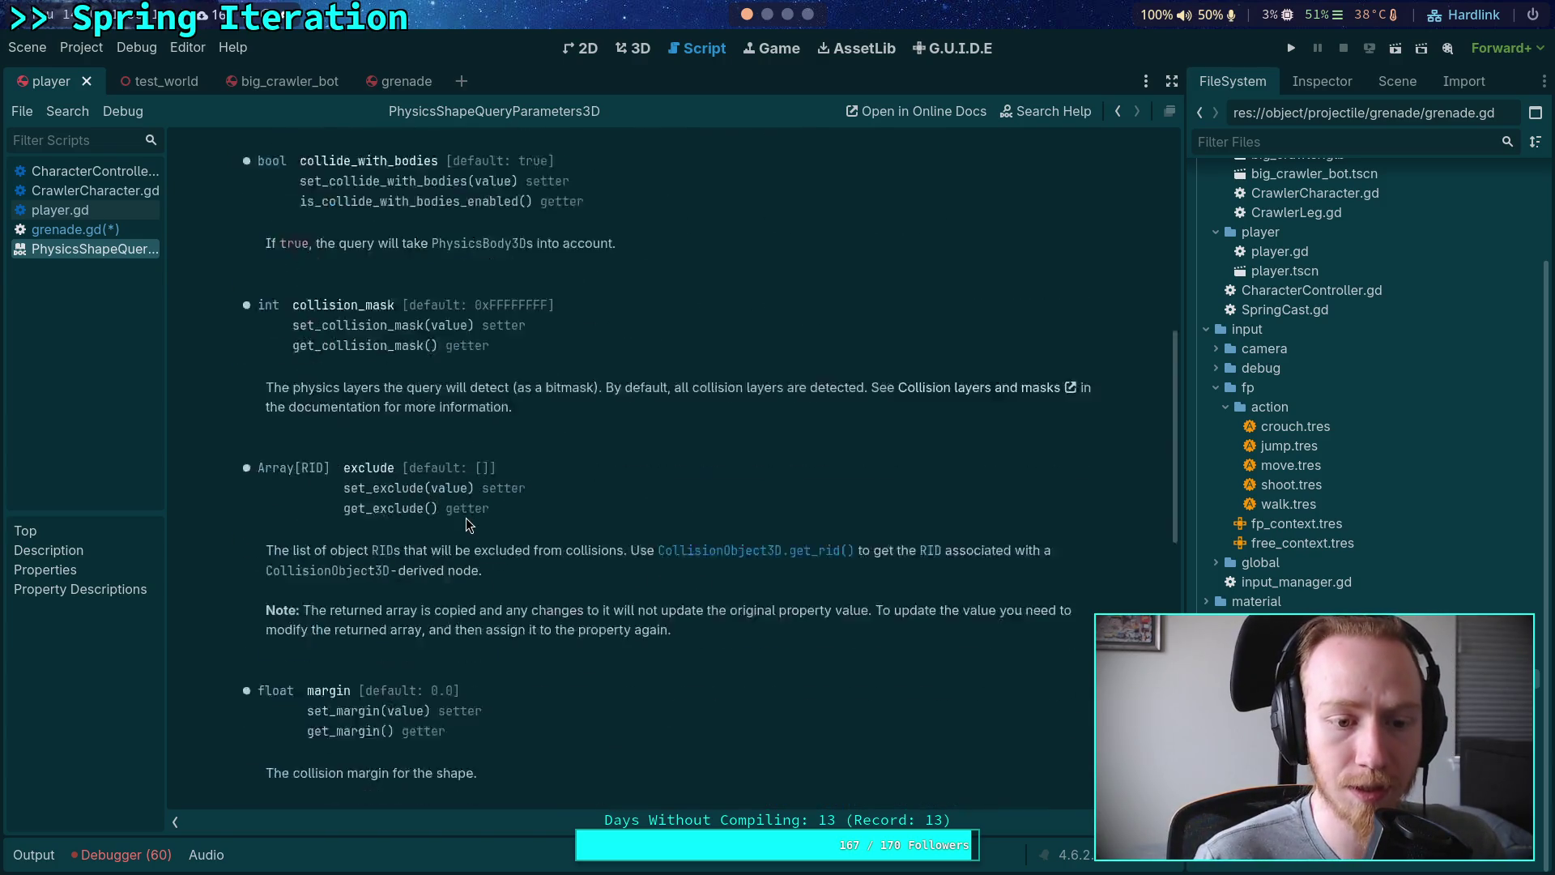
scroll(465, 517, down, 6)
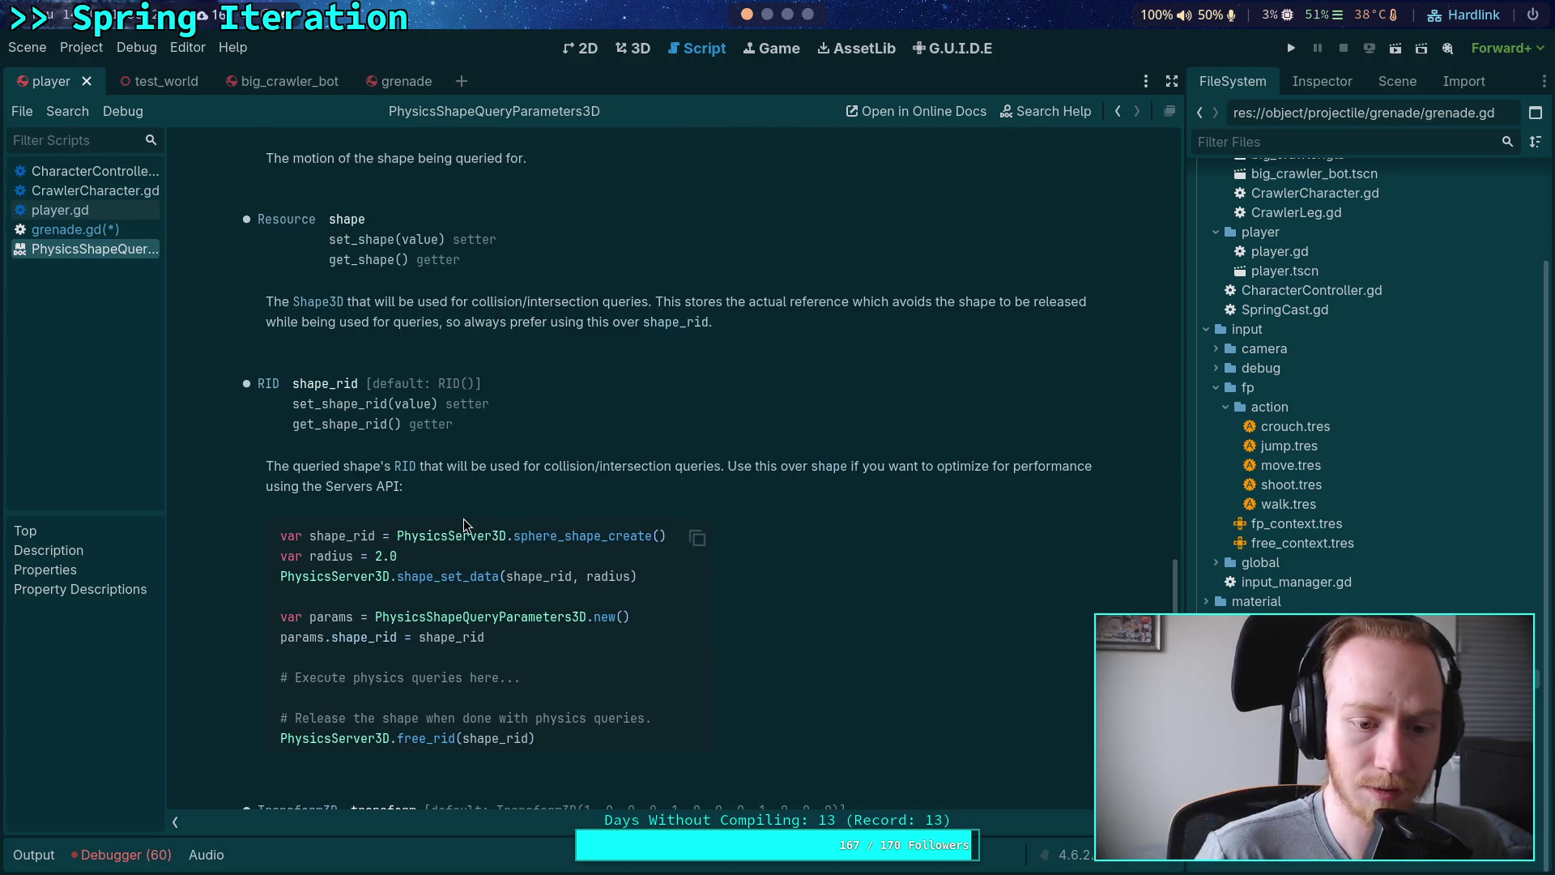
scroll(463, 519, down, 2)
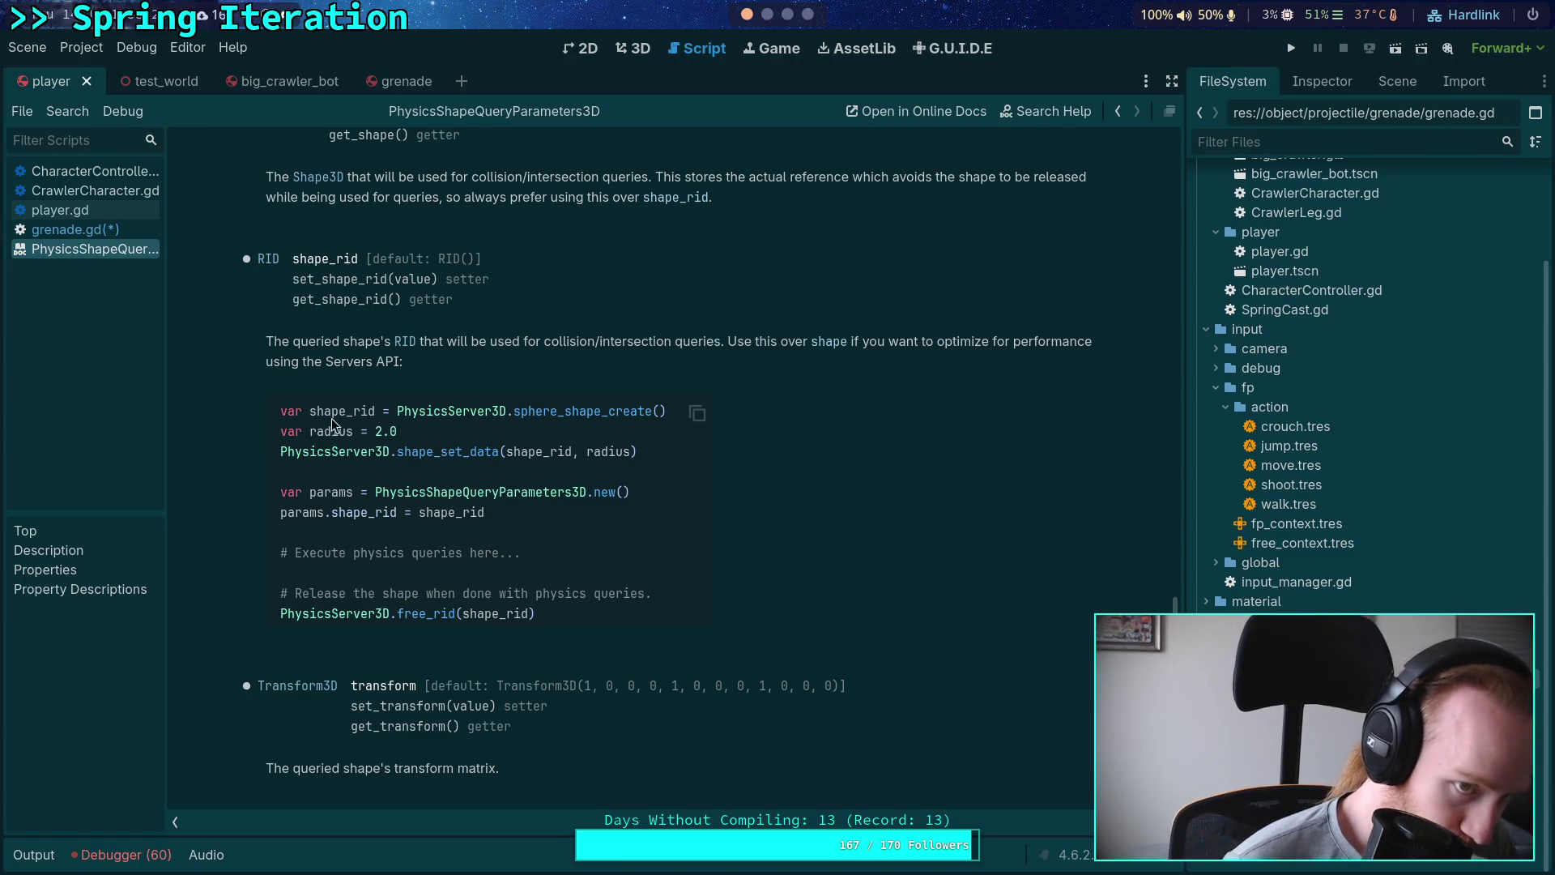
click(129, 230)
mouse_move(687, 496)
mouse_down()
mouse_move(380, 474)
mouse_move(347, 494)
mouse_up()
Step: Add 'var shape_count: int = PhysicsServer3D.body_get_shape_count()' in _integrate_forces
text(va)
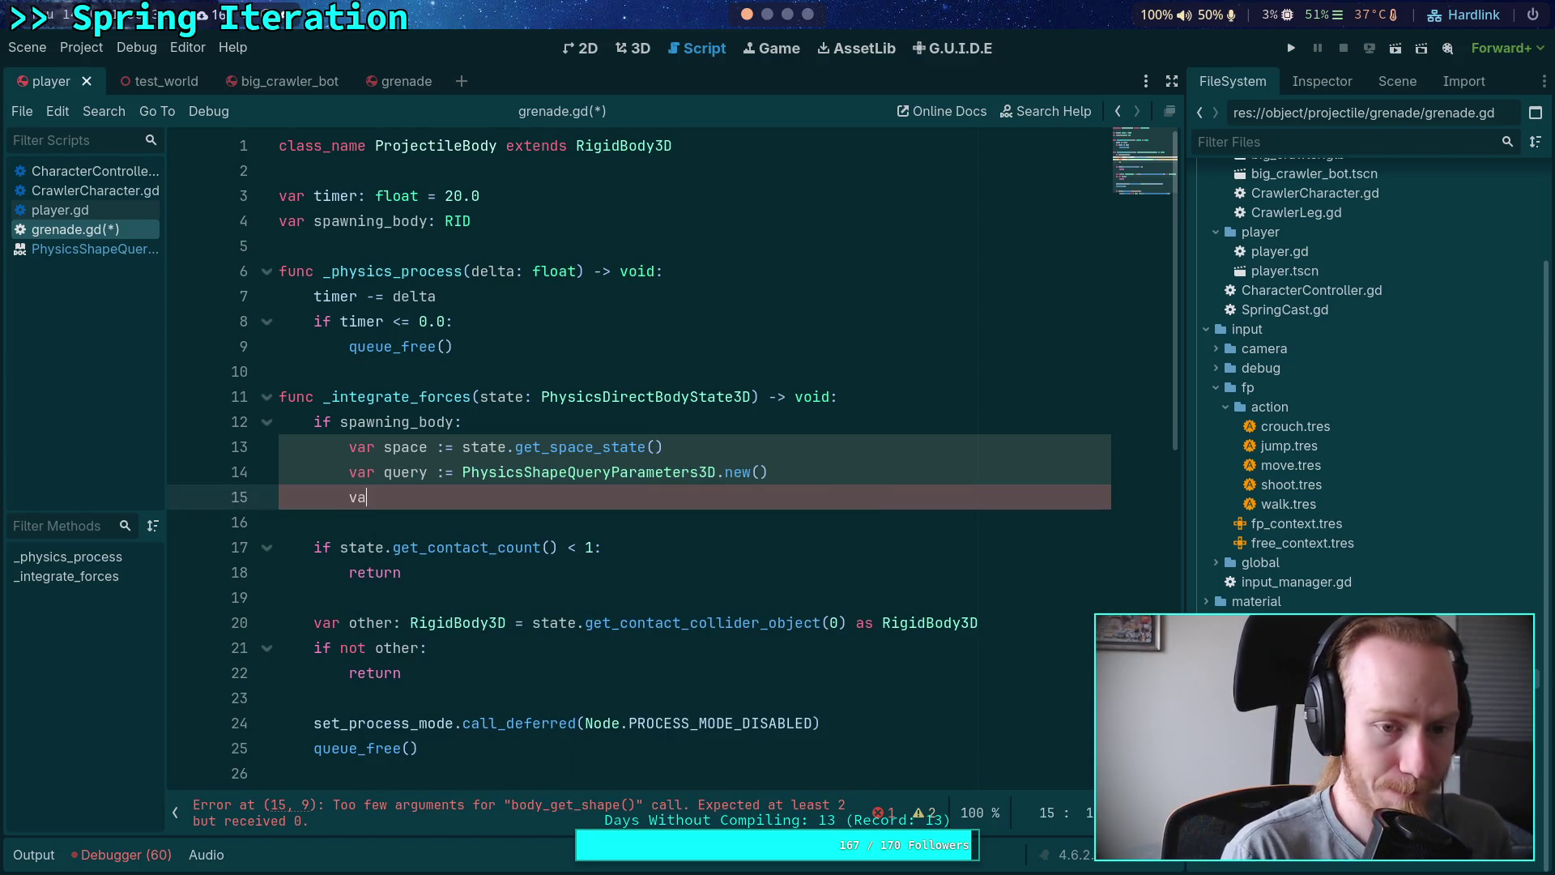
text(r shape_)
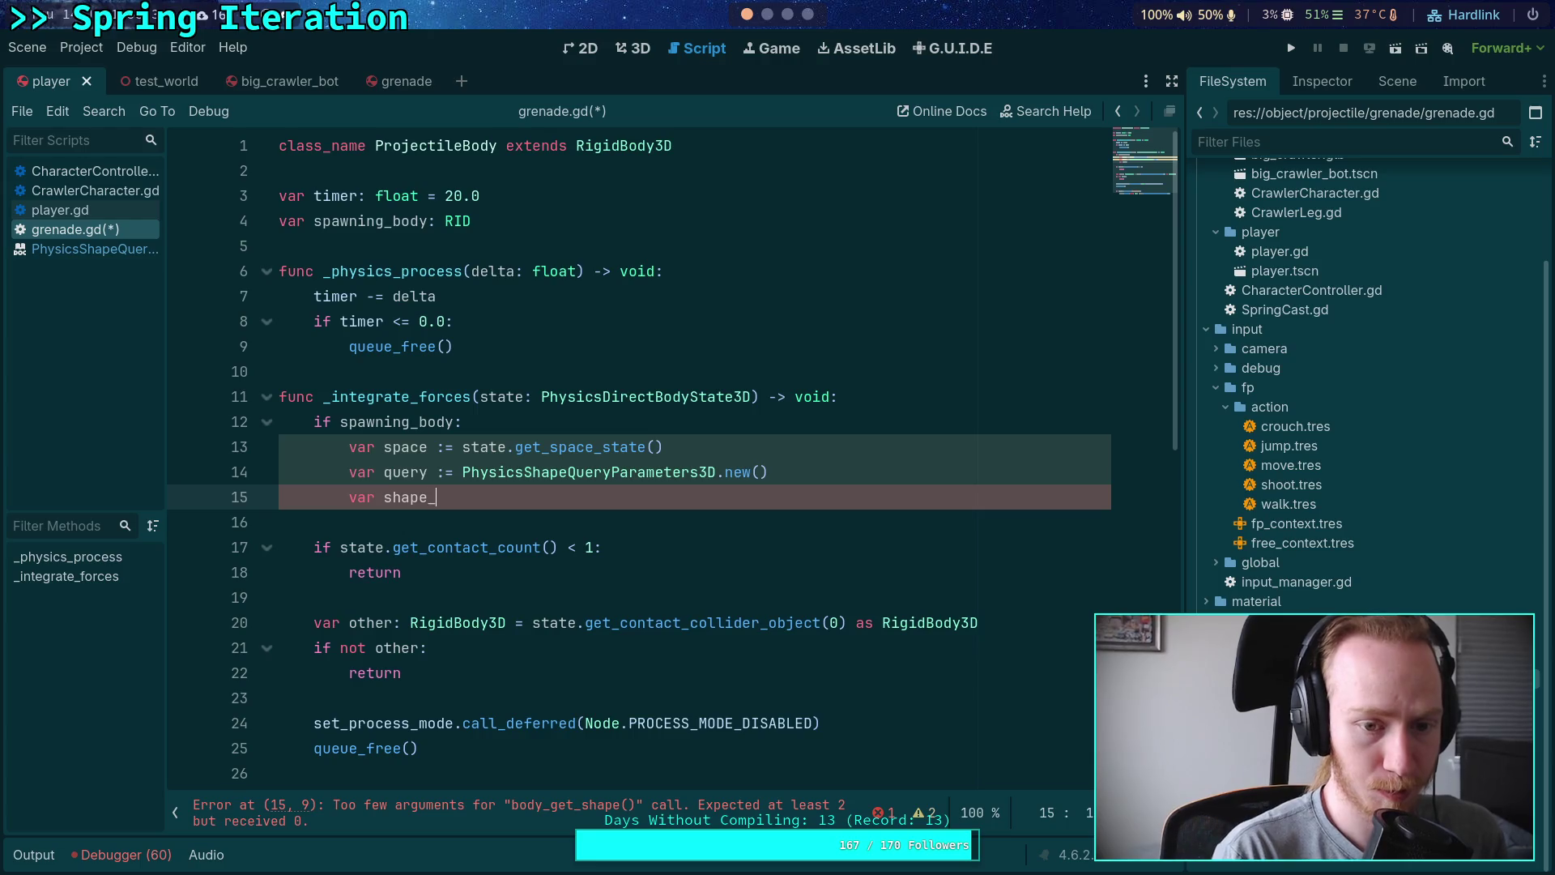
text(count: int = )
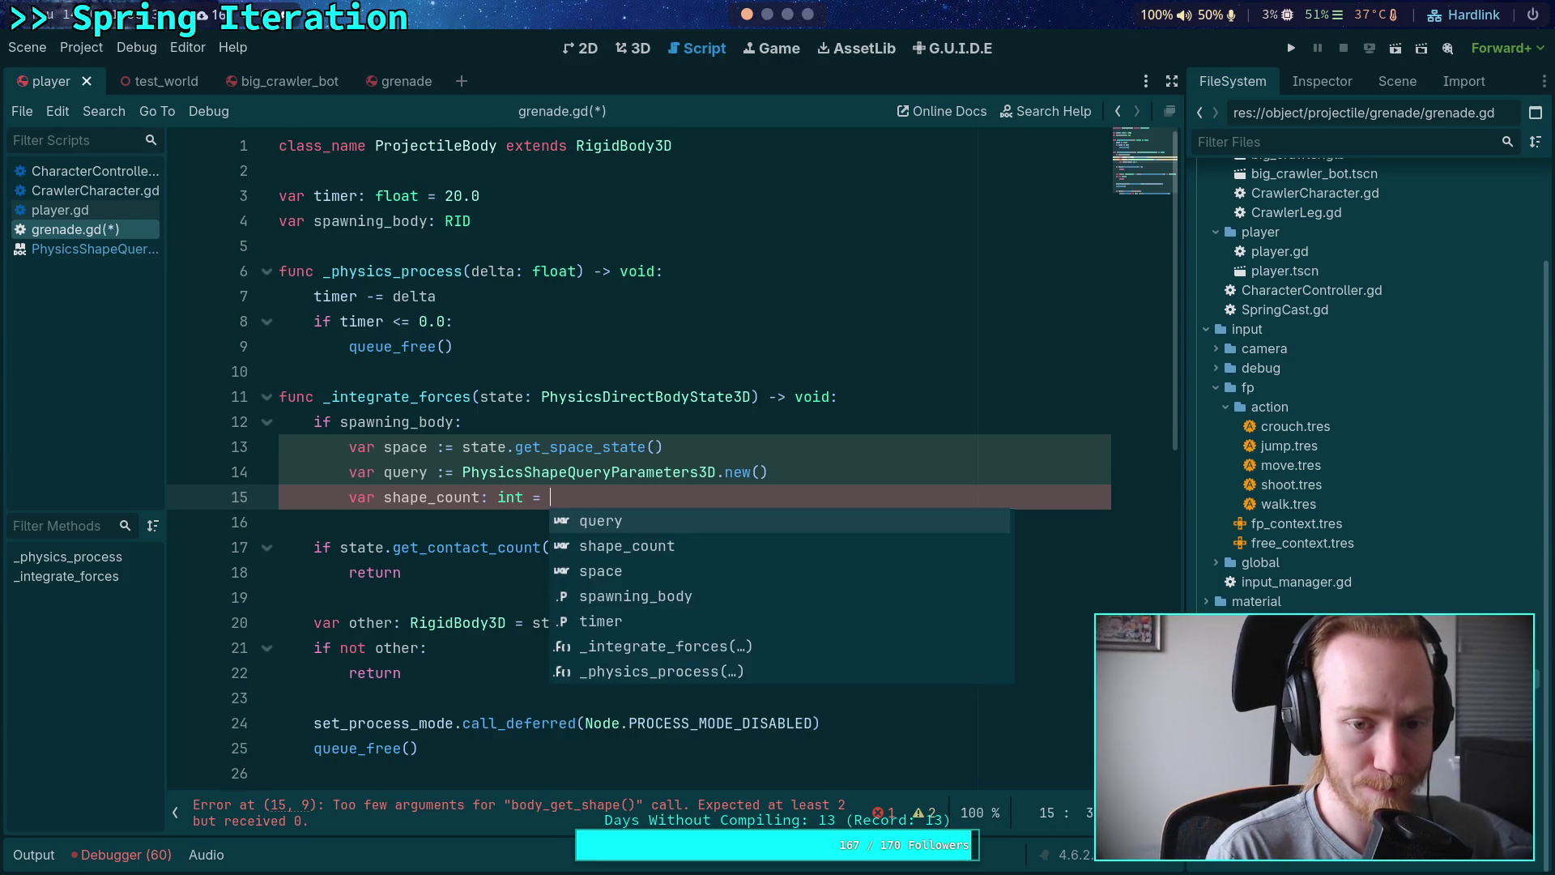
text(PhysicsSer)
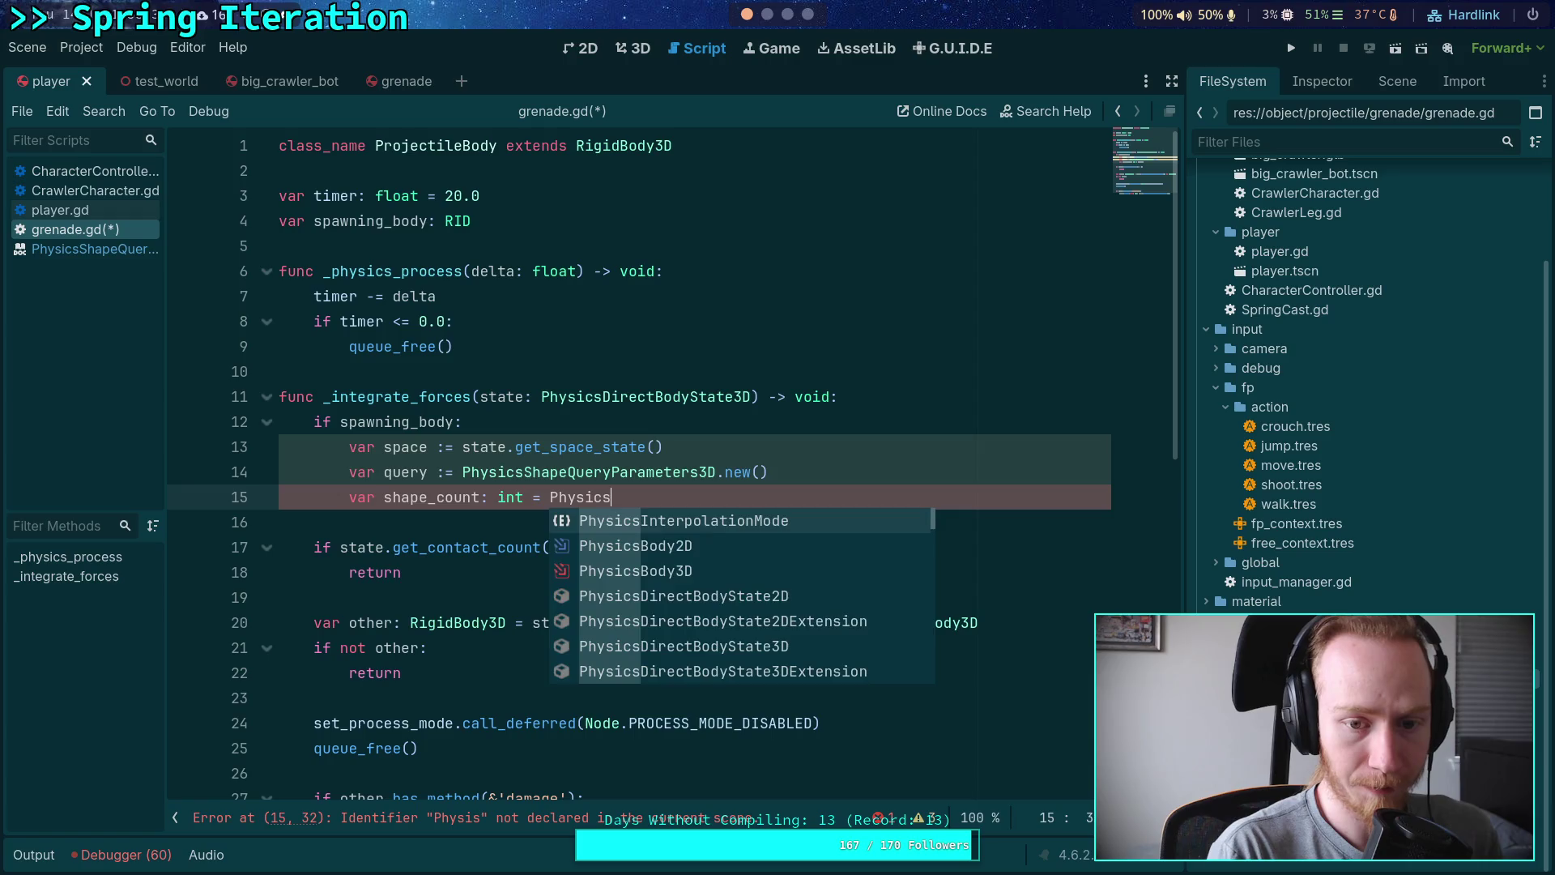
key(Down)
key(Down)
key(Down)
key(Return)
text(.sha)
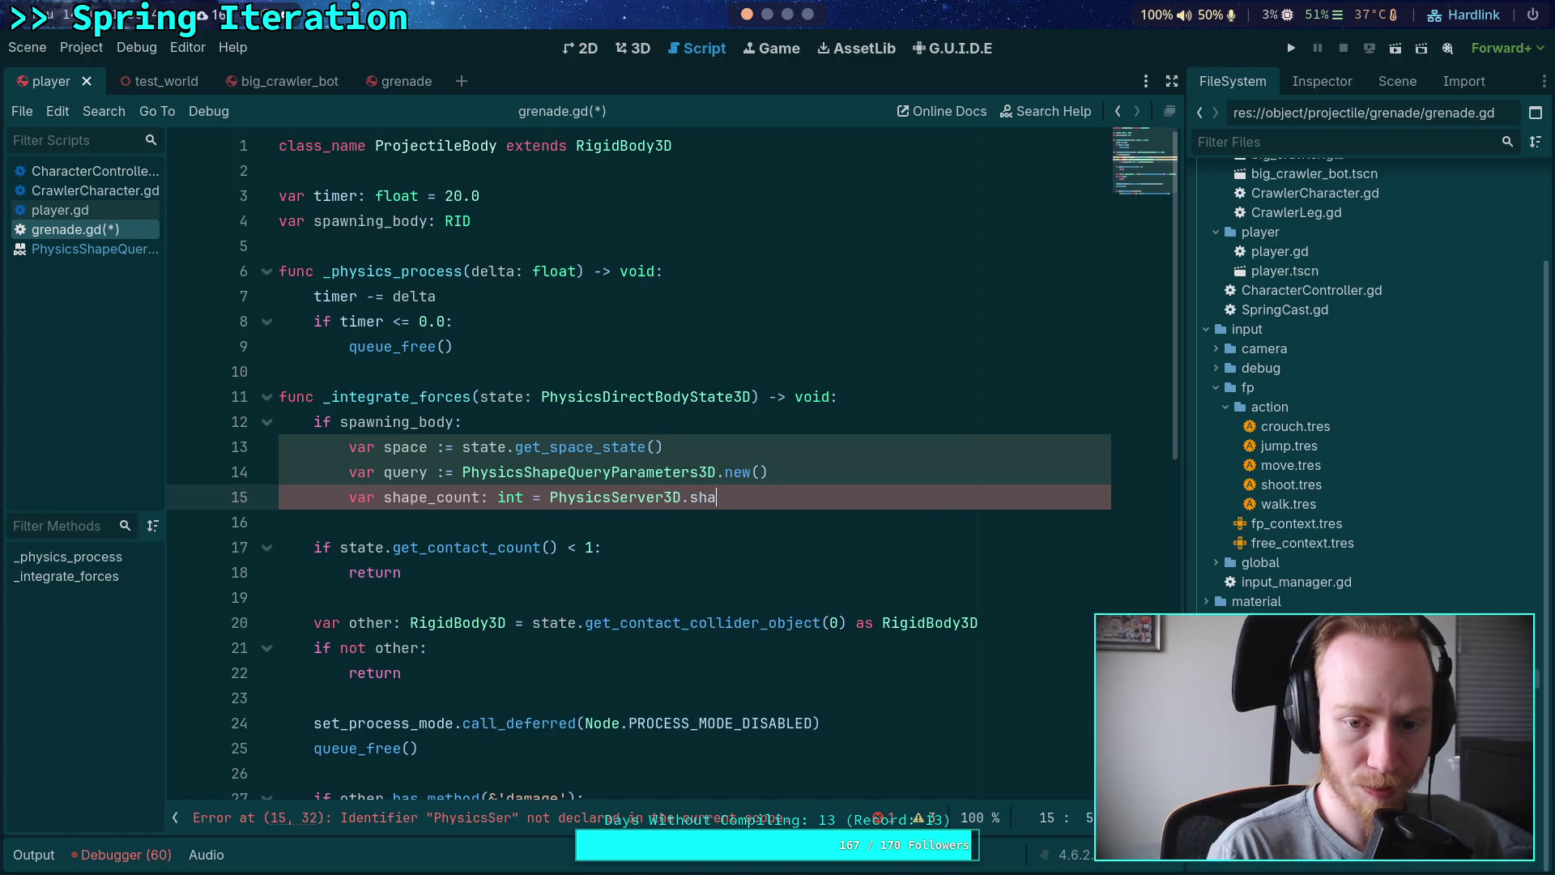
text(pe_c)
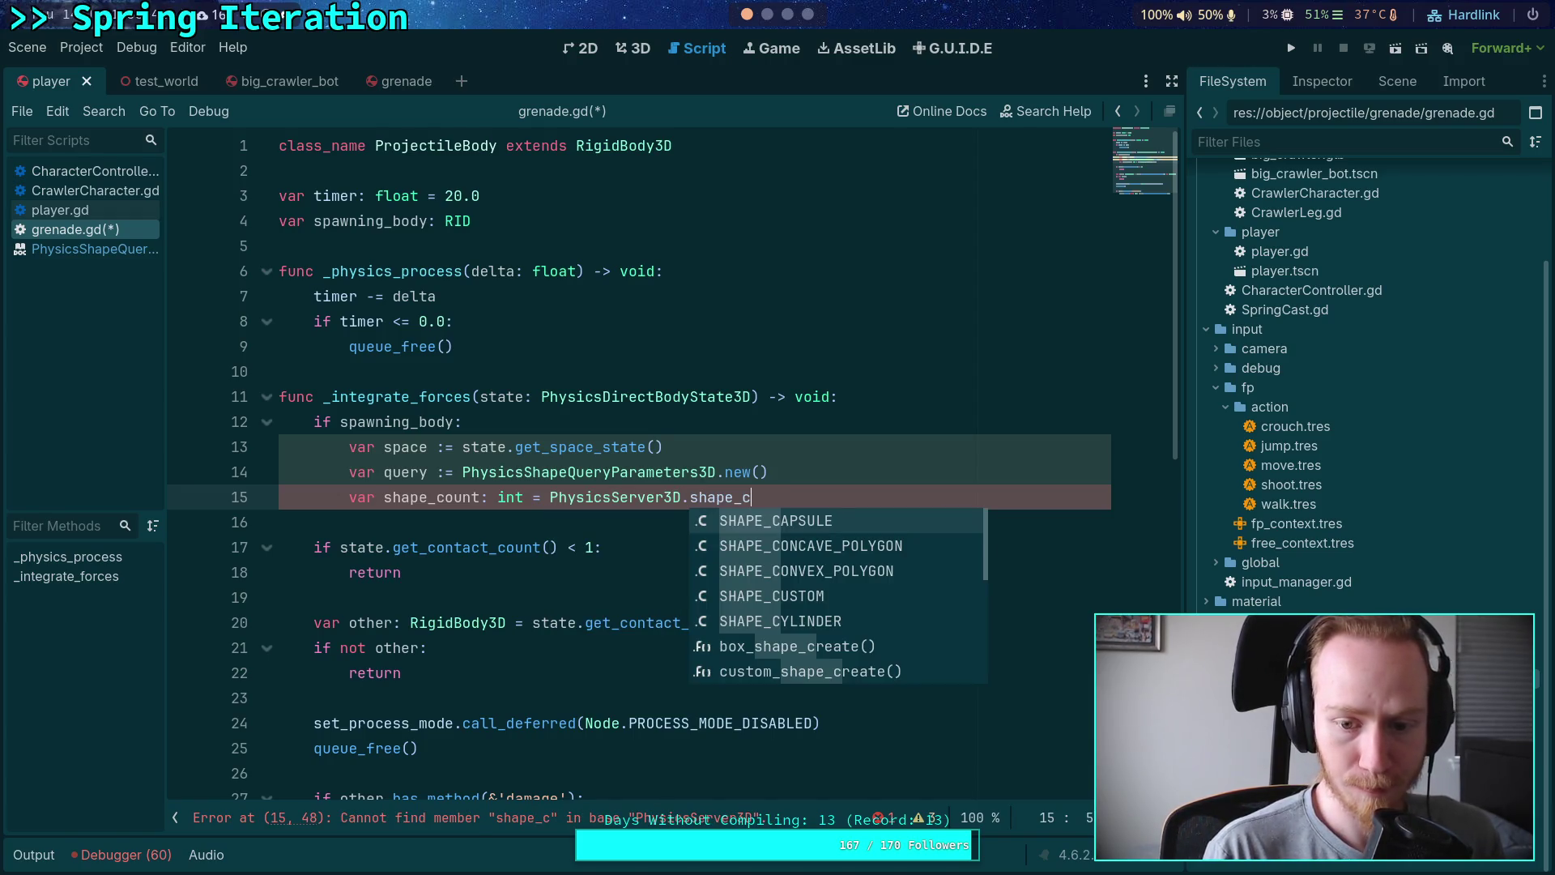
text(ou)
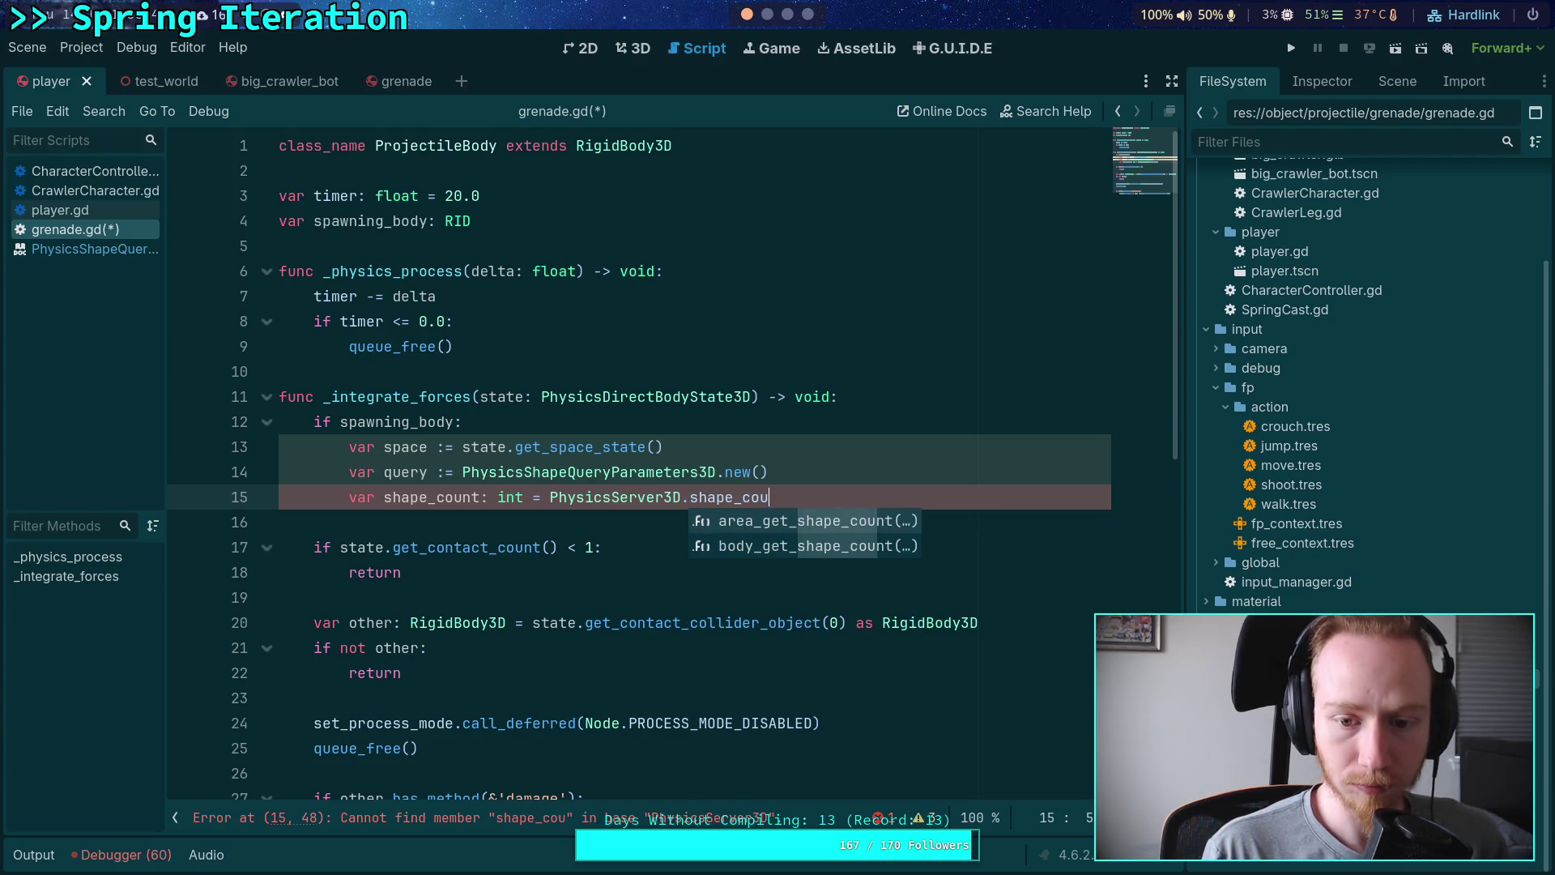
key(Down)
key(Return)
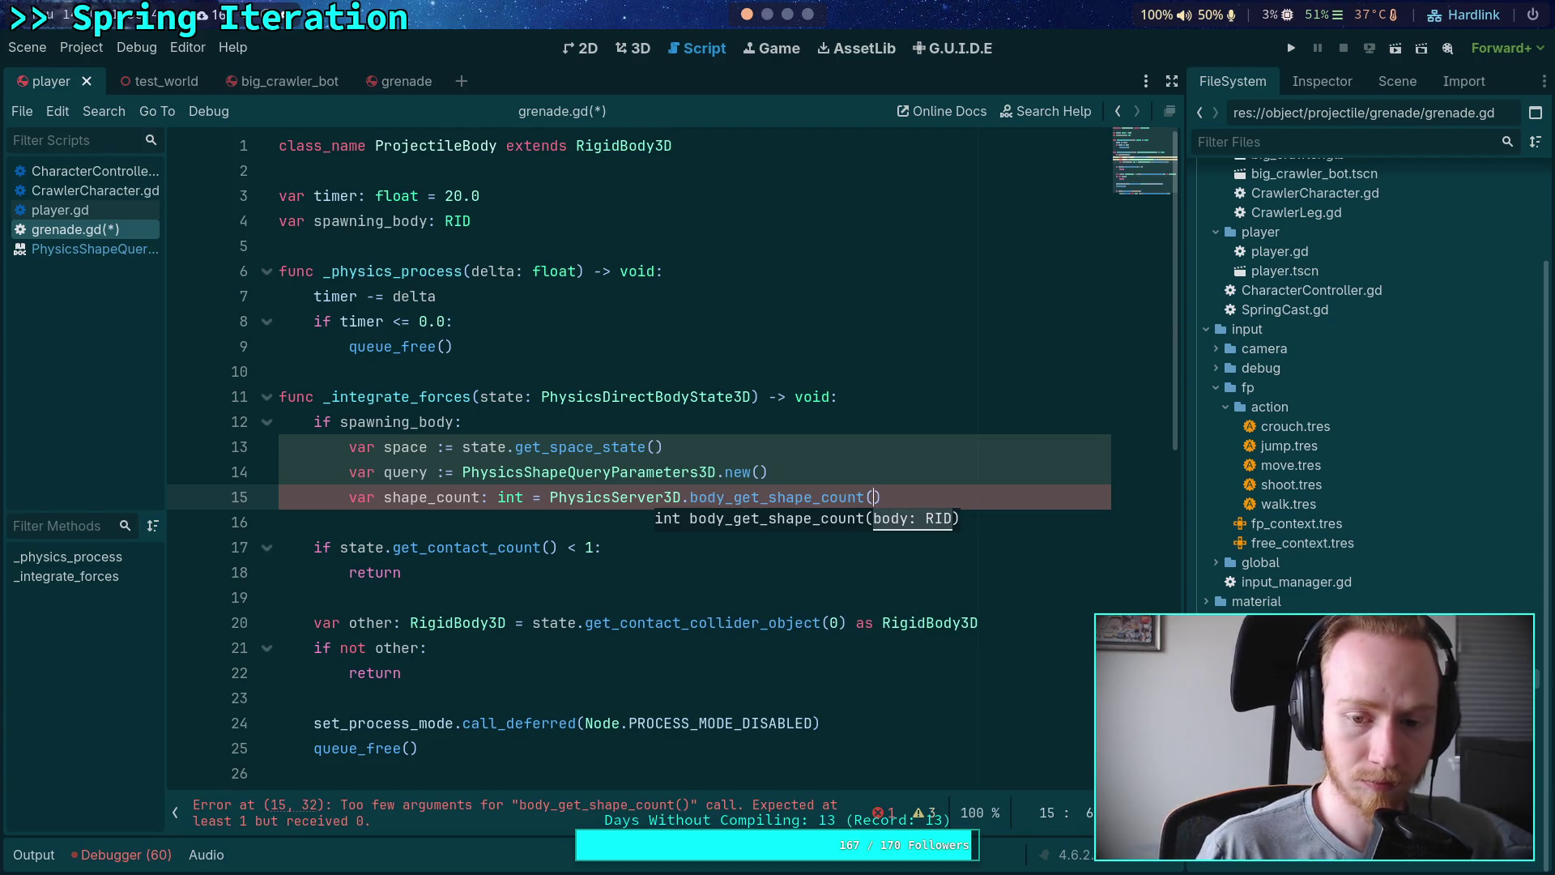
Step: Insert 'var rid: RID = get_rid()' above and pass rid to body_get_shape_count
key(Up)
key(Up)
key(Up)
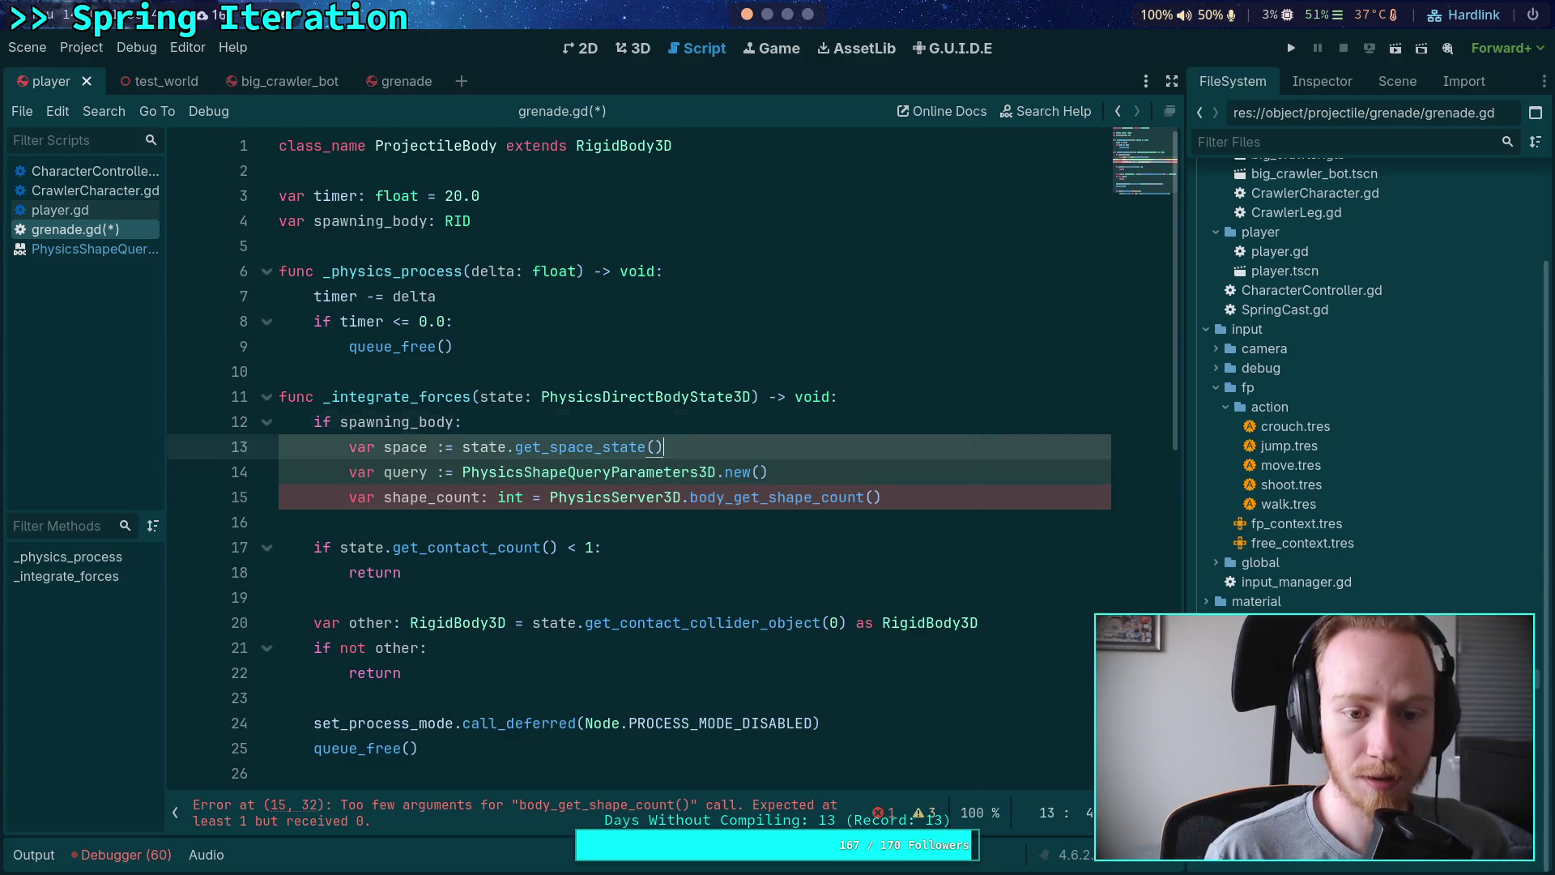
key(Return)
text(var rid: RID = )
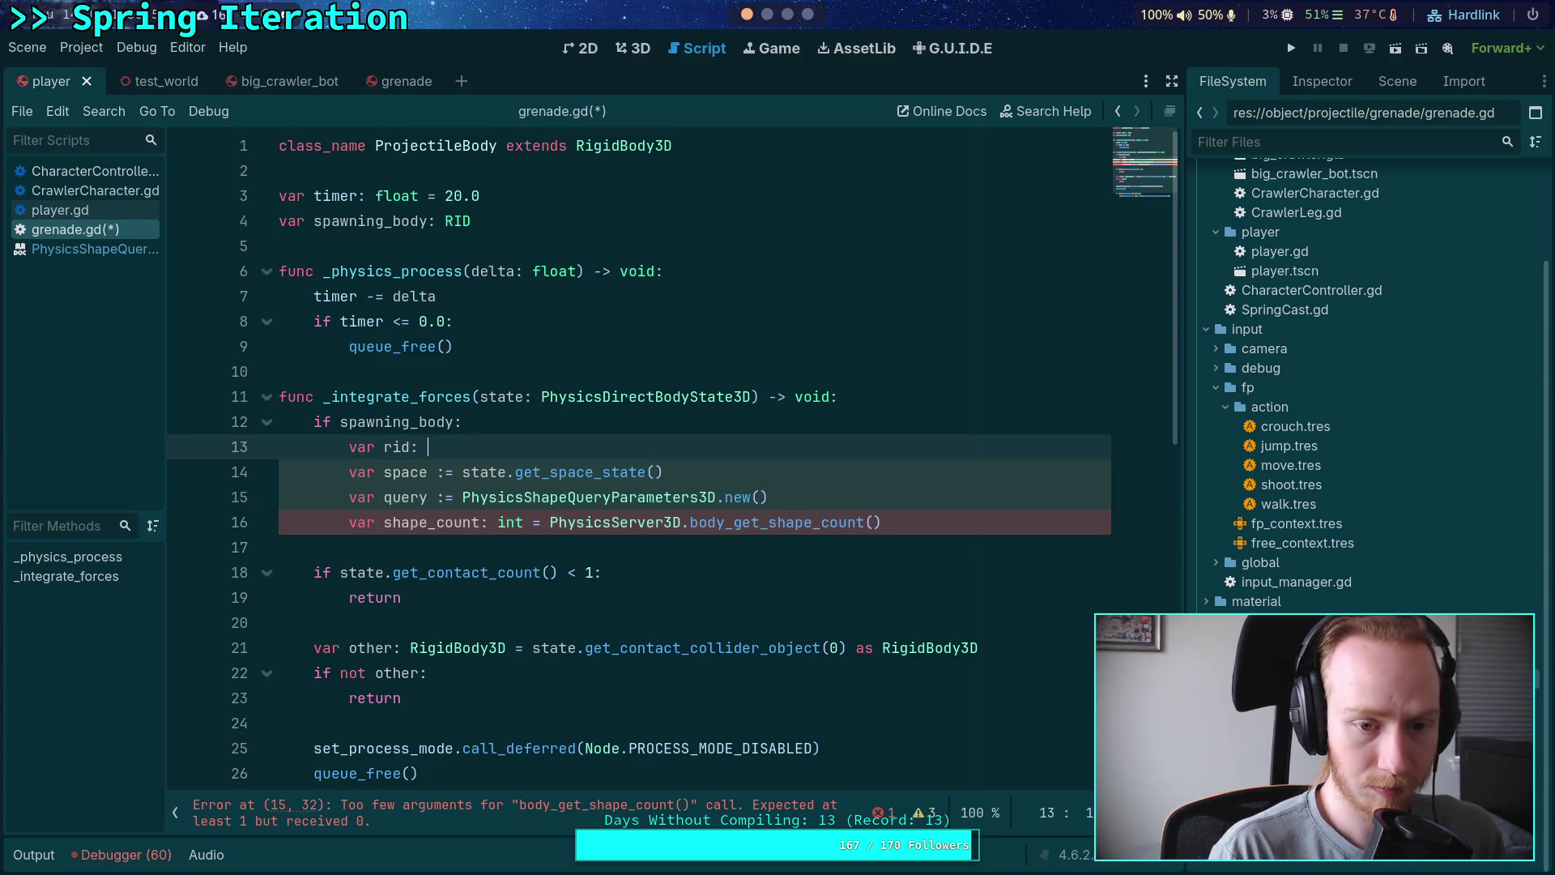
text(get_rid)
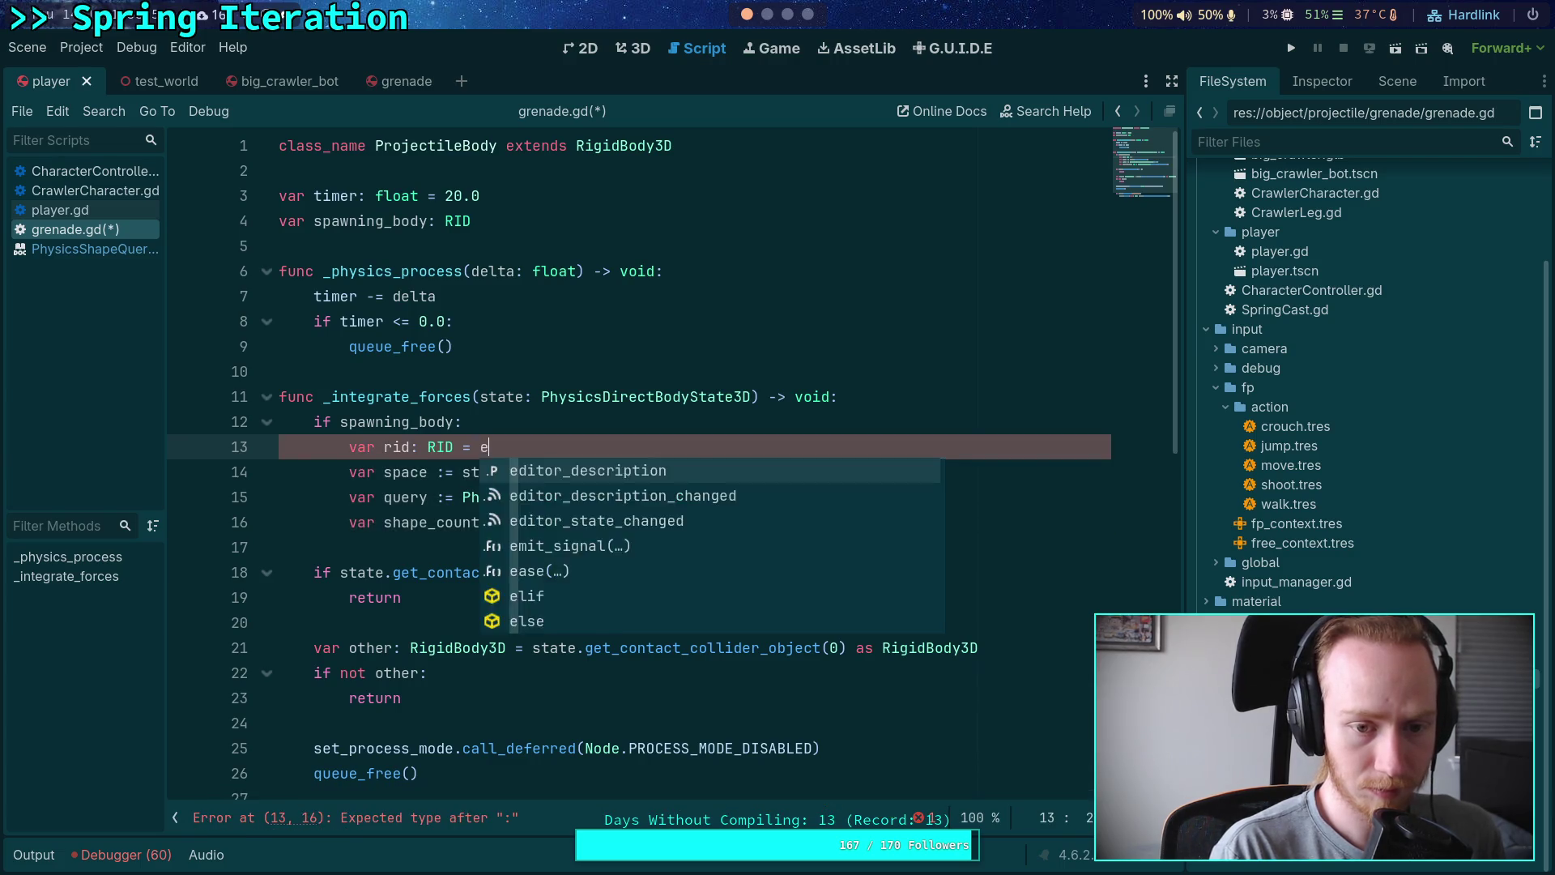
key(Return)
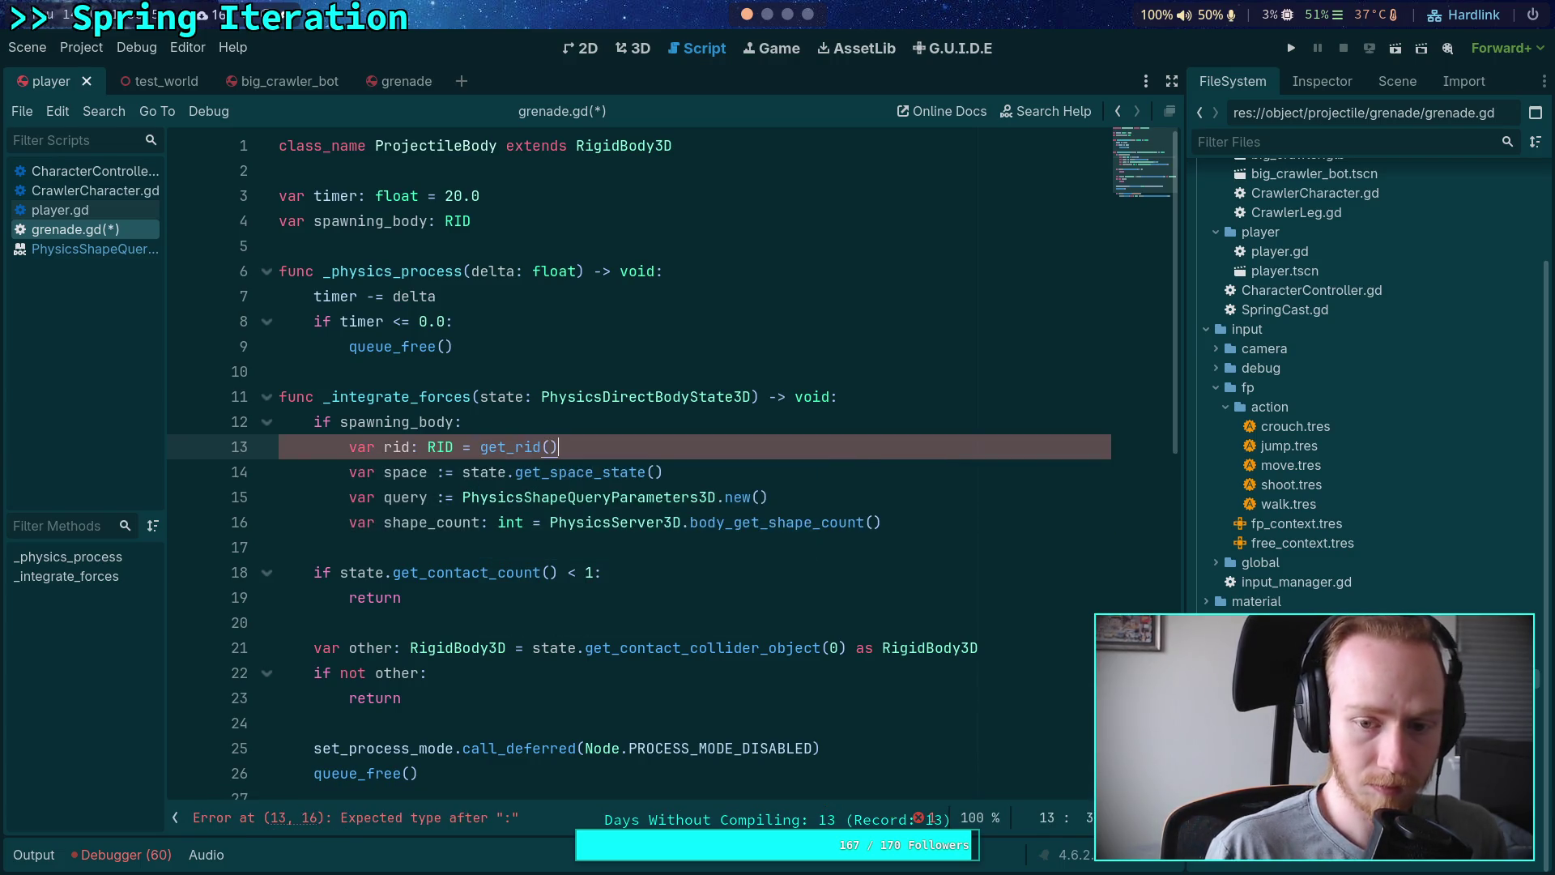
click(873, 521)
text(rid)
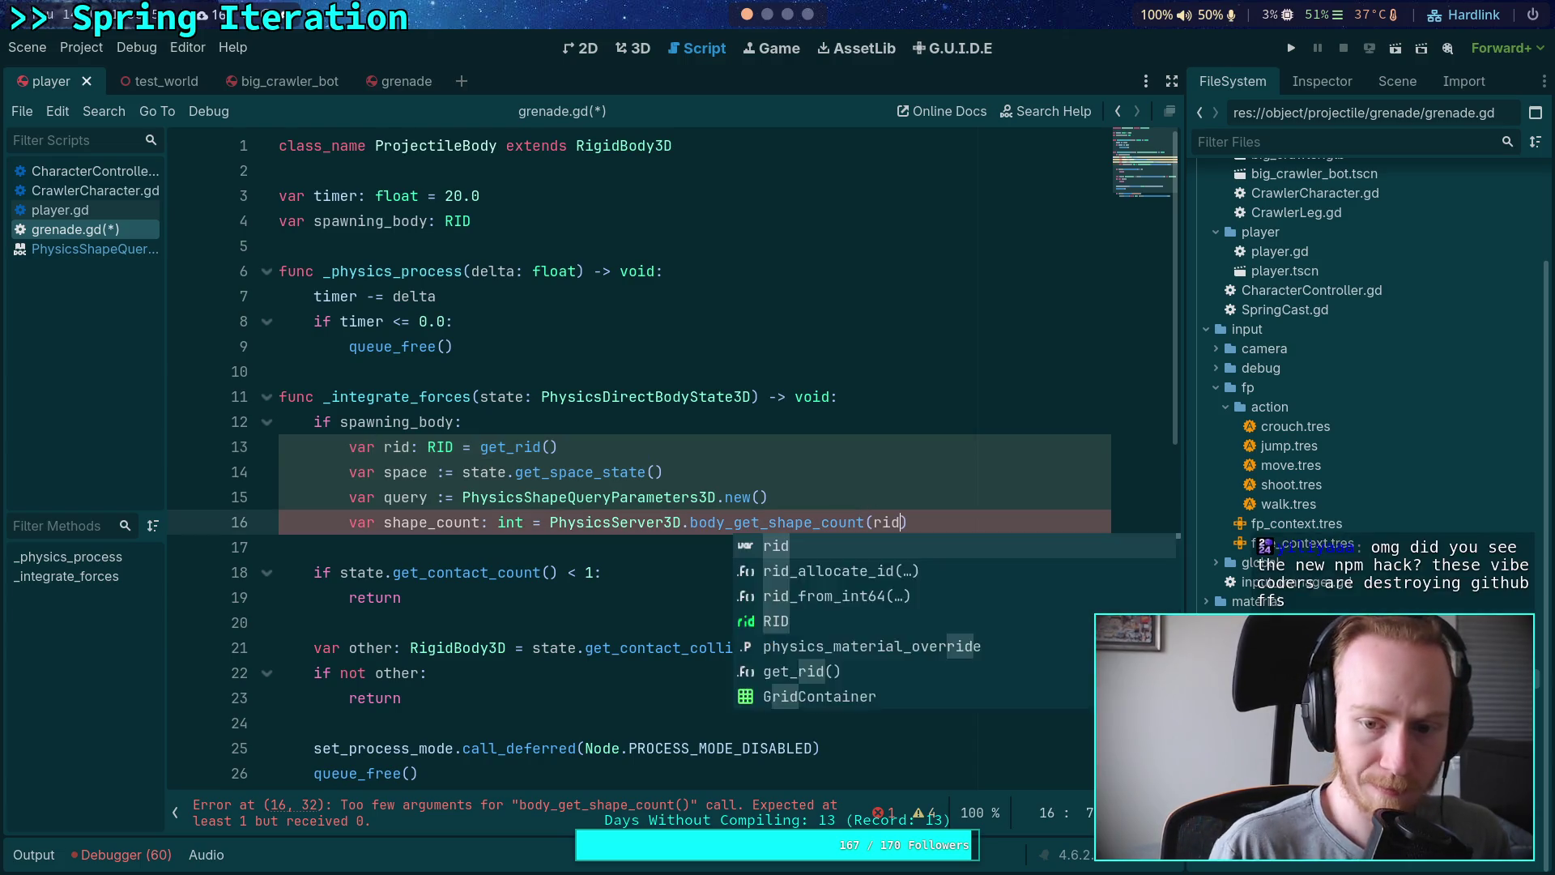
key(End)
Step: Add a 'for shape_idx in range(shape_count):' loop below the shape count line
key(Return)
text(for)
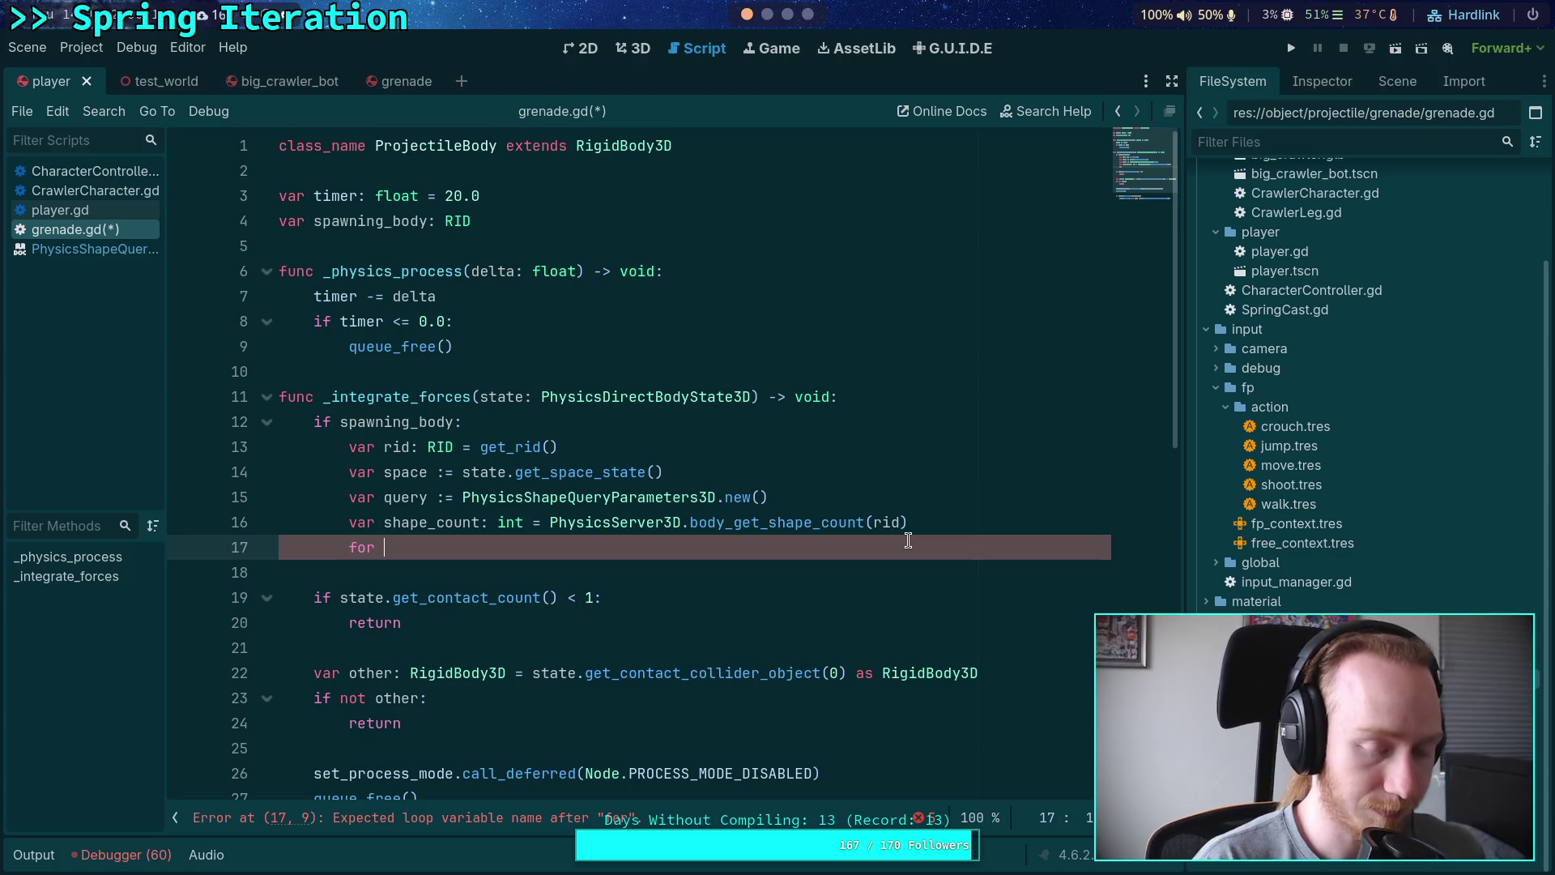
text(shap)
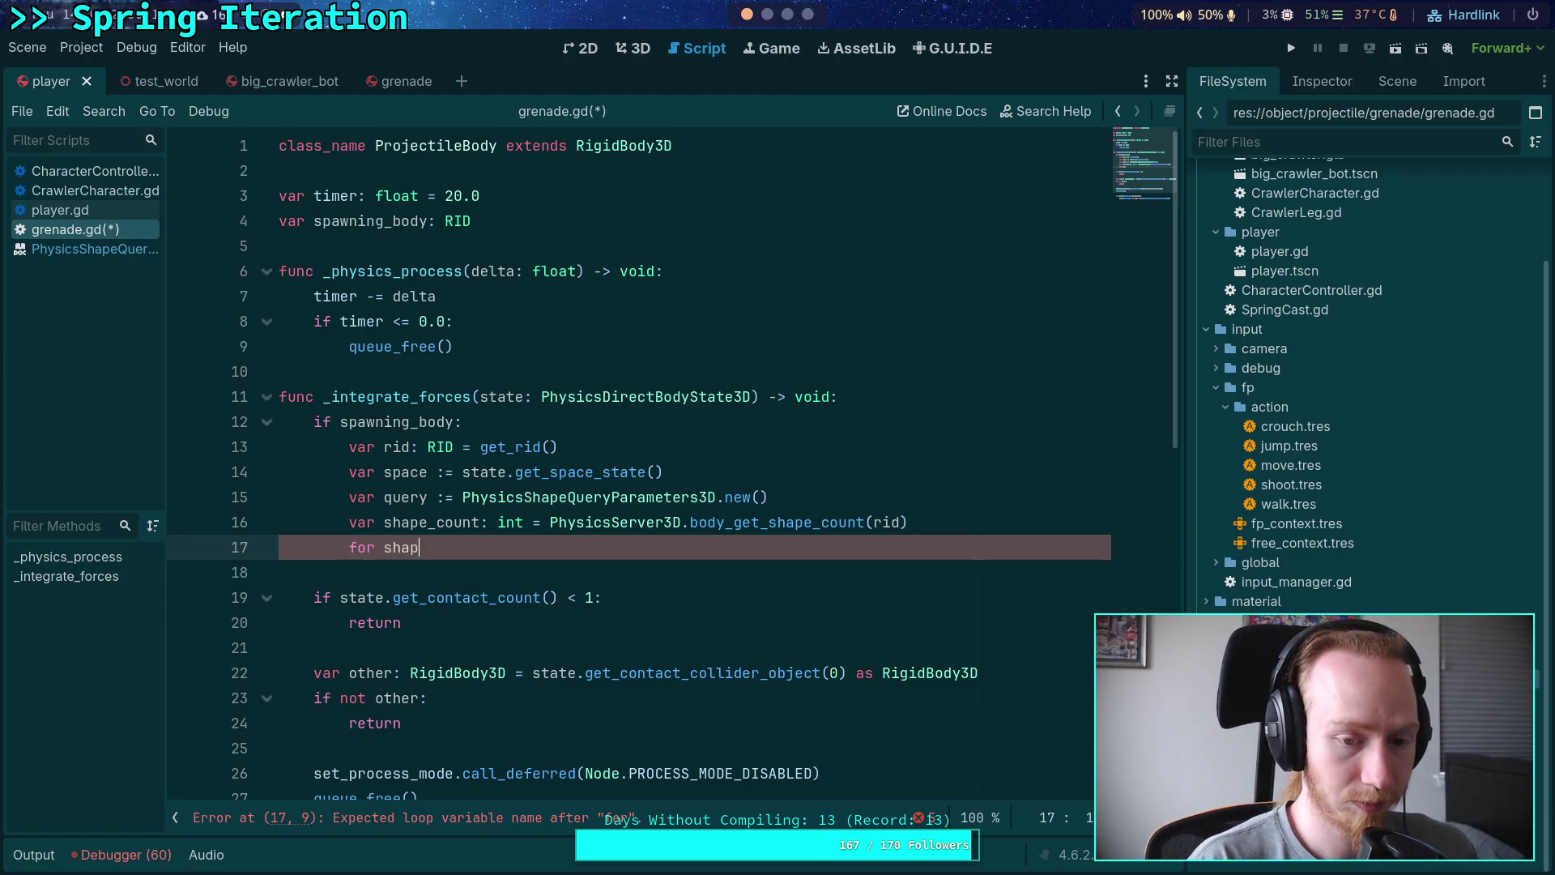
text(e_i)
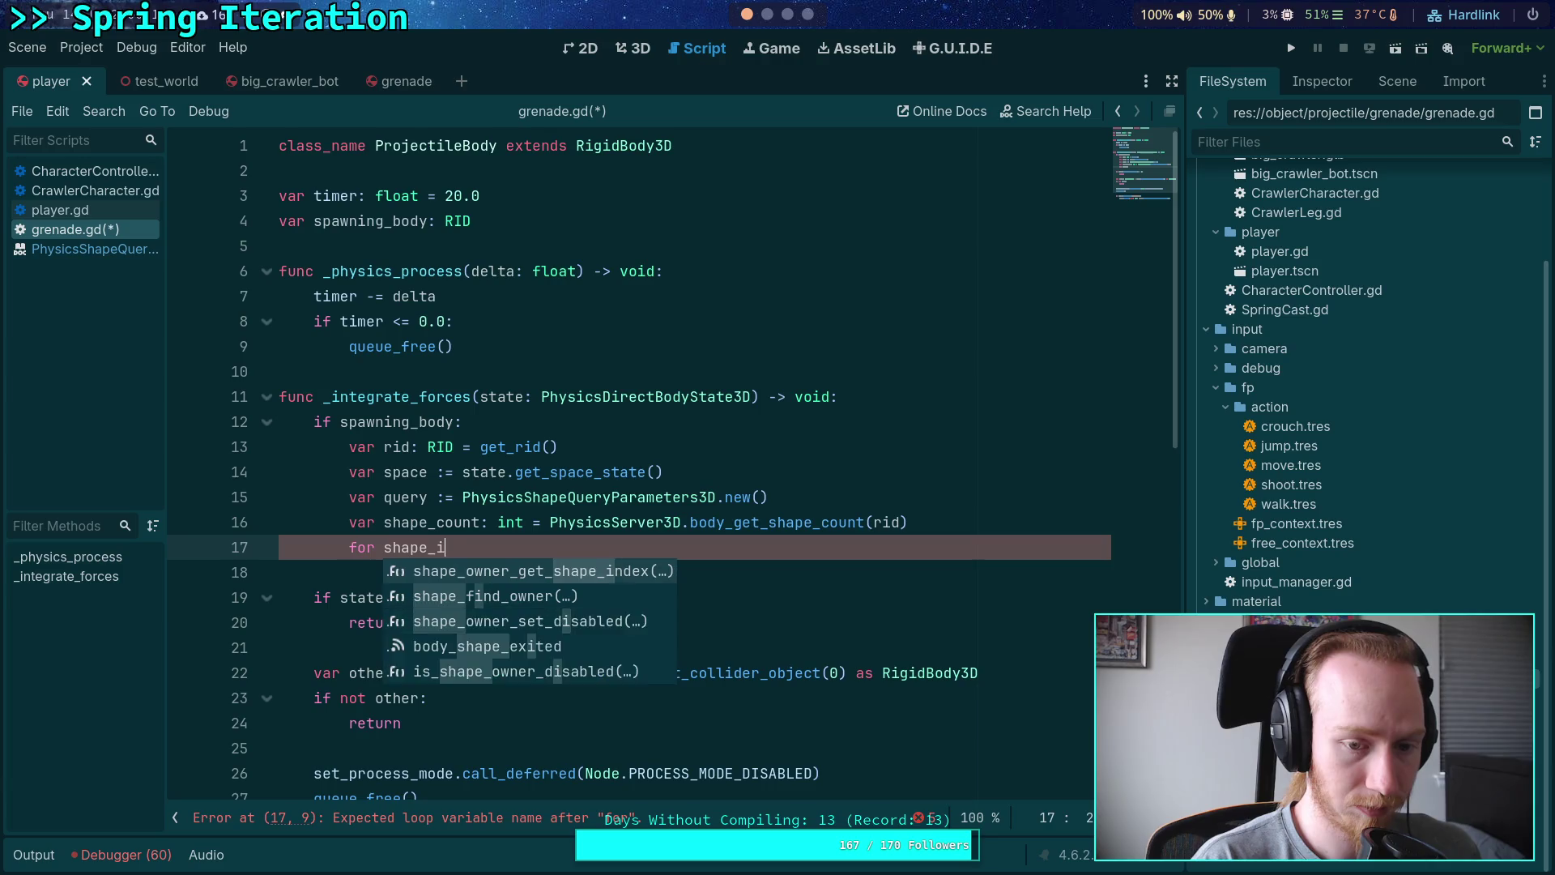
text(dx in )
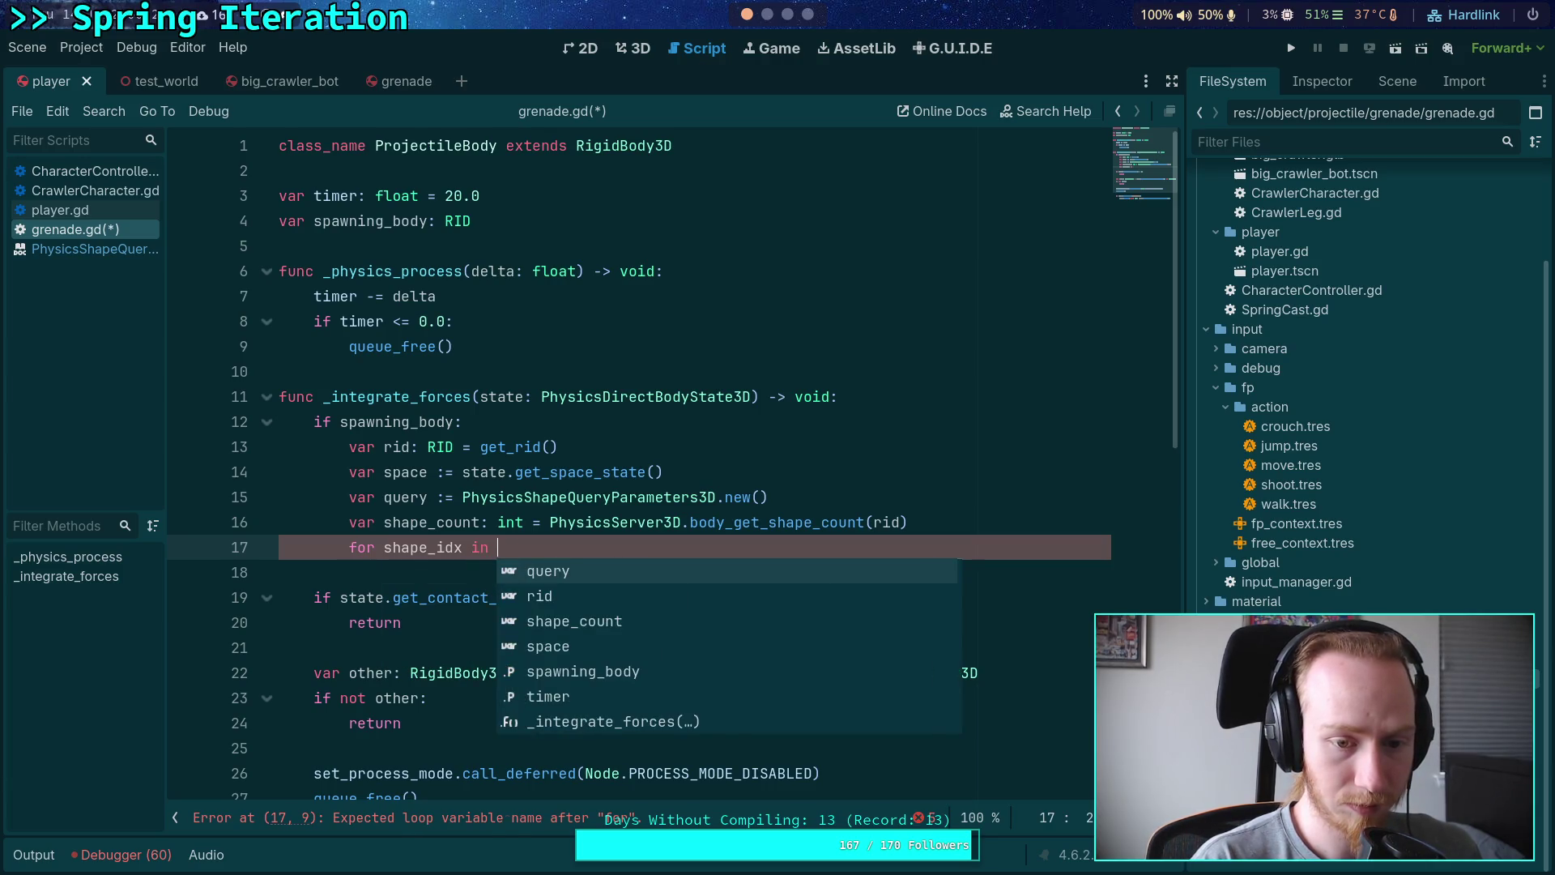
text(range(shape_count))
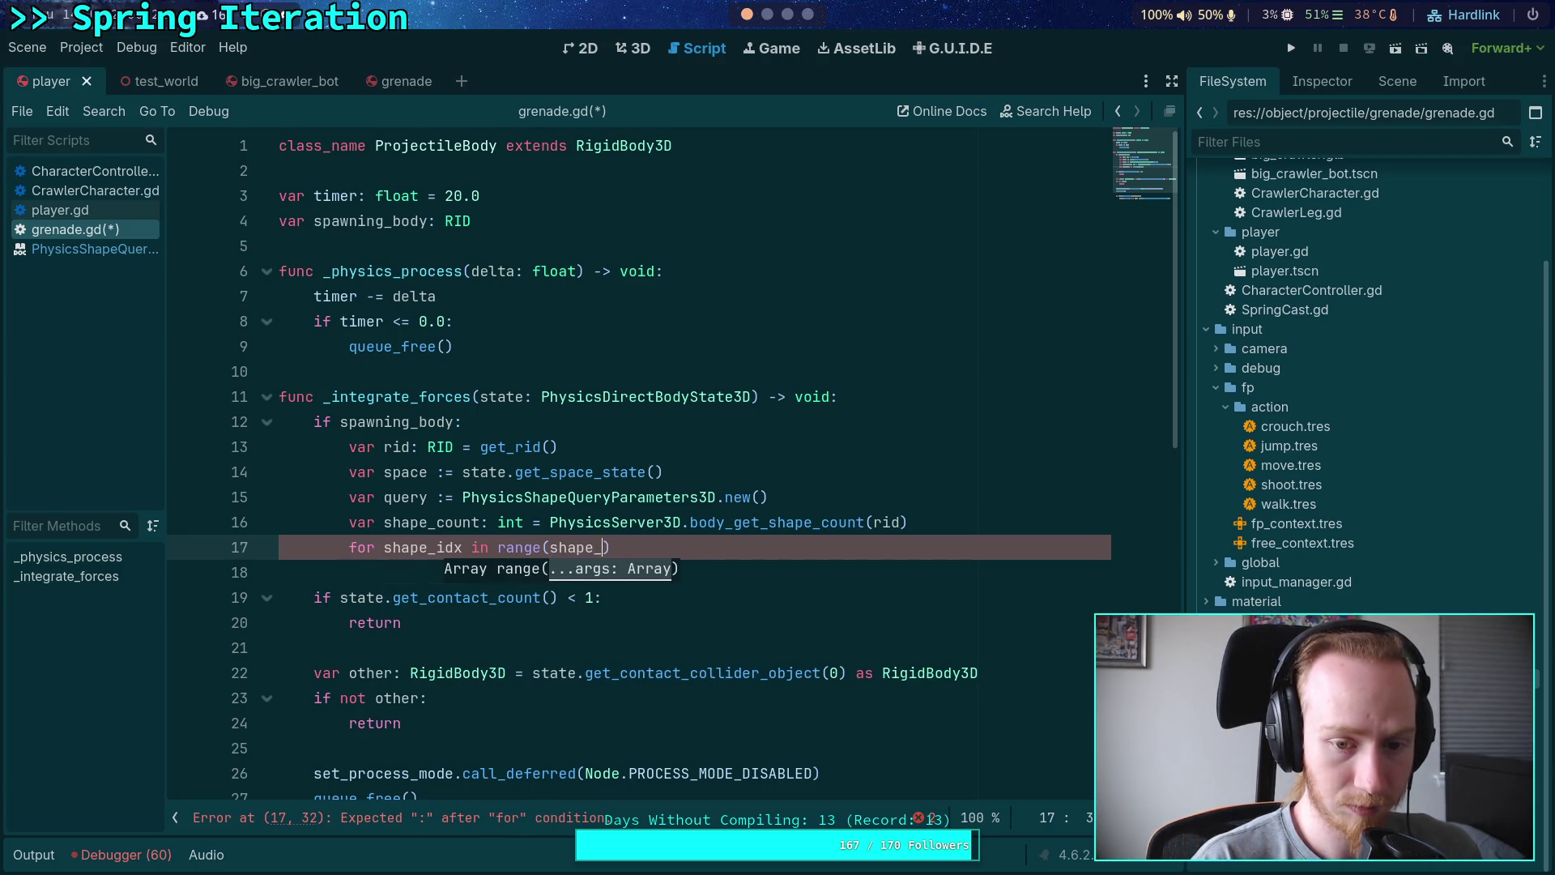
text(:)
key(Return)
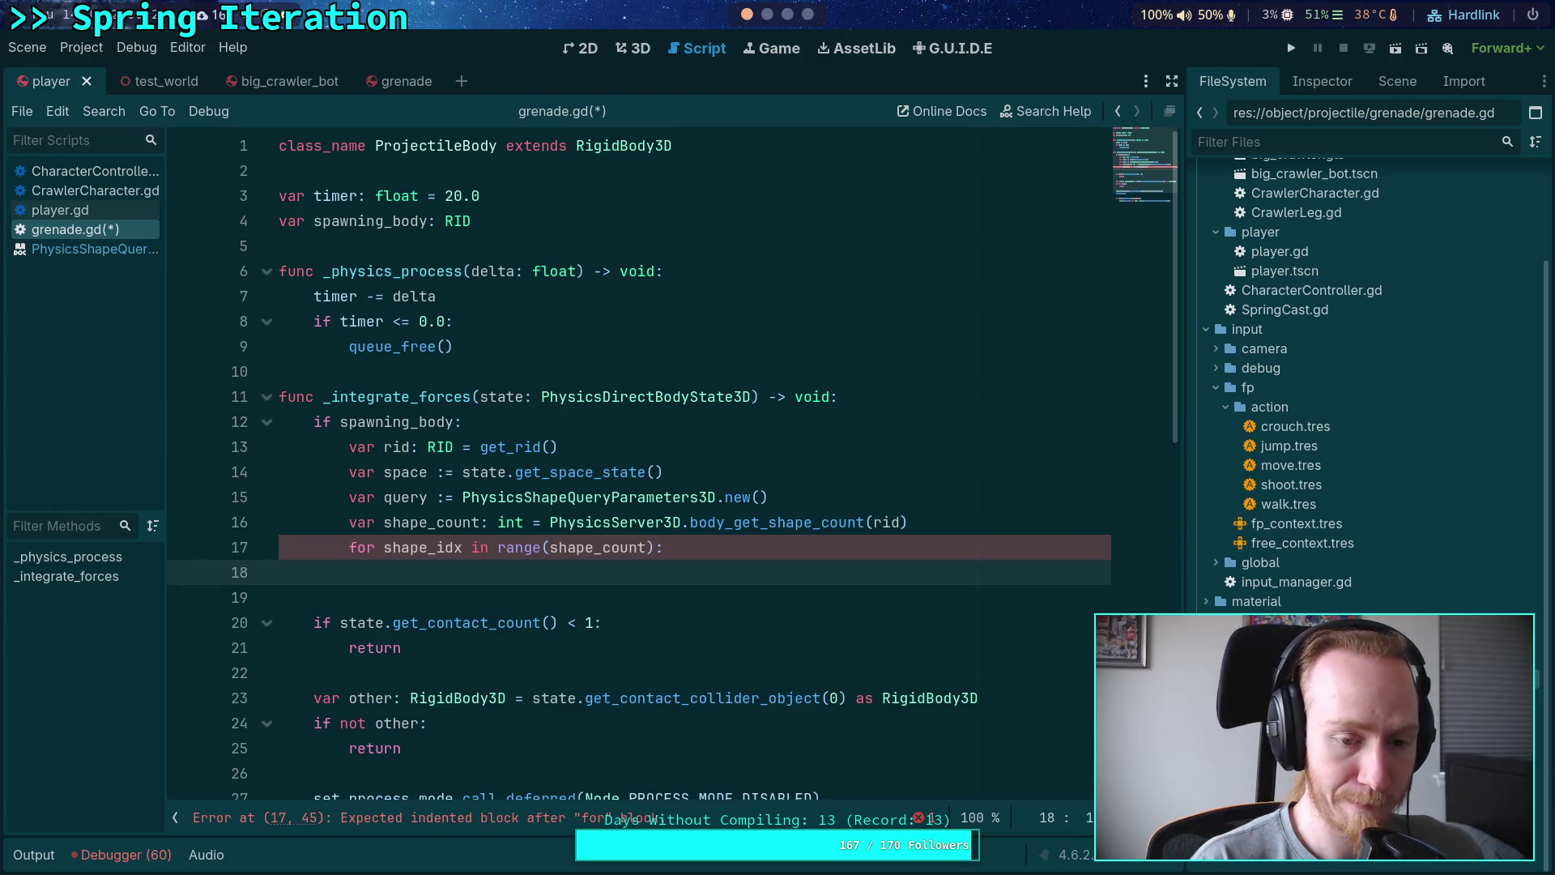
Step: Inside the loop, set 'var shape_rid: RID = PhysicsServer3D.body_get_shape(rid, shape_idx)'
text(var)
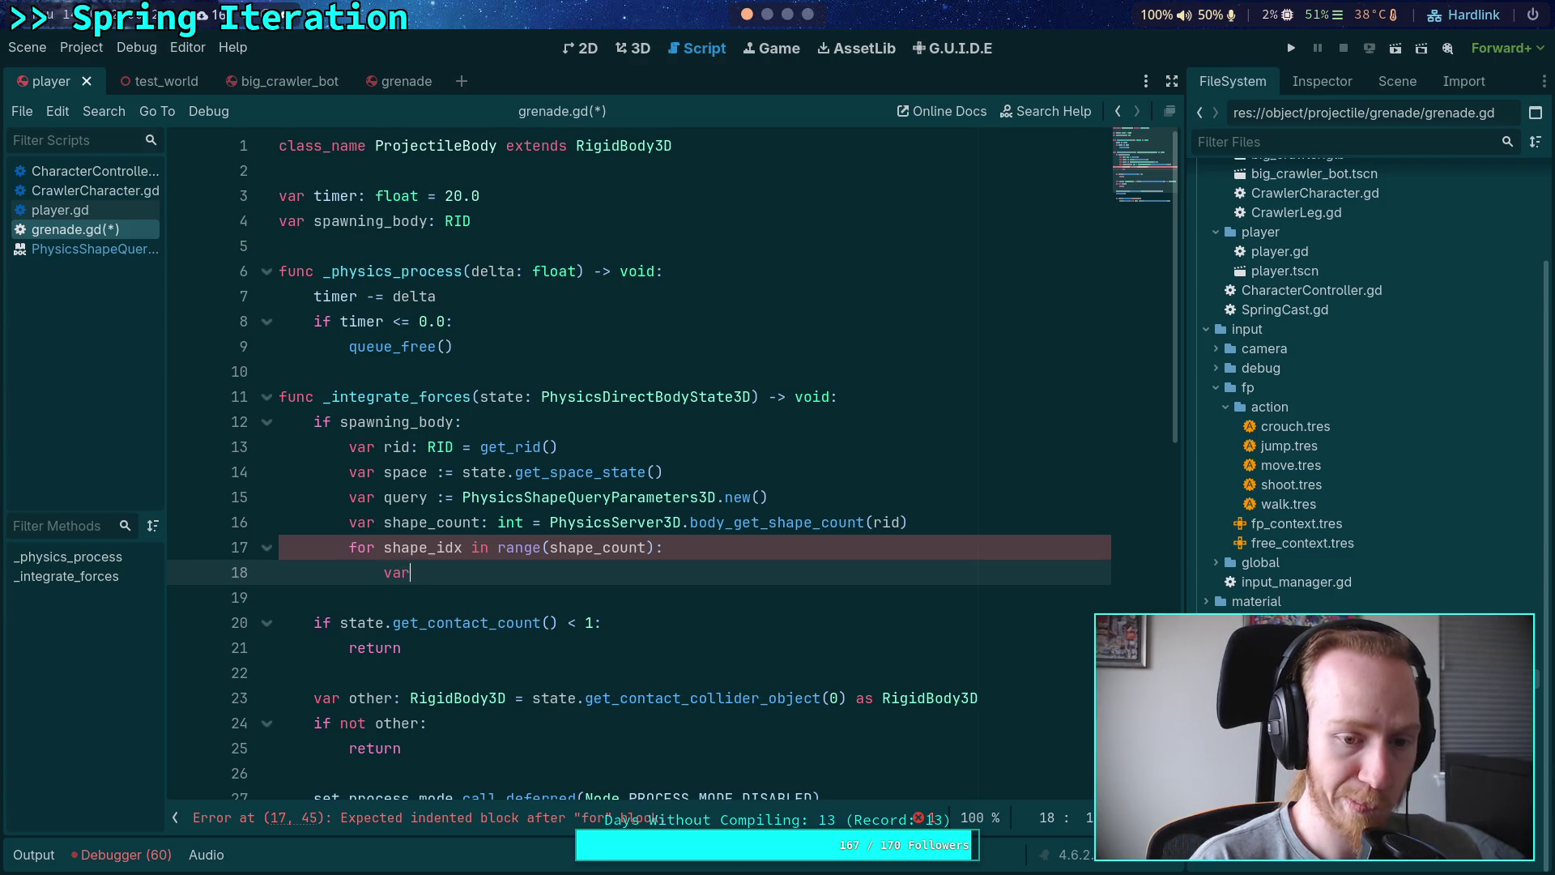
text( shape_rid: )
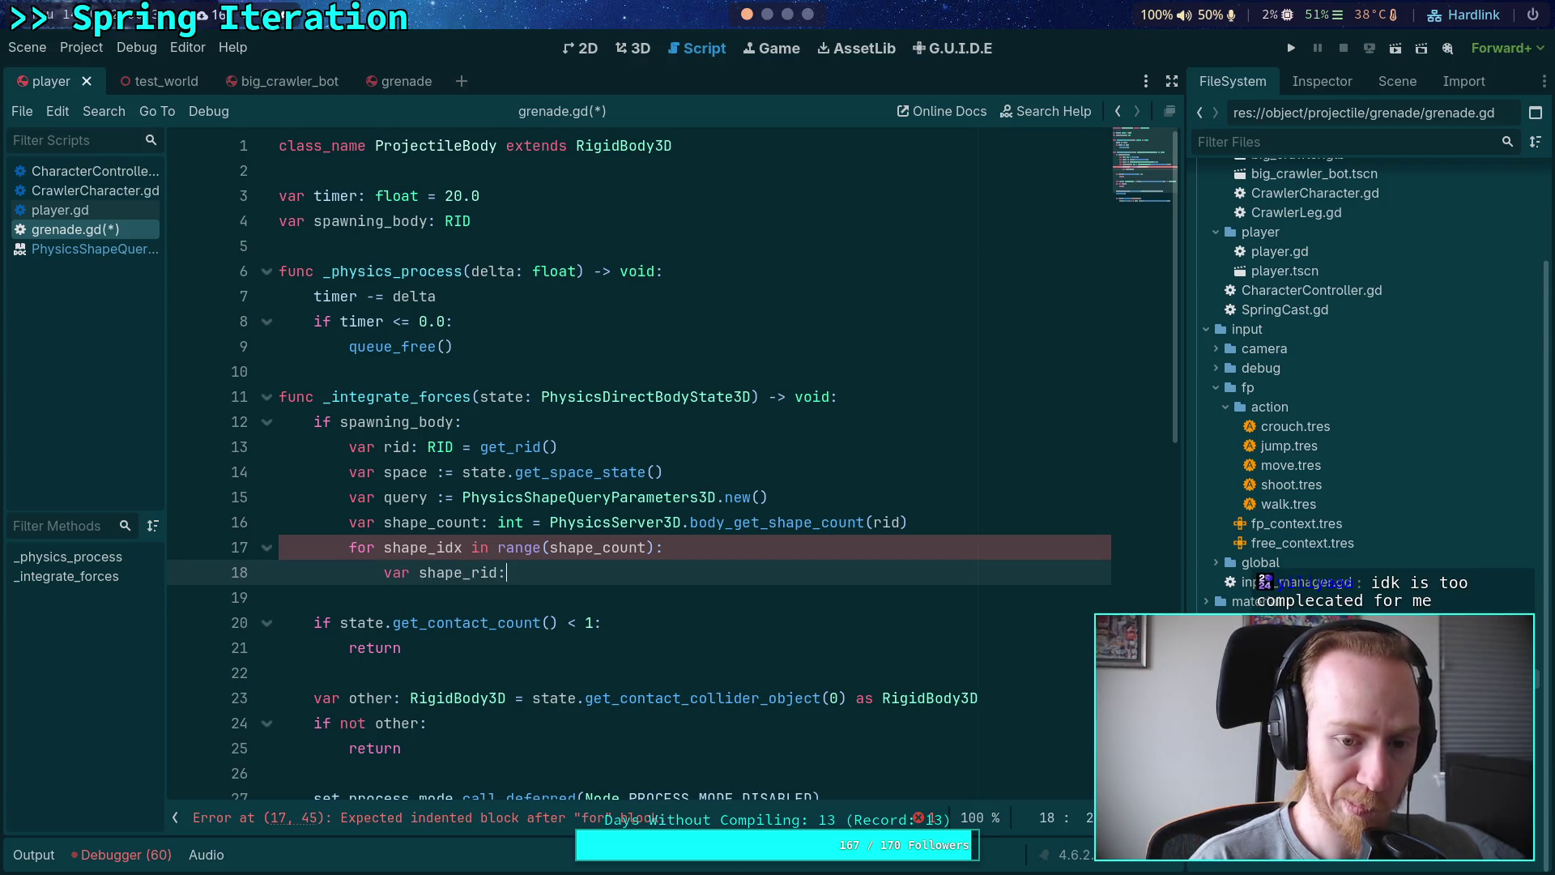
text(RID = PhysisS)
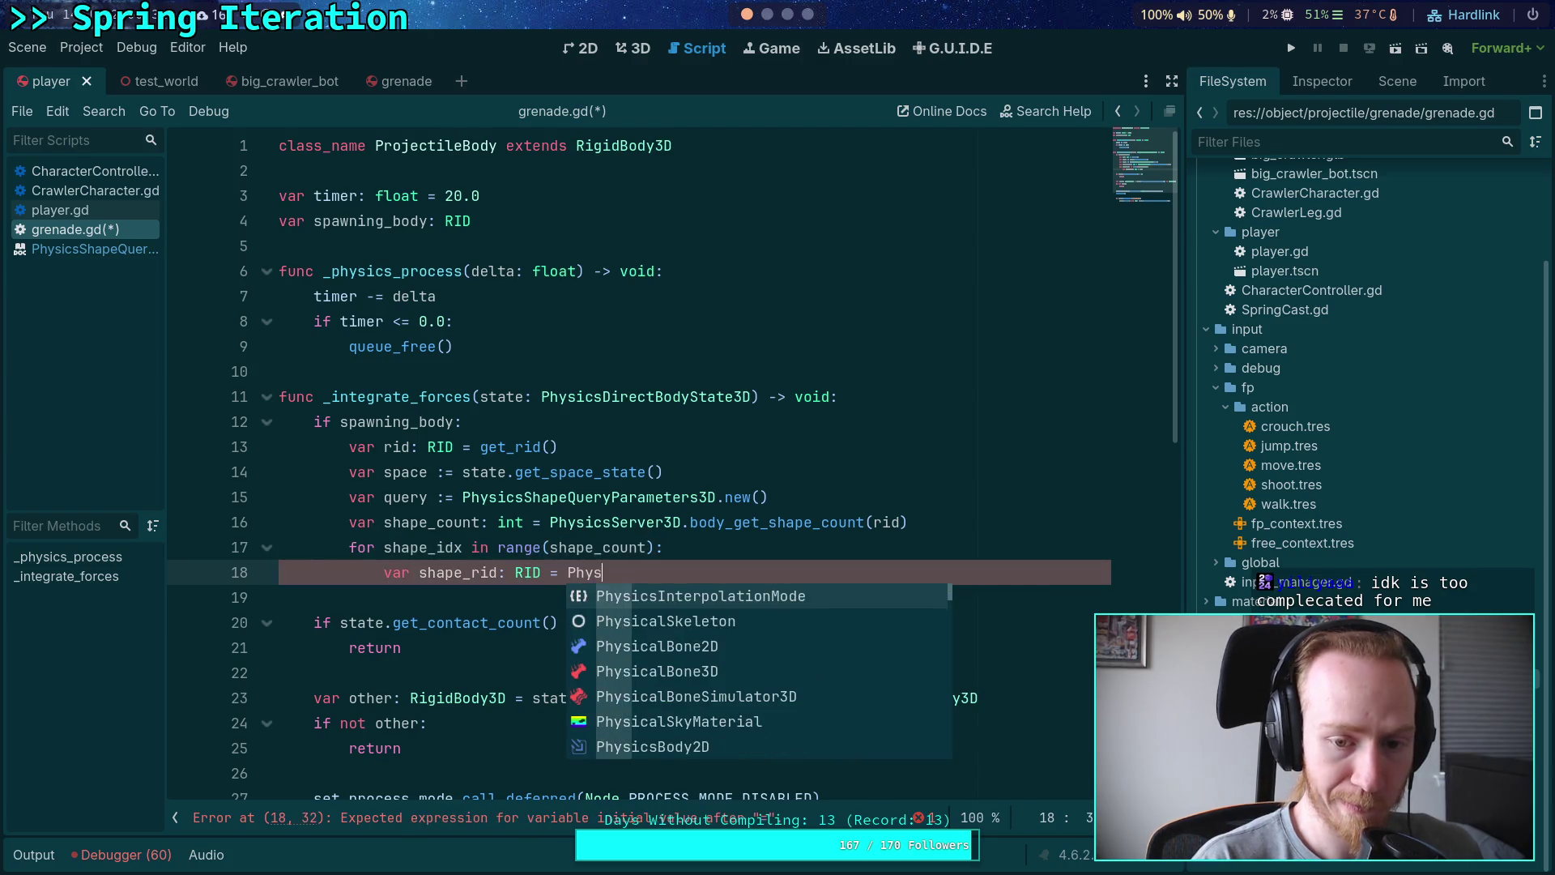
key(Down)
key(Down)
key(Down)
key(Return)
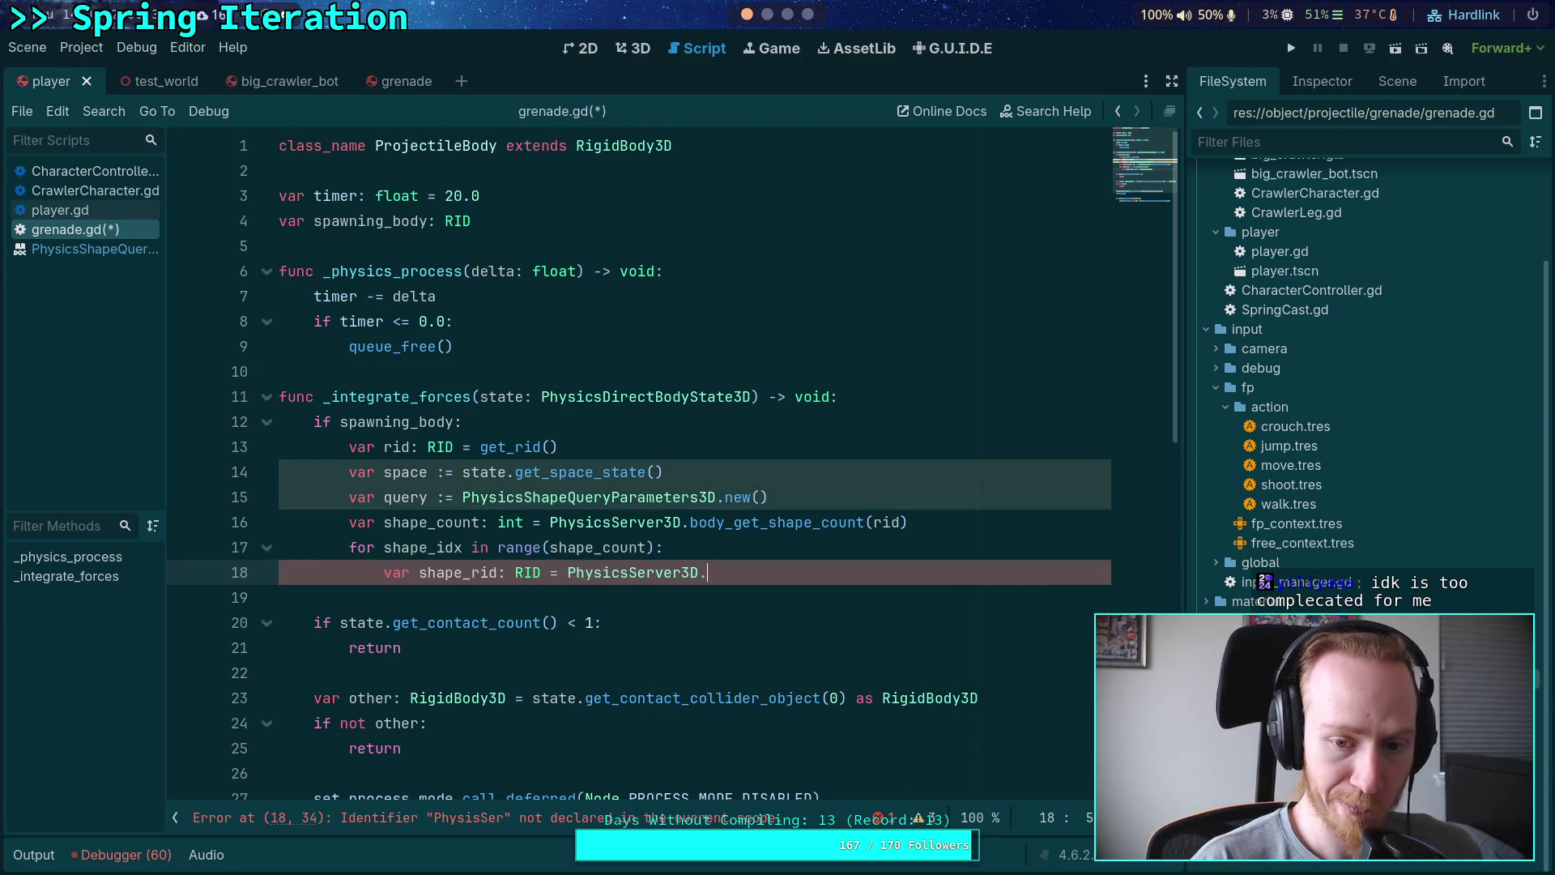
text(.body)
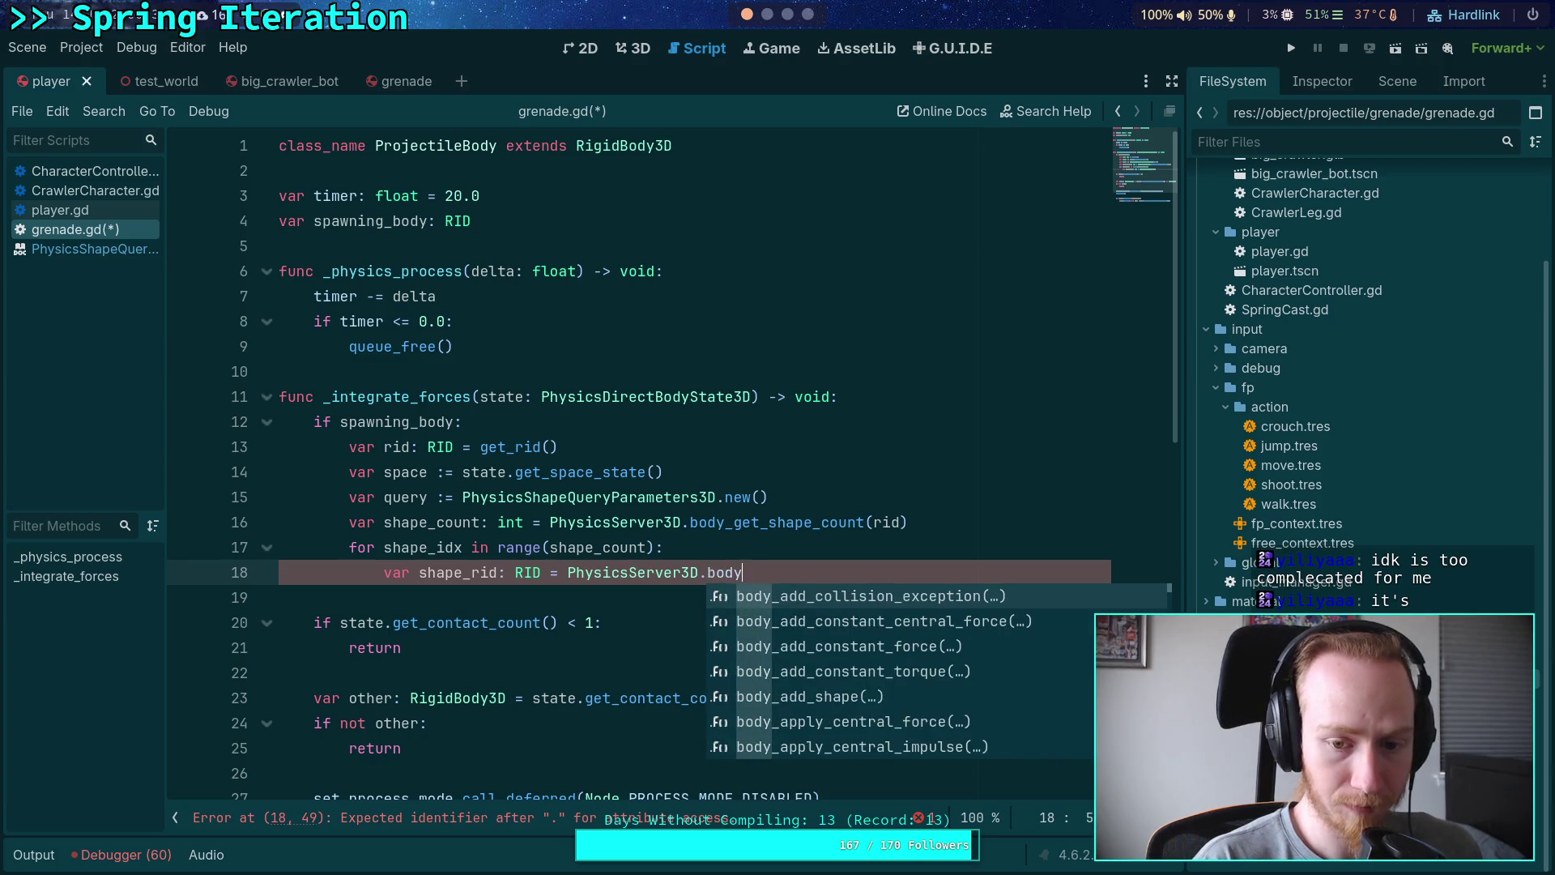
text(_get_st)
key(BackSpace)
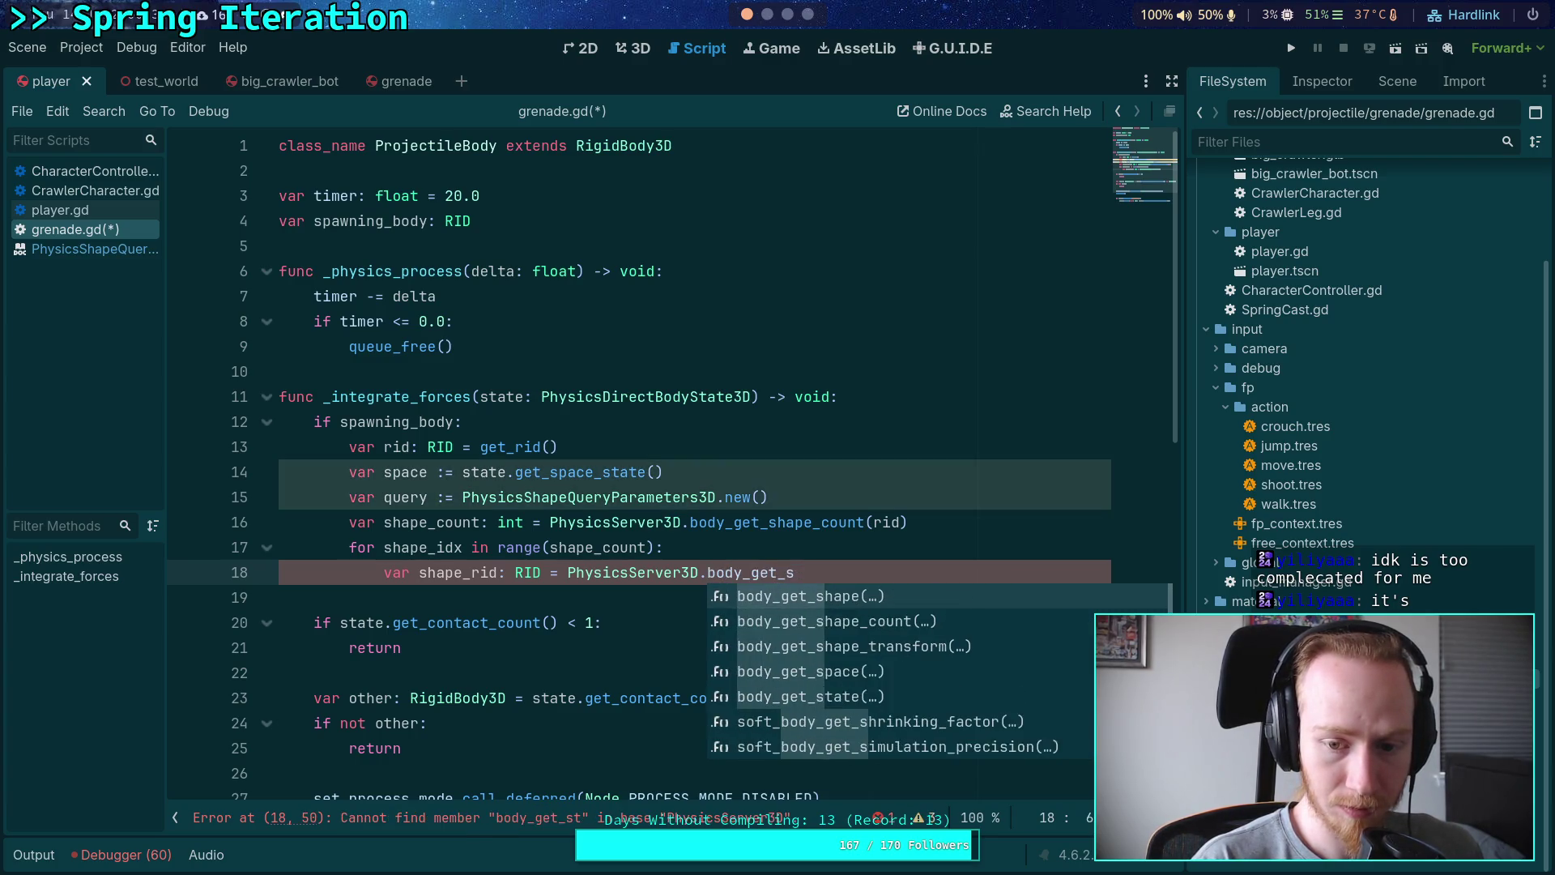
text(h)
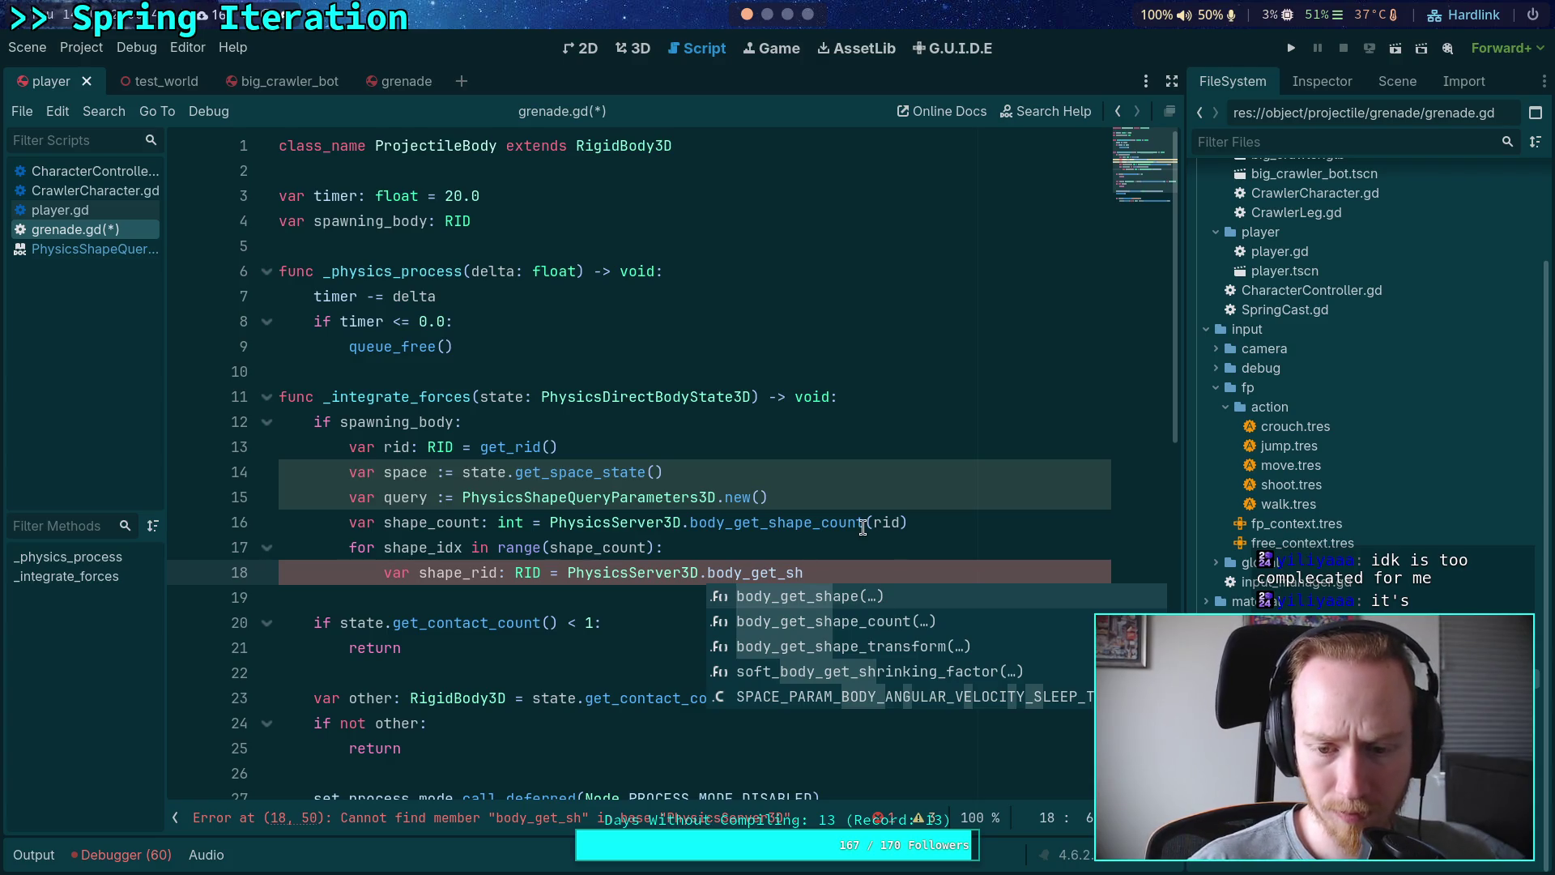
key(Return)
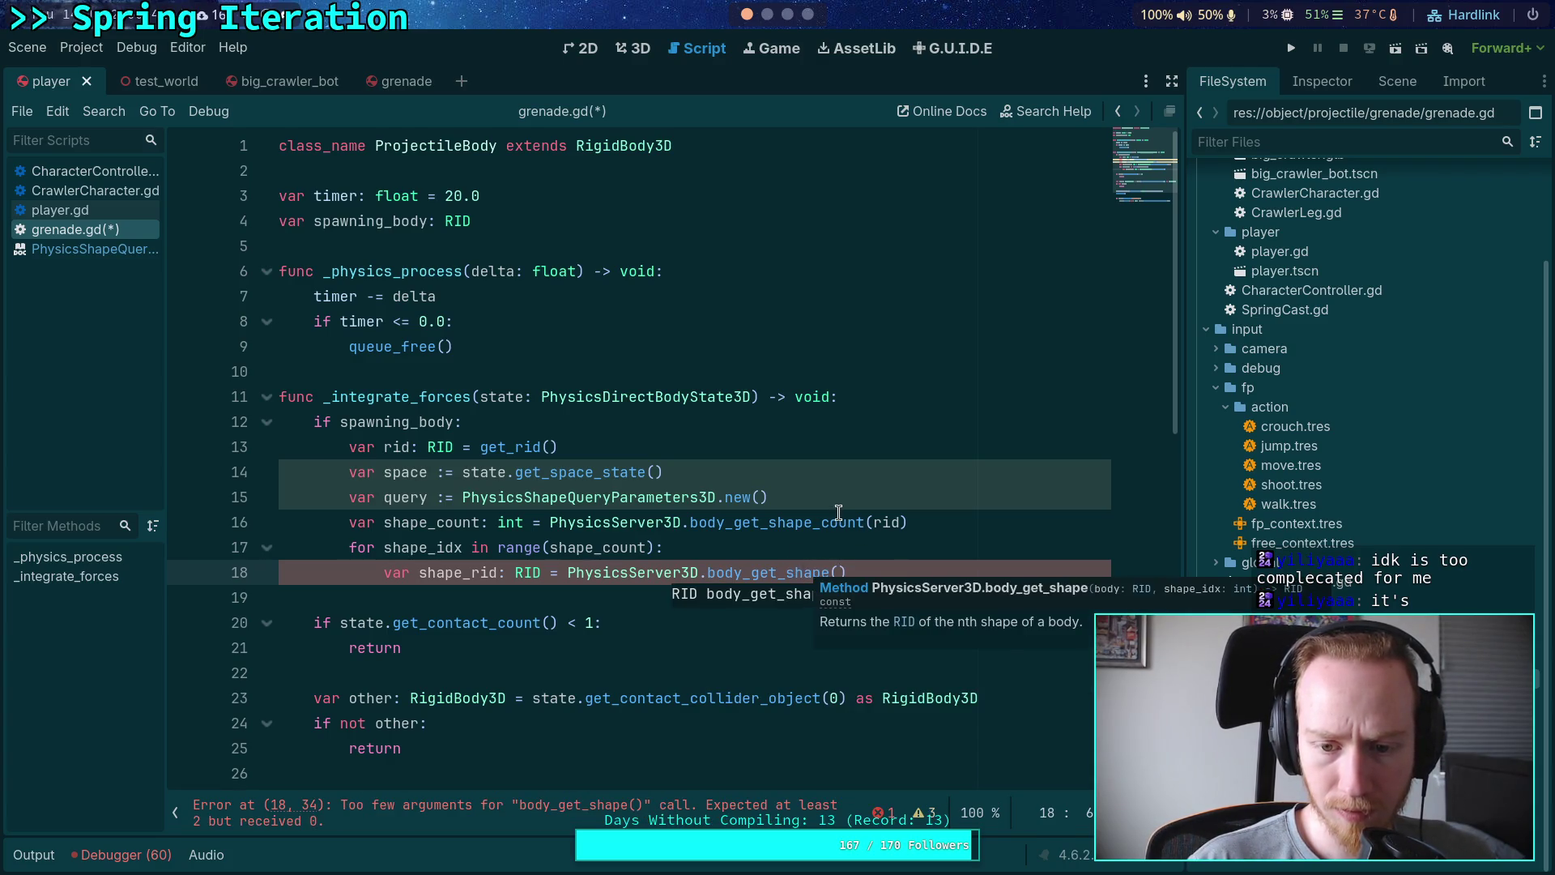
mouse_move(838, 512)
text(rid, shap)
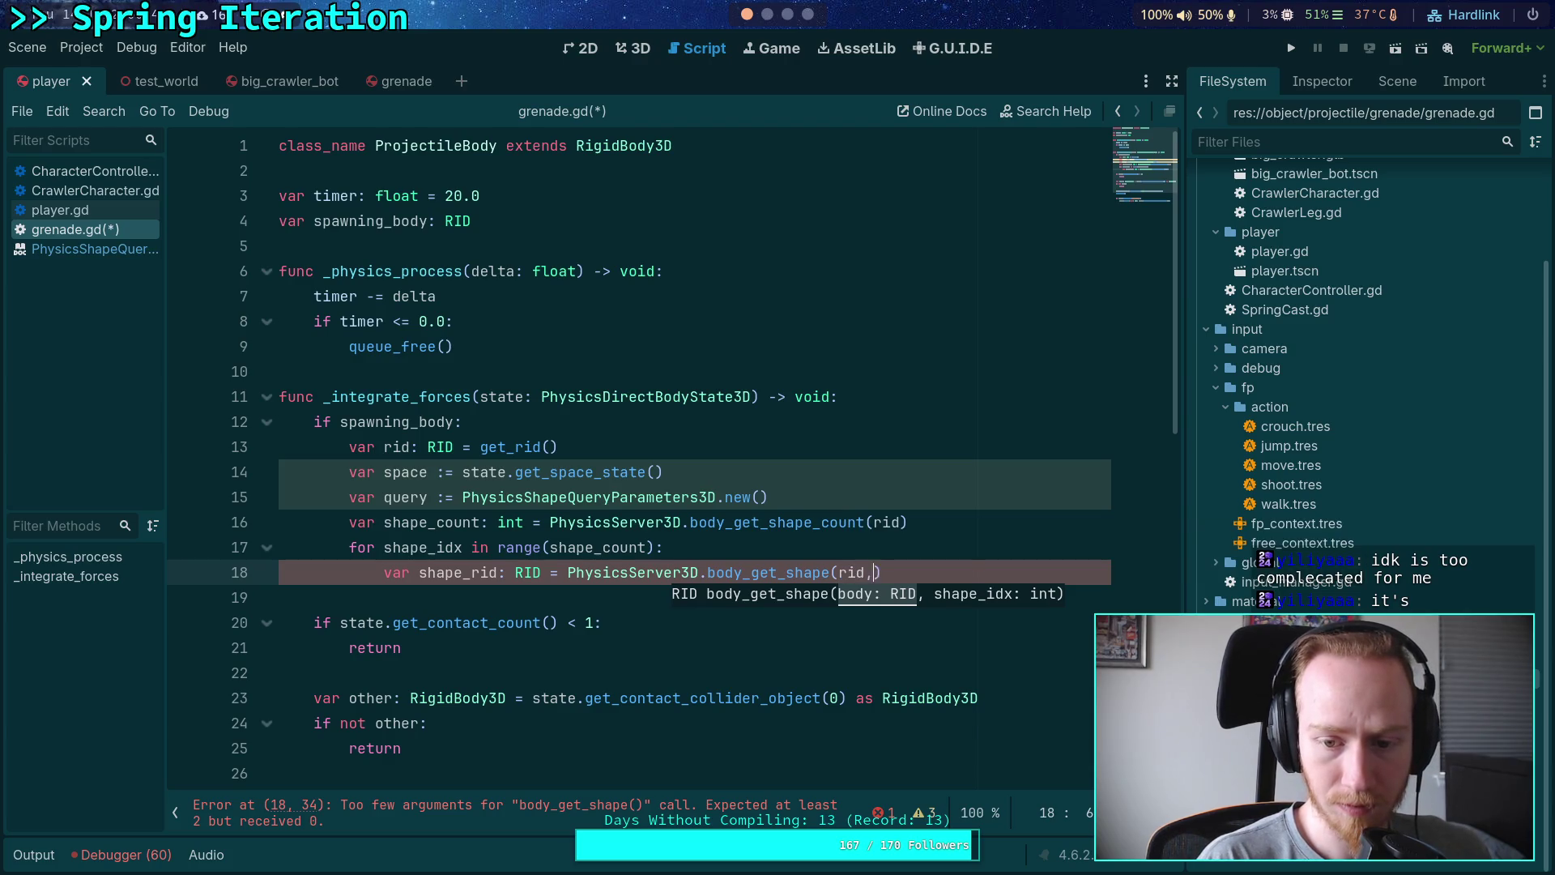
text(e_idx))
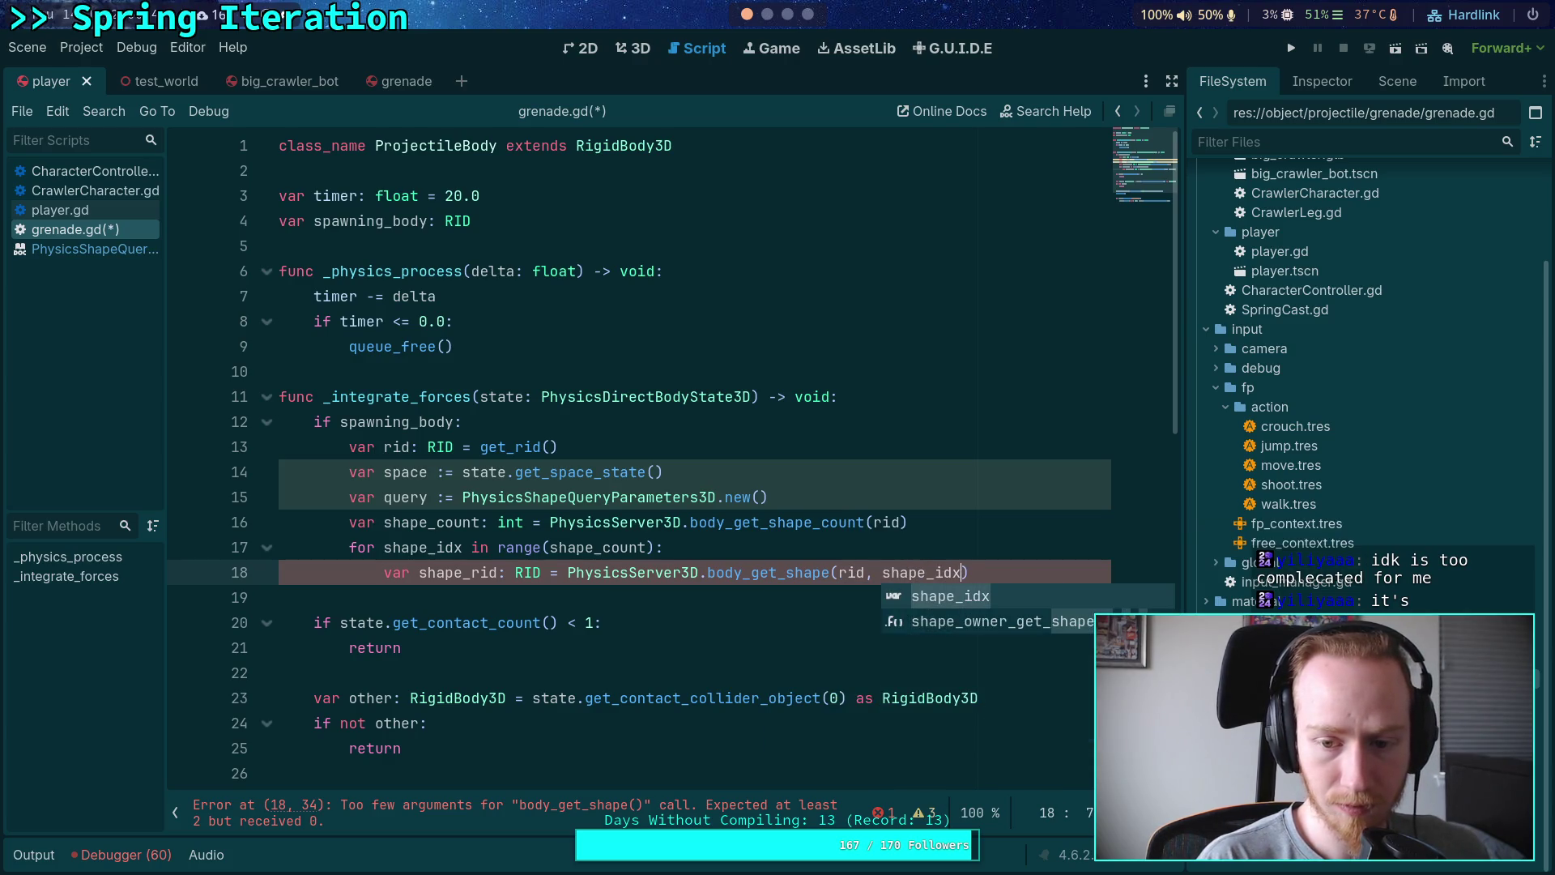
key(Return)
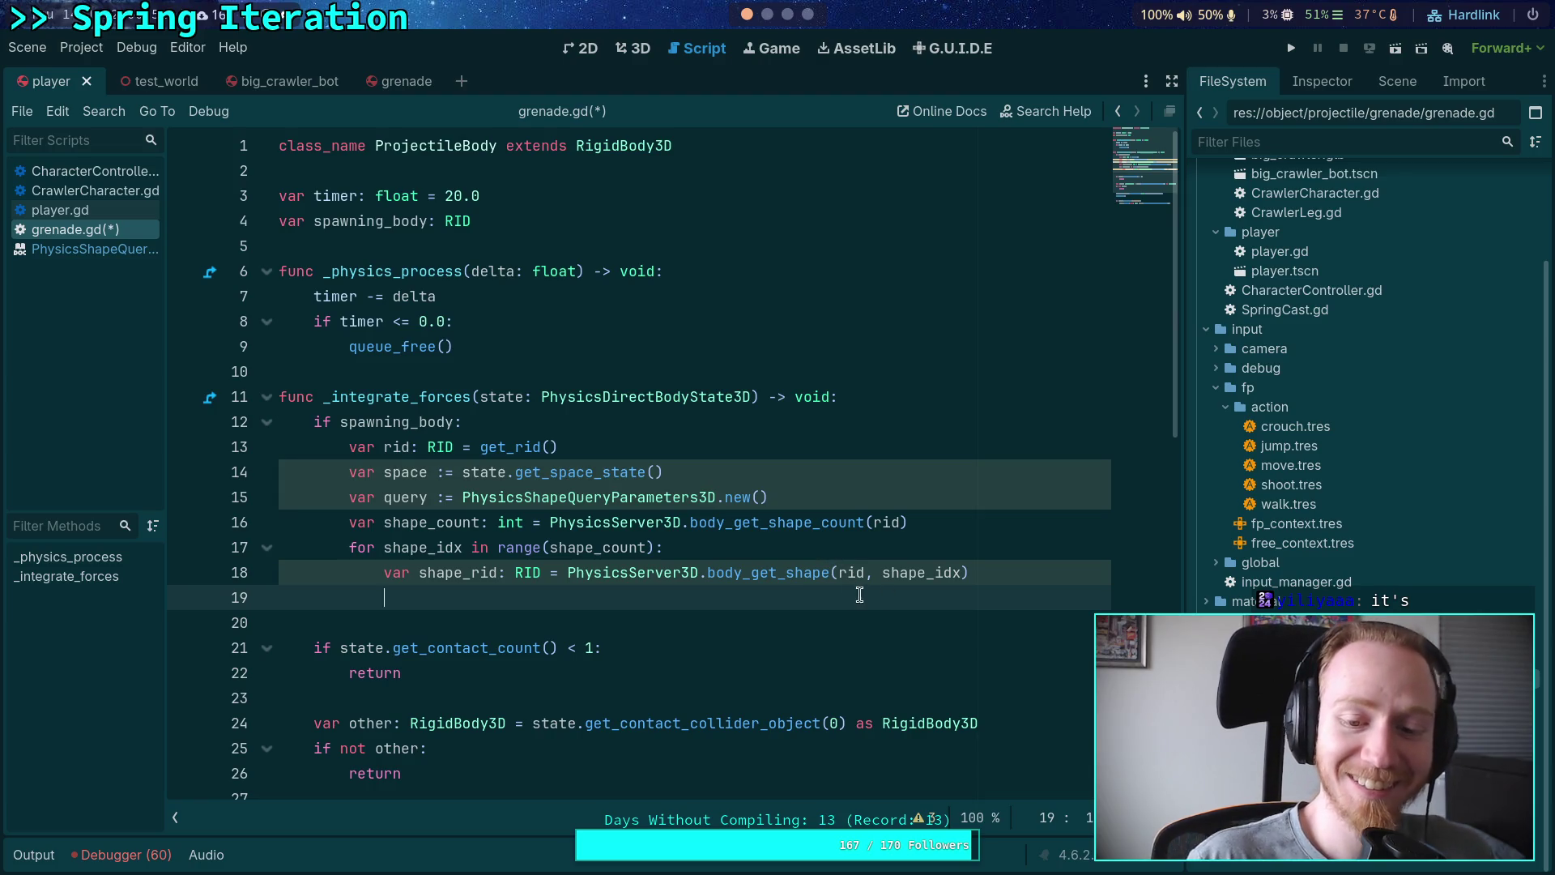
click(770, 599)
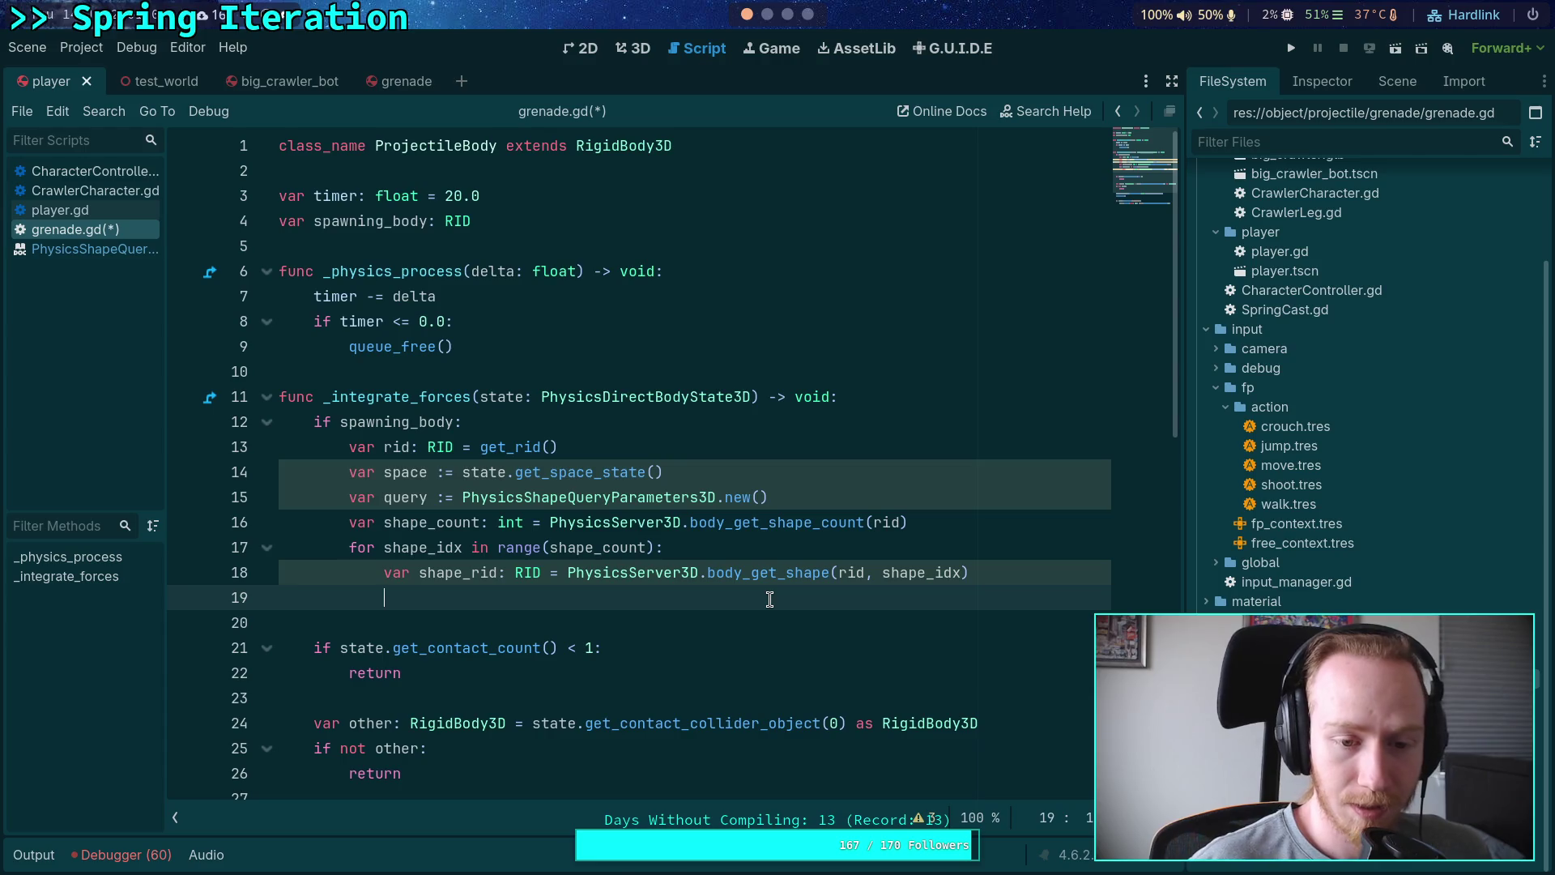
right_click(679, 497)
click(717, 746)
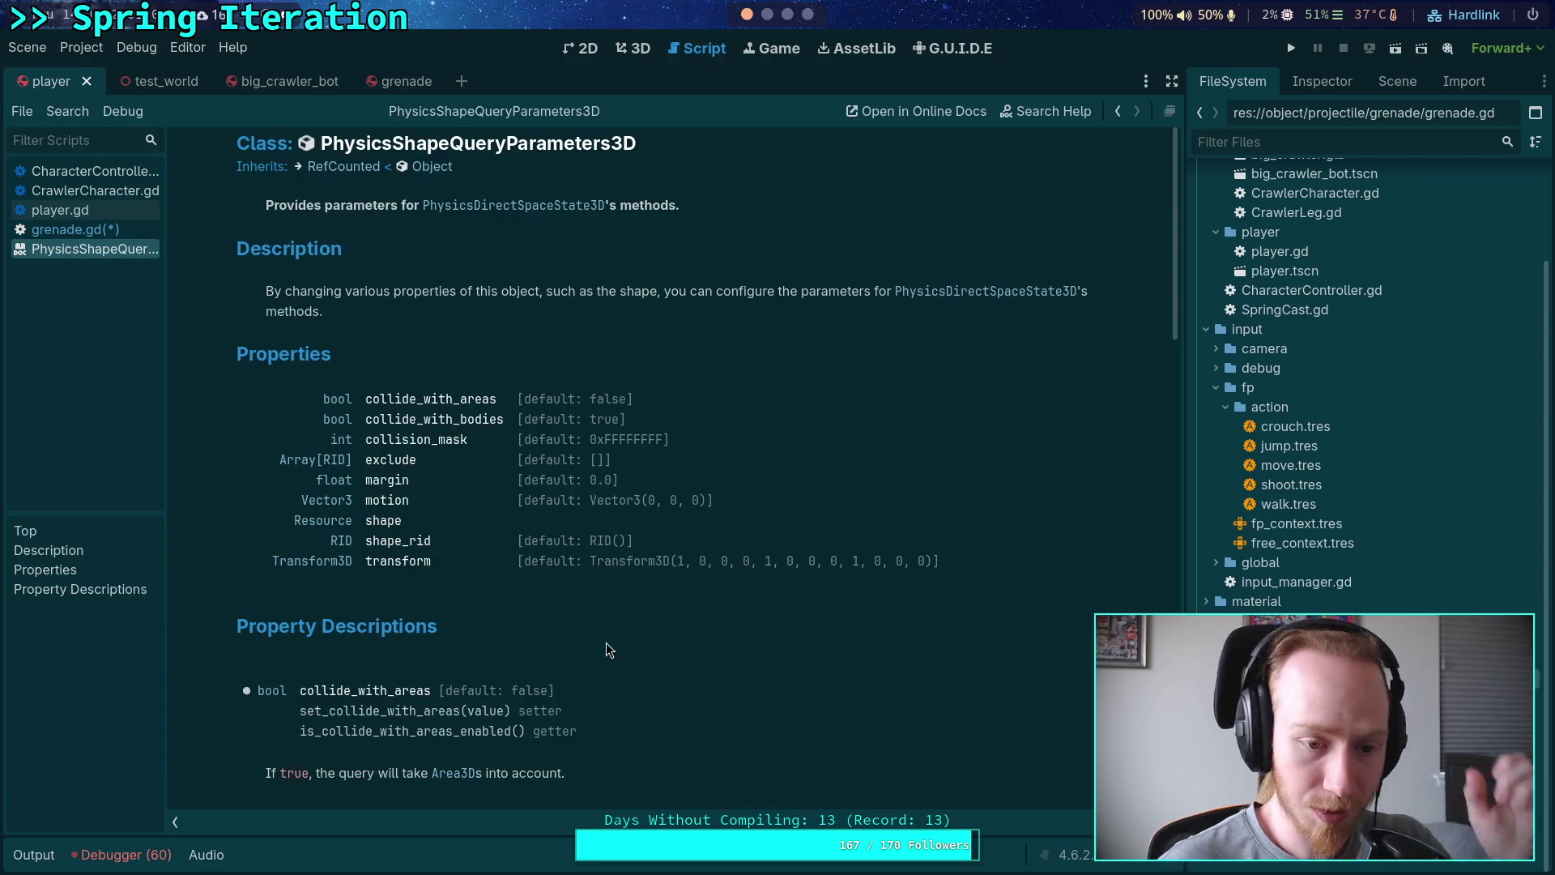
scroll(531, 575, down, 4)
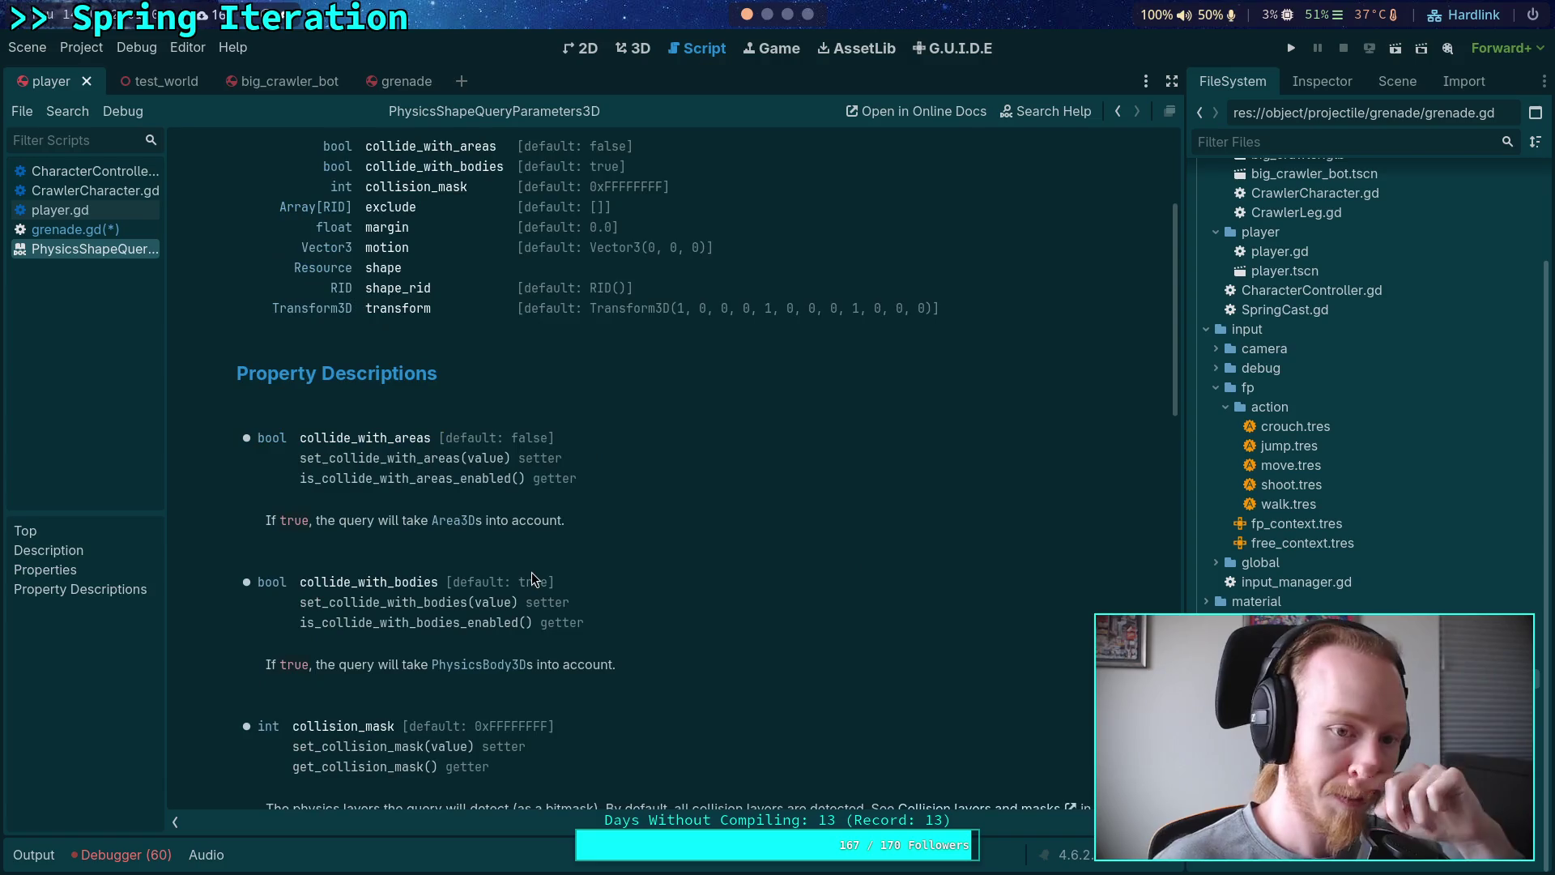
scroll(541, 563, down, 1)
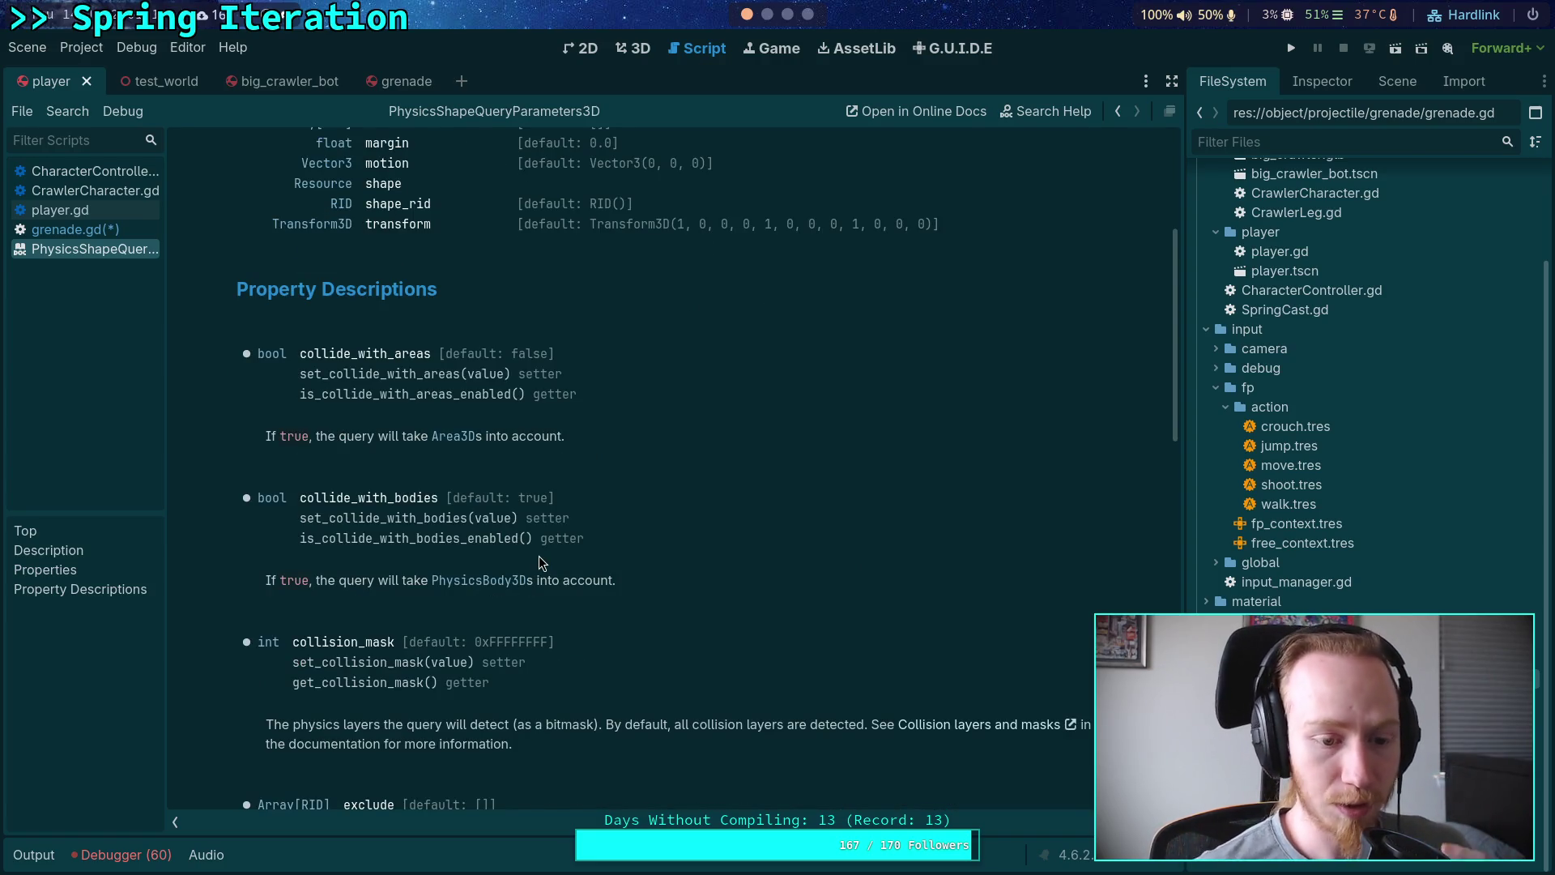
scroll(540, 562, down, 15)
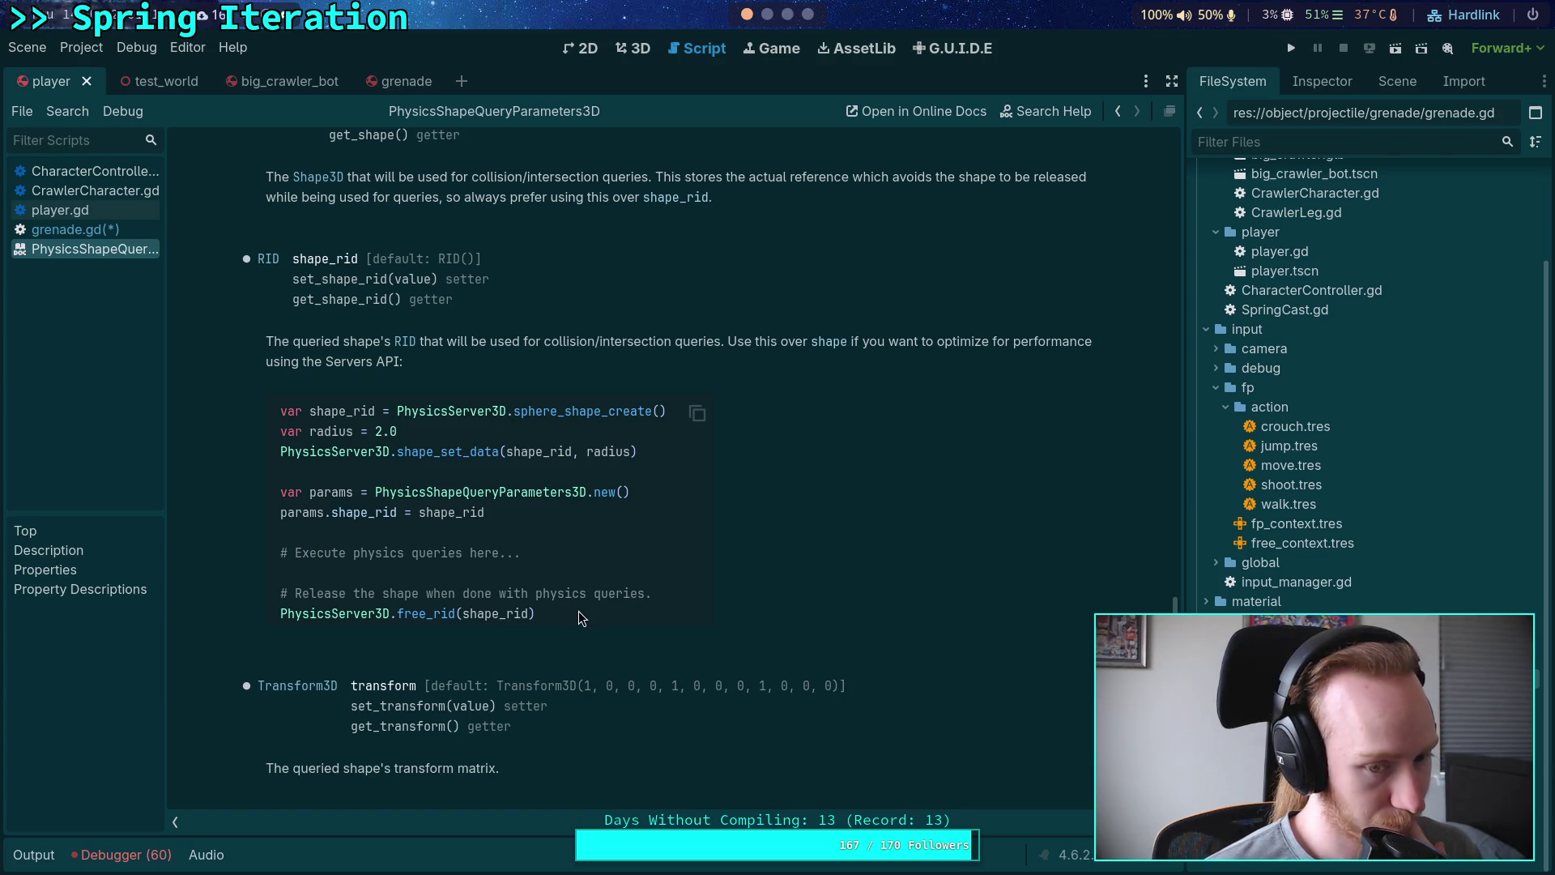
scroll(578, 611, up, 10)
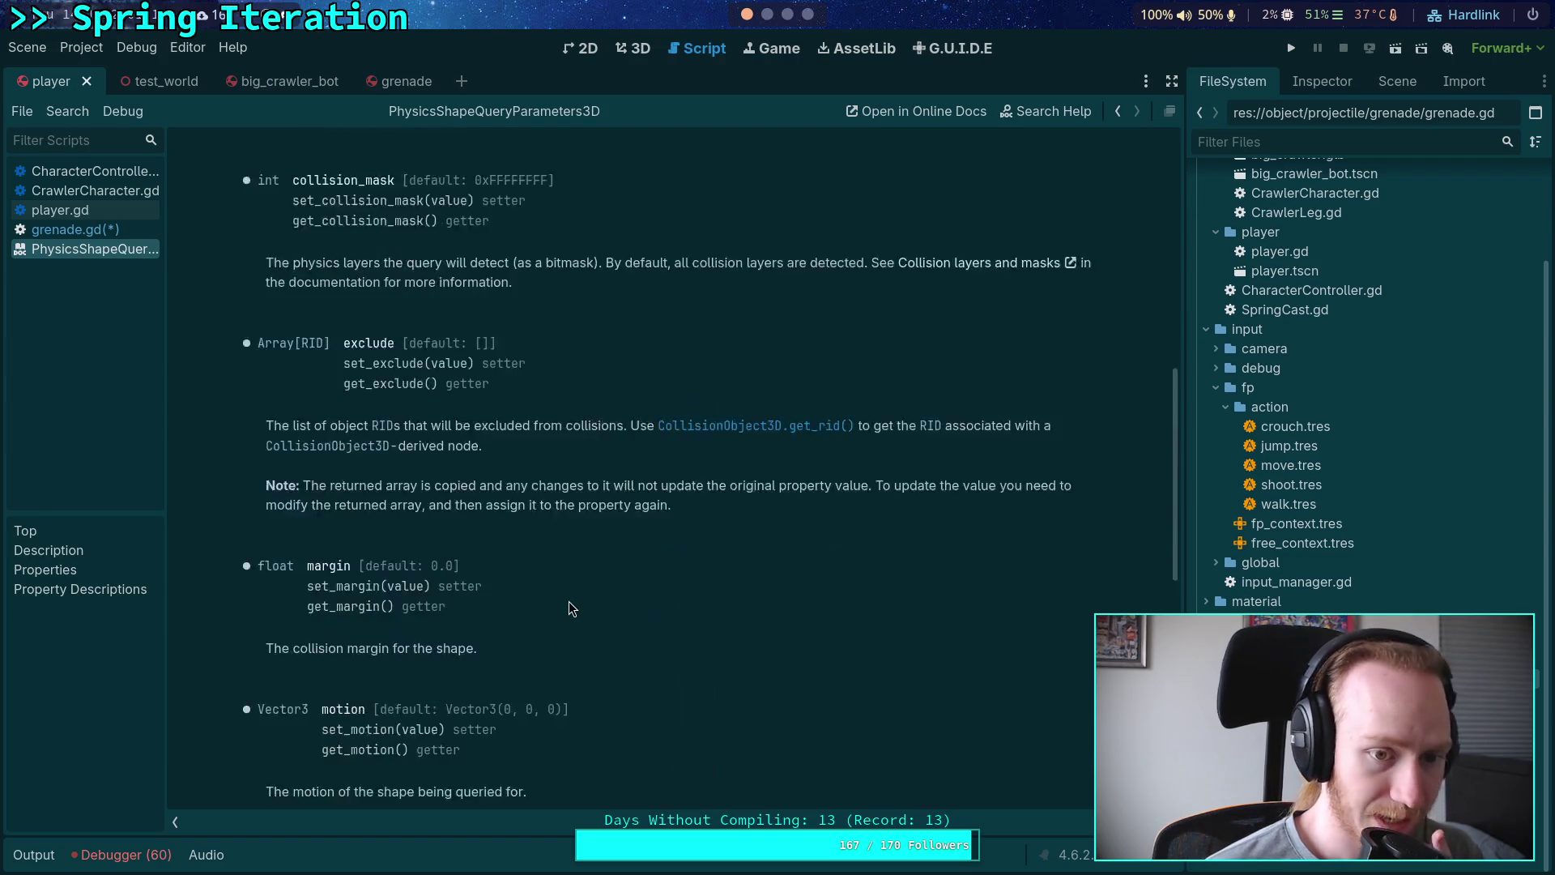
scroll(567, 604, up, 6)
scroll(567, 603, down, 8)
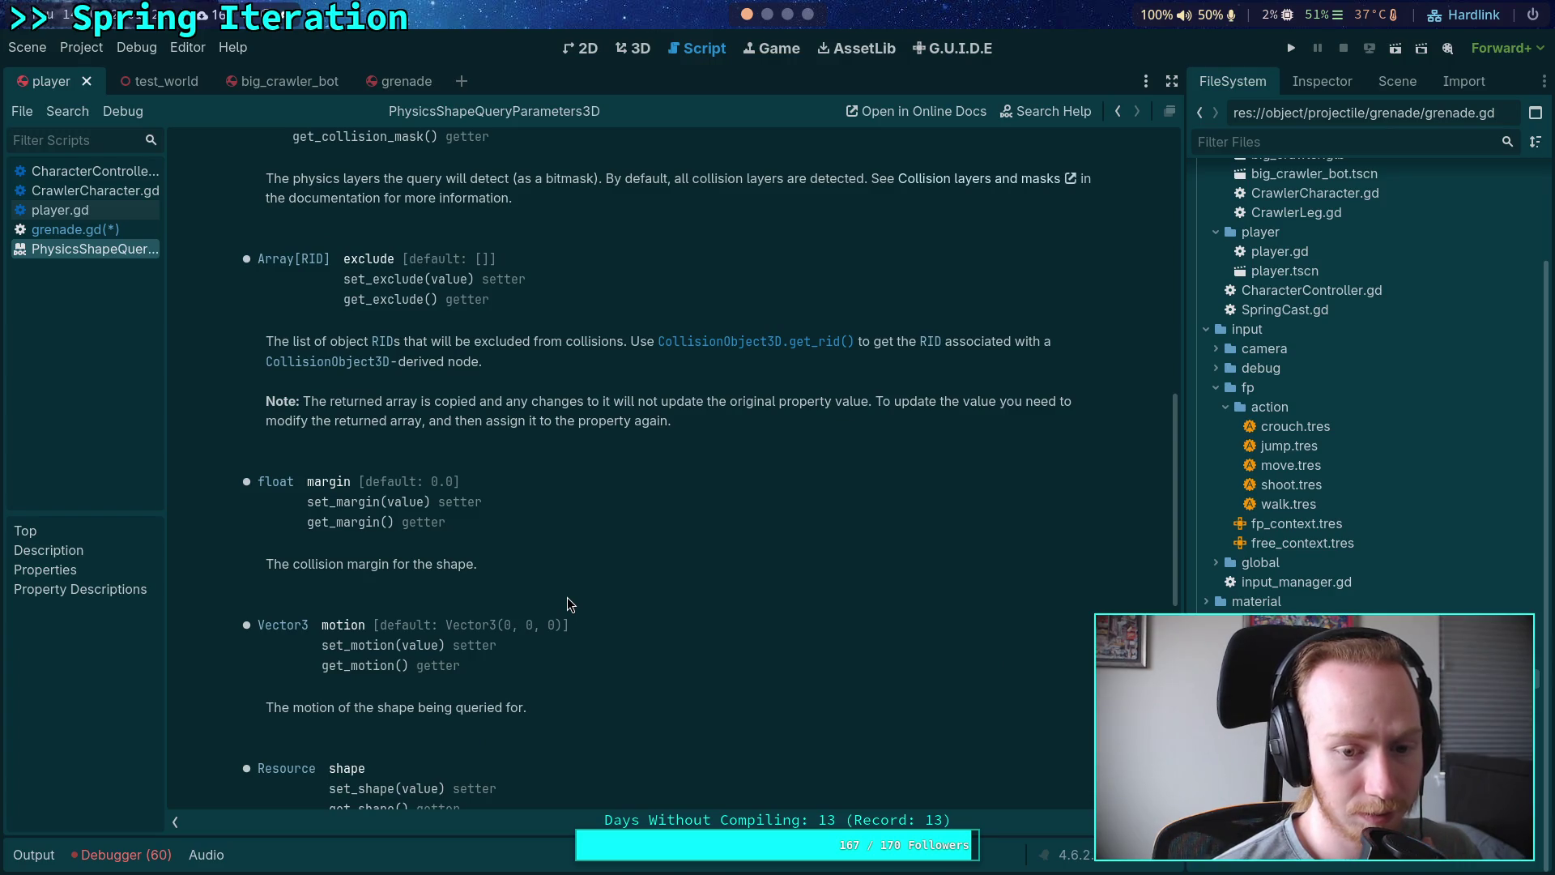
scroll(567, 603, up, 12)
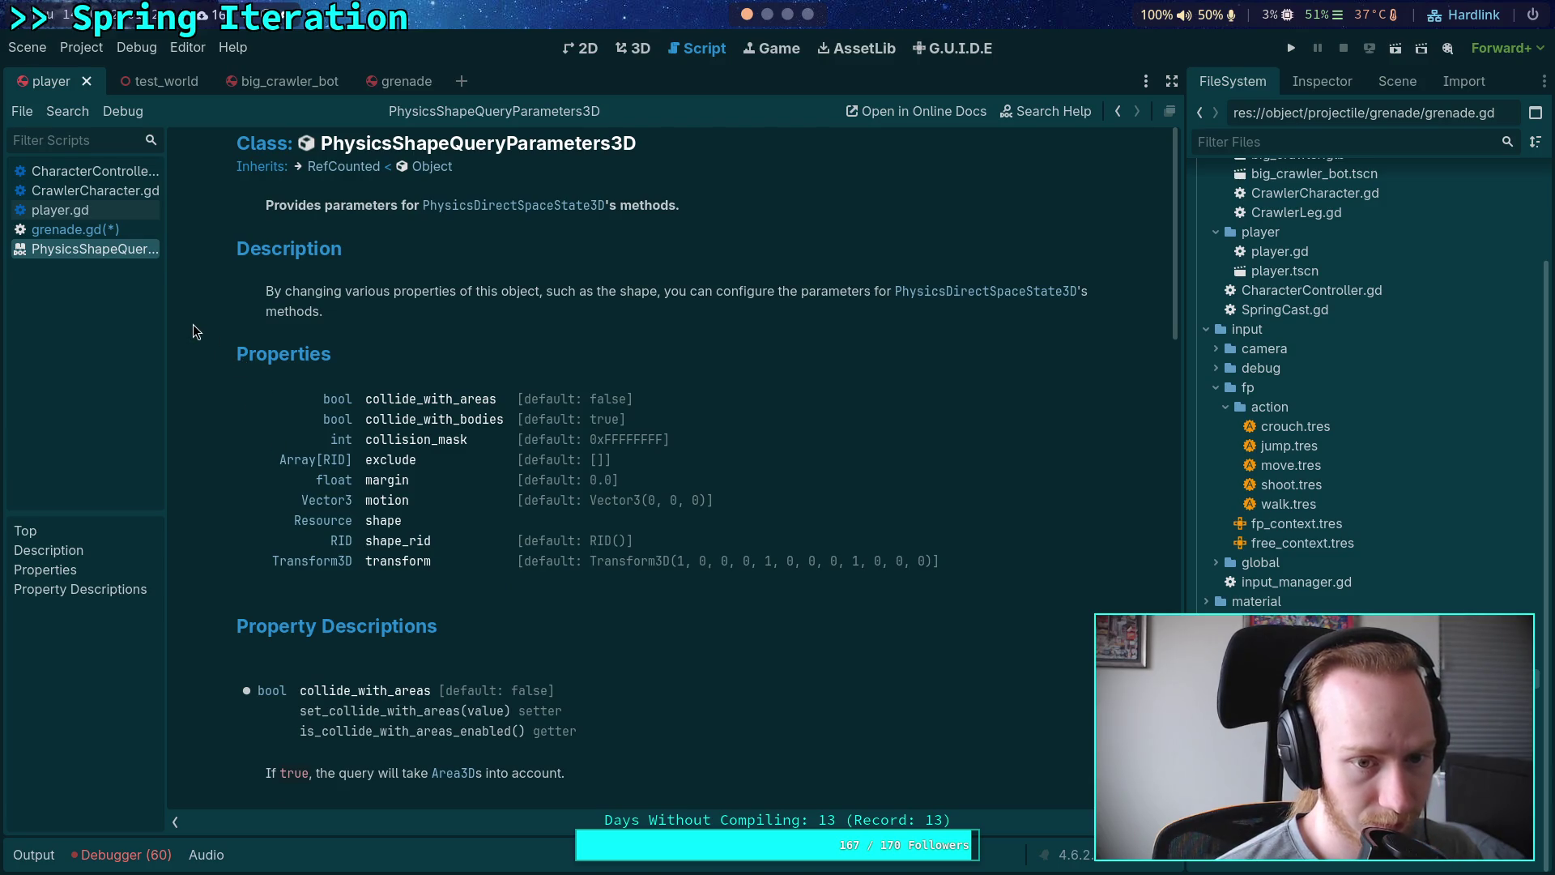
scroll(174, 292, down, 5)
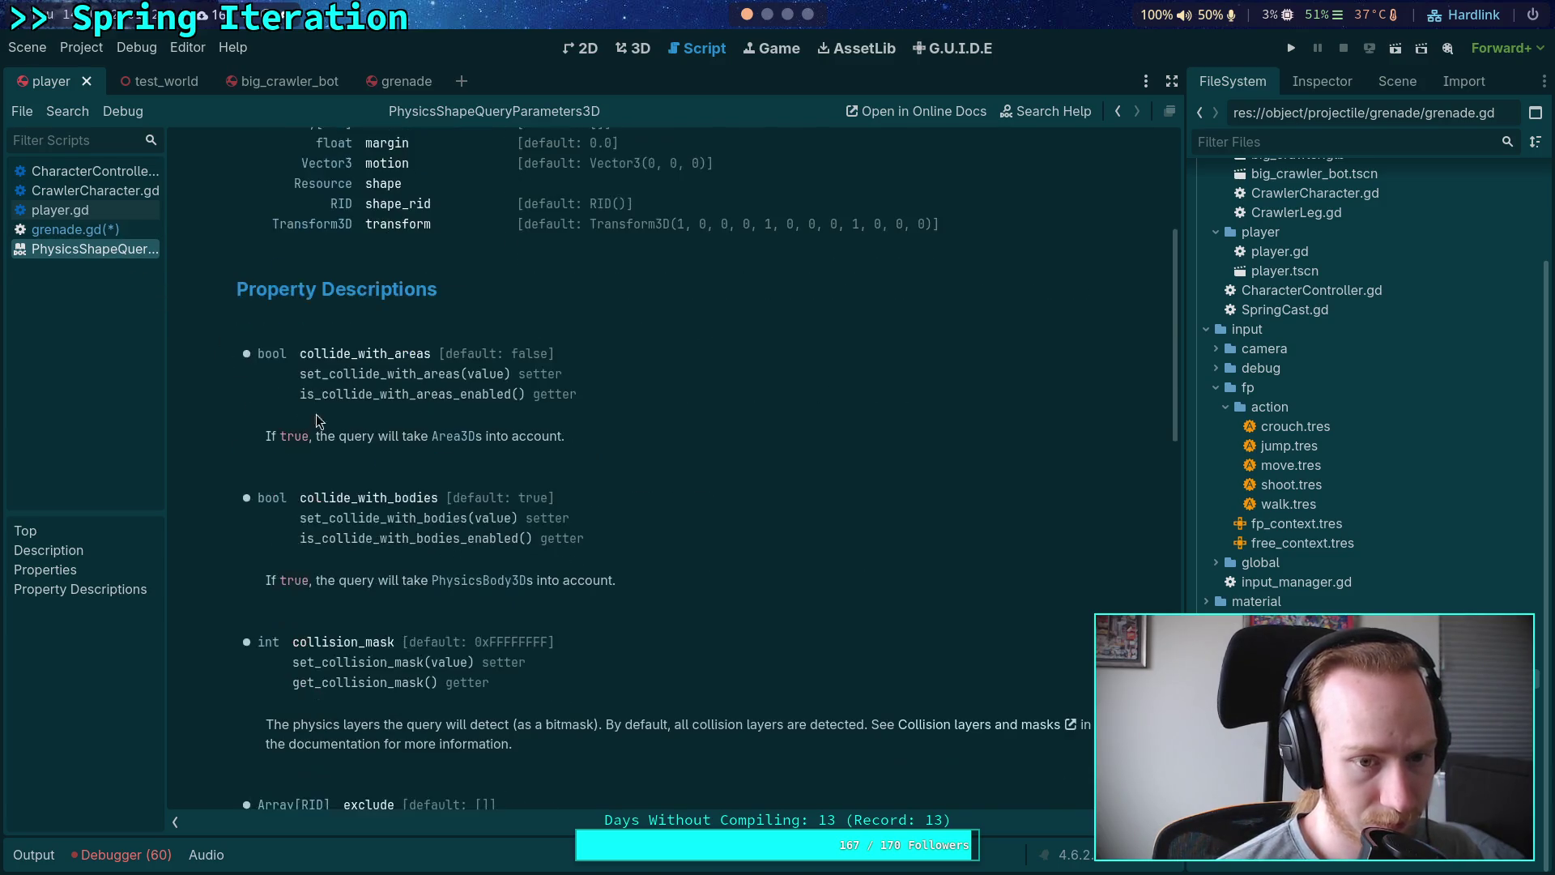
click(94, 234)
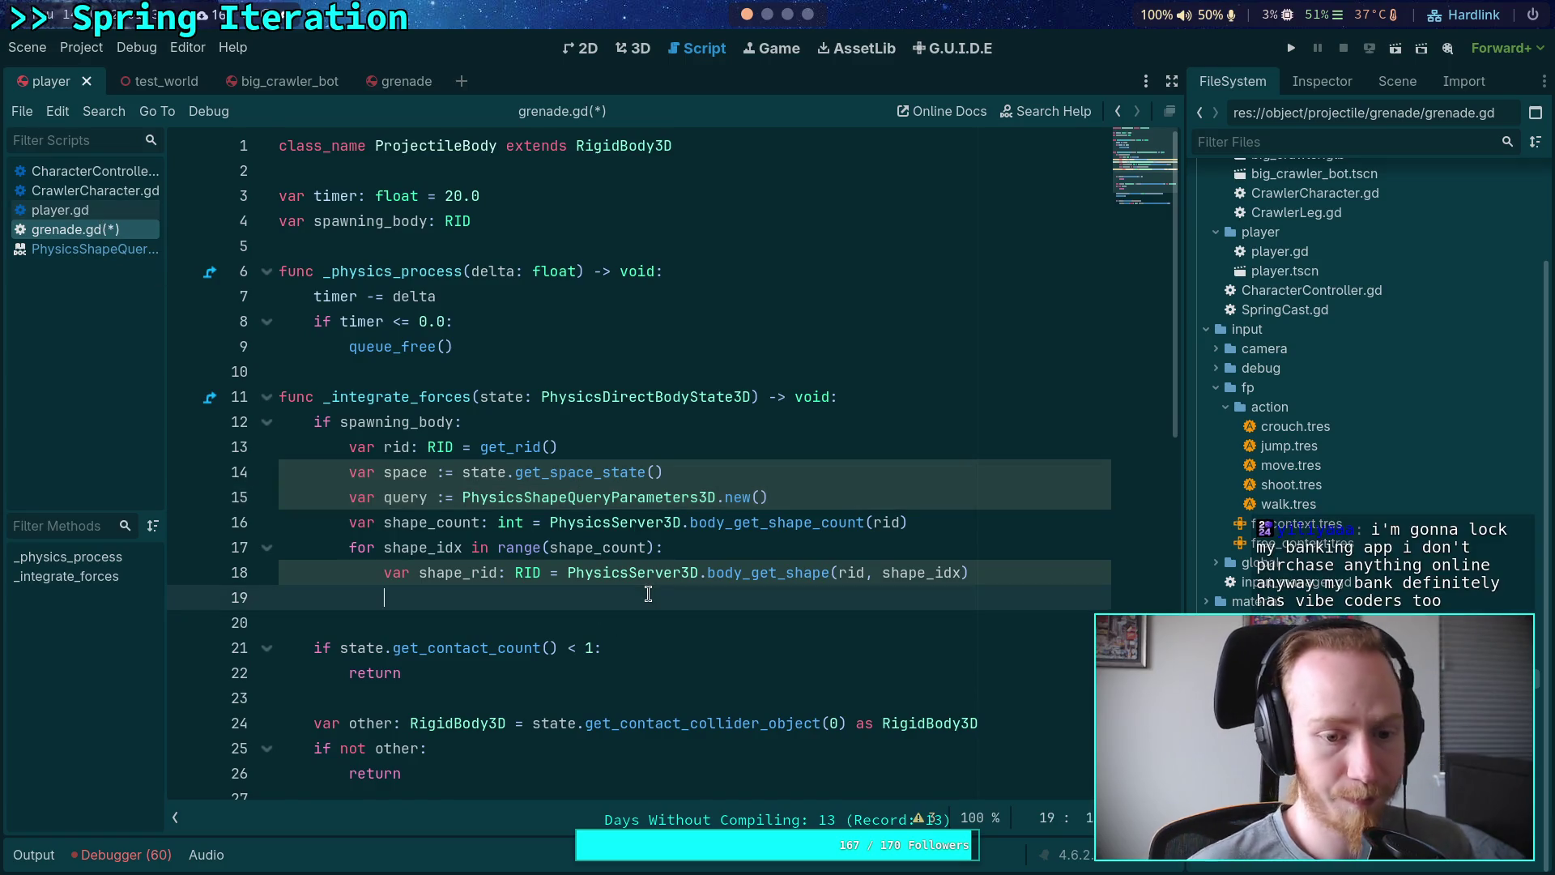
Step: Add 'var shape_xform: Transform3D = PhysicsServer3D.body_get_shape_transform(rid, shape_idx)' in the loop
text(var shape_)
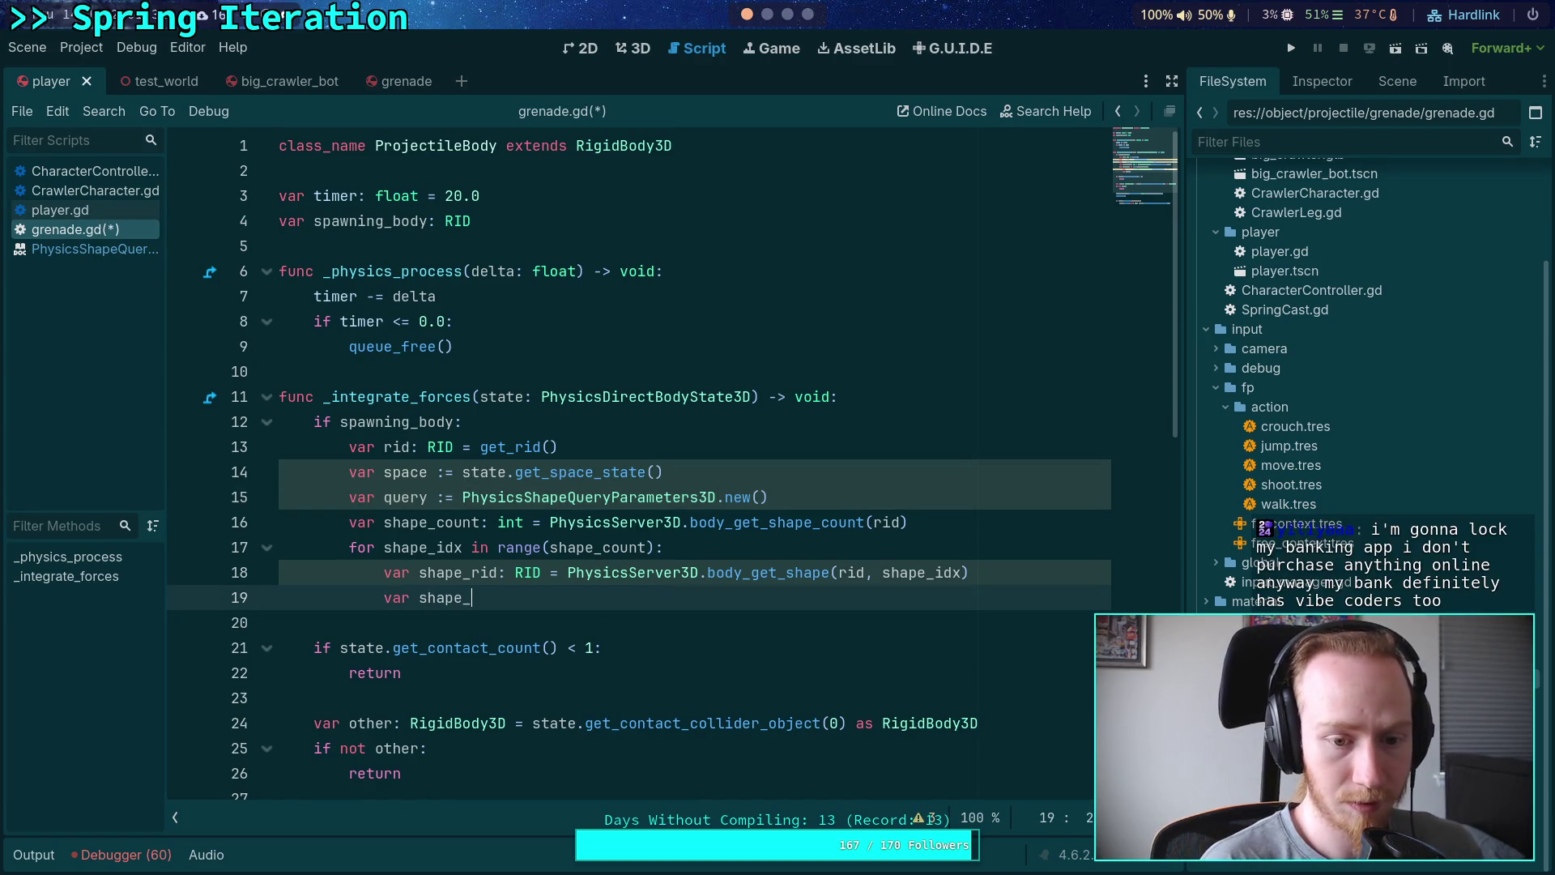
text(xform: Transform3D)
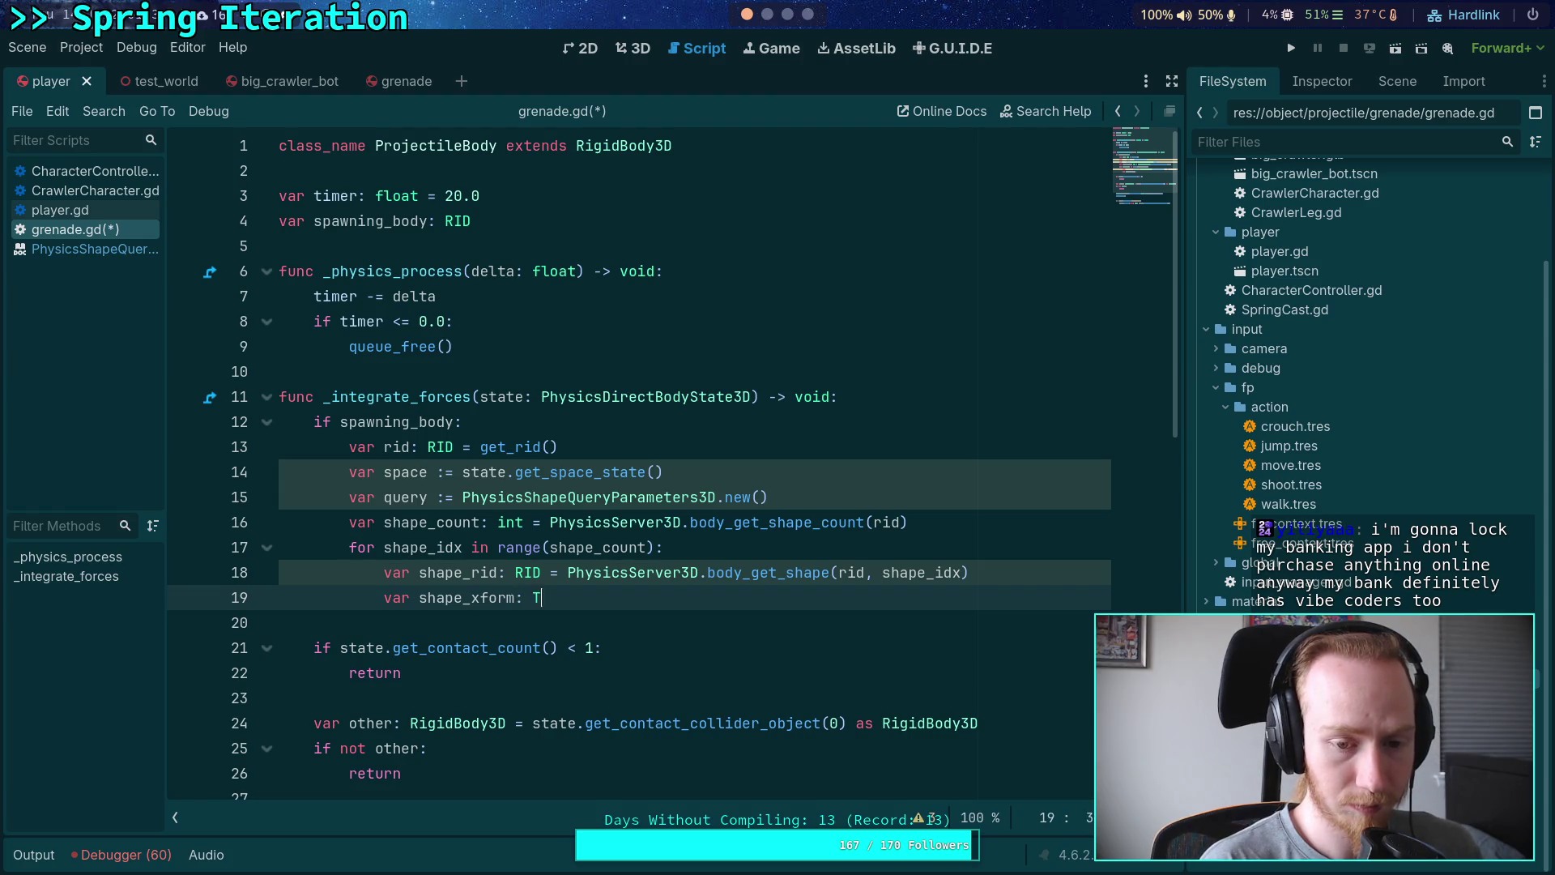
text( = P)
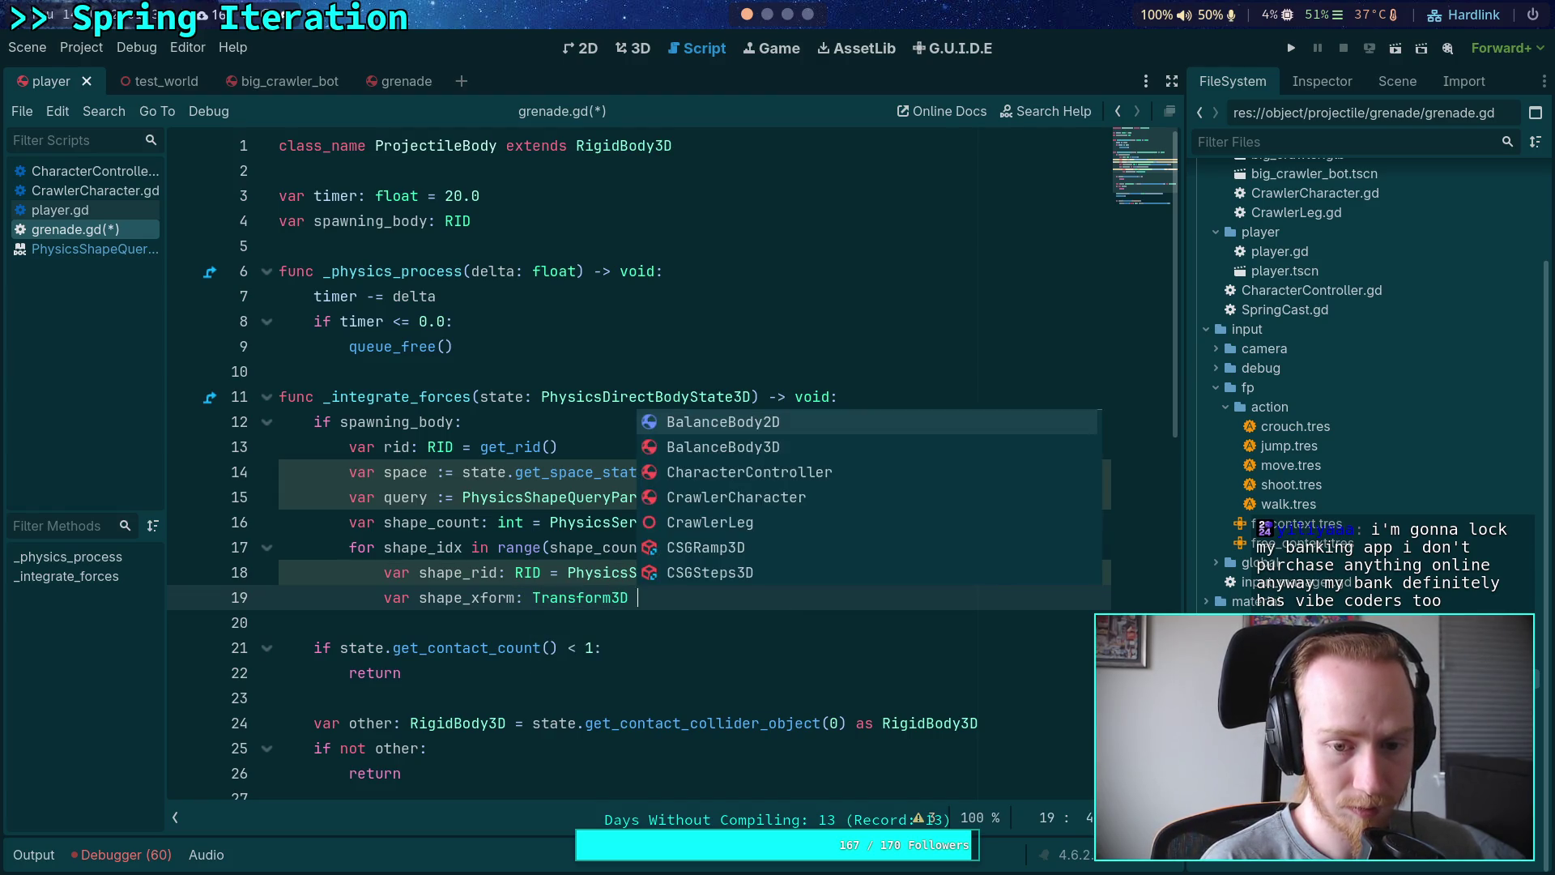
text(hysi)
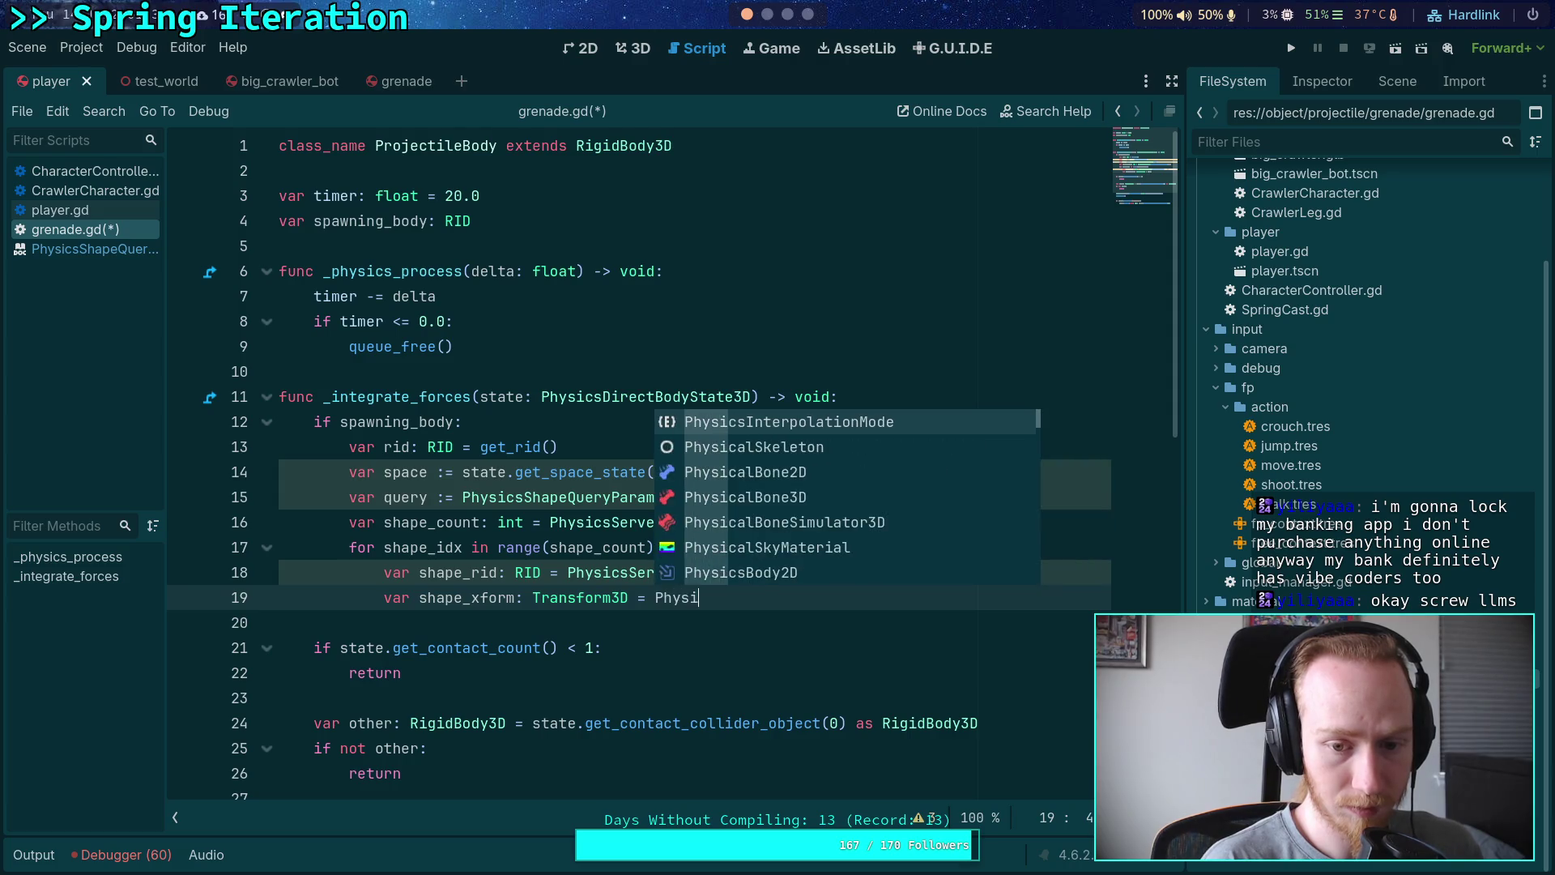
text(csSer)
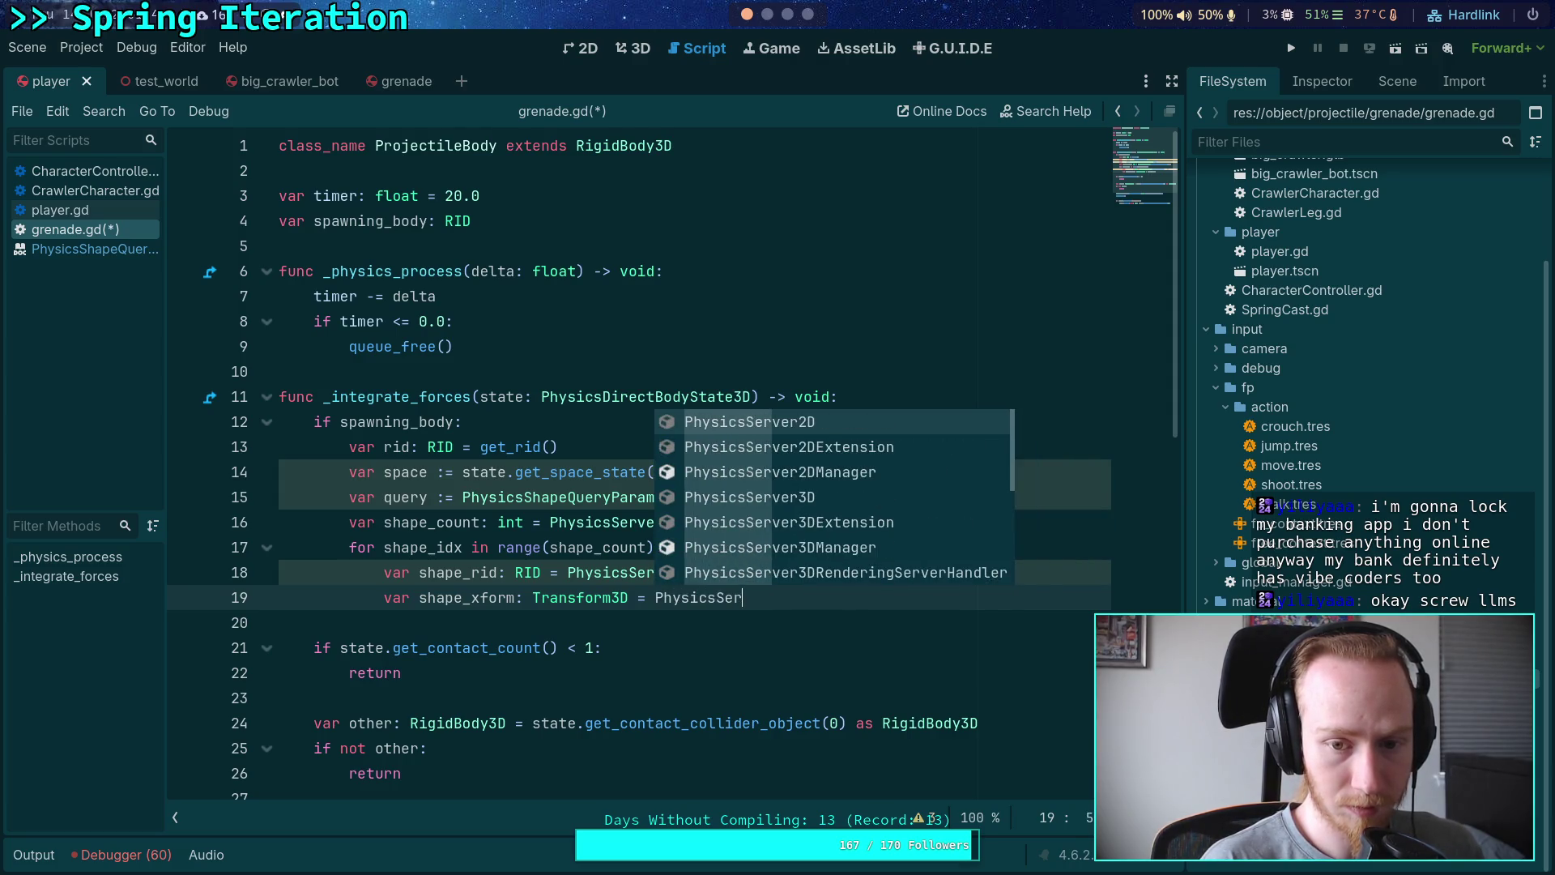
key(Down)
key(Down)
key(Down)
key(Return)
text(.)
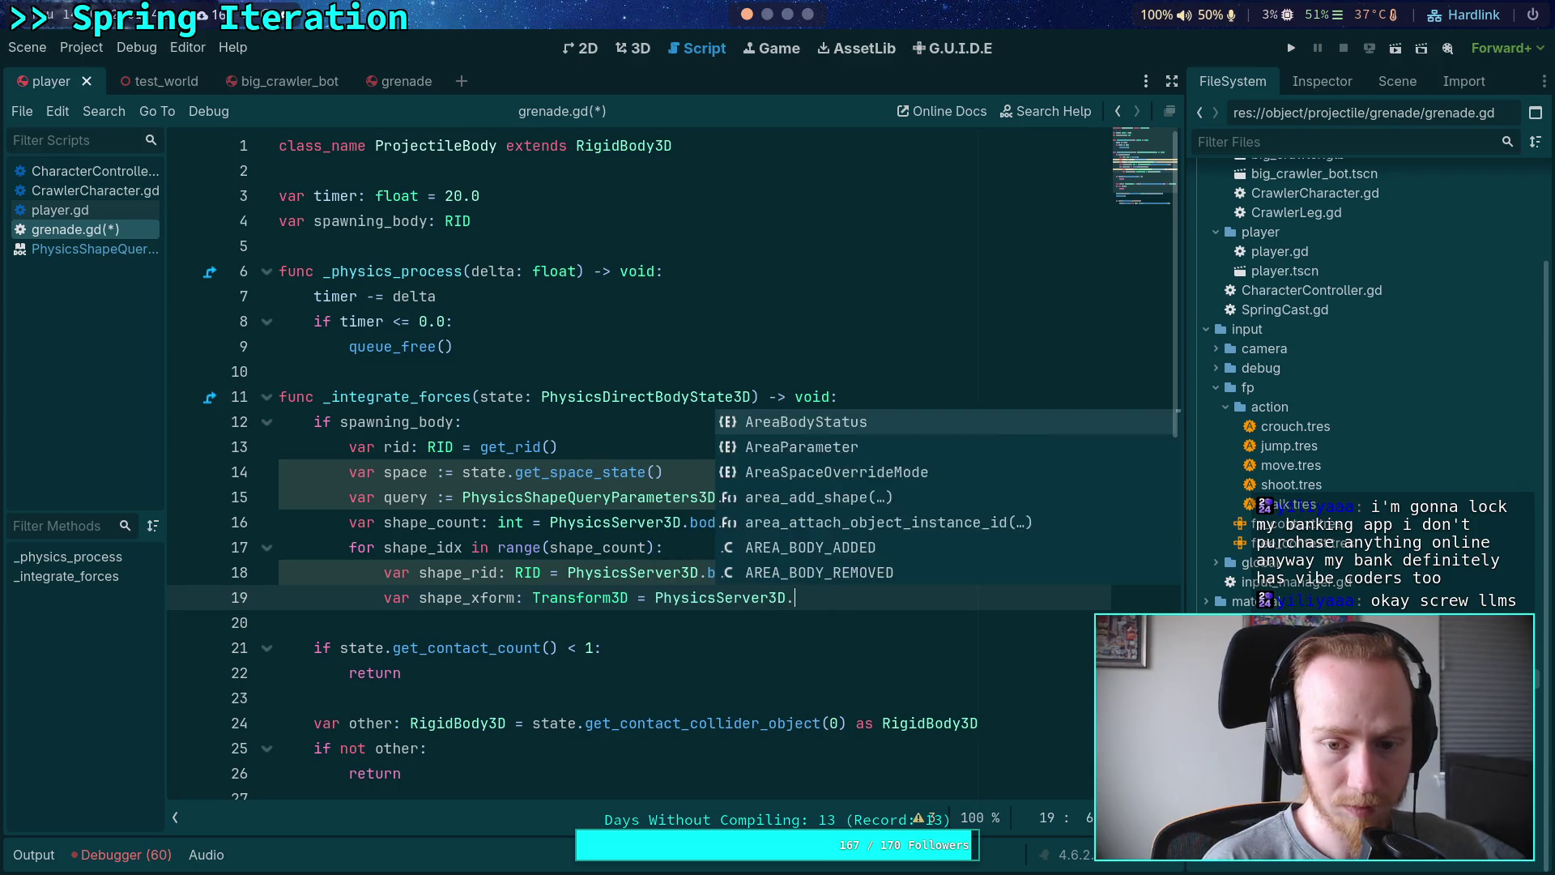
text(body_get_sha)
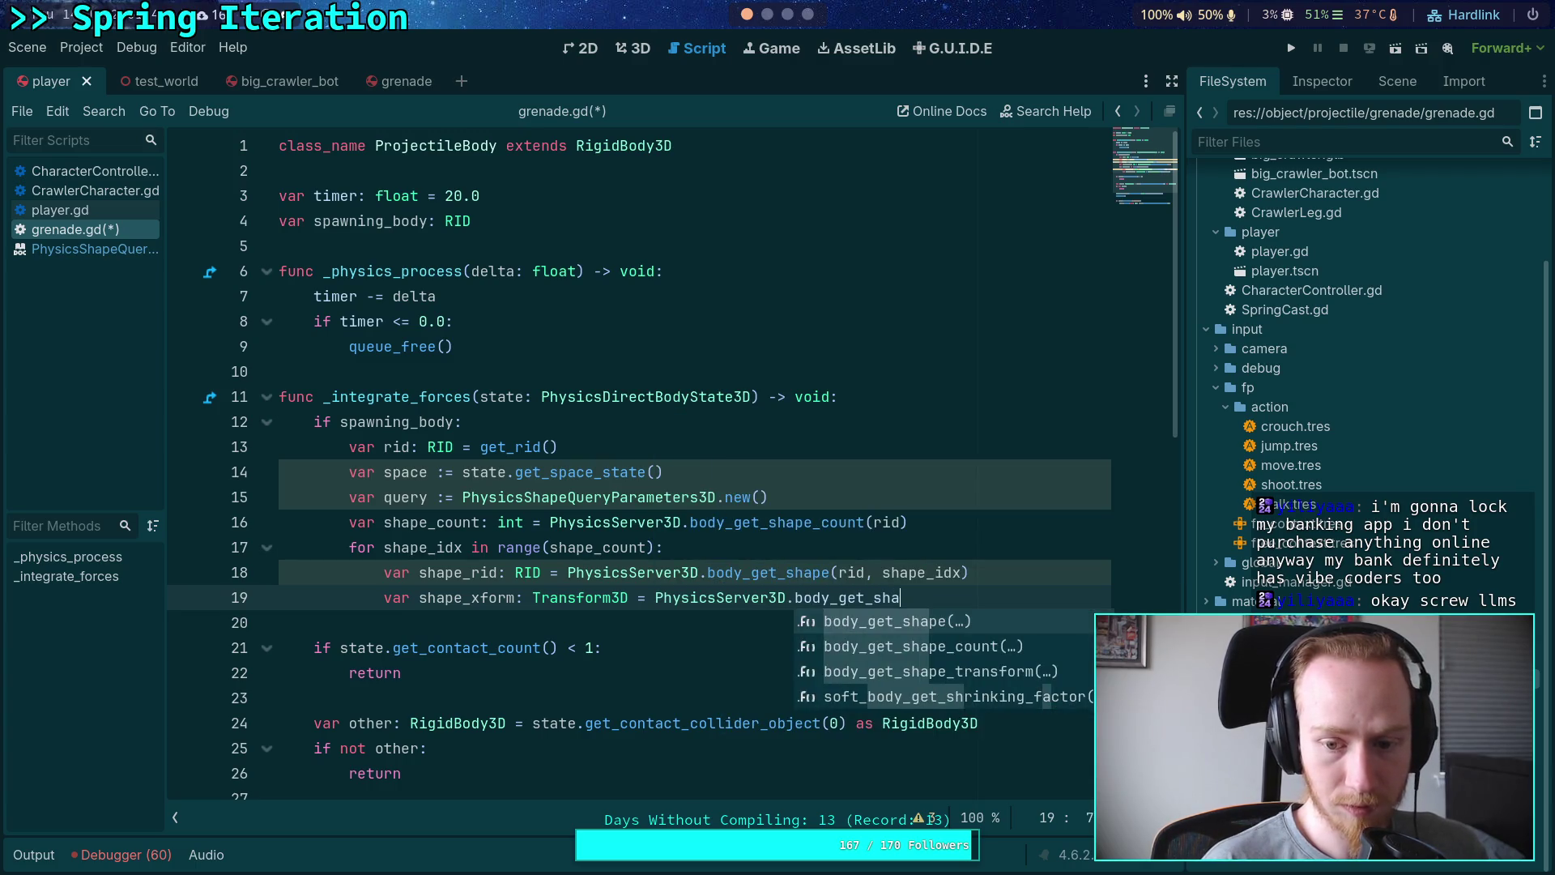
key(Down)
key(Return)
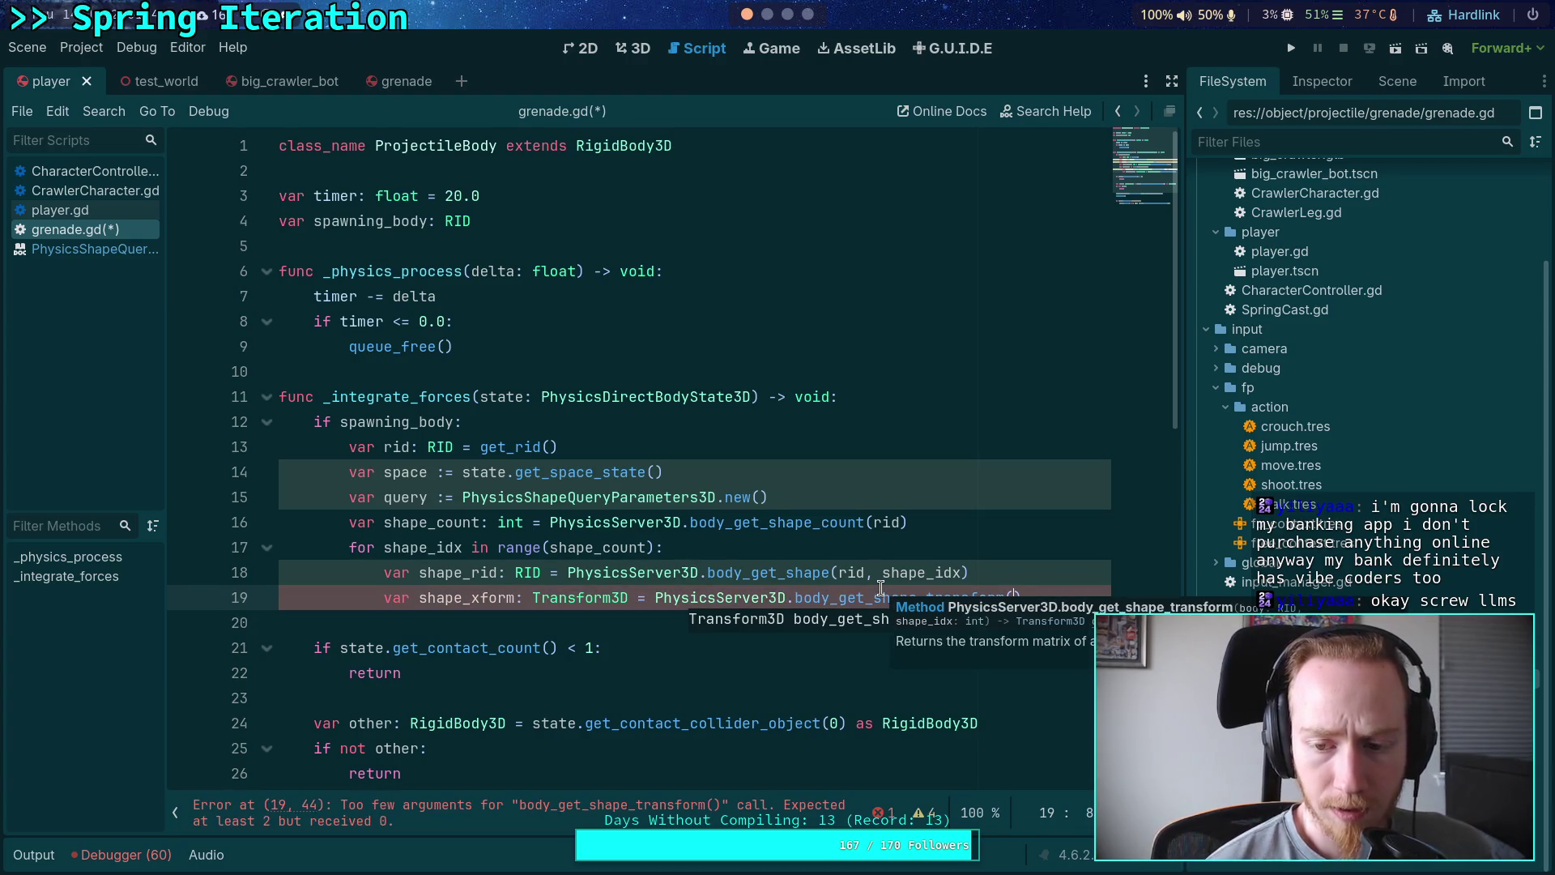
text(rid, shap)
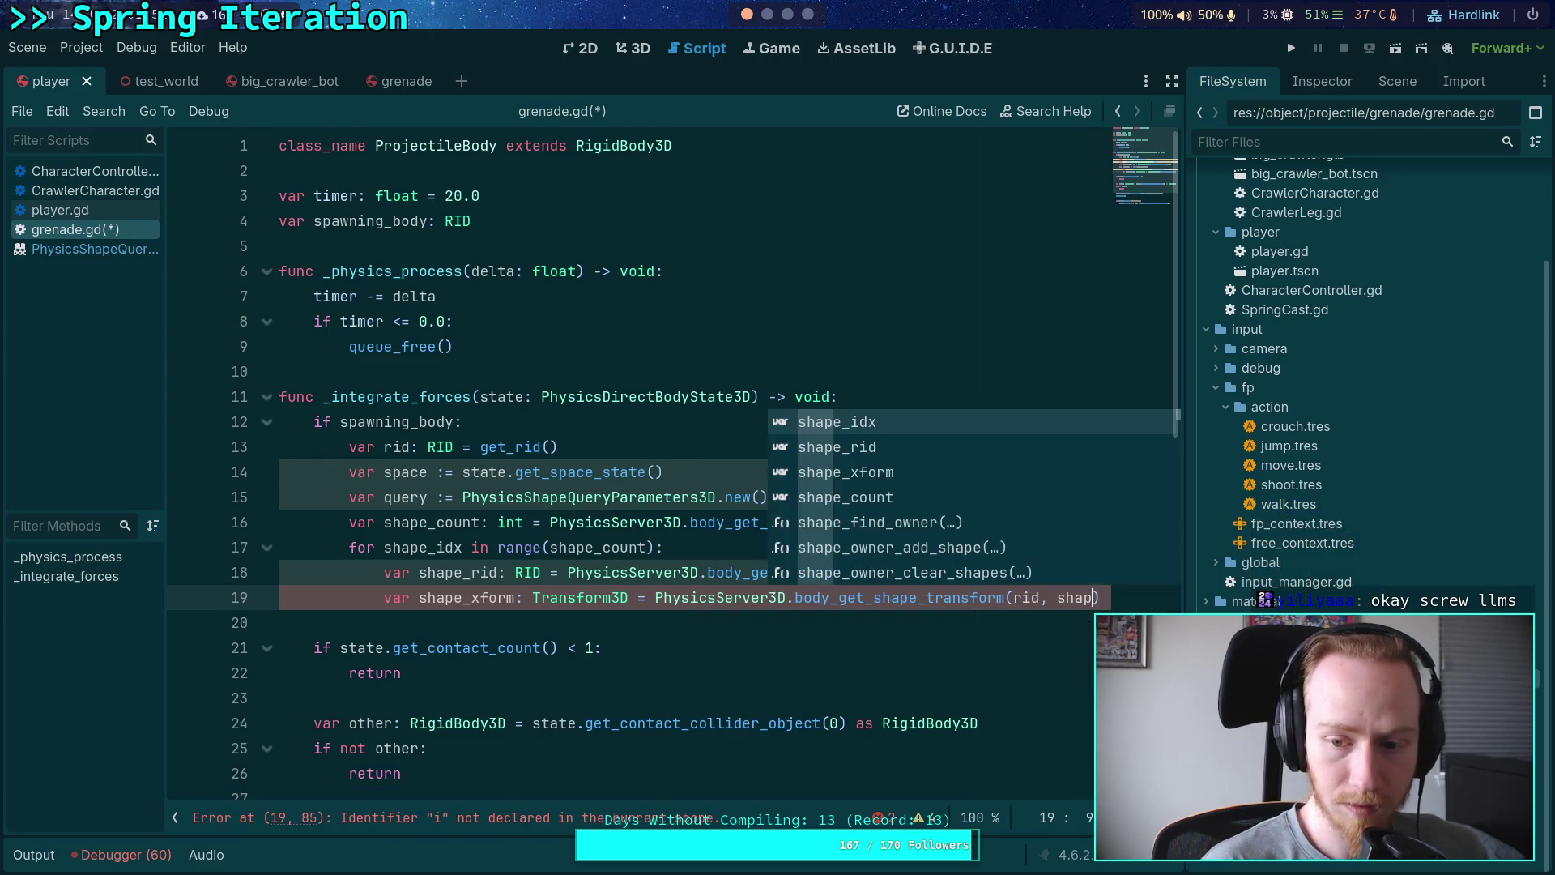
key(Return)
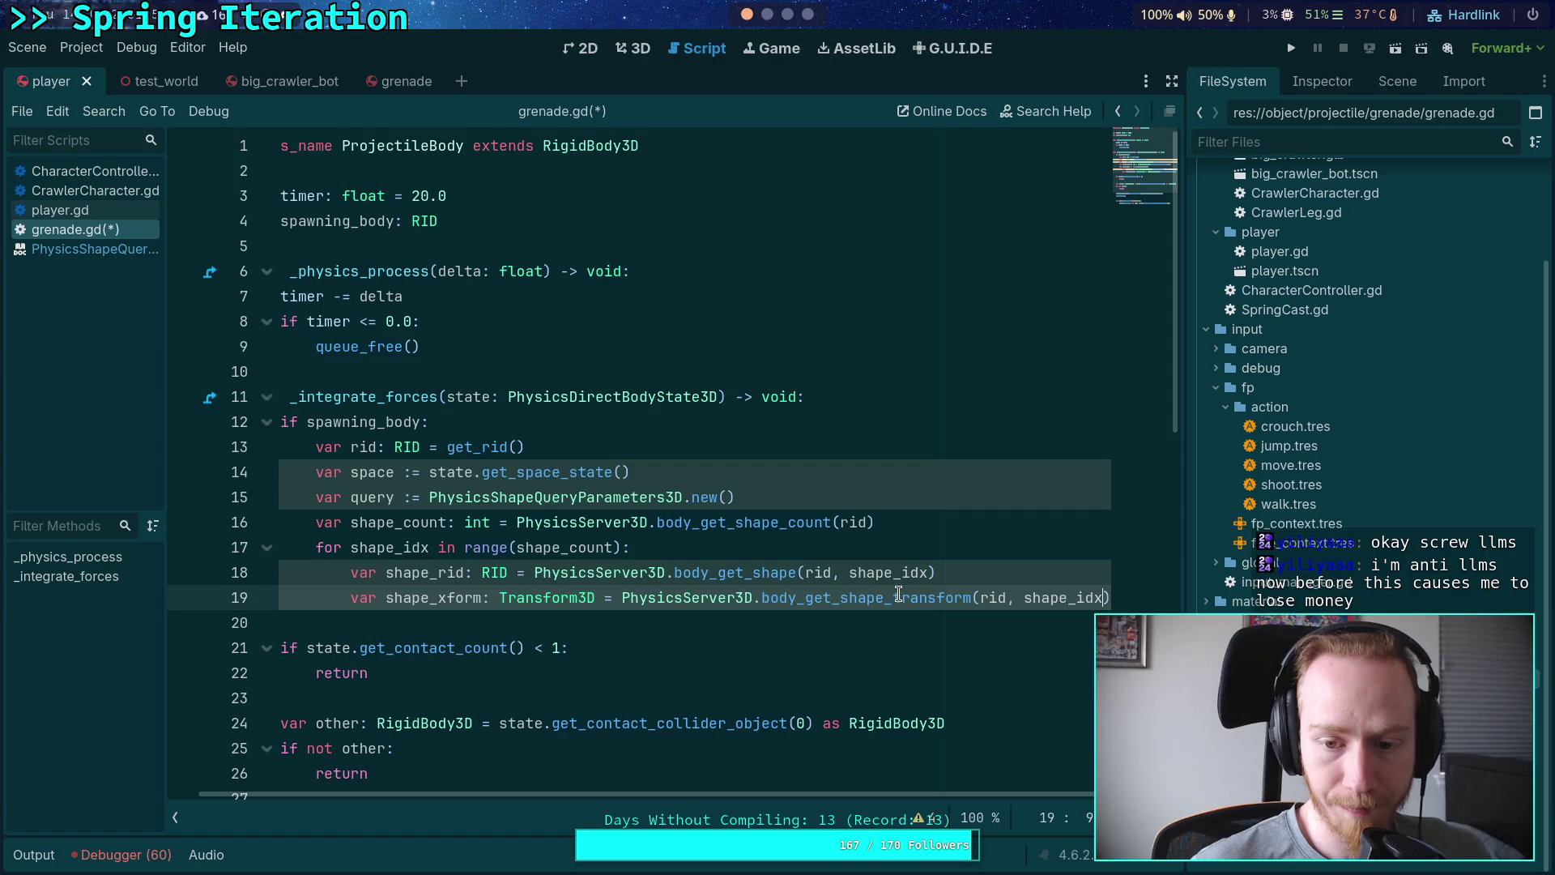
Step: After a blank line, assign 'query.shape_rid = shape_rid' inside the loop
click(655, 630)
key(Return)
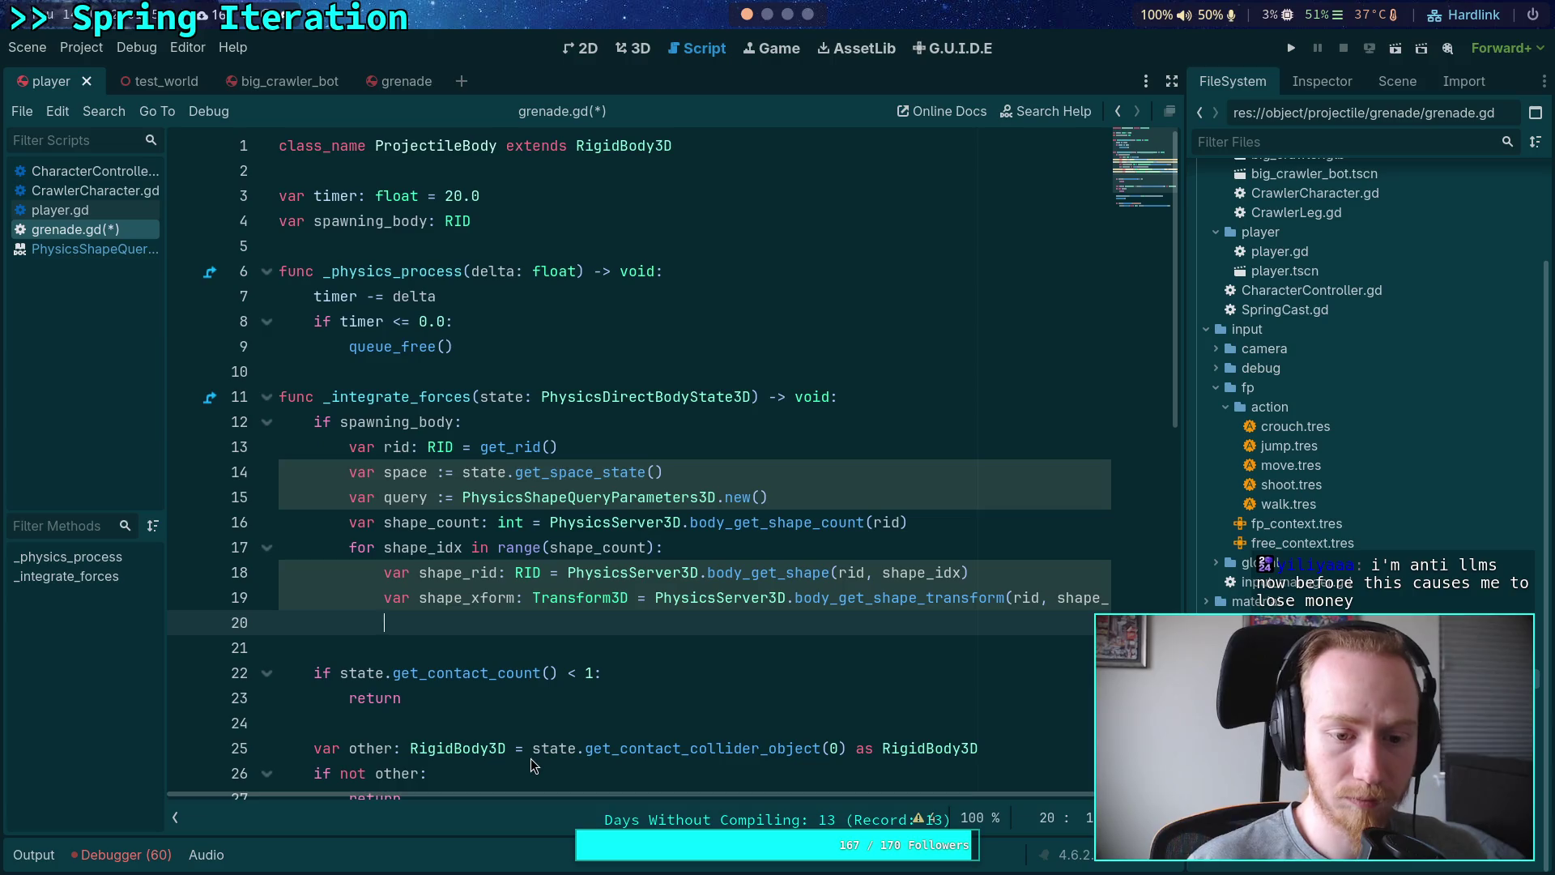
key(Return)
text(query.sh)
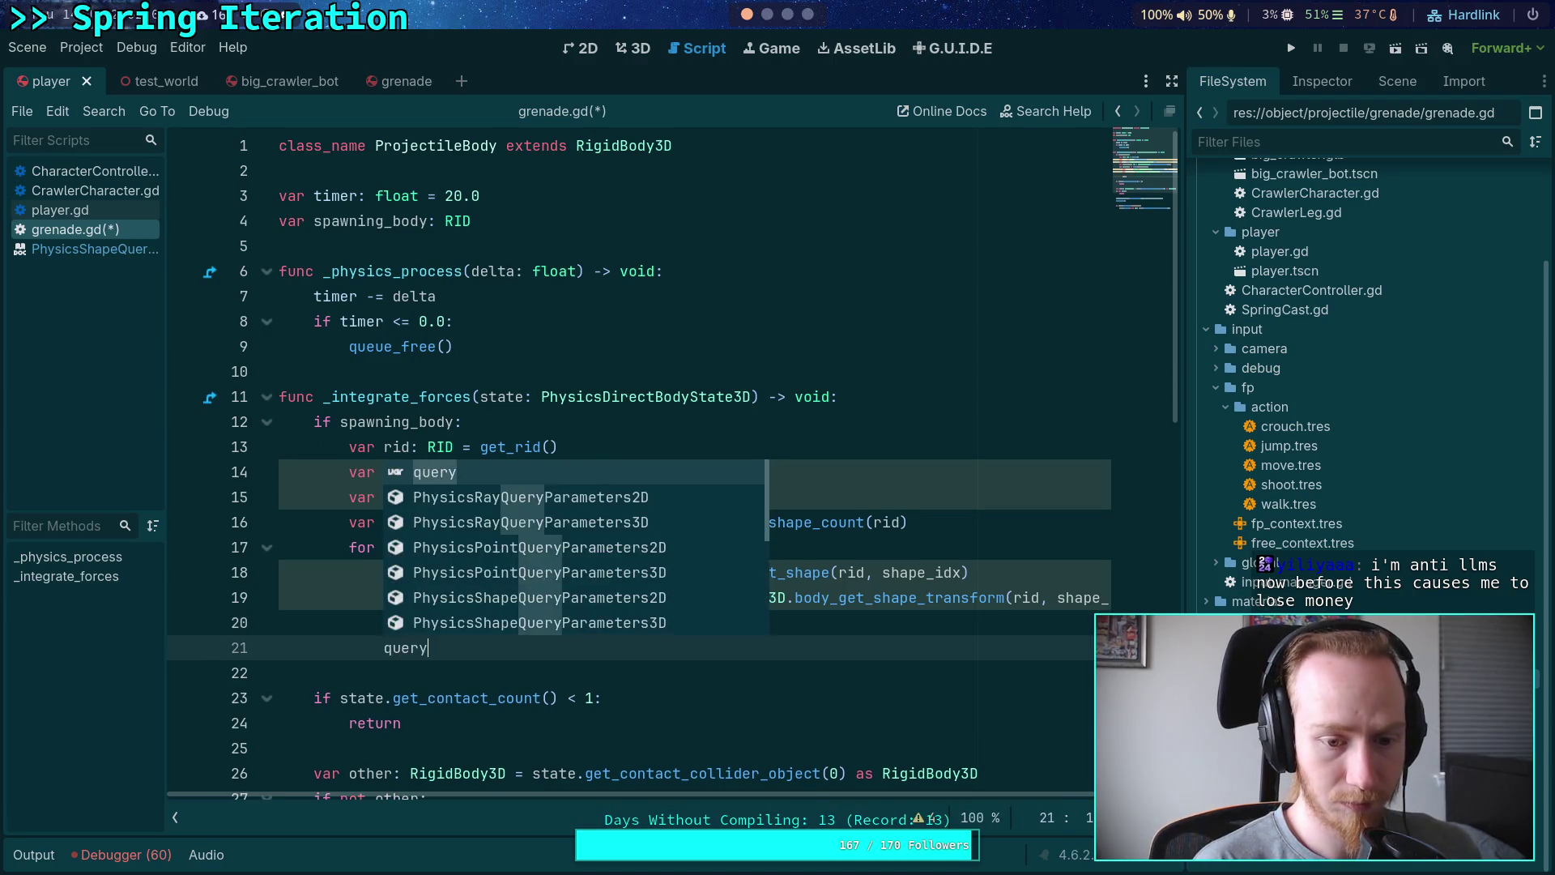
key(Down)
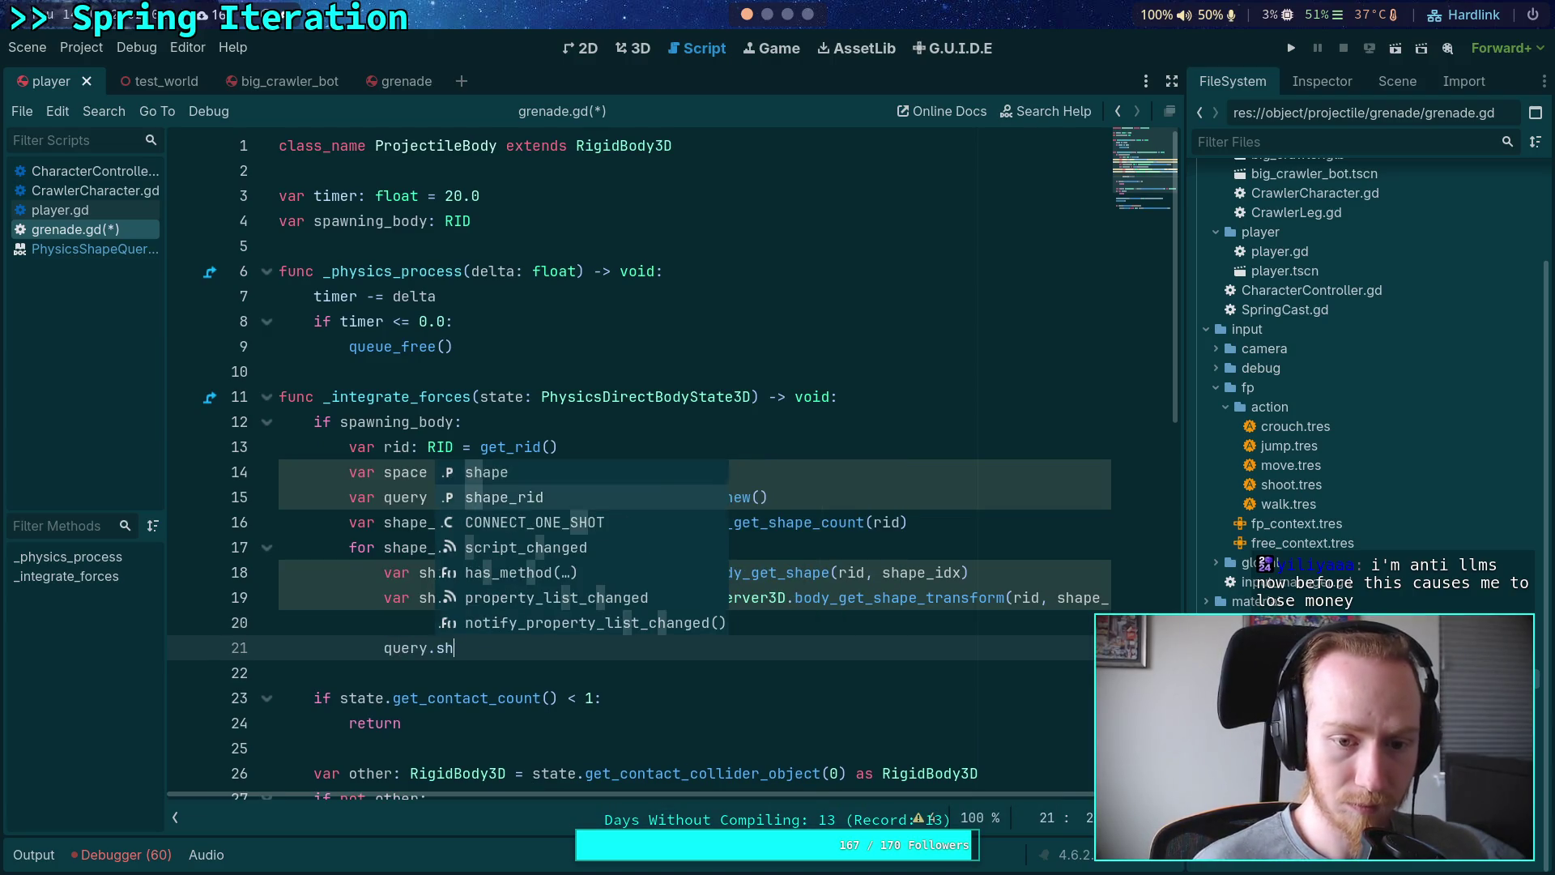
key(Return)
text(= sh)
key(Down)
key(Return)
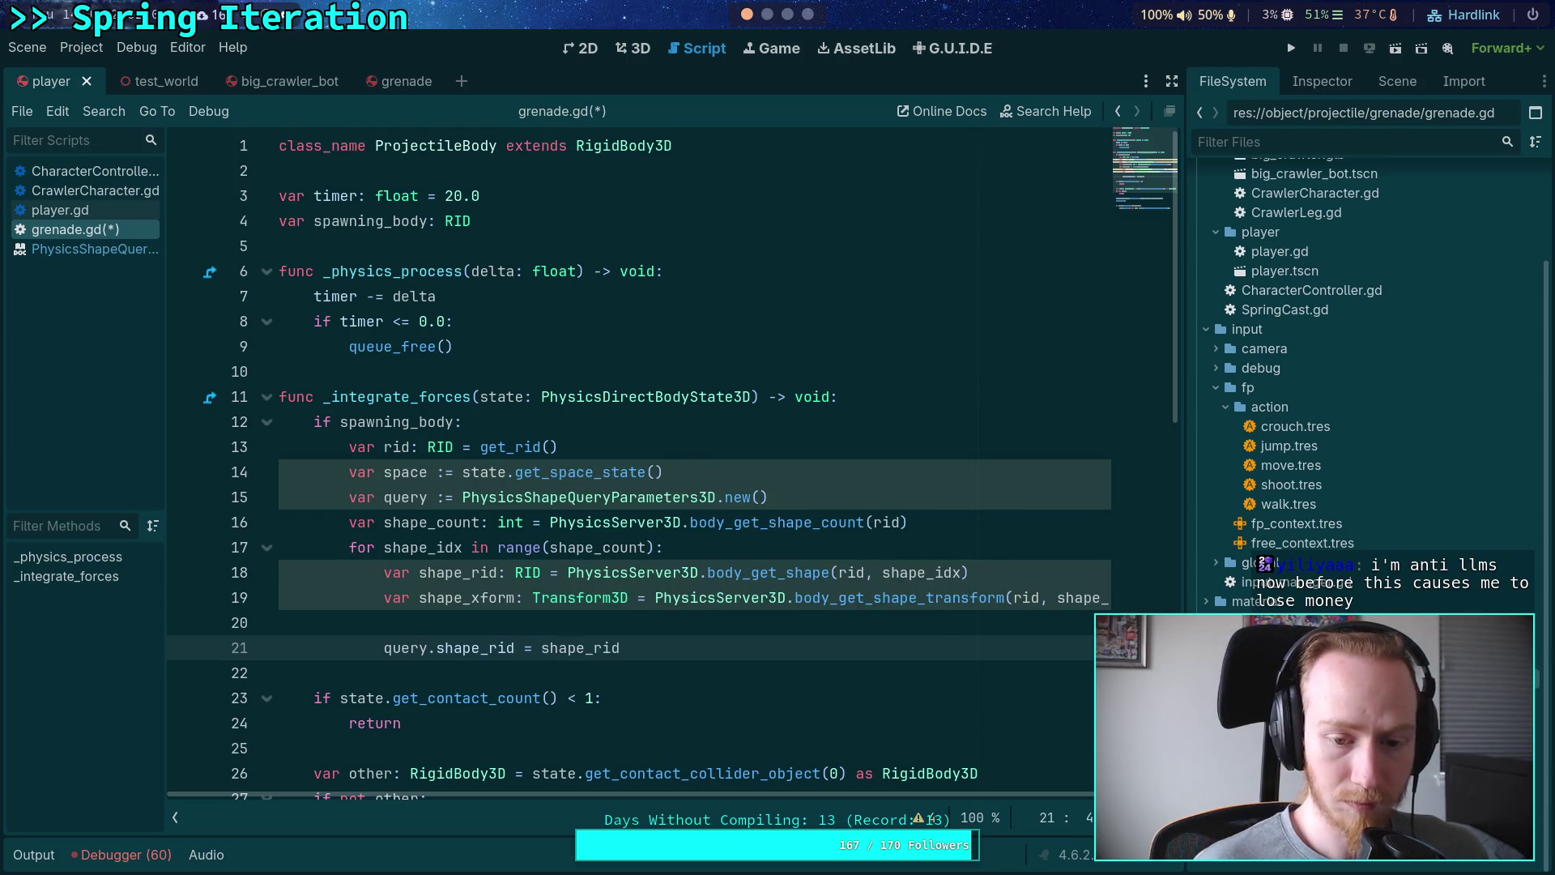
key(Return)
Step: Assign 'query.transform = shape_xform', then look up PhysicsShapeQueryParameters3D's documentation
text(query.sha)
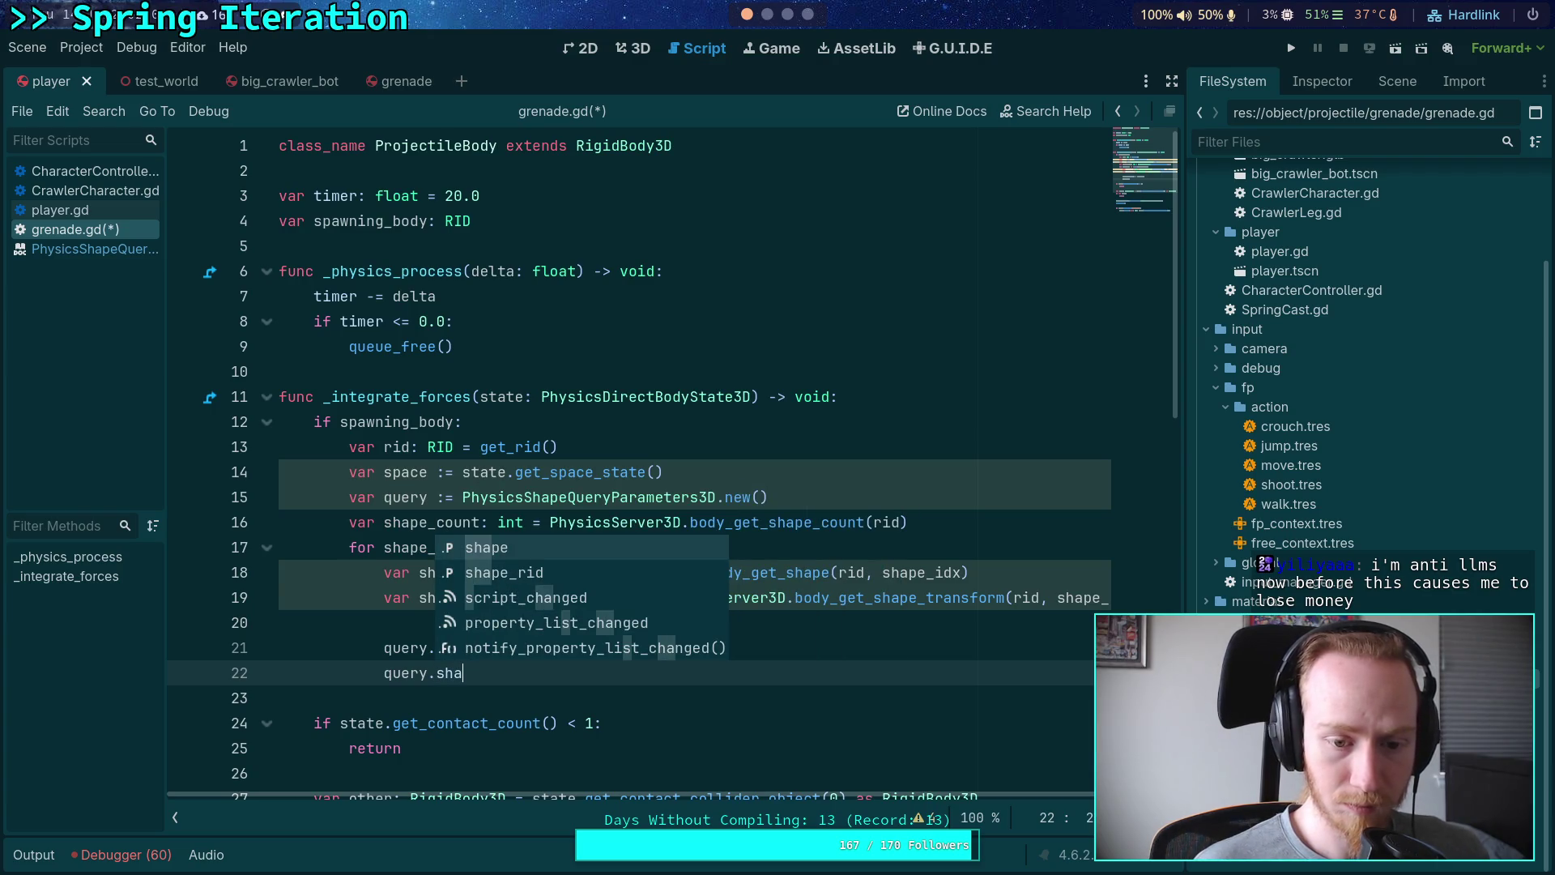
key(BackSpace)
key(BackSpace)
key(BackSpace)
text(transform =)
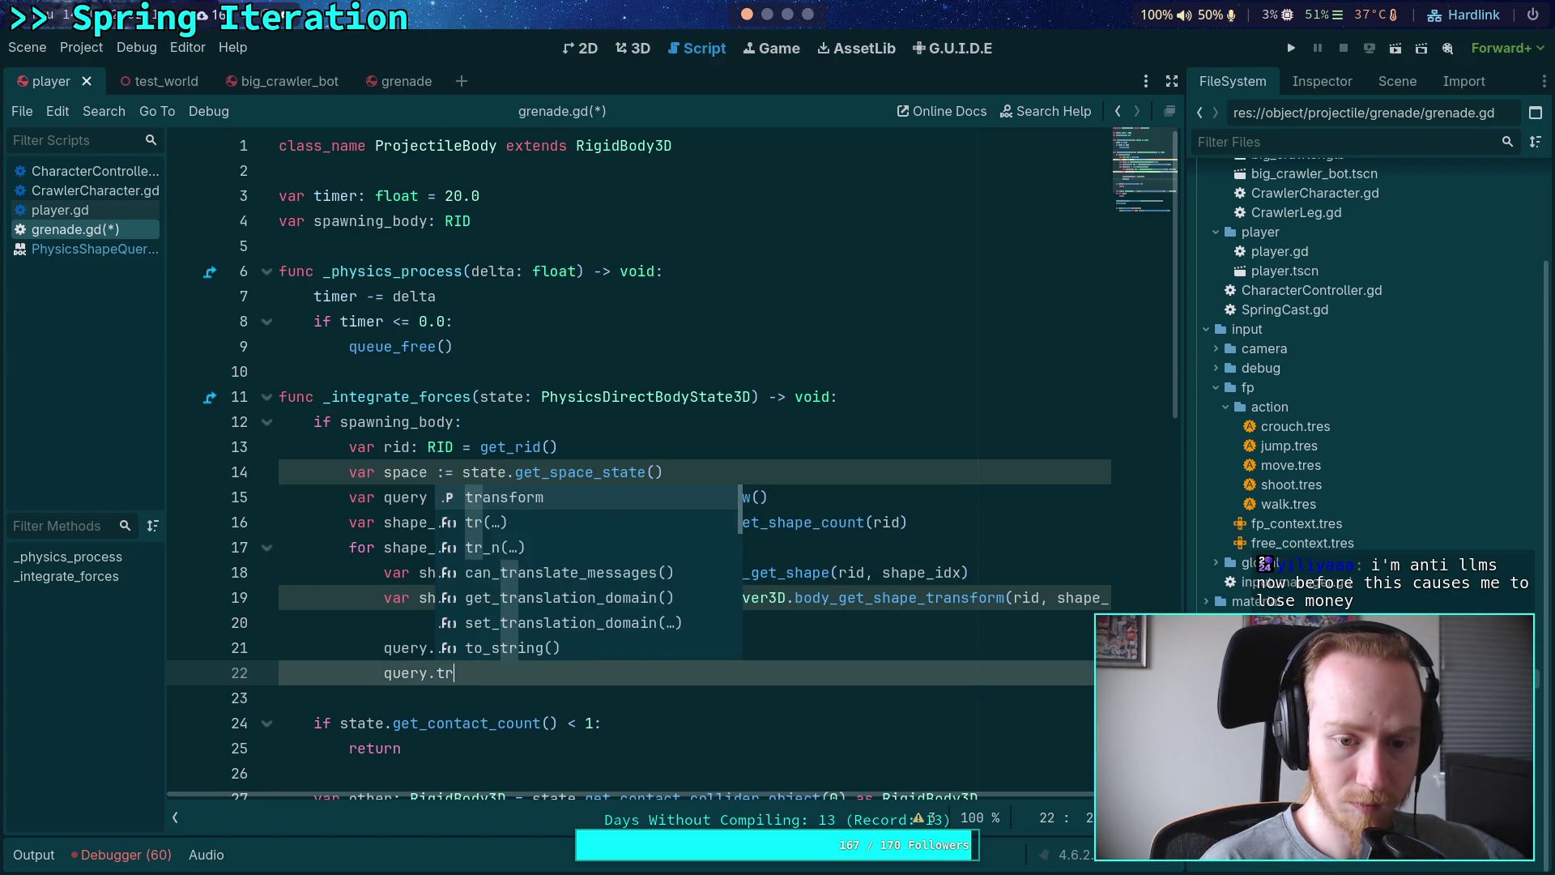
key(Return)
text(= sha)
key(Down)
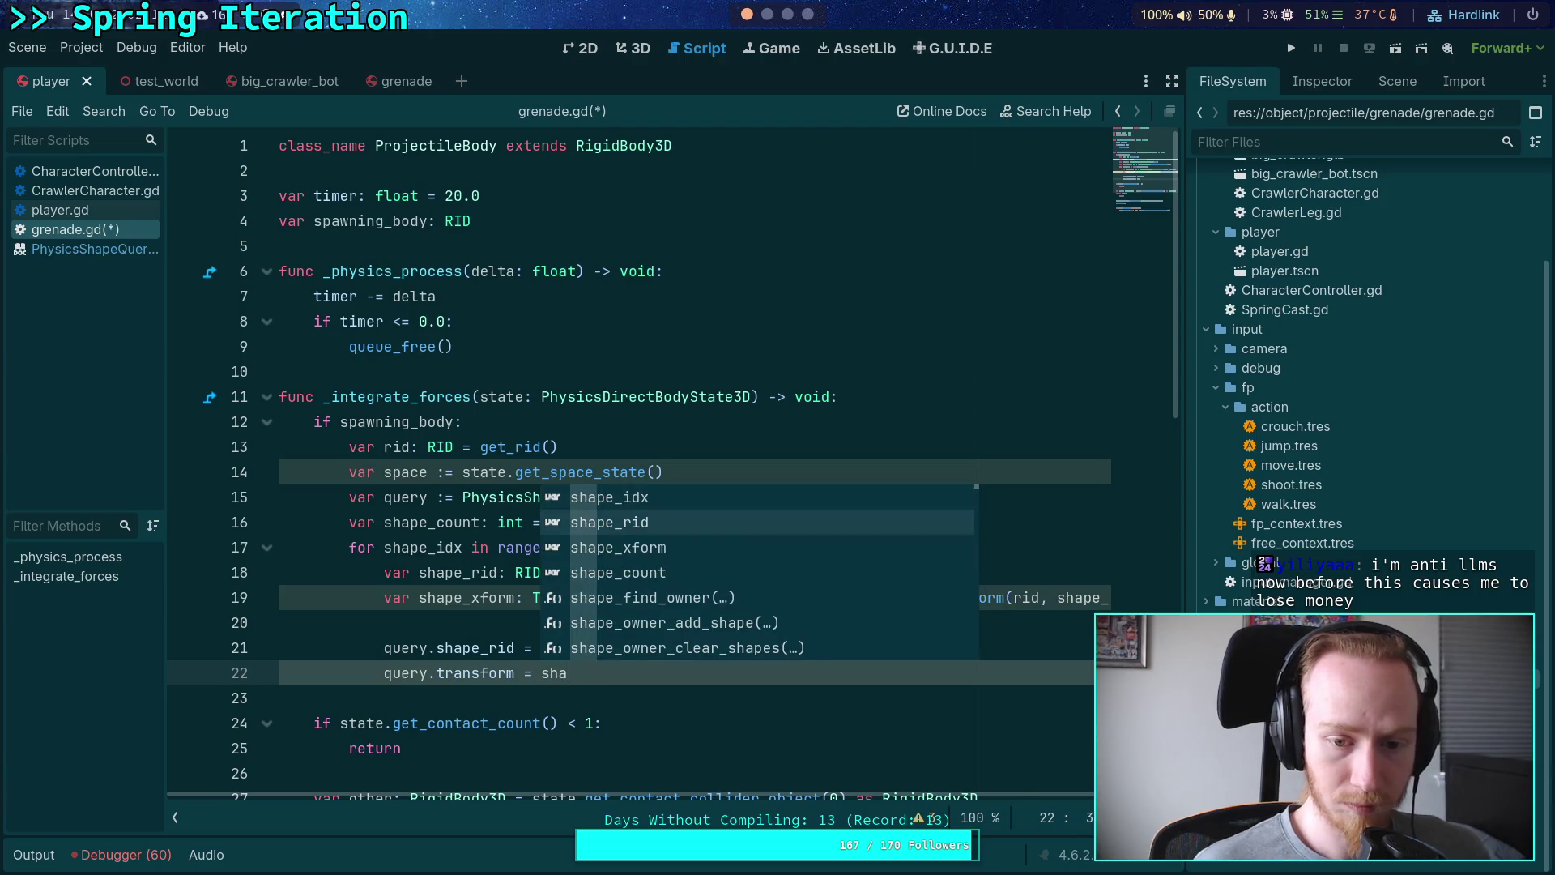
key(Return)
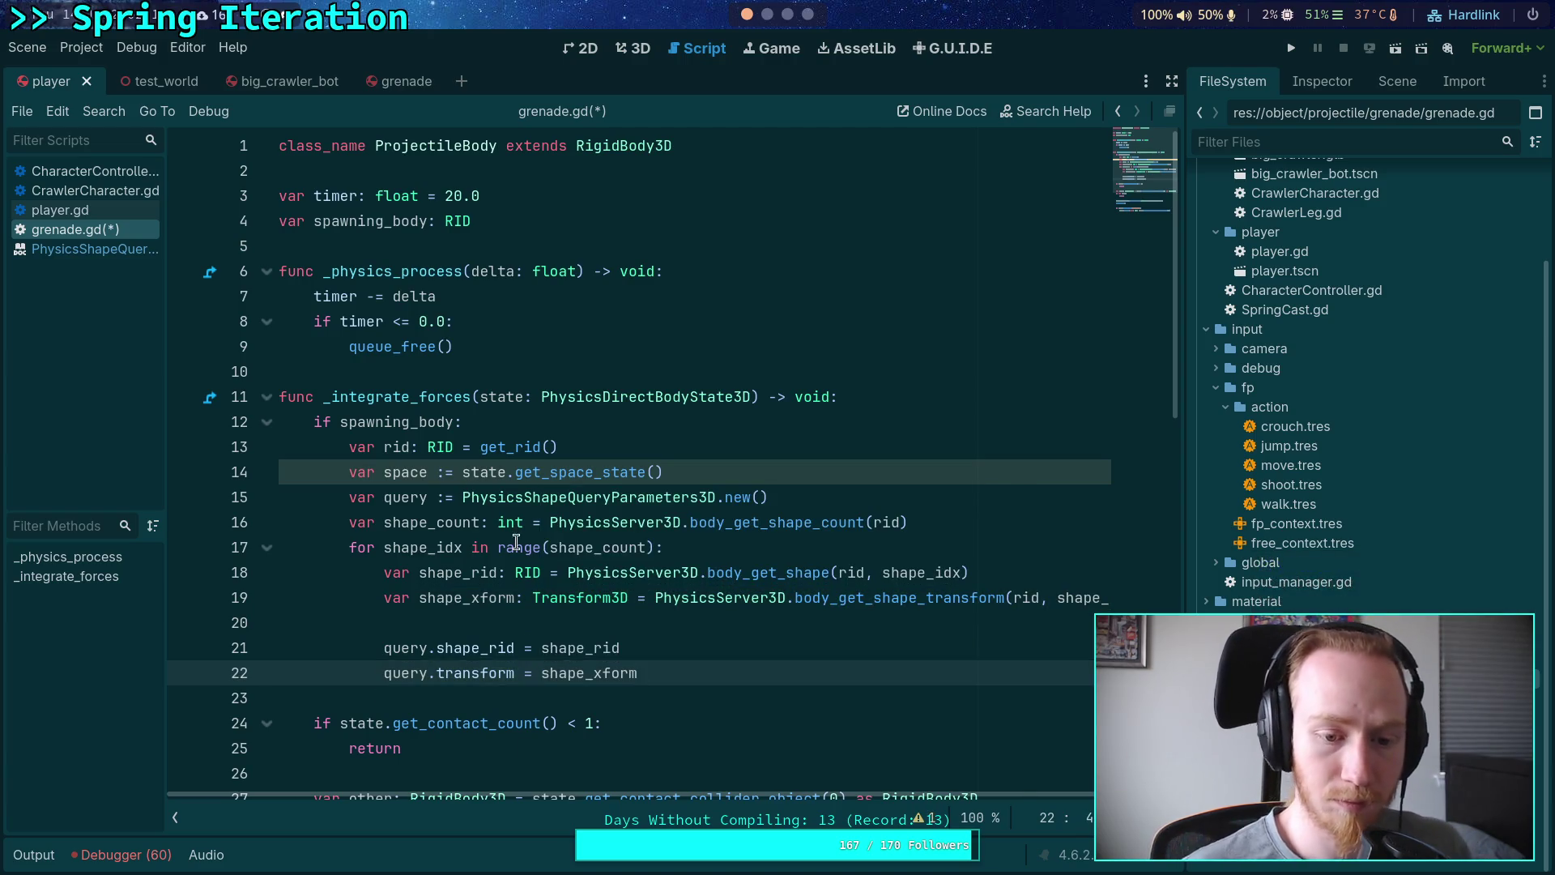
right_click(590, 499)
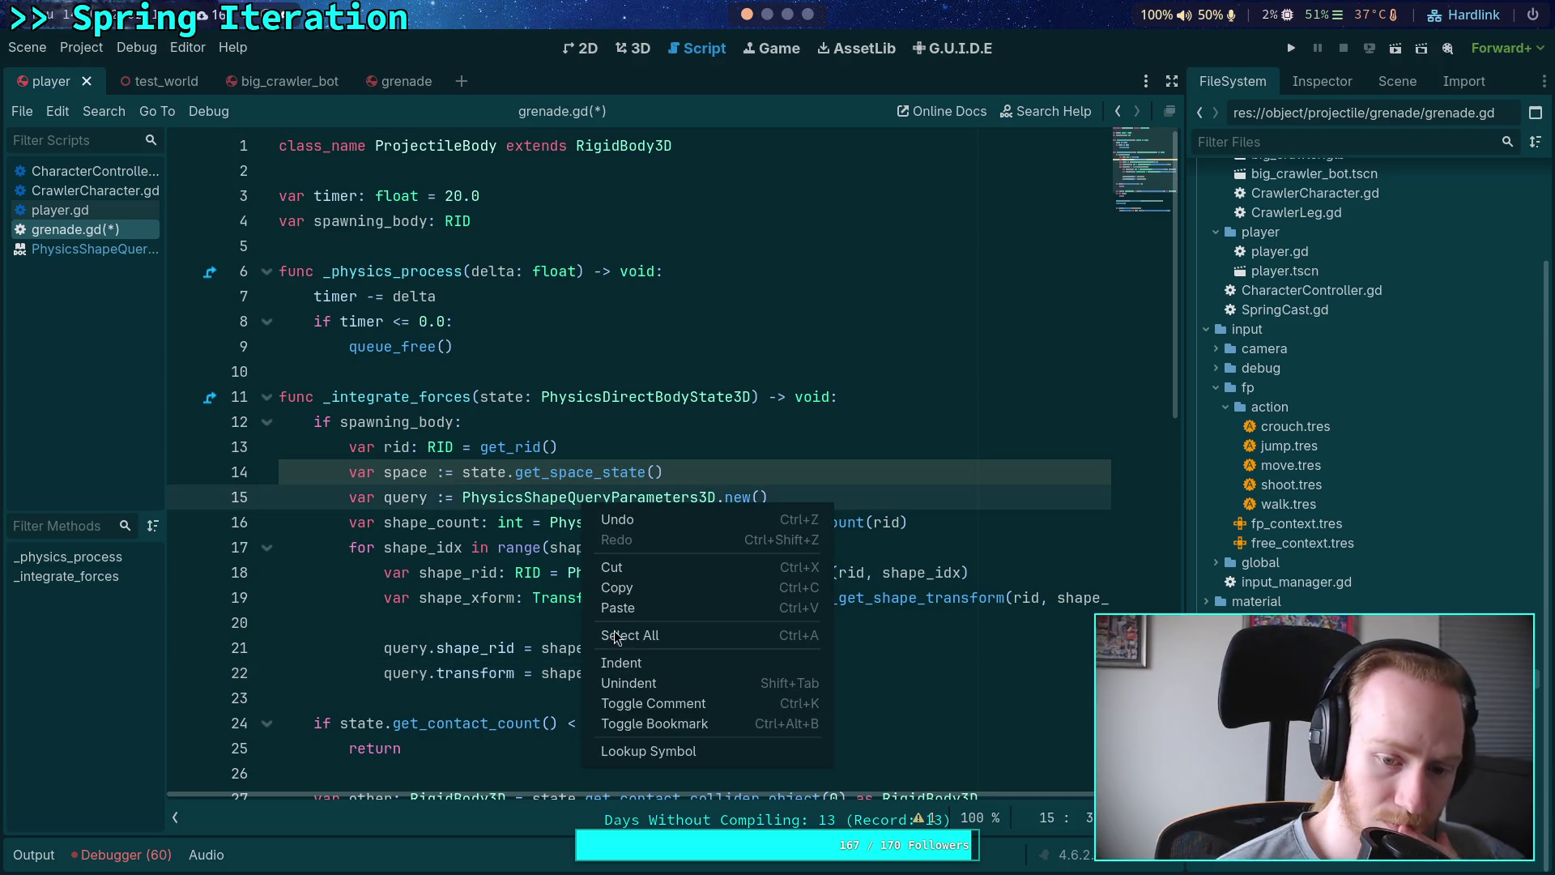
click(639, 749)
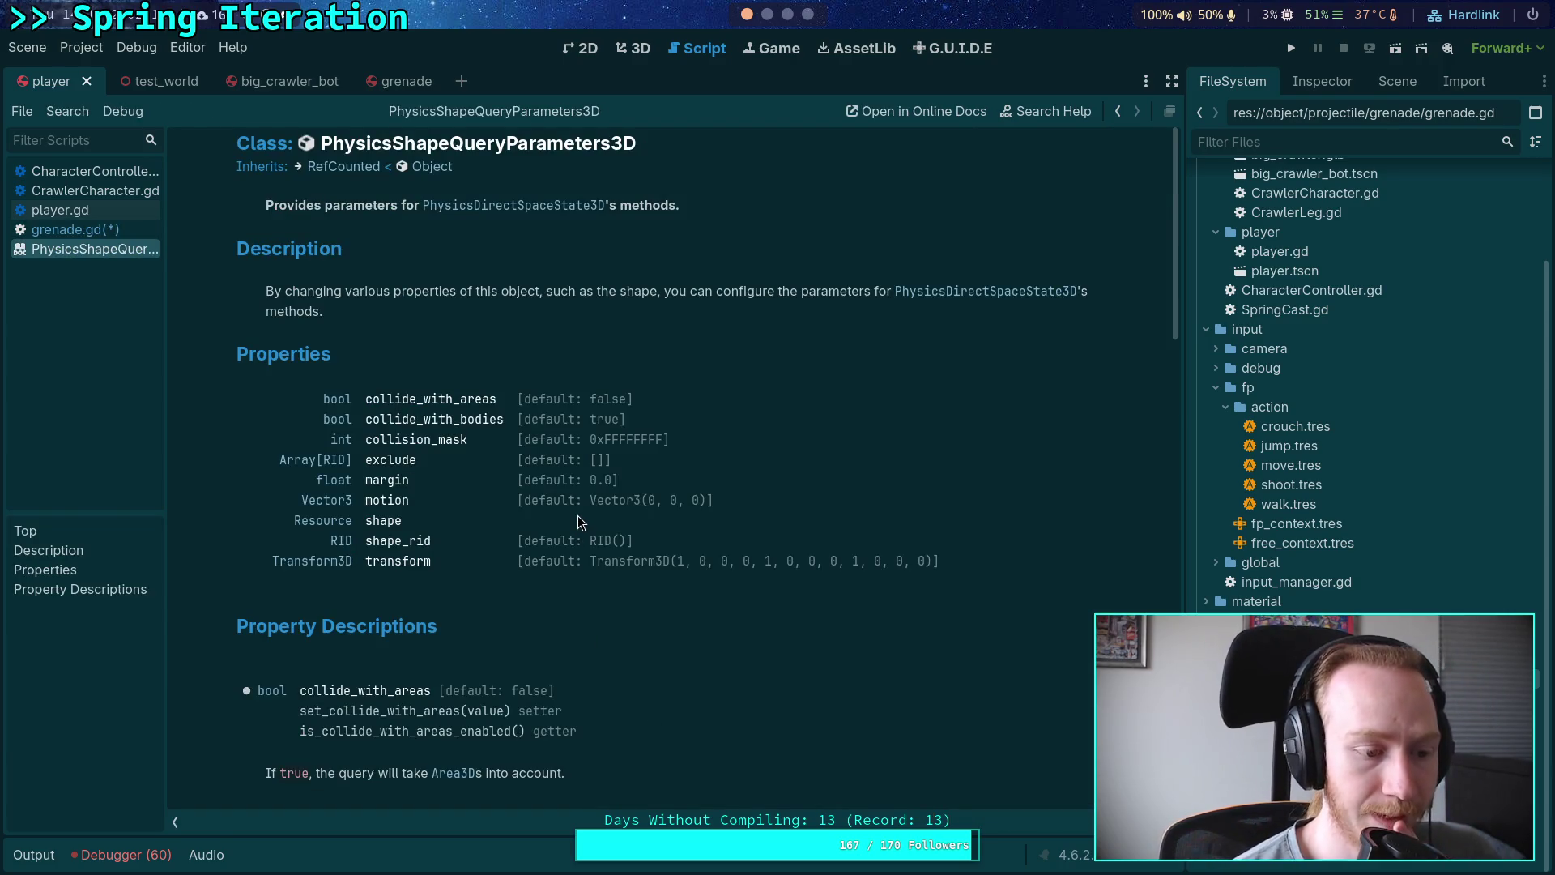
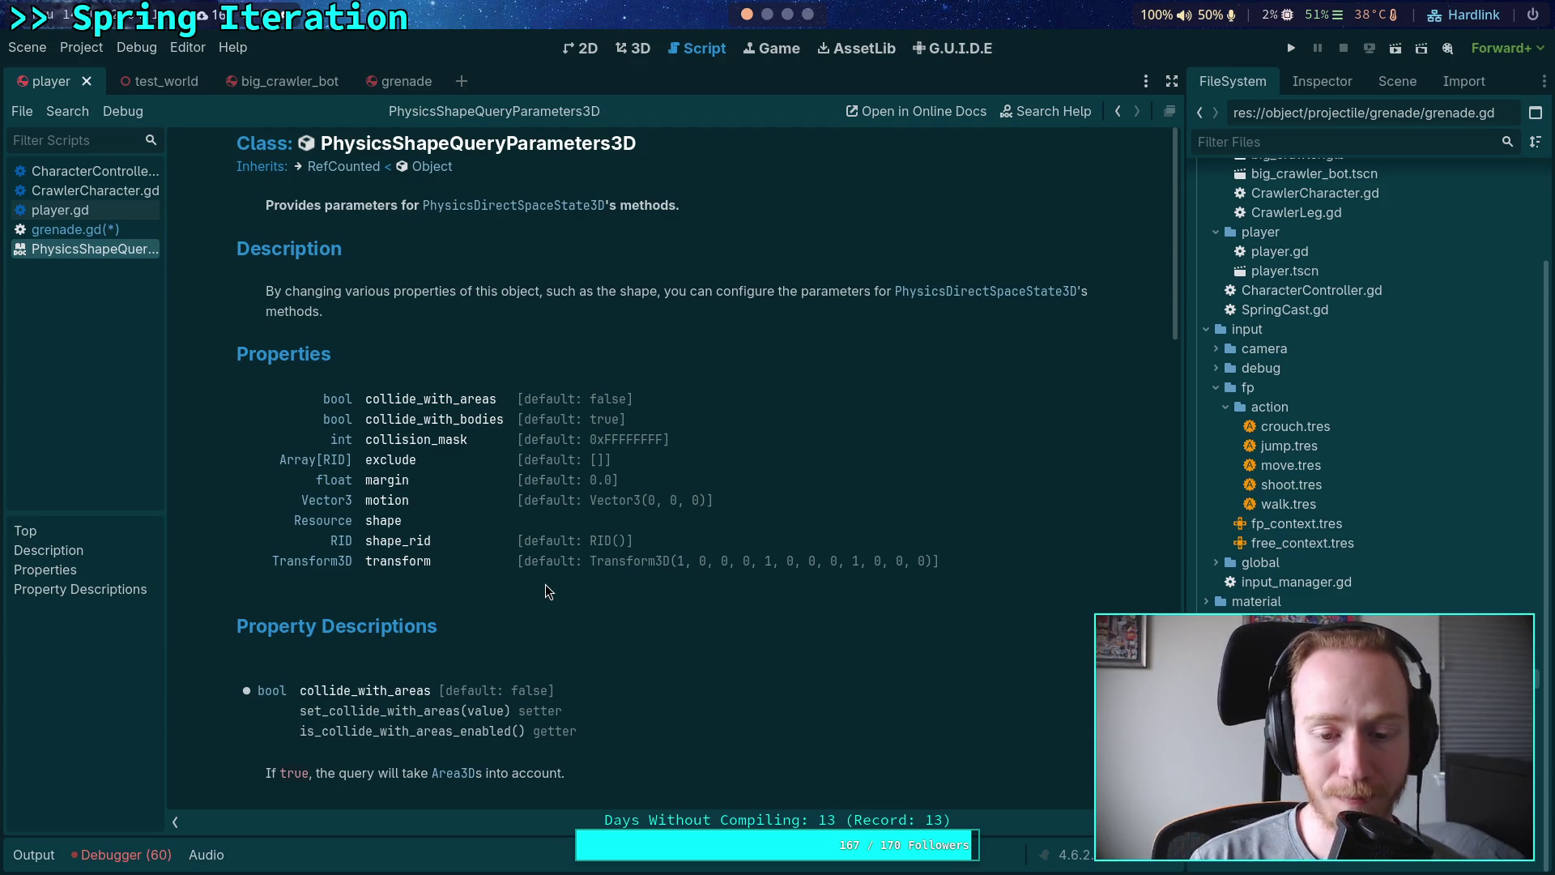
Step: Check the transform property's default value in the PhysicsShapeQueryParameters3D docs, then go back to grenade.gd
scroll(548, 494, down, 5)
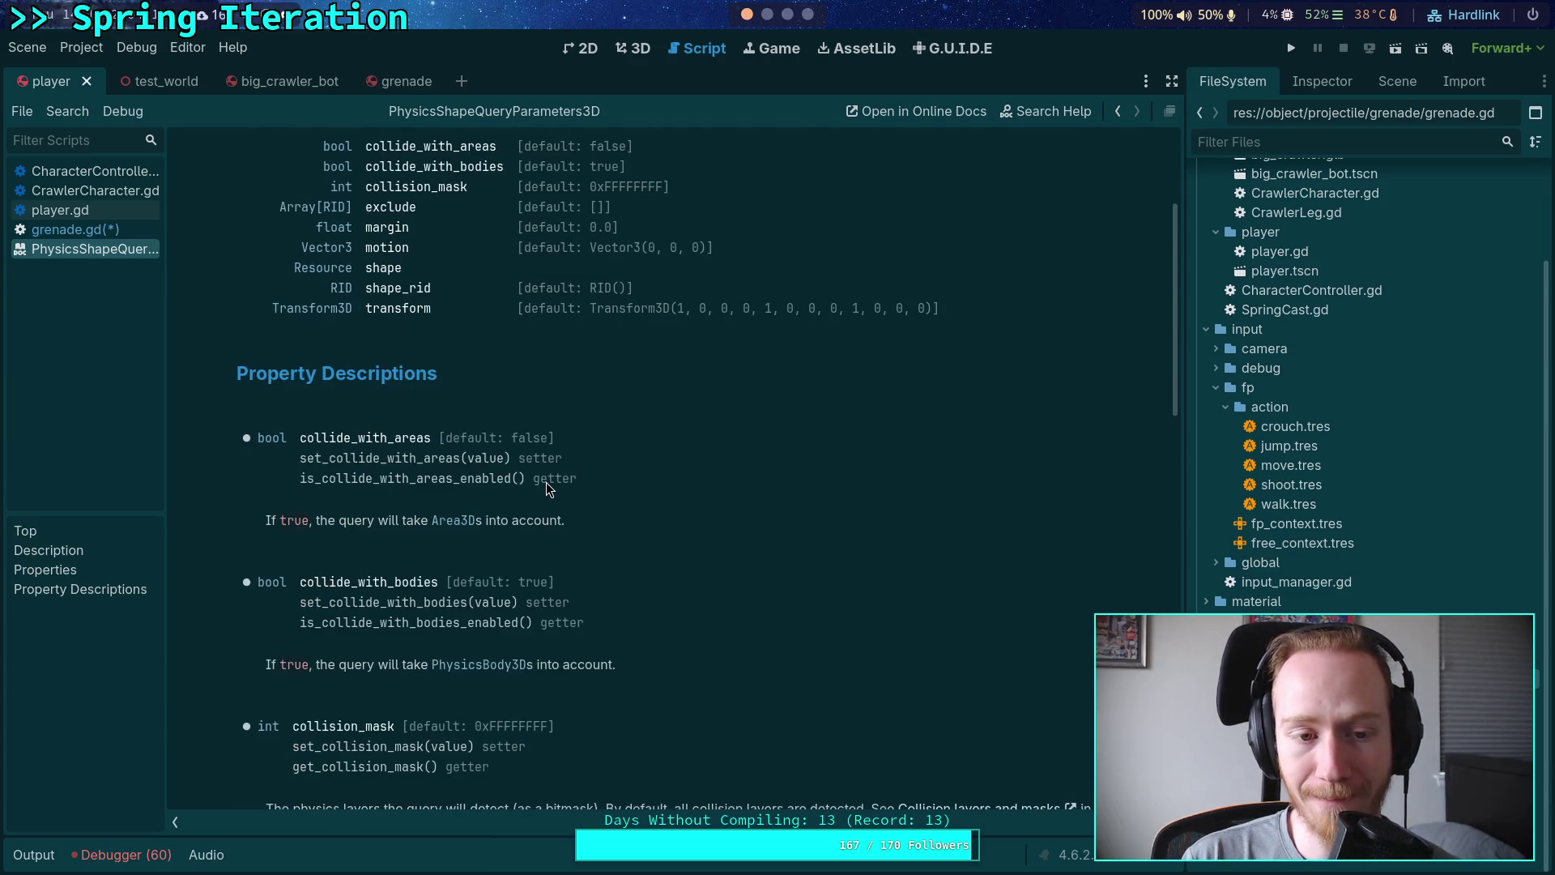
scroll(450, 554, up, 3)
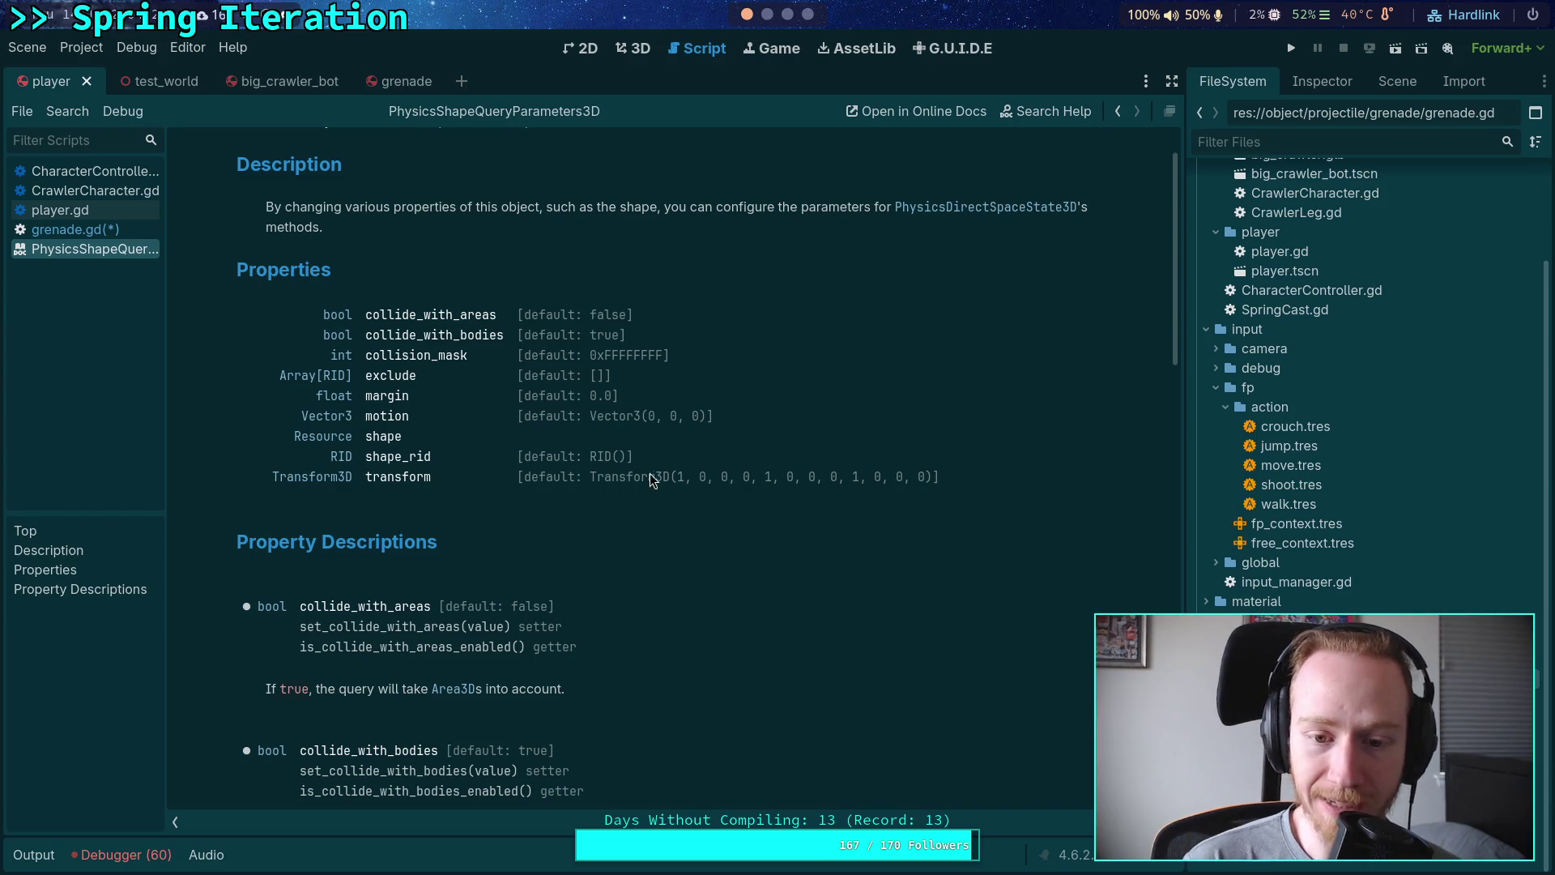
drag(680, 478, 928, 478)
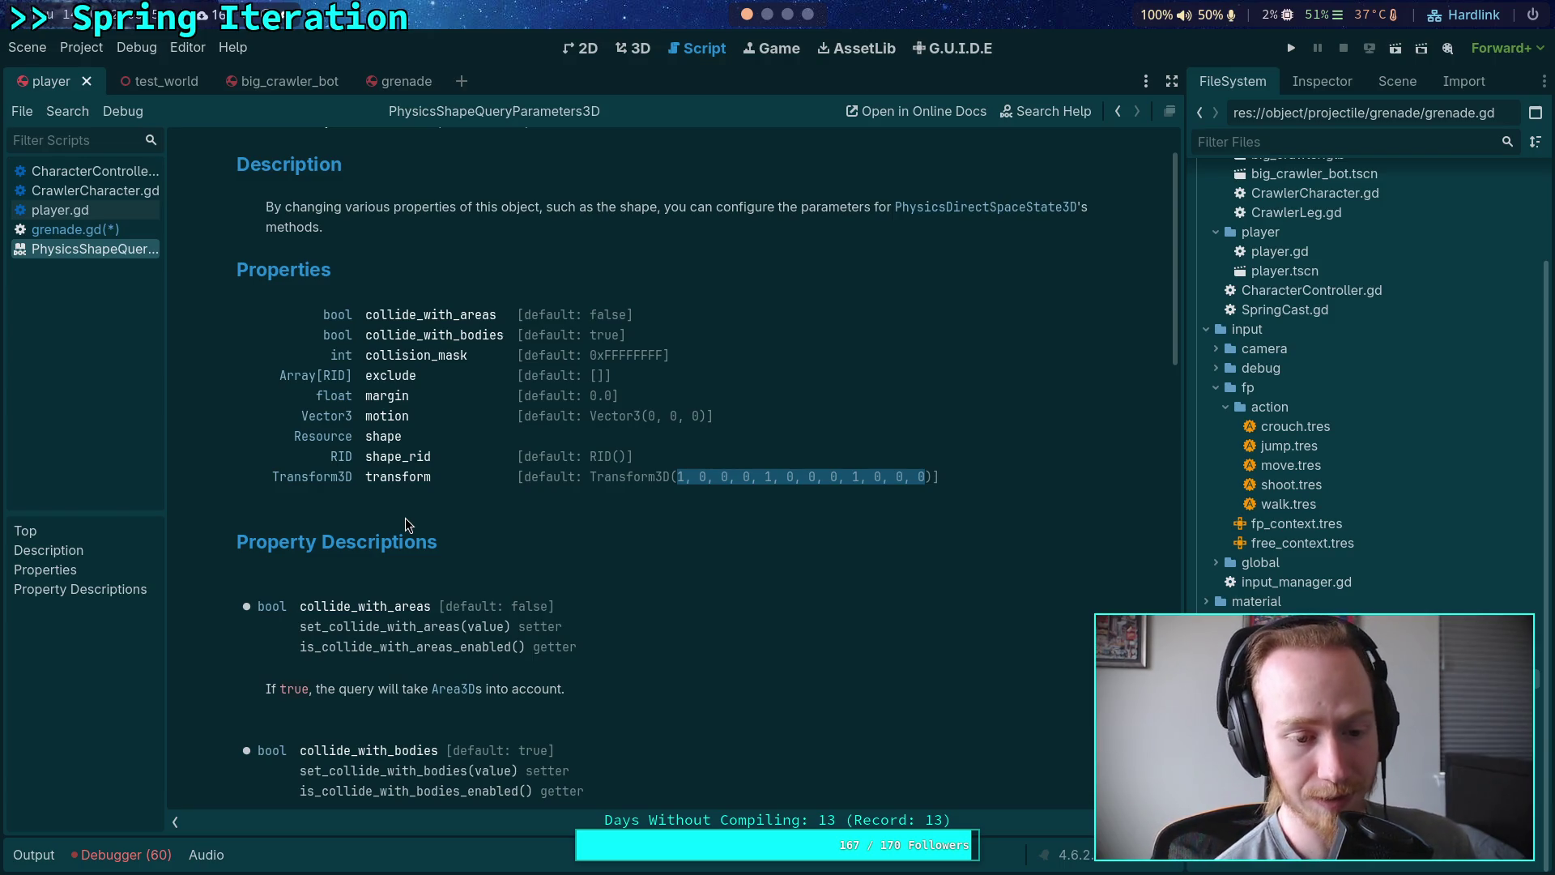
click(450, 498)
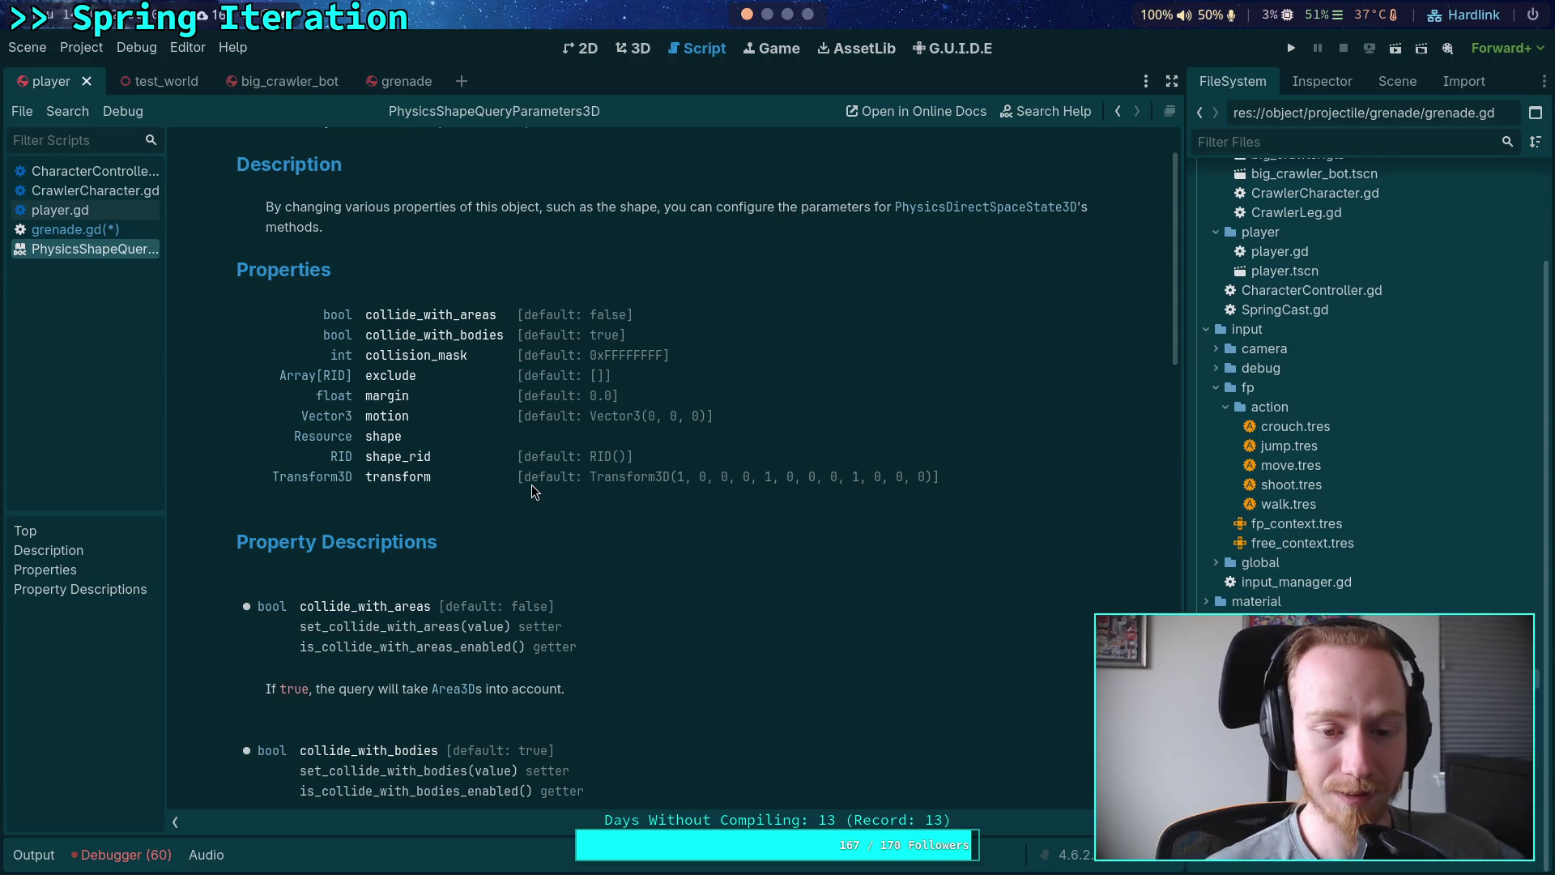
mouse_move(524, 477)
mouse_down()
mouse_move(931, 478)
mouse_move(913, 479)
mouse_up()
click(779, 510)
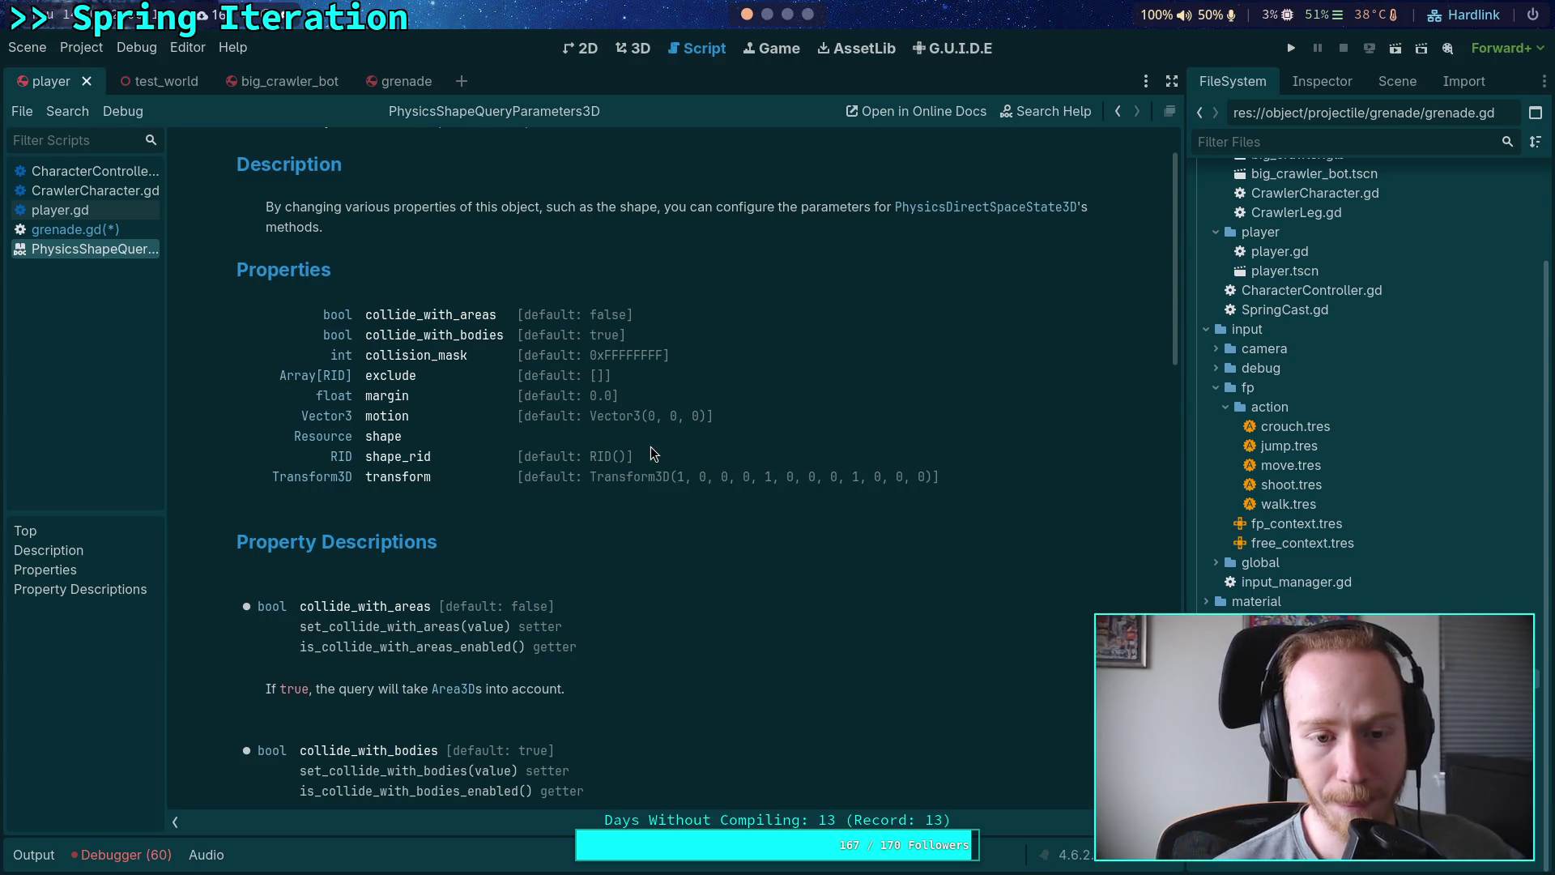
click(73, 229)
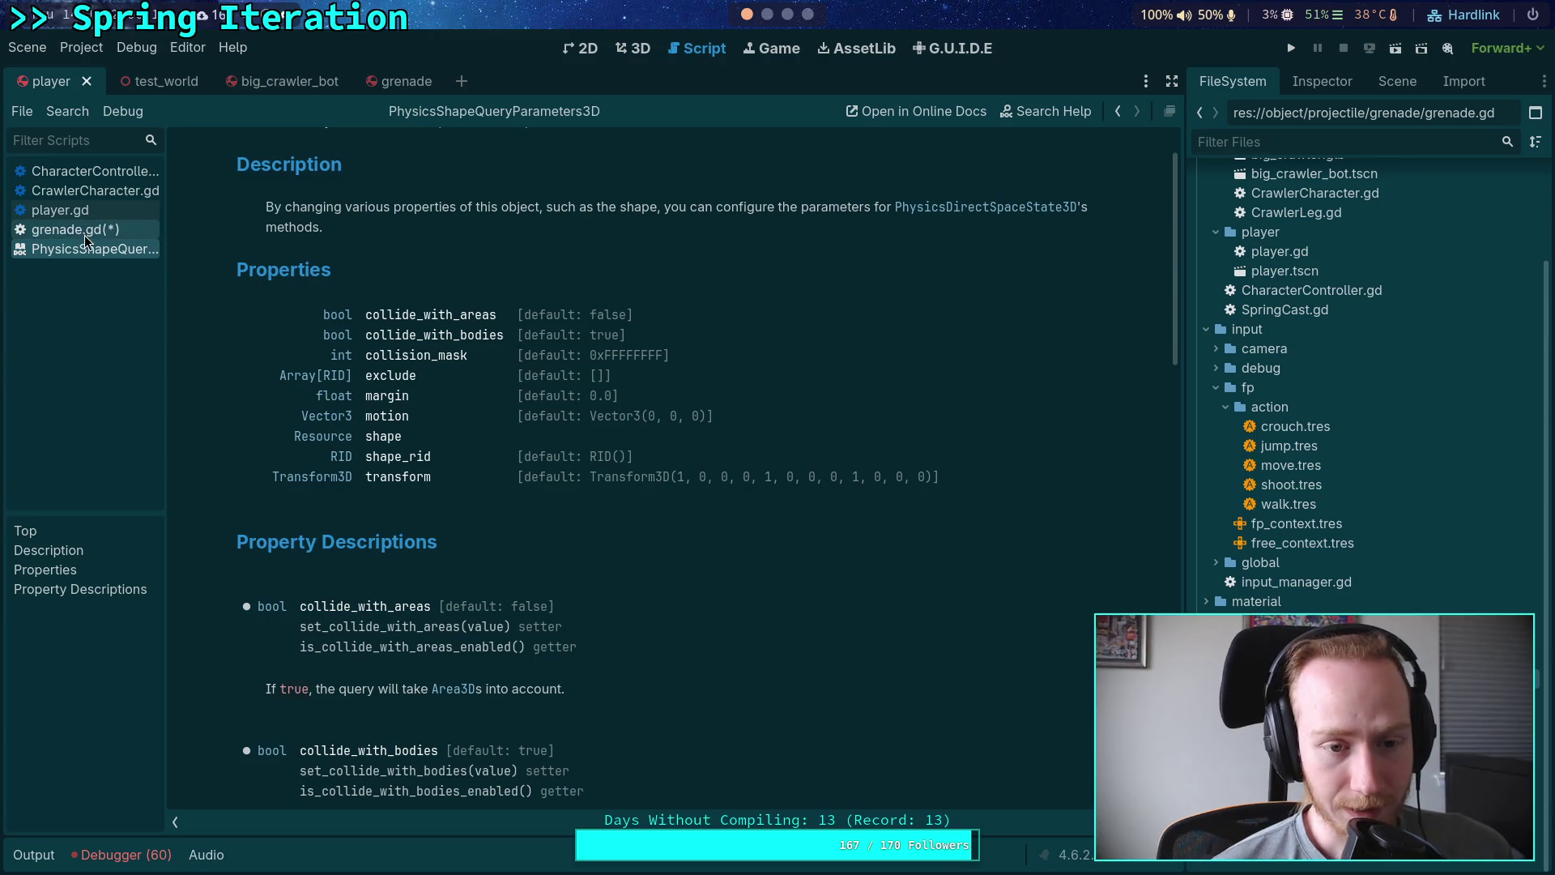
scroll(752, 528, down, 2)
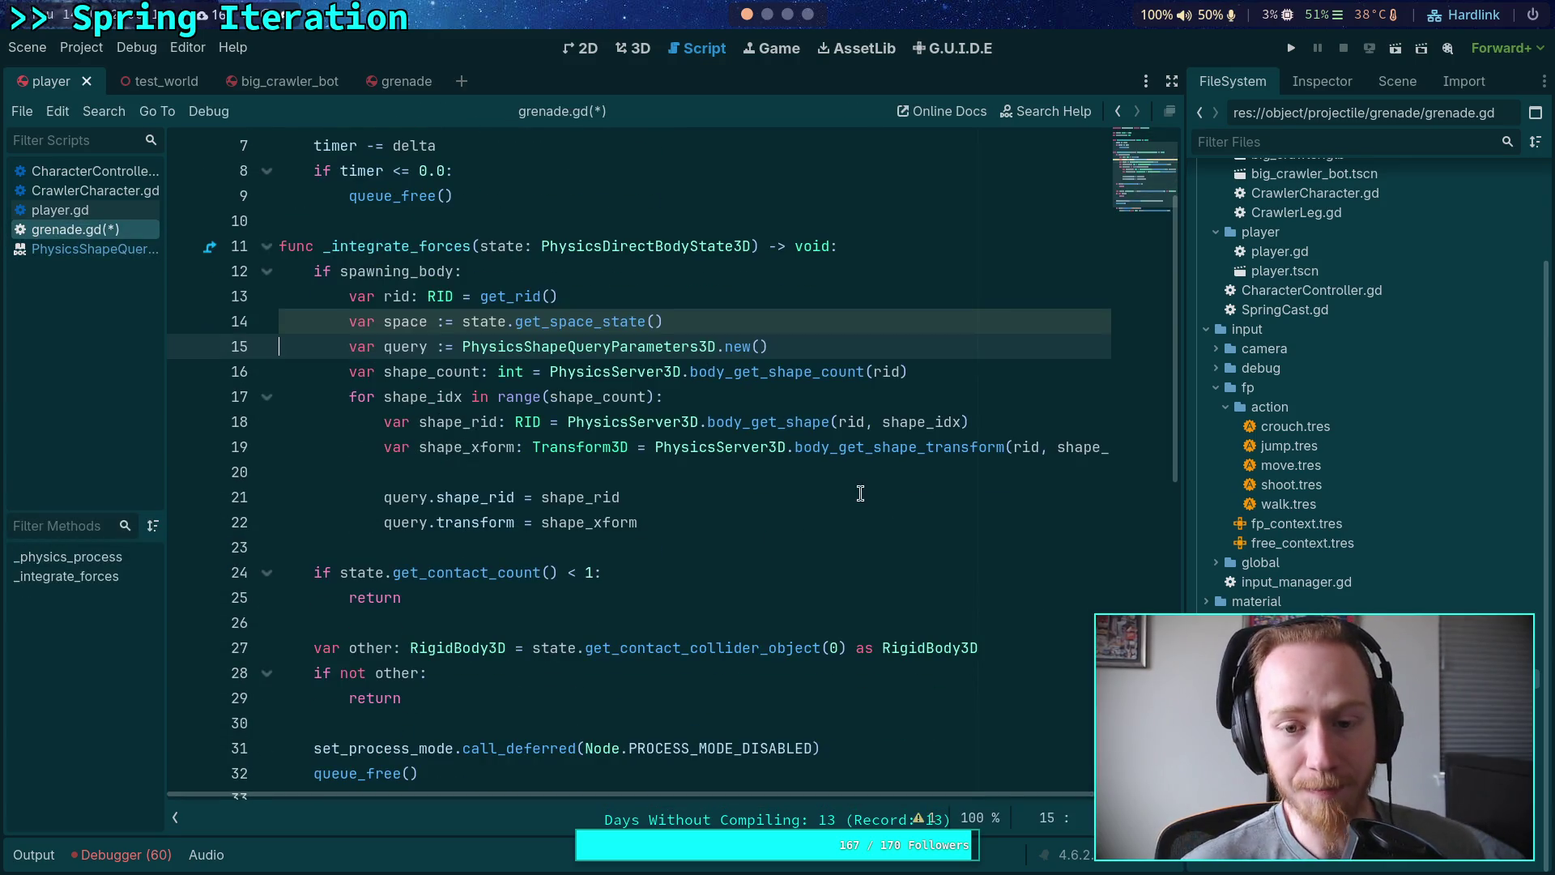
Step: Add a new line 16 starting with query.collision_mask, using autocomplete
click(819, 544)
click(842, 524)
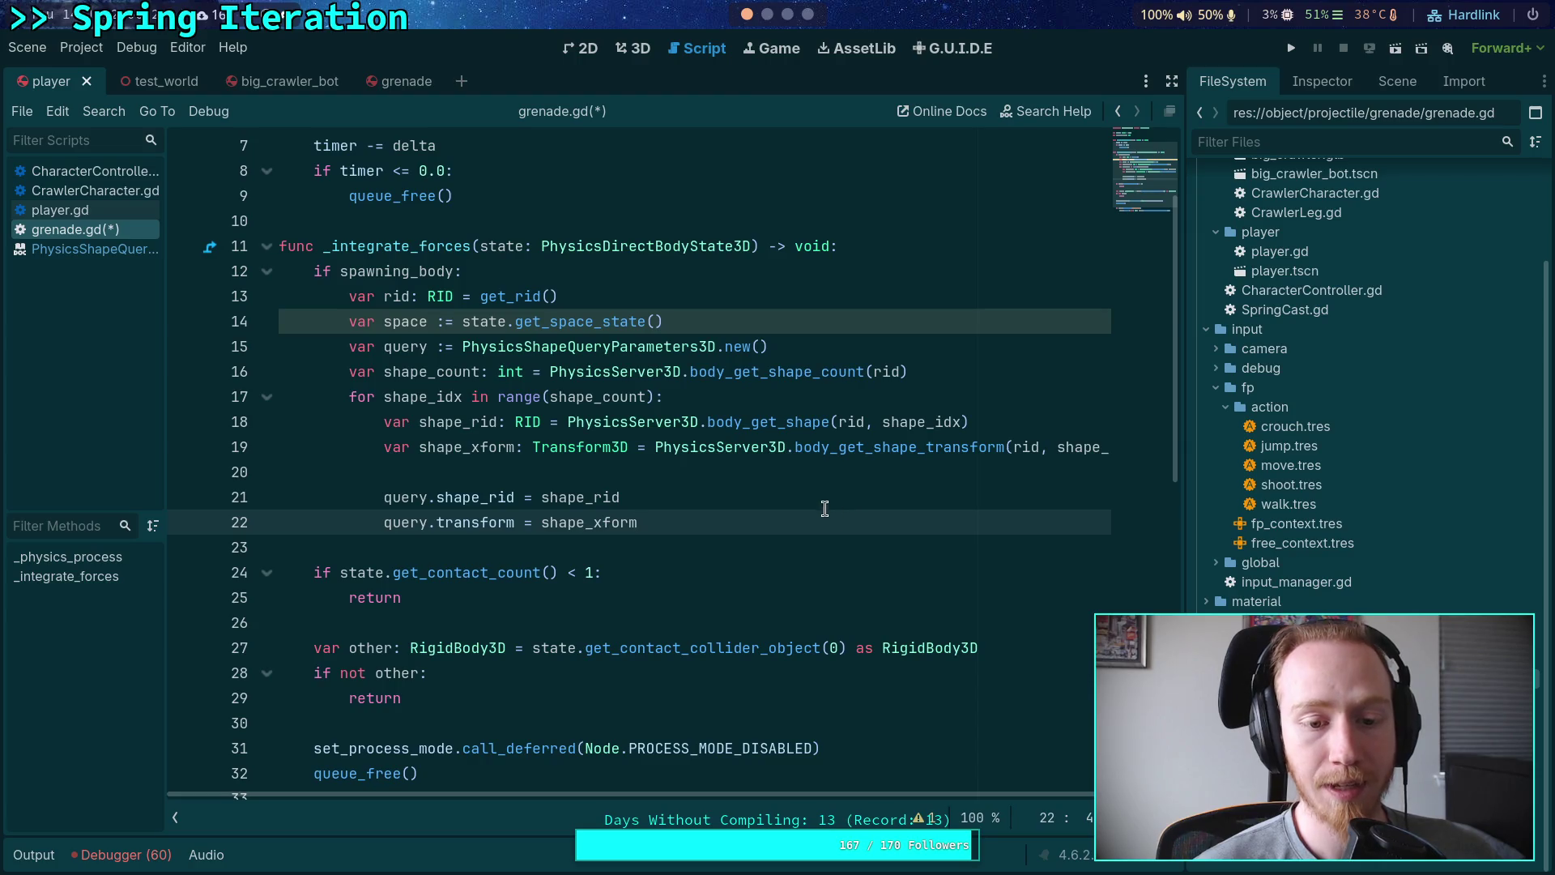
click(892, 347)
key(Return)
text(qu)
key(Return)
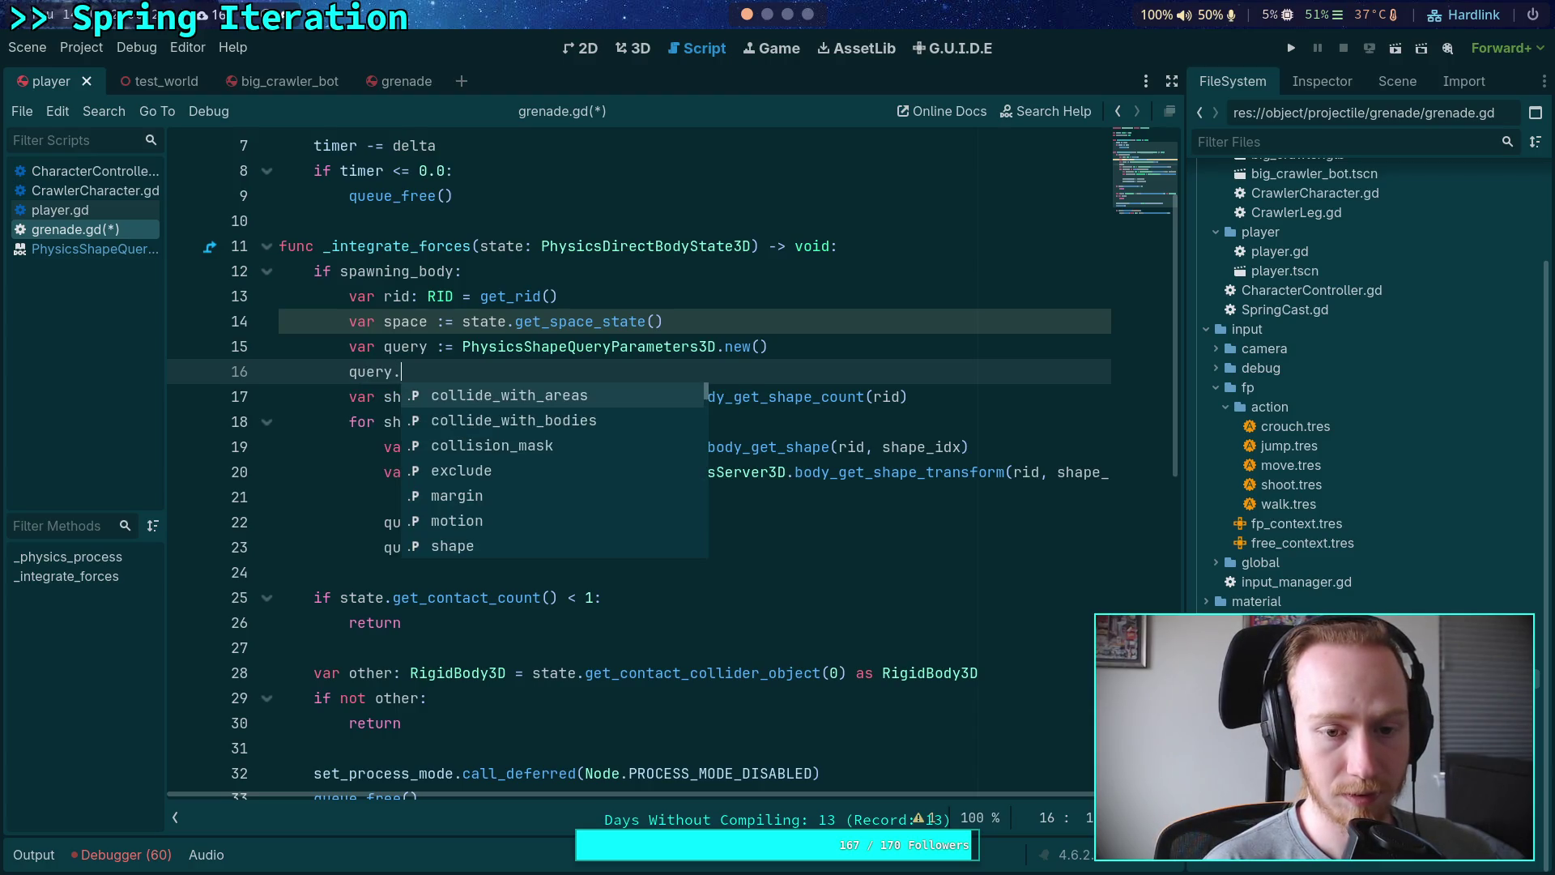
key(Down)
key(Down)
key(Return)
Step: Assign it PhysicsServer3D.body_get_collision_mask(spawning_body), followed by a blank line
scroll(789, 446, up, 2)
text(=)
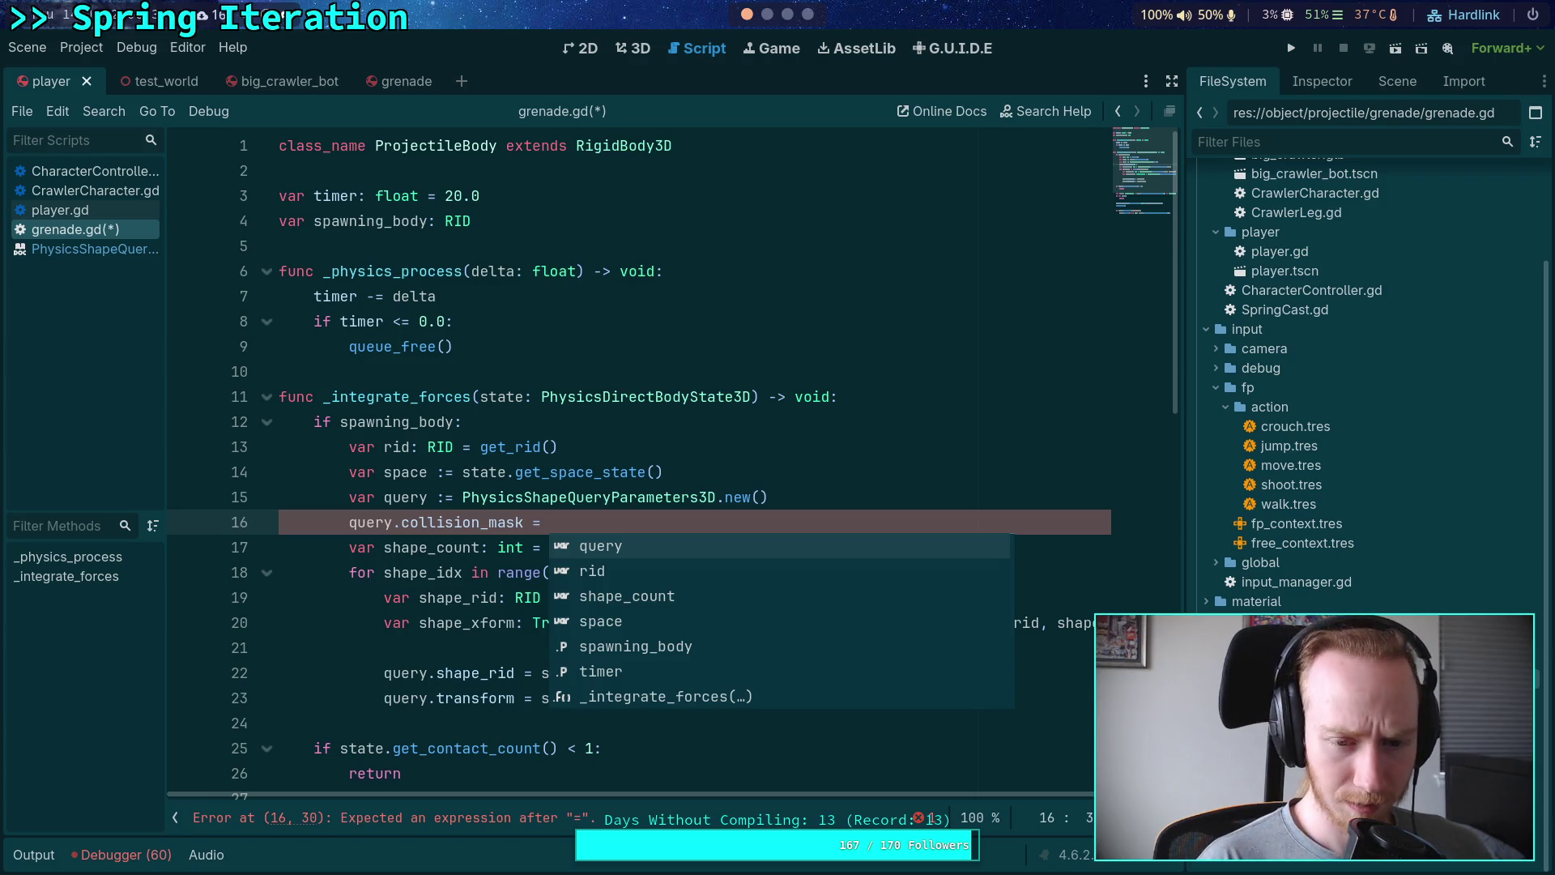
text(Physics)
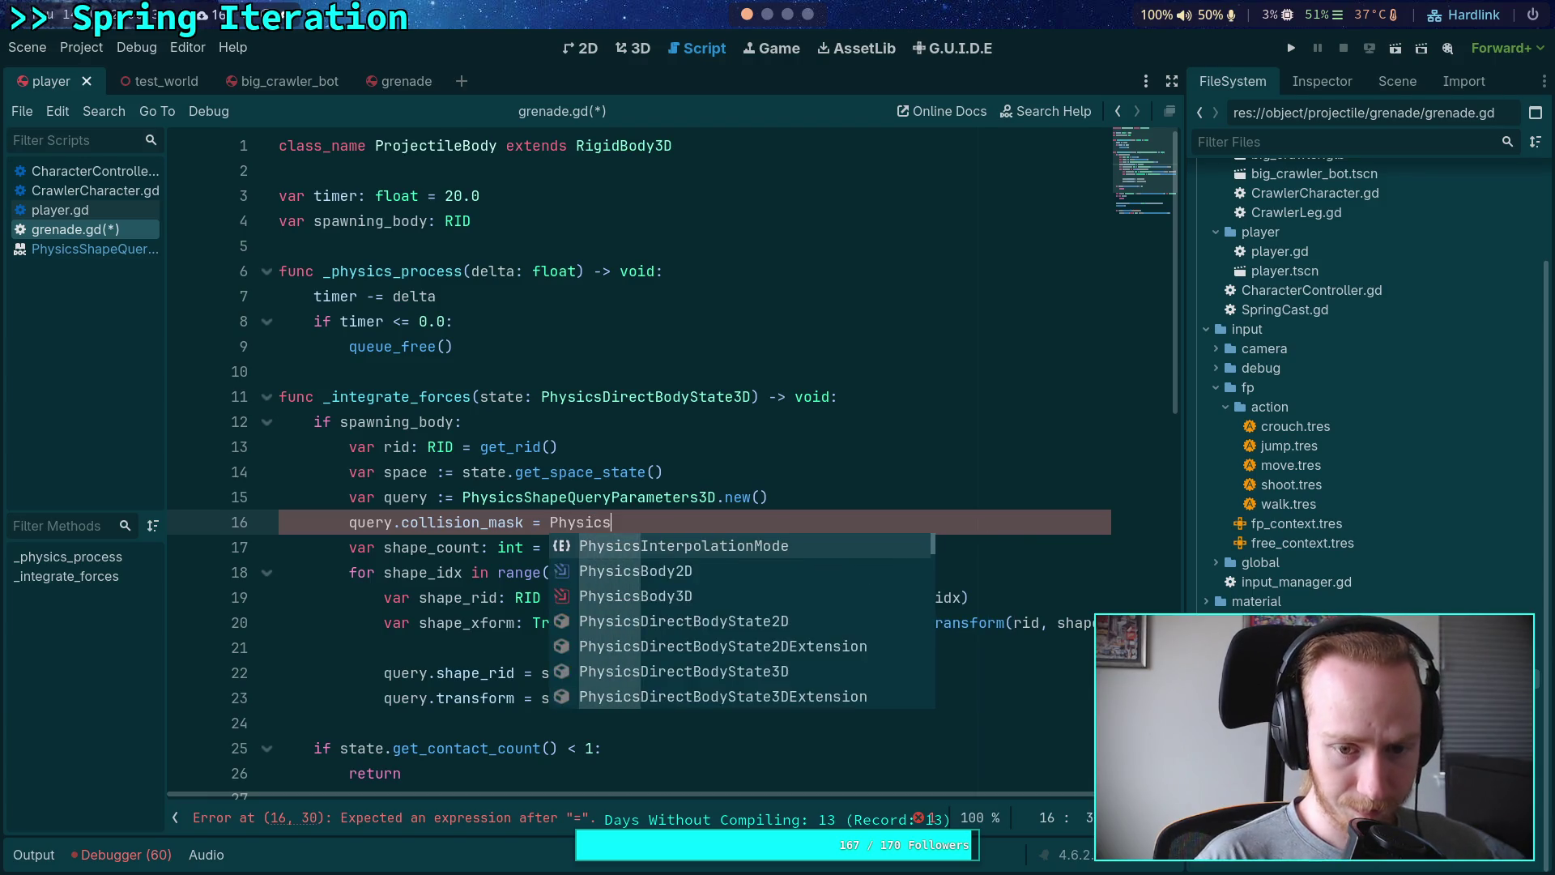
text(Server3D.)
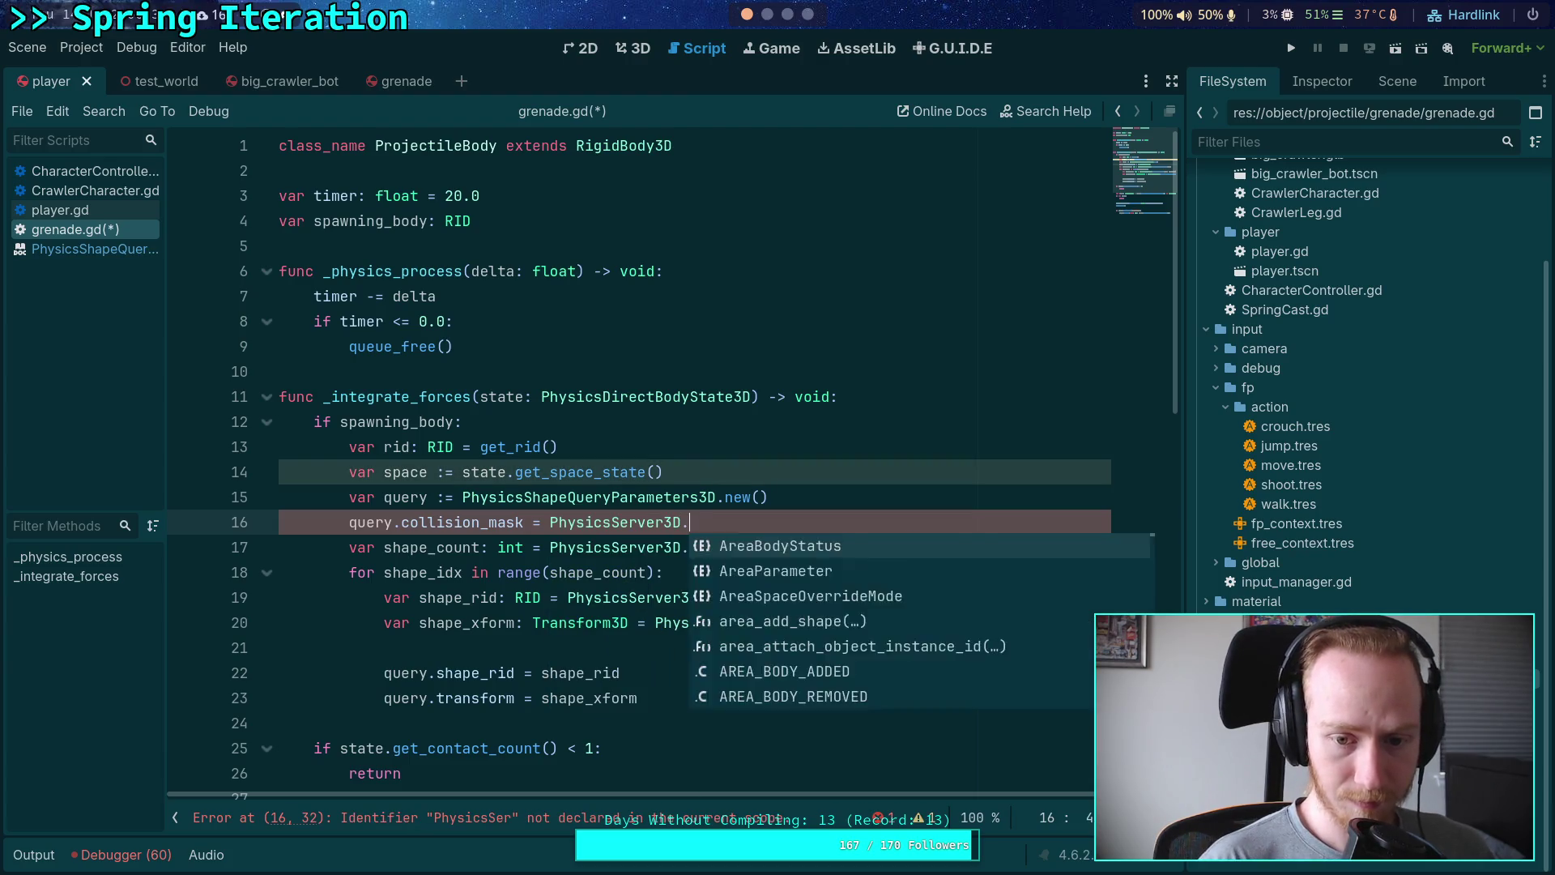
text(body_mas)
key(Down)
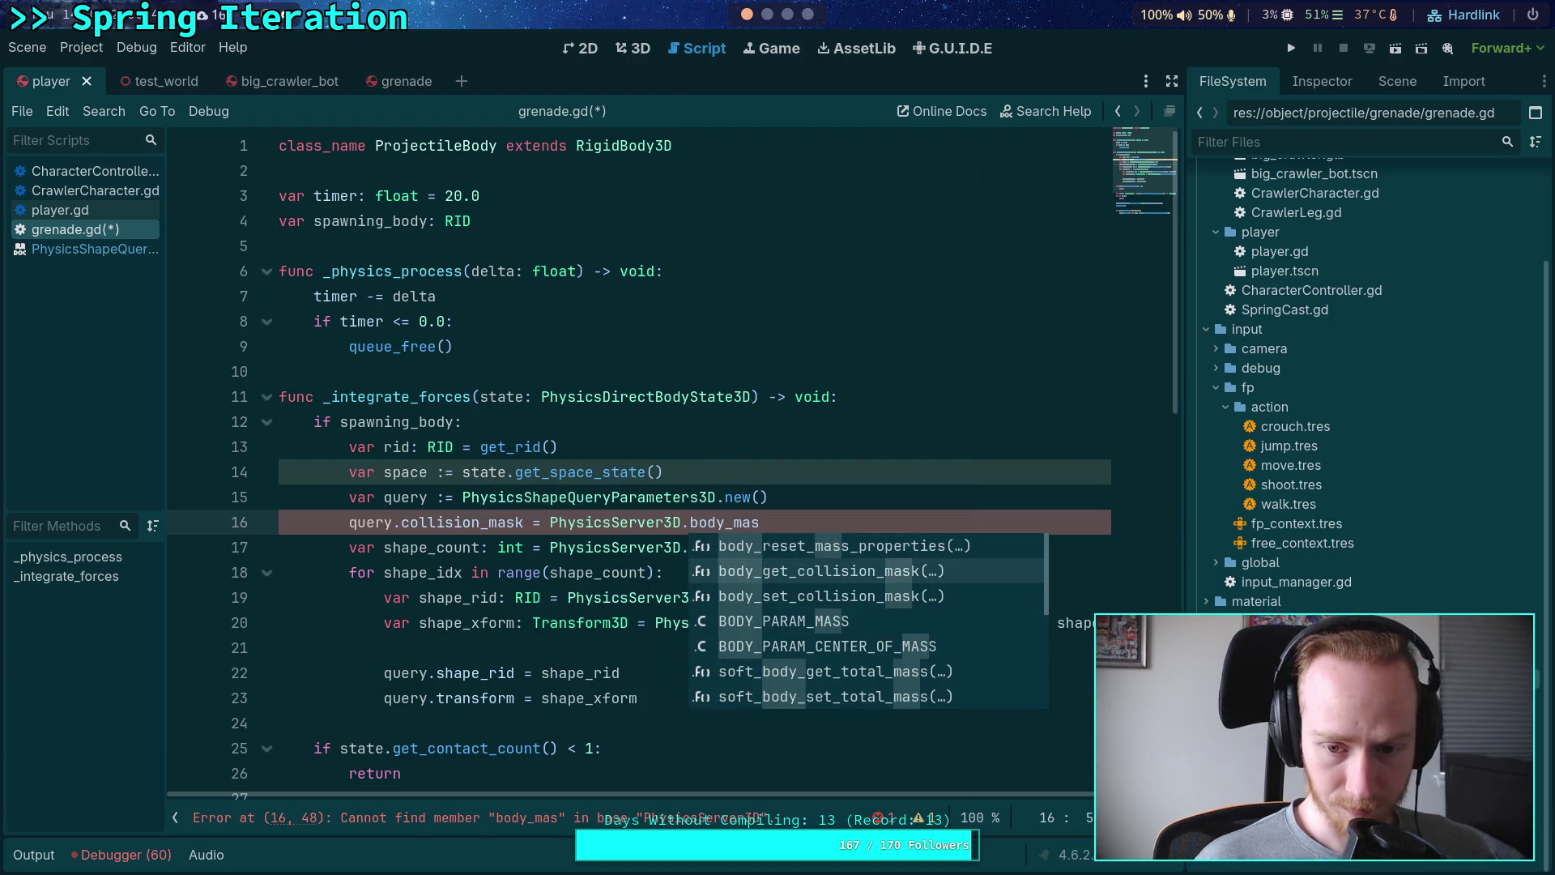
key(Return)
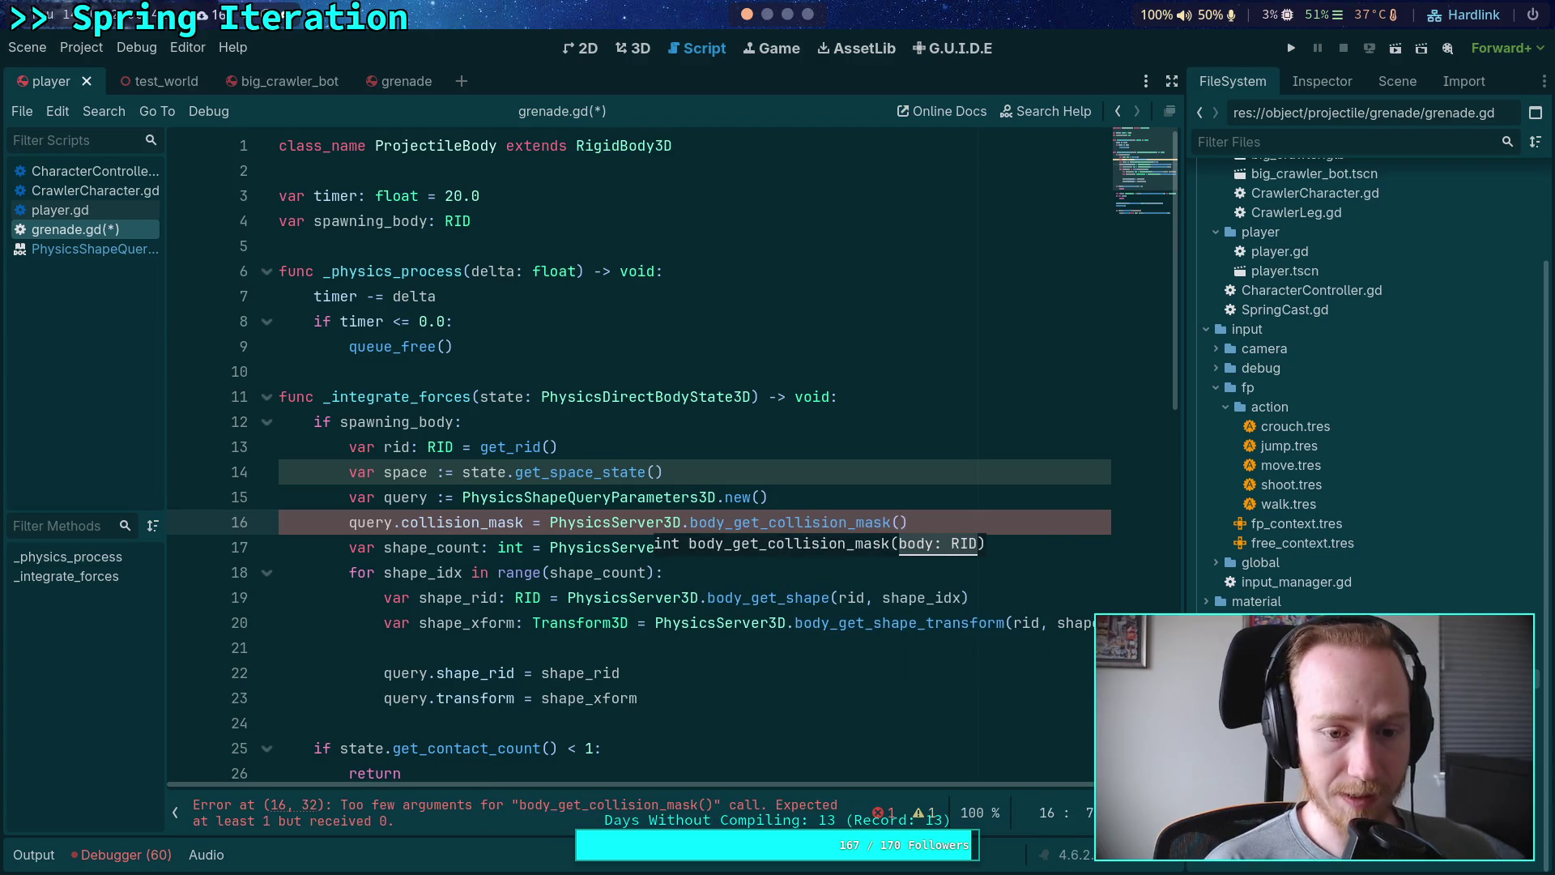
text(spawn)
key(Return)
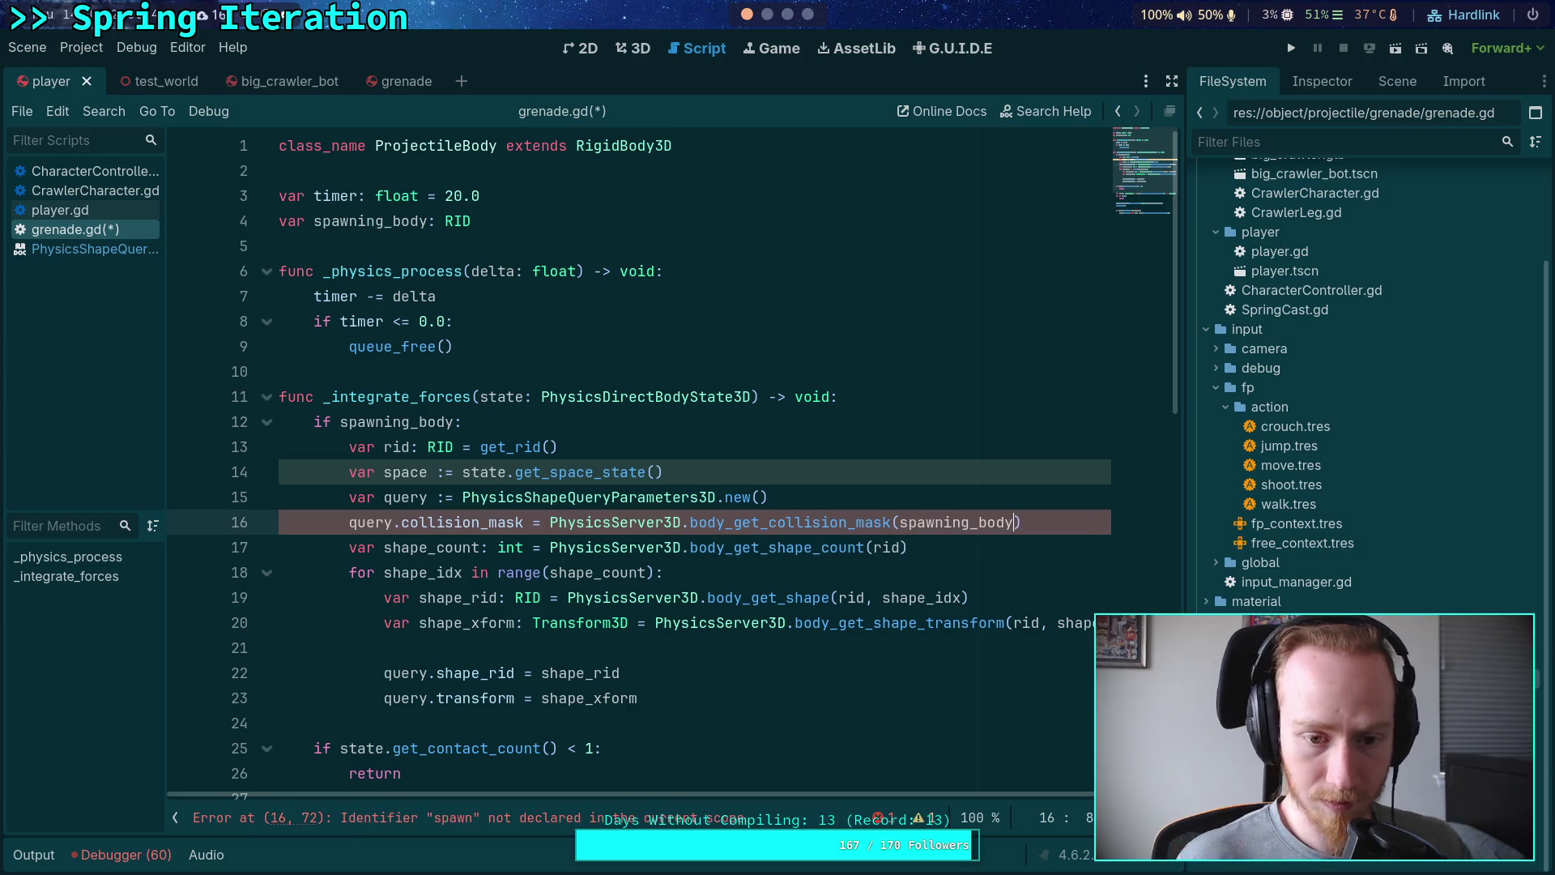
mouse_move(742, 537)
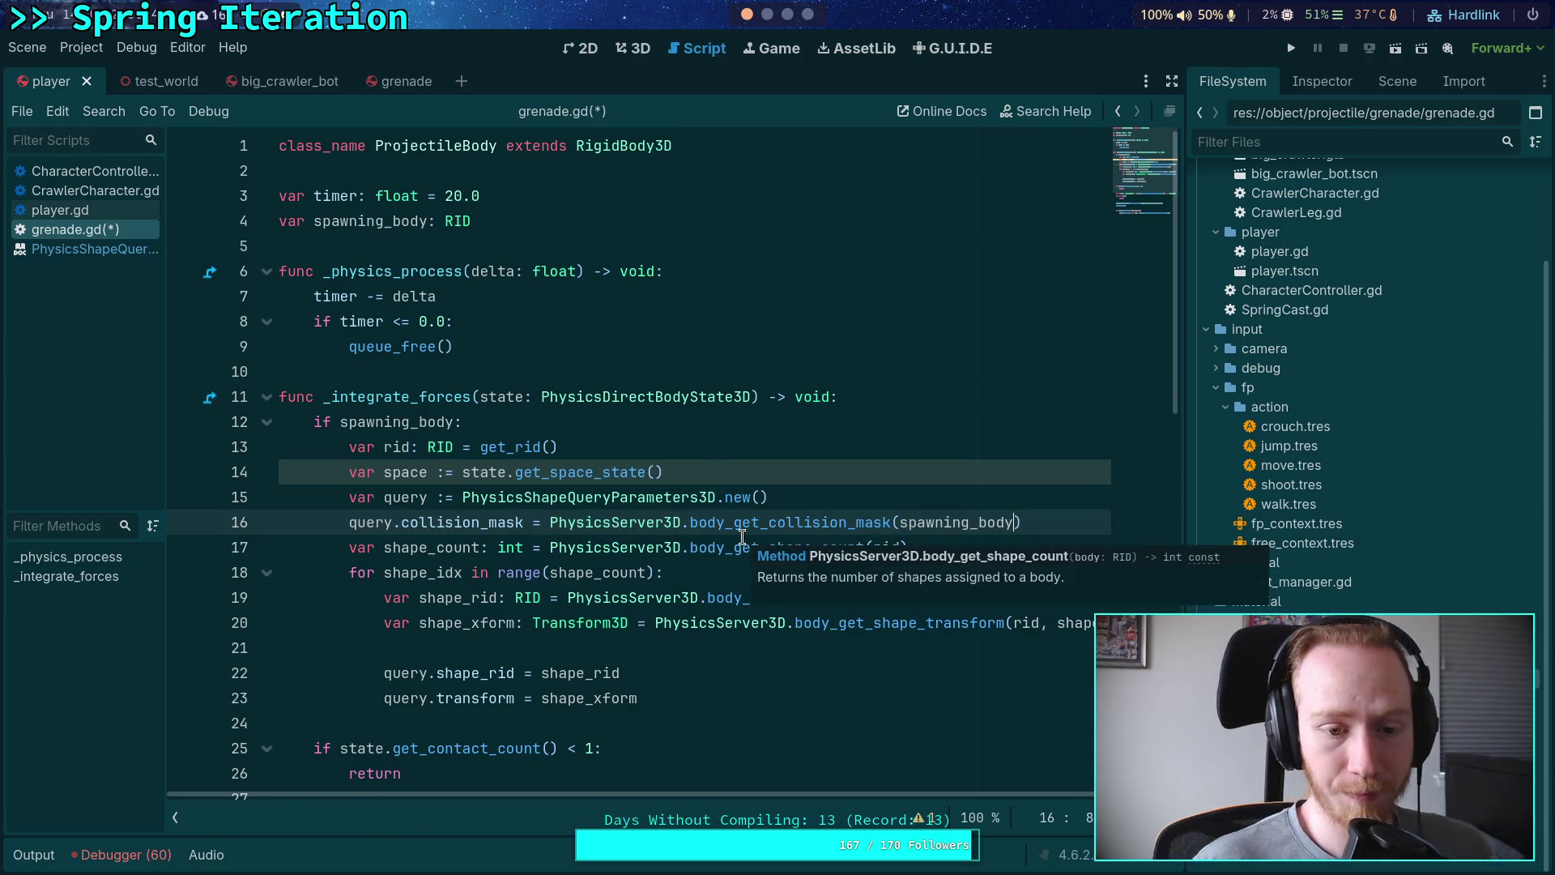
key(Return)
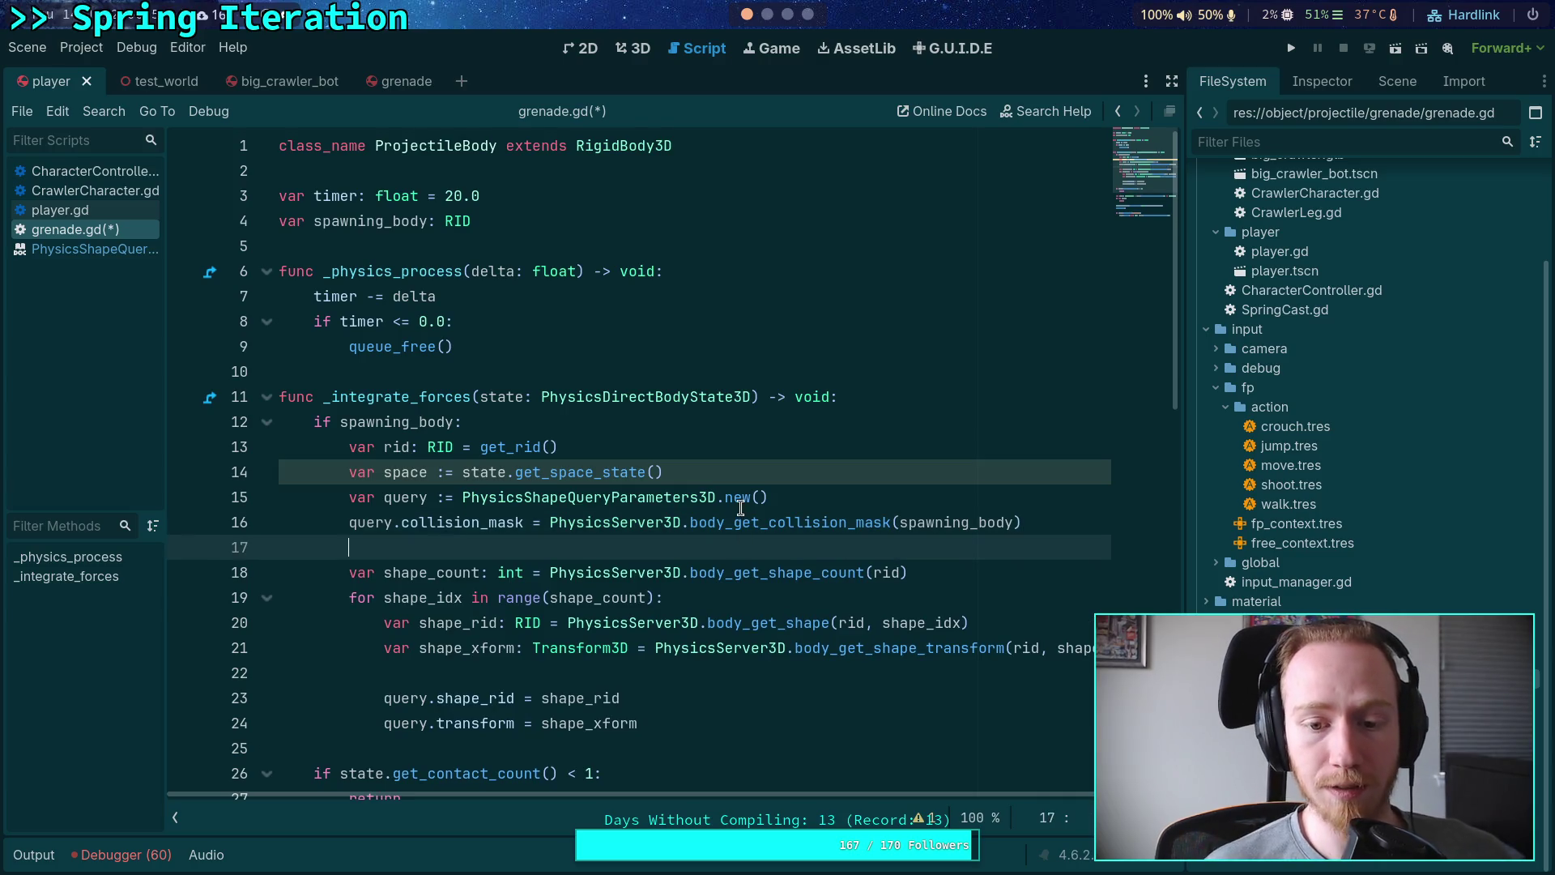
click(780, 723)
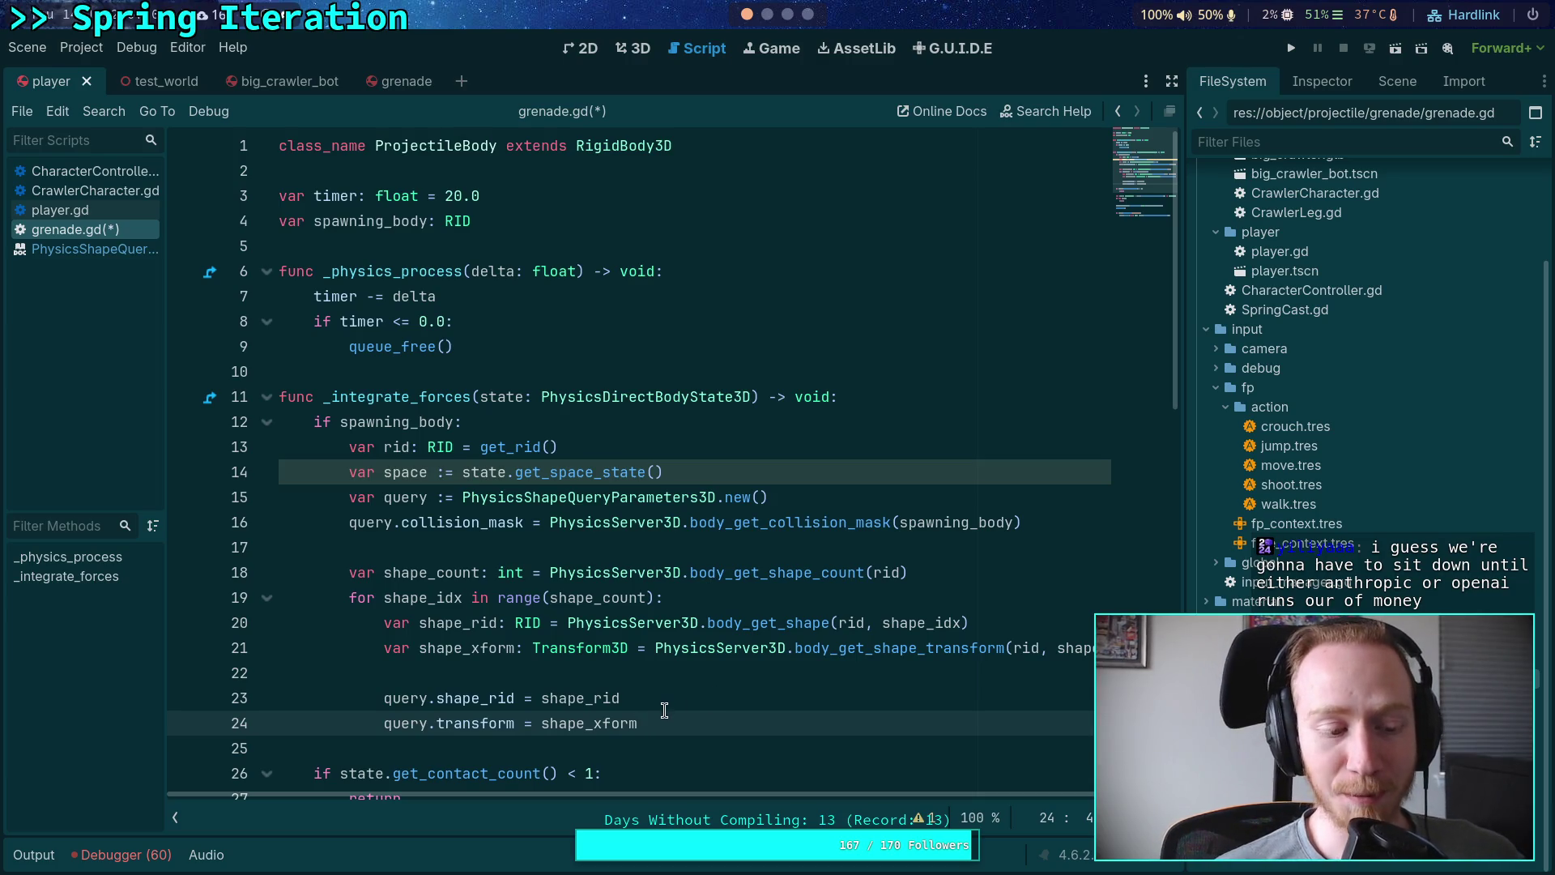
Step: Save grenade.gd with Ctrl+S
click(682, 676)
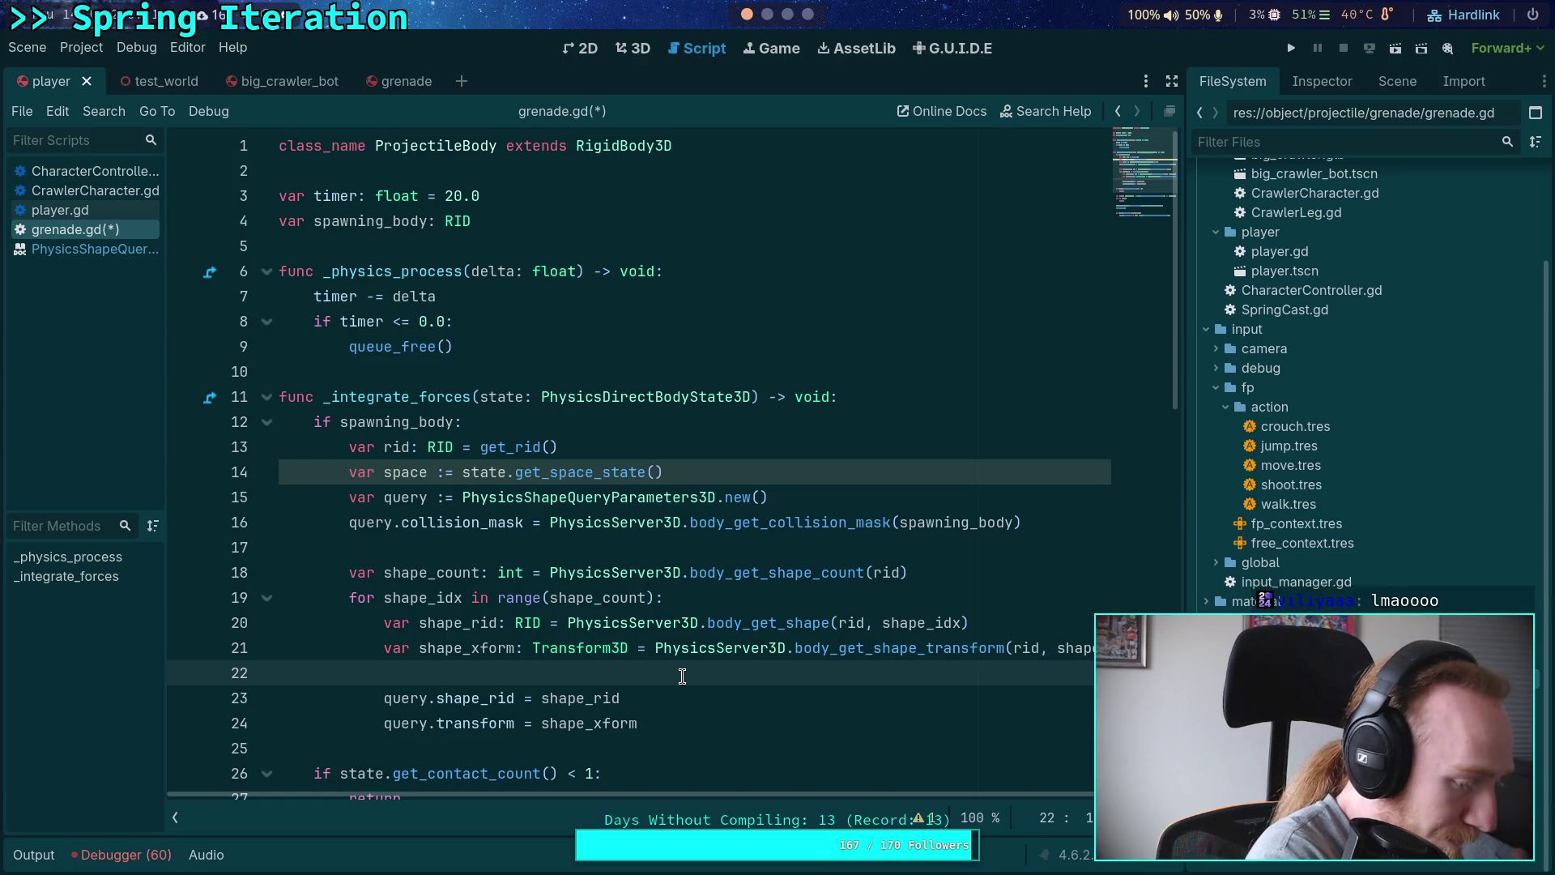
scroll(682, 677, down, 2)
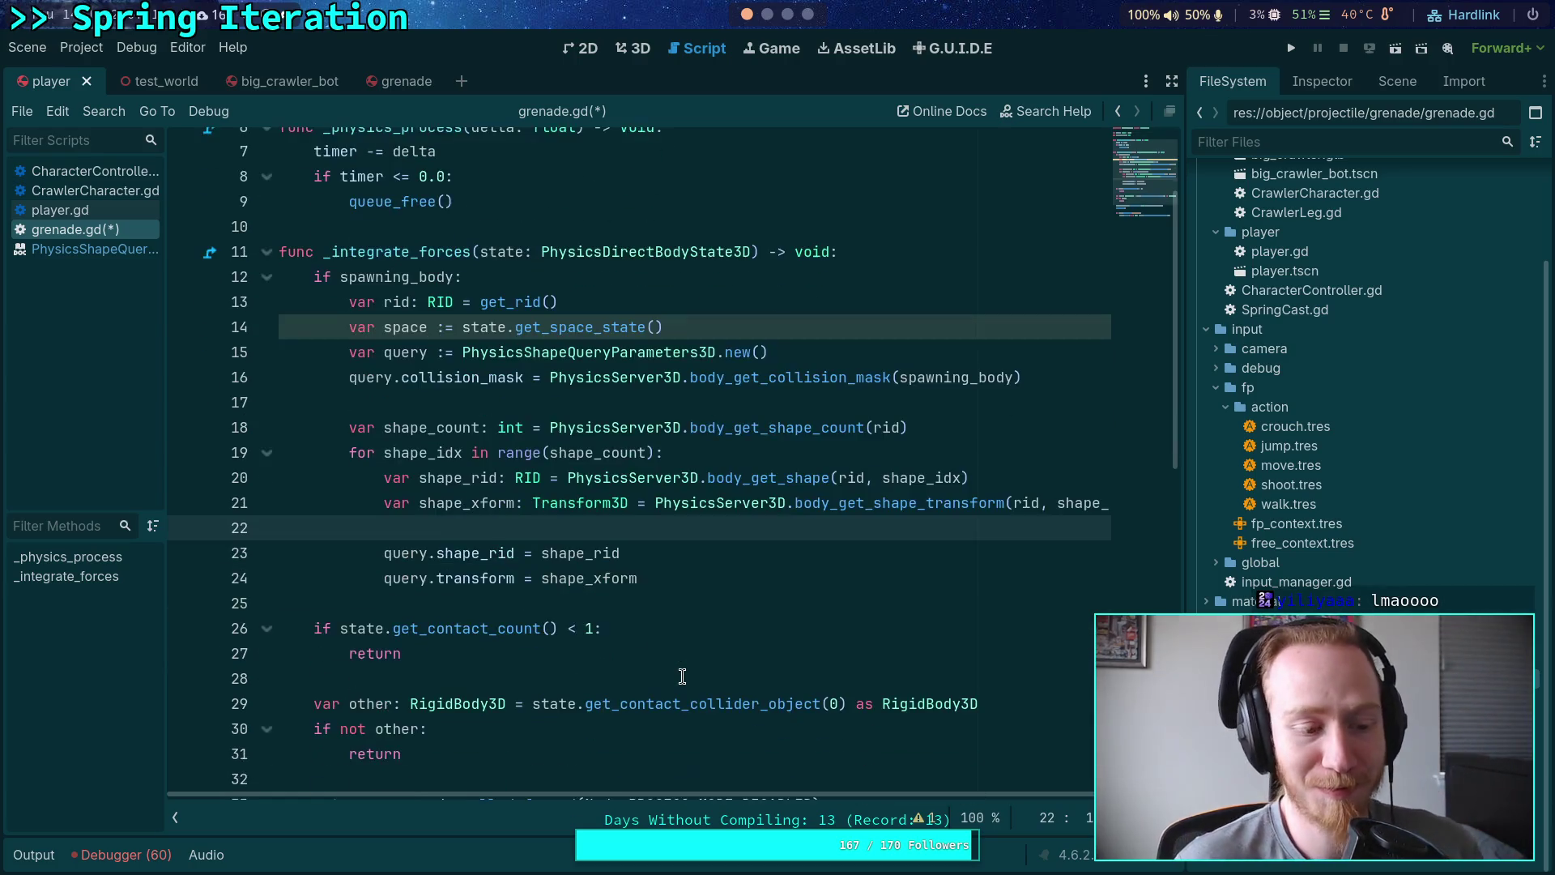
click(674, 595)
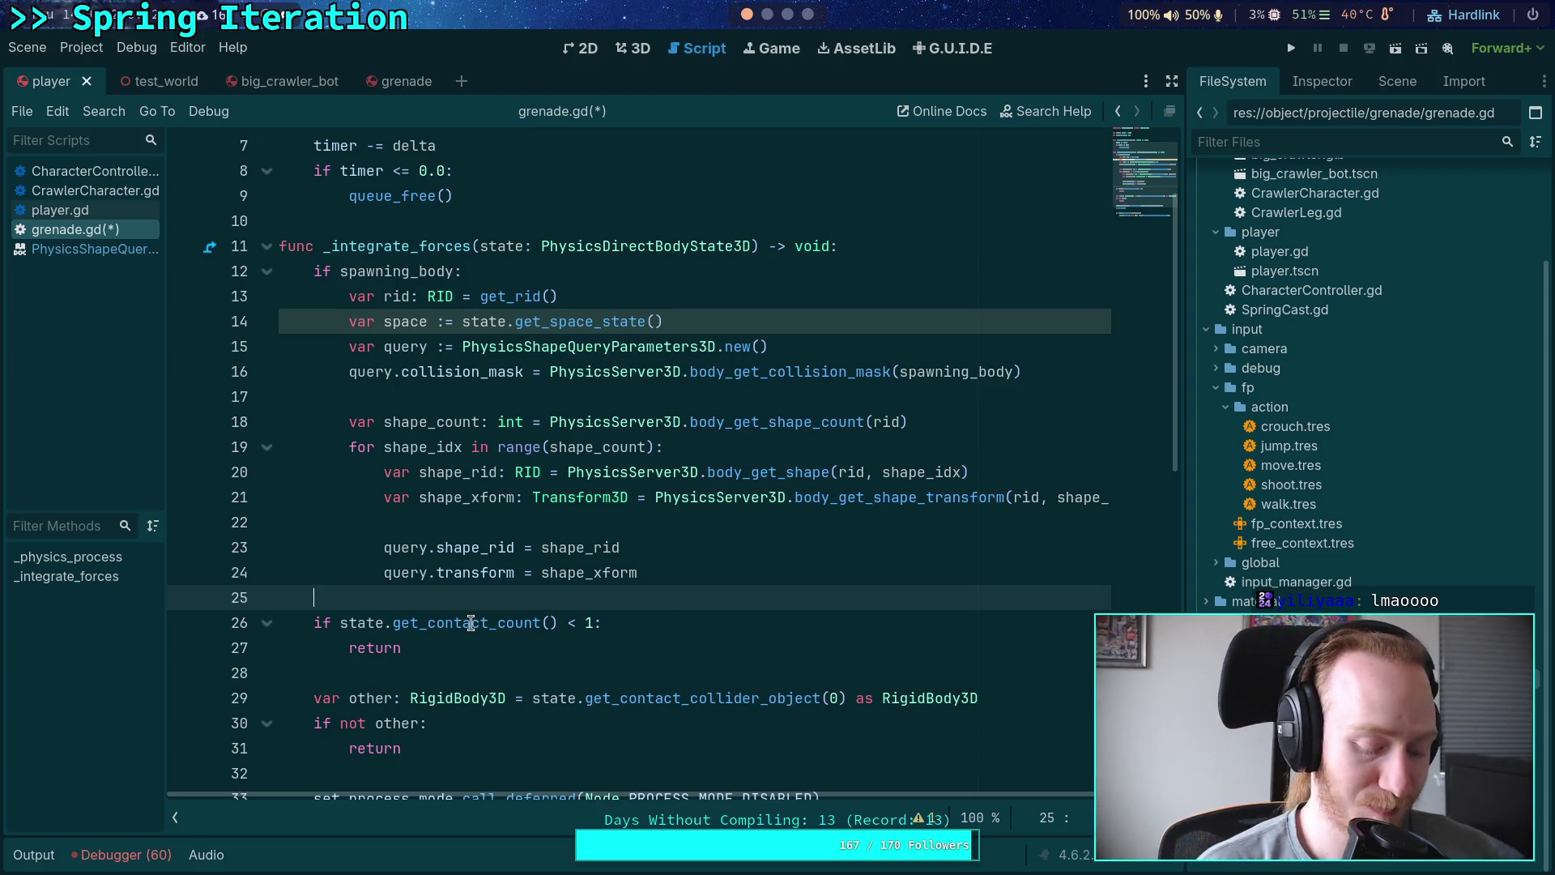
key(ctrl+s)
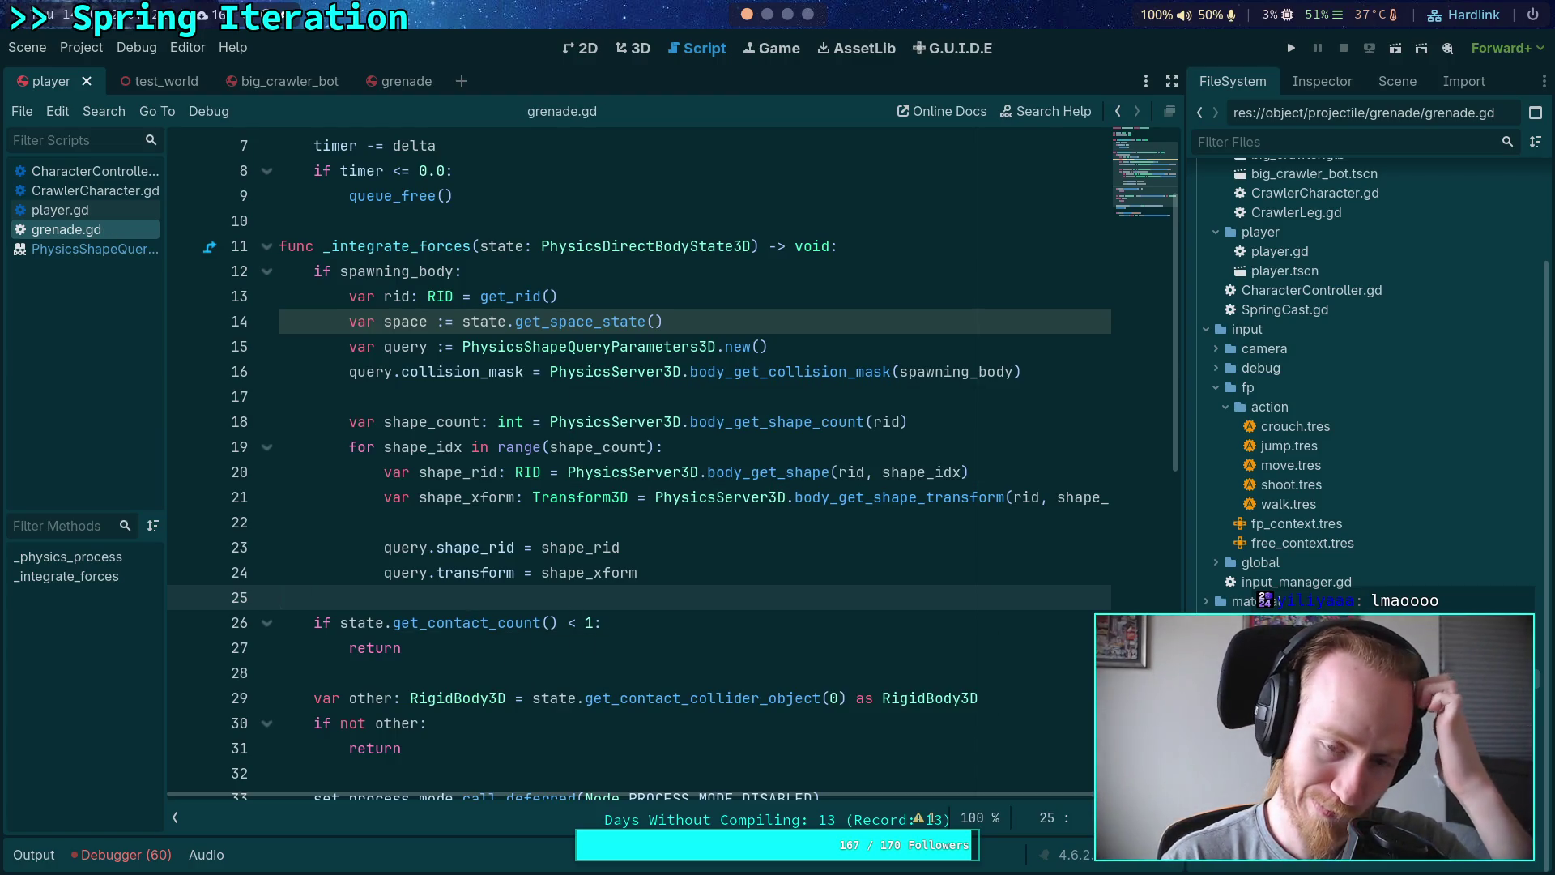
Step: Expand the script editor to full width and open the PhysicsShapeQueryParameters3D reference page
click(518, 525)
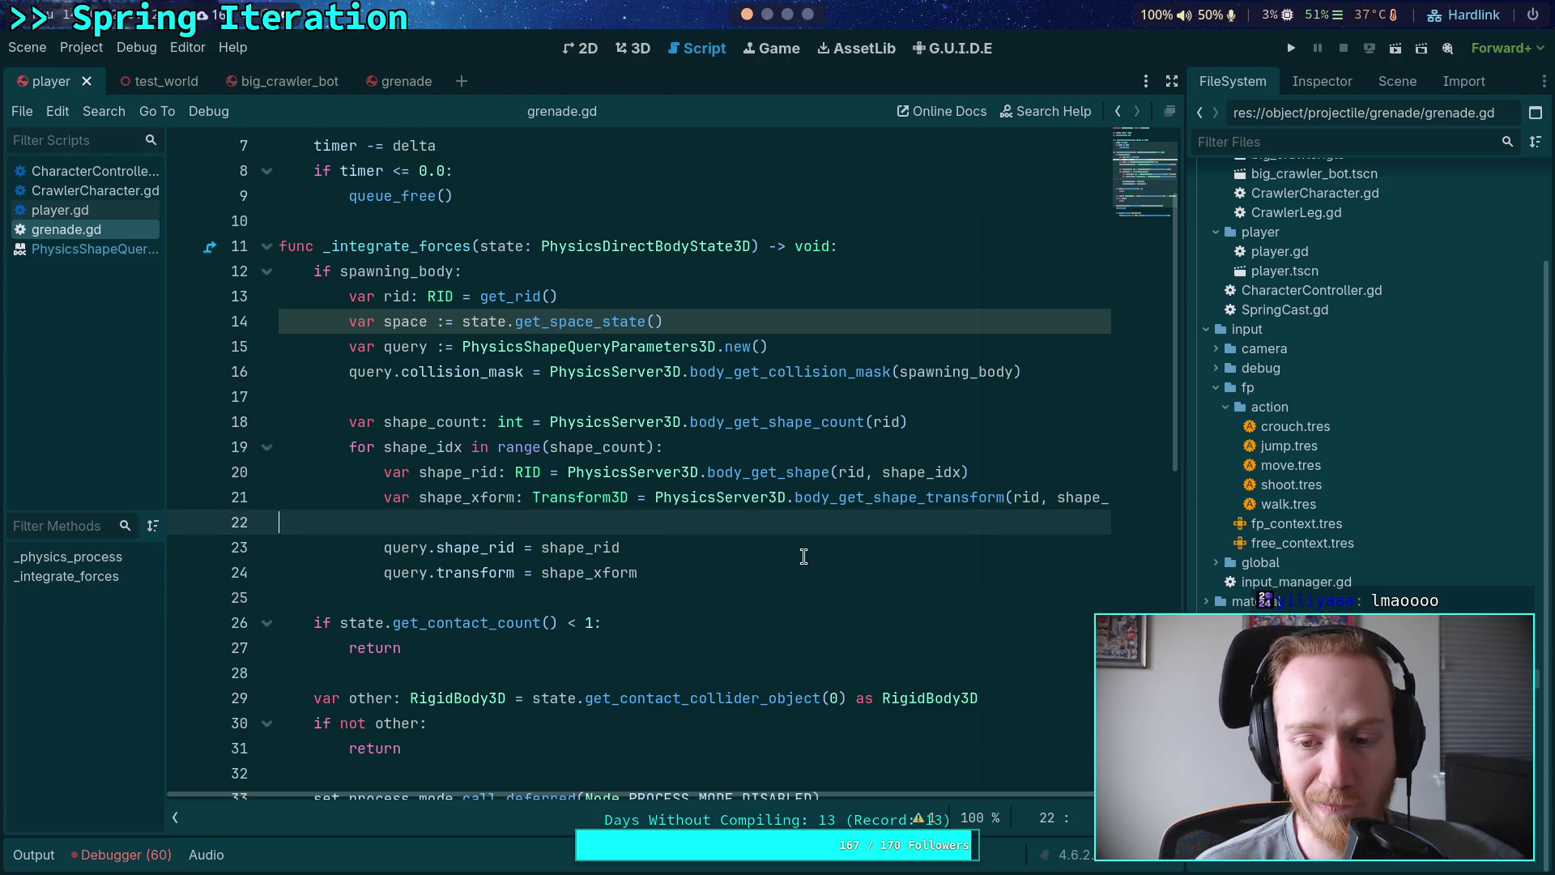
click(1173, 80)
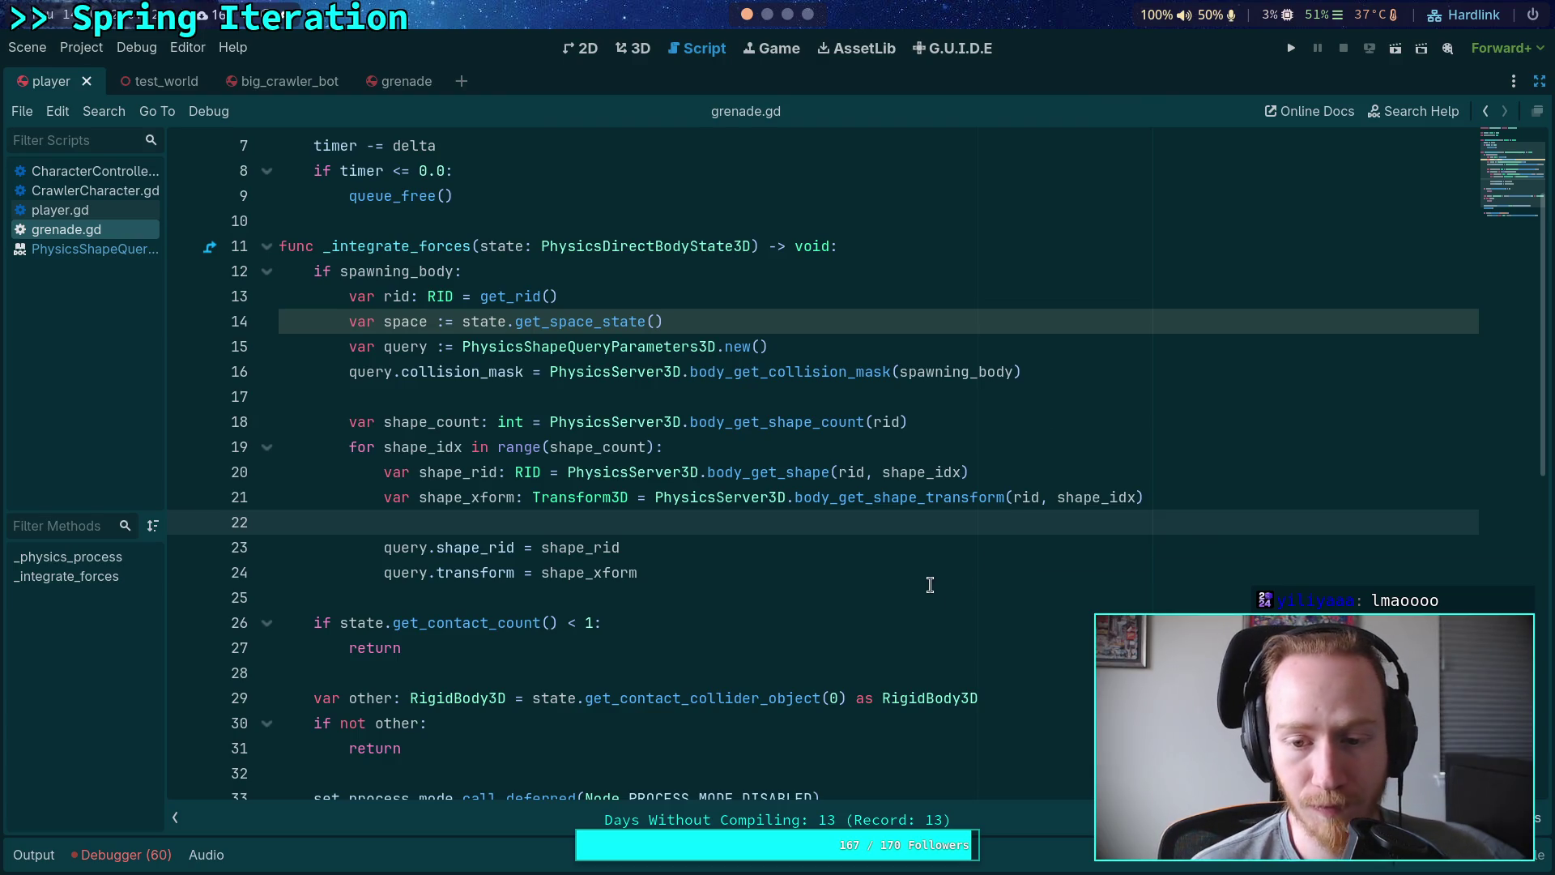
scroll(567, 422, up, 1)
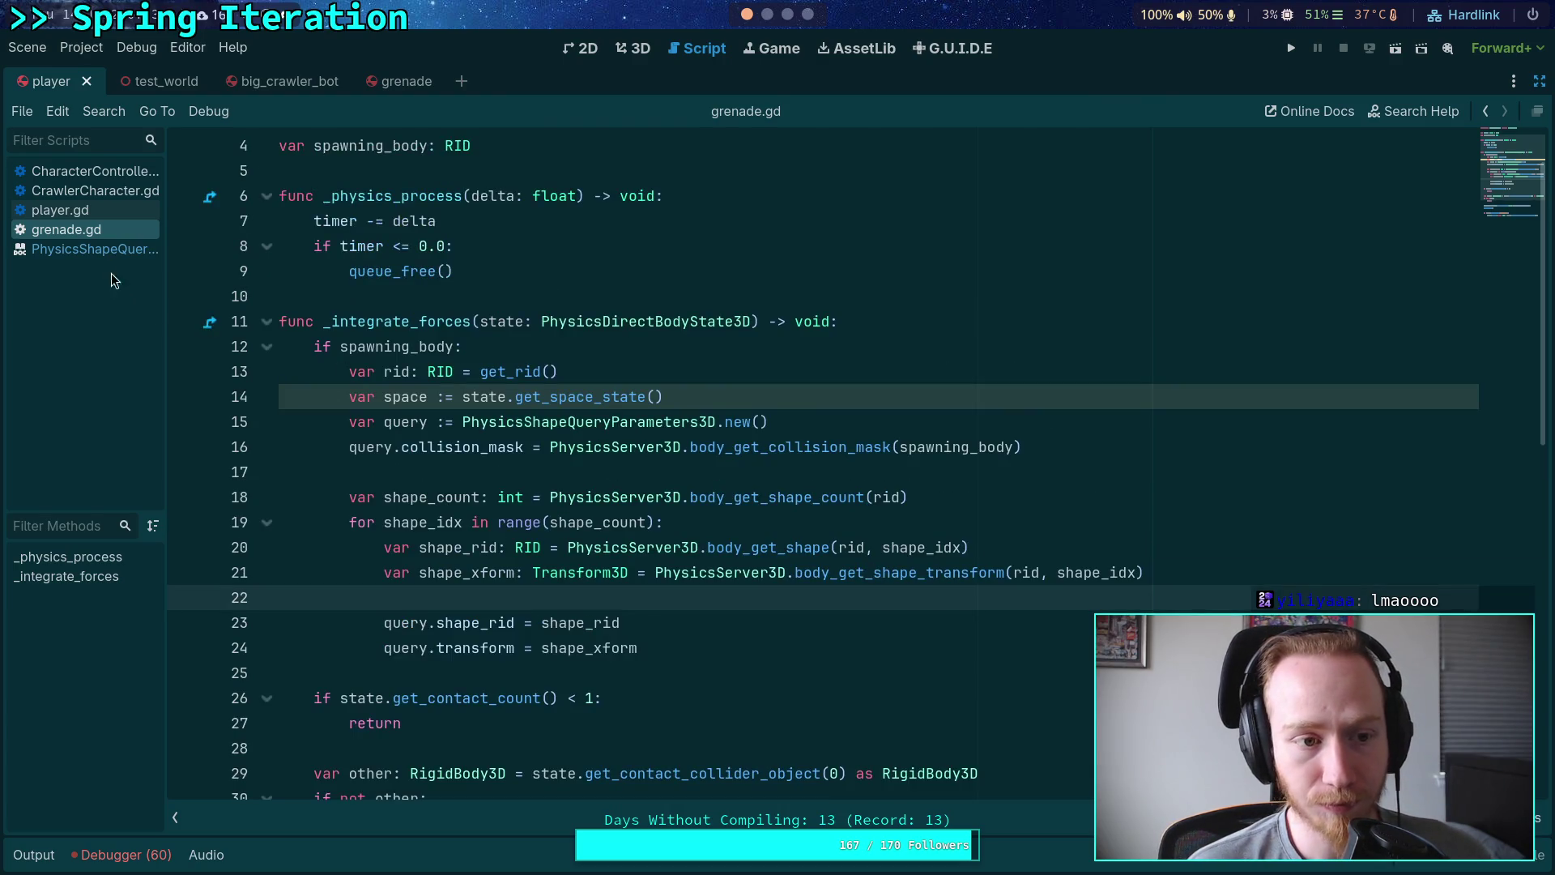
click(95, 248)
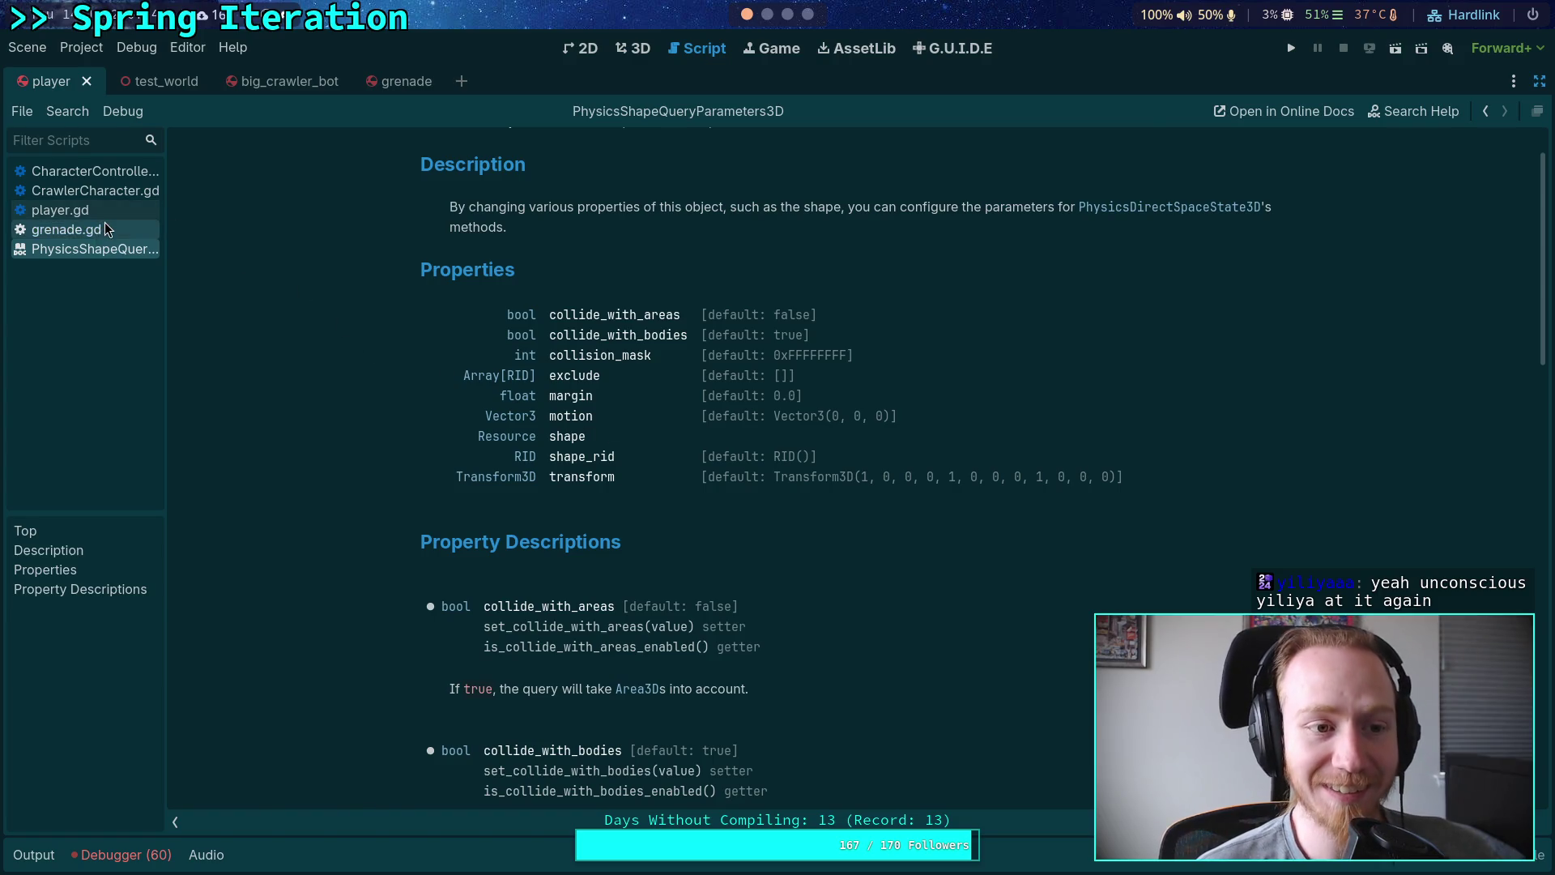
Step: From get_space_state in grenade.gd, look up its docs and open the PhysicsDirectSpaceState3D class reference
click(67, 229)
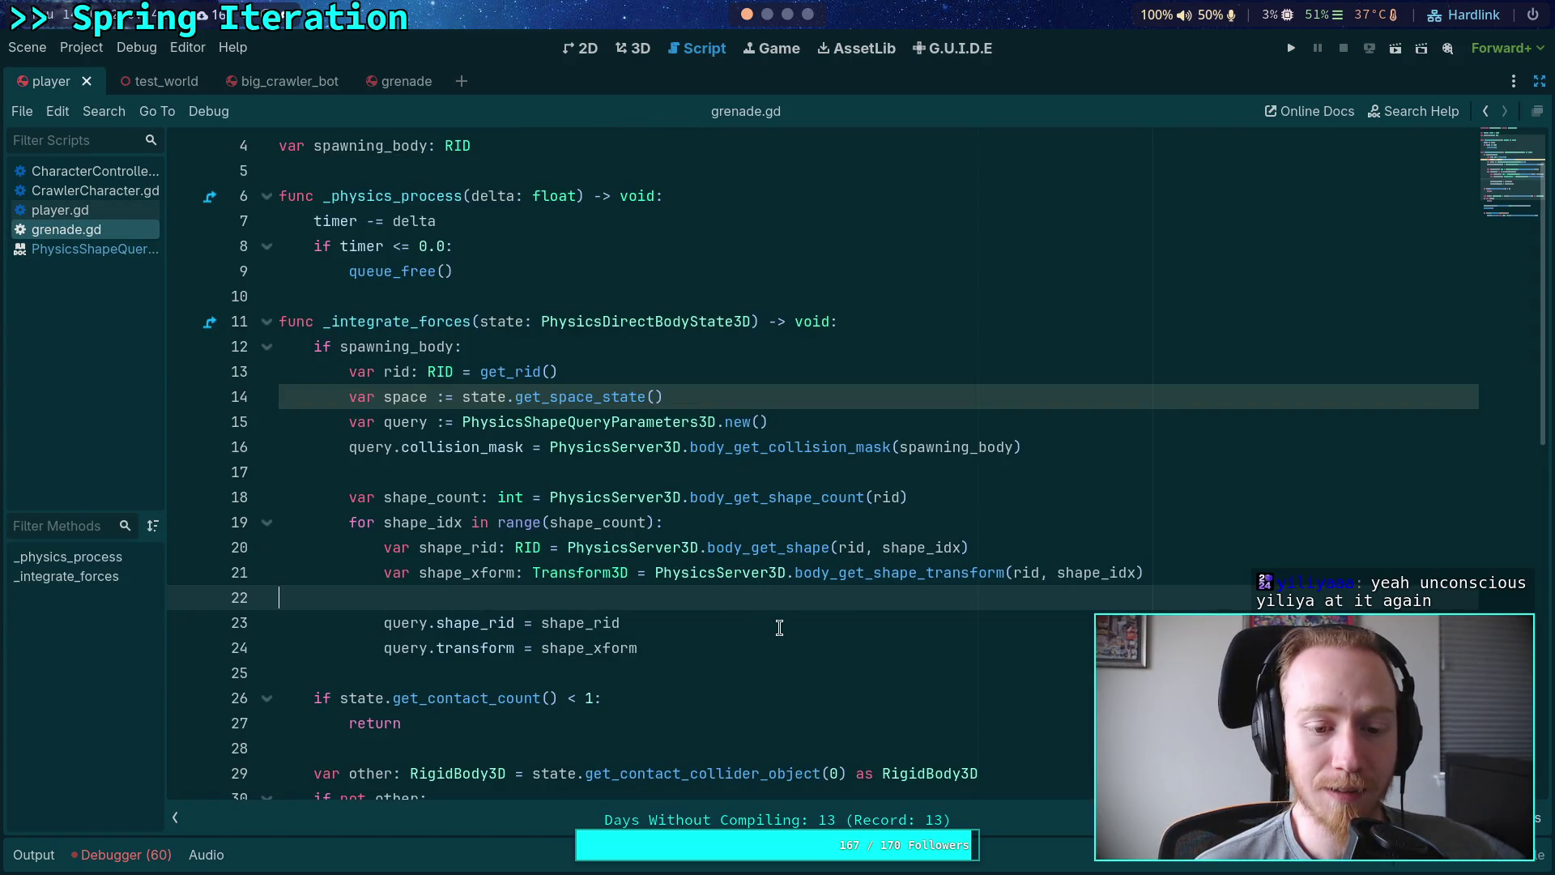
click(780, 628)
click(120, 249)
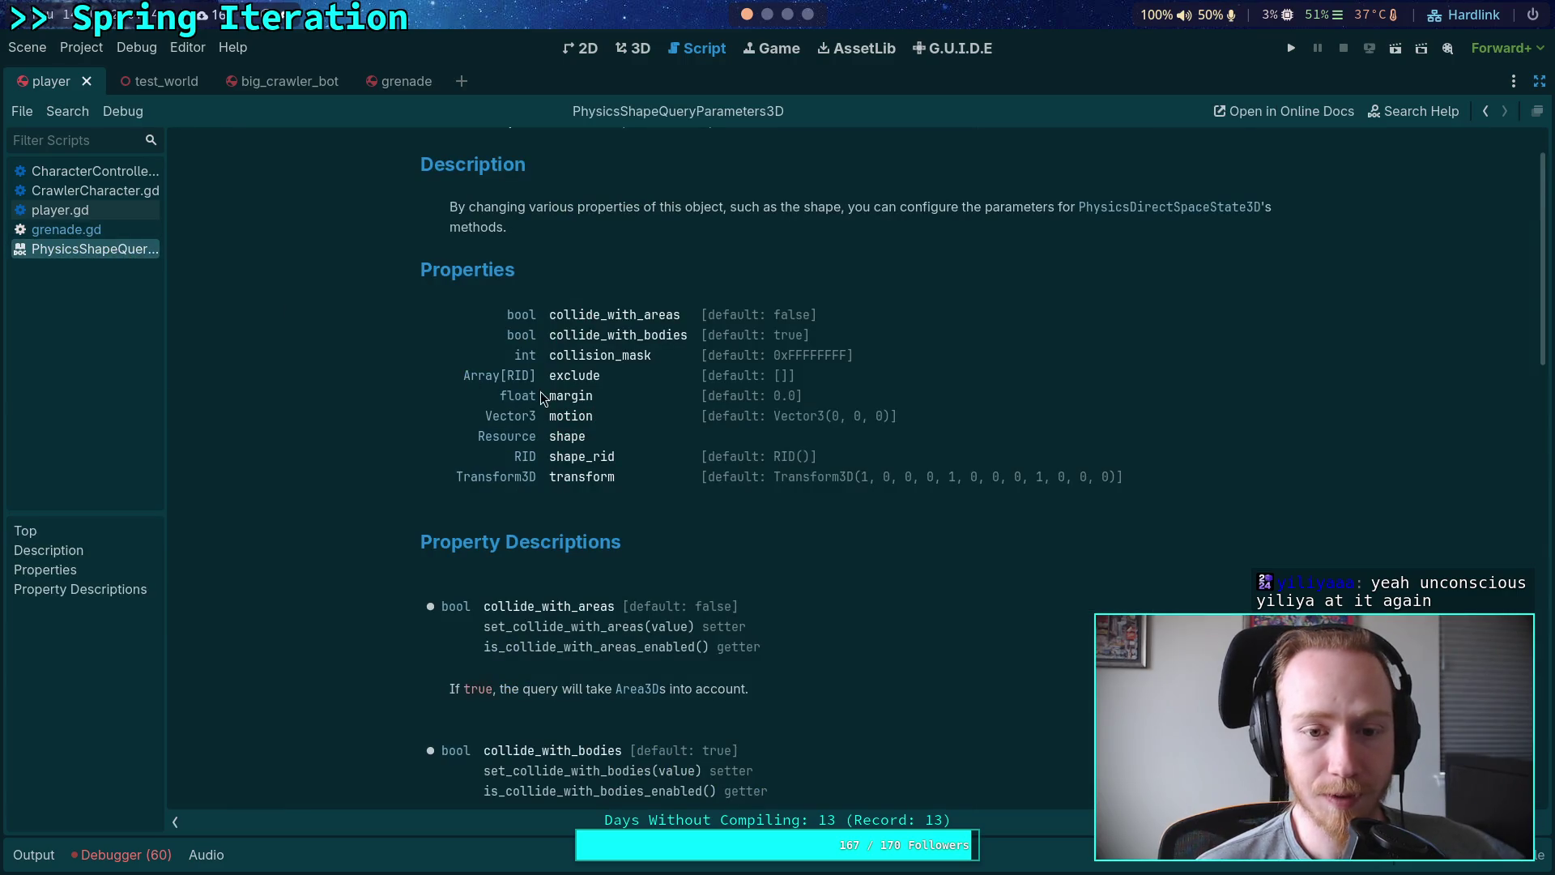
key(alt+Left)
click(561, 421)
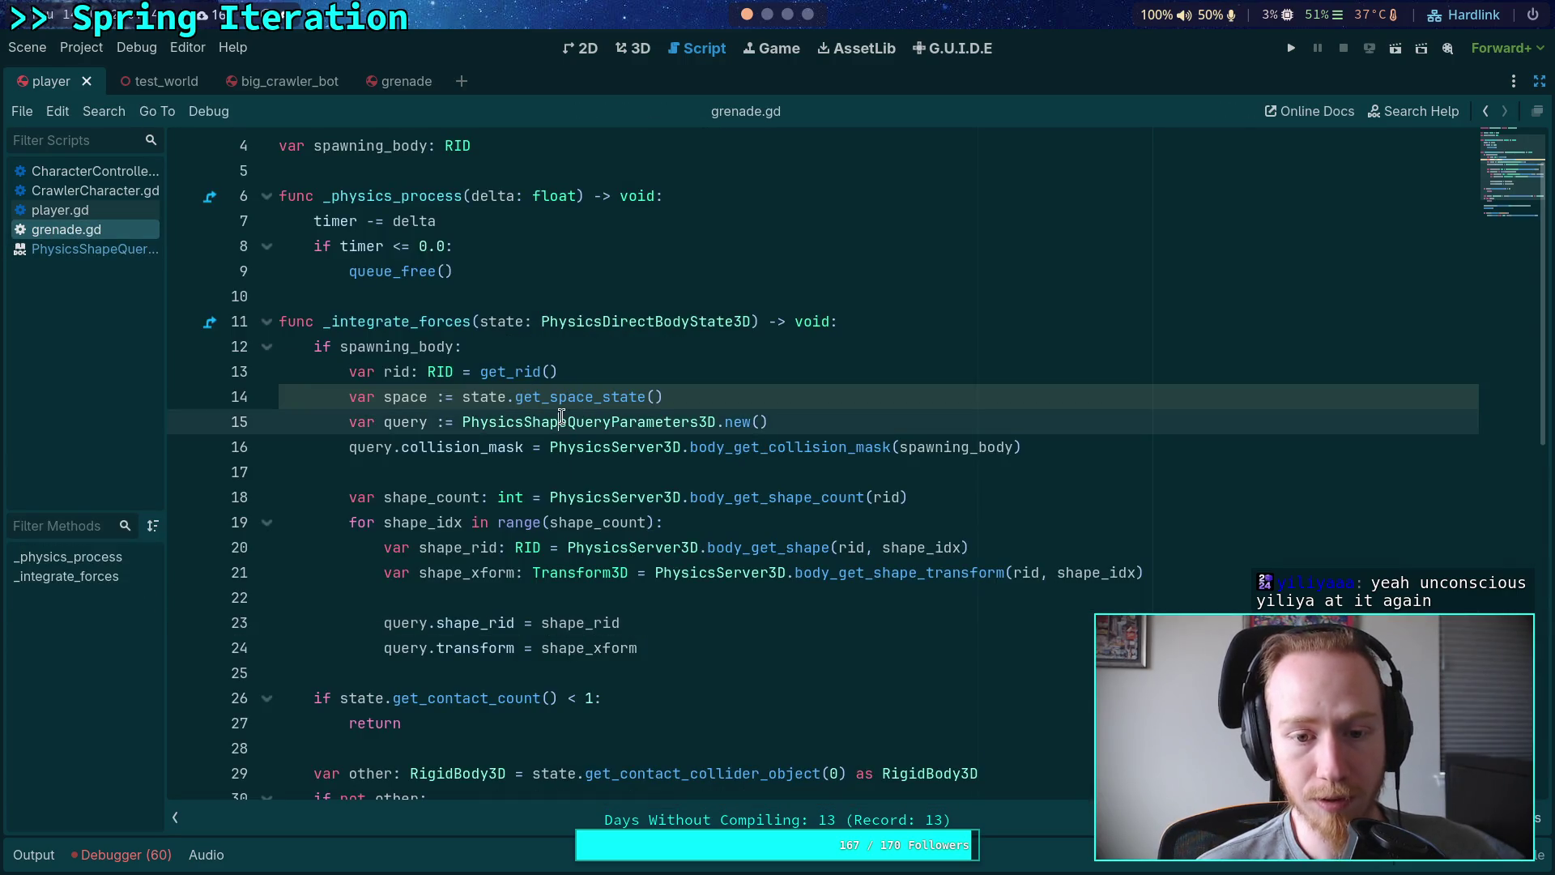
click(576, 446)
right_click(538, 396)
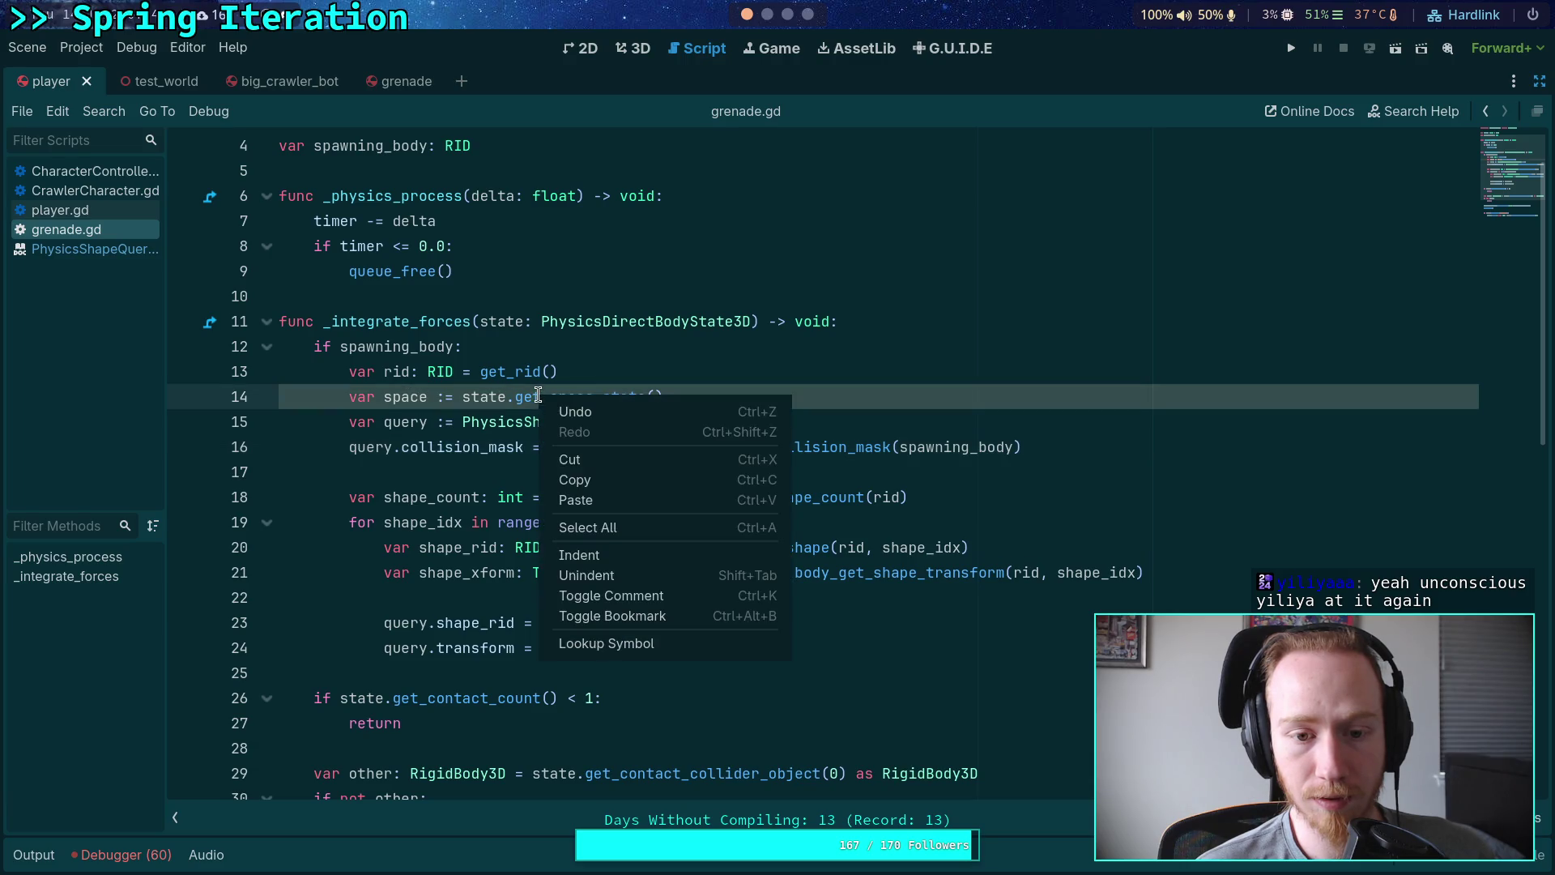
click(645, 641)
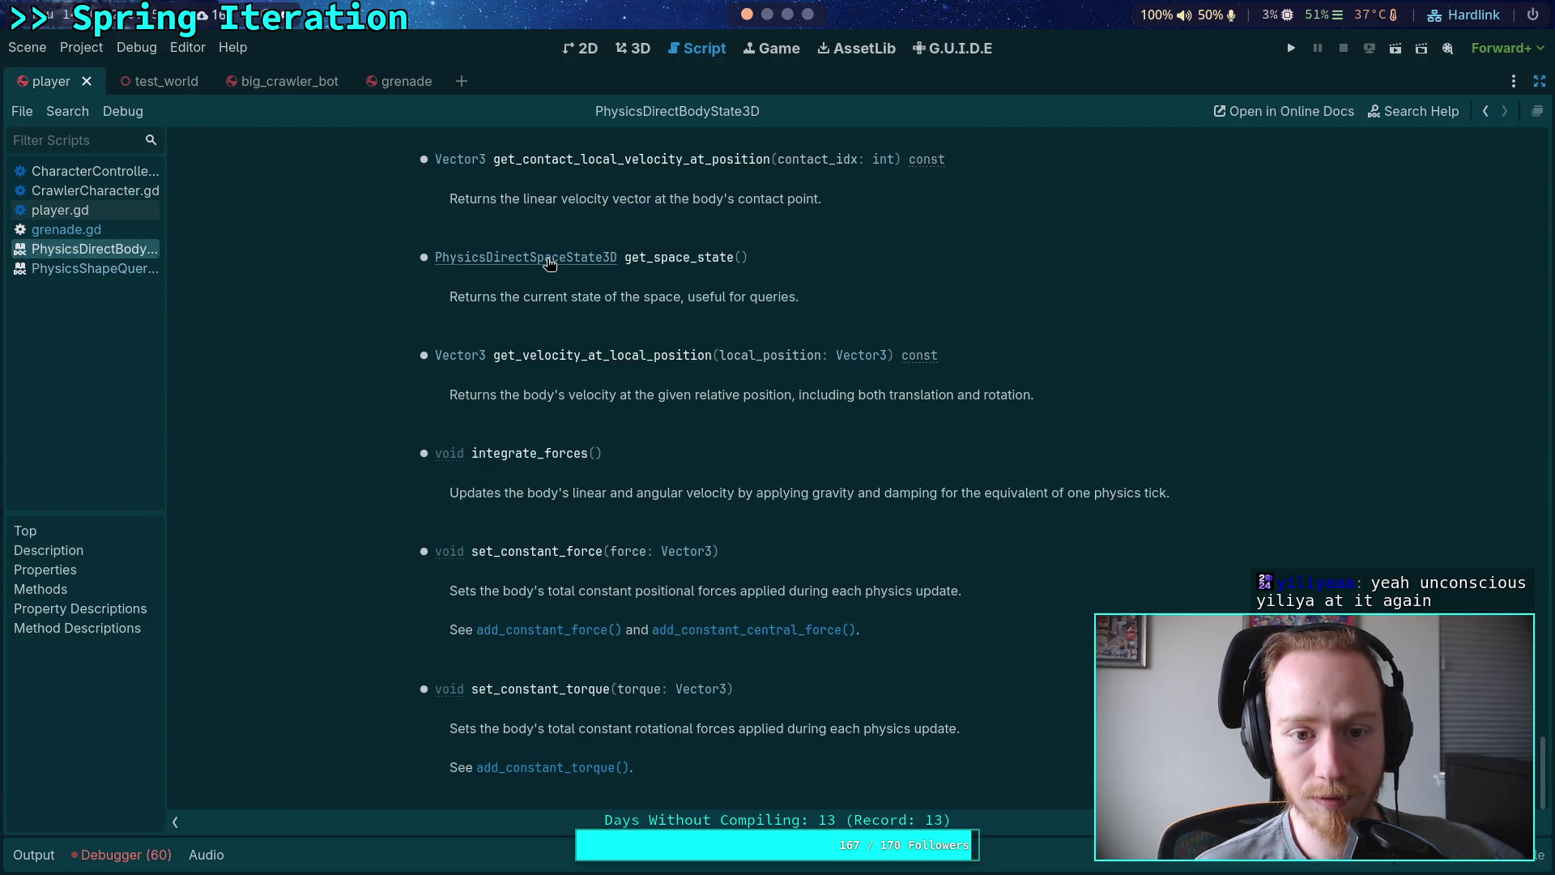
click(548, 263)
Step: Close the PhysicsDirectBodyState3D docs page and show the PhysicsDirectSpaceState3D page
click(81, 288)
click(81, 255)
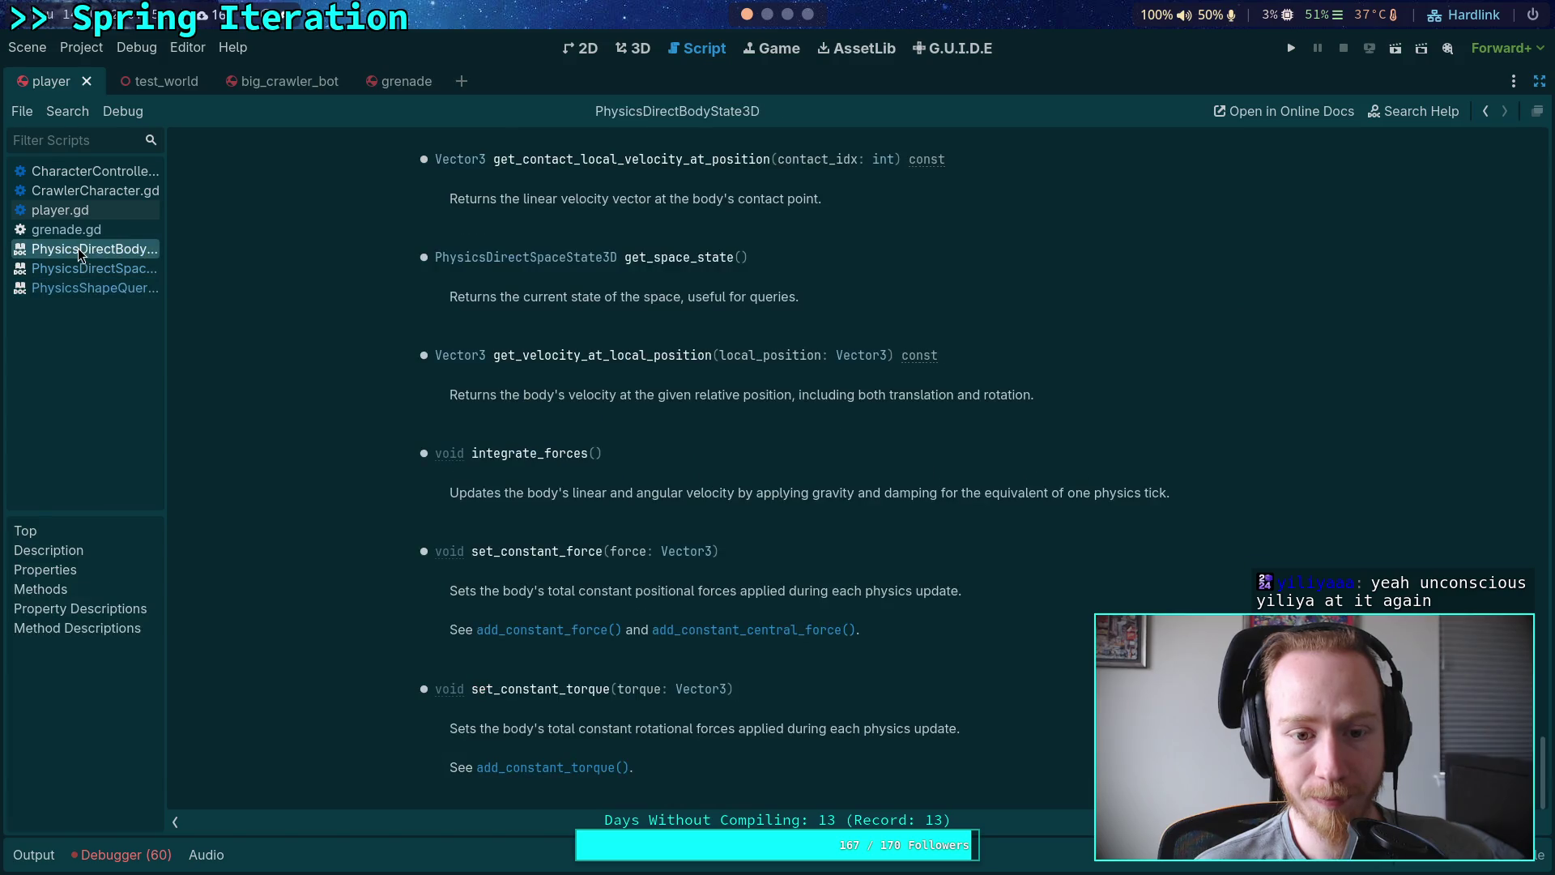
right_click(81, 255)
click(105, 261)
click(122, 253)
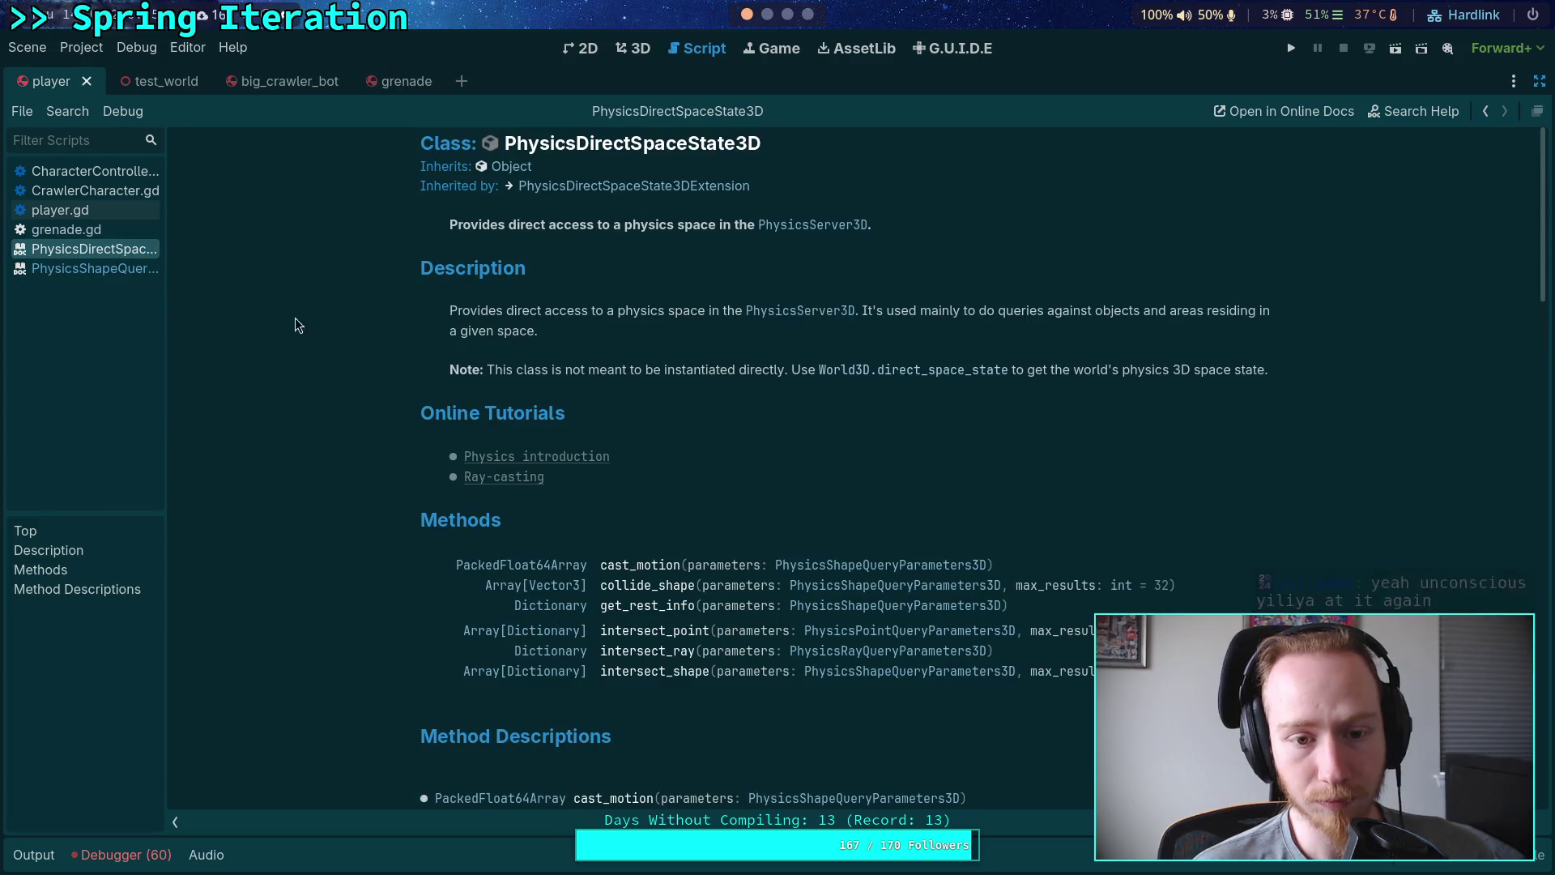
Step: Jump to the intersect_shape method description and read the rid field of its results
scroll(629, 452, down, 3)
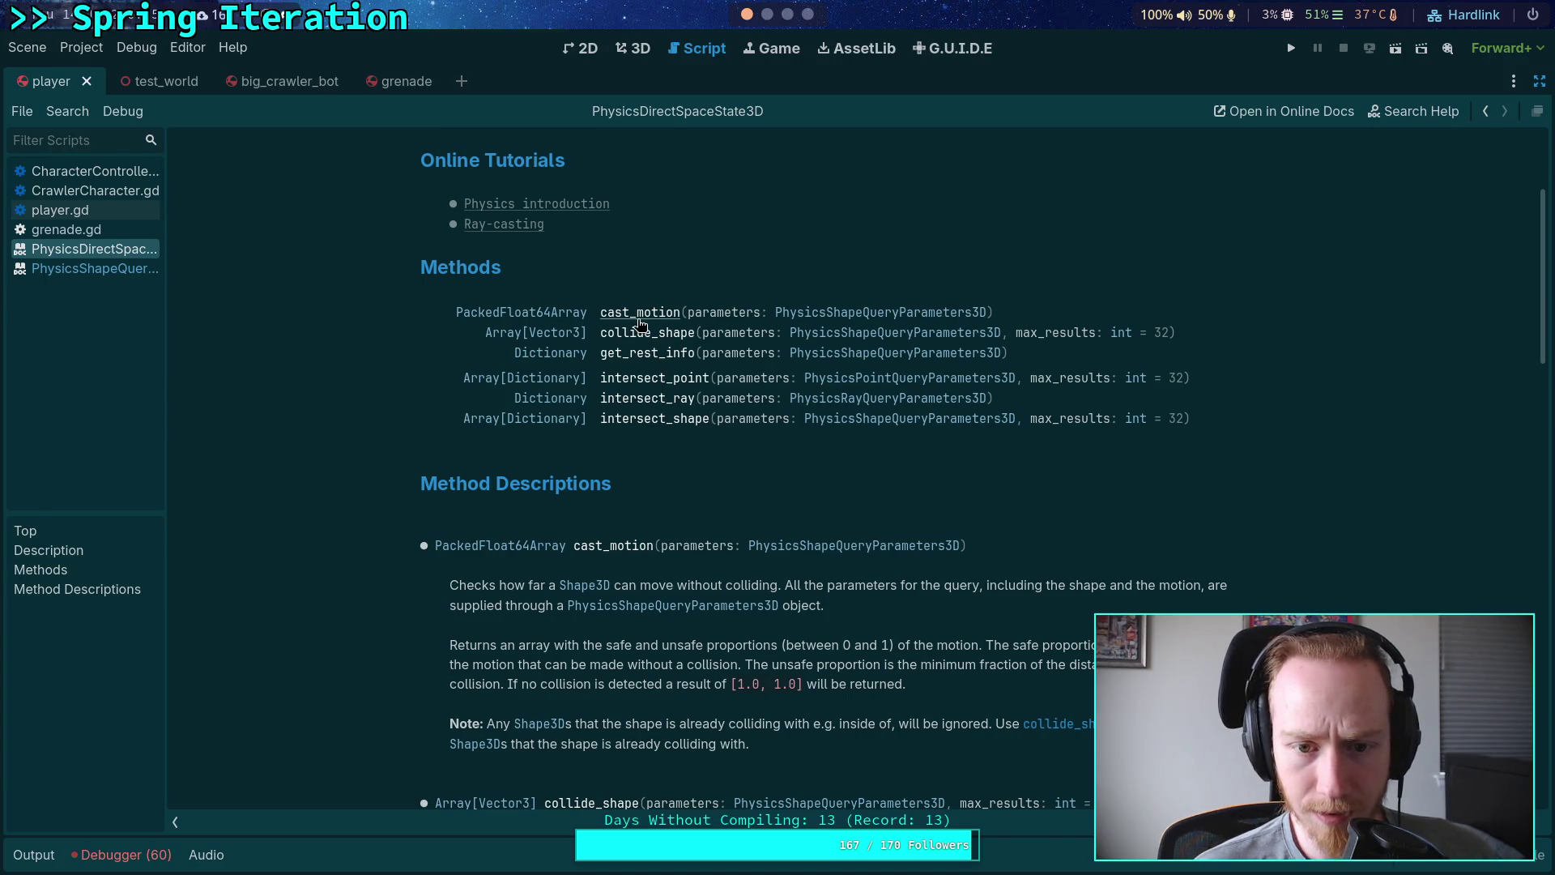
click(636, 423)
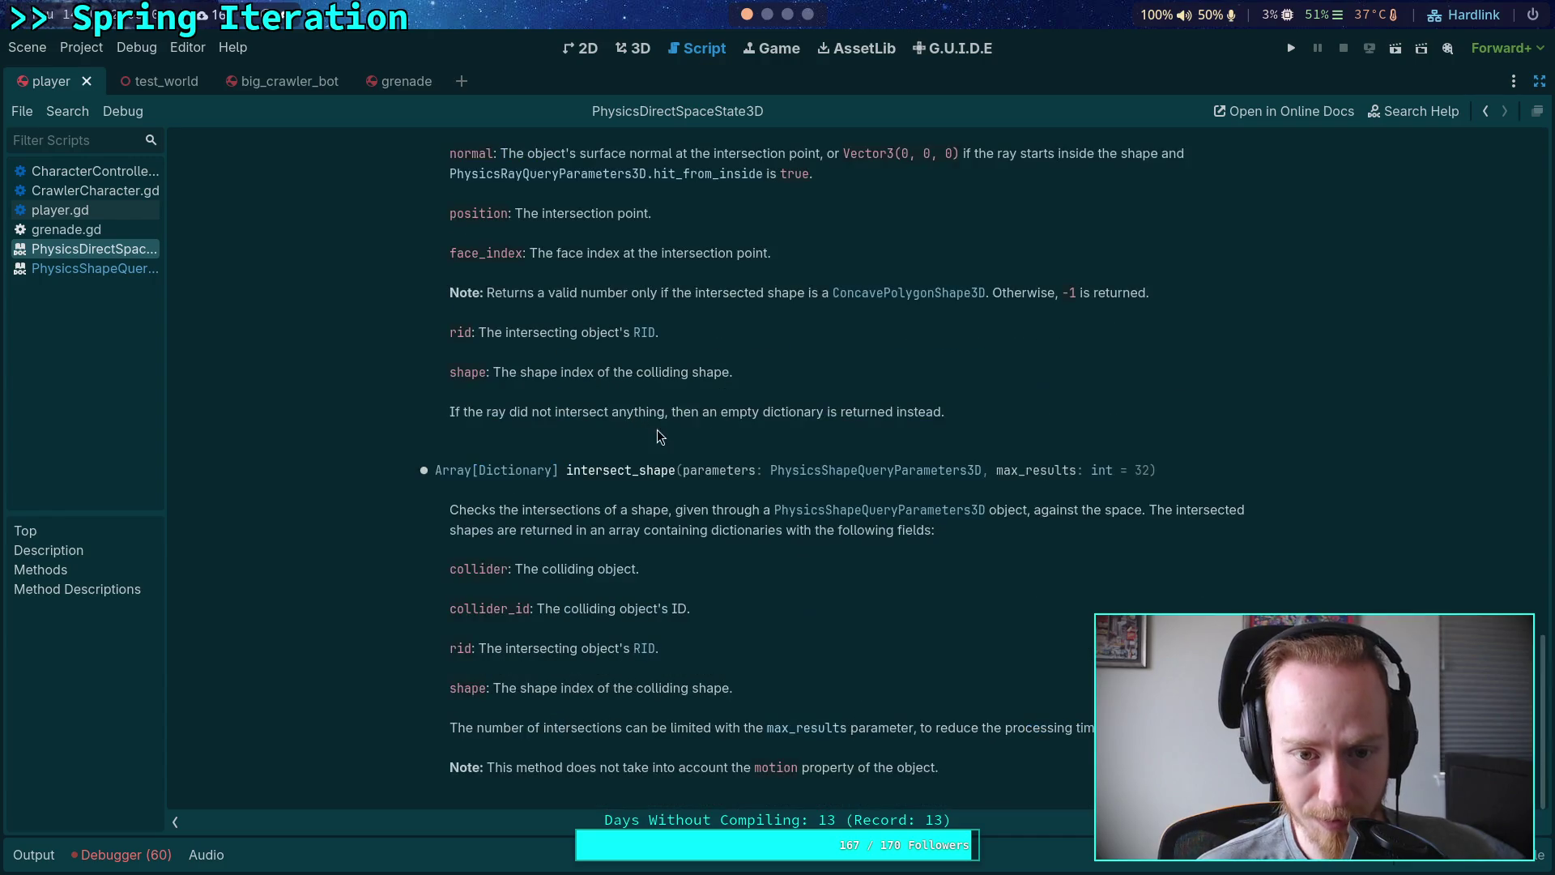
scroll(658, 429, up, 2)
scroll(688, 433, down, 3)
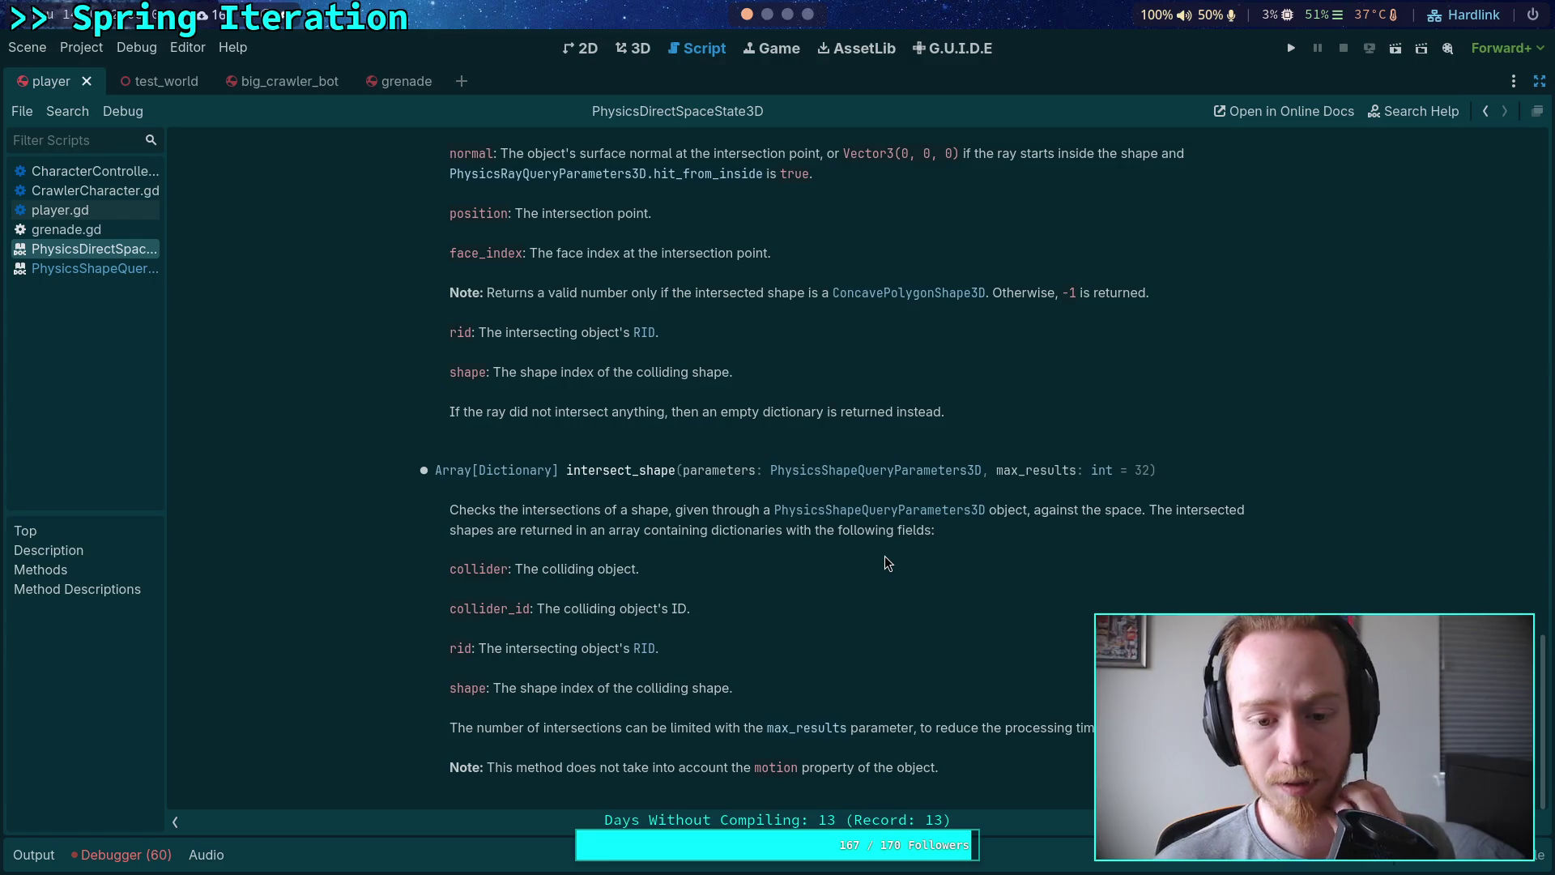
drag(494, 649, 647, 663)
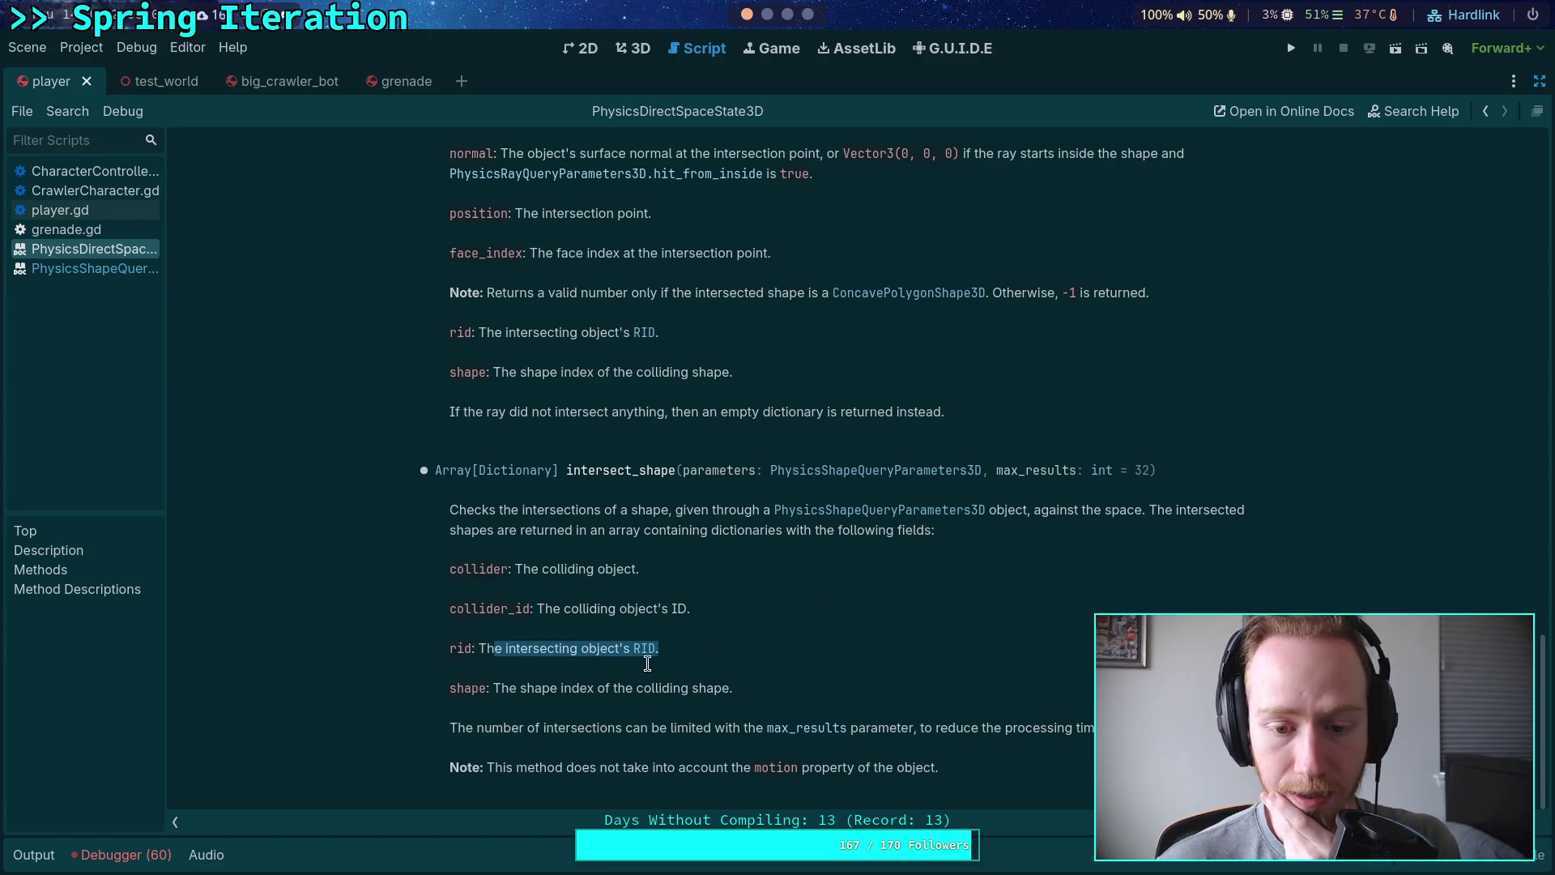
click(592, 658)
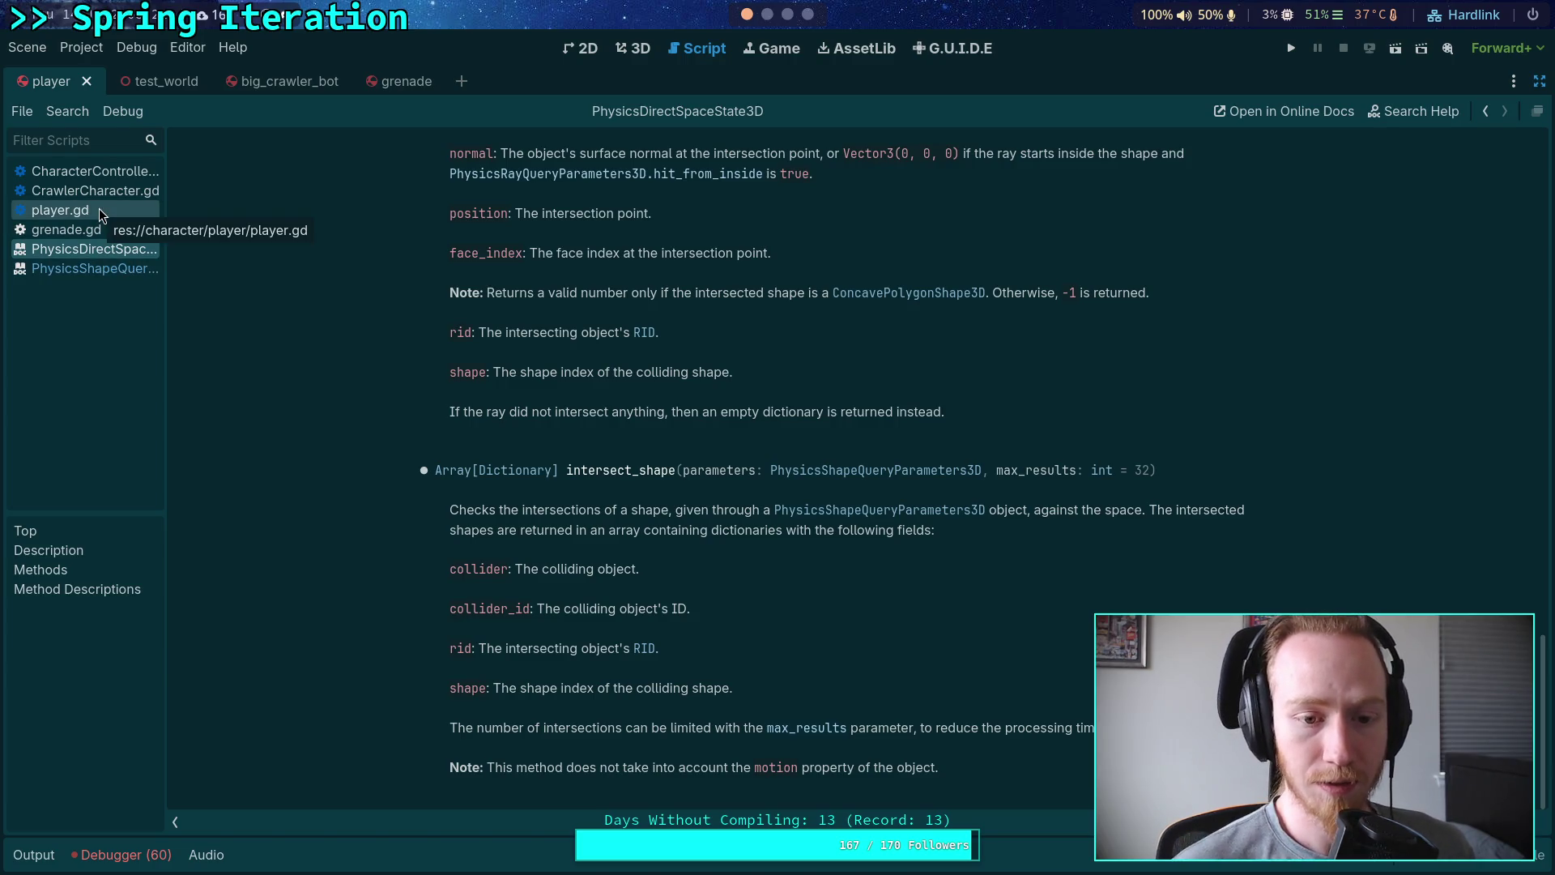
Step: Below the query setup in grenade.gd, declare var intersections: Array[Dictionary]
click(118, 169)
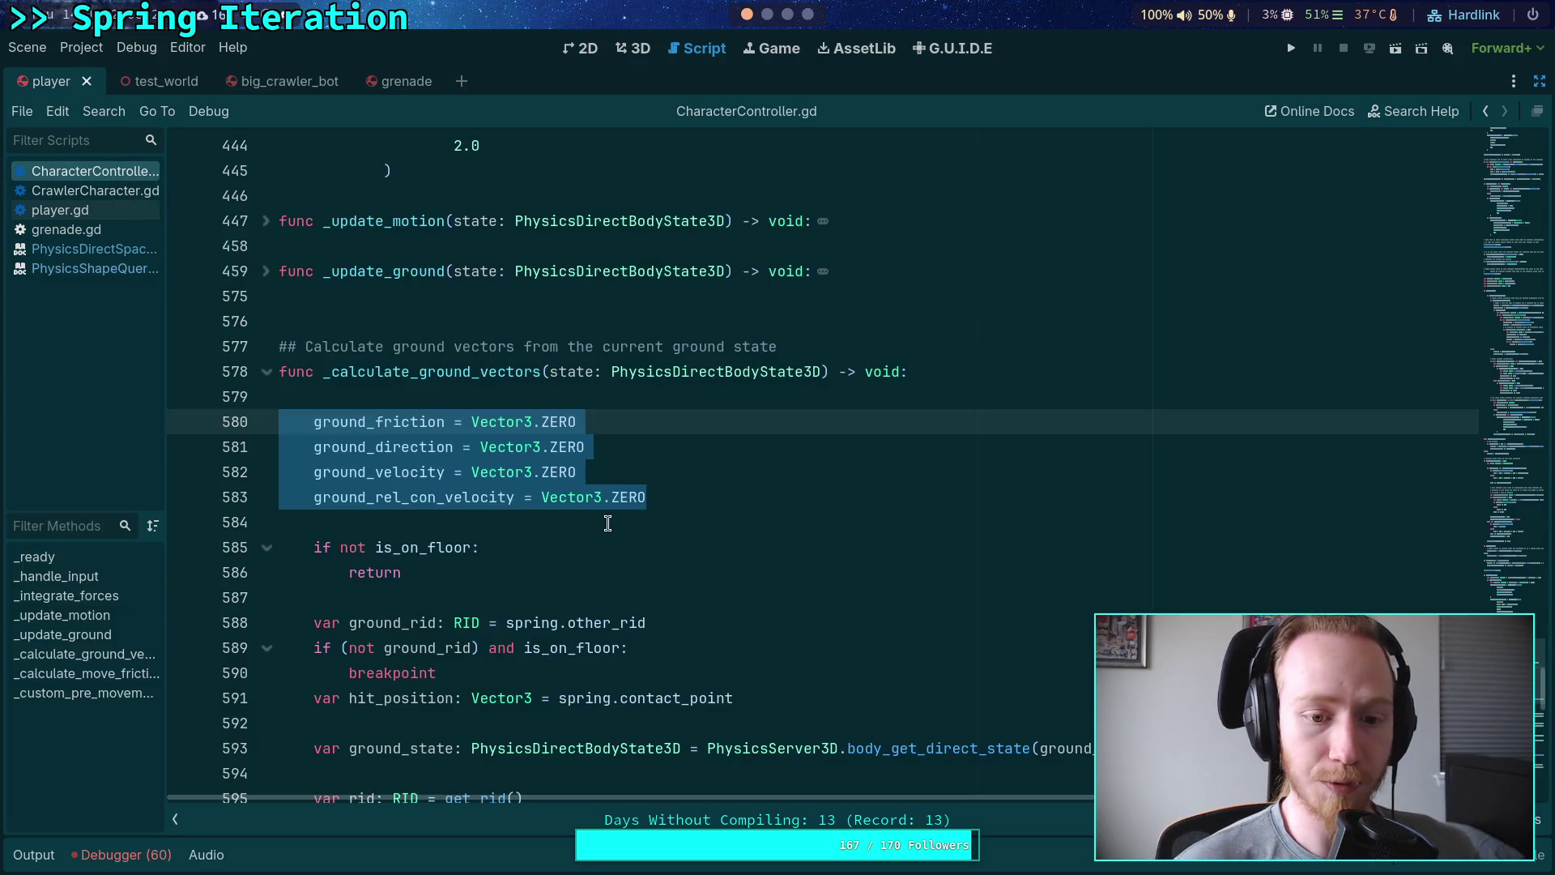
click(140, 235)
scroll(697, 550, down, 1)
click(783, 579)
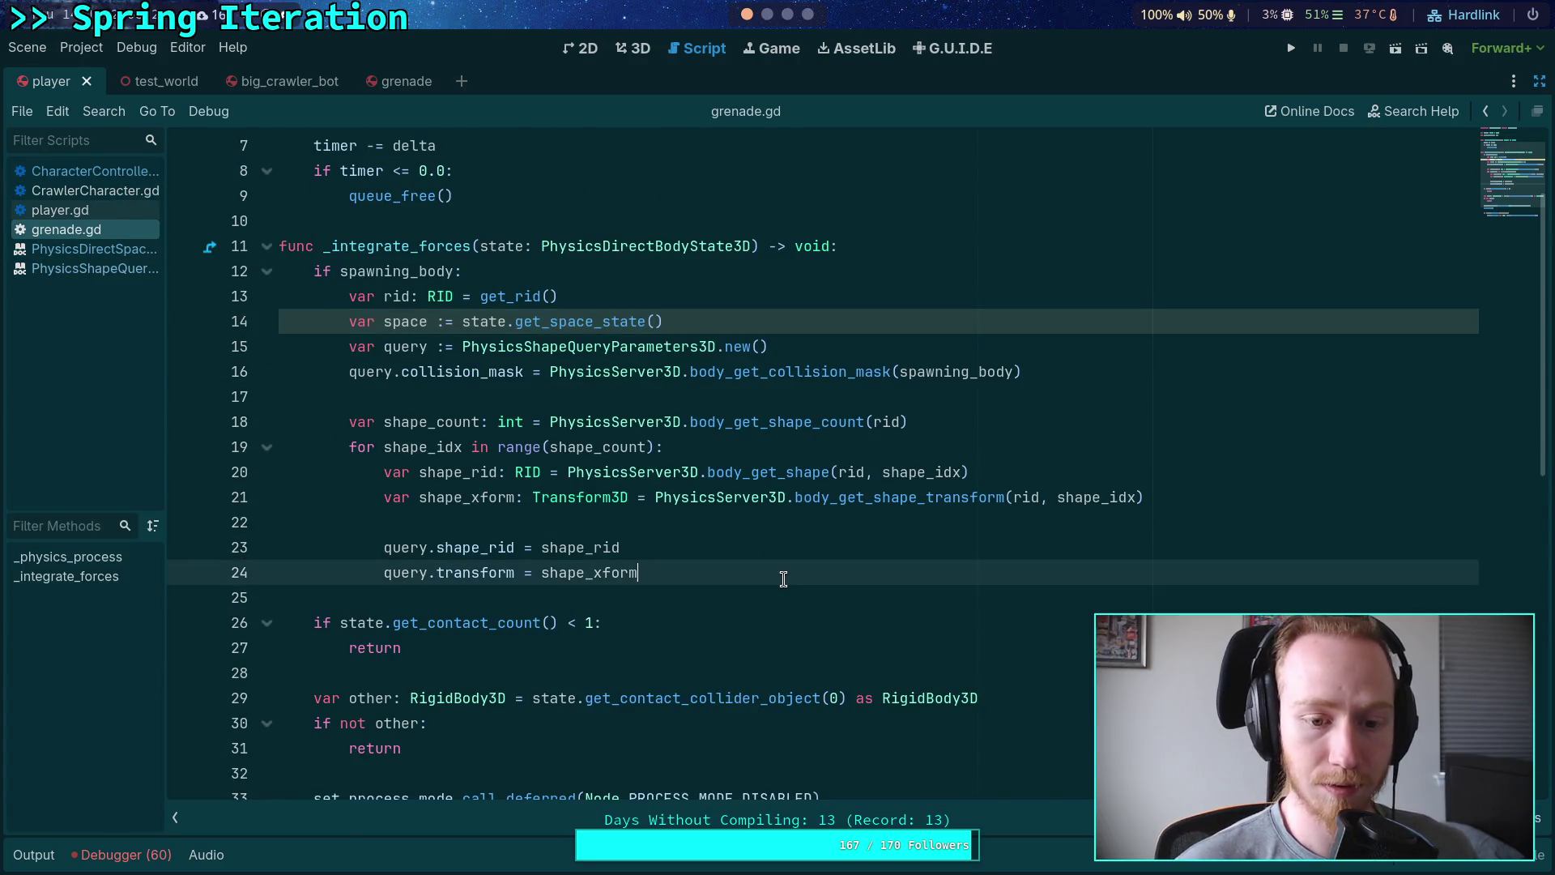
key(Return)
key(Return)
text(var )
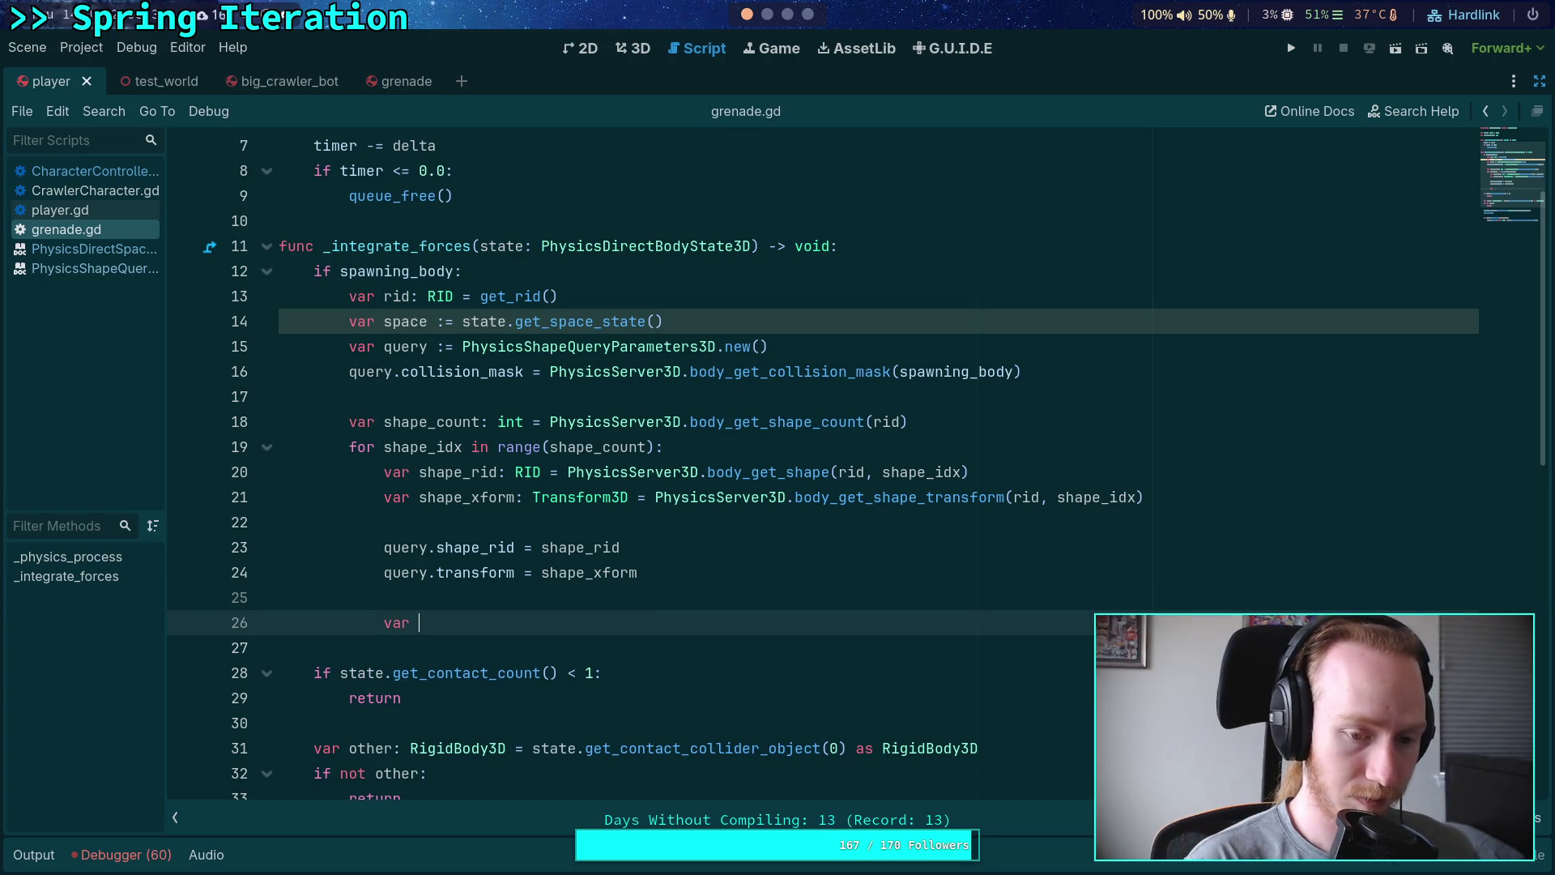
text(int)
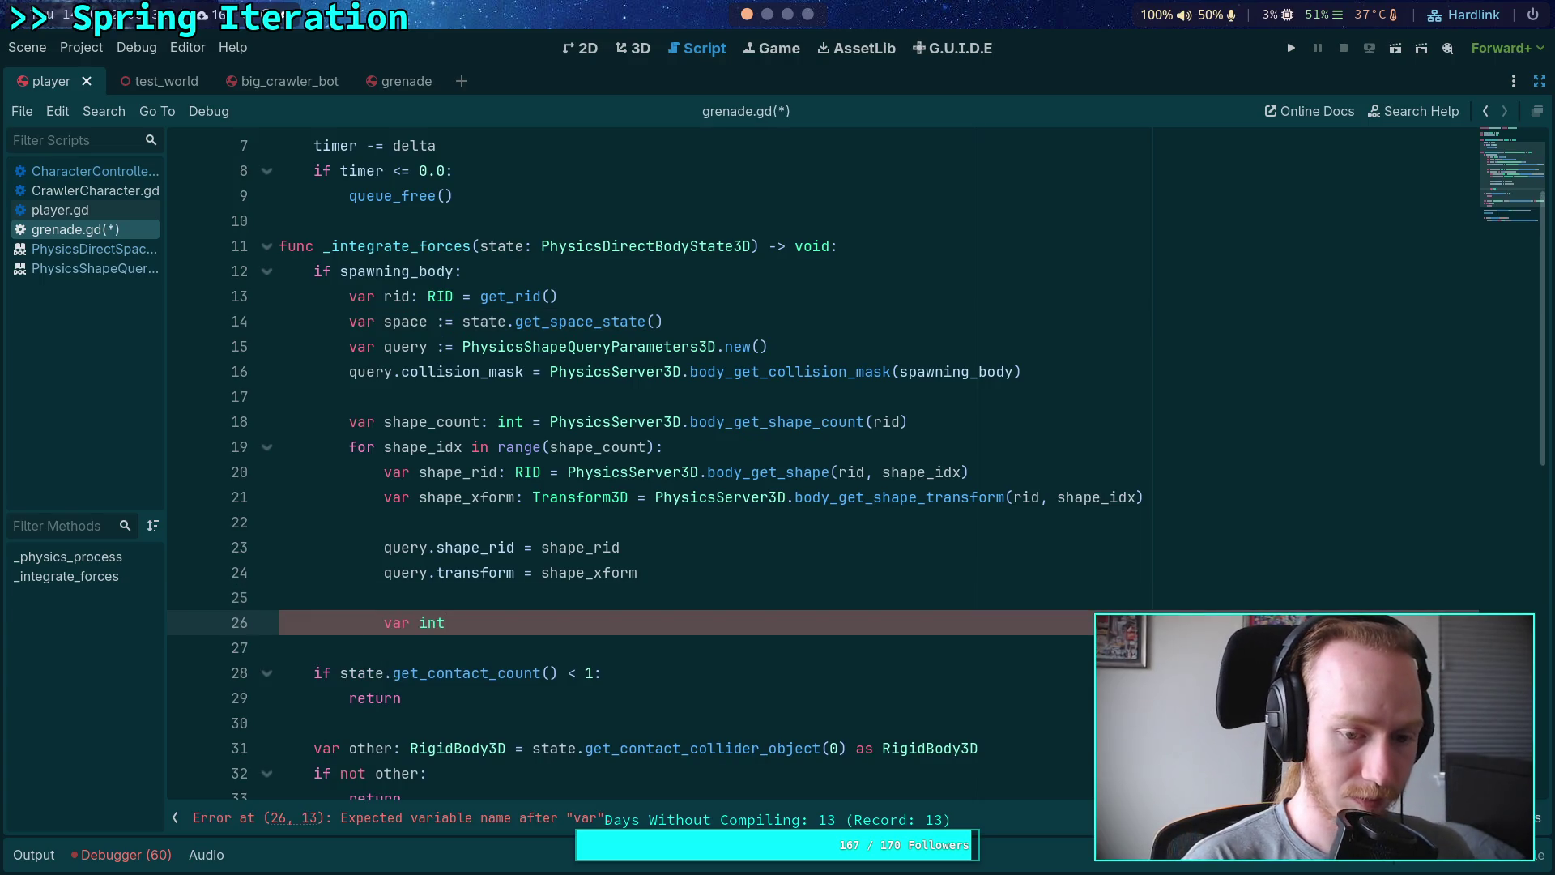
text(ersections:)
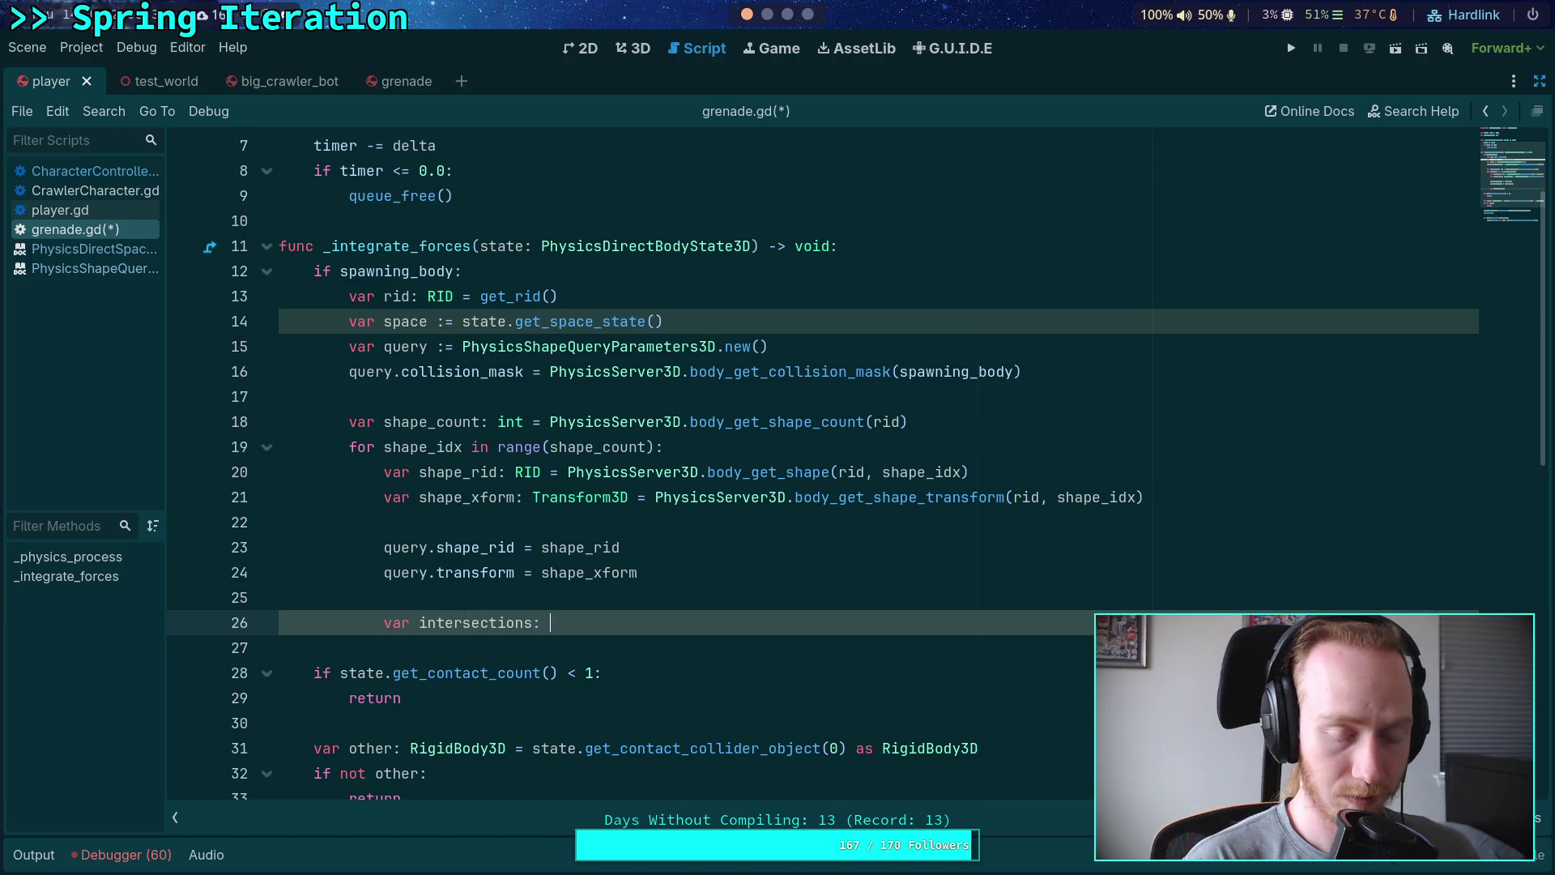
key(BackSpace)
key(ctrl+space)
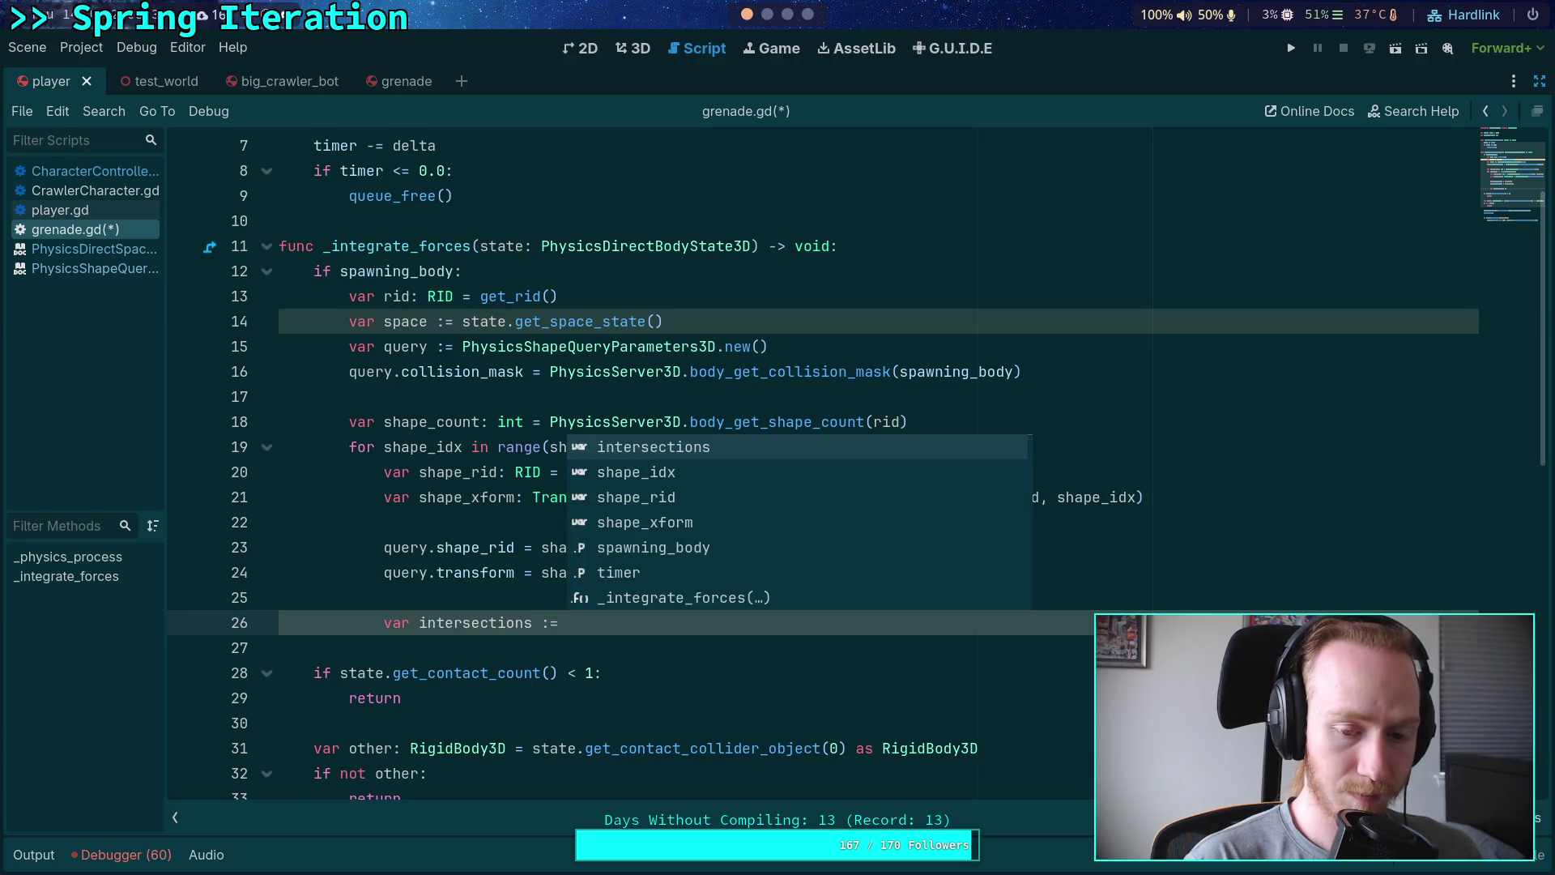
key(BackSpace)
key(BackSpace)
text(: )
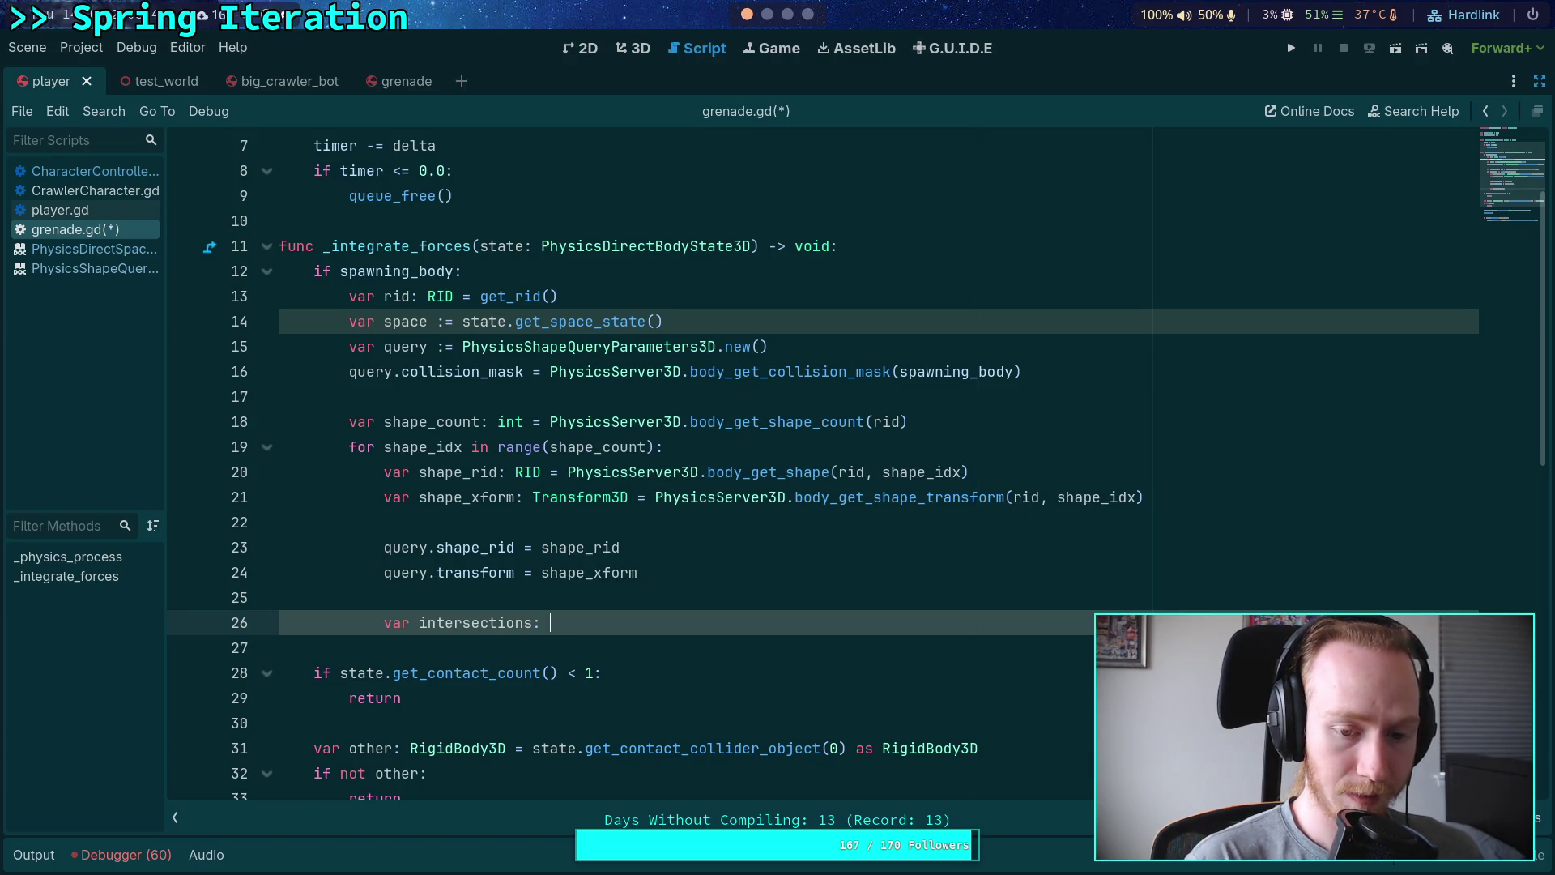
text(Array[Dictiona)
key(BackSpace)
key(BackSpace)
key(BackSpace)
text(ia)
key(BackSpace)
text(onary)
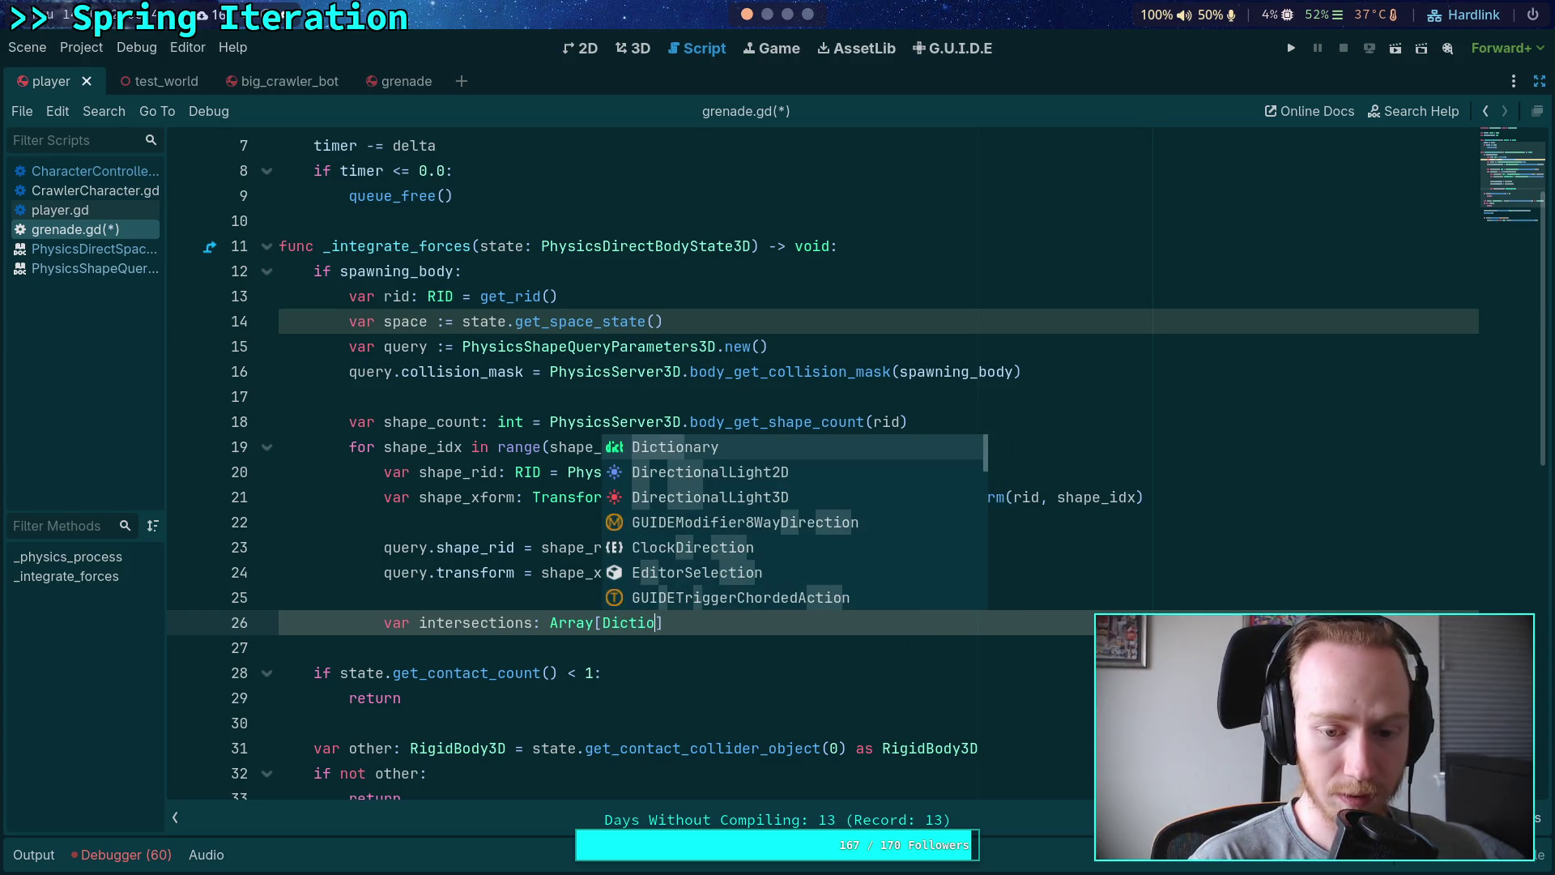
key(Escape)
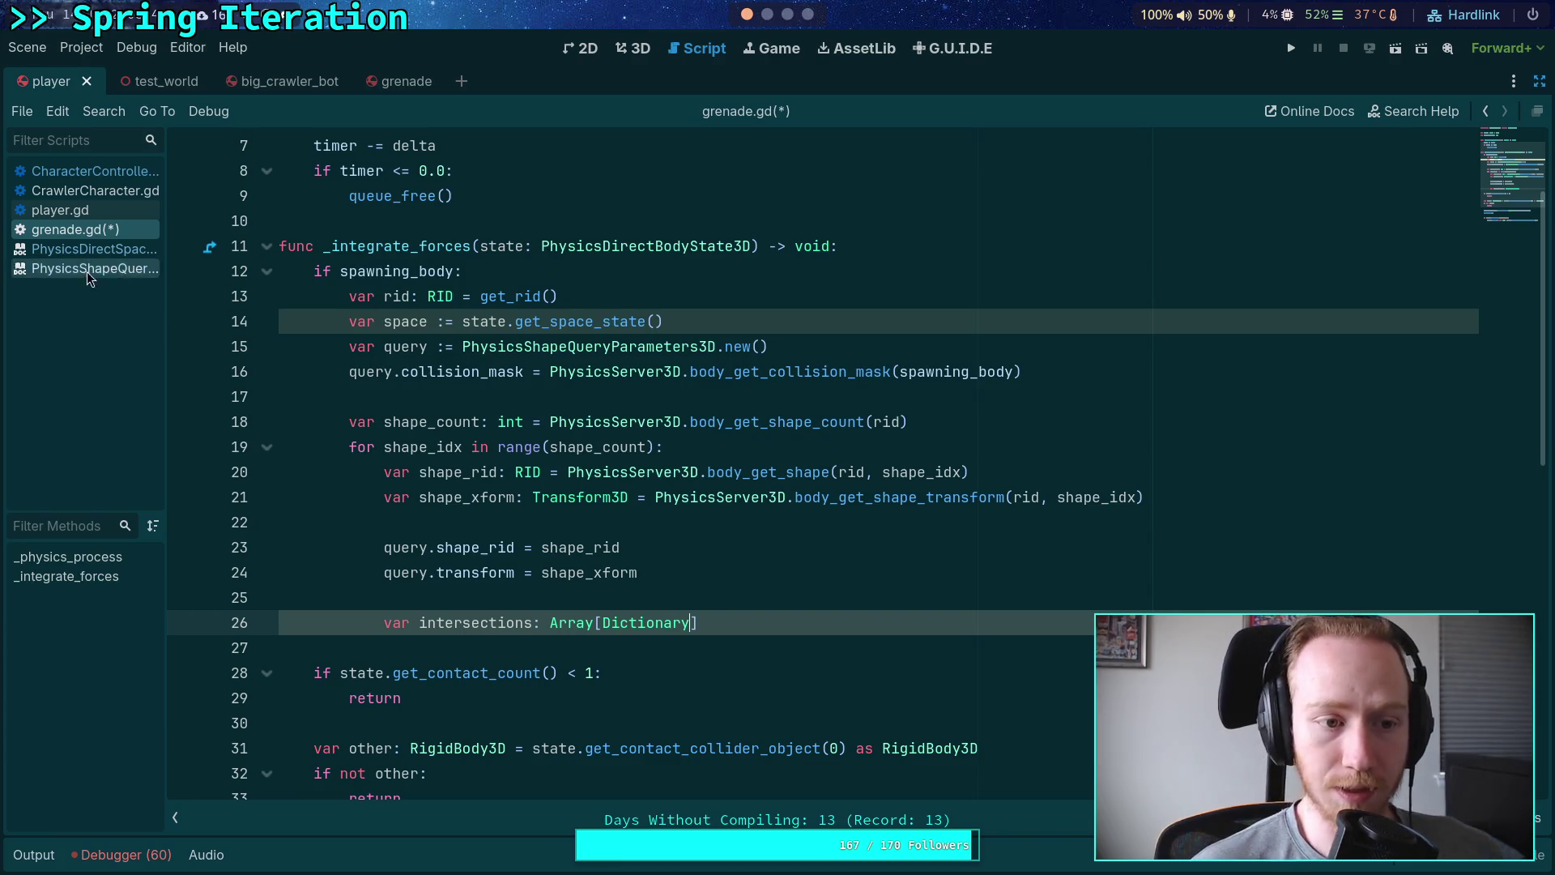
Step: Assign it space.intersect_shape(query, 8) and begin a 'for hit in intersections' loop
click(87, 249)
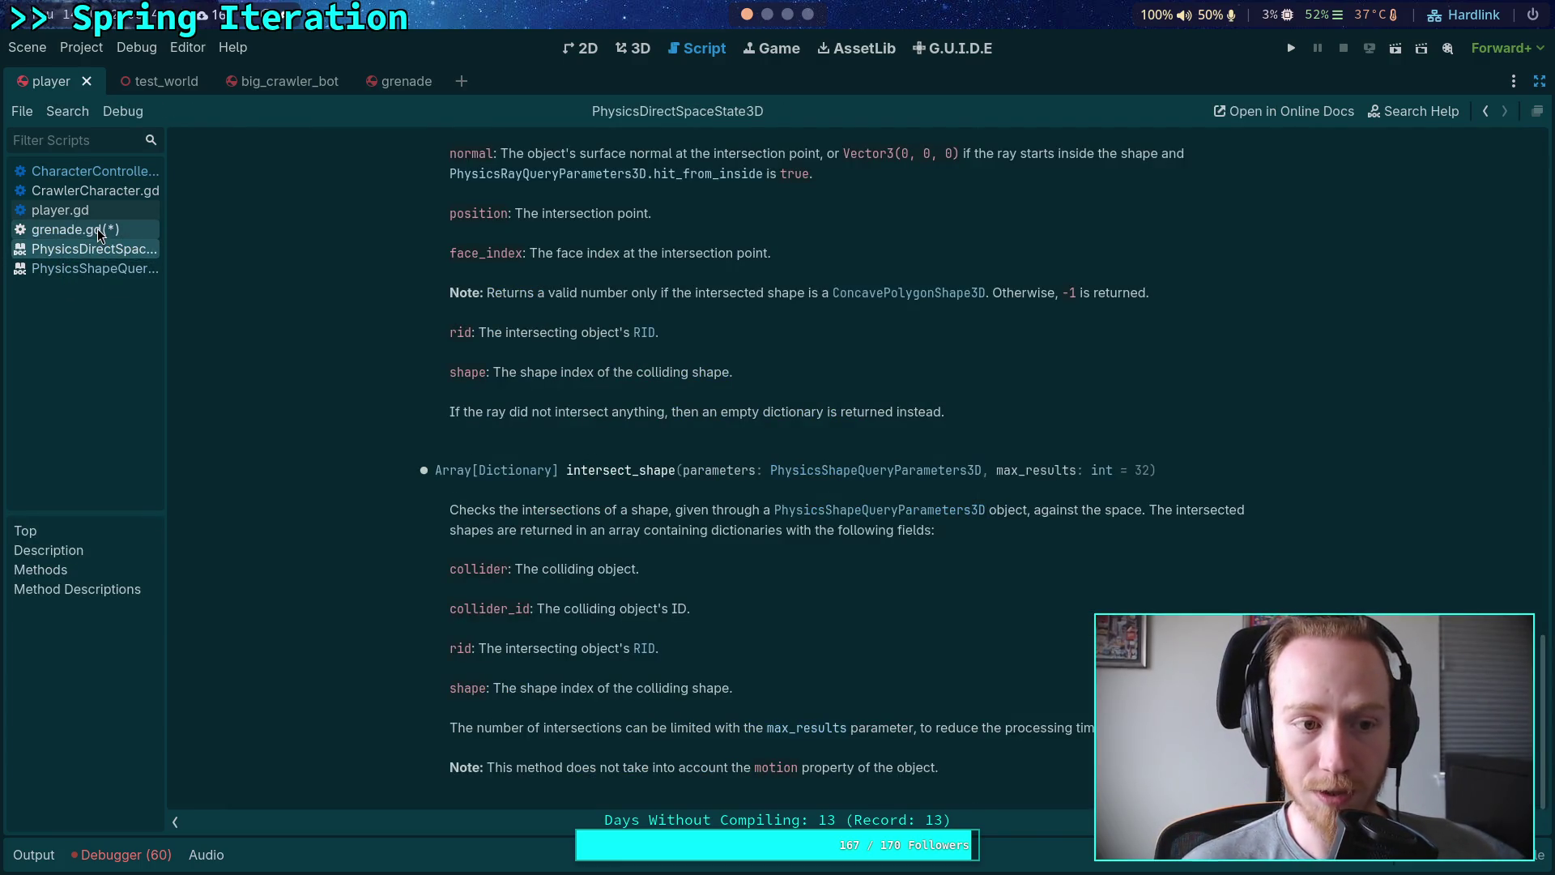
click(81, 231)
key(End)
text(= space.)
text(inter)
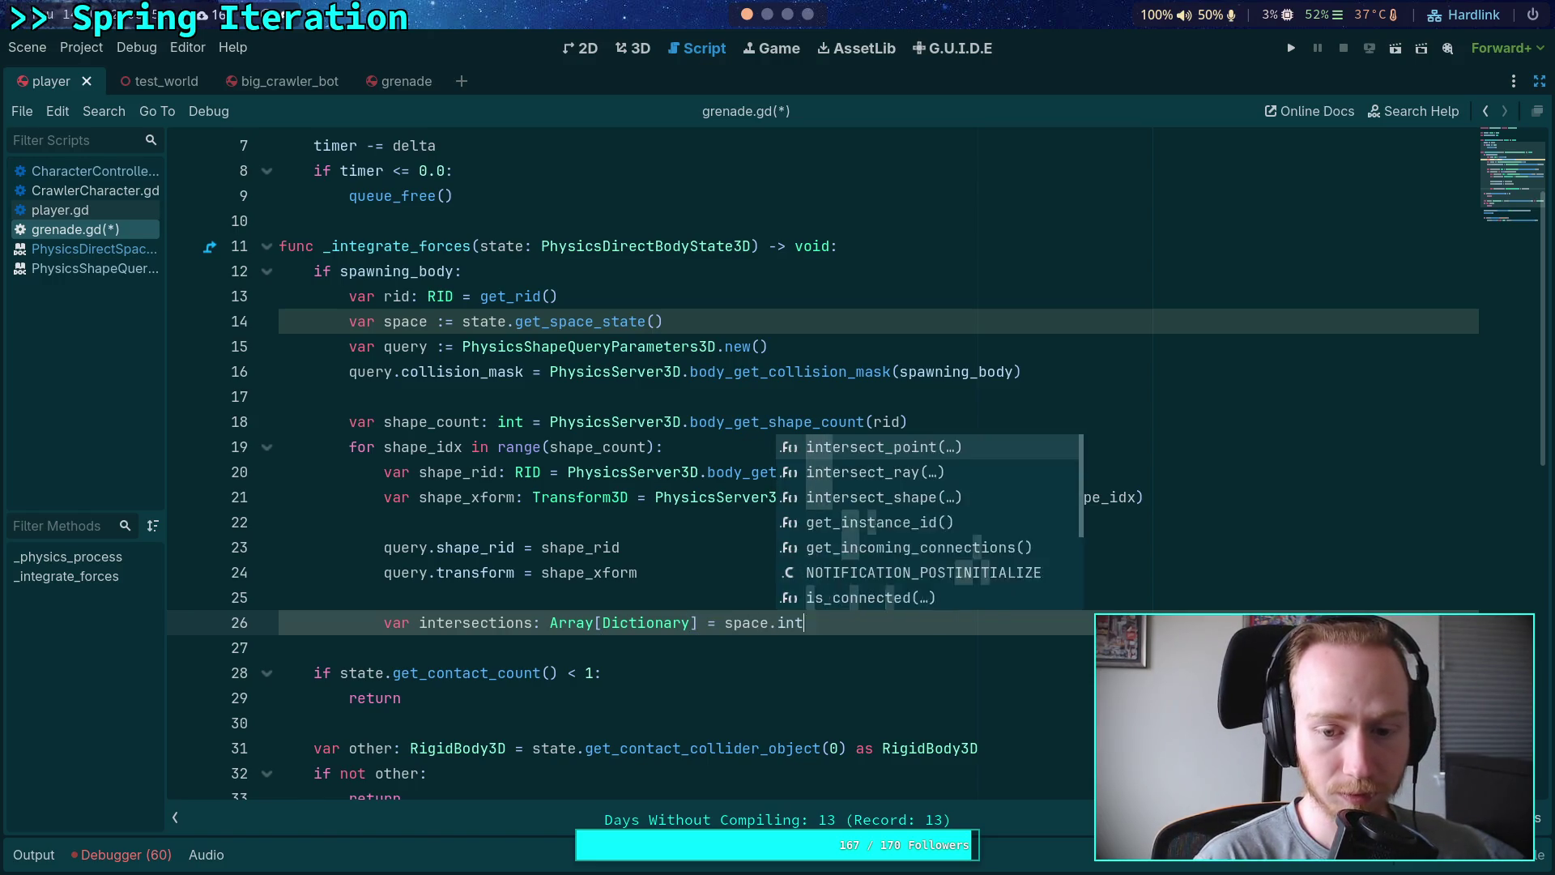
key(Down)
key(Down)
key(Return)
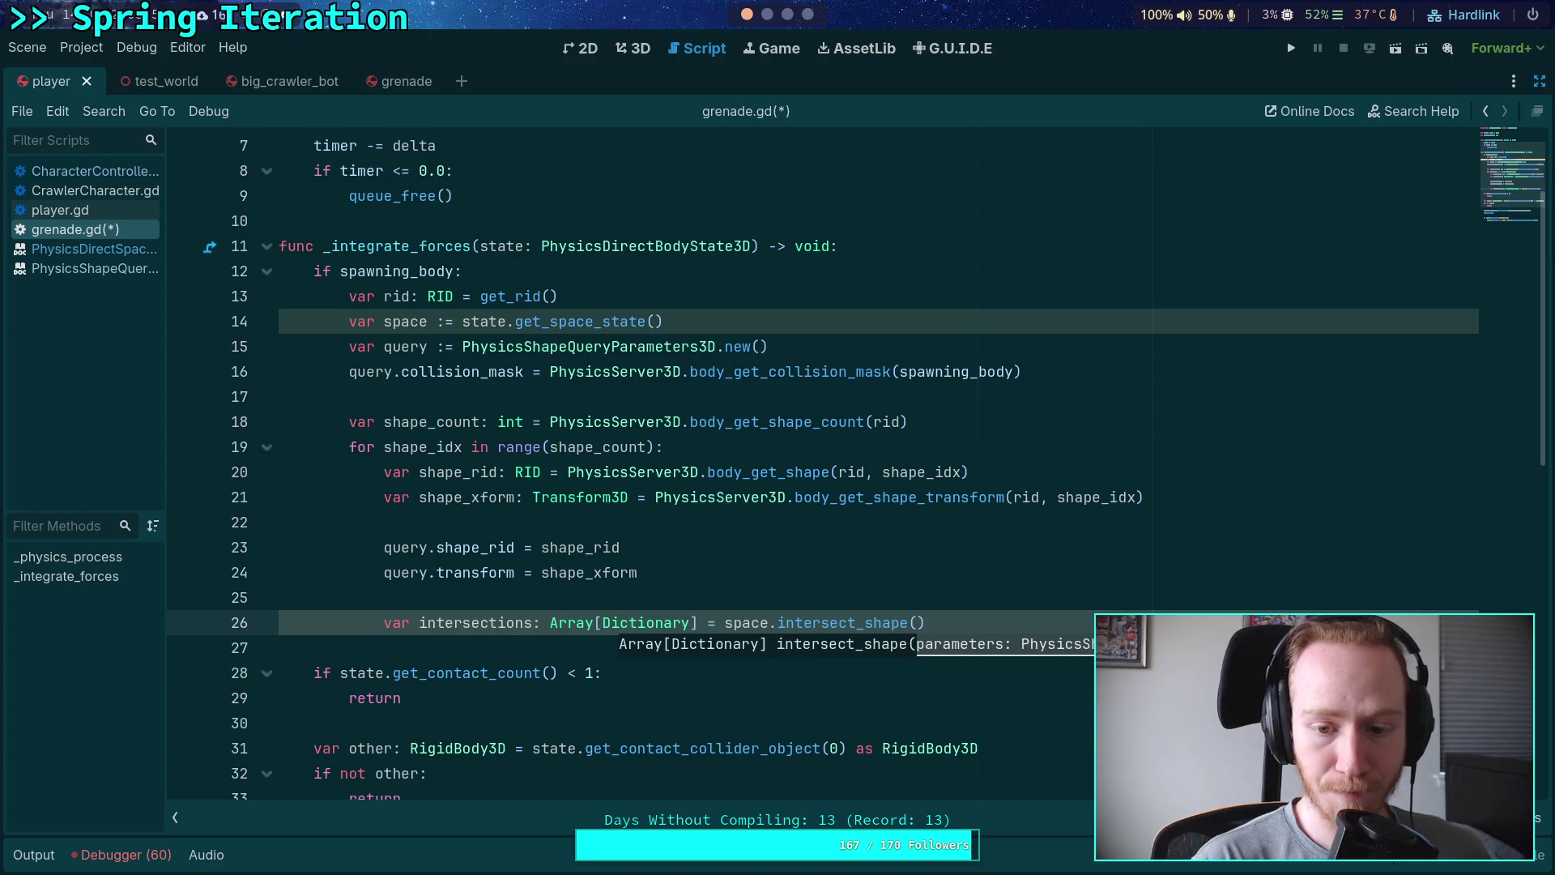
text(query, )
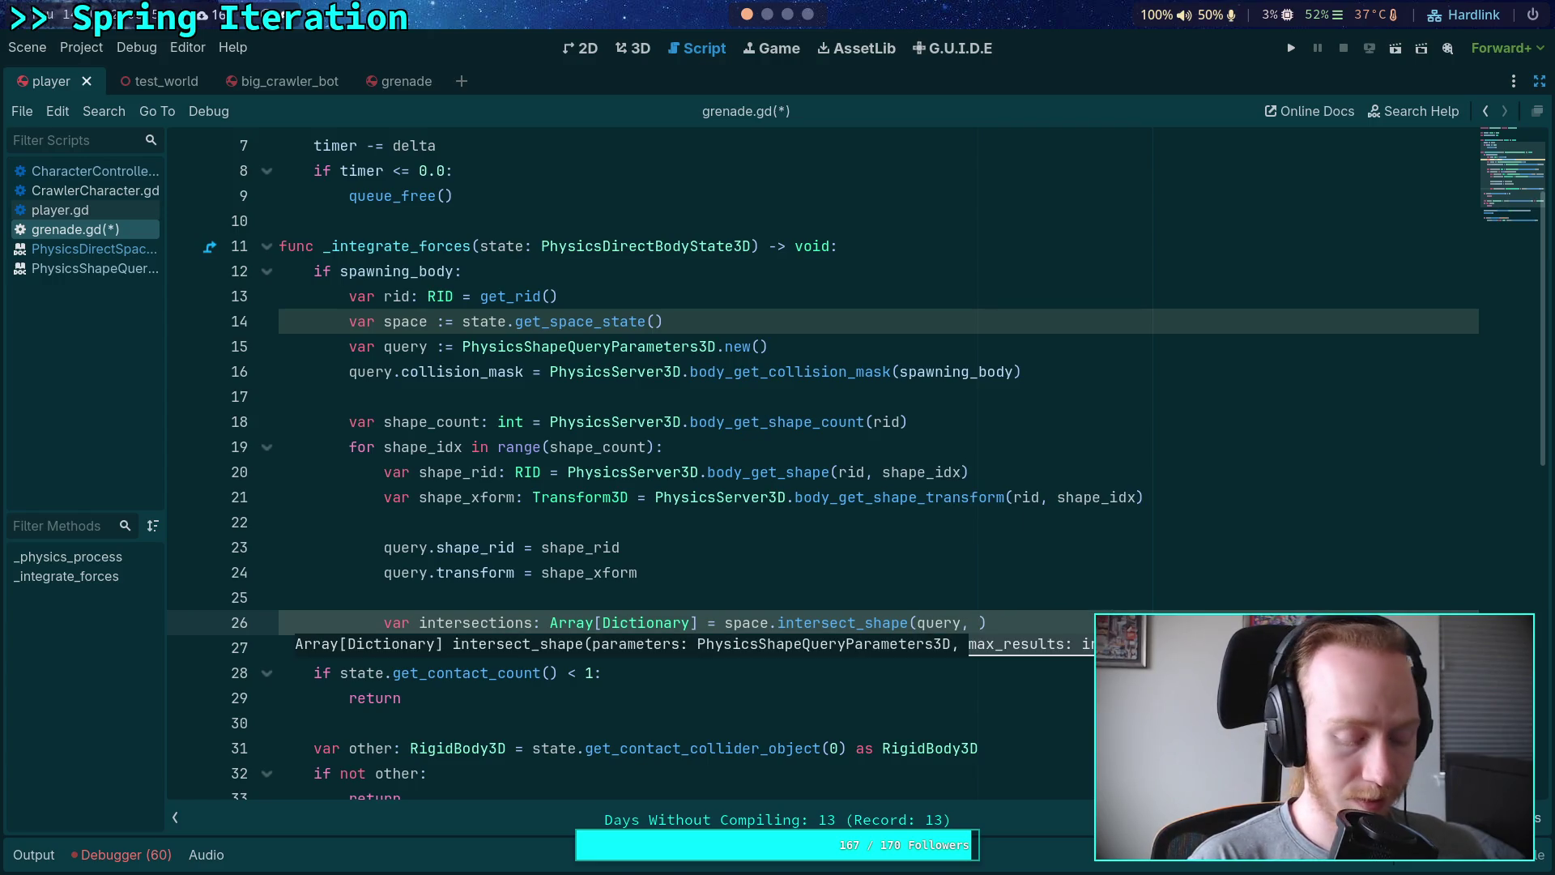
text(8)
key(End)
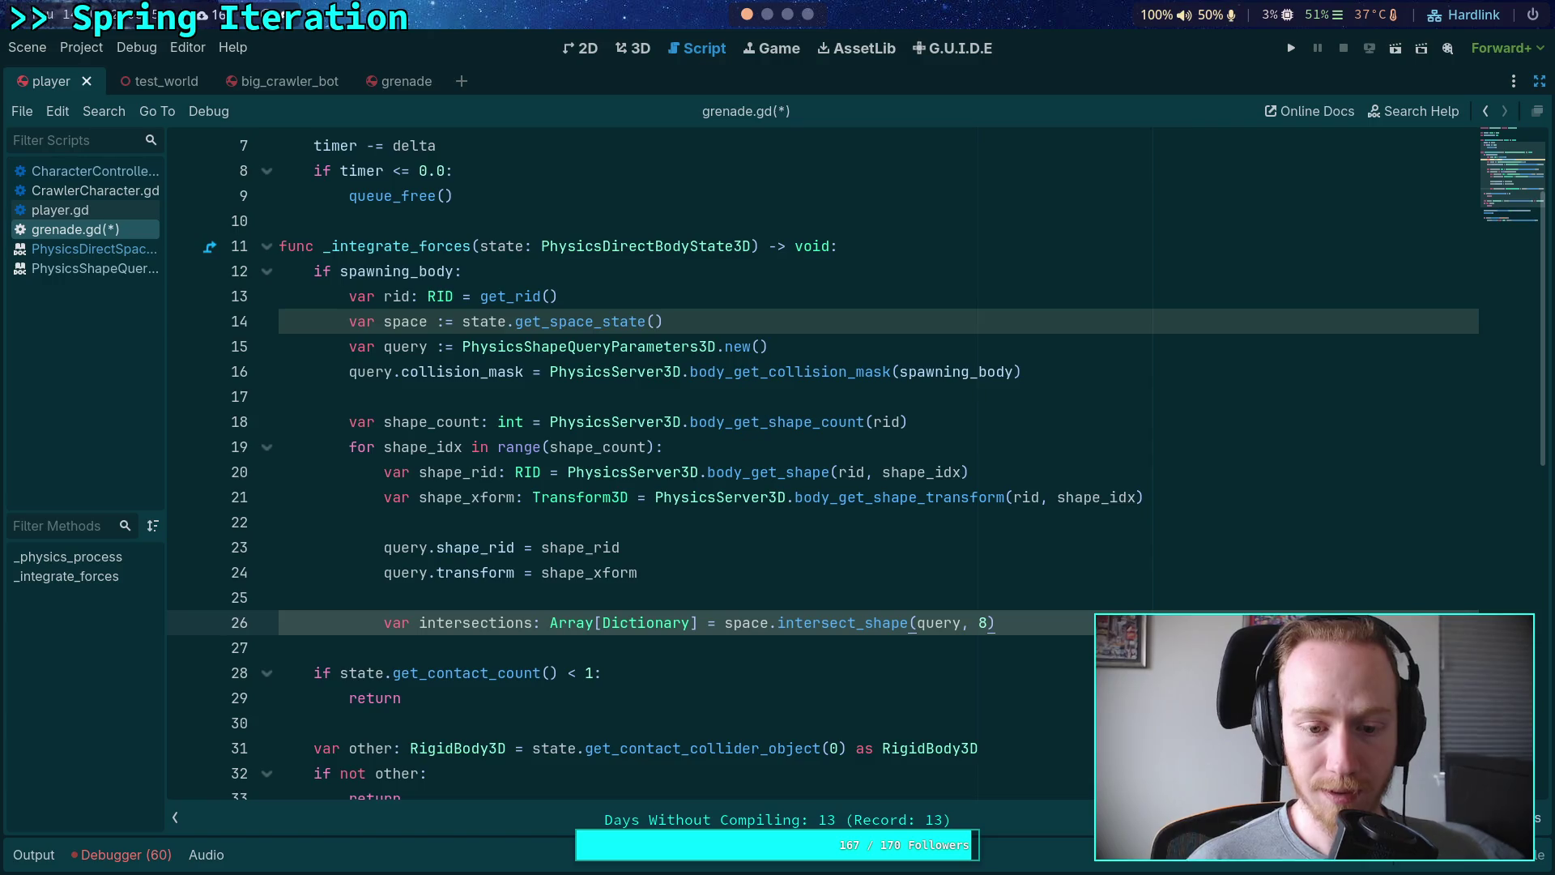
key(Return)
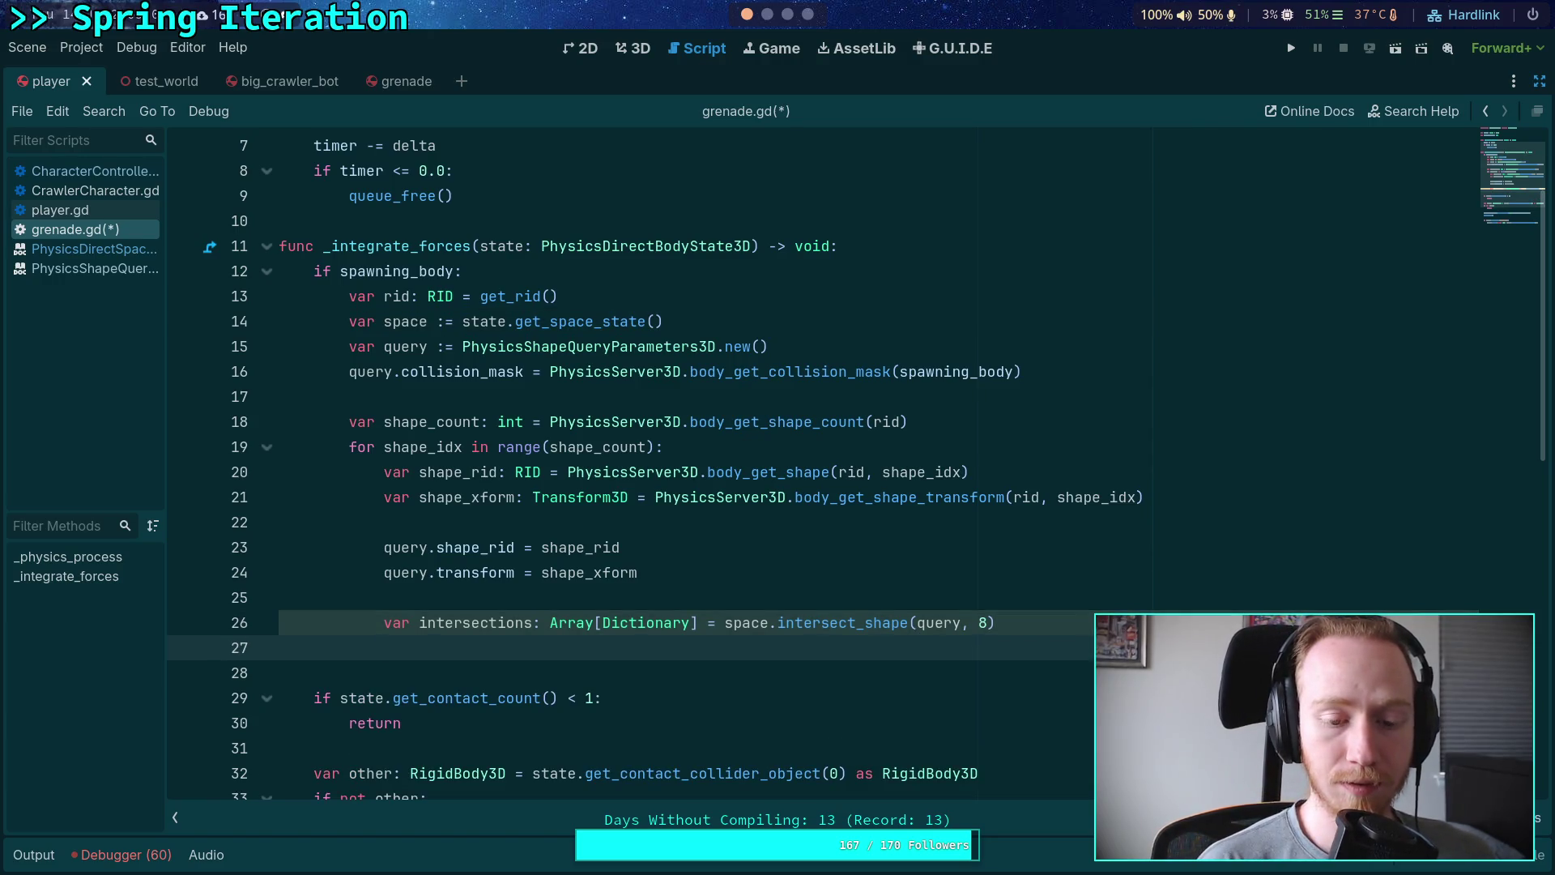
text(for )
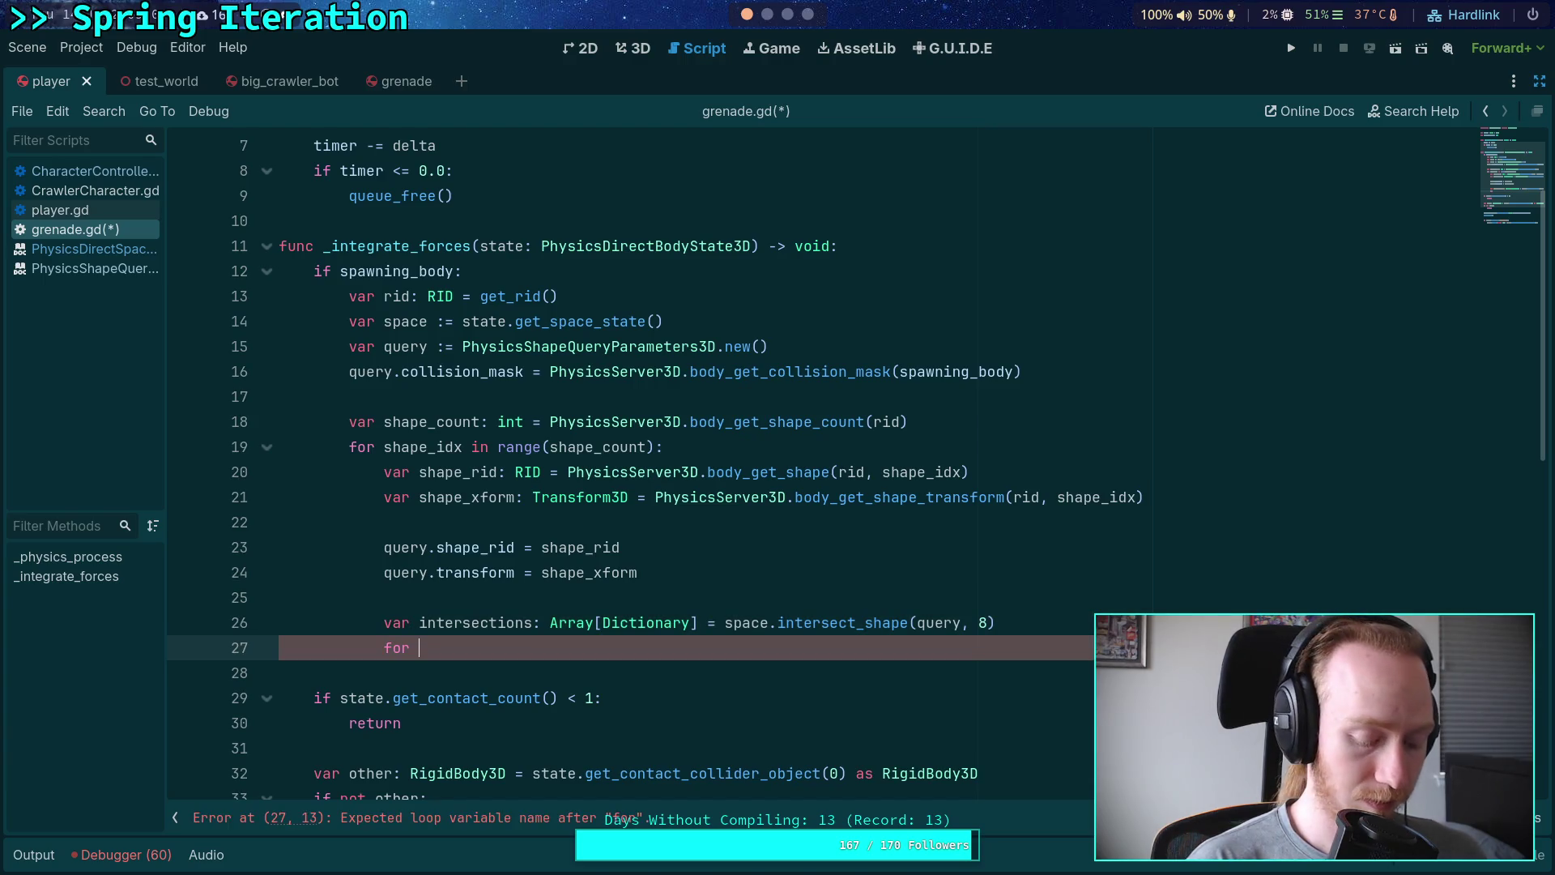
text(hit in inte)
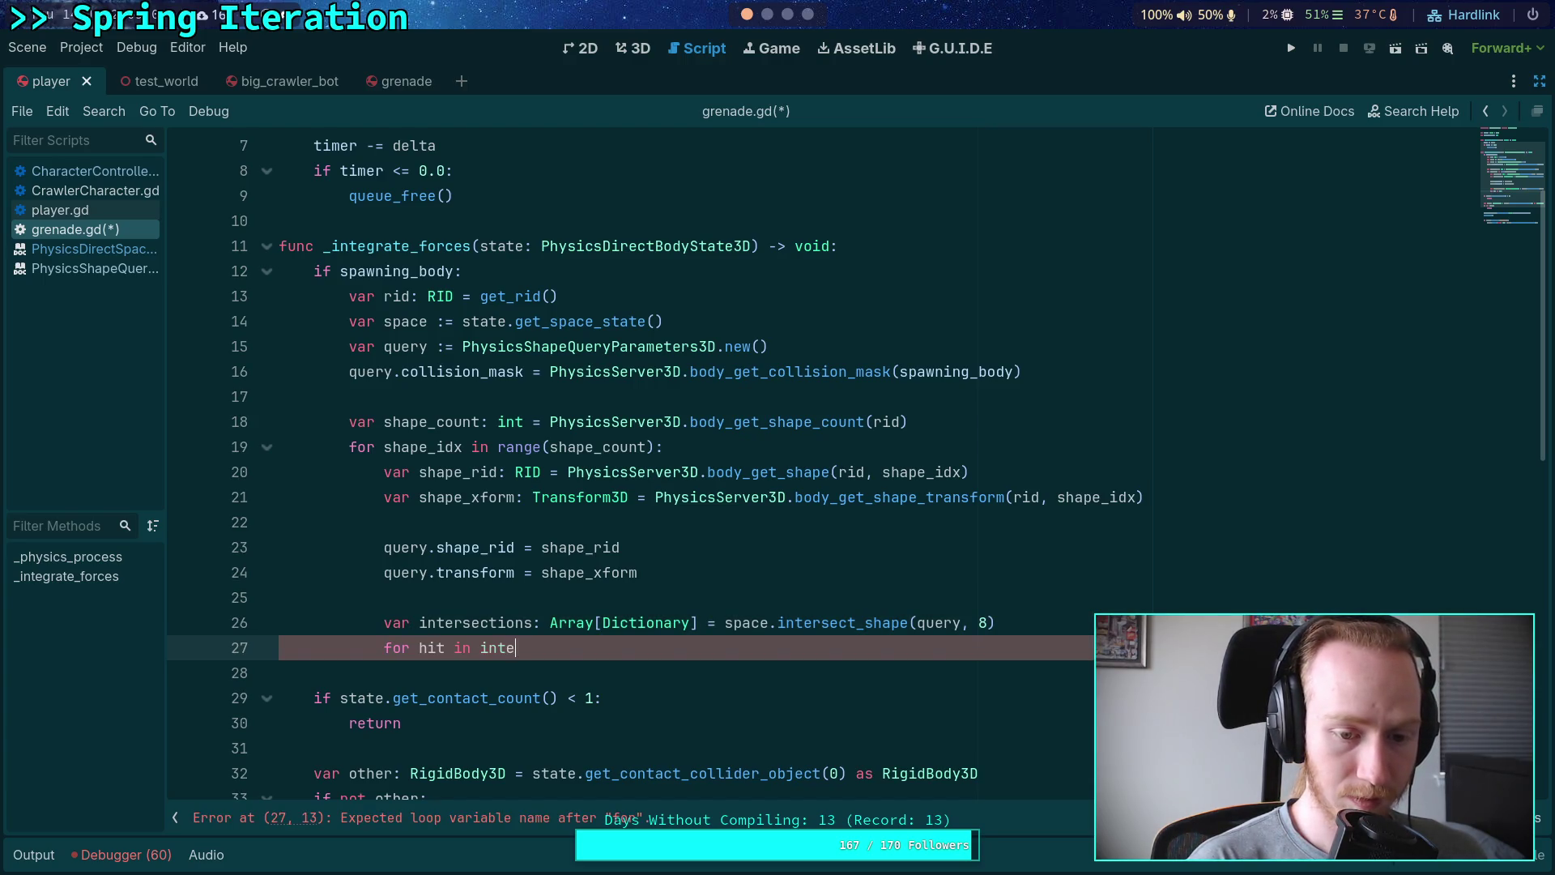
text(rsect)
Step: Finish the for loop over intersections with an 'if hit.rid == spawning_body:' check
key(Return)
text(:)
key(Return)
text(if hit.rid)
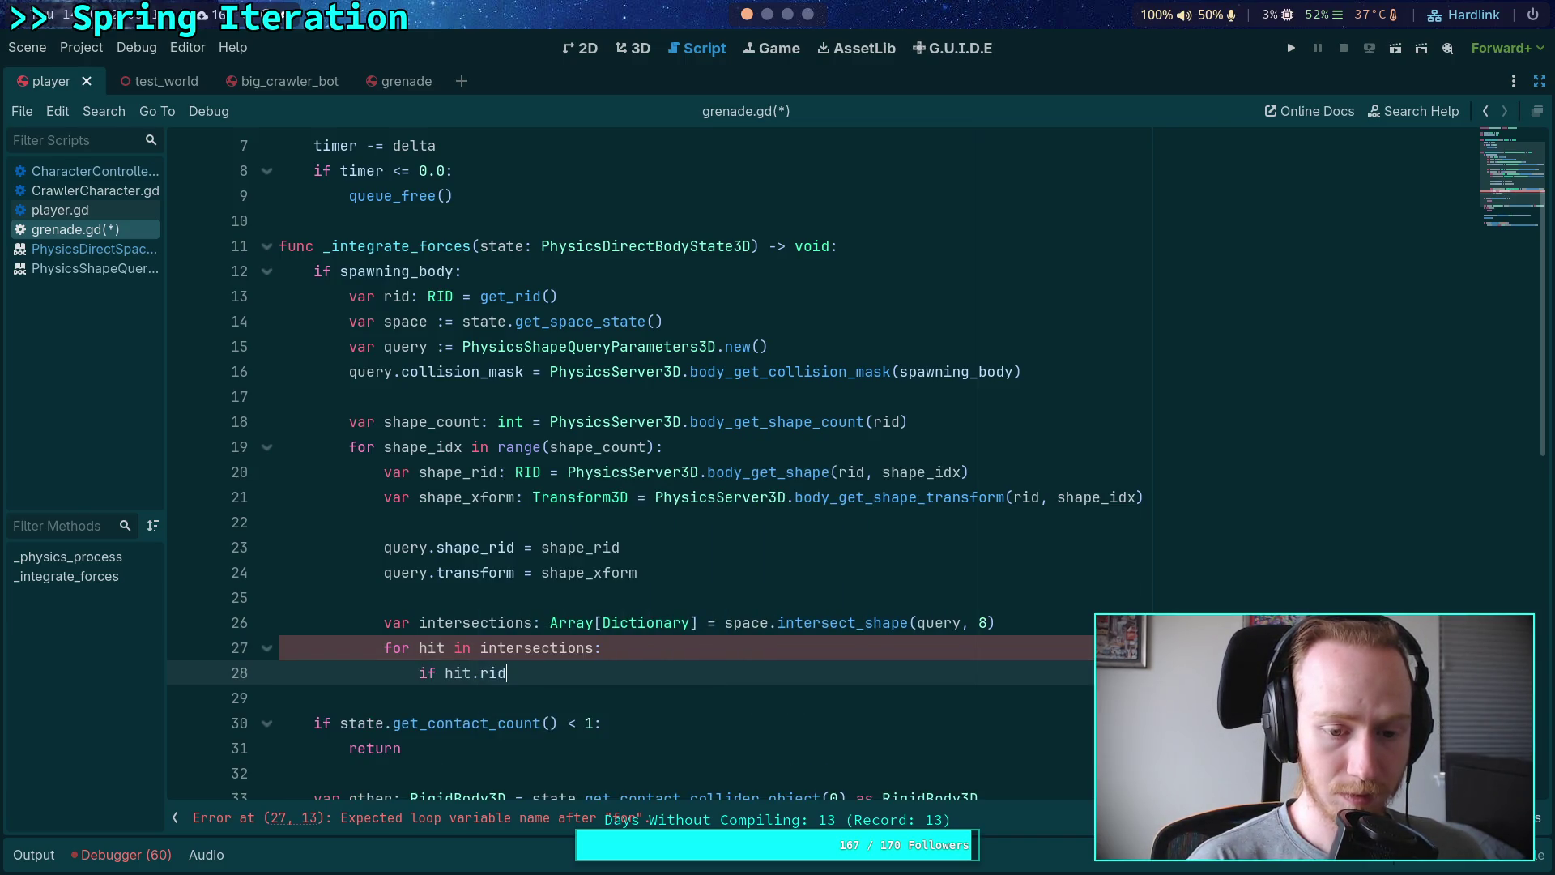
text( == spawn)
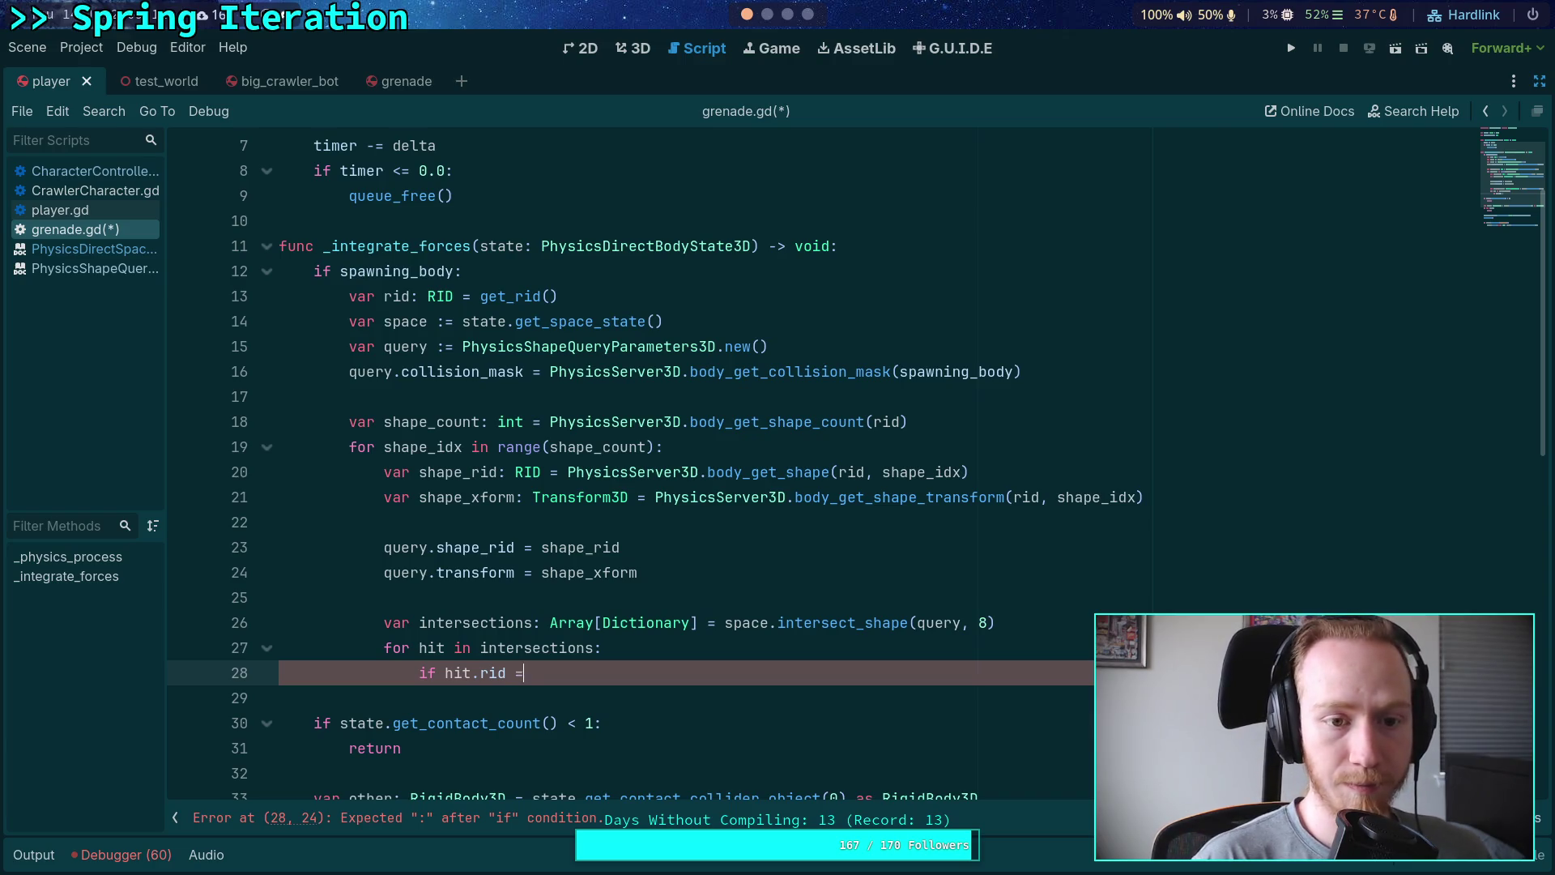
key(Return)
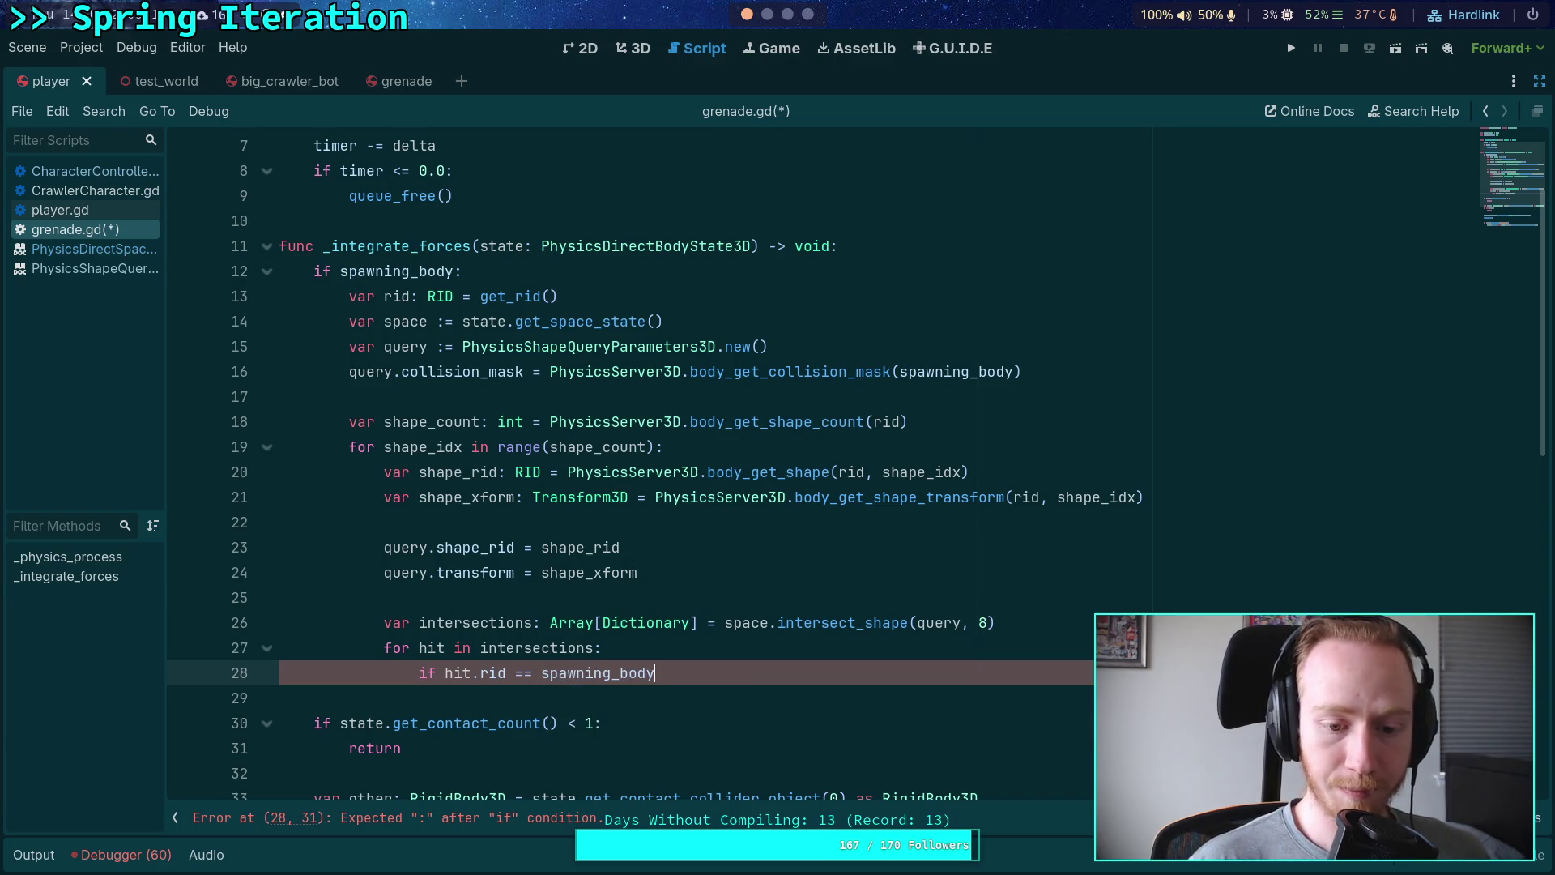
text(:)
key(Return)
key(Up)
key(Up)
key(Up)
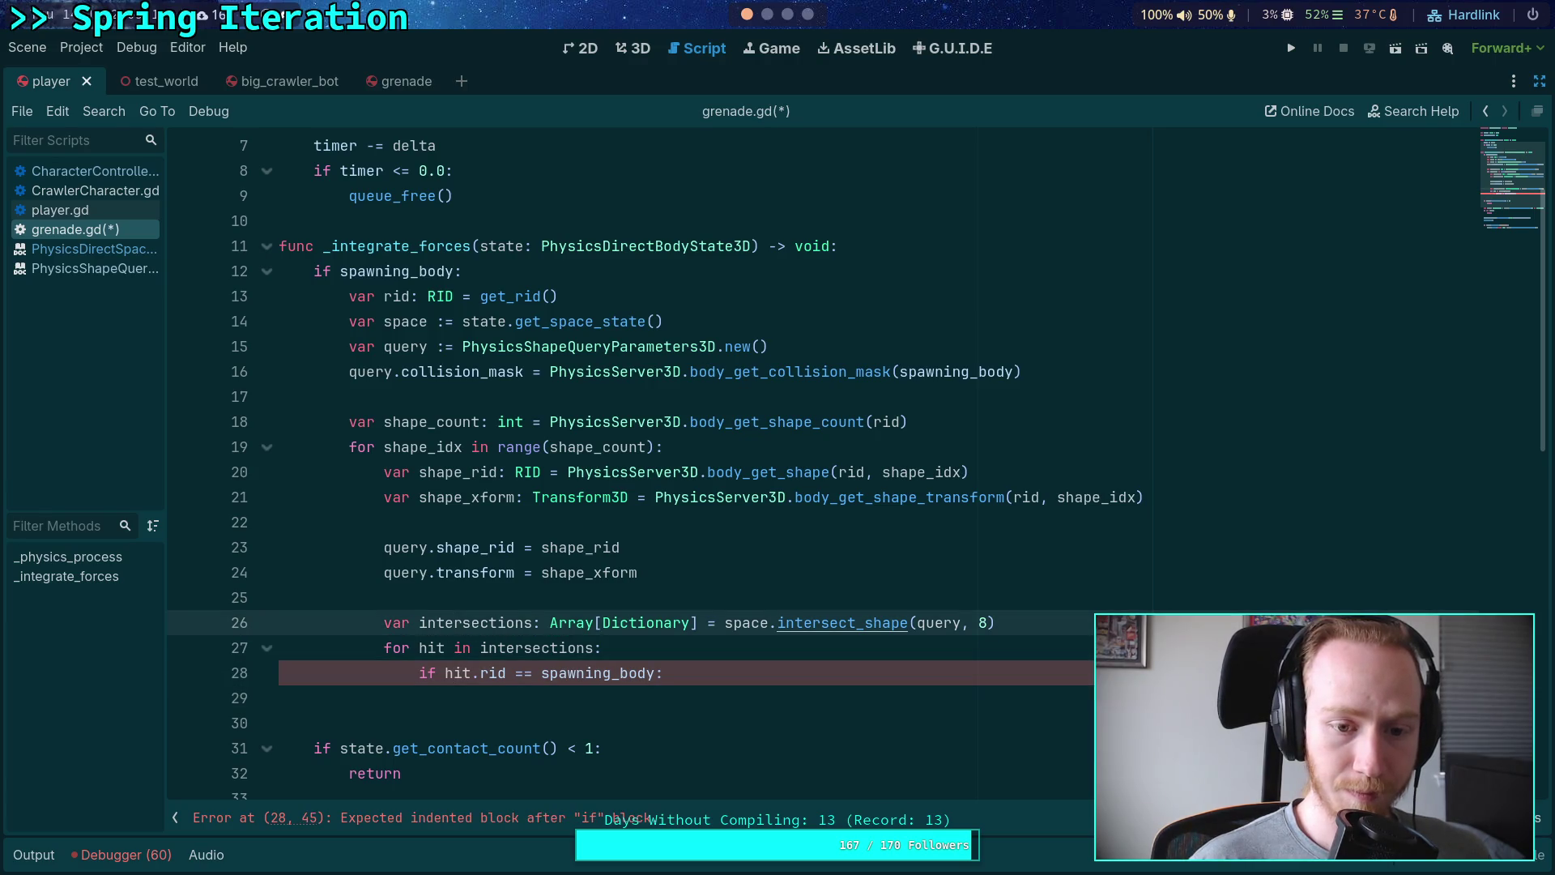
Step: Declare var intersects_spawner: bool = false above the shape count line
click(1004, 421)
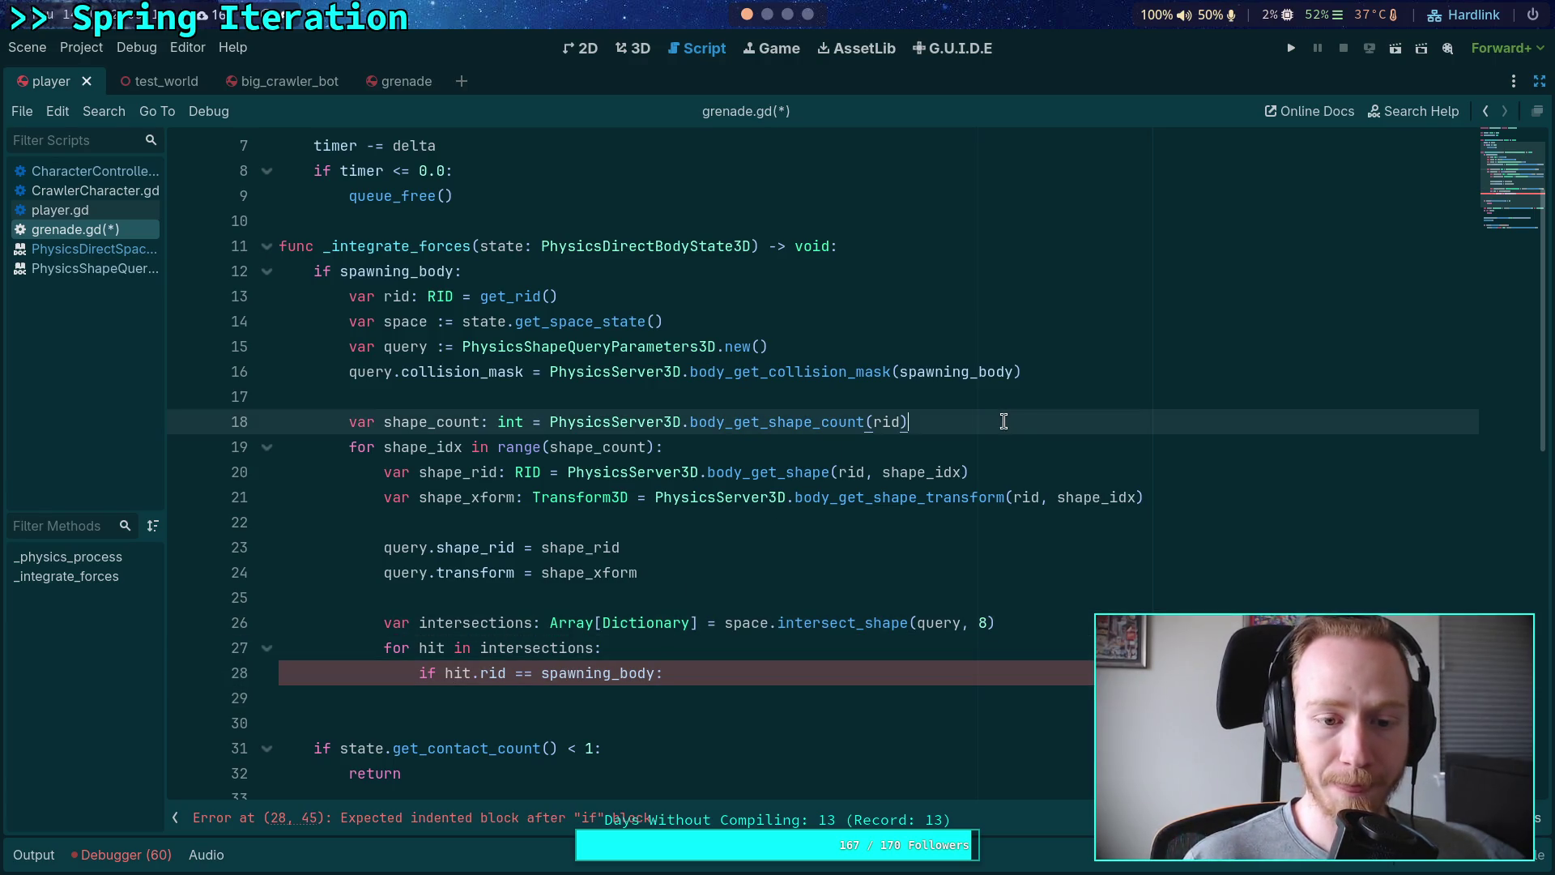
key(Up)
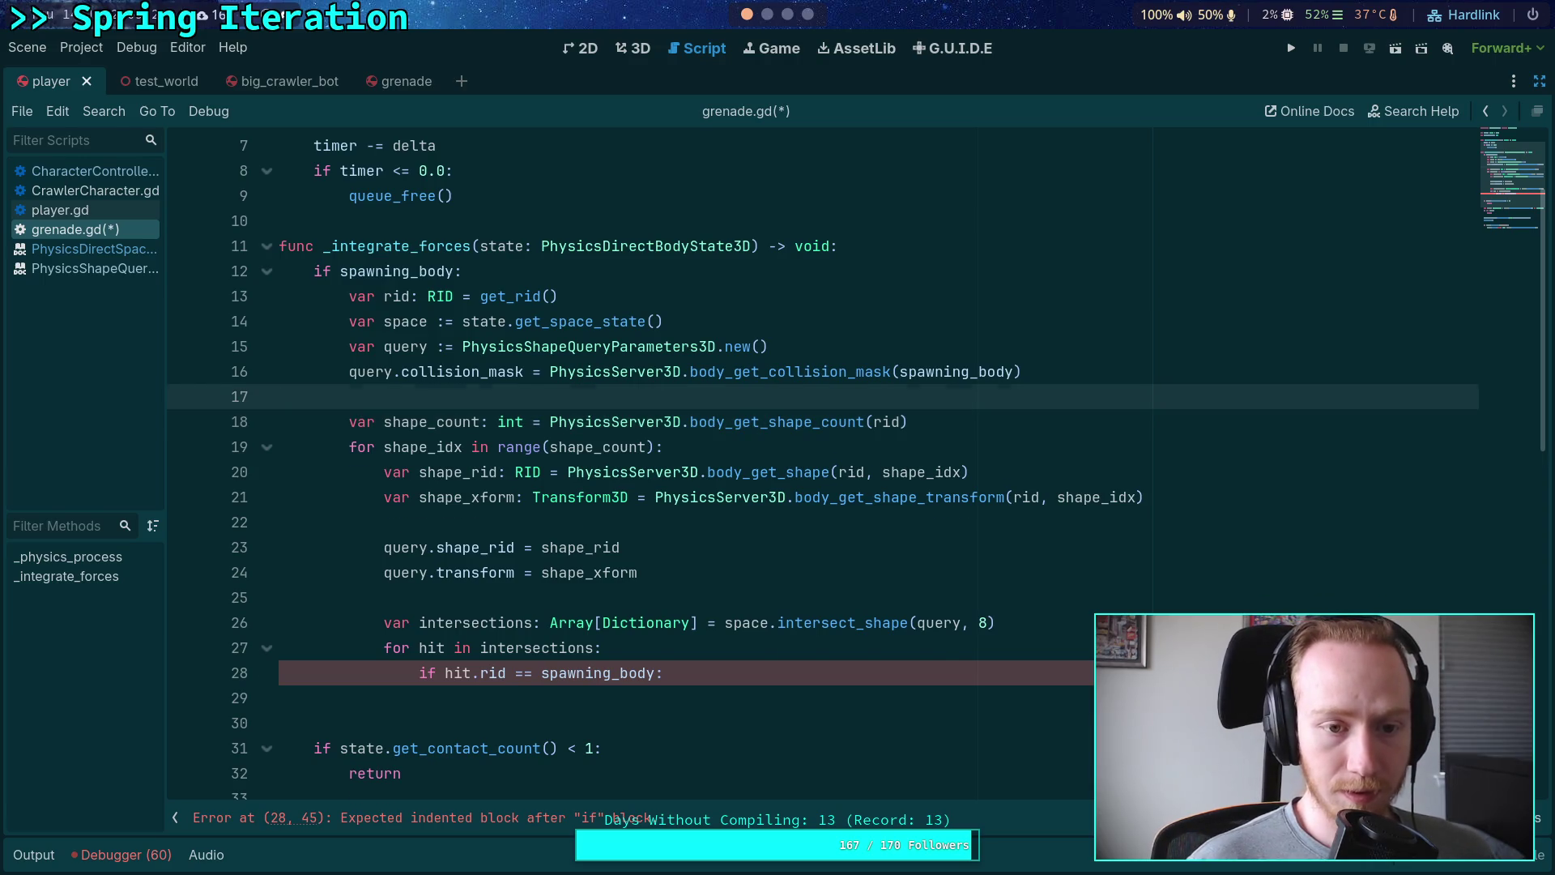
key(Return)
text(var )
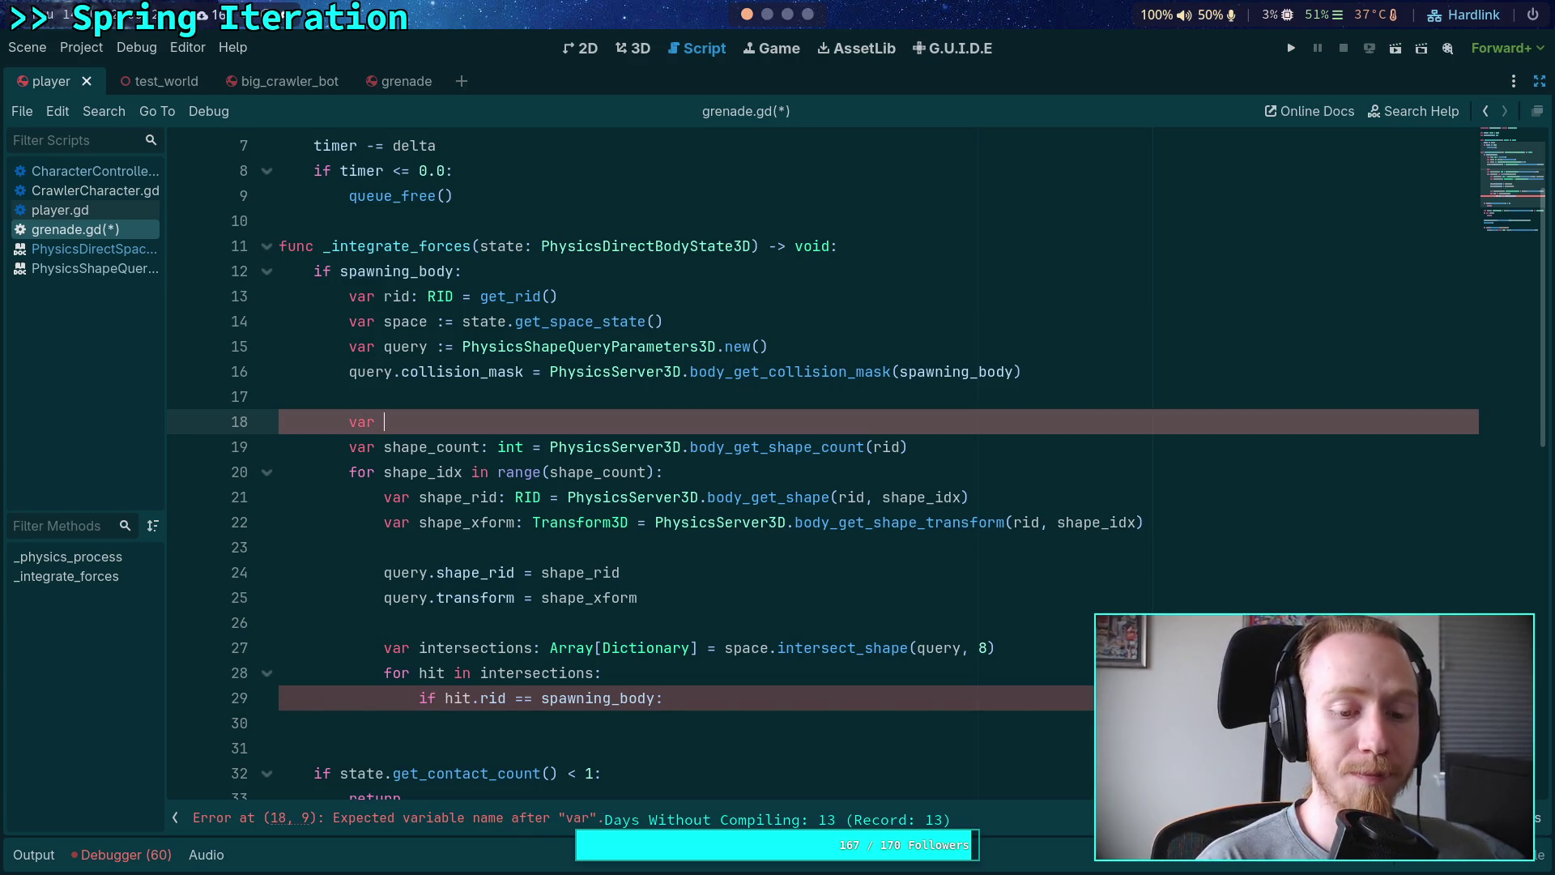
text(intersect)
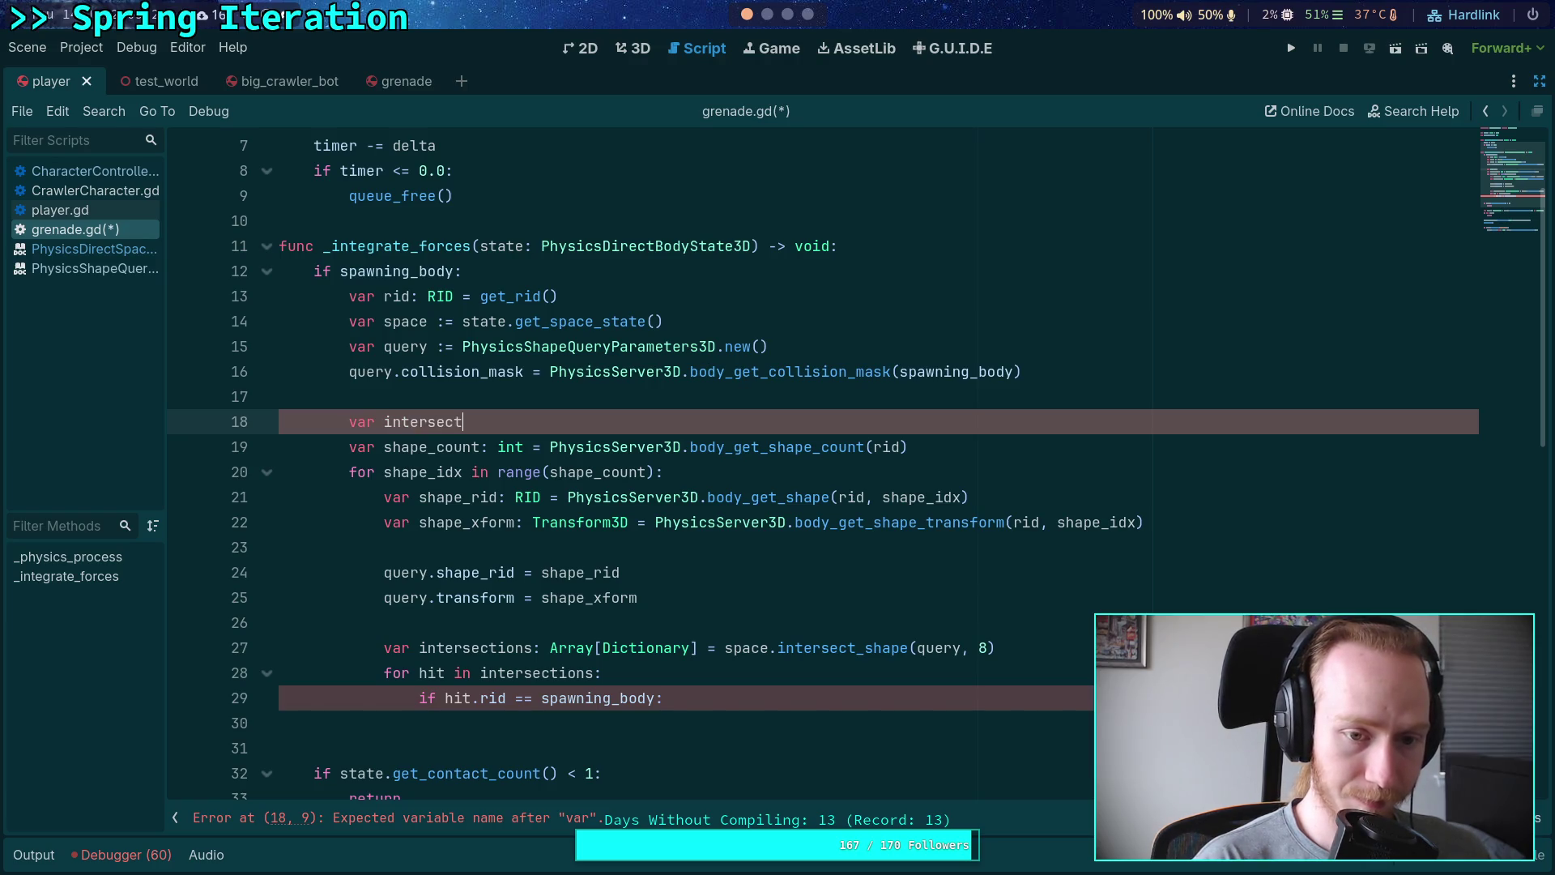
text(s_spaw)
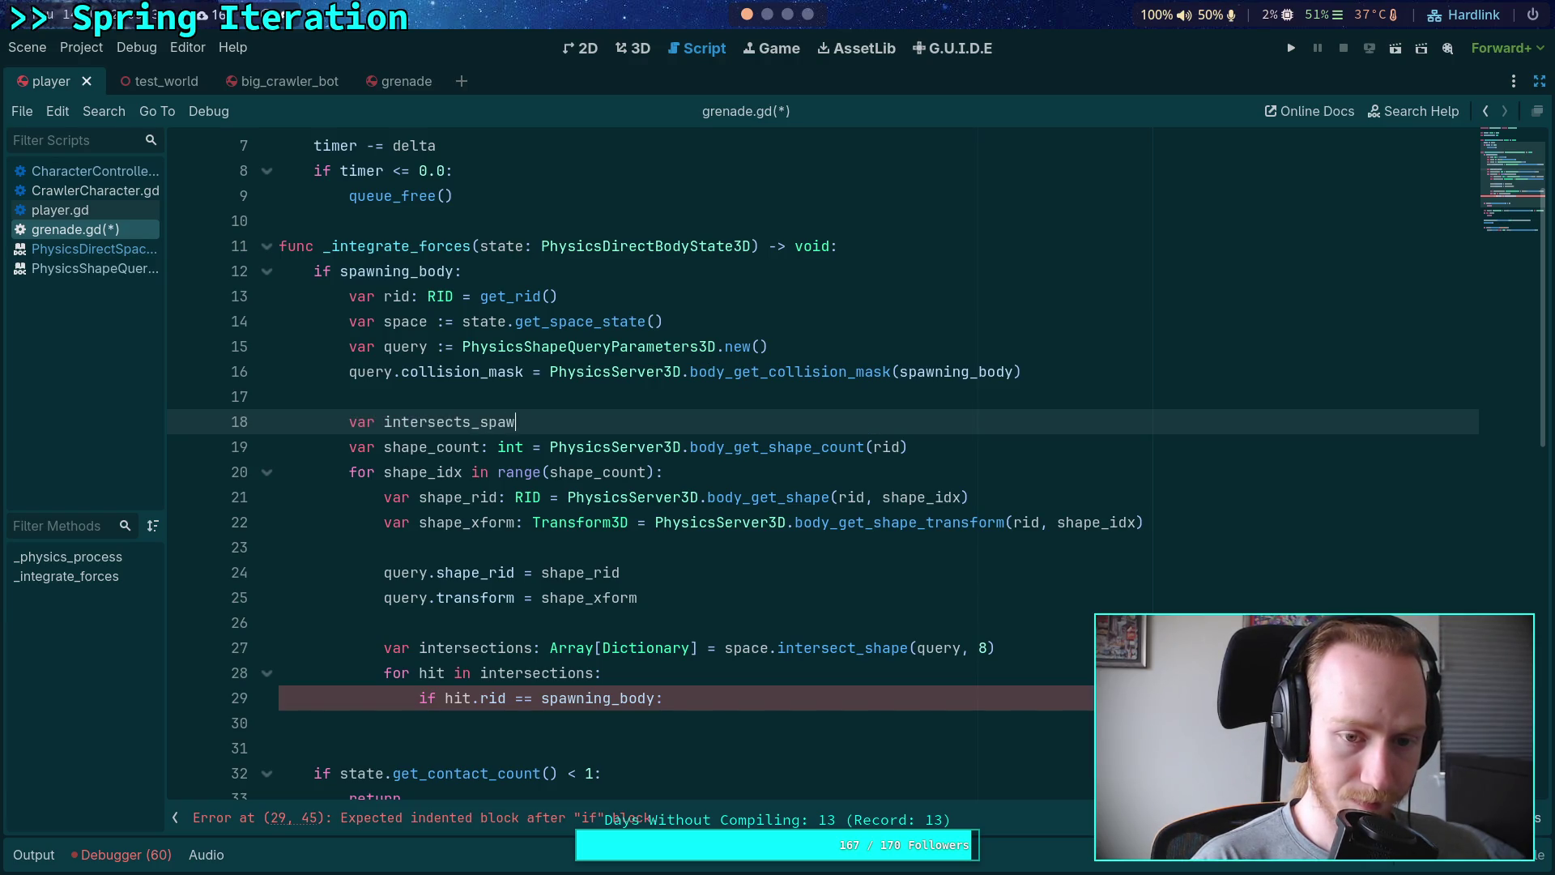
text(ner: bool = false)
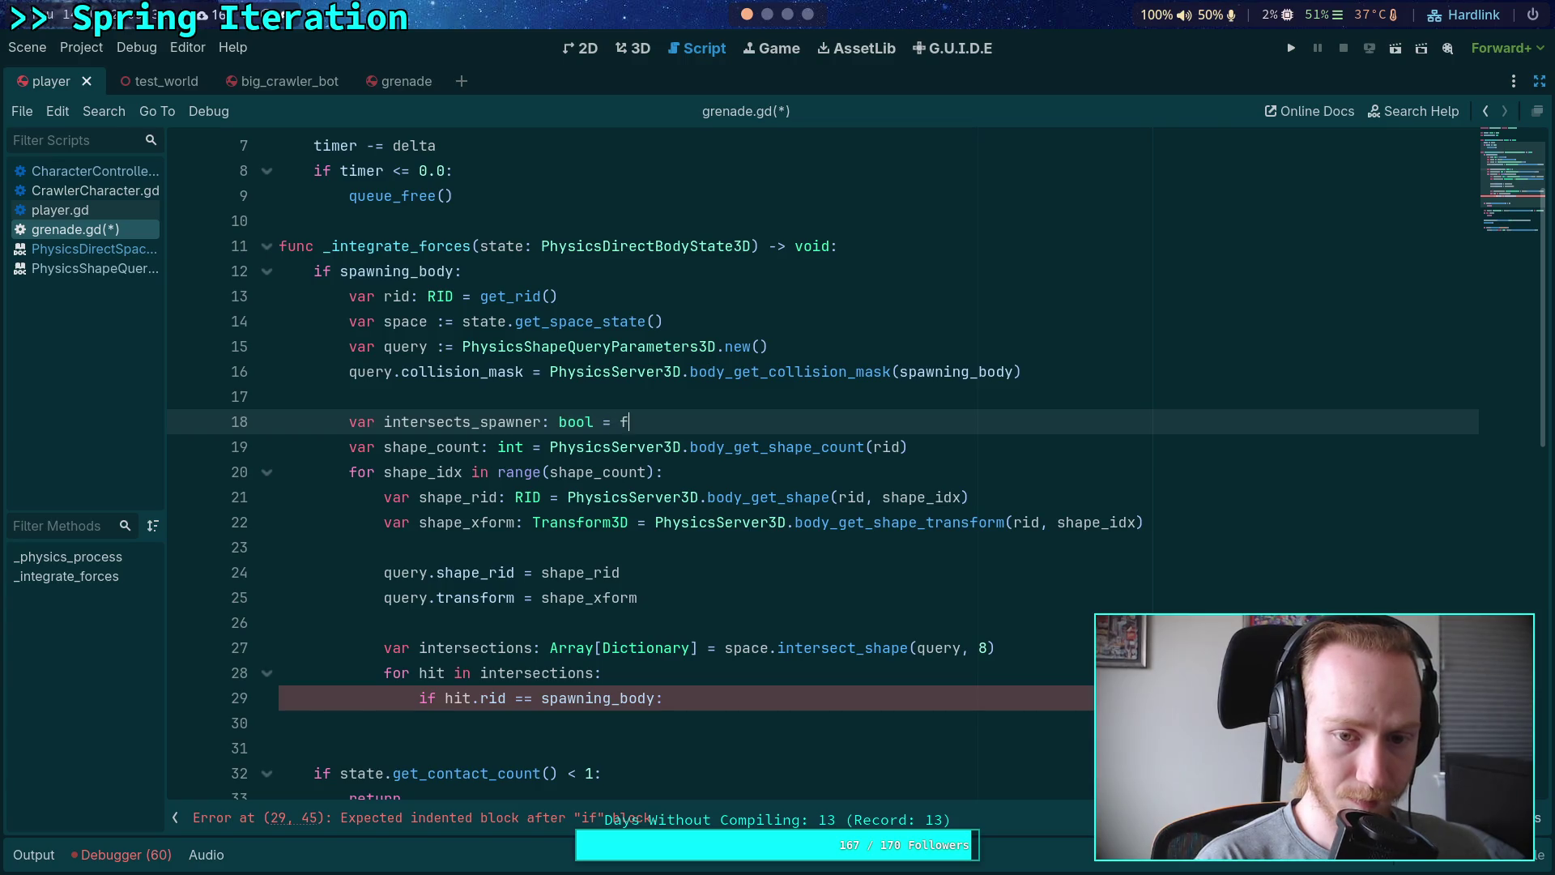
key(Return)
key(Return)
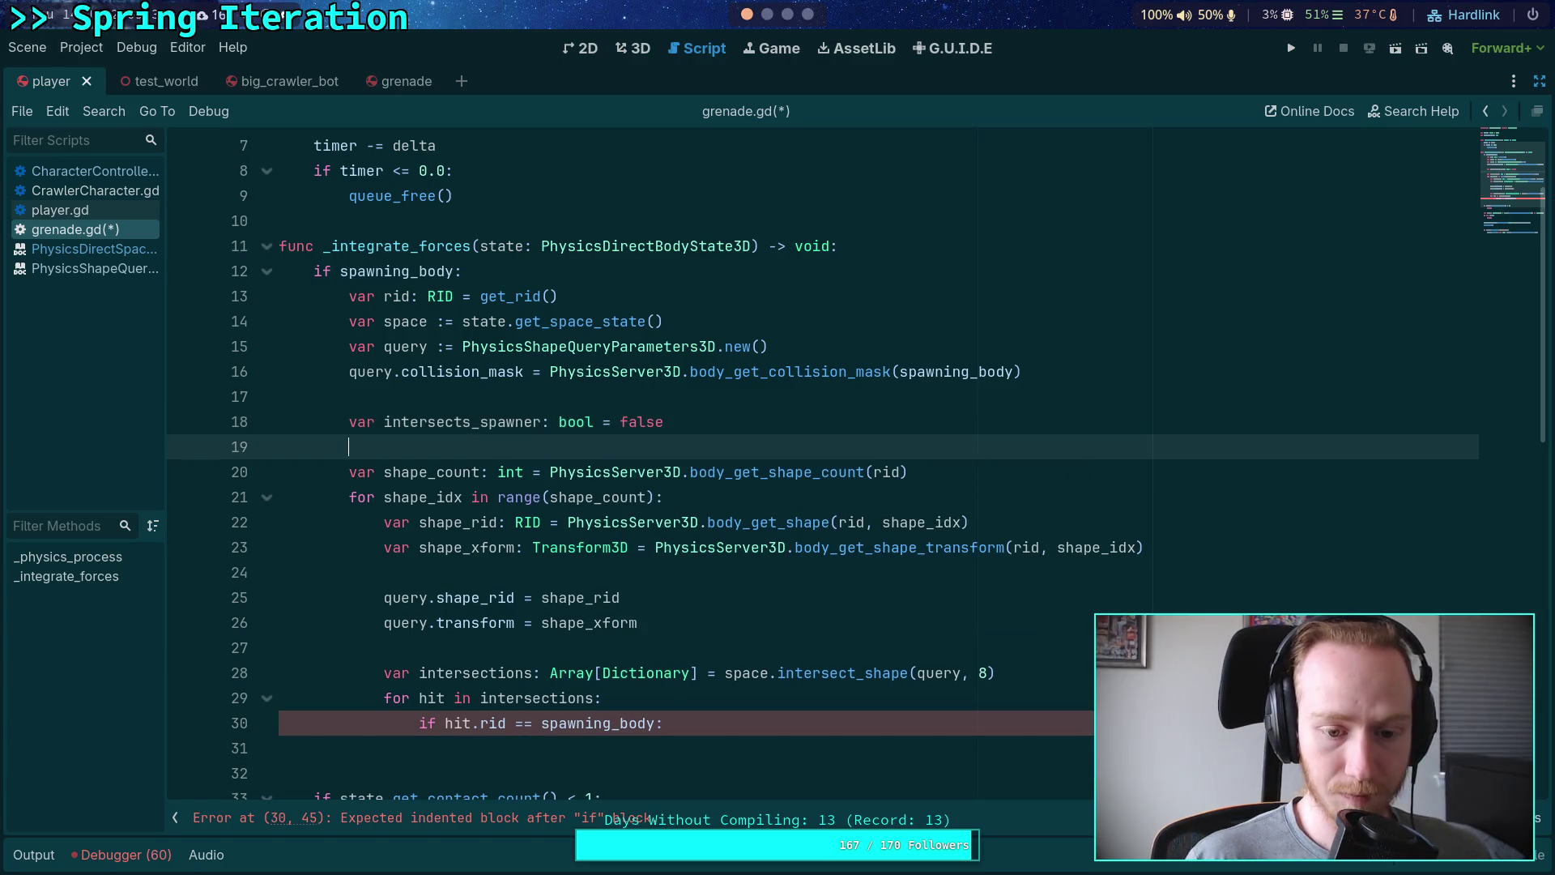
Step: Inside the hit check, set intersects_spawner = true and break
click(737, 730)
key(Return)
text(inters)
key(Down)
key(Return)
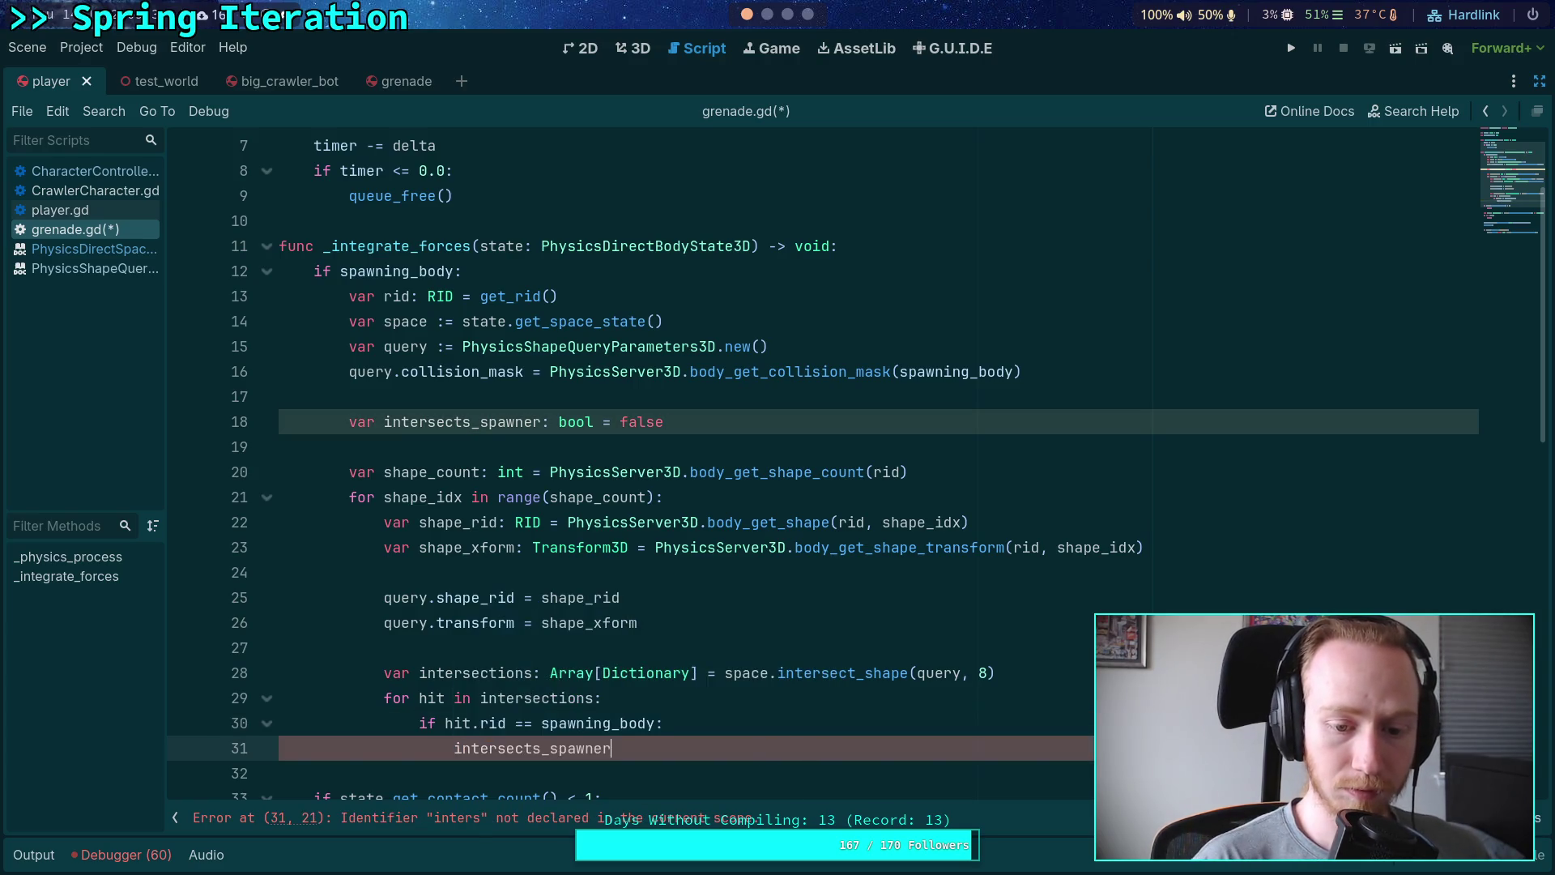
text( = true)
key(Return)
text(break)
key(Return)
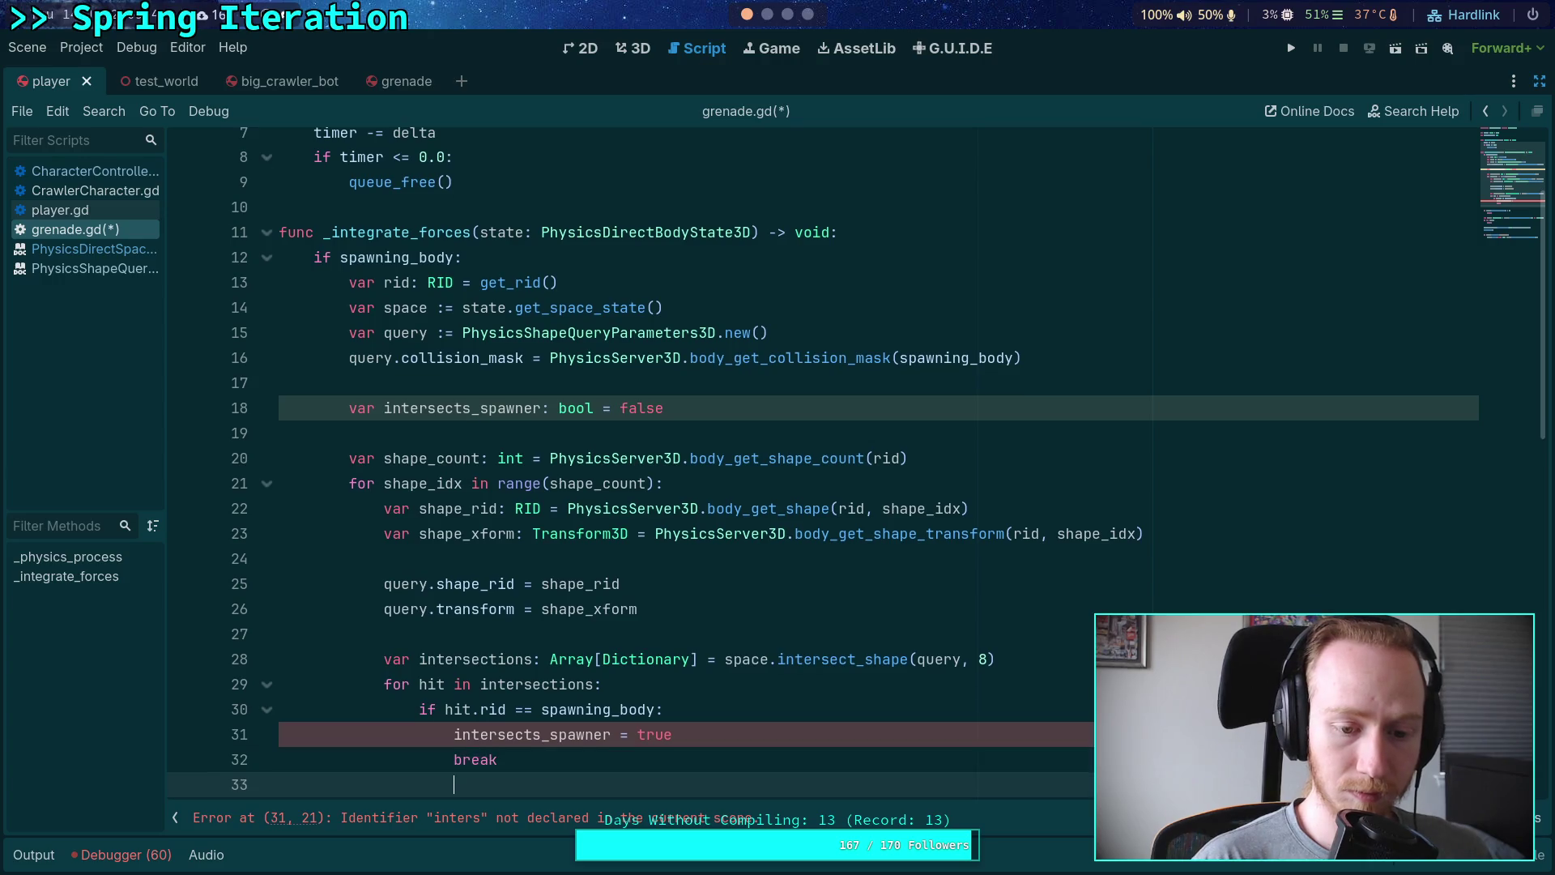
Step: After the hit loop, add 'if intersects_spawner: break' to stop checking further shapes
key(Return)
text(if inter)
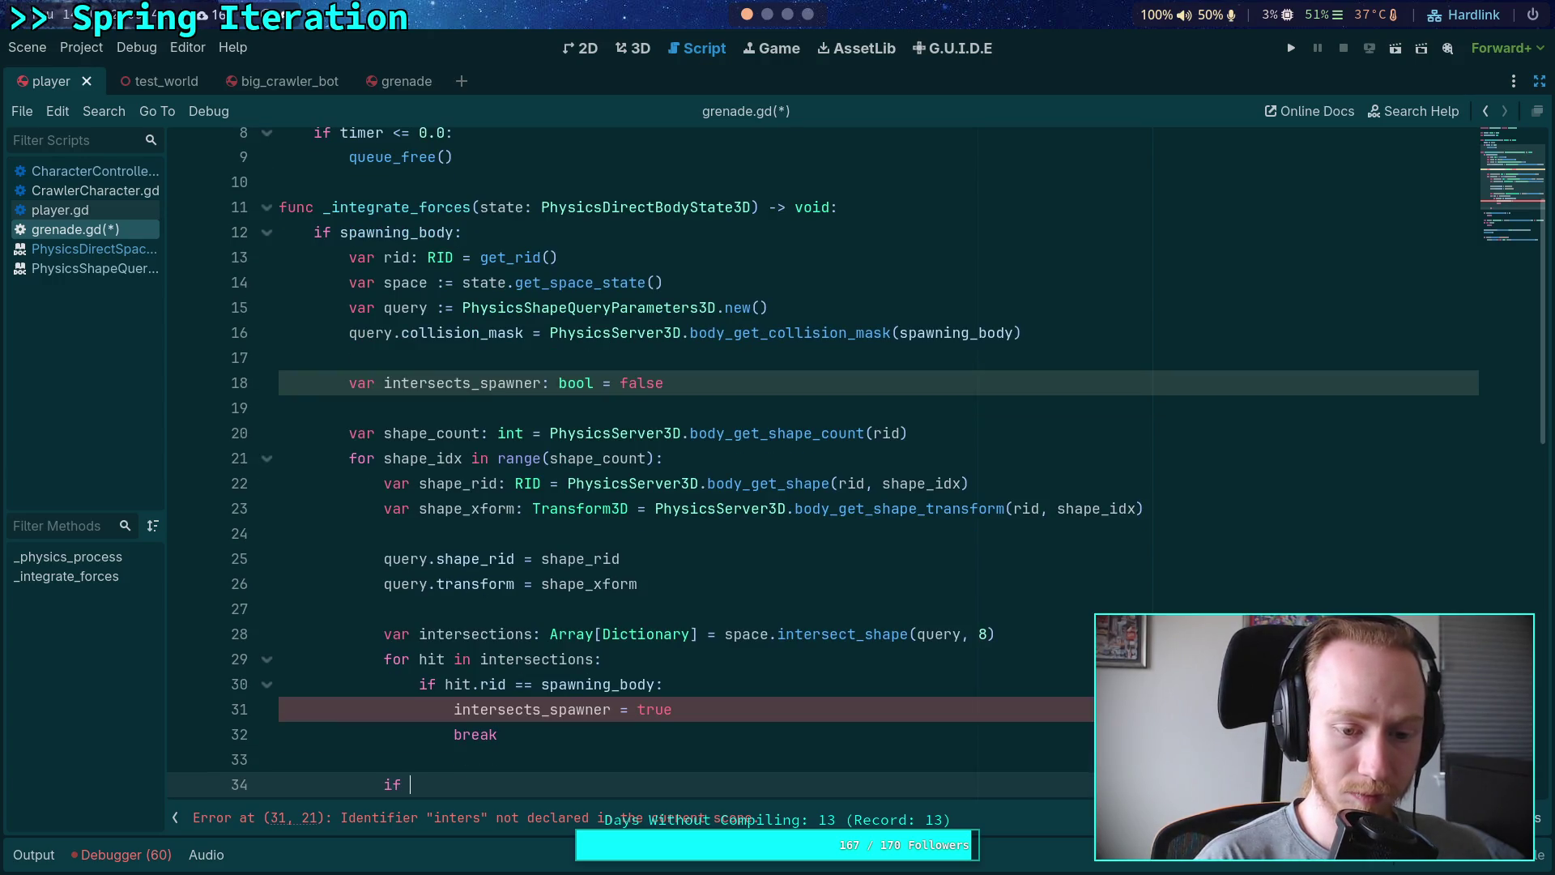
key(Down)
key(Return)
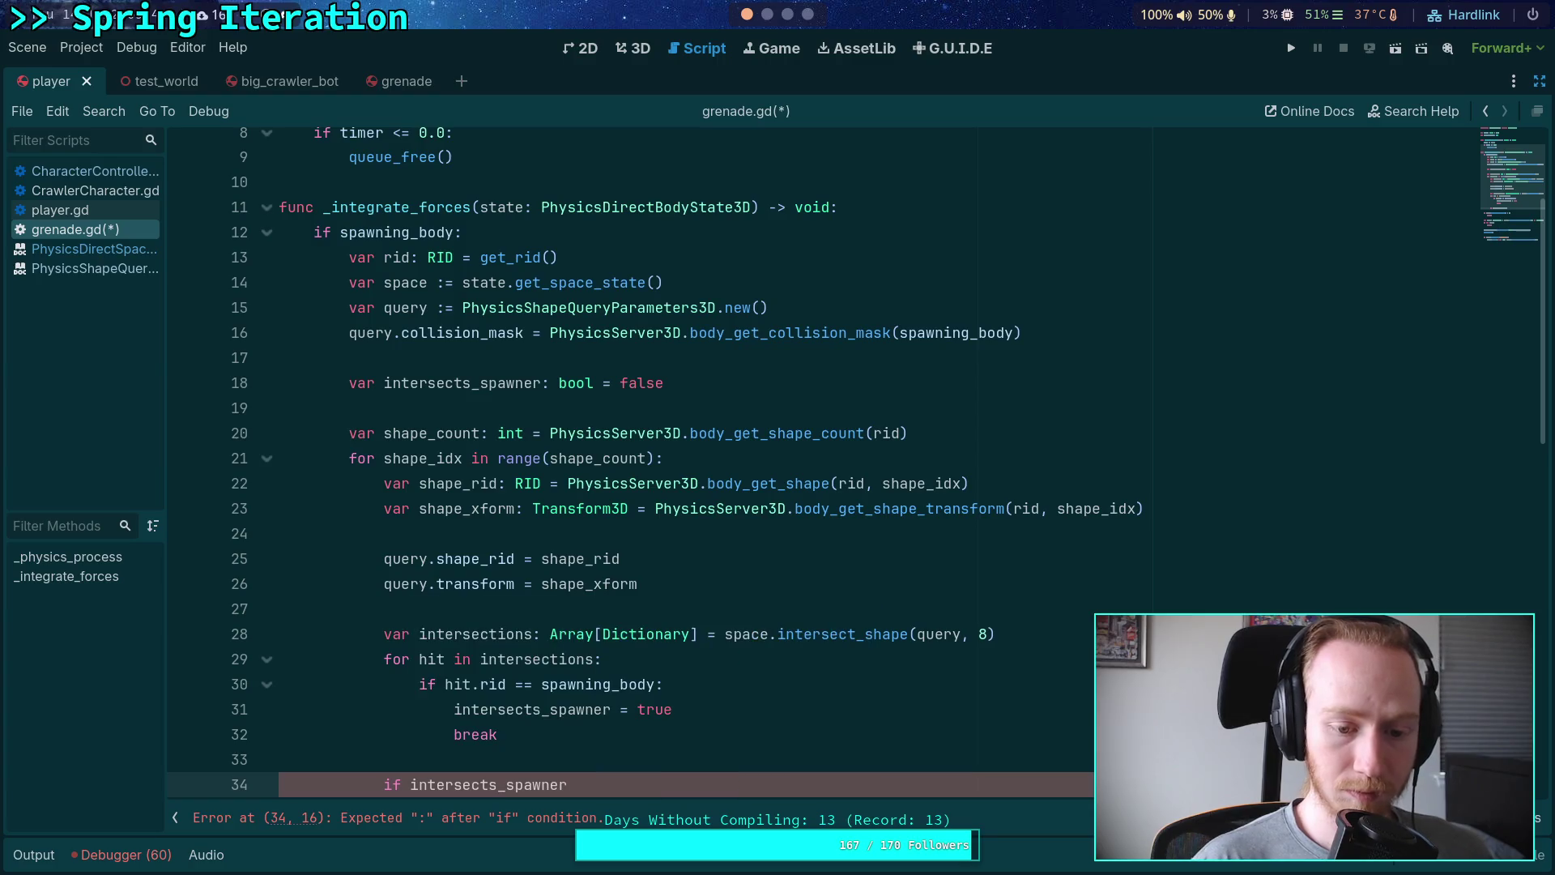
text(:)
key(Return)
text(break)
key(Return)
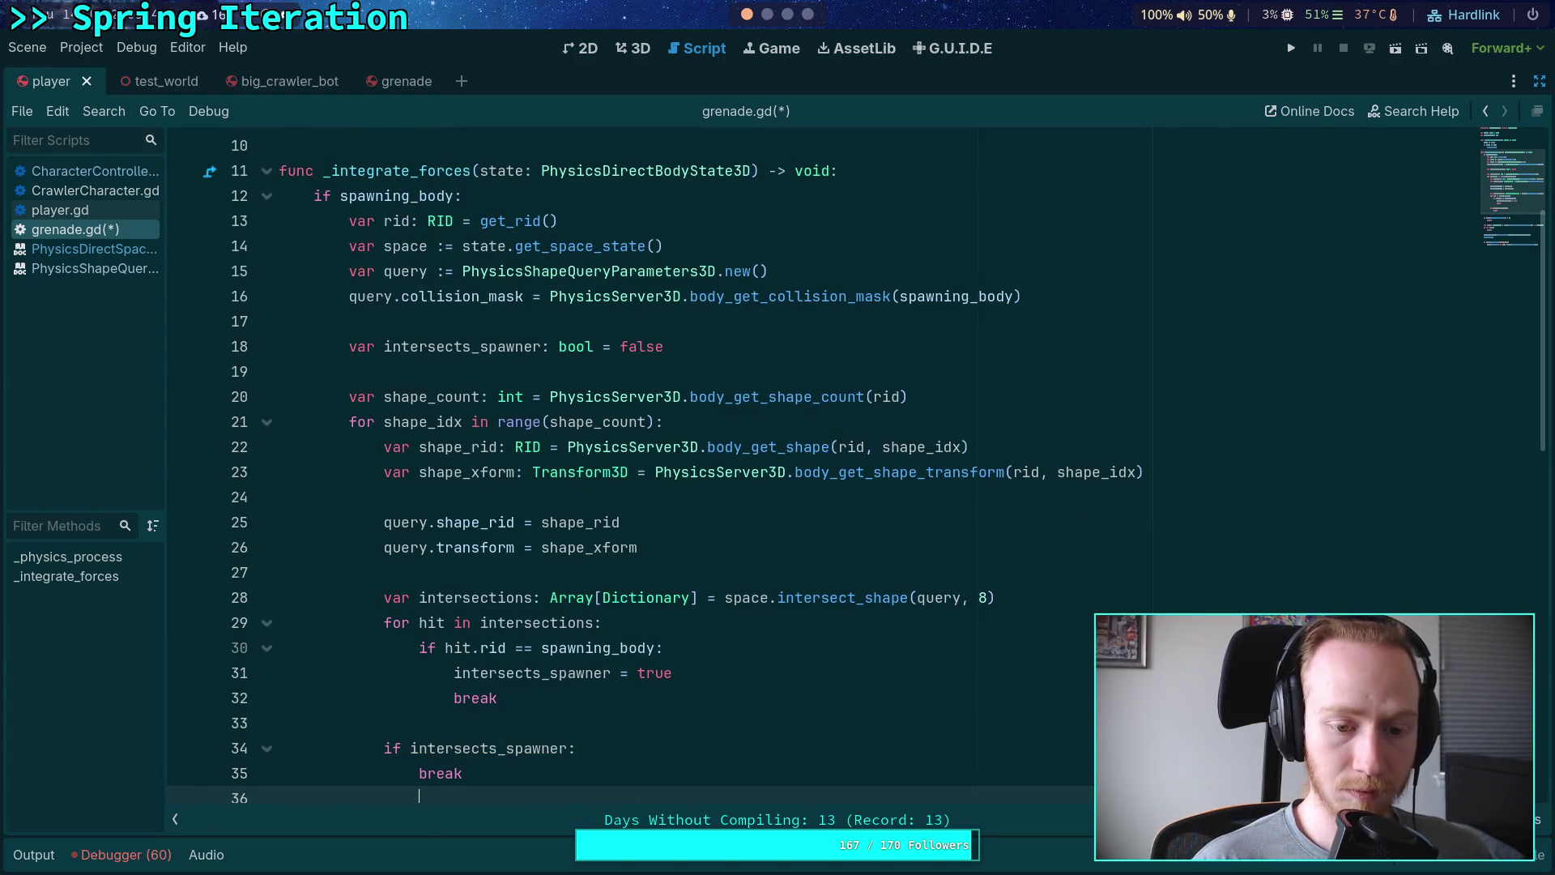
key(Return)
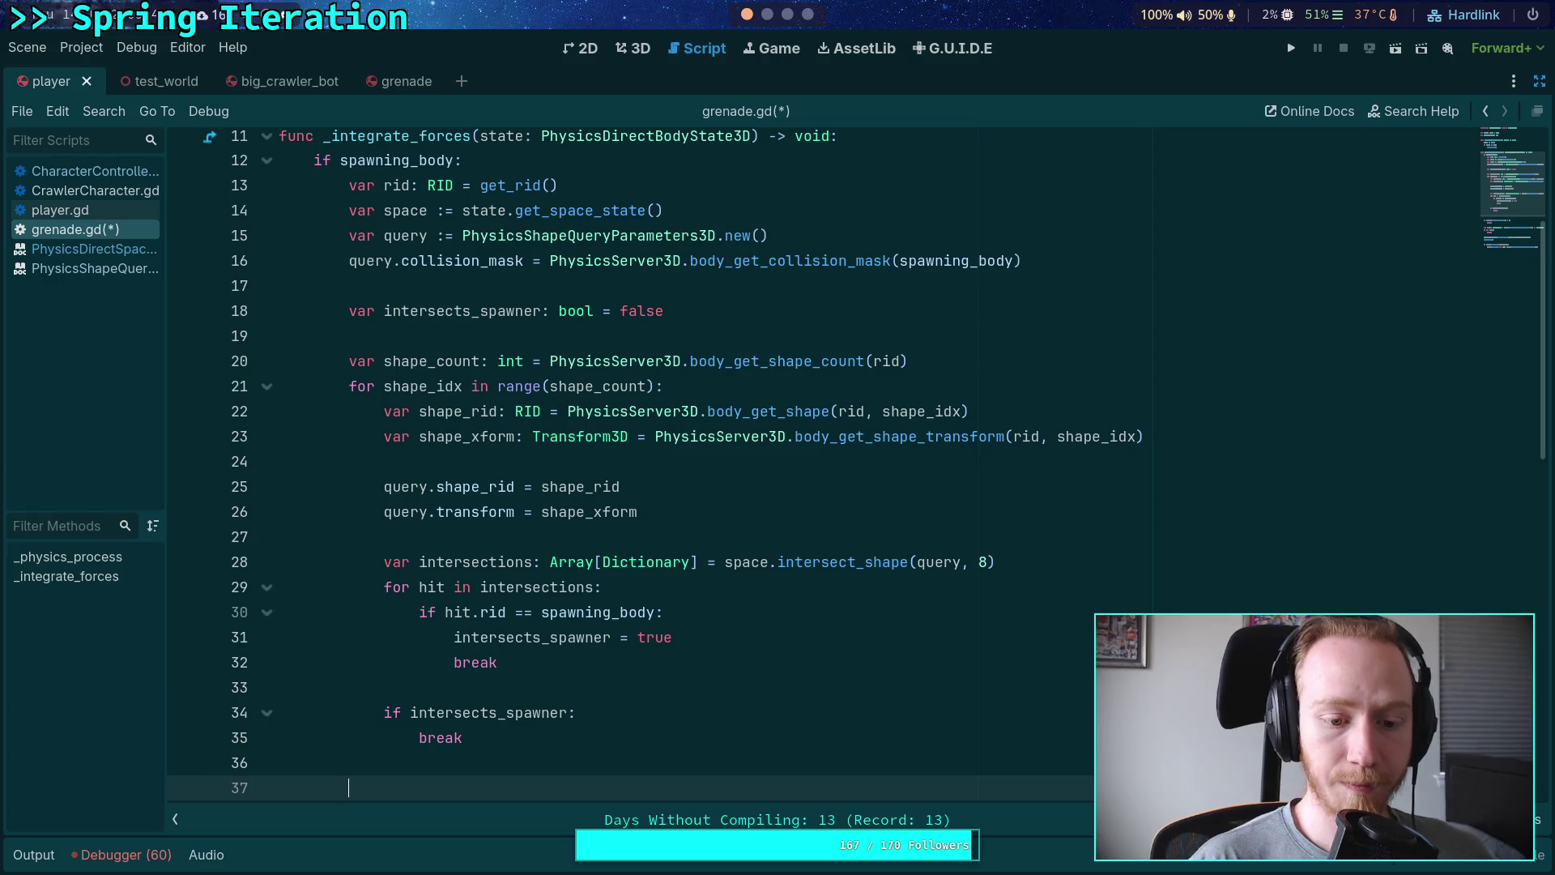
Step: Add an 'if not intersects_spawner:' branch below the overlap check
scroll(729, 688, down, 1)
text(if in)
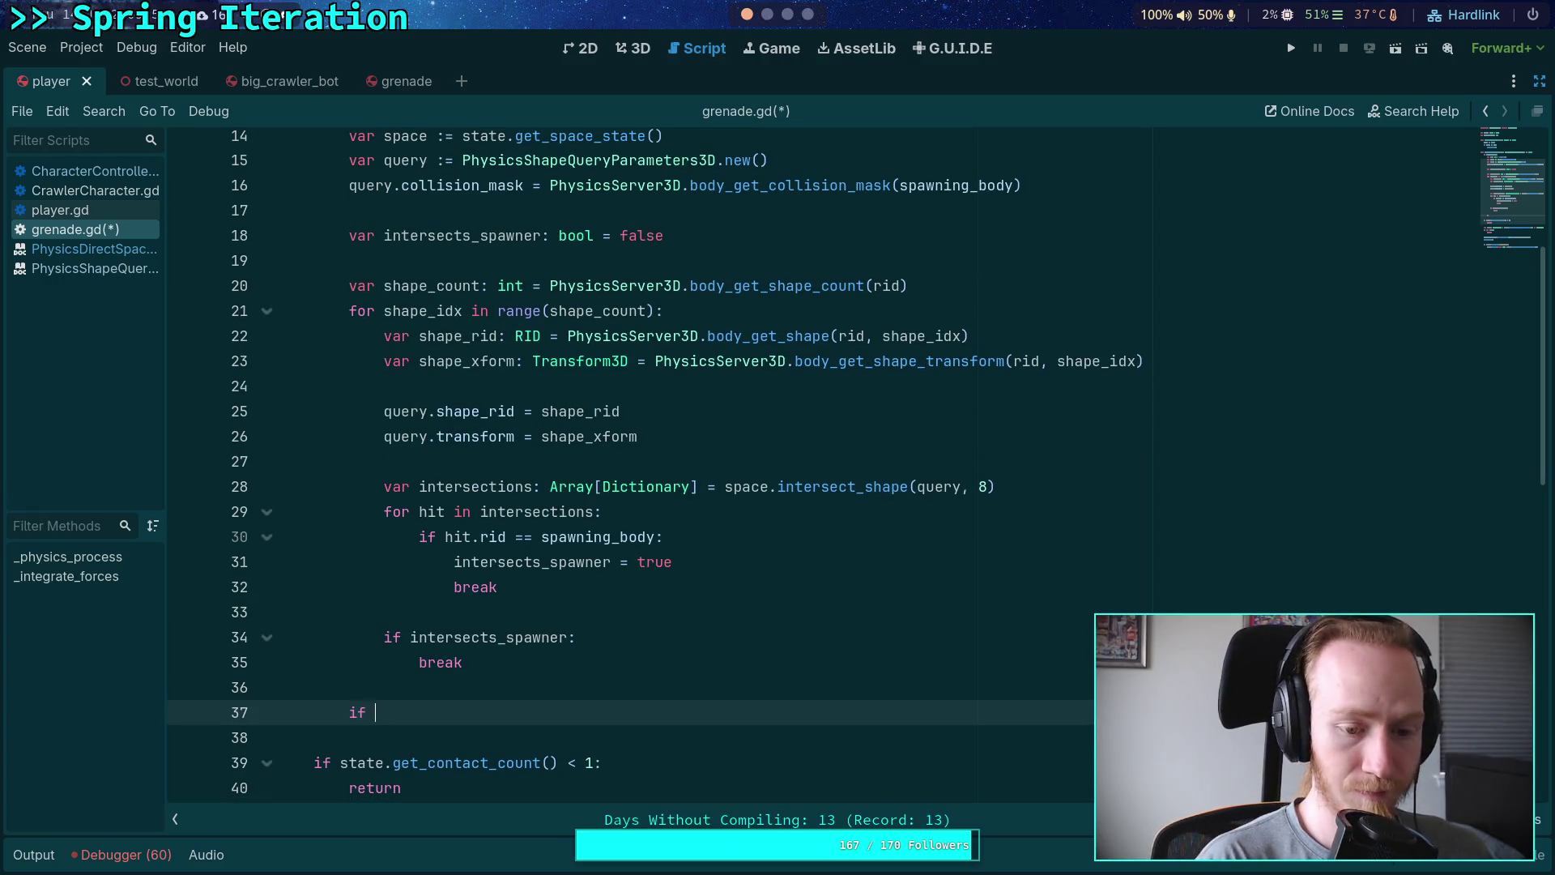
key(BackSpace)
key(BackSpace)
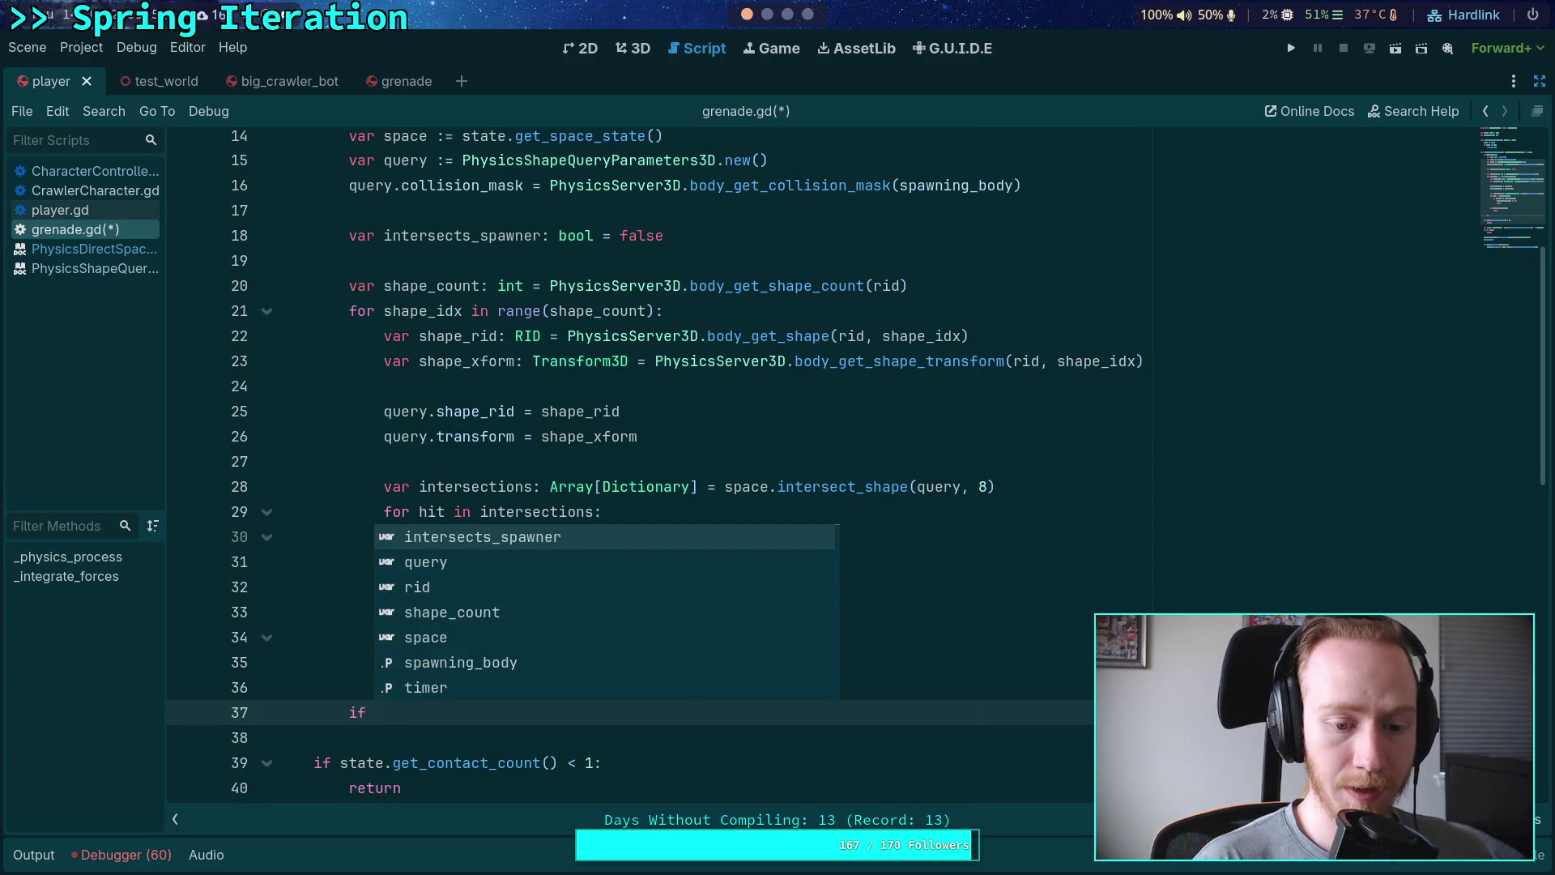
text(not)
key(Return)
text(:)
key(Return)
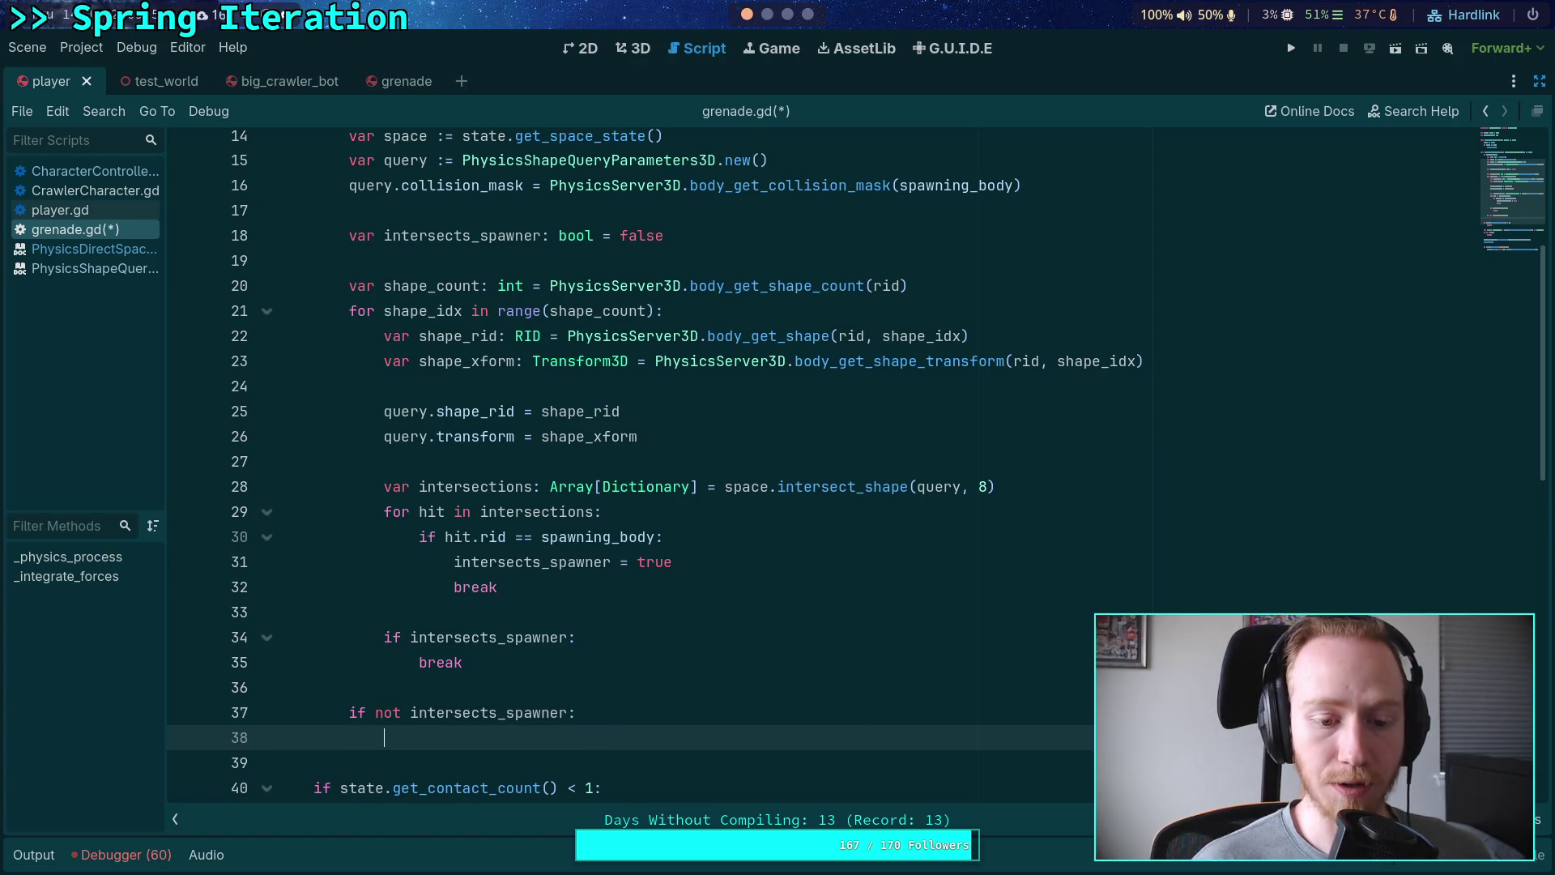
Step: Draft a remove_collision_exception_with call inside the not-intersecting branch
text(spawn)
key(Return)
text(=)
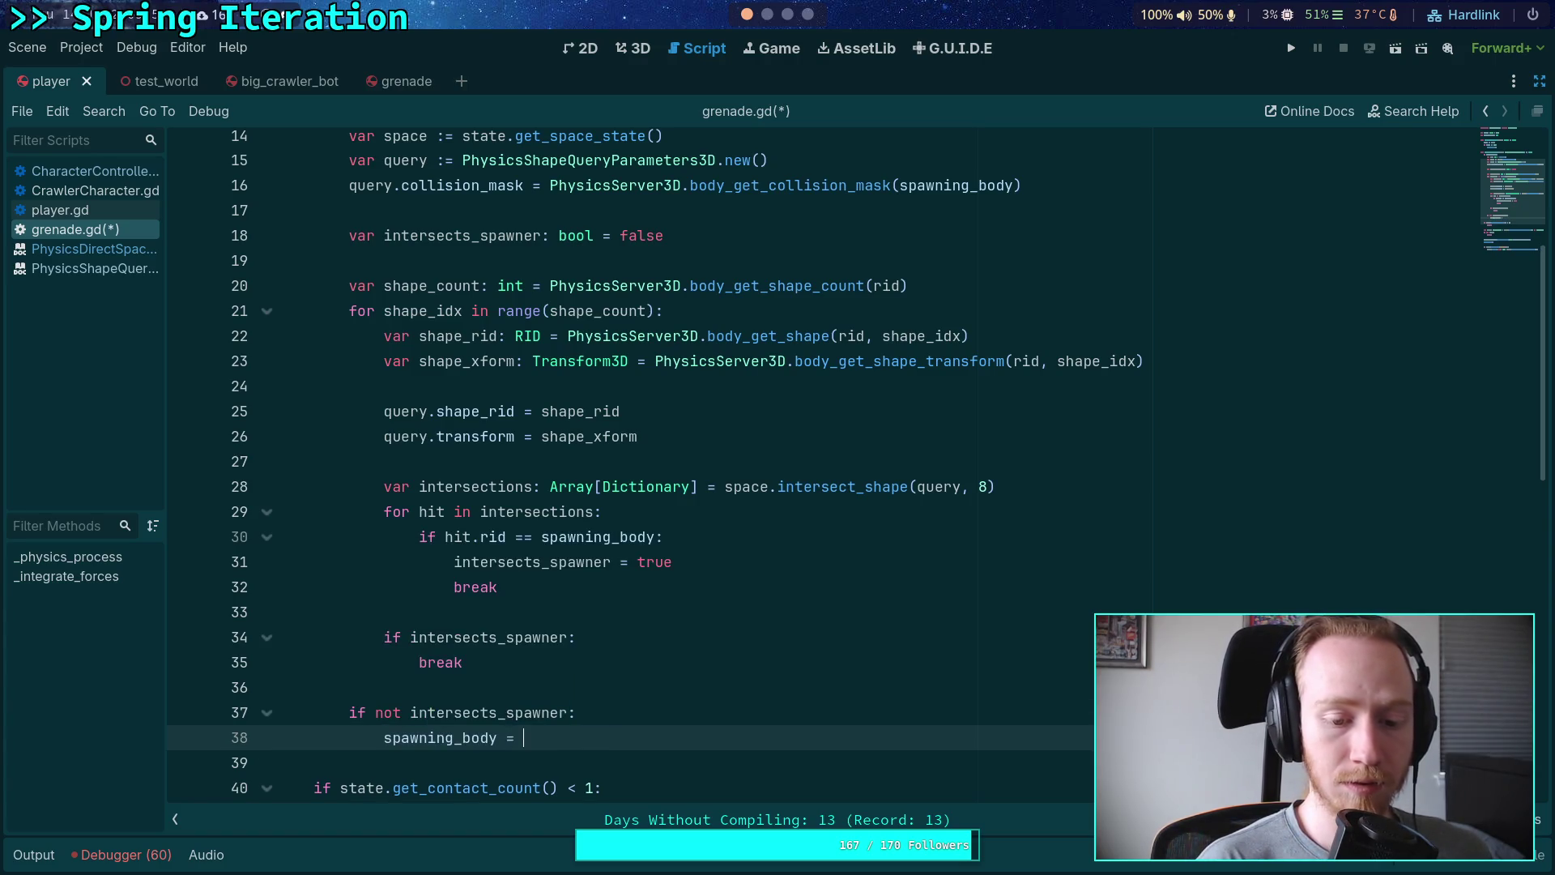
key(BackSpace)
key(BackSpace)
key(BackSpace)
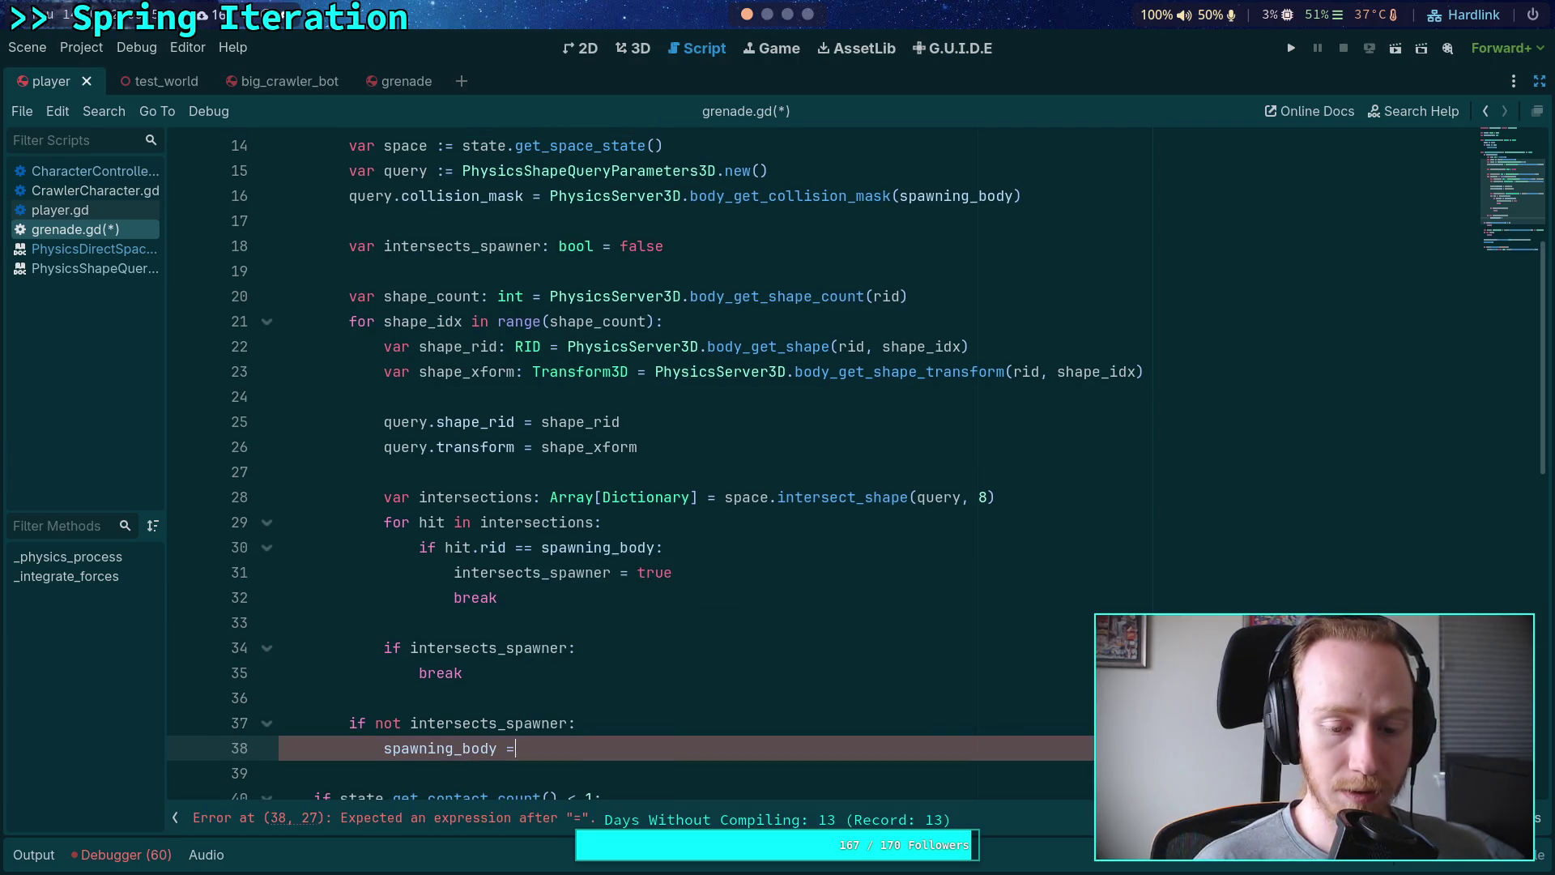
text(remov)
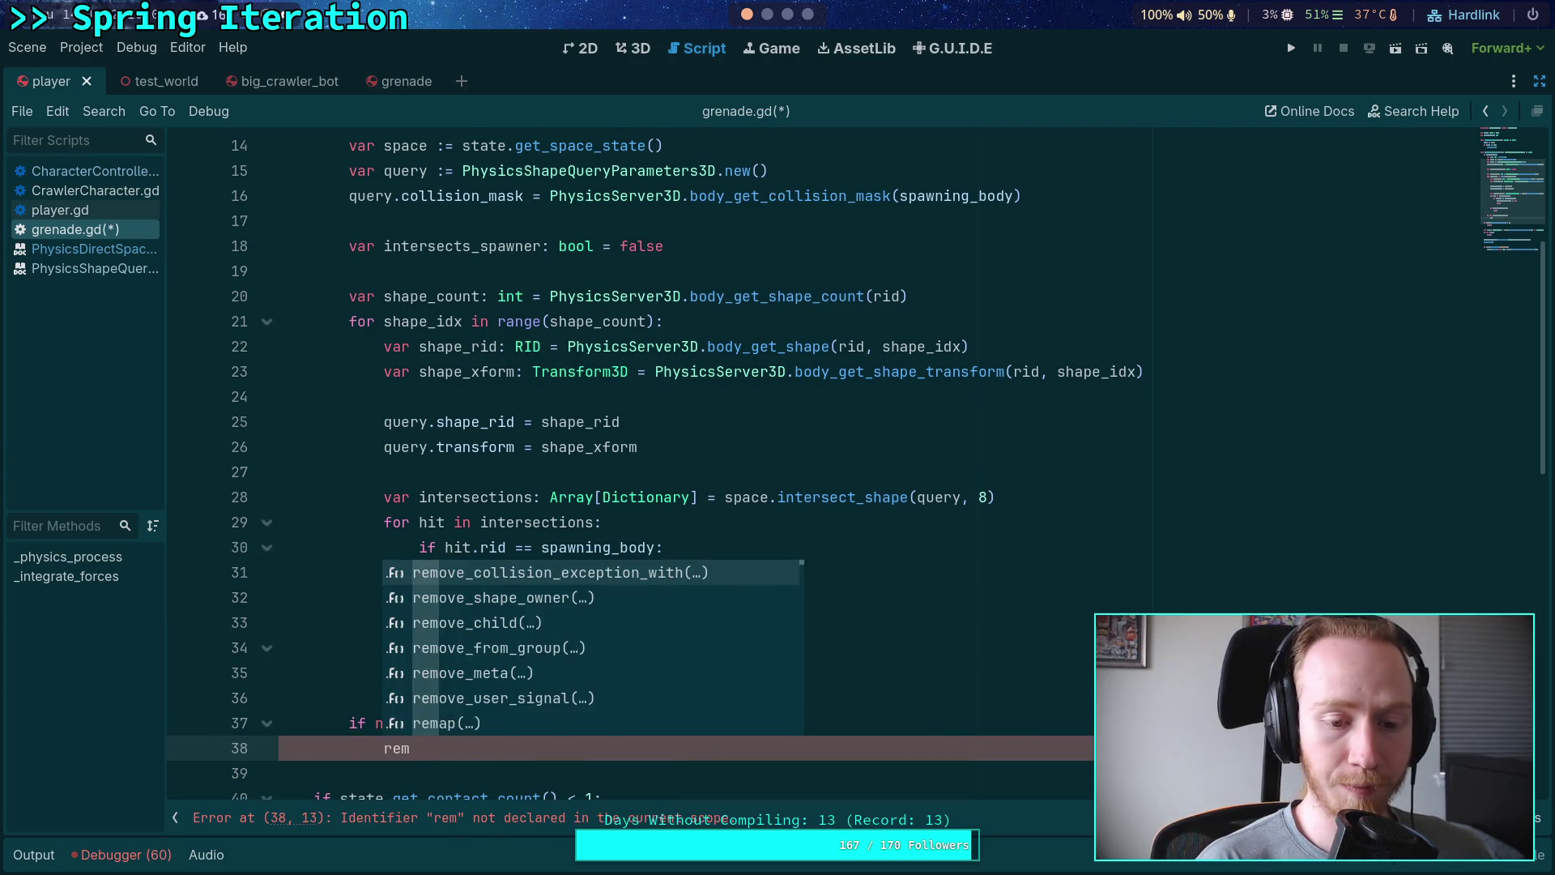
key(Return)
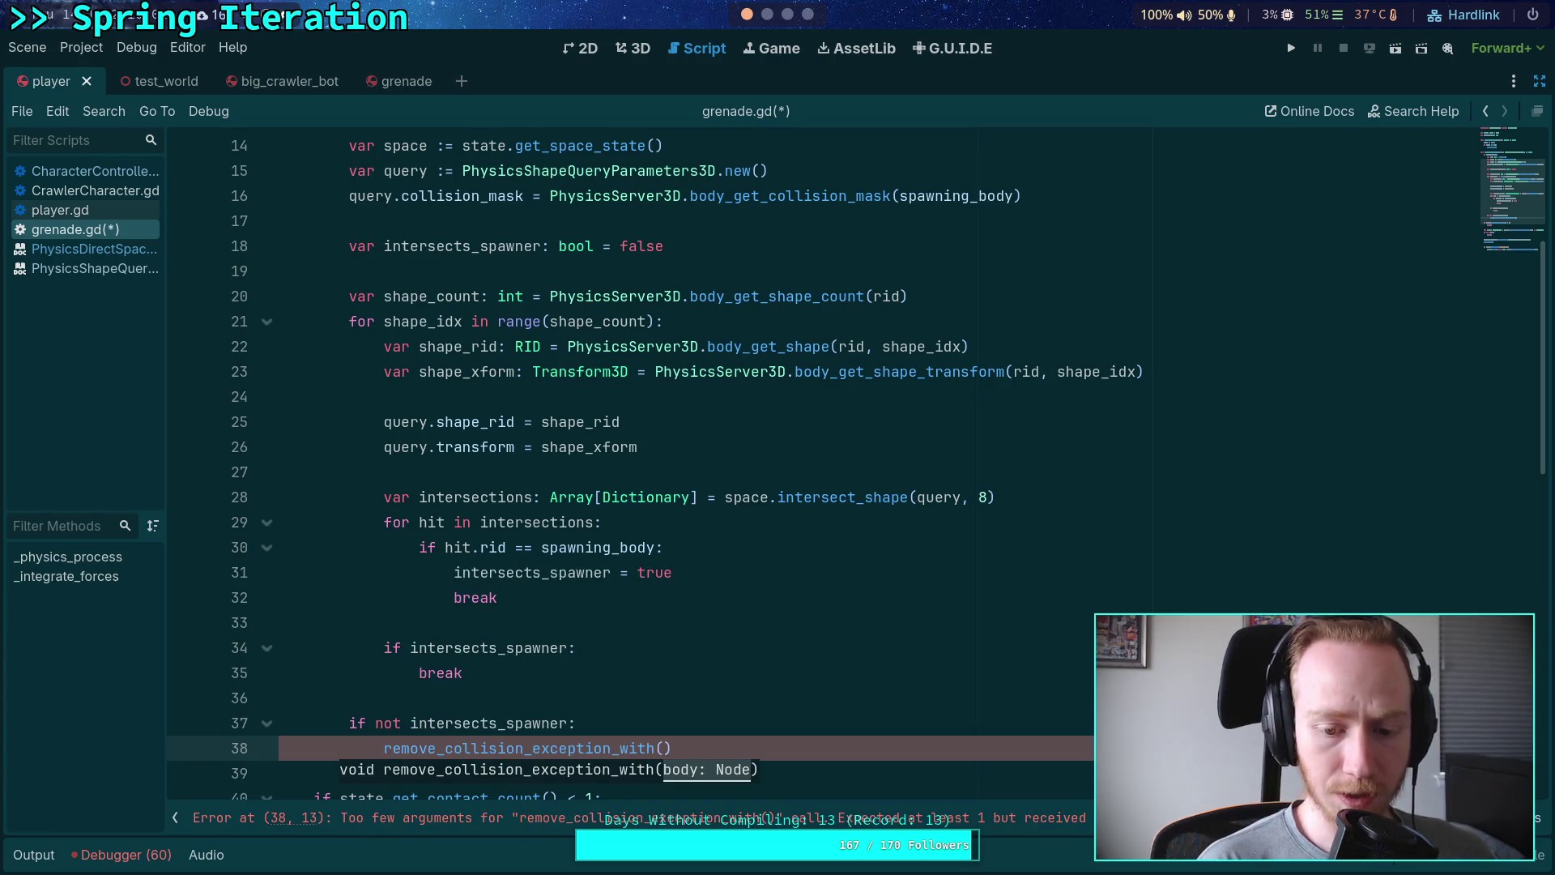
scroll(697, 572, up, 5)
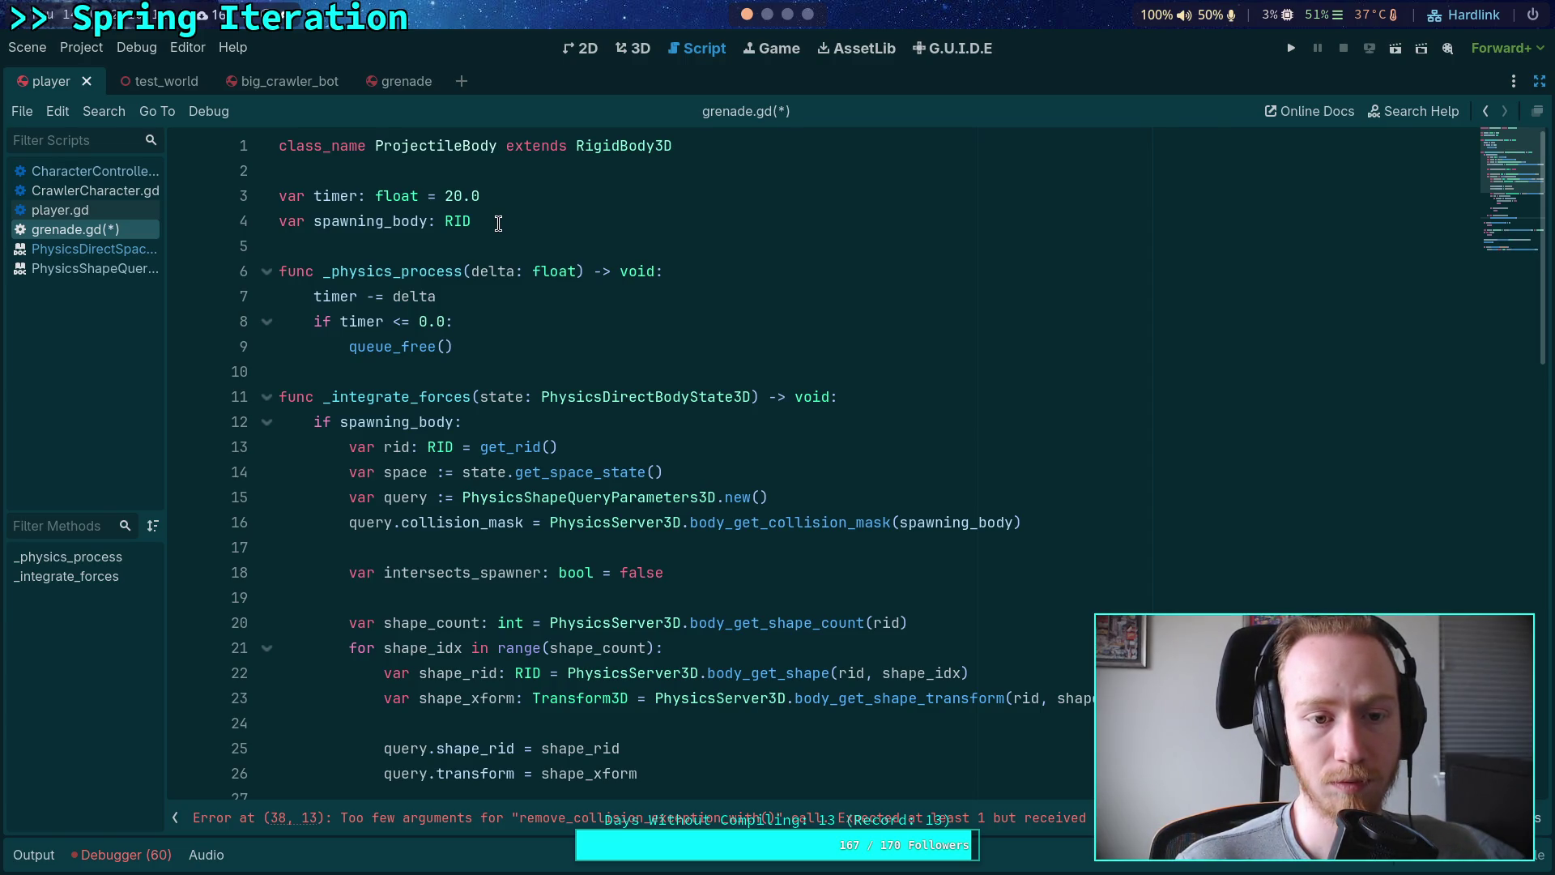
scroll(502, 243, down, 5)
drag(689, 698, 380, 699)
text(remove)
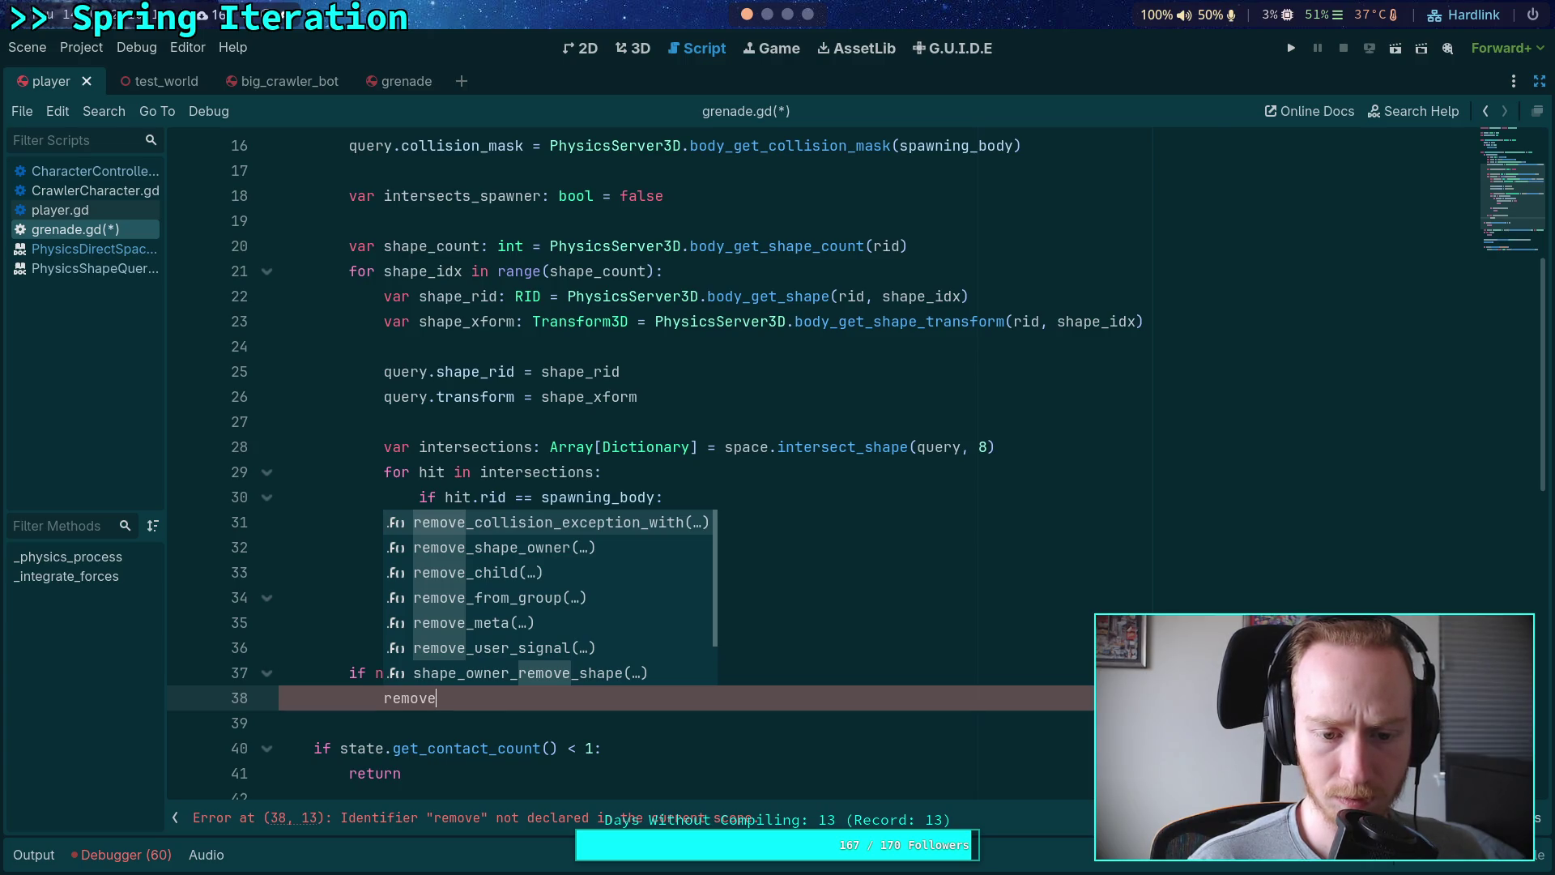
key(Return)
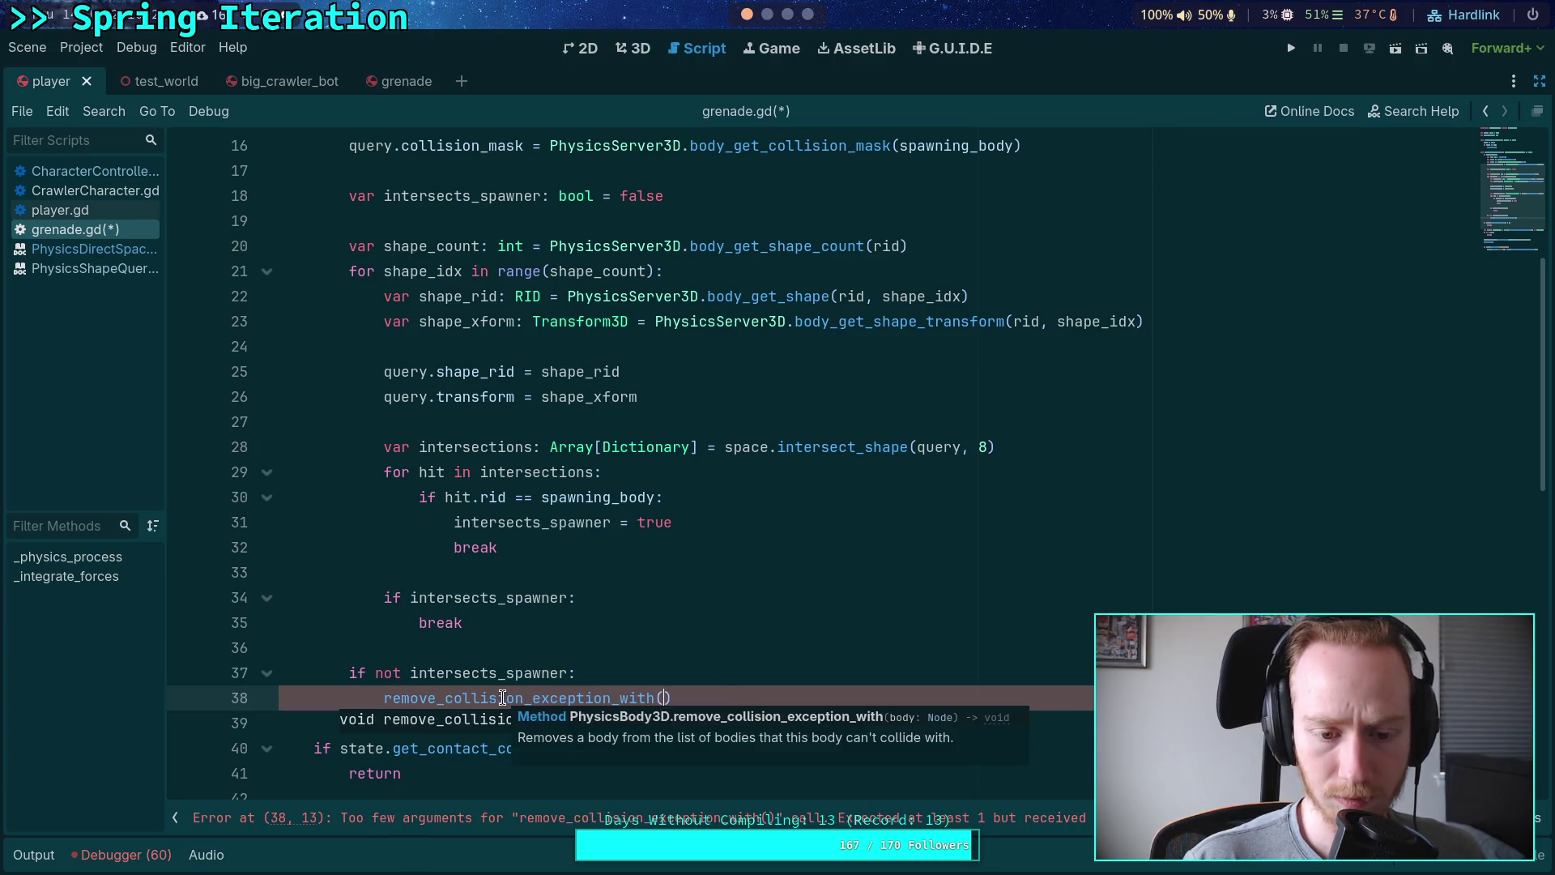
Step: Replace it with PhysicsServer3D.body_remove_collision_exception(rid, spawning_body)
drag(672, 698, 386, 698)
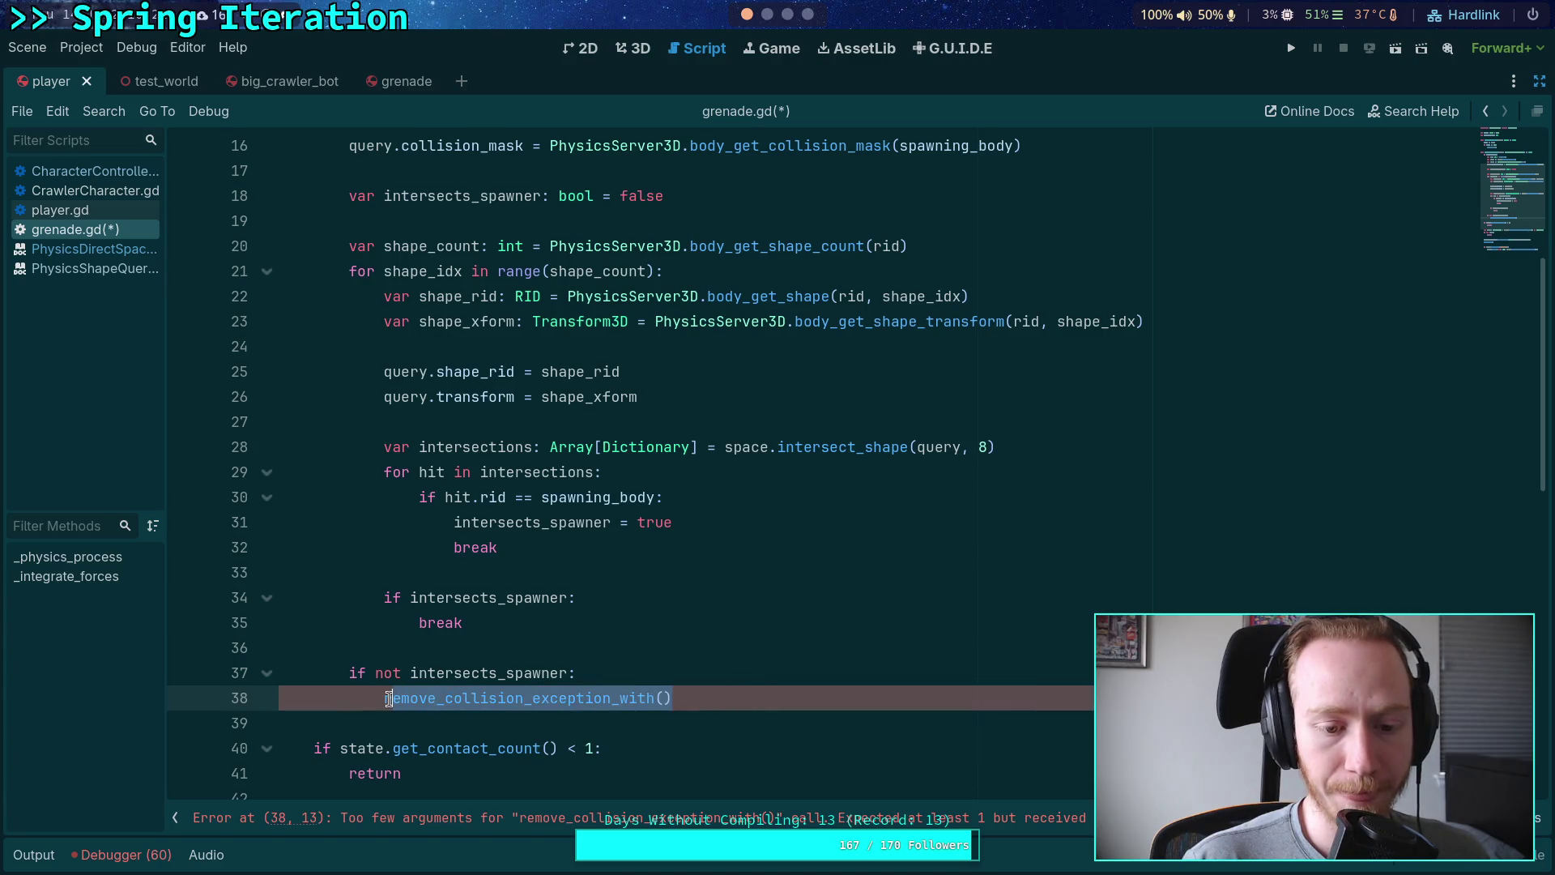
text(PhysicsSe)
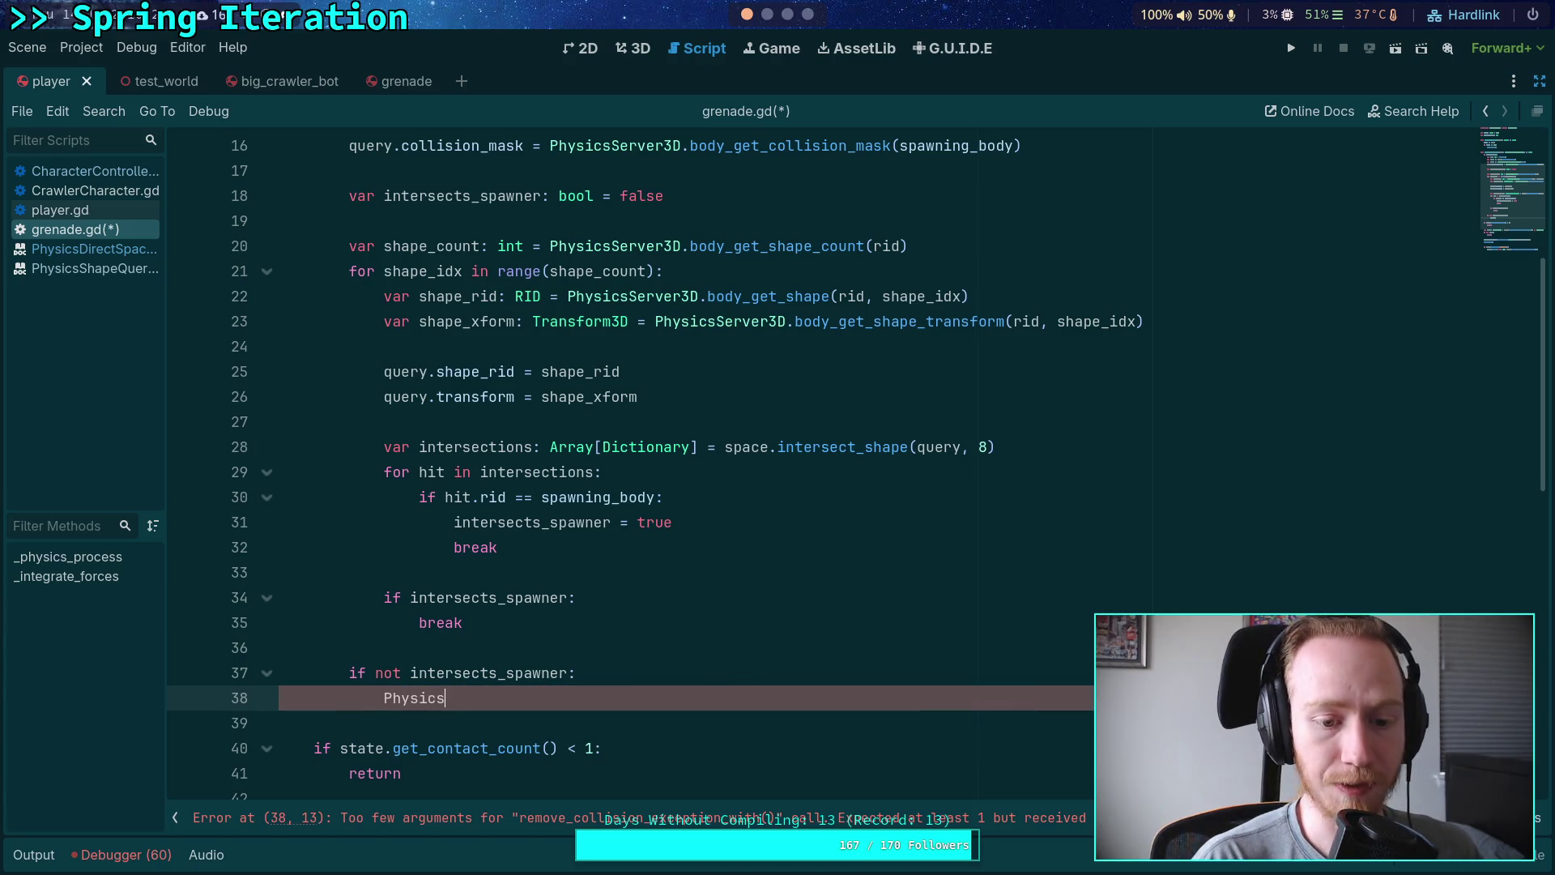
key(Down)
key(Down)
key(Down)
key(Return)
text(.romev)
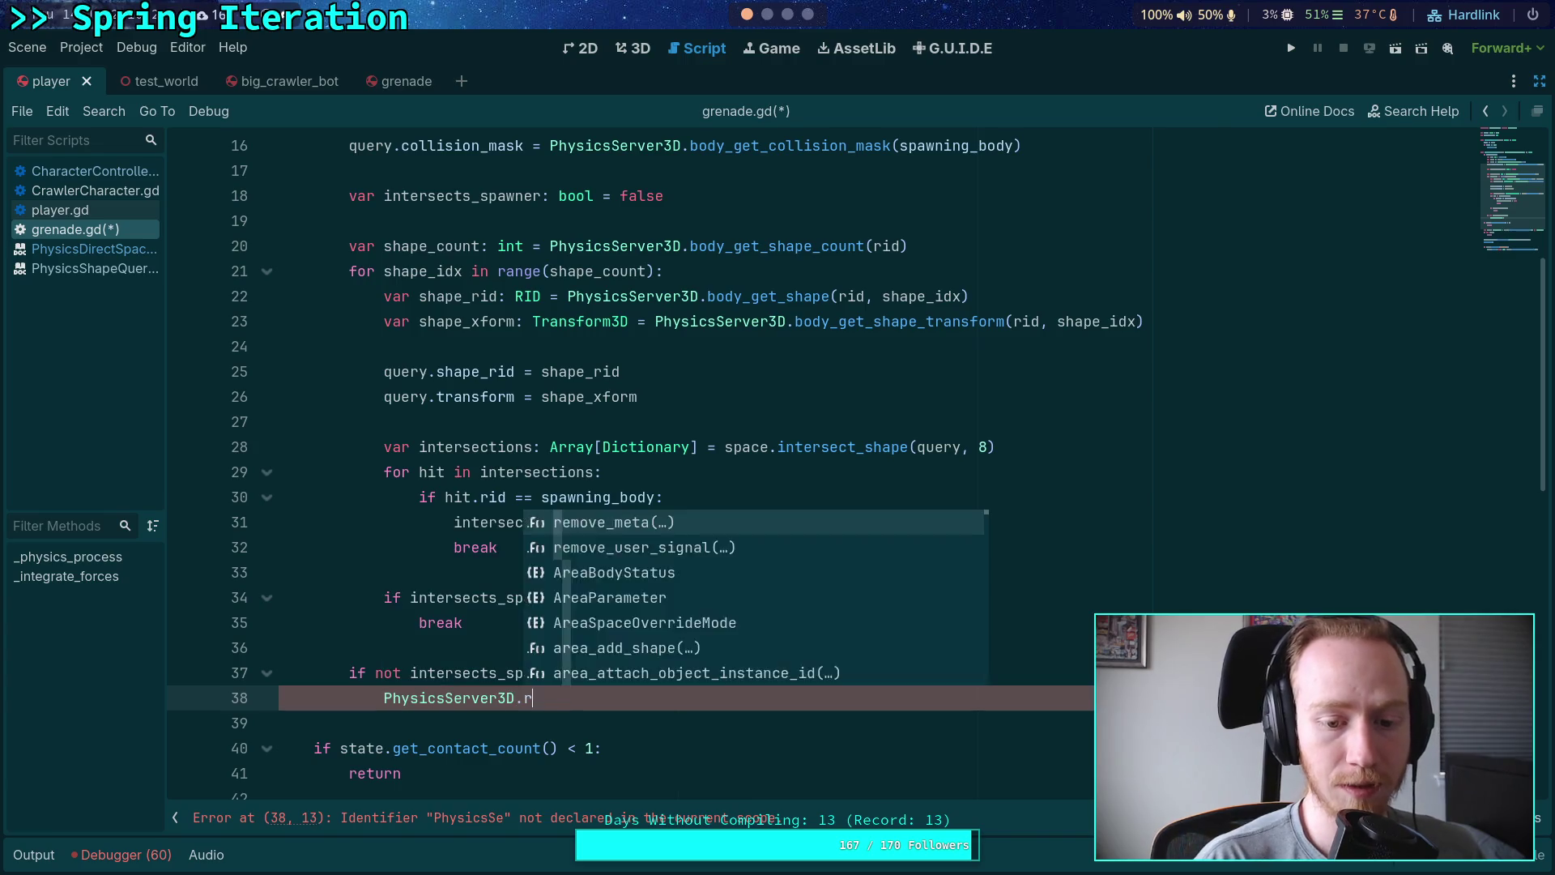
key(BackSpace)
key(BackSpace)
key(BackSpace)
text(move)
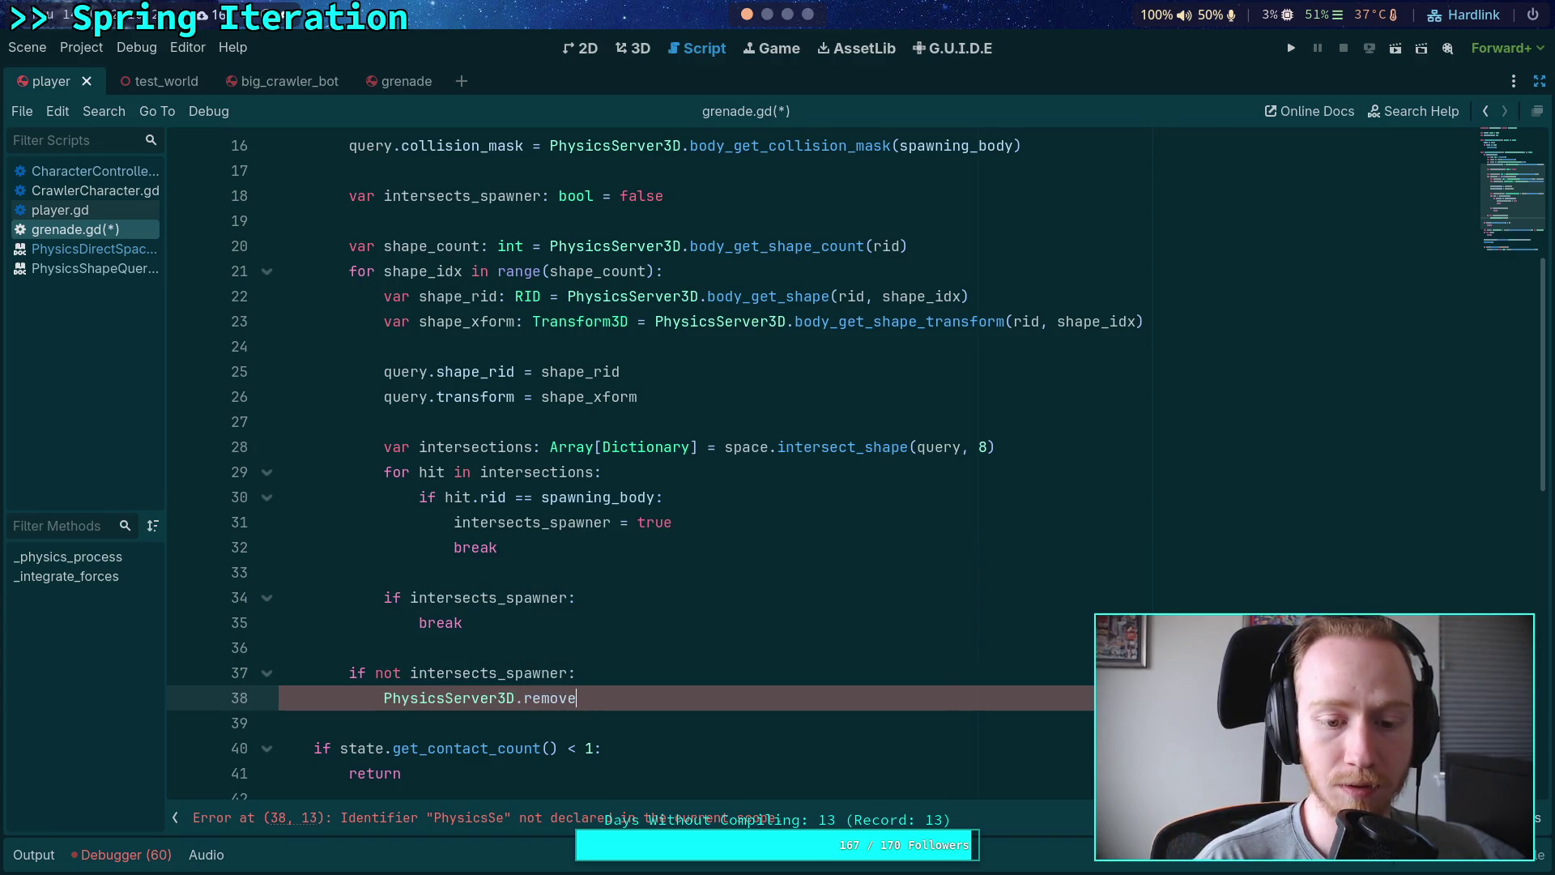
key(Down)
key(Down)
key(Down)
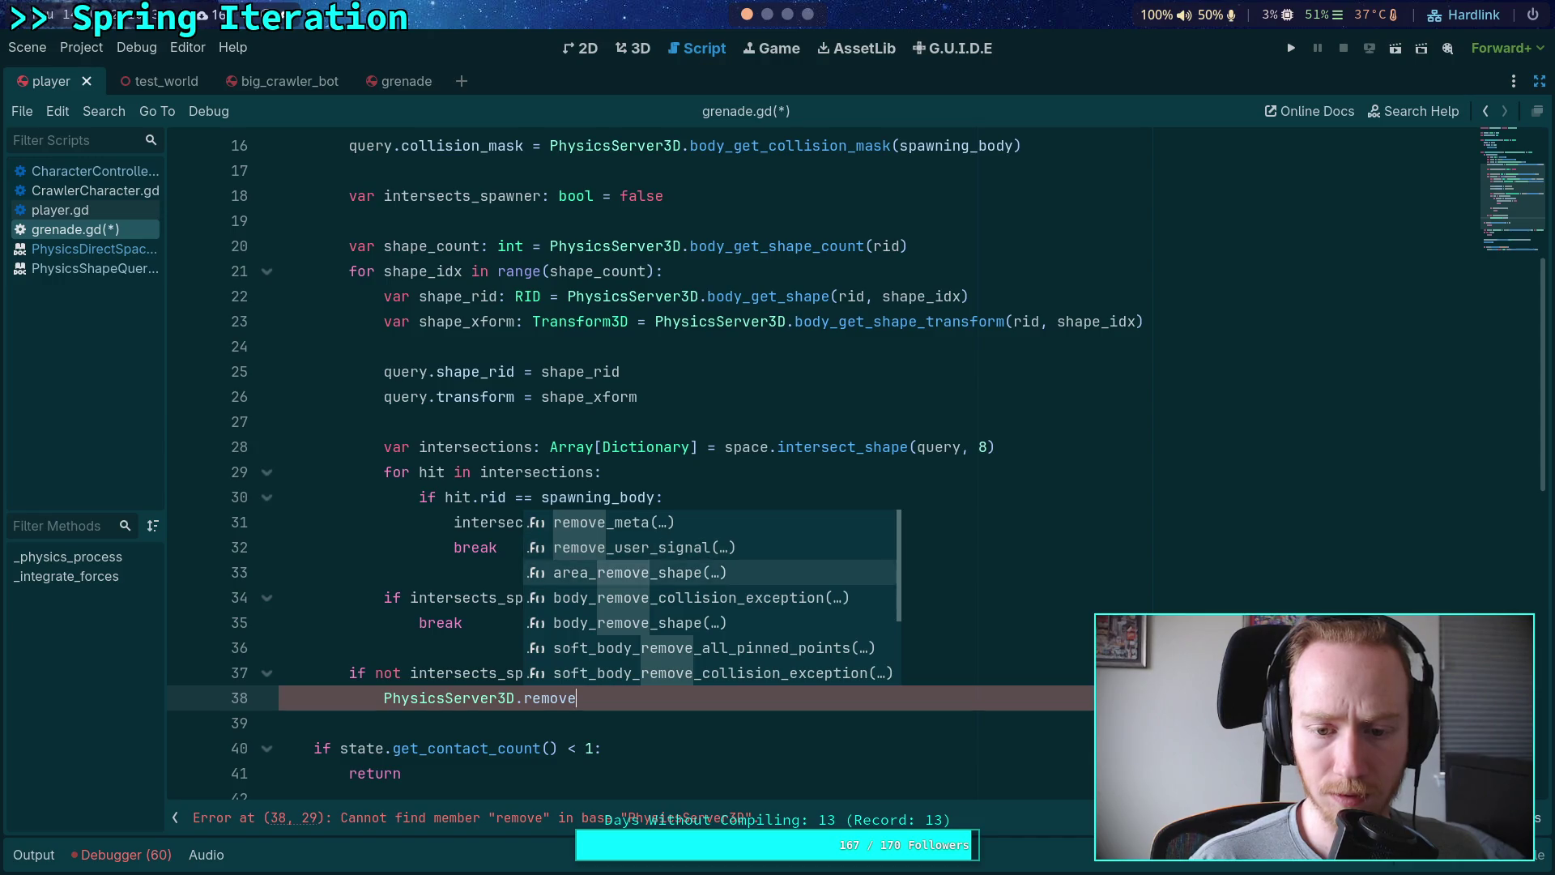
key(Return)
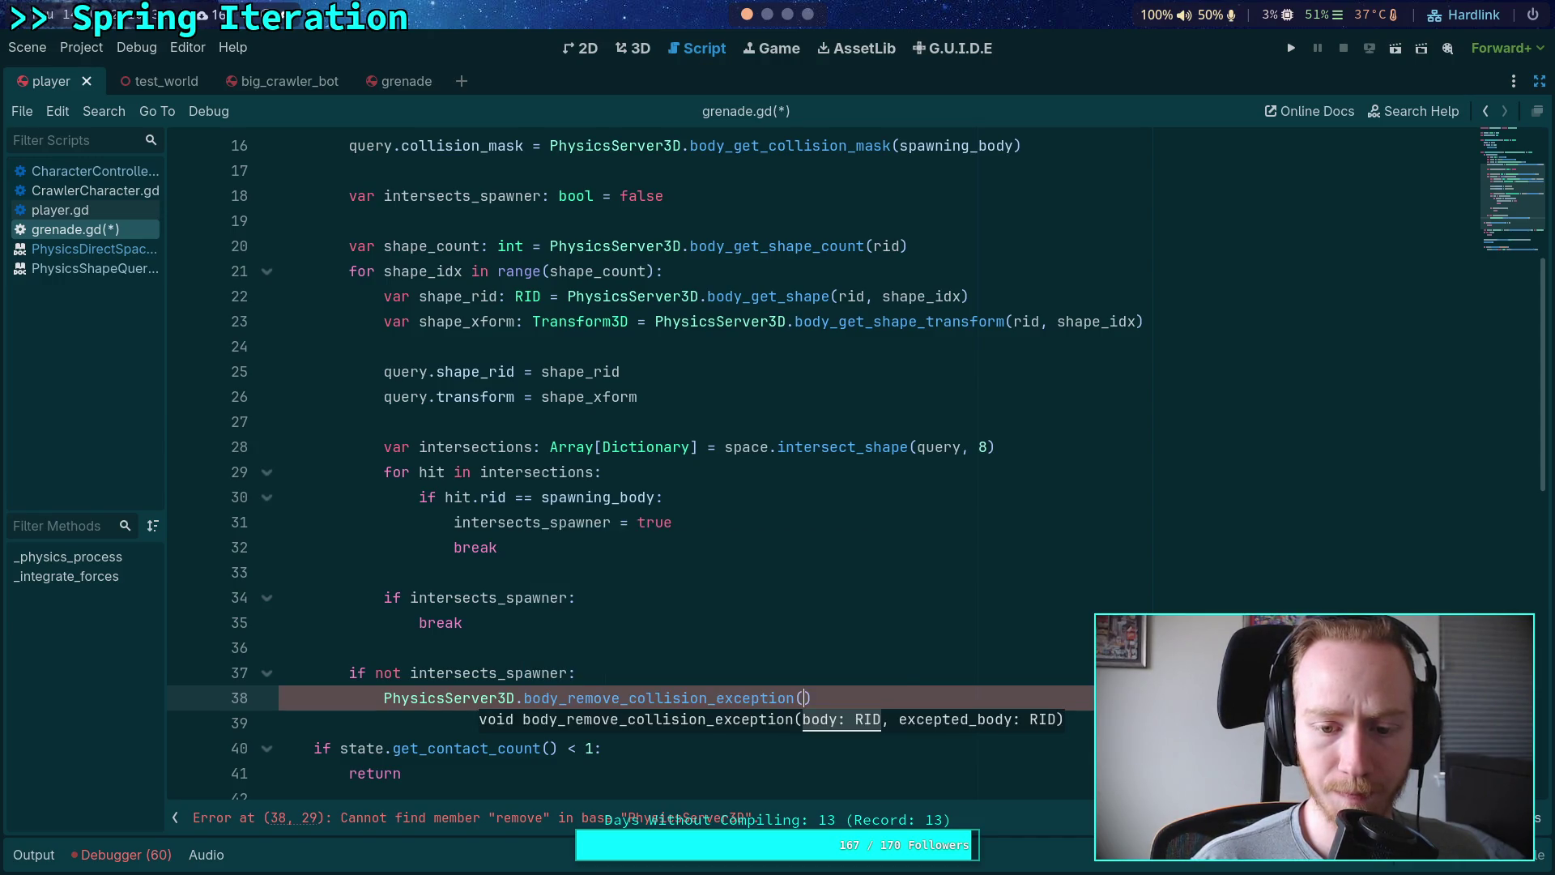
mouse_move(714, 698)
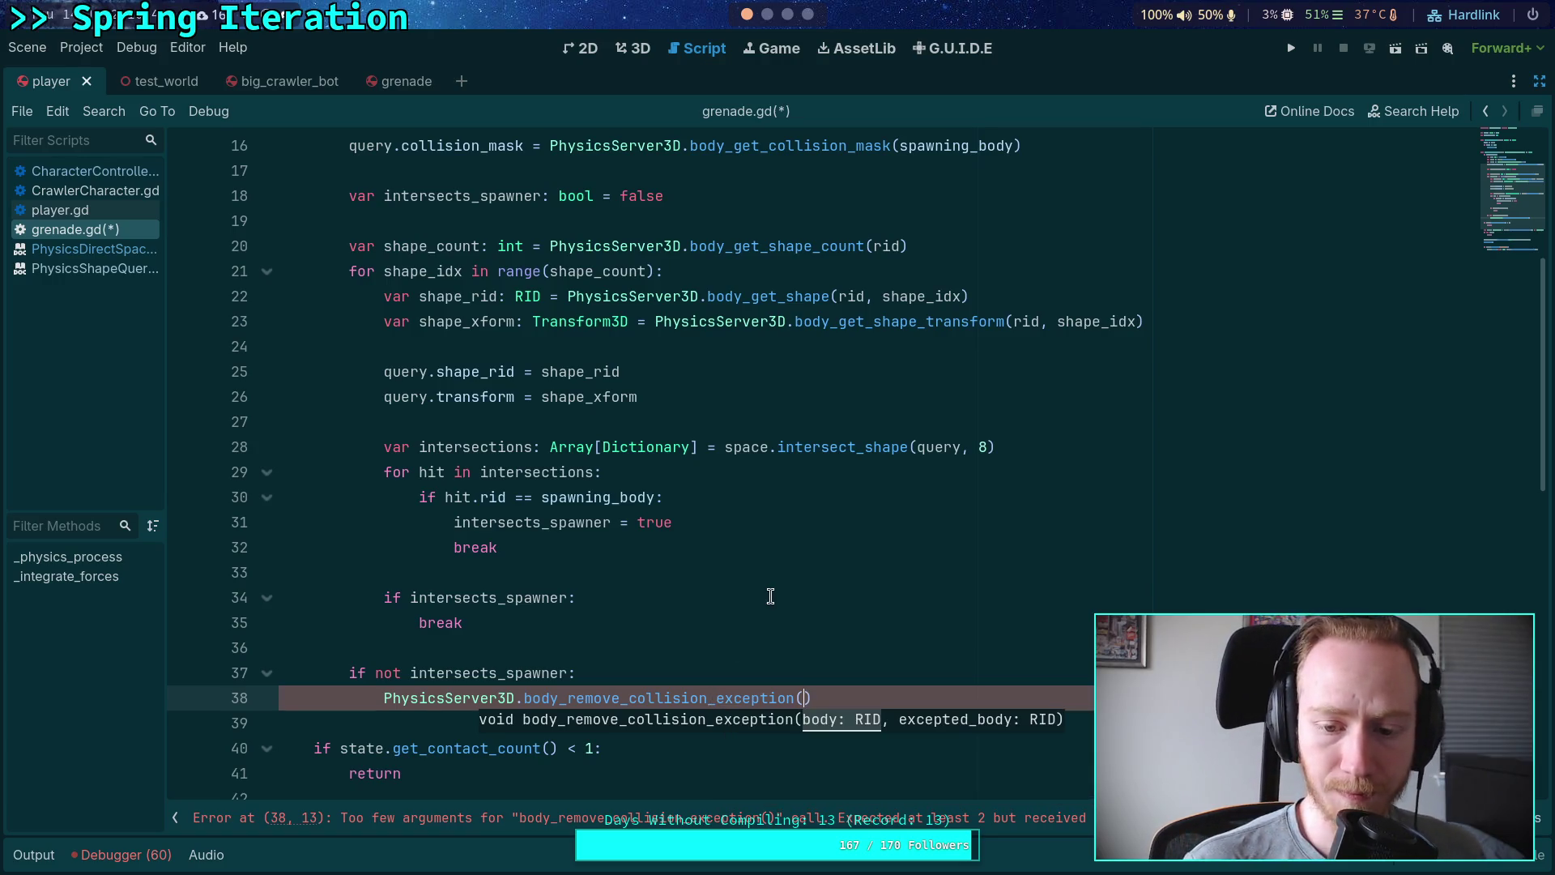
text(rid, spawn)
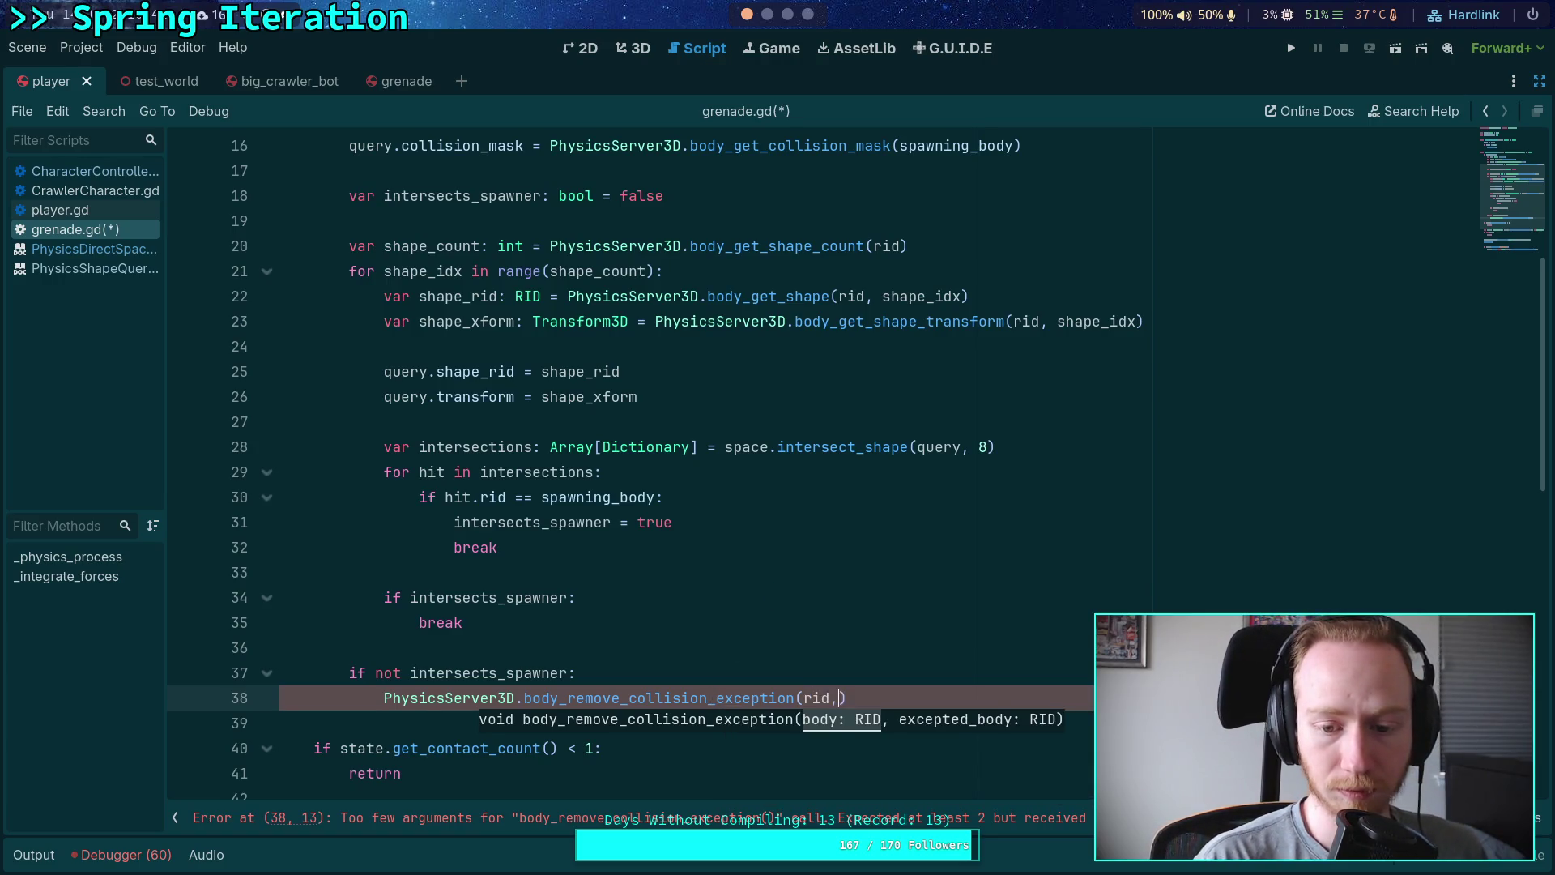
key(Return)
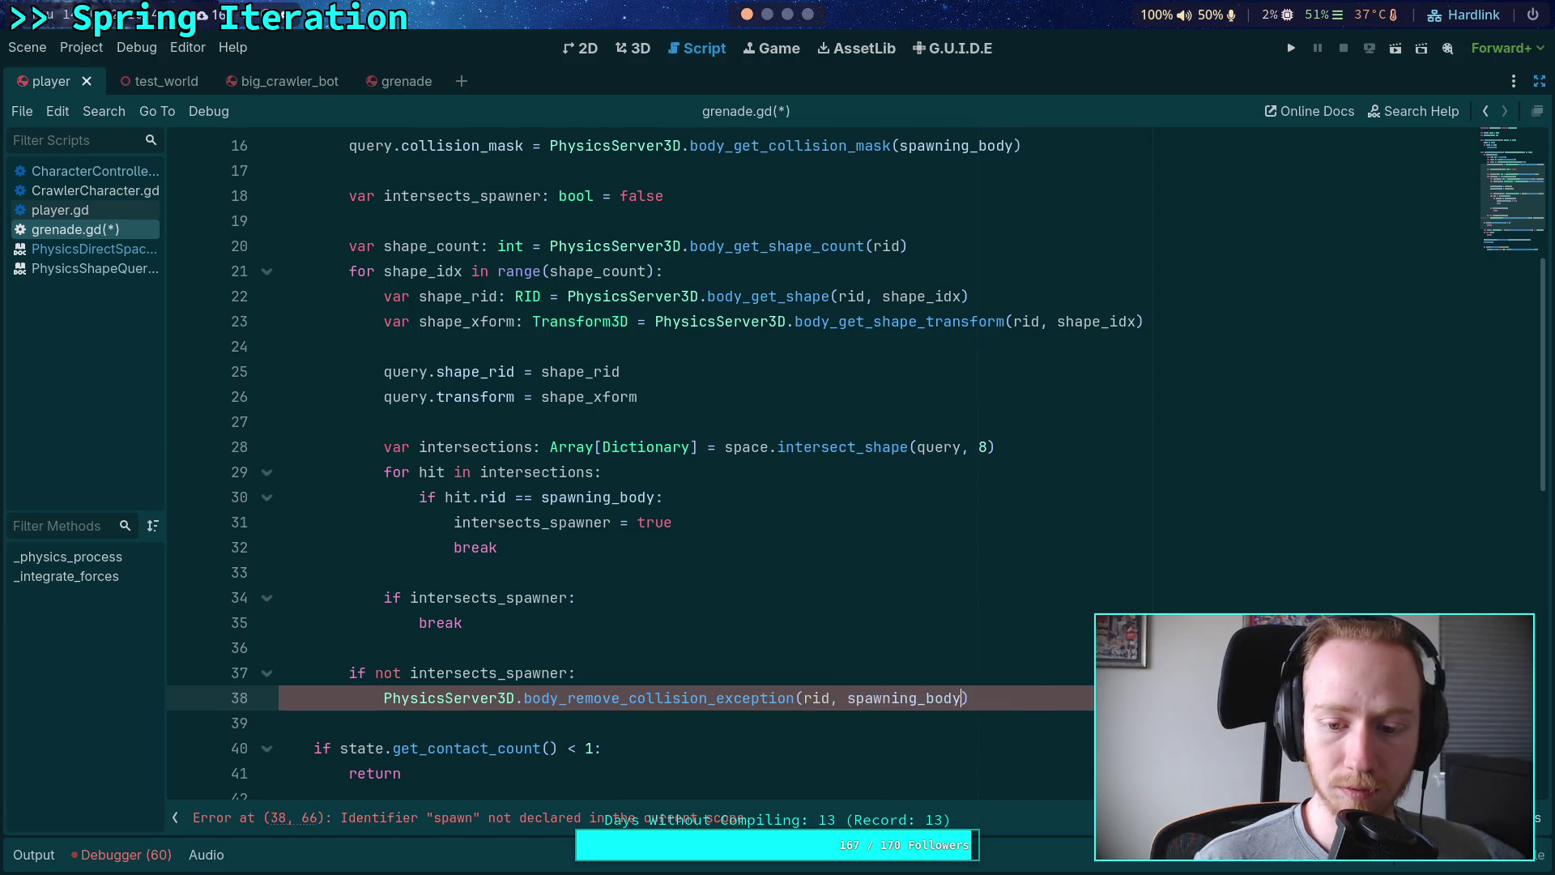
key(End)
key(Return)
Step: Reset spawning_body to an empty RID() on the next line
text(spaw)
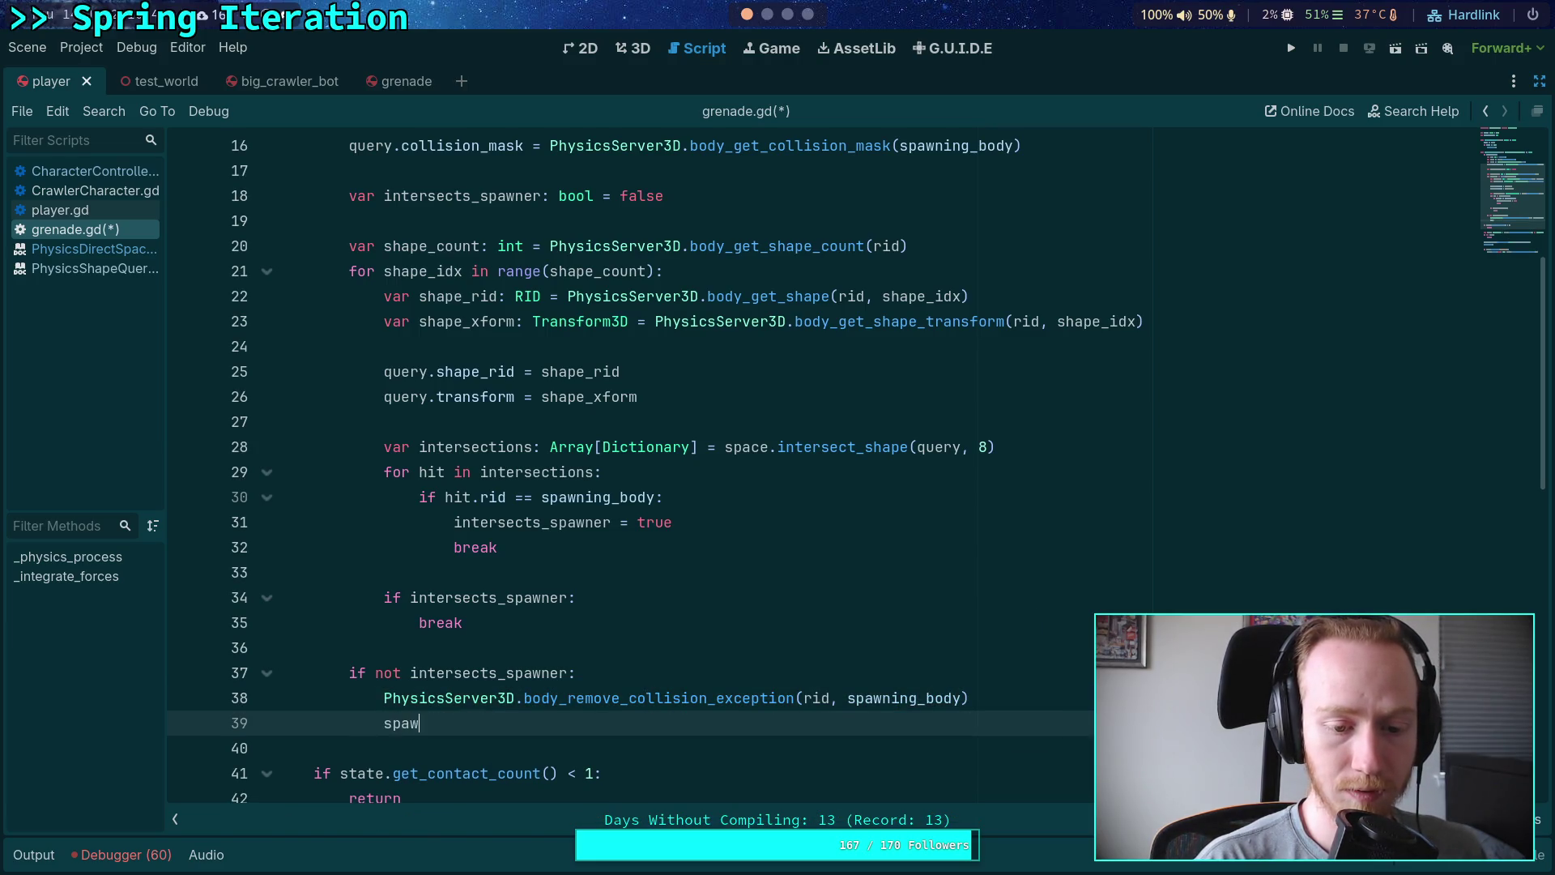
text(ning_body = RI)
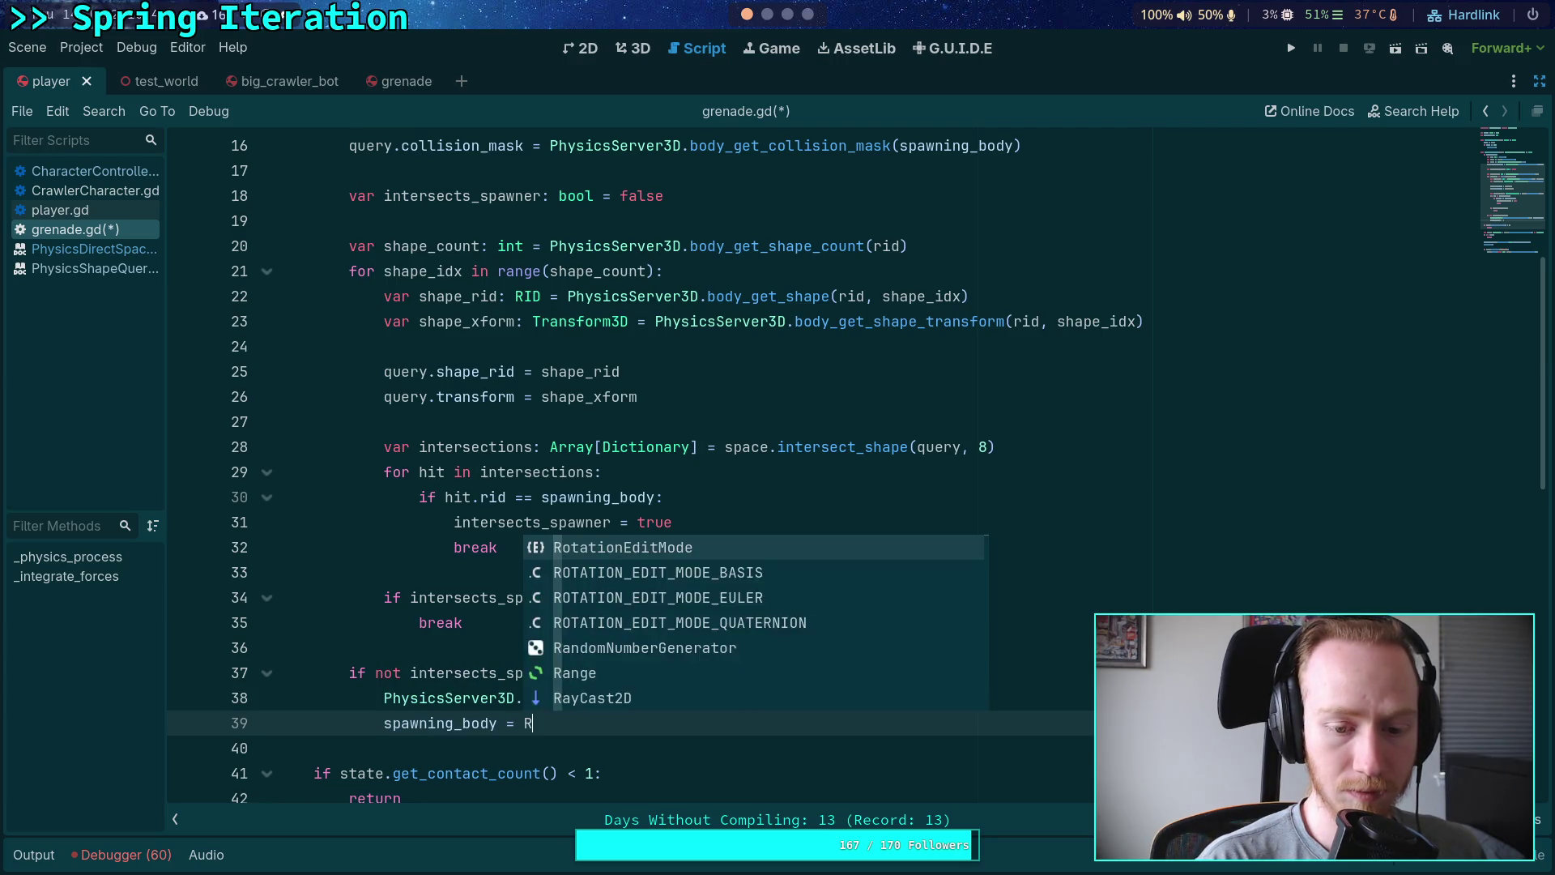
key(Return)
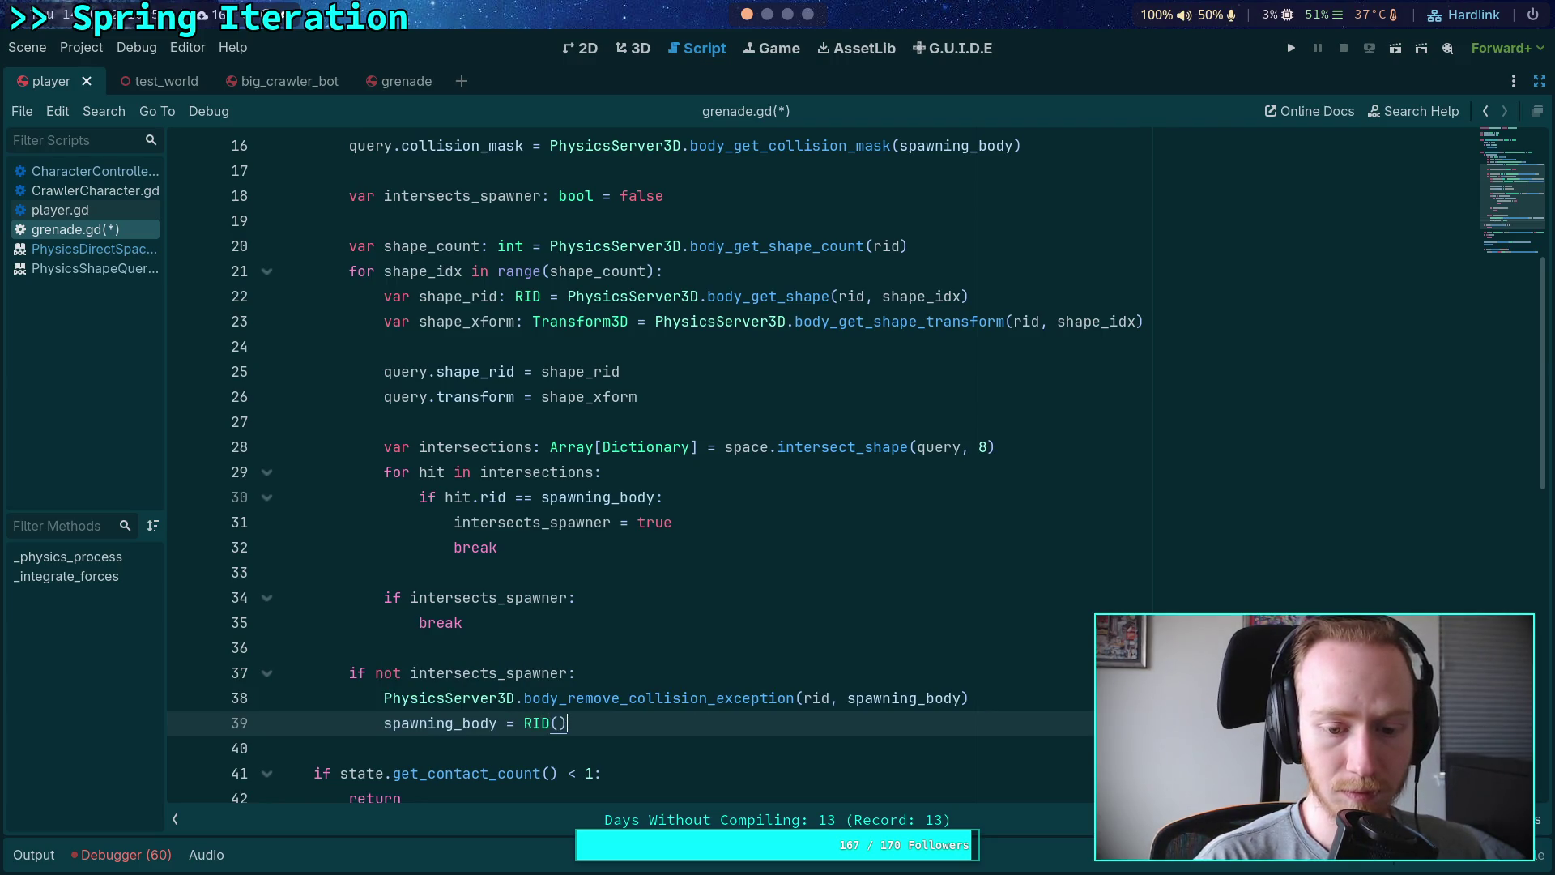
scroll(570, 508, down, 2)
Step: Draft a set(value): setter under var spawning_body that starts a PhysicsServer3D call
scroll(570, 508, up, 6)
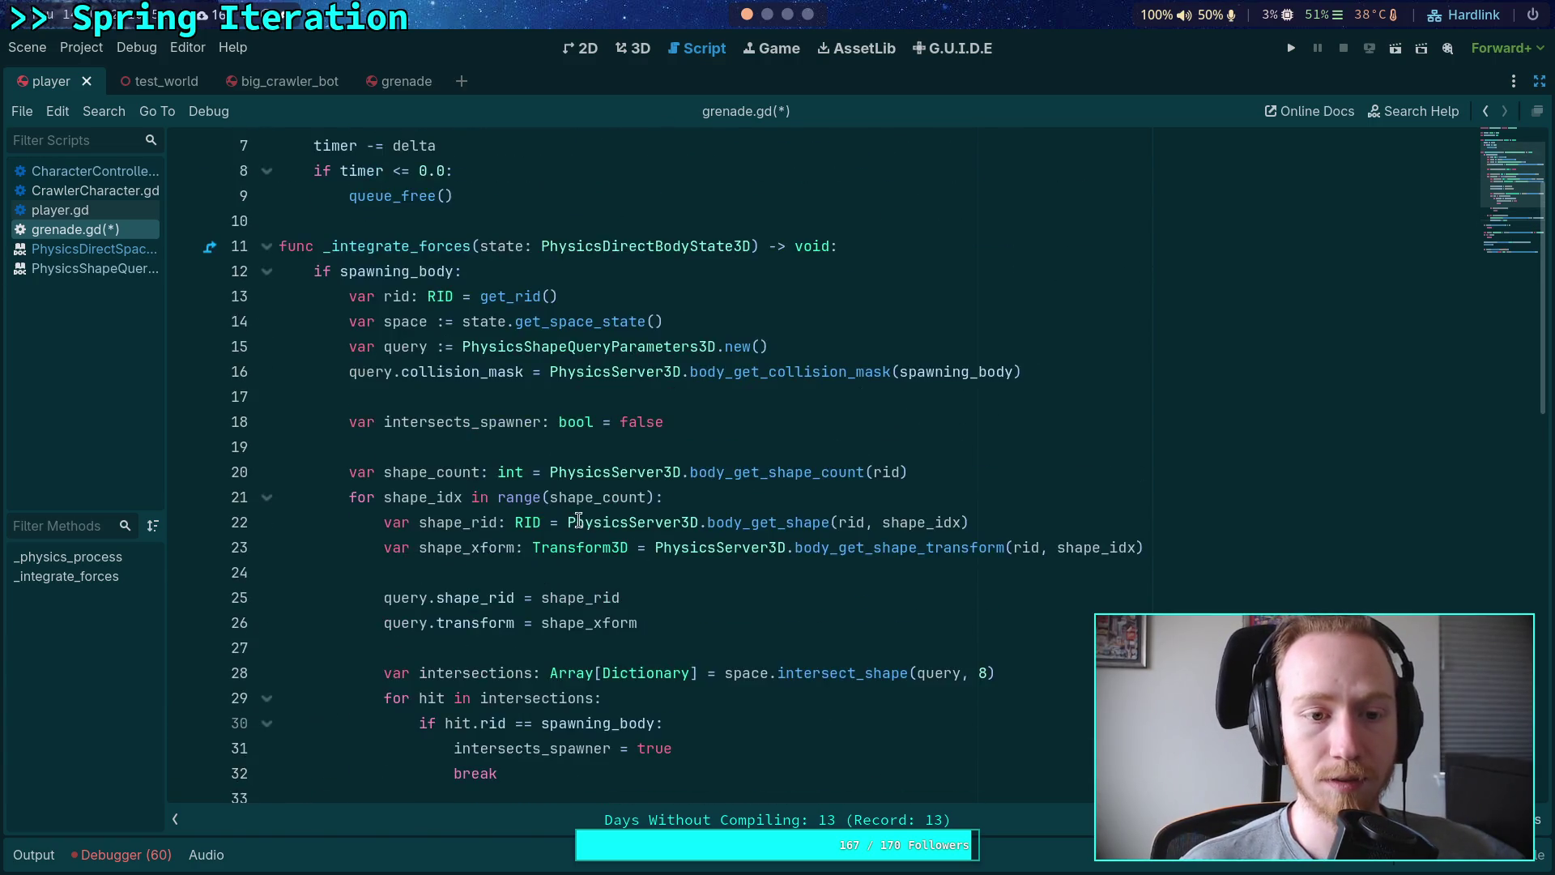
scroll(570, 508, up, 1)
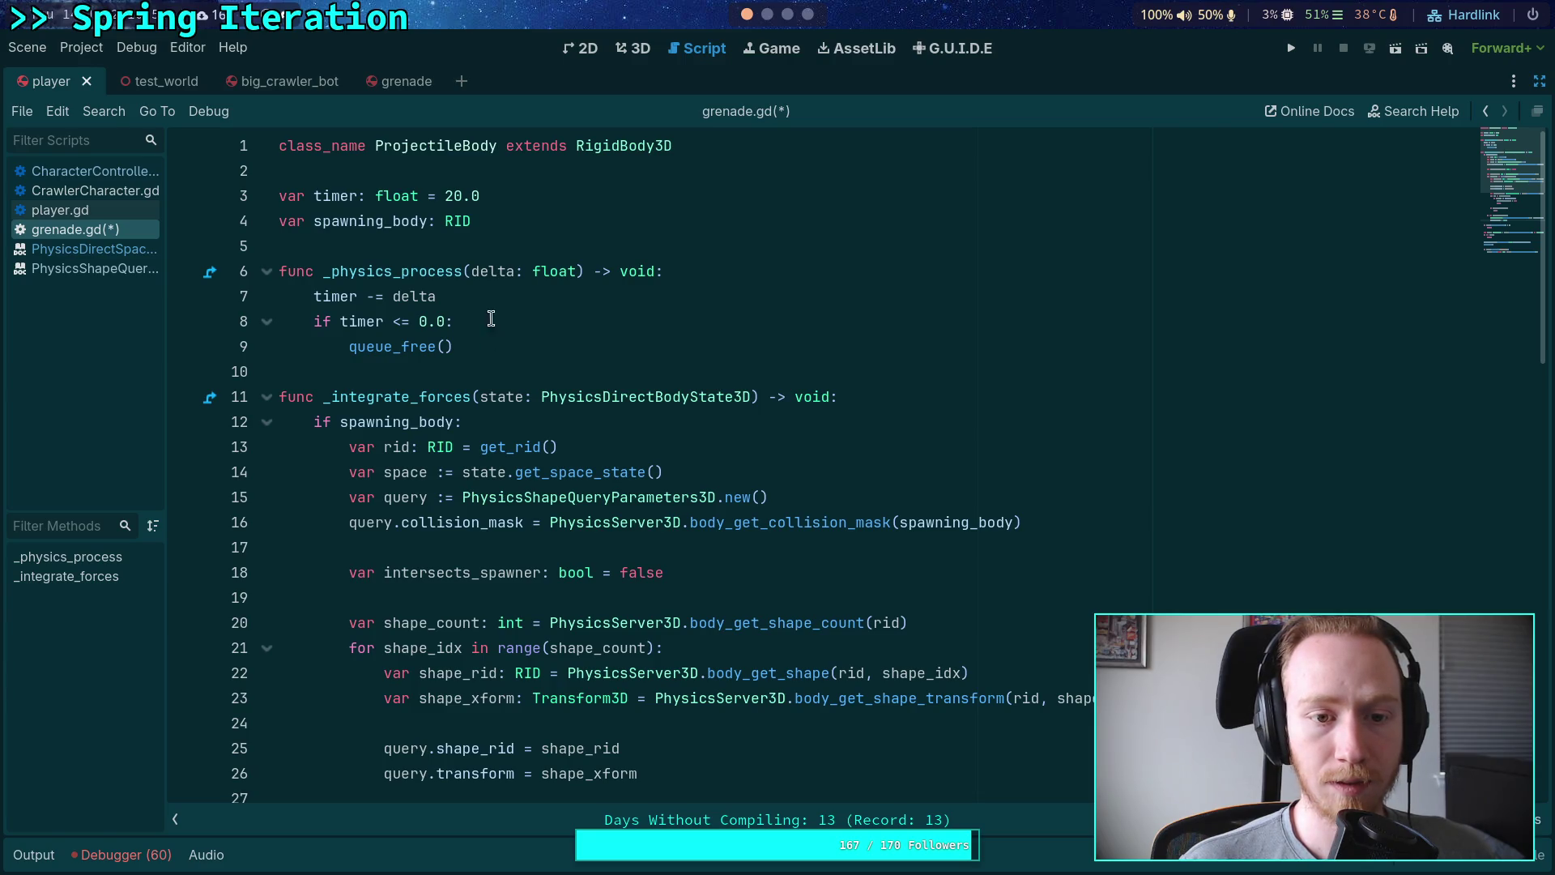
click(548, 225)
text(:)
key(Return)
text(set(value))
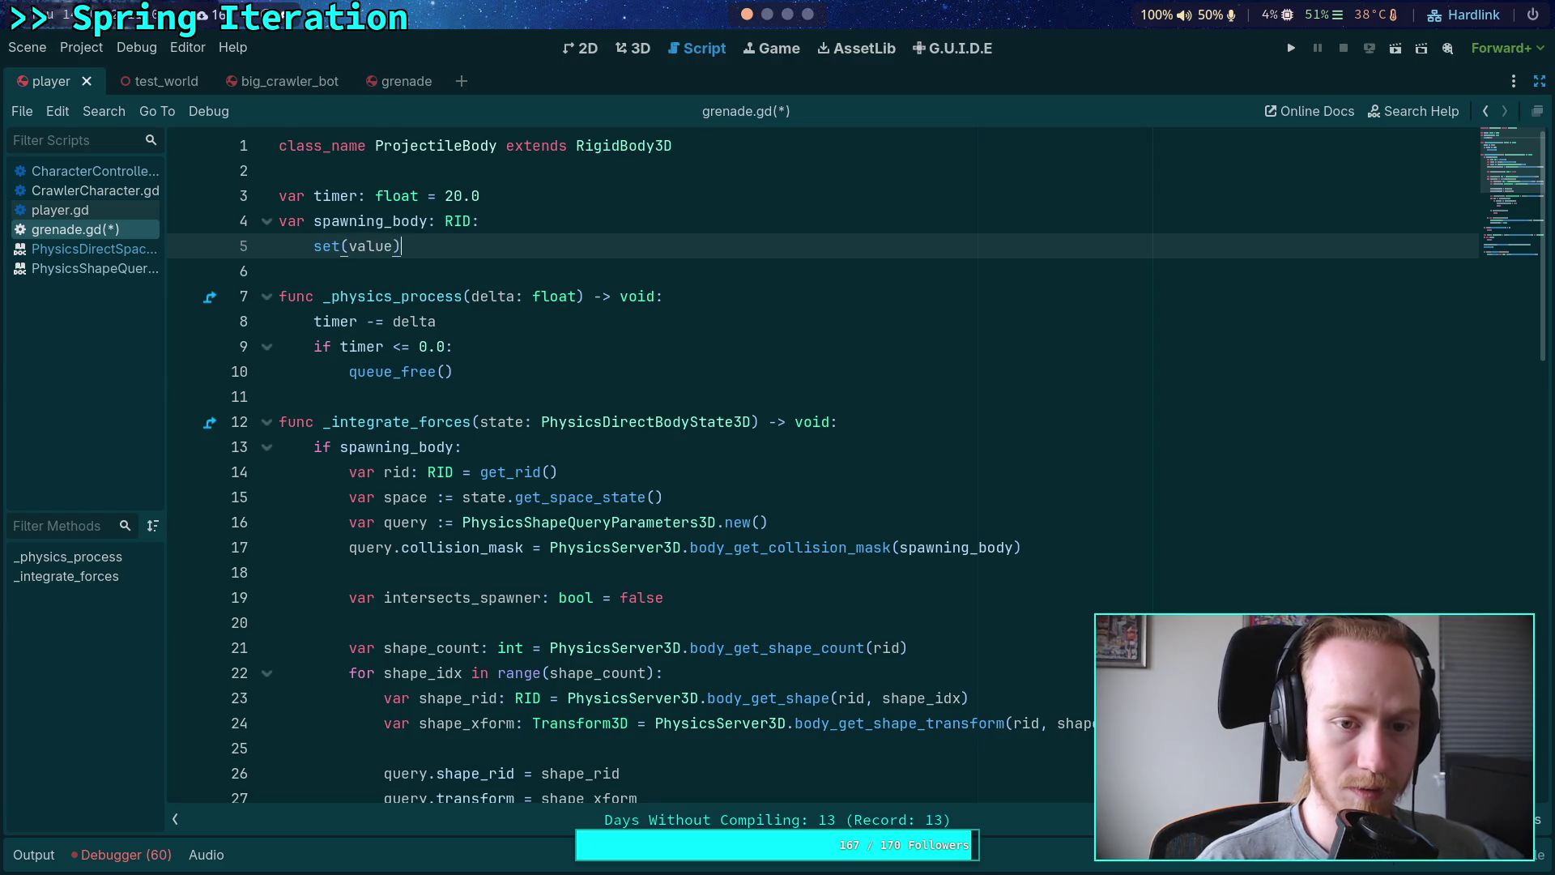
text(:)
key(Return)
text(if)
text(wn)
key(Return)
key(Return)
text(hysics)
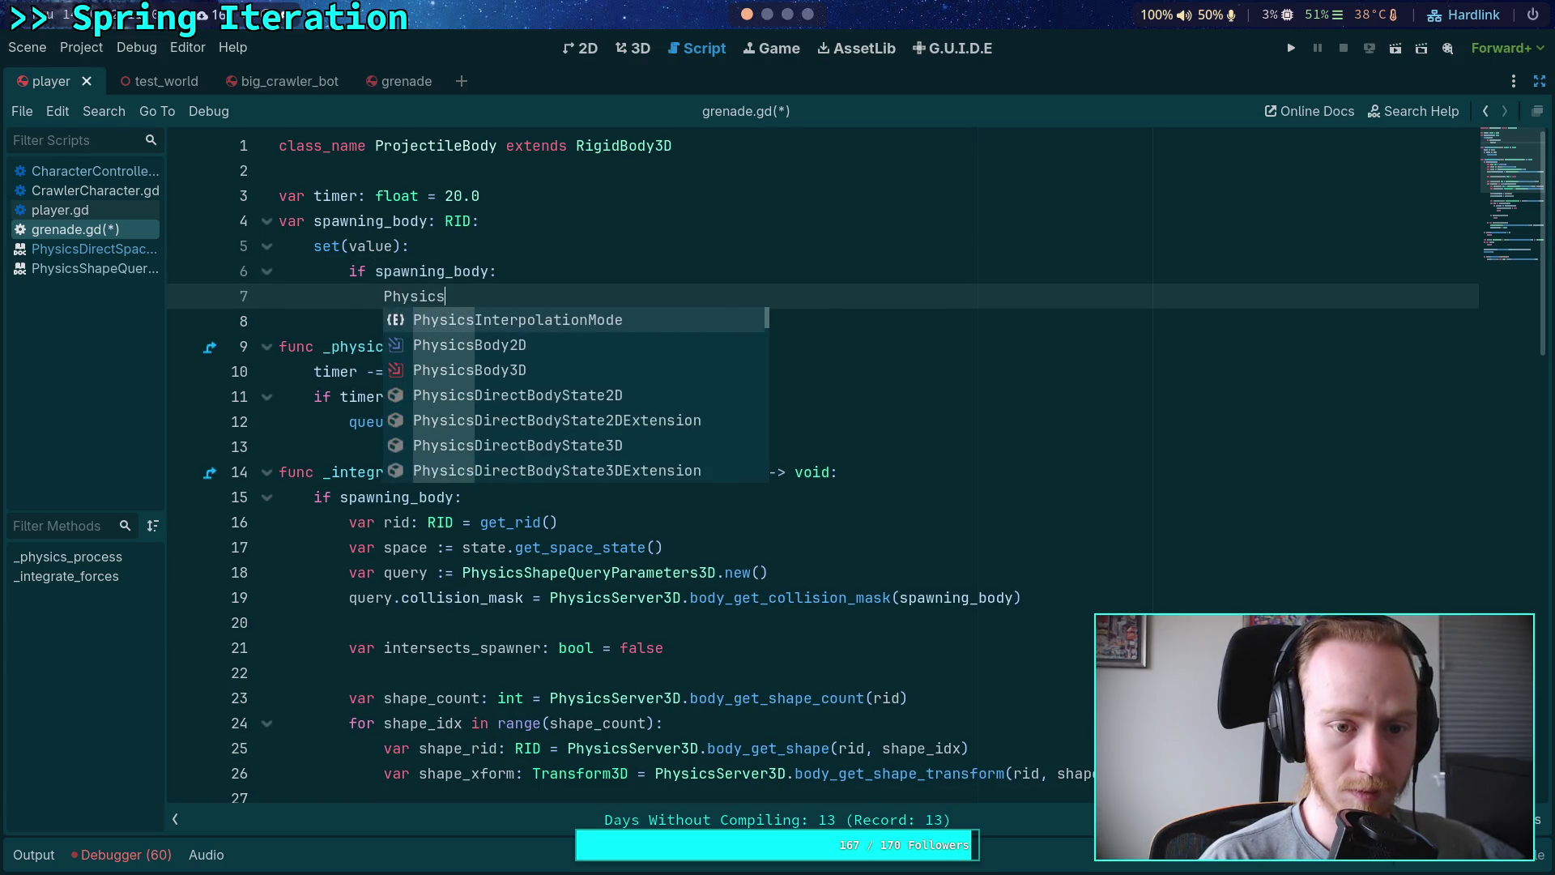
text(Ser)
key(Down)
key(Down)
key(Down)
key(Return)
text(.)
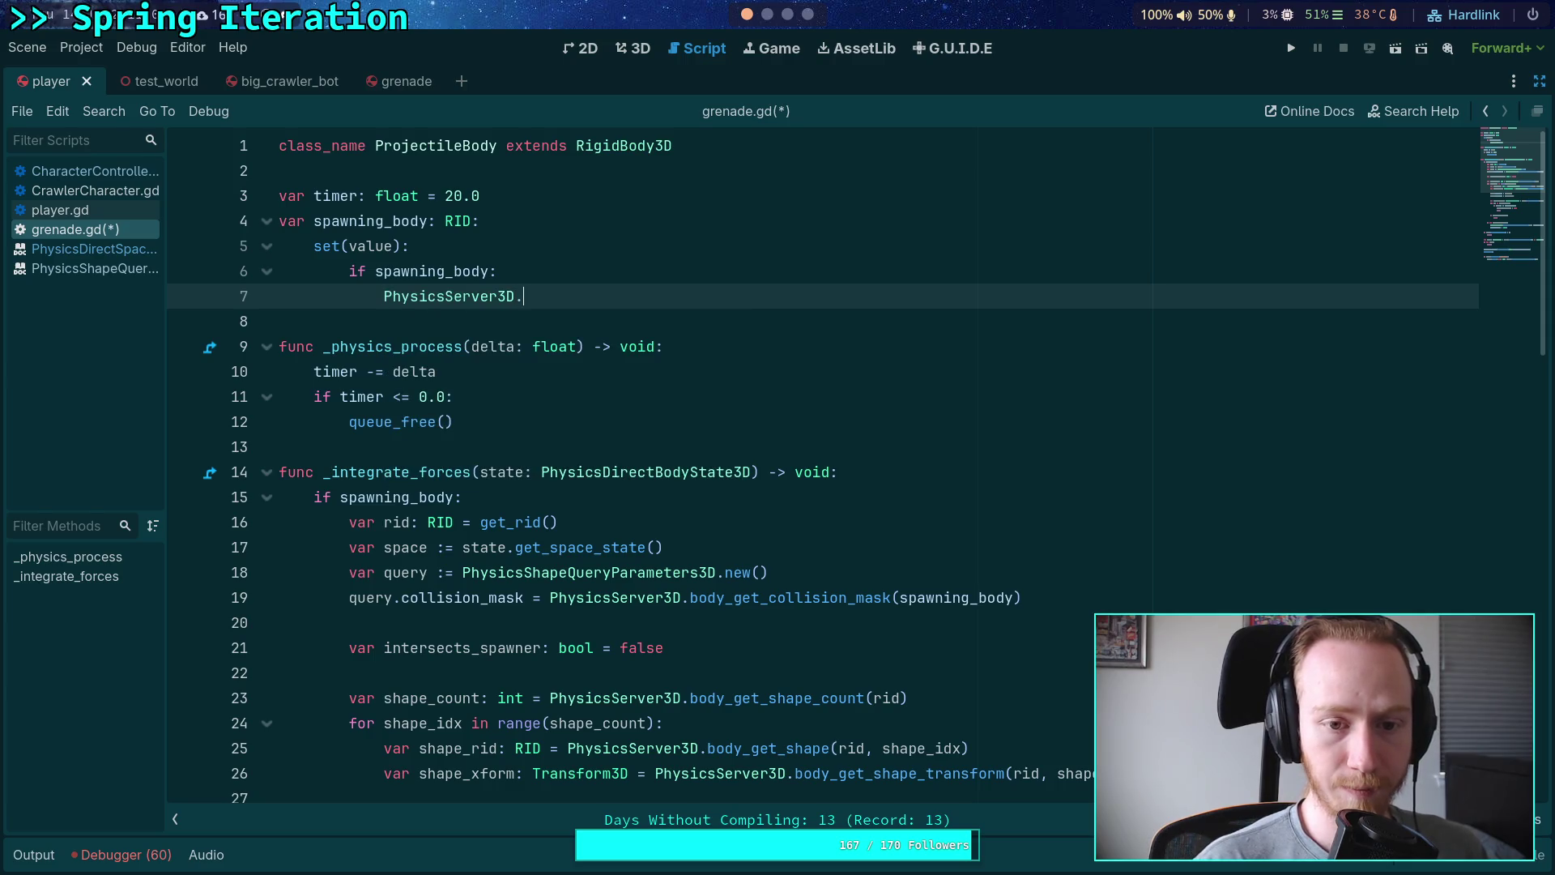
text(rom)
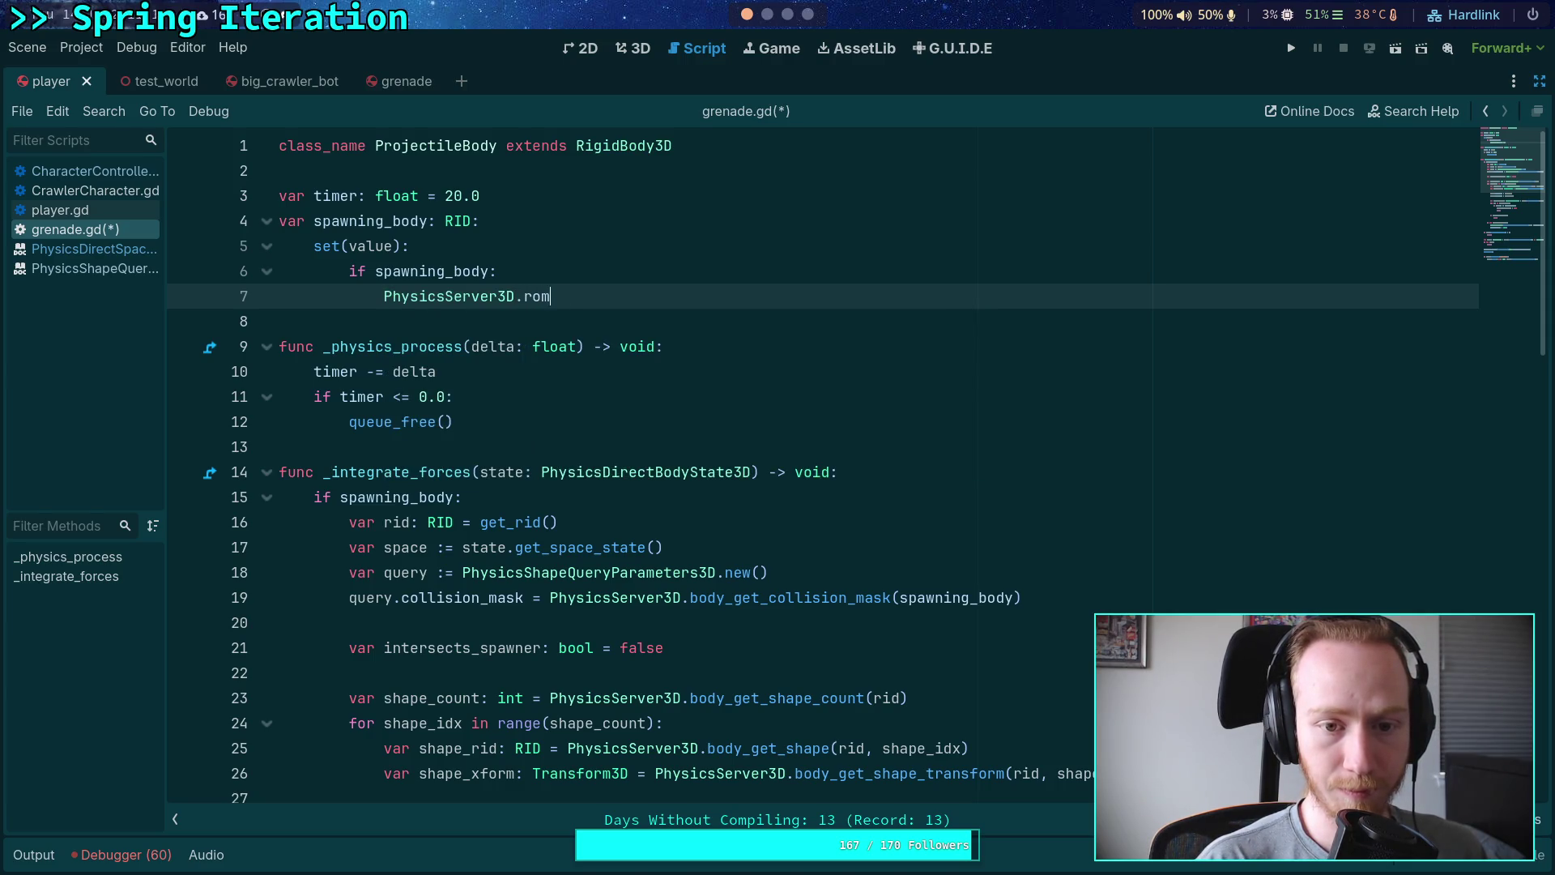
text(vmov)
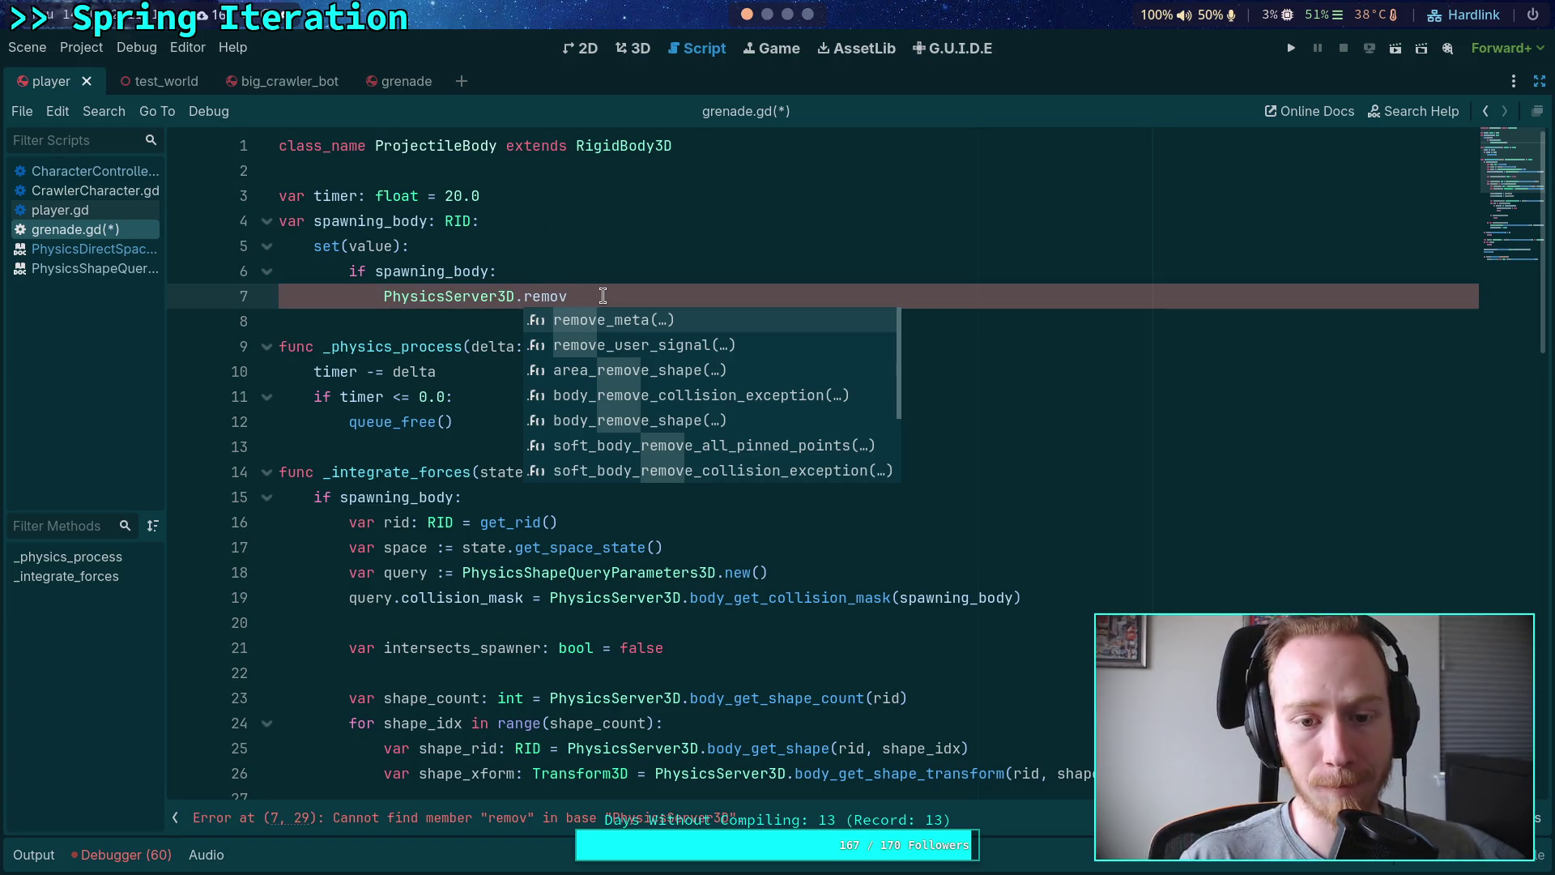
Step: Delete the drafted setter and switch to the terminal showing the git diff
mouse_move(603, 296)
mouse_down()
mouse_move(229, 235)
mouse_move(175, 240)
mouse_up()
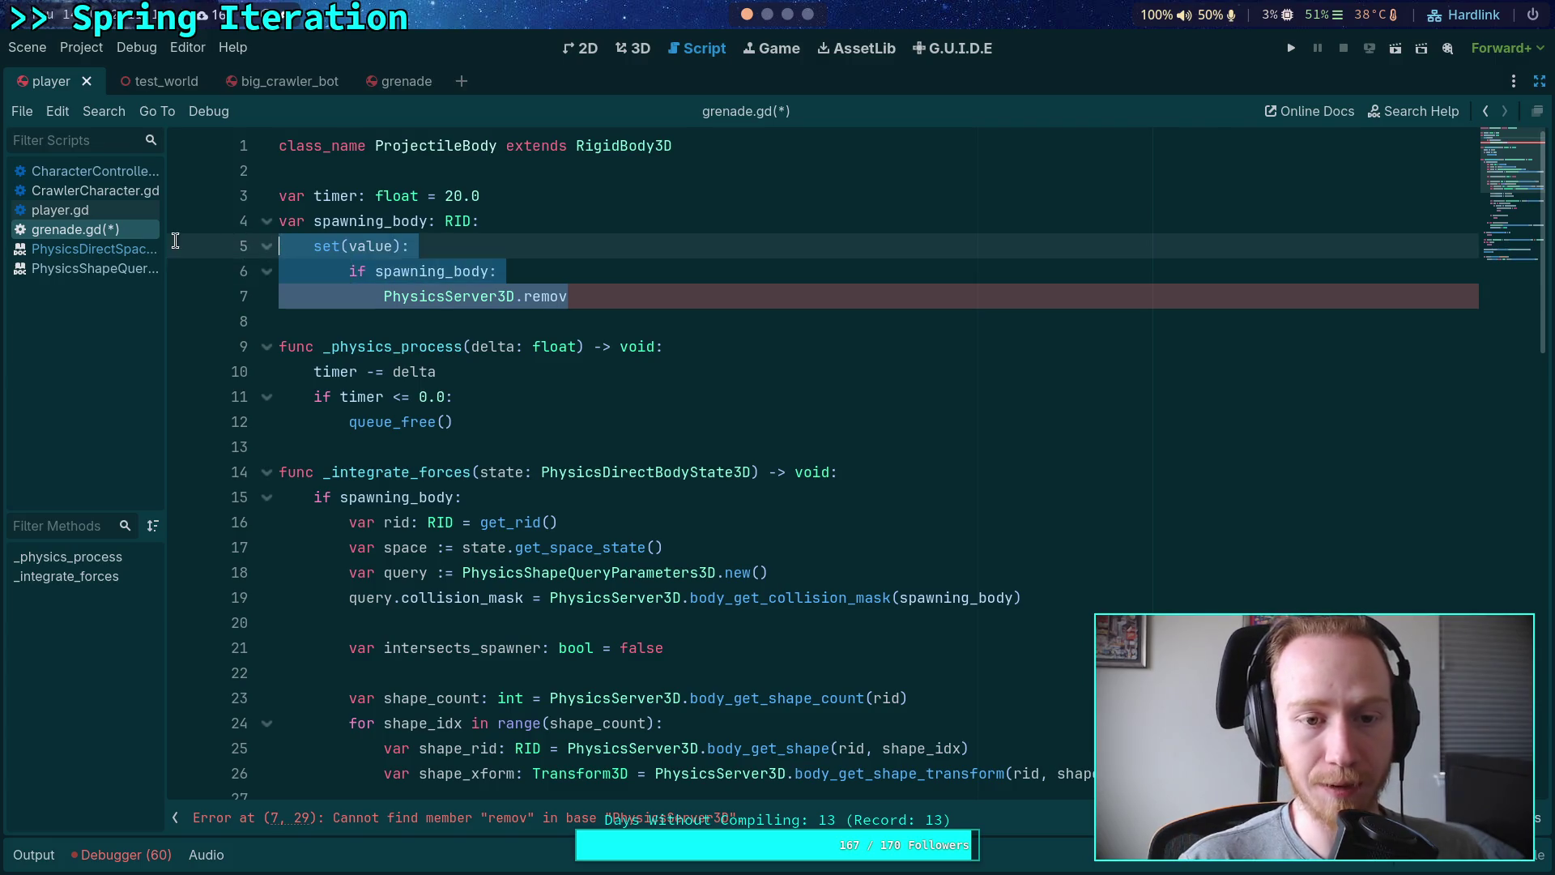
key(BackSpace)
key(BackSpace)
key(BackSpace)
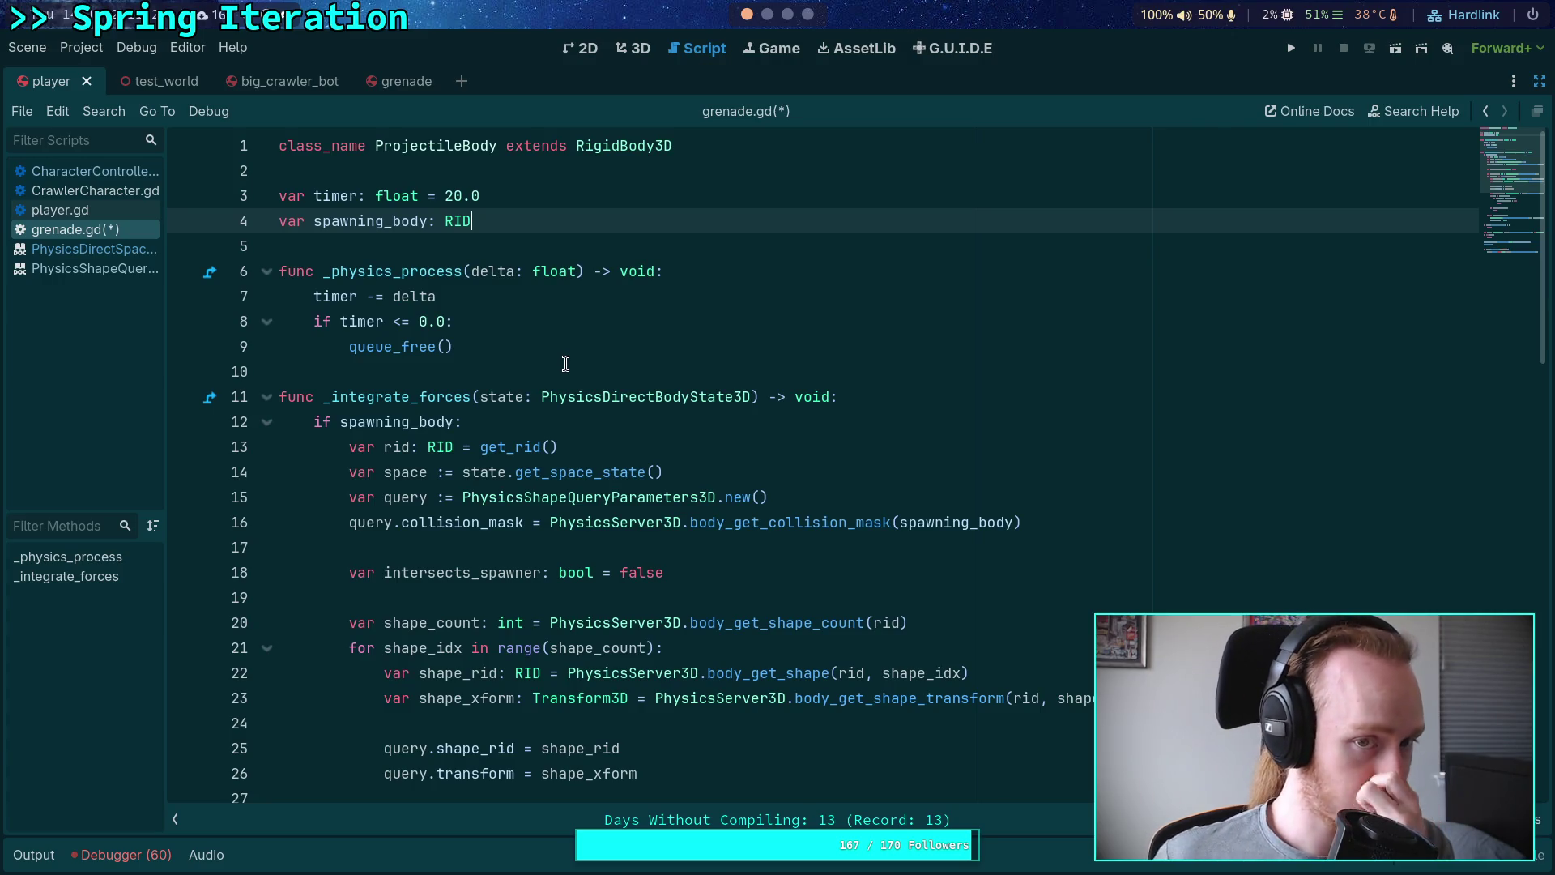
scroll(571, 380, down, 6)
scroll(577, 396, up, 1)
scroll(577, 396, up, 5)
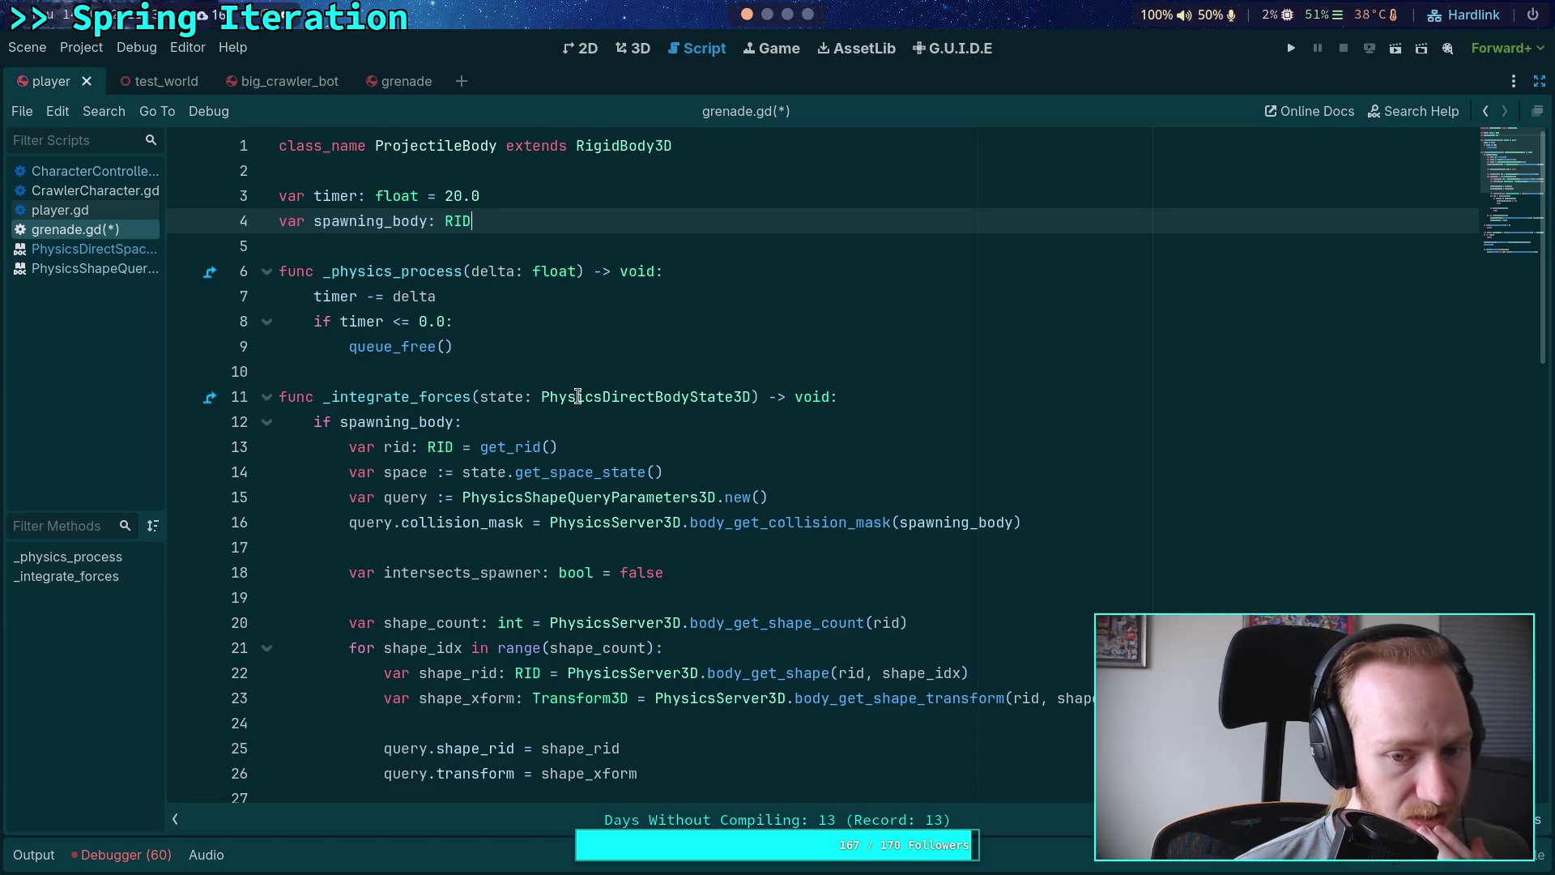
key(super+2)
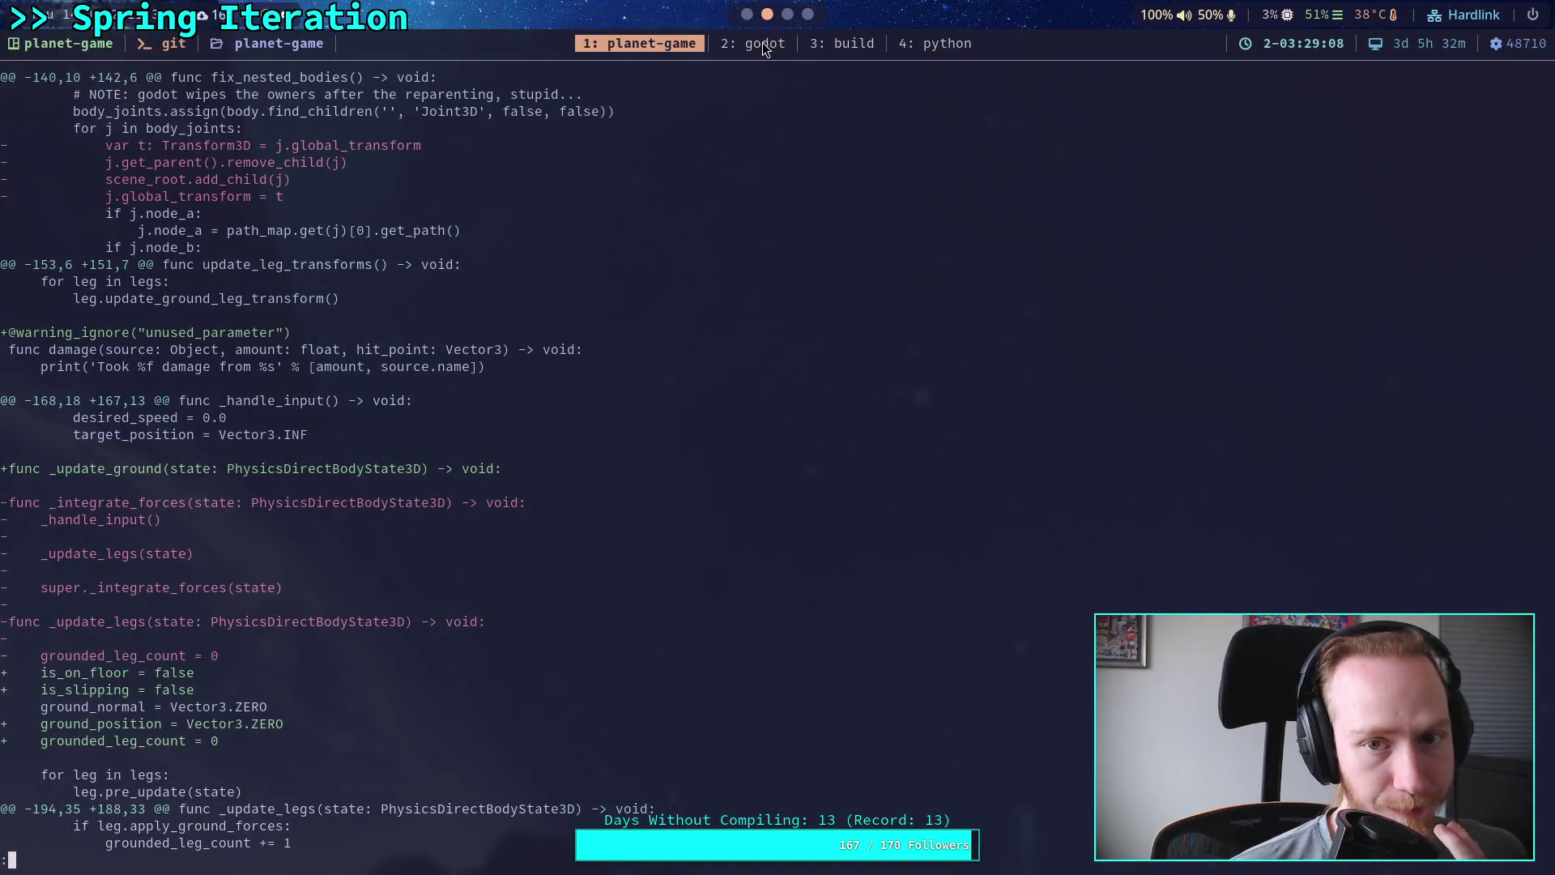
Step: Live-grep the engine source for add_collision_exception and open the match in jolt_body_3d.cpp
click(763, 45)
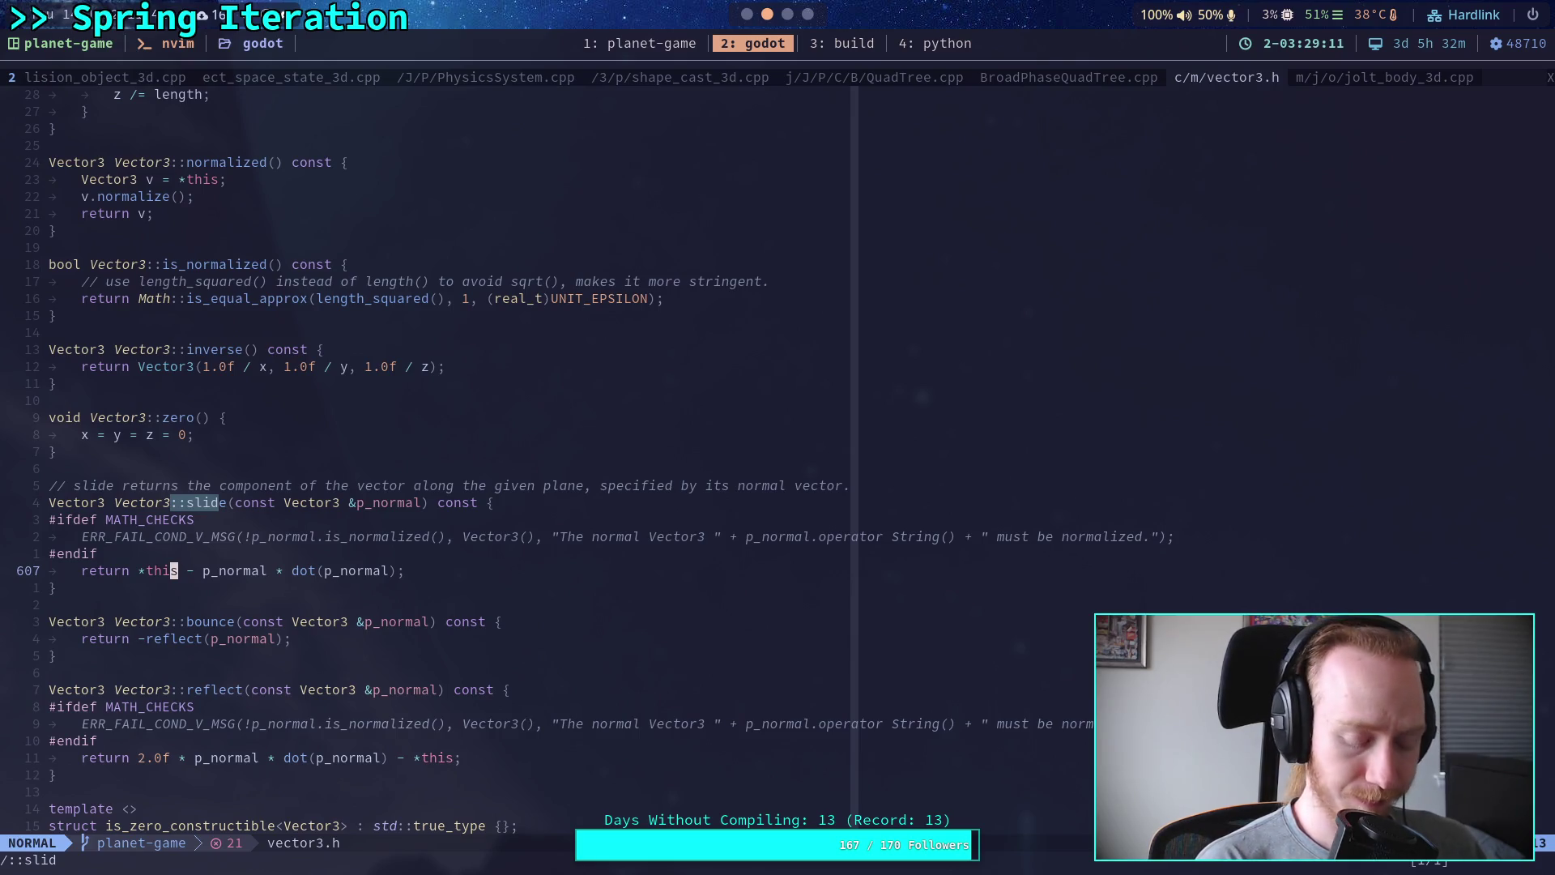
key(space)
text(fgbody_add_)
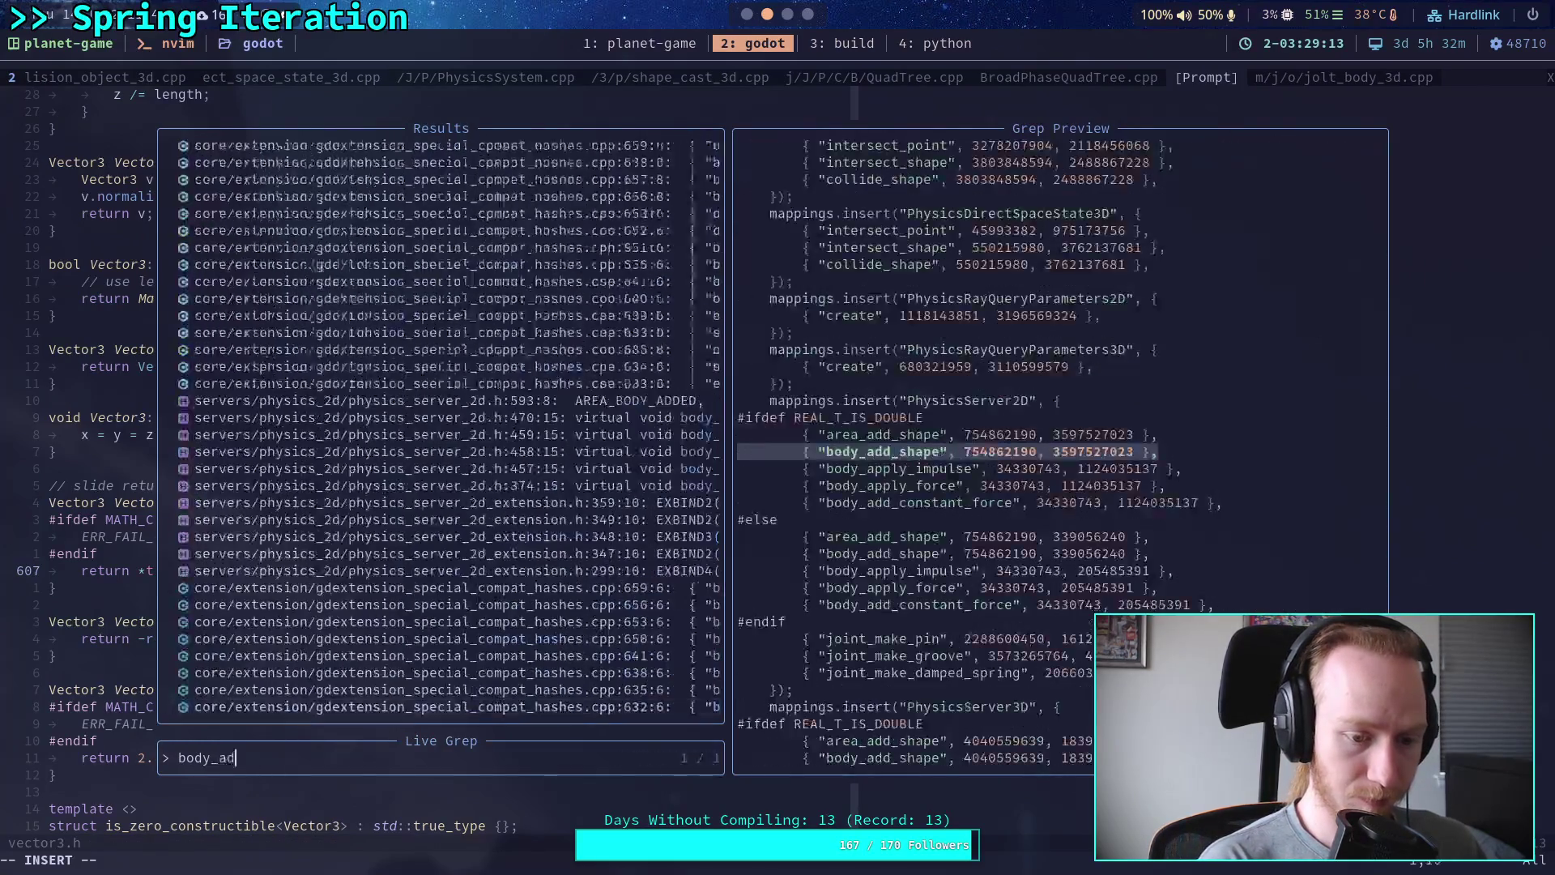
text(collision_)
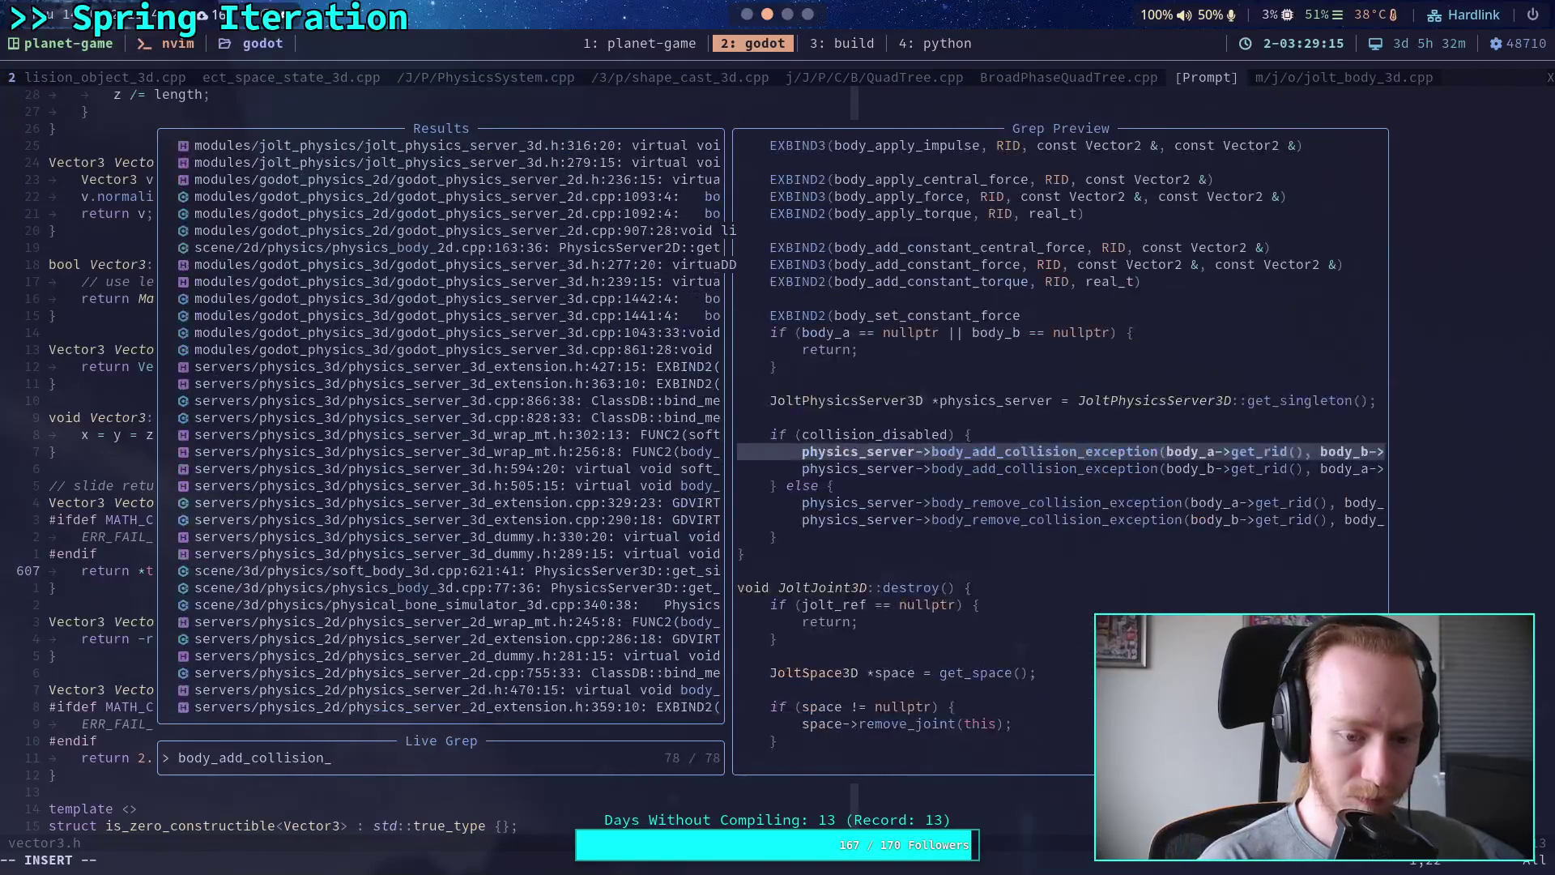
text(except)
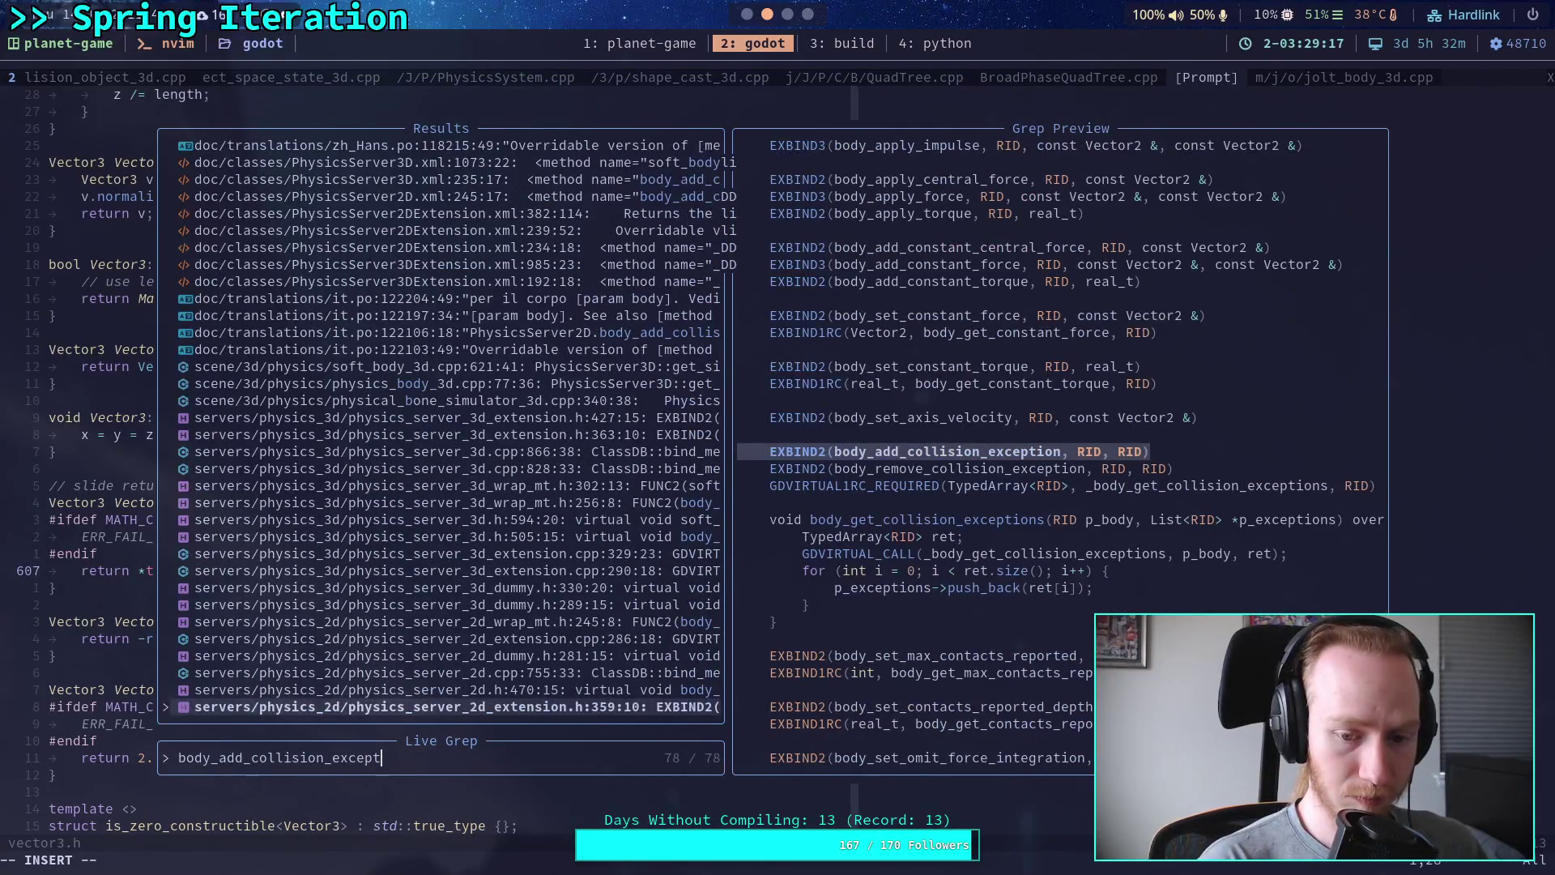
text(ion)
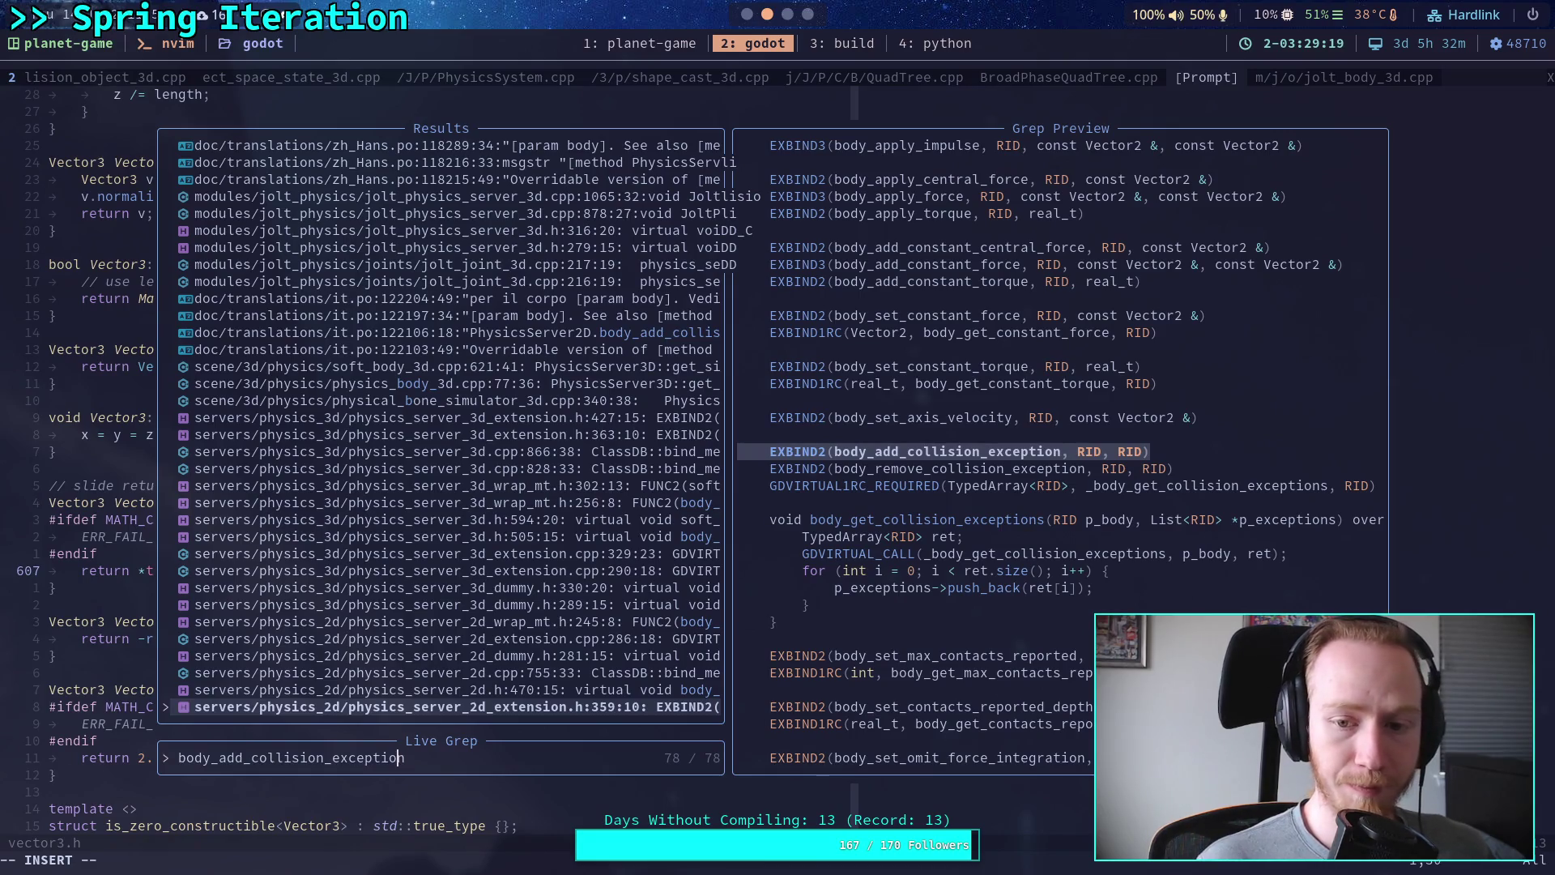
text(:)
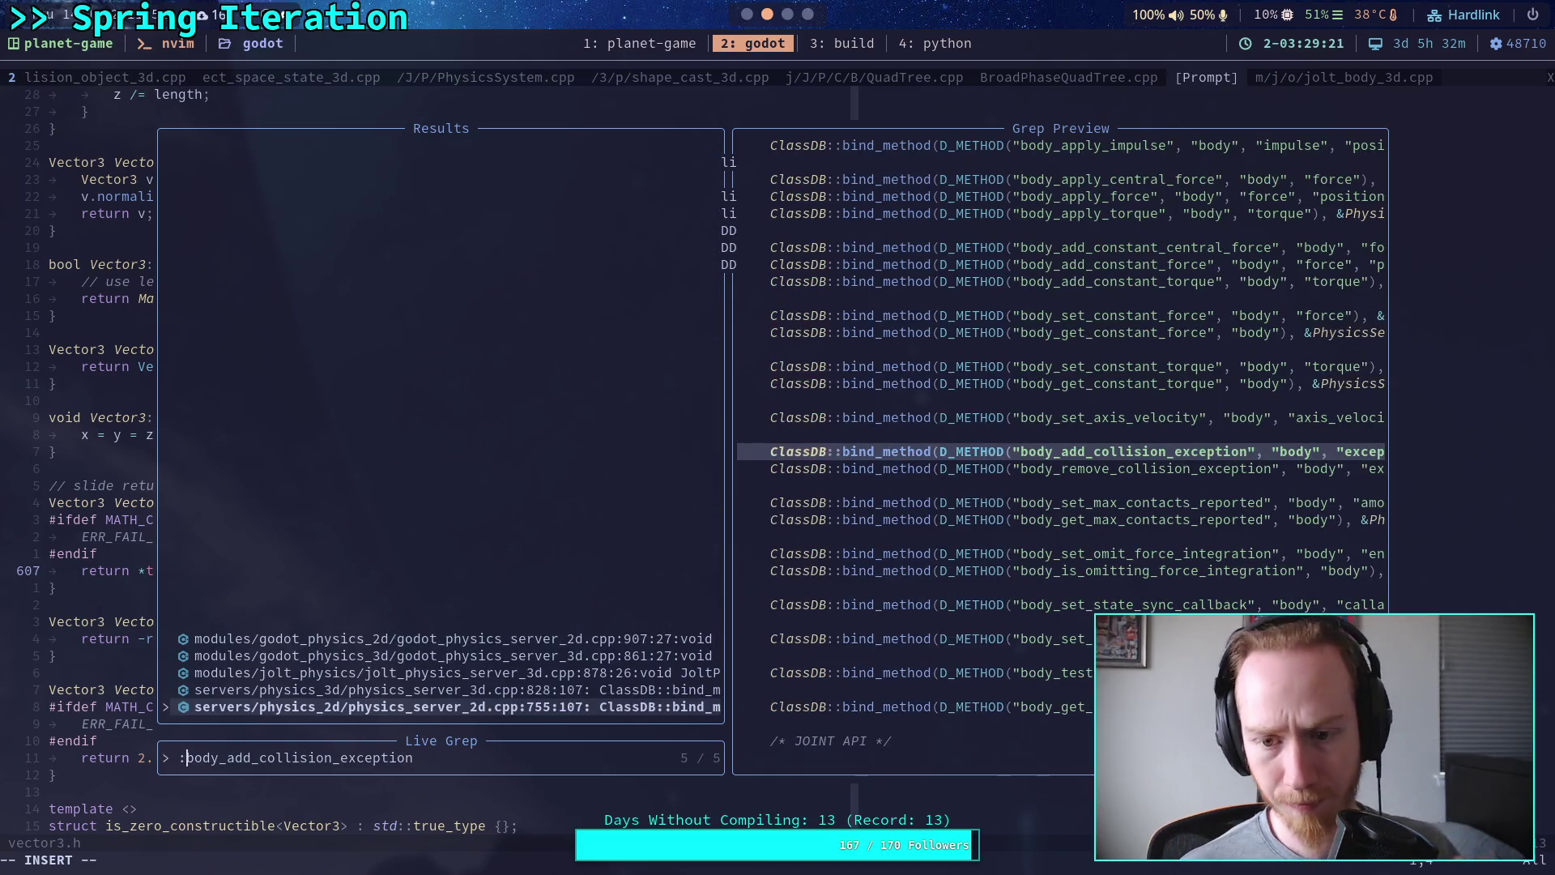
key(Up)
key(Up)
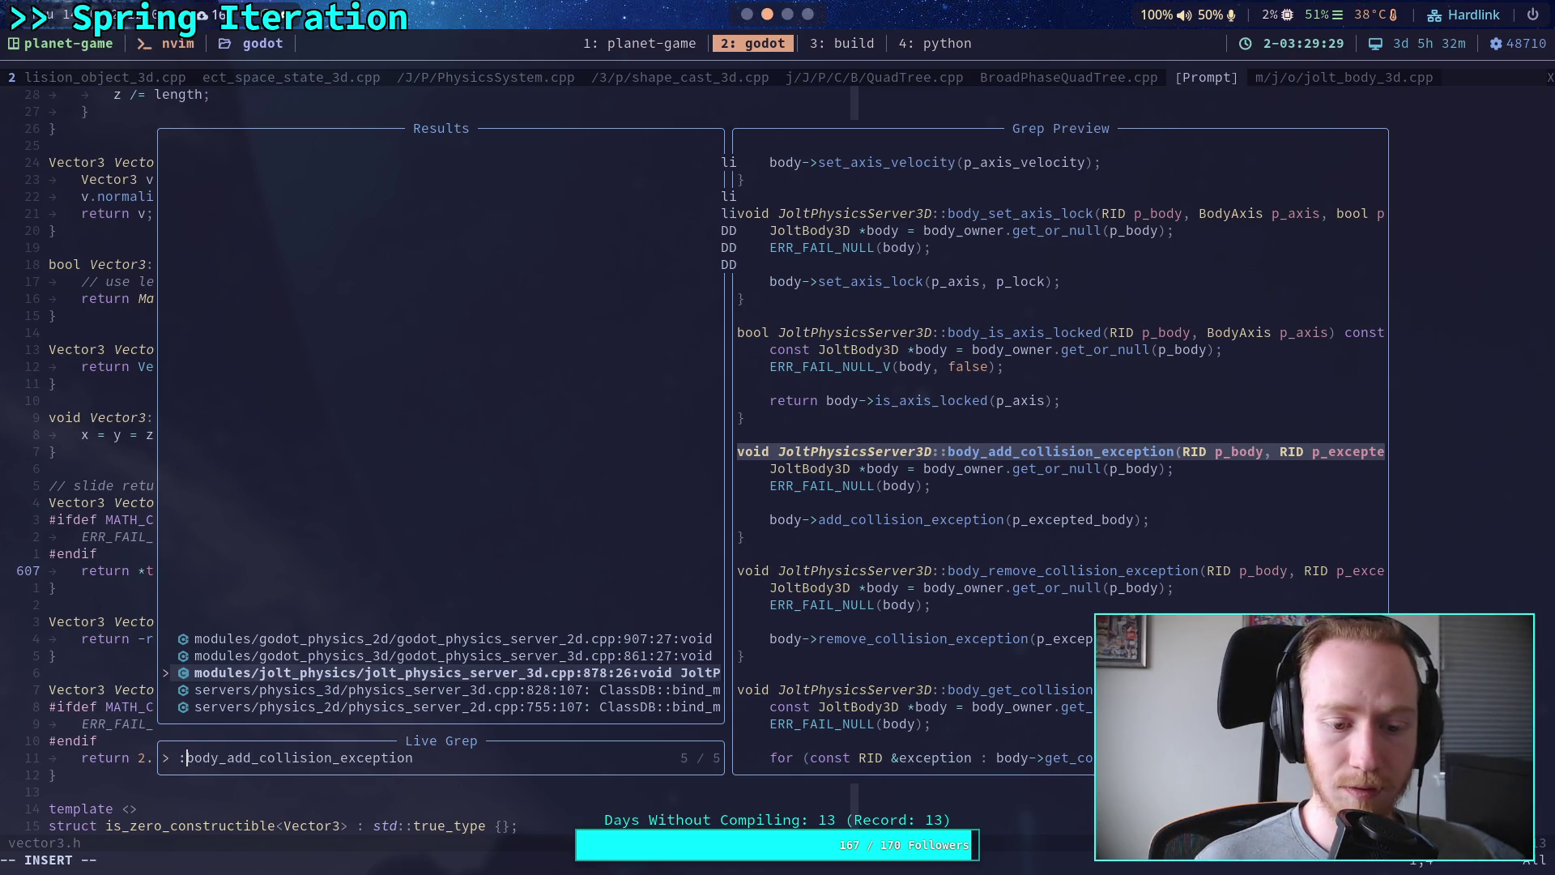
key(Delete)
key(Delete)
key(Delete)
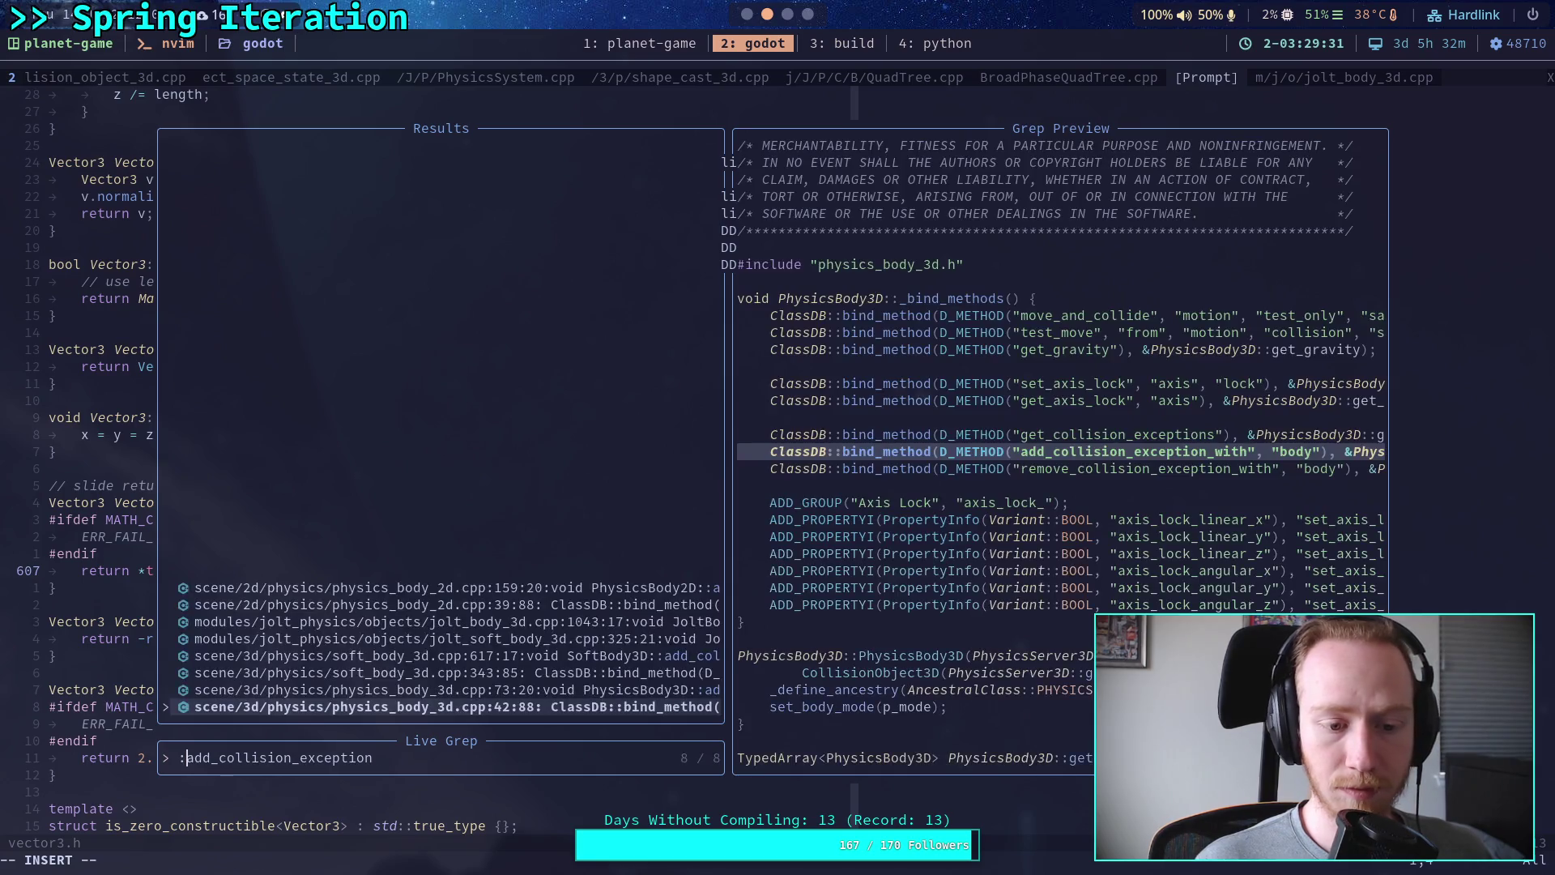
key(Up)
key(Up)
key(Up)
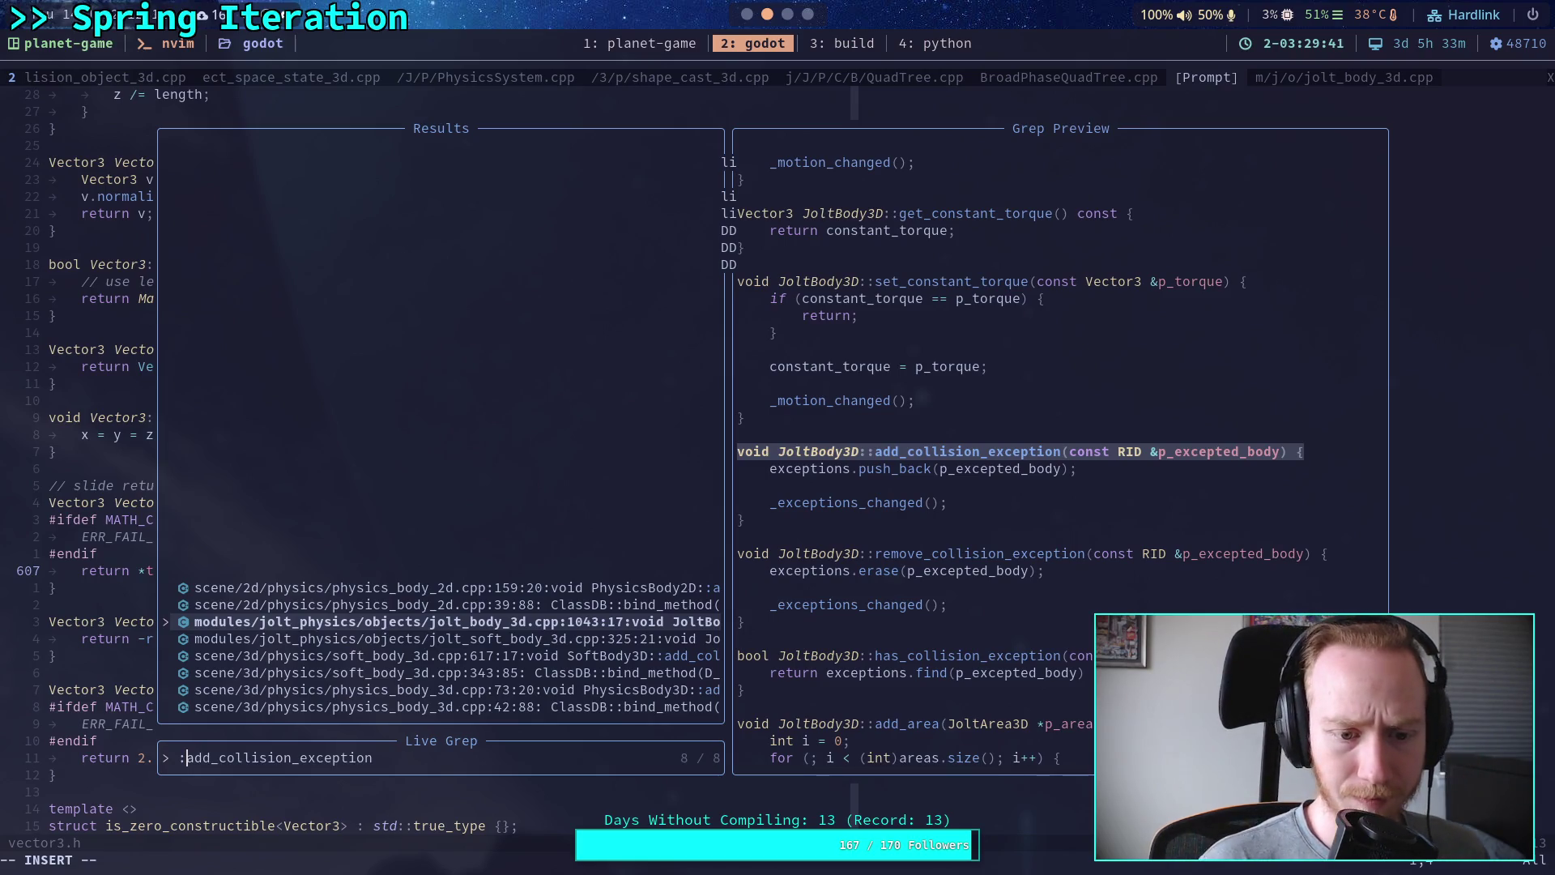
key(Return)
Step: Jump to the _exceptions_changed and then _update_group_filter definitions in jolt_body_3d.cpp
text(/_exceptions_changed)
key(Return)
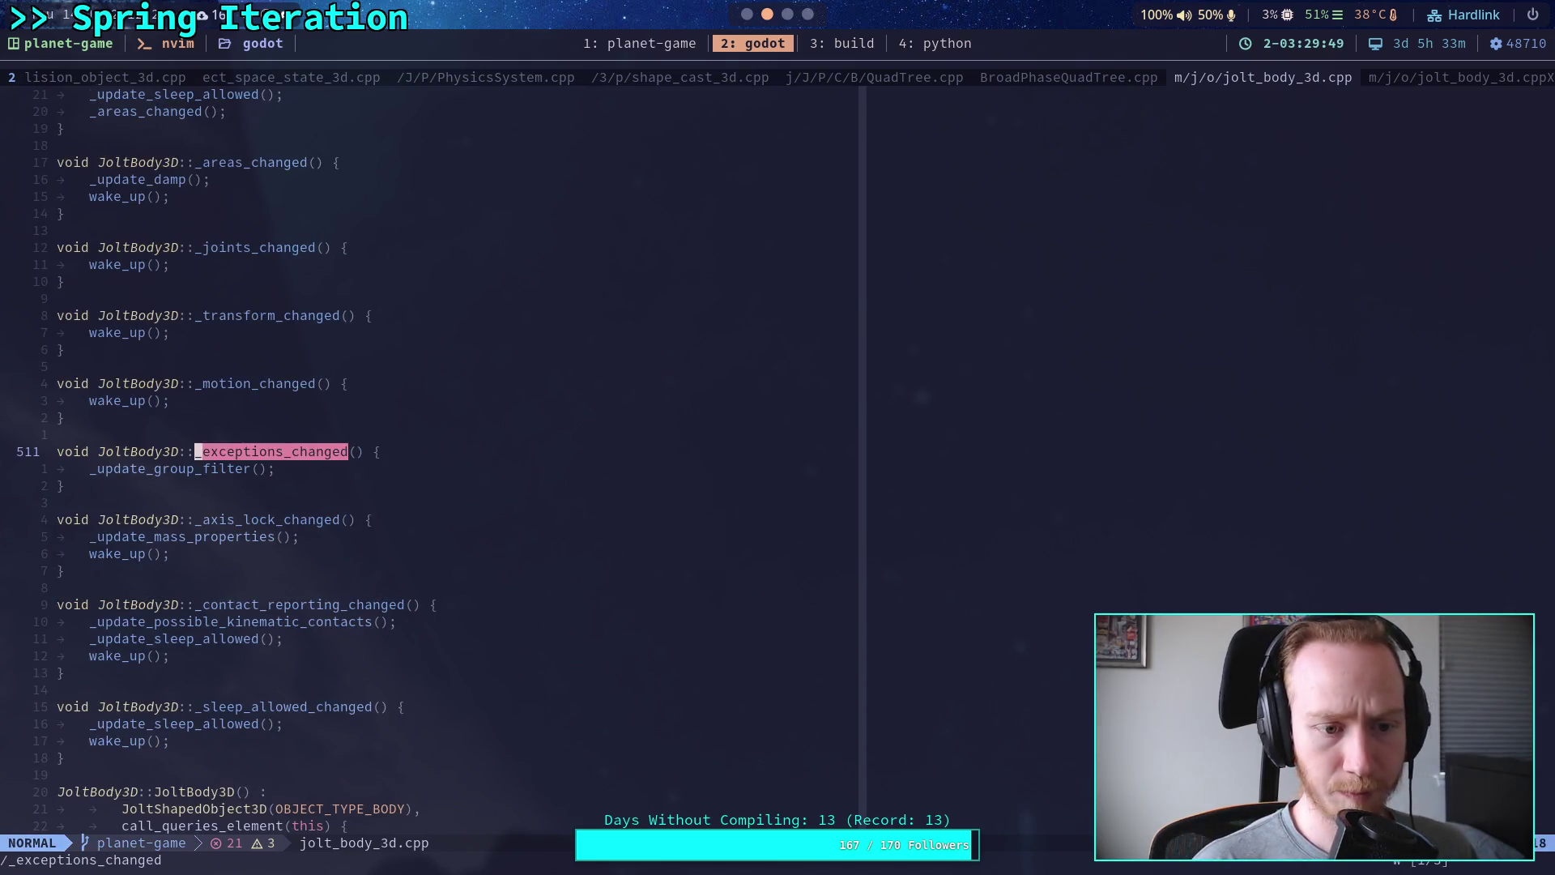
key(slash)
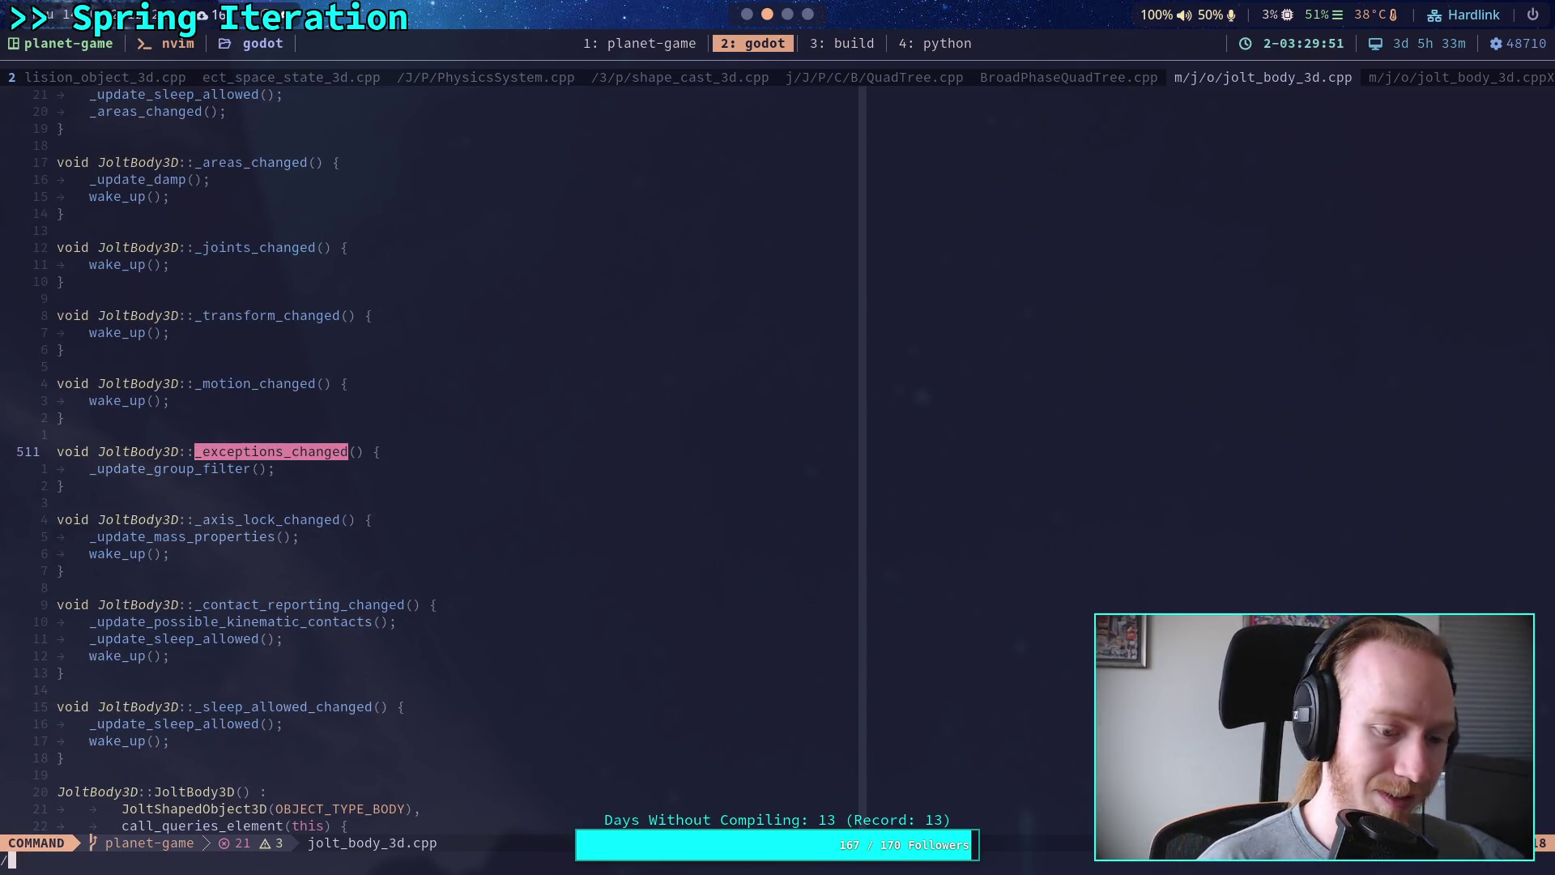
text(_update)
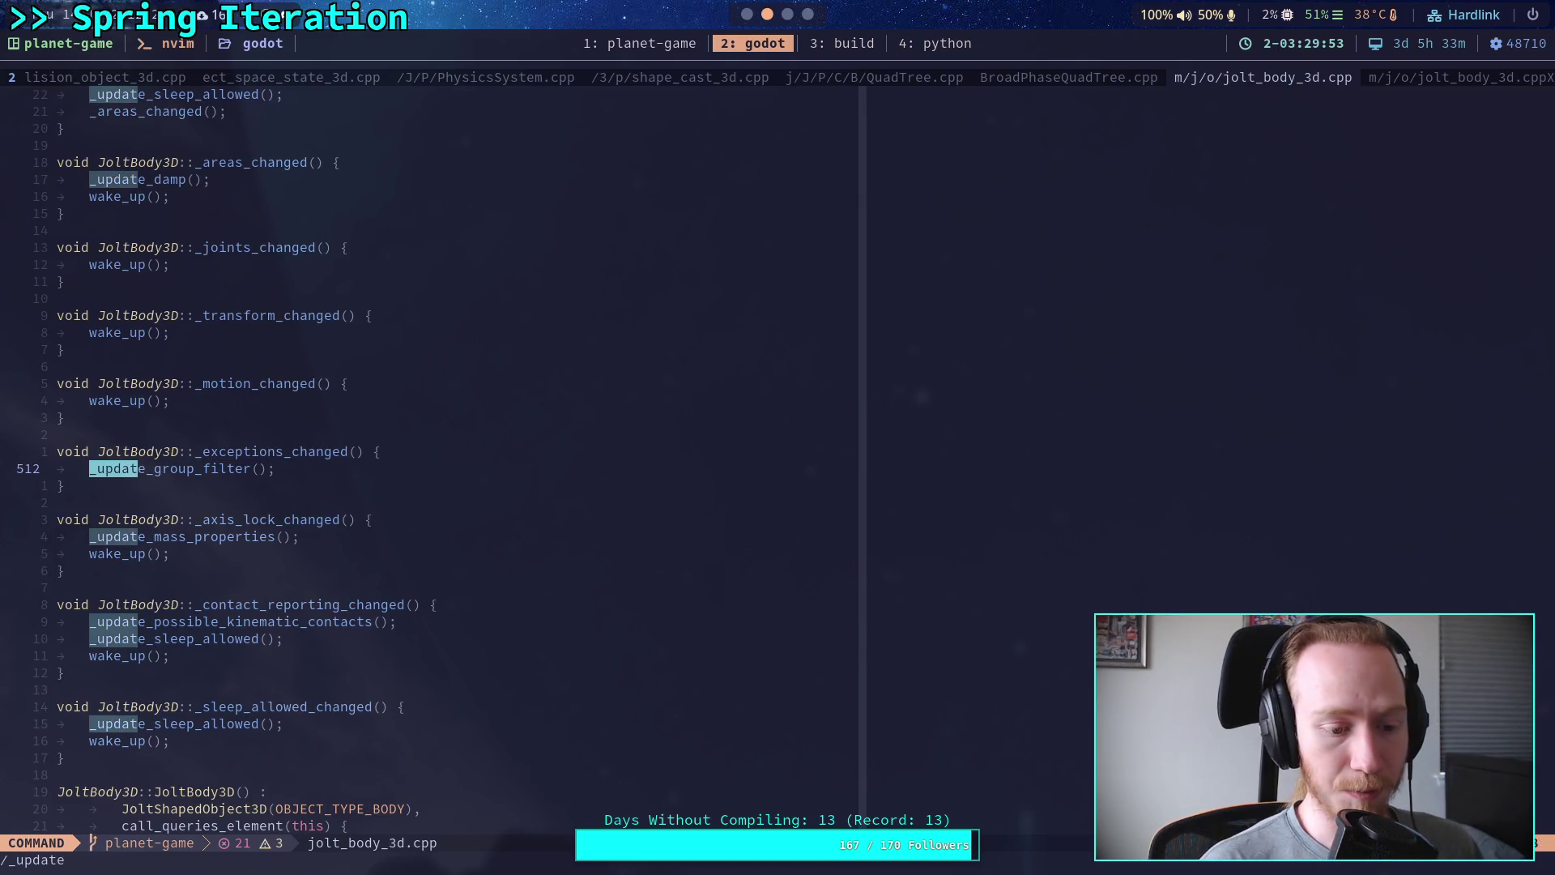
text(_group_)
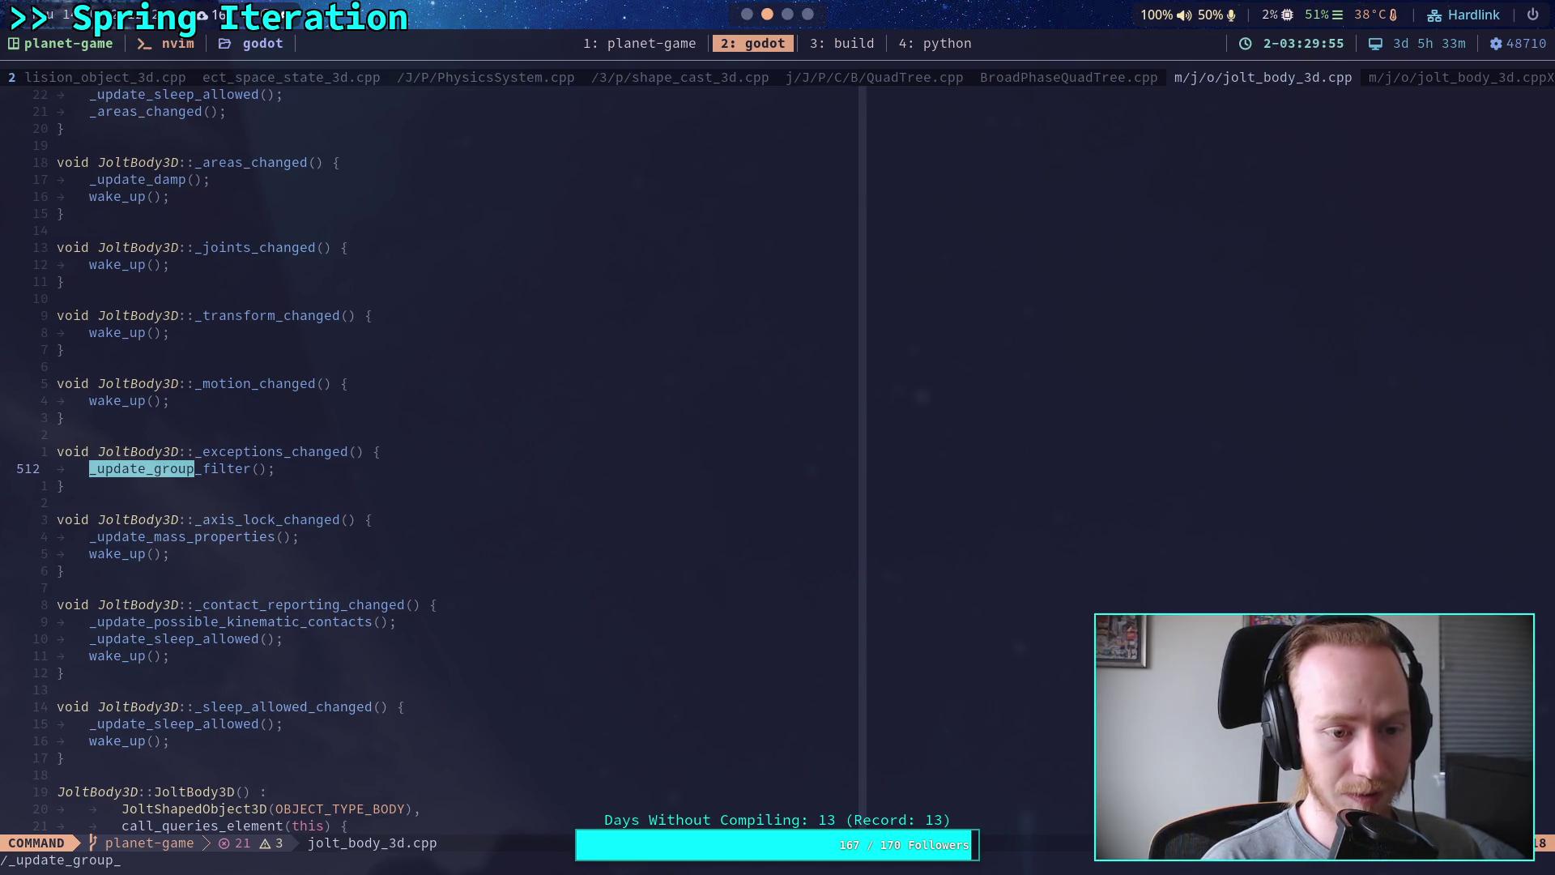
text(filter)
key(Return)
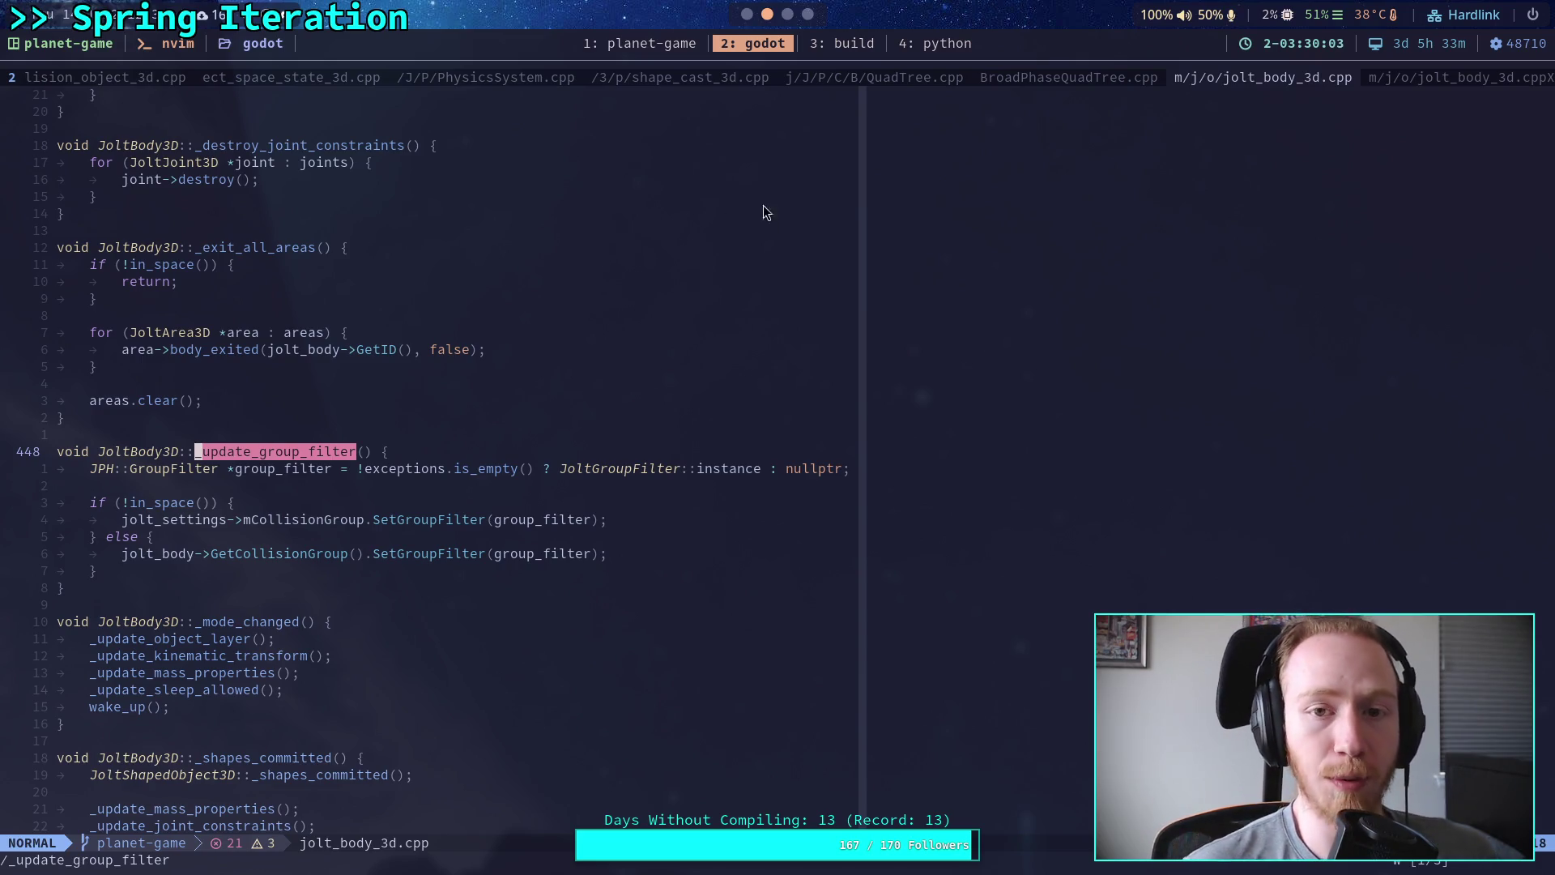
Step: Return to grenade.gd in the Godot script editor
click(746, 14)
scroll(700, 394, down, 1)
scroll(658, 402, up, 1)
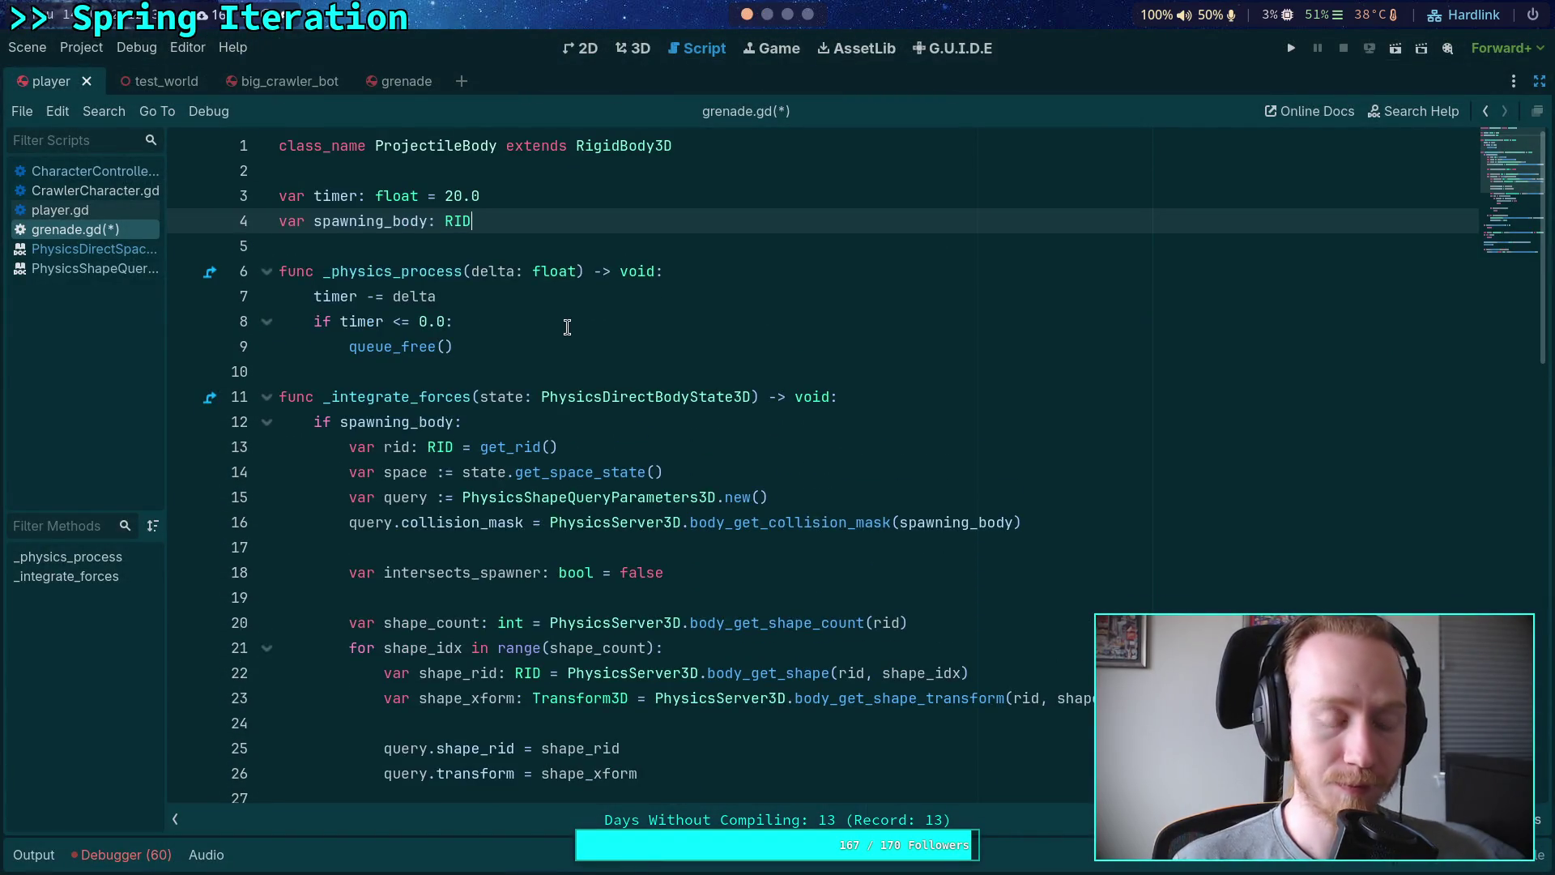
Step: Give spawning_body a set(value): setter calling PhysicsServer3D.body_add_collision_exception(get_rid())
text(:)
key(Return)
text(set(value):)
key(Return)
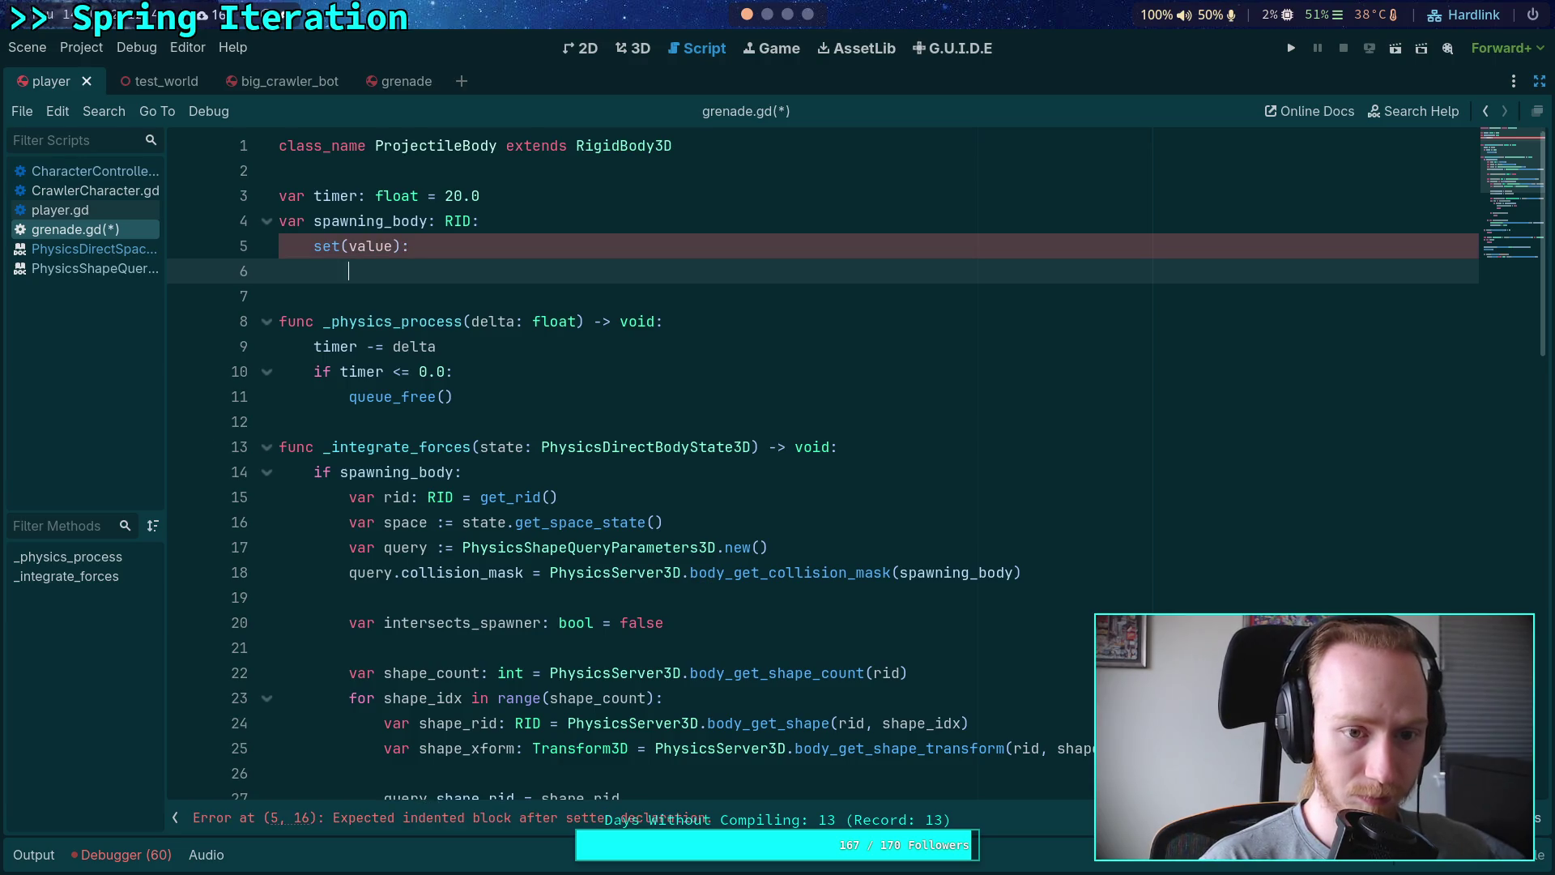
text(PhysicsSer)
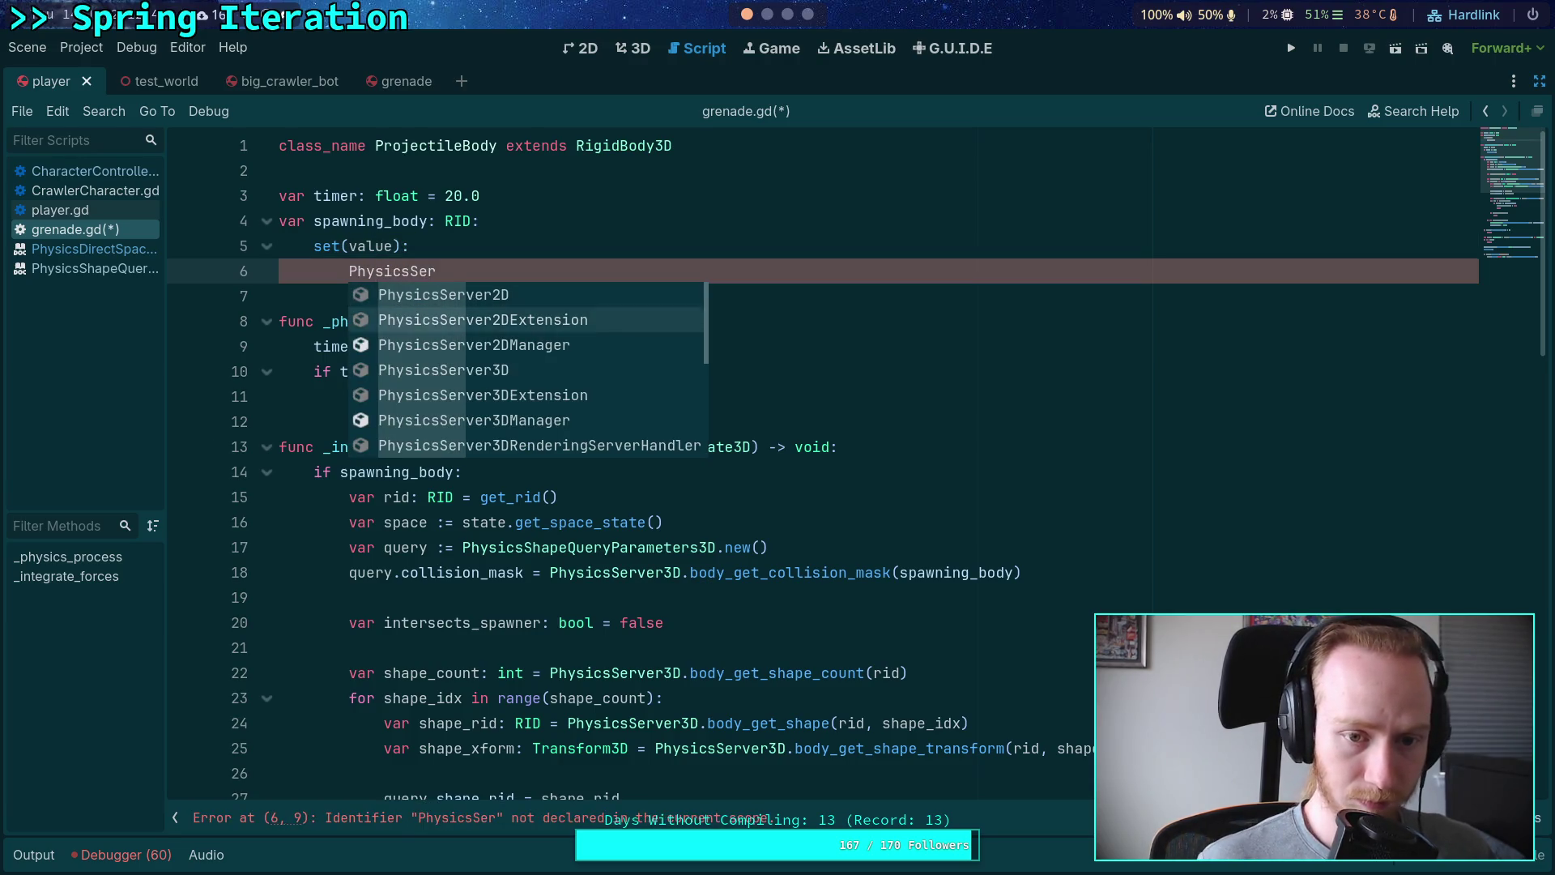
key(Down)
key(Down)
key(Return)
text(.body_ad)
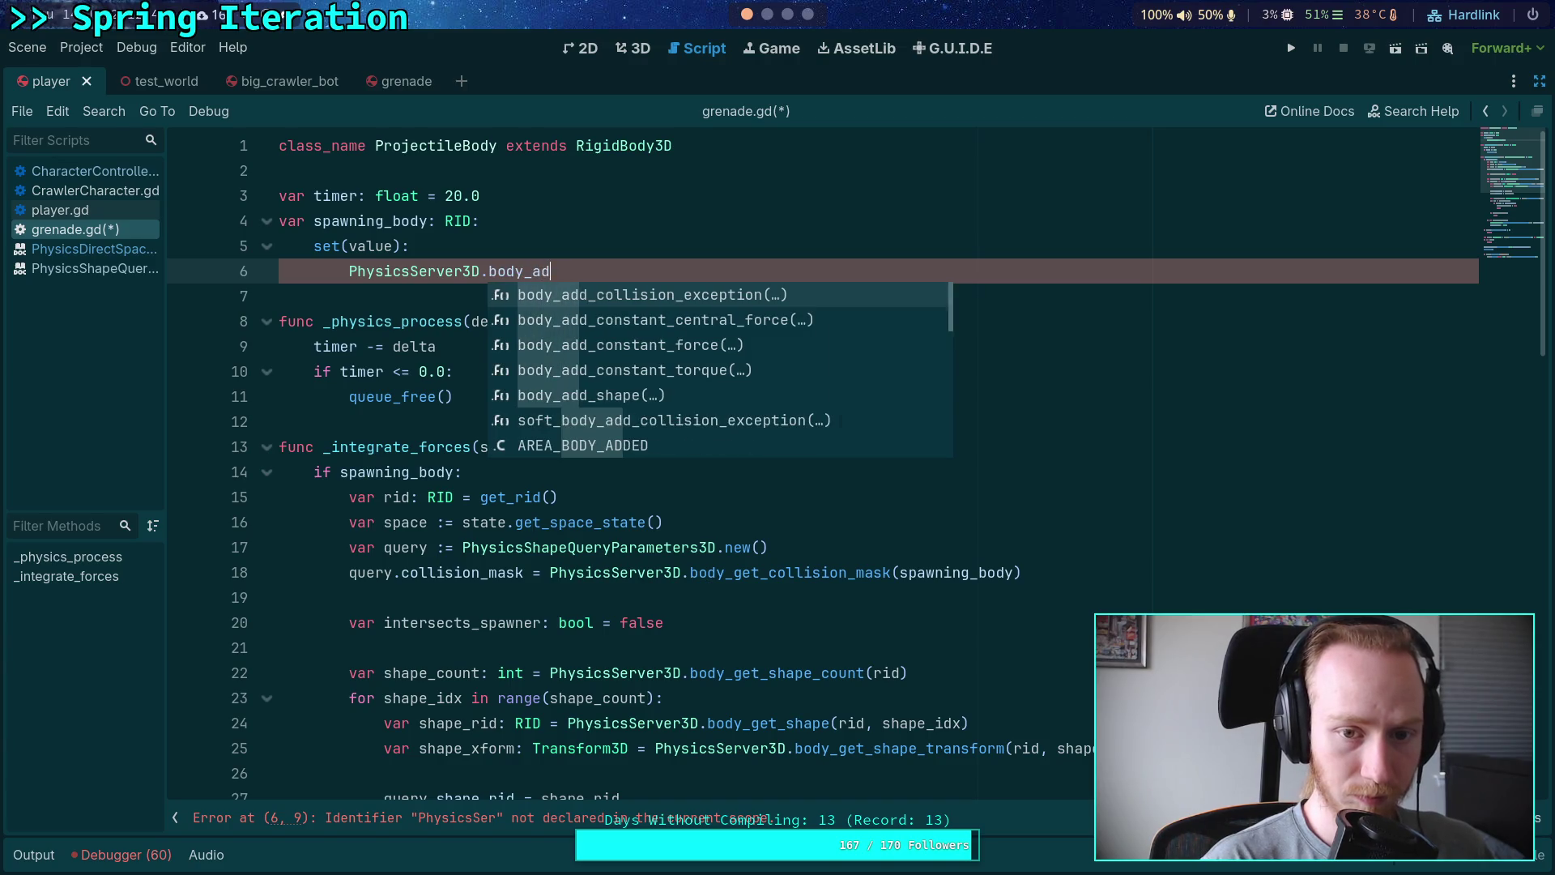
text(d)
key(Return)
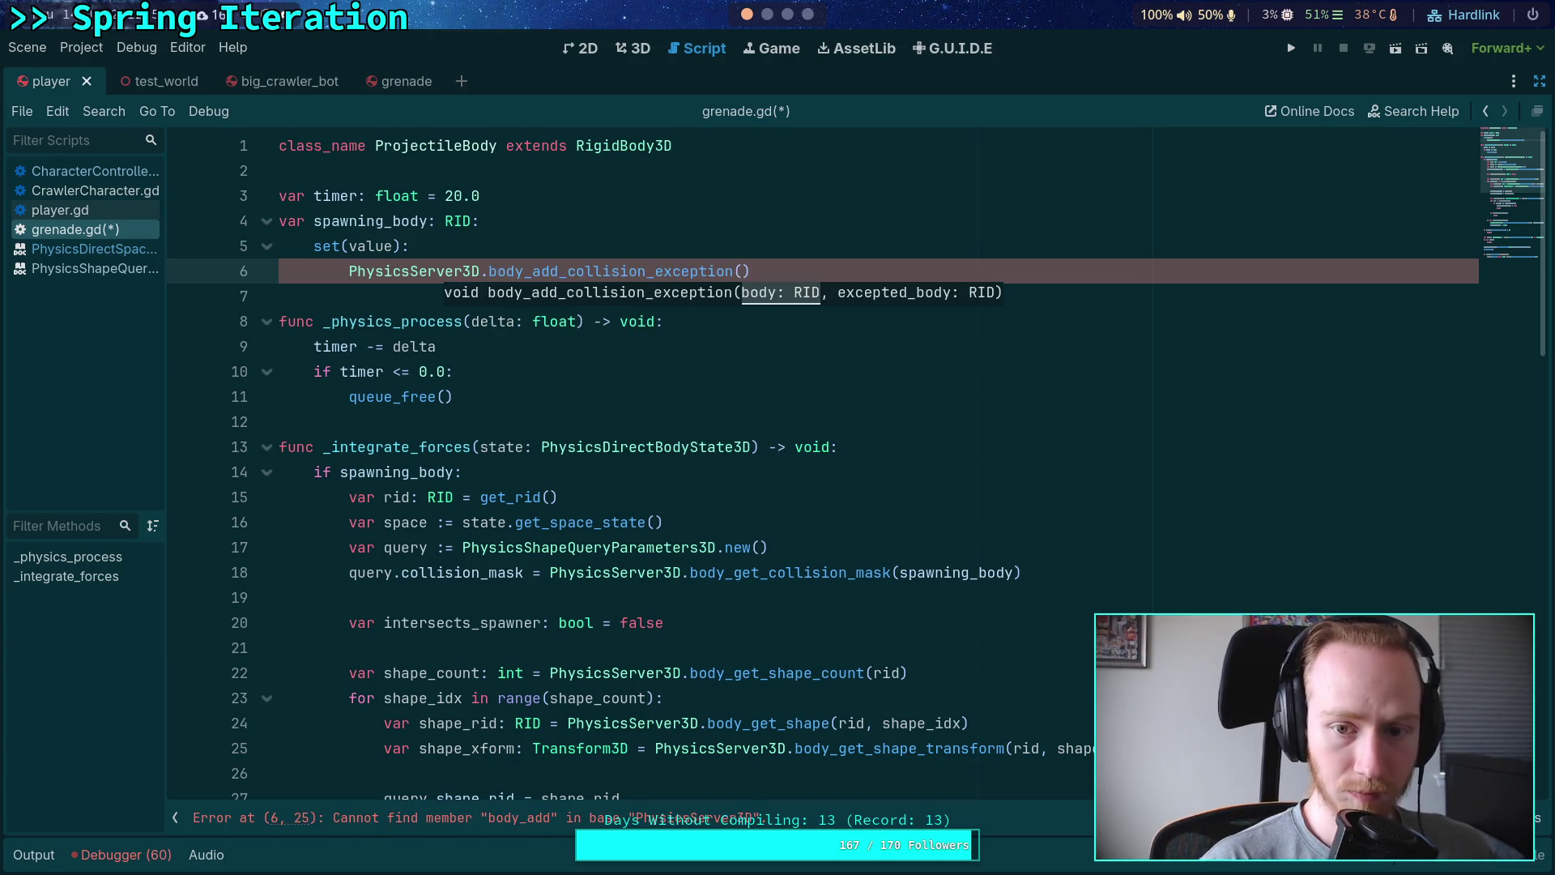
text(get_rid())
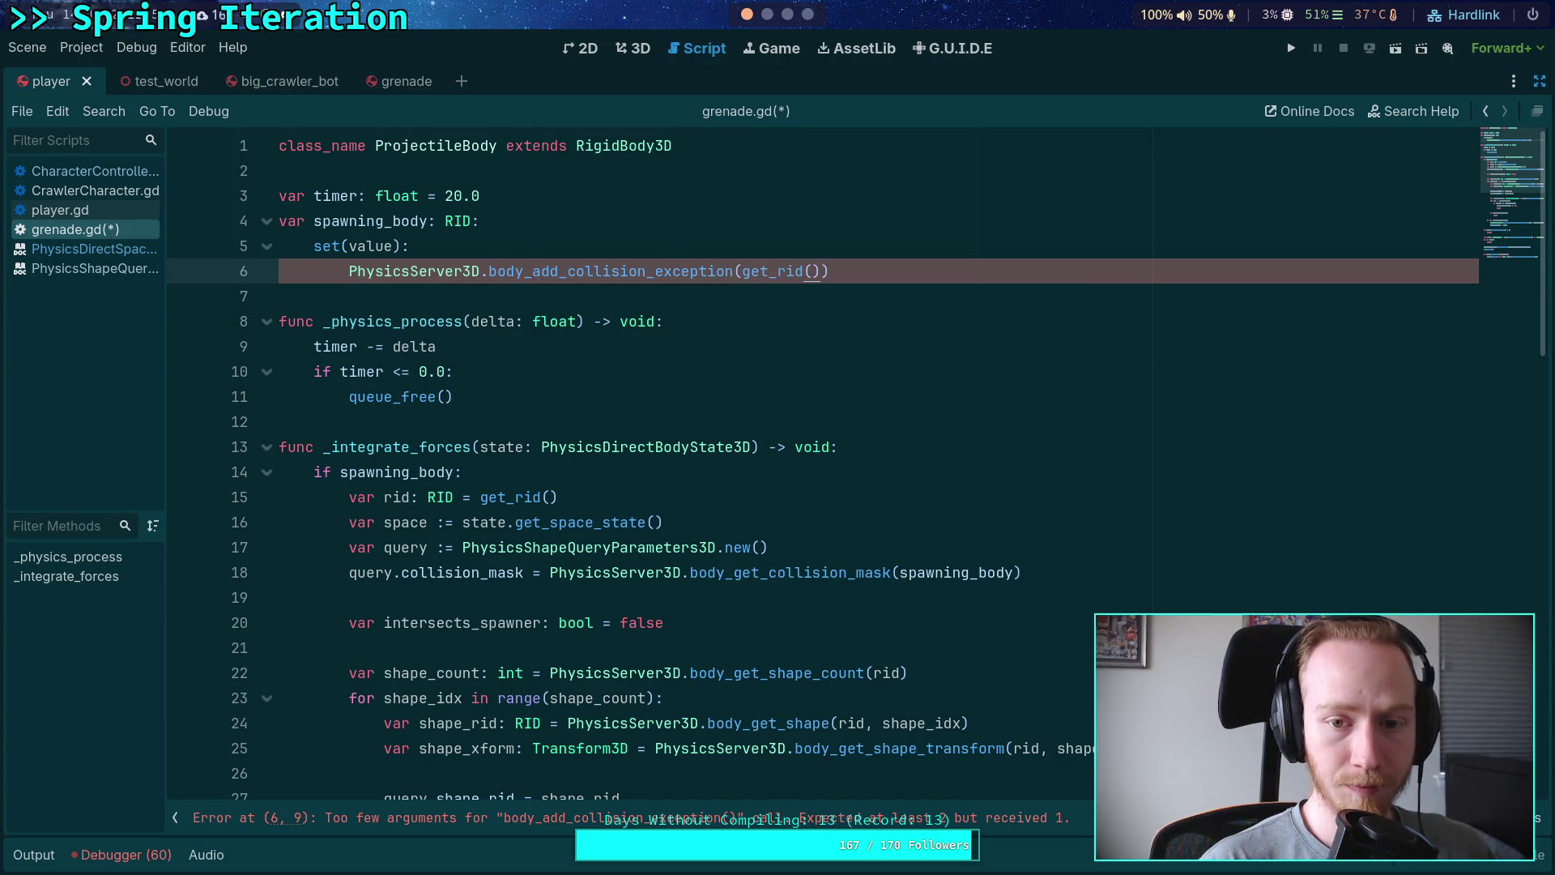
Step: Declare var rid := get_rid() above the call and pass rid as its argument
key(ctrl+shift+Return)
text(var rid :)
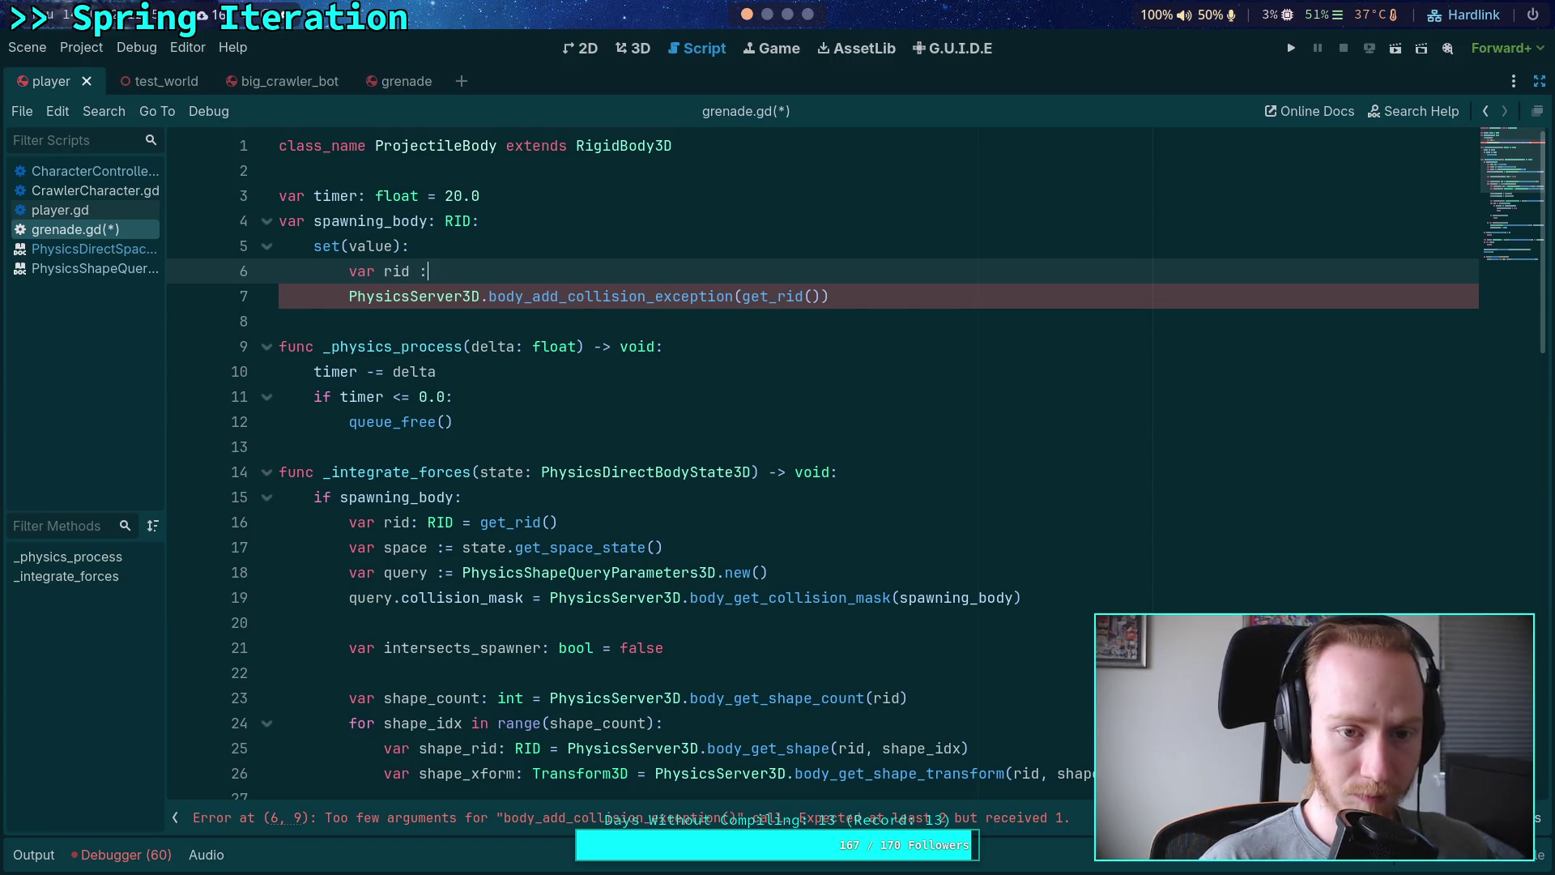
text(= get_rid)
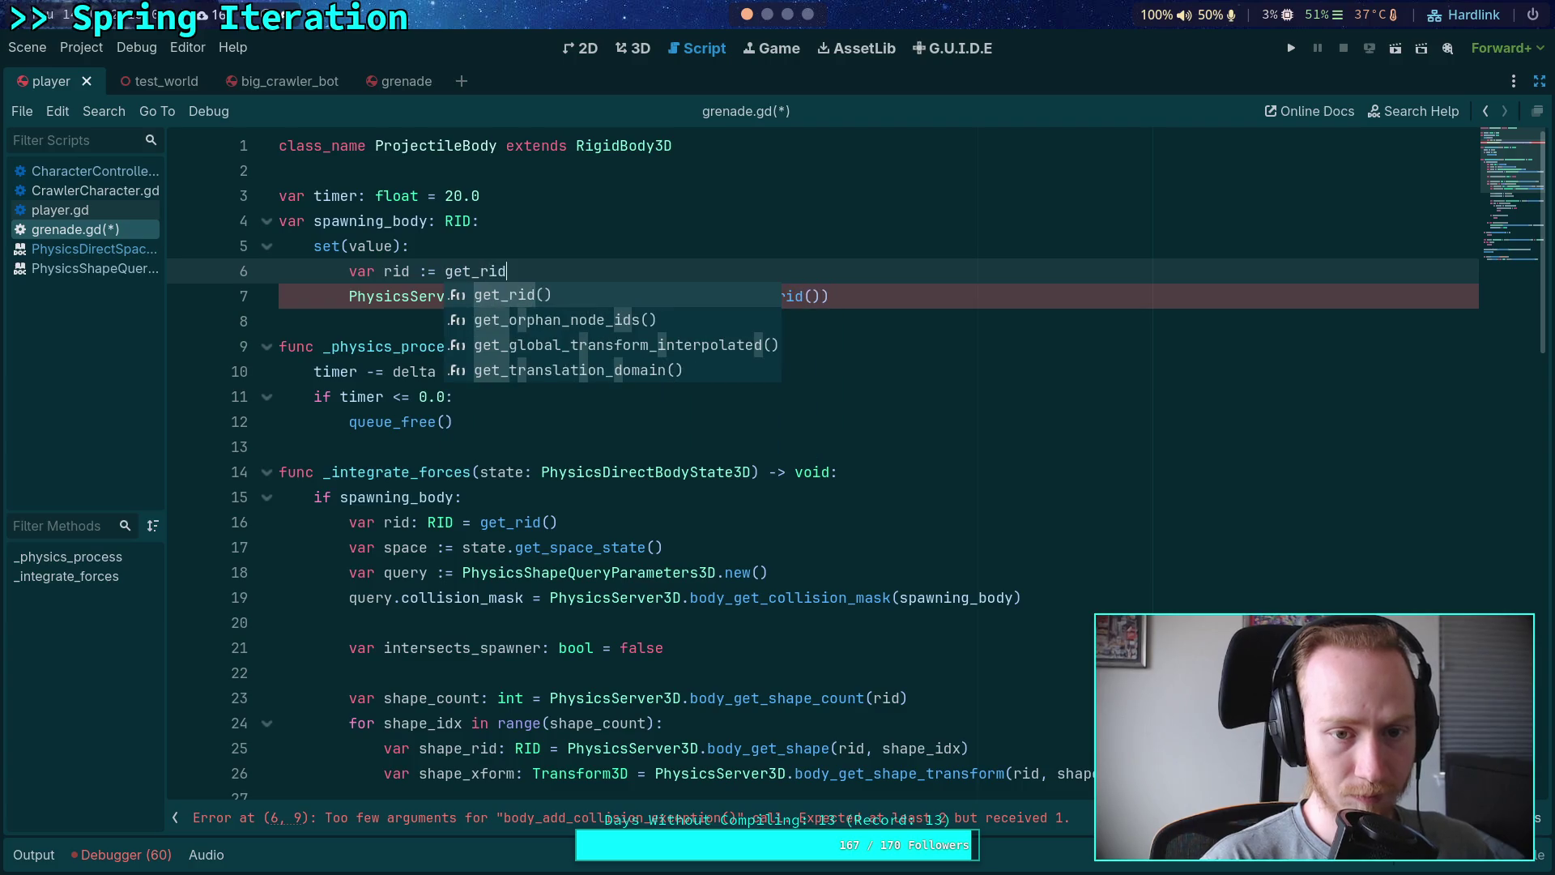
key(Return)
drag(742, 296, 776, 296)
key(BackSpace)
click(770, 297)
key(Delete)
key(Delete)
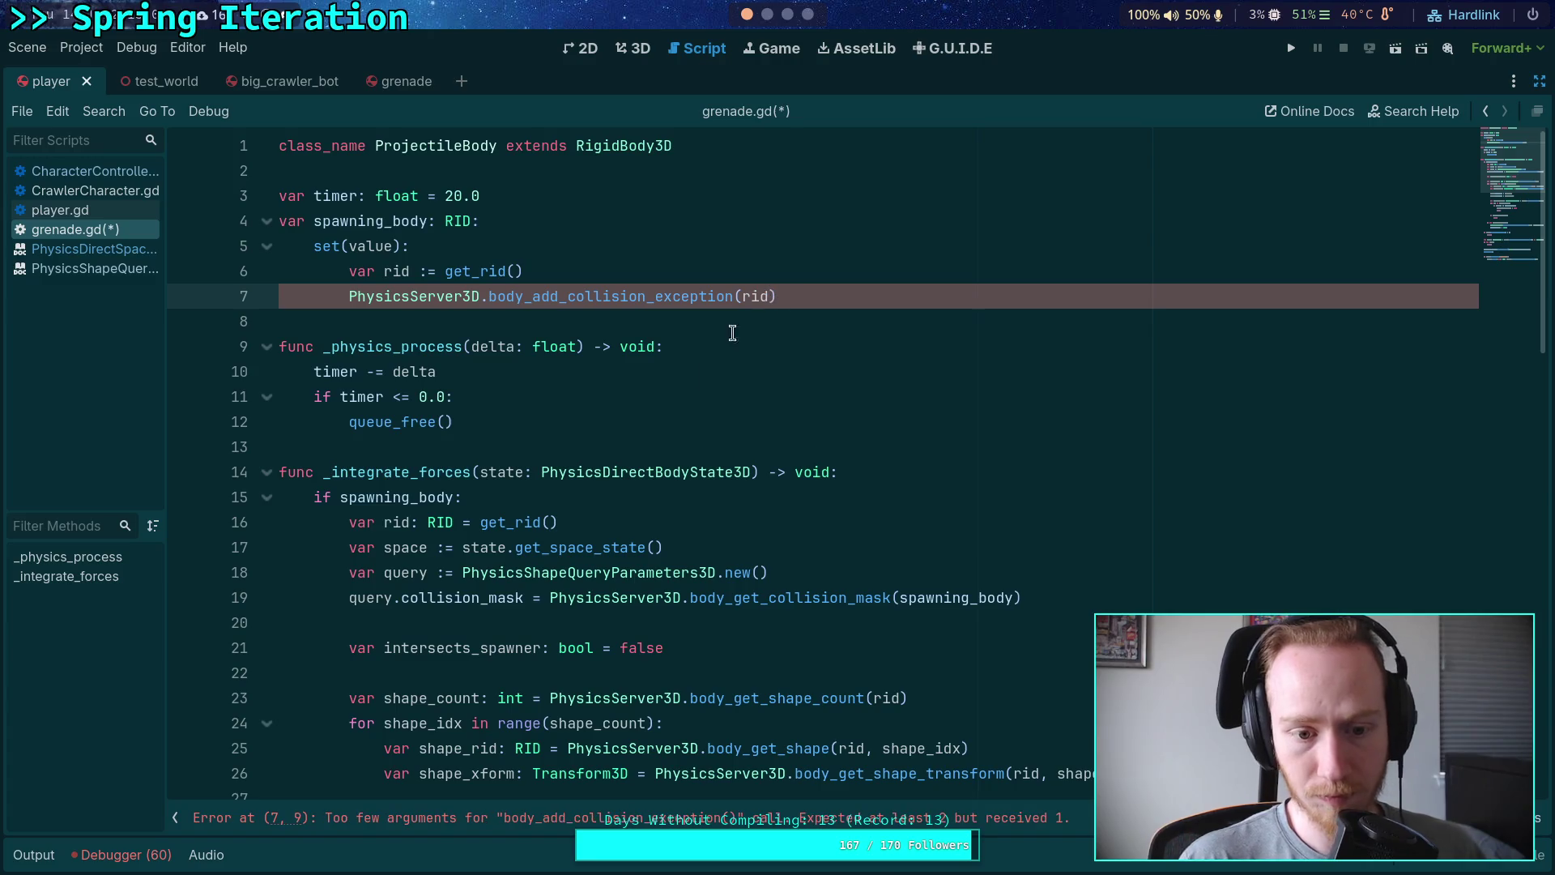
Step: Drop the RID type annotation on line 16 and add value as the call's second argument
click(430, 523)
double_click(440, 522)
key(BackSpace)
key(BackSpace)
key(BackSpace)
key(Right)
text(:)
click(836, 292)
click(734, 271)
click(767, 296)
text(, value)
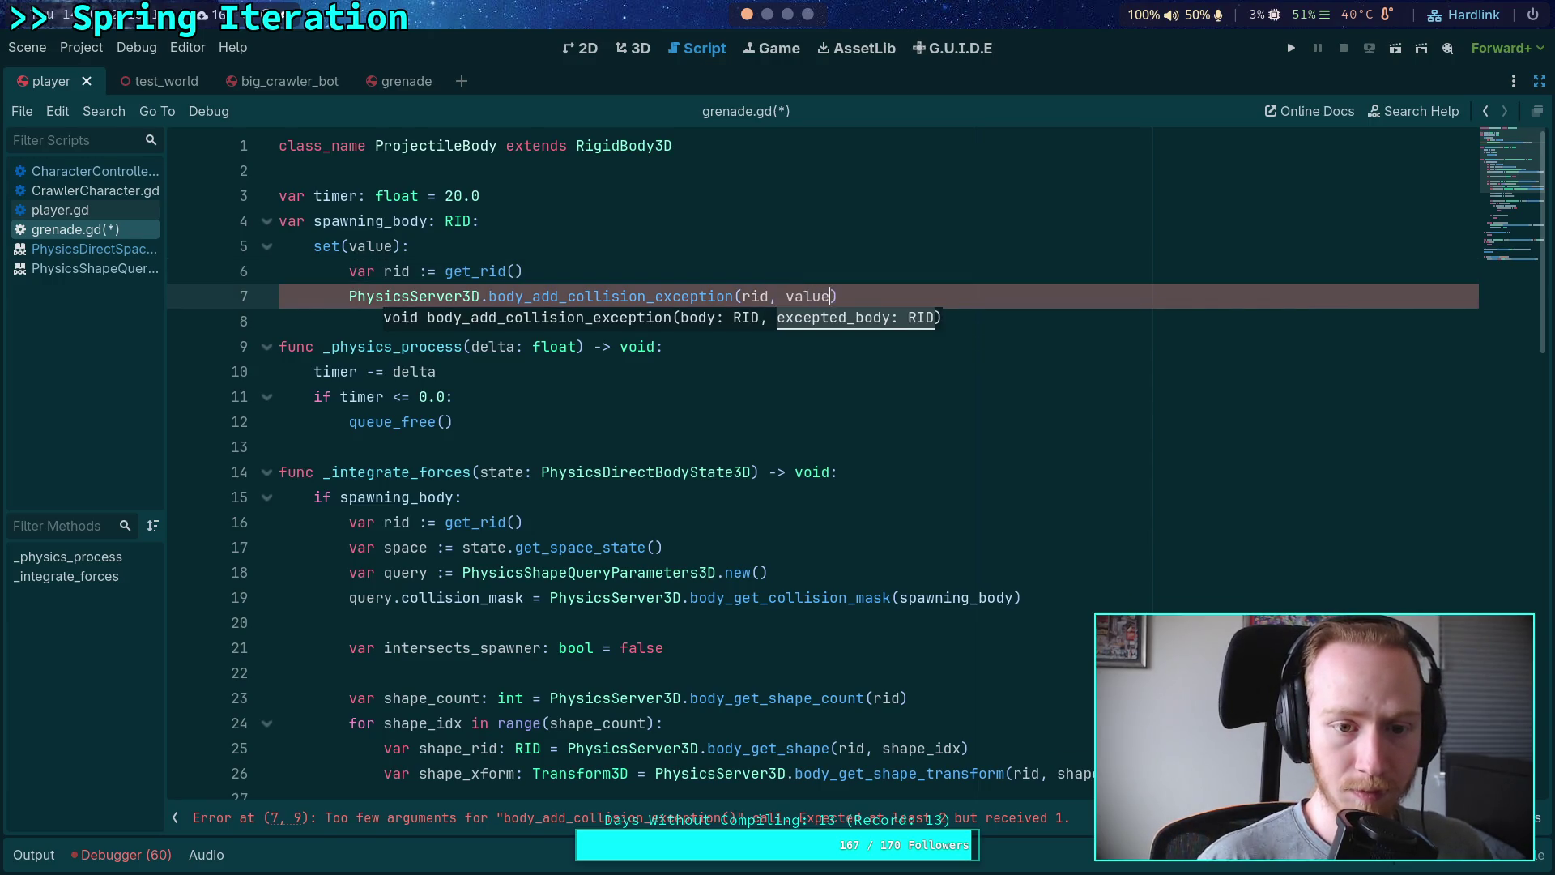
Step: Add 'if spawning_body:' that calls body_remove_collision_exception(rid, spawning_body)
key(Up)
key(Return)
text(spawn)
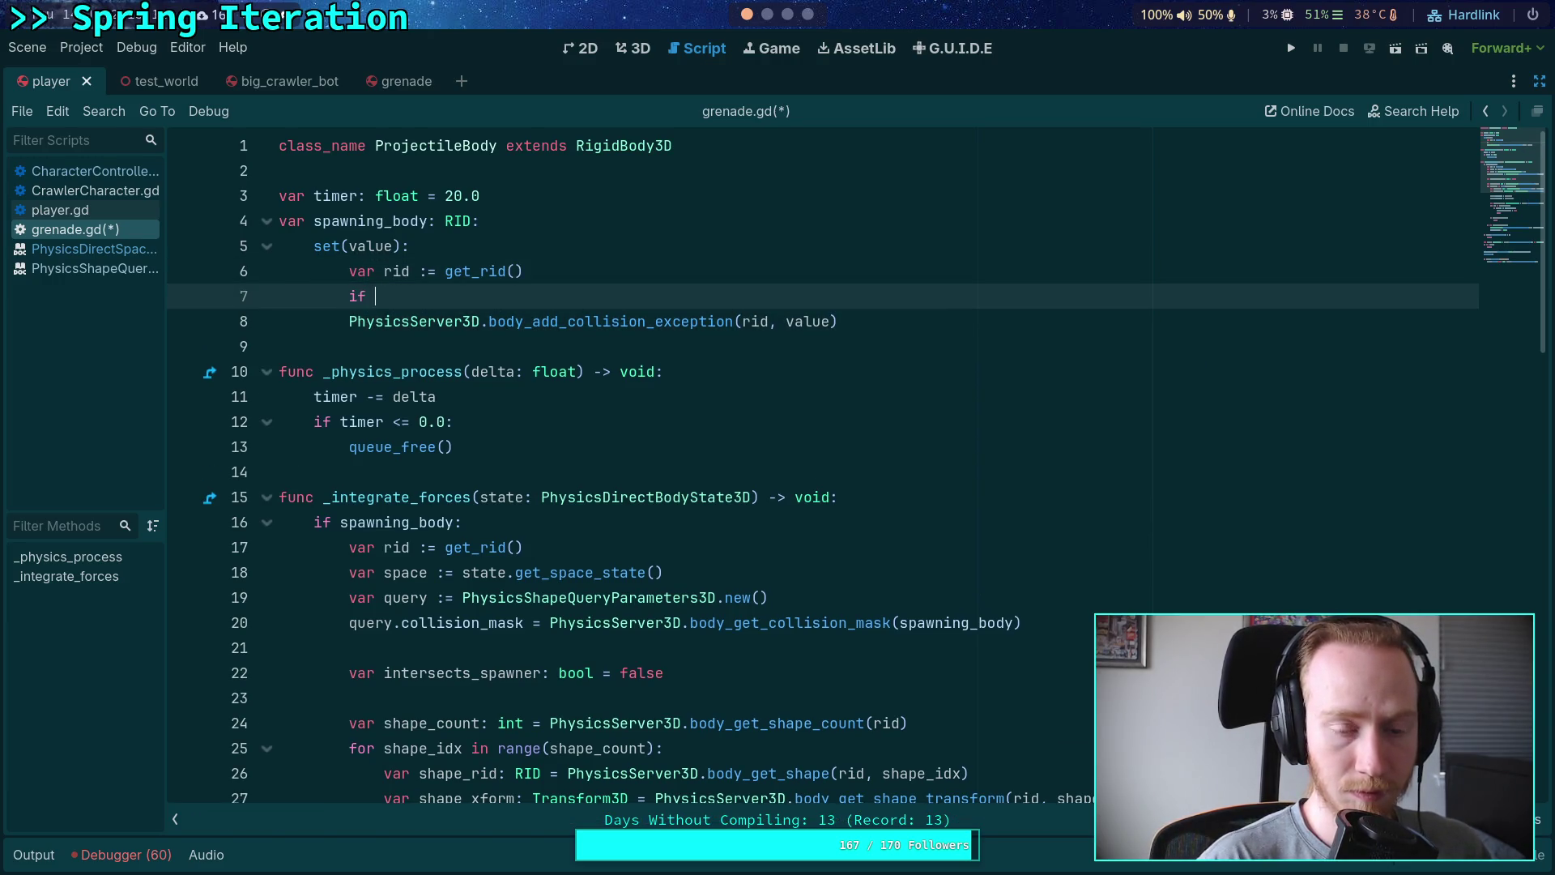
key(Return)
text(:)
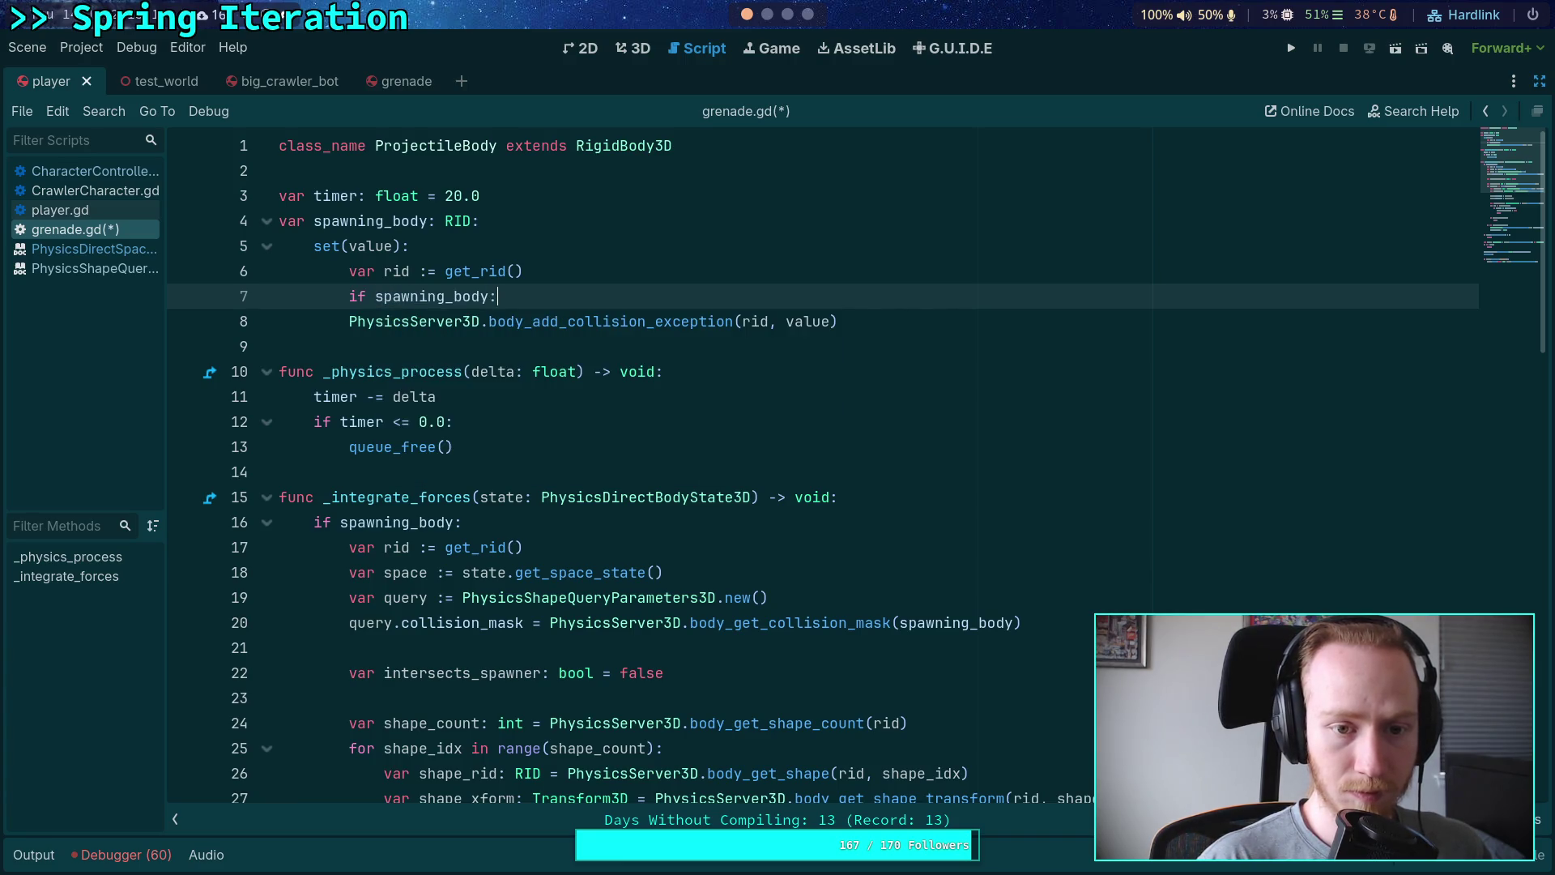
key(Return)
text(hysicsSer)
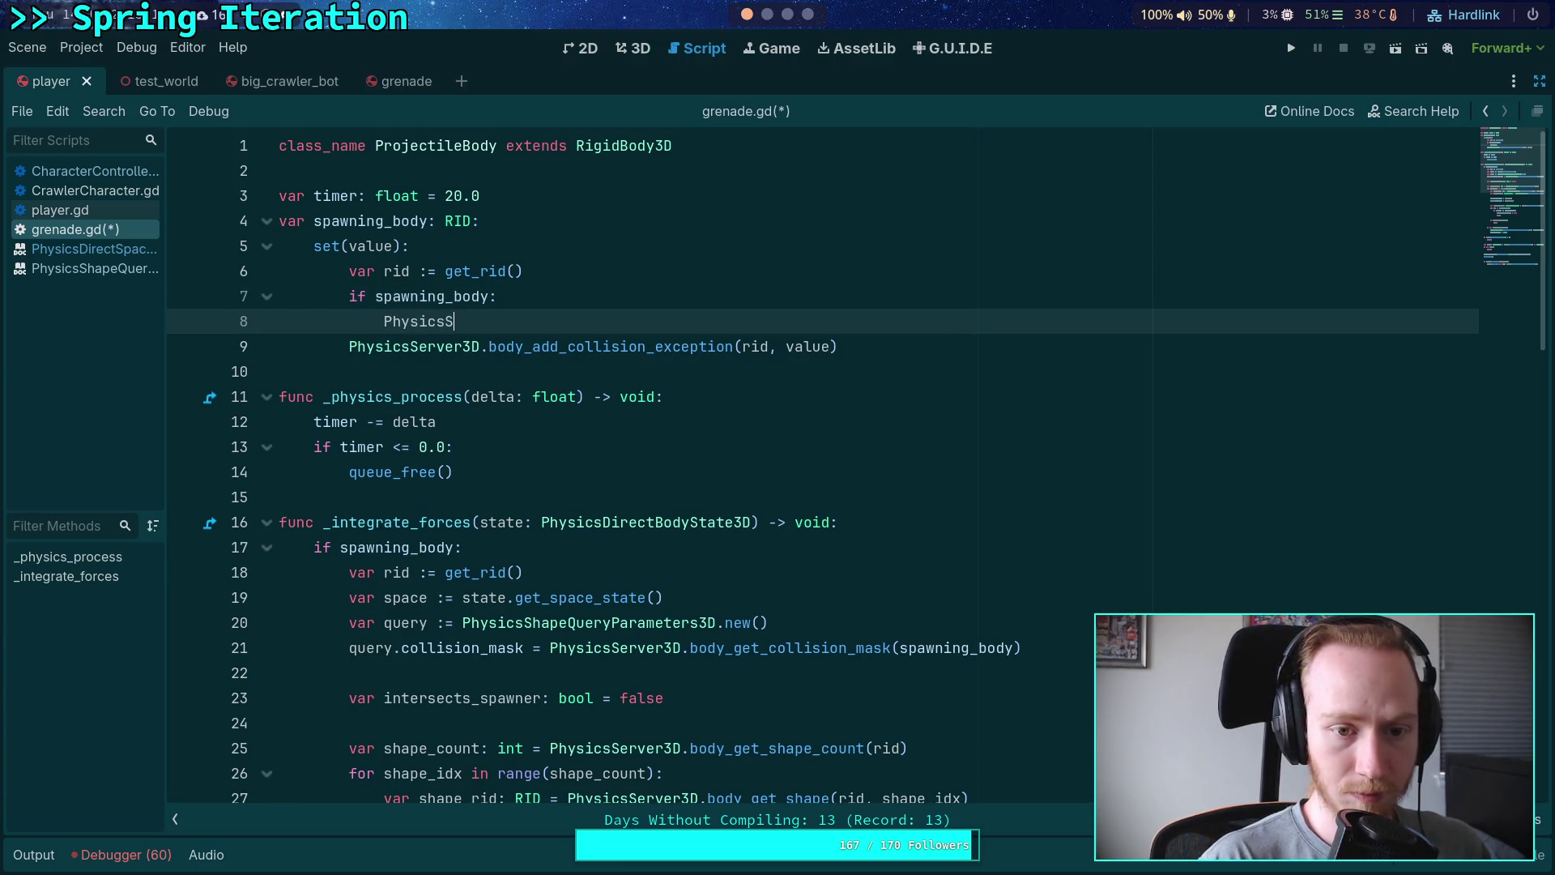
key(Down)
key(Down)
key(Down)
key(Return)
text(emove_co)
key(Return)
text(rid, spawning_body))
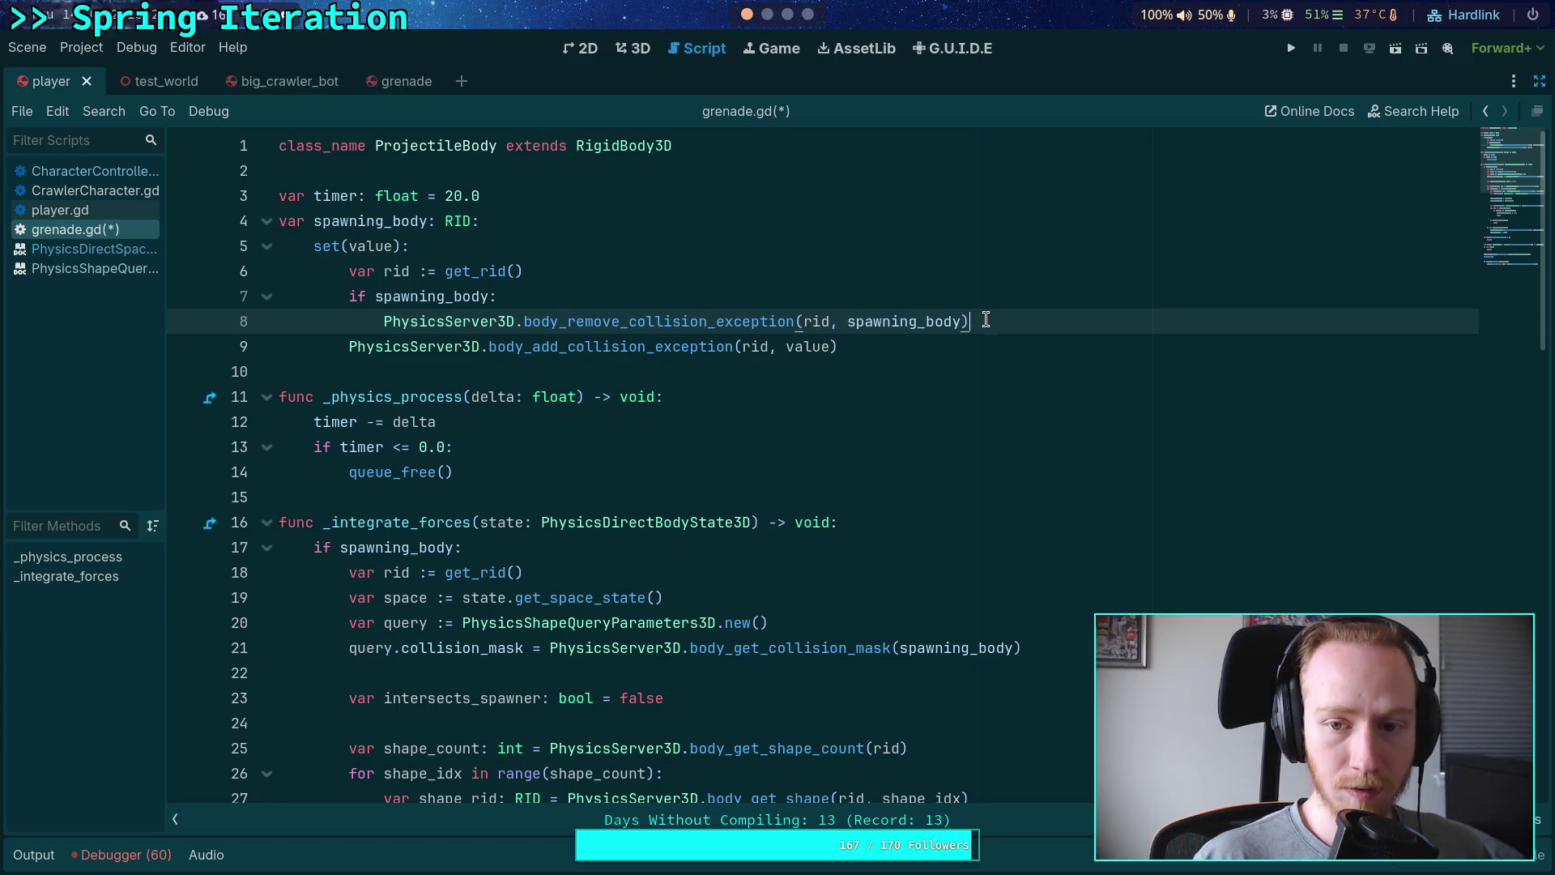
key(Return)
key(BackSpace)
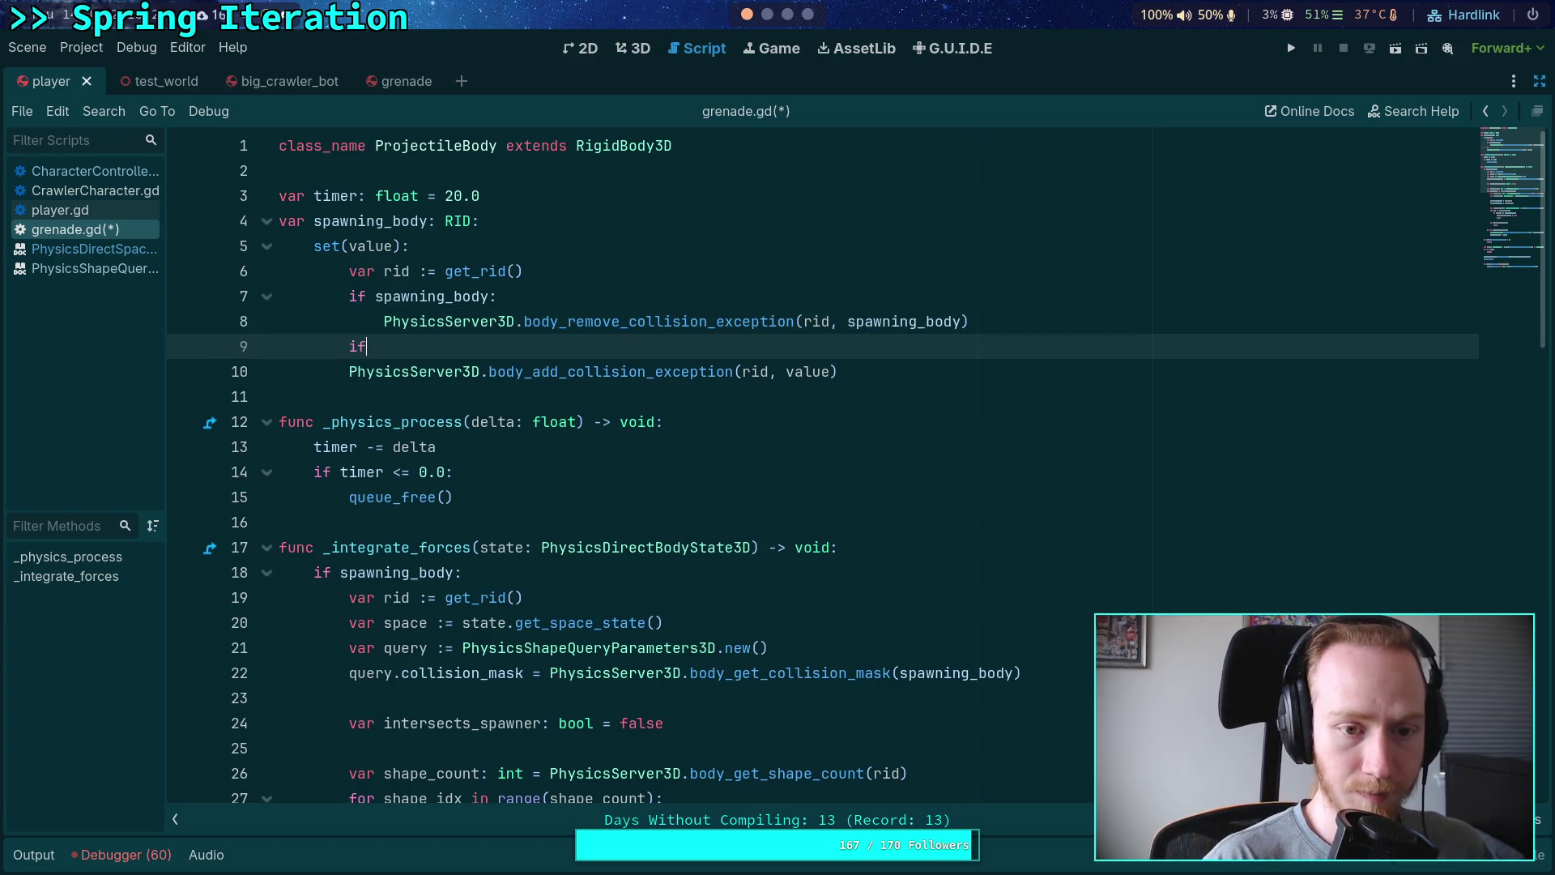
Step: Nest the add exception call under 'if value:'
text( value:)
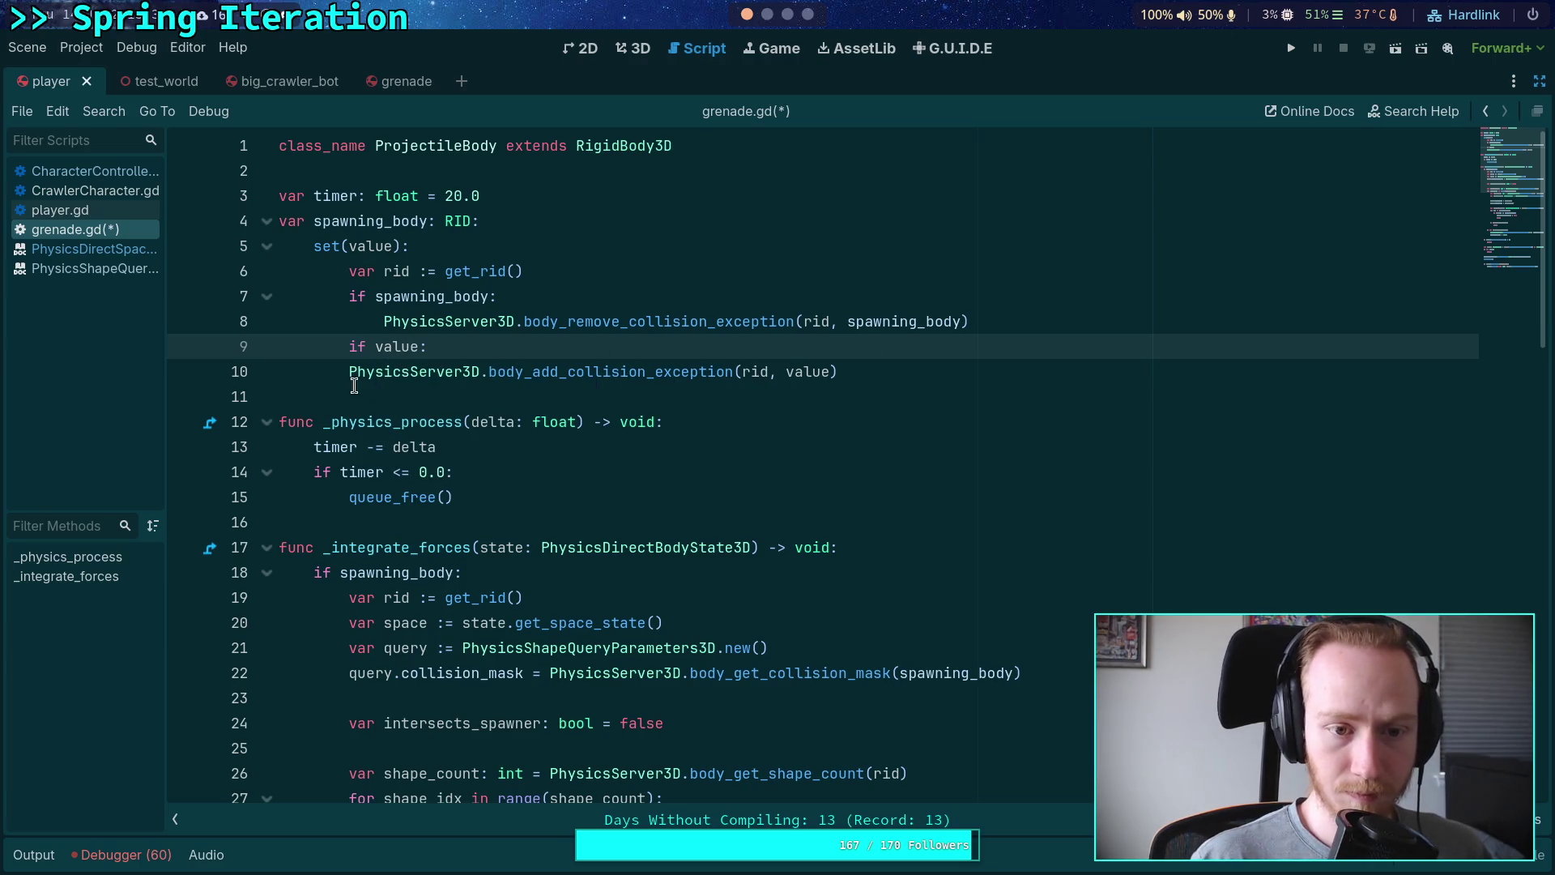
click(341, 371)
key(Tab)
Step: End the setter with spawning_body = value and save grenade.gd
click(937, 363)
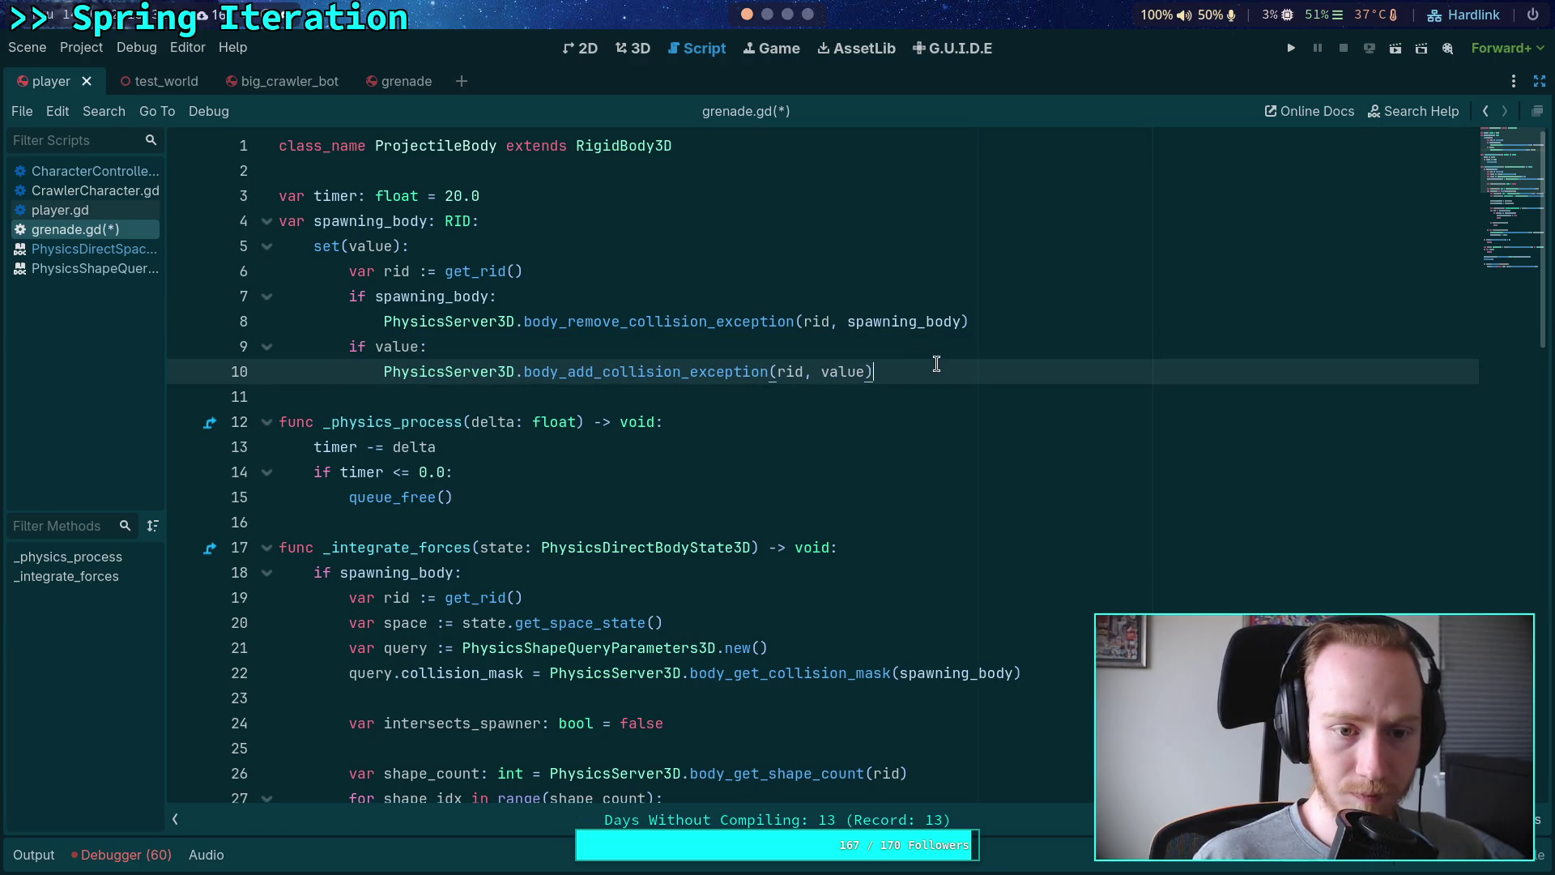
key(Return)
key(BackSpace)
text(spawni)
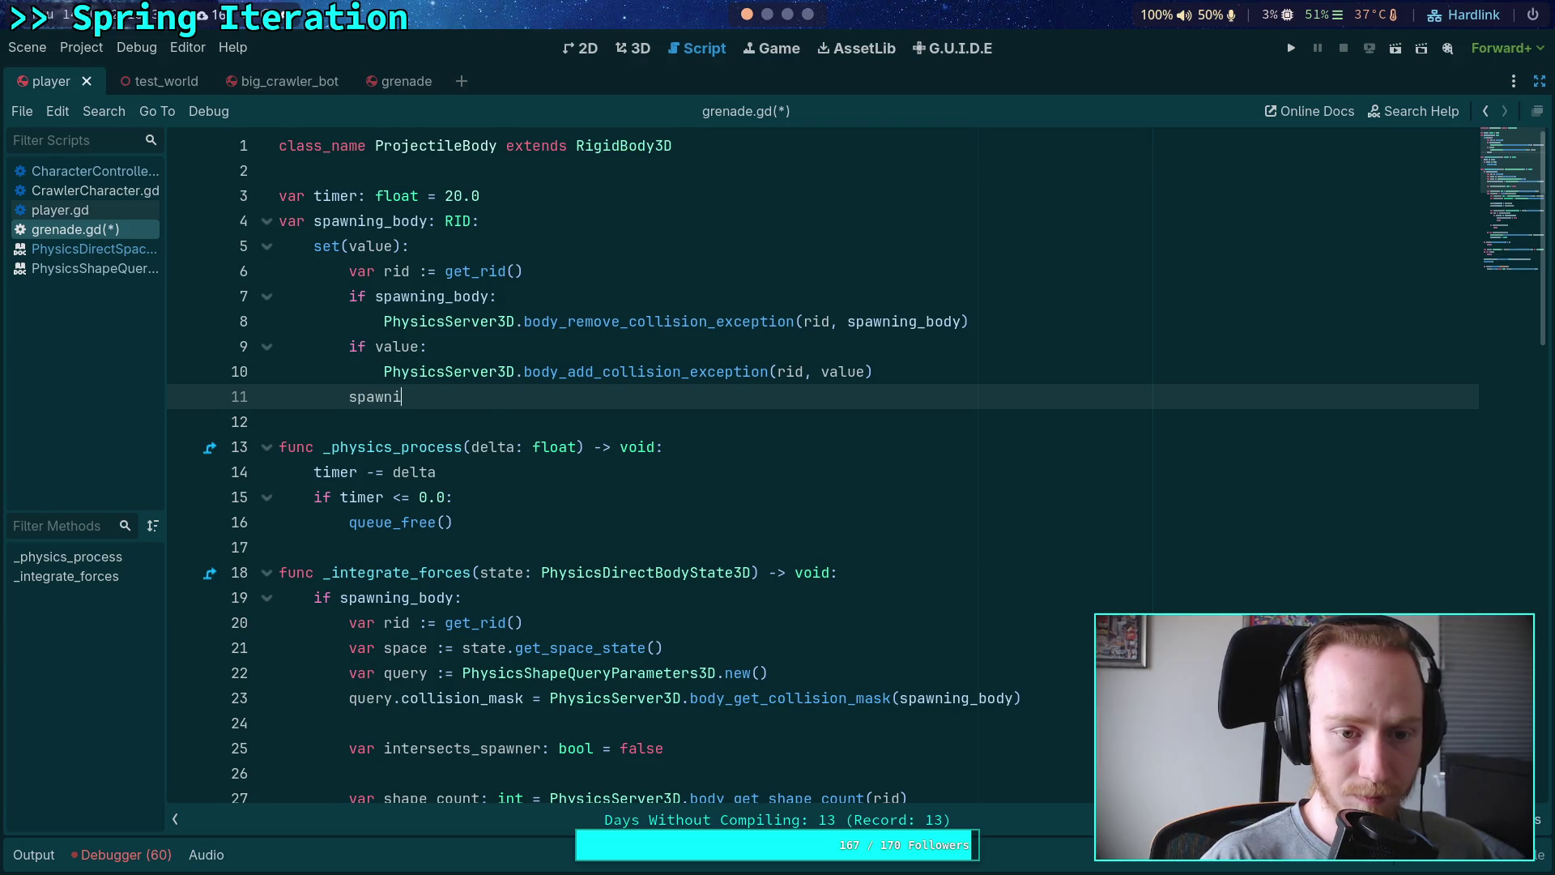
key(Return)
text(= value)
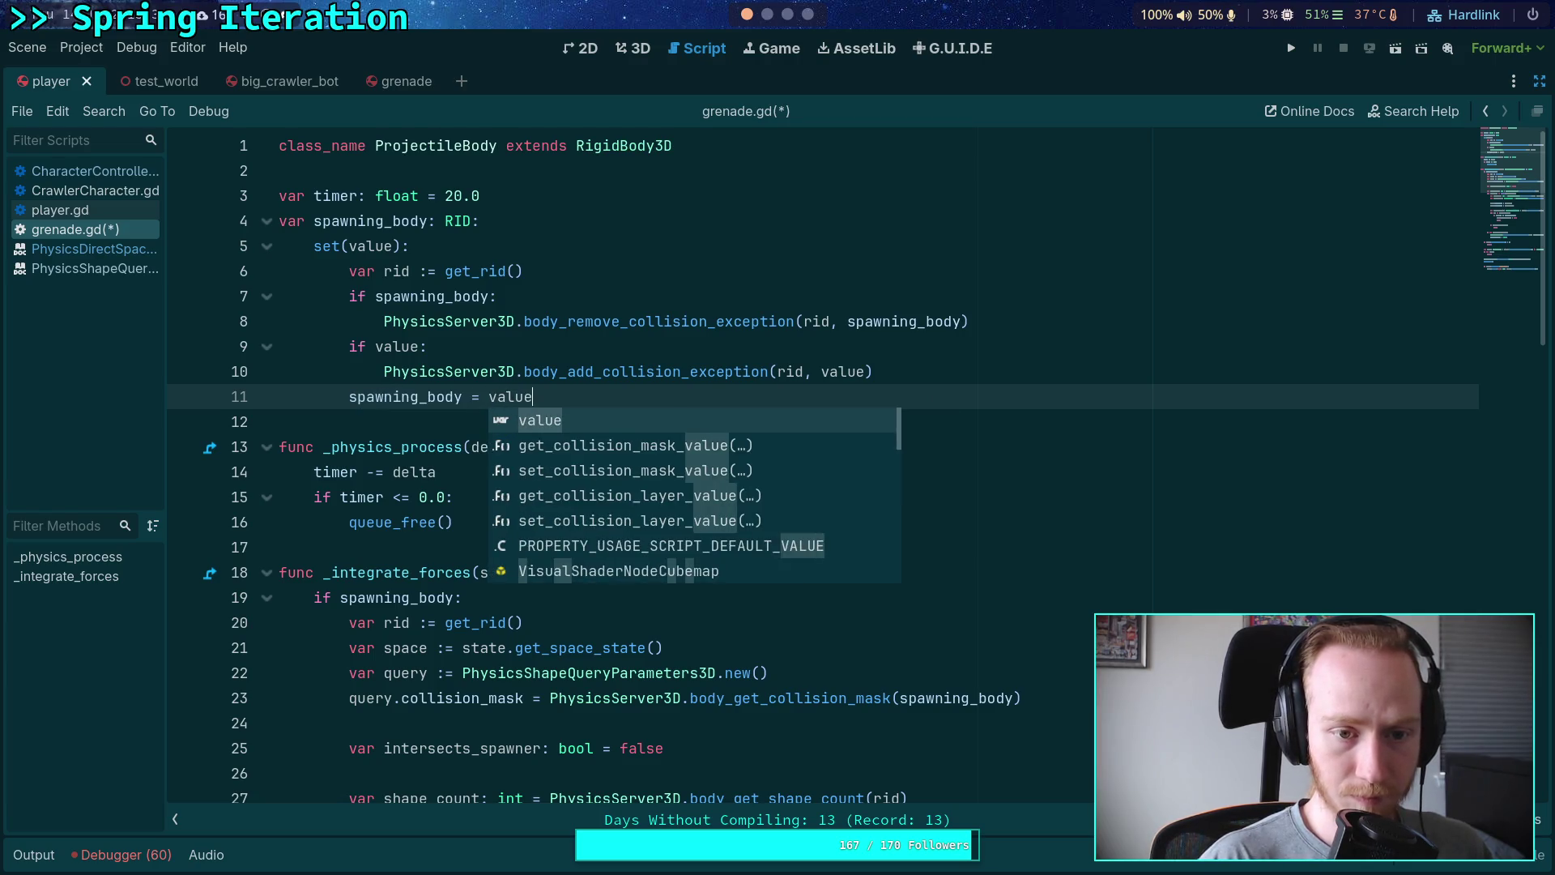
key(ctrl+s)
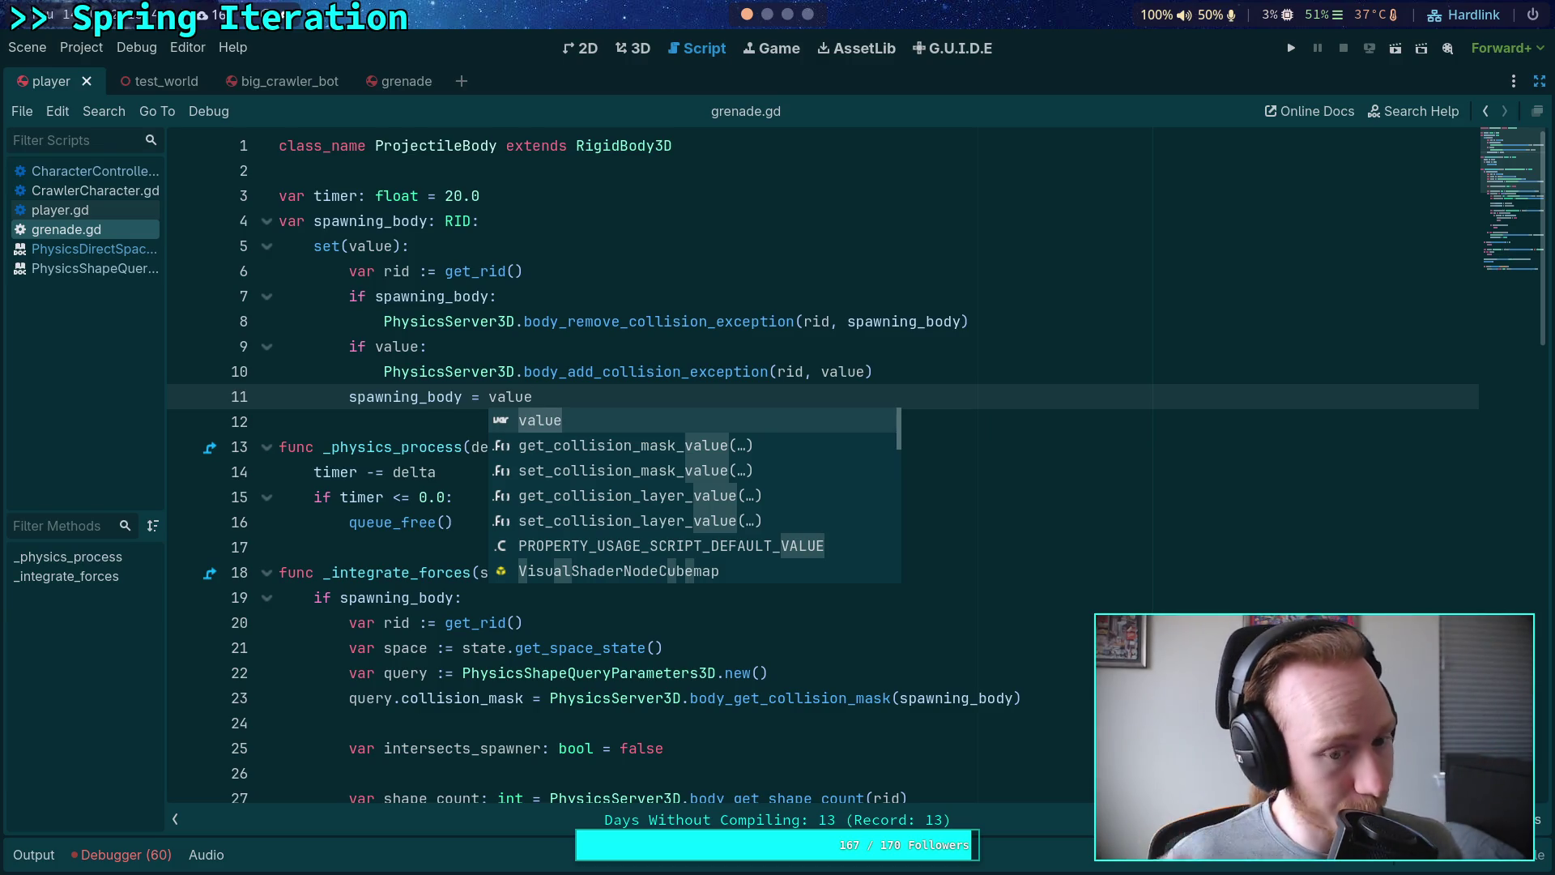
click(827, 268)
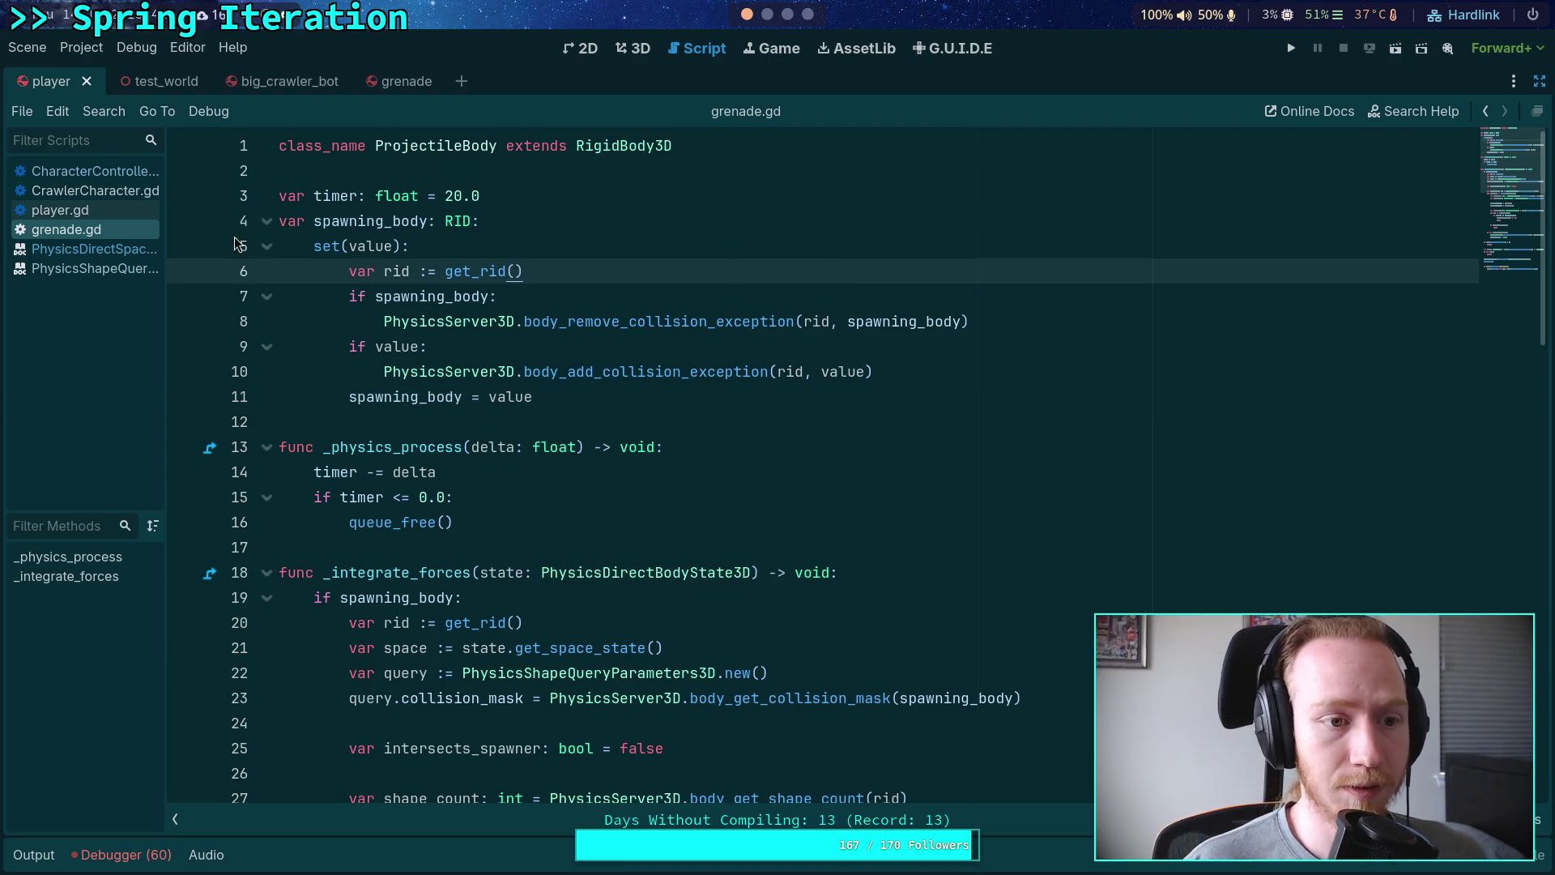
Step: In player.gd, start a proj line after the velocity line and retype proj from RigidBody3D to ProjectileBody
click(124, 215)
click(860, 455)
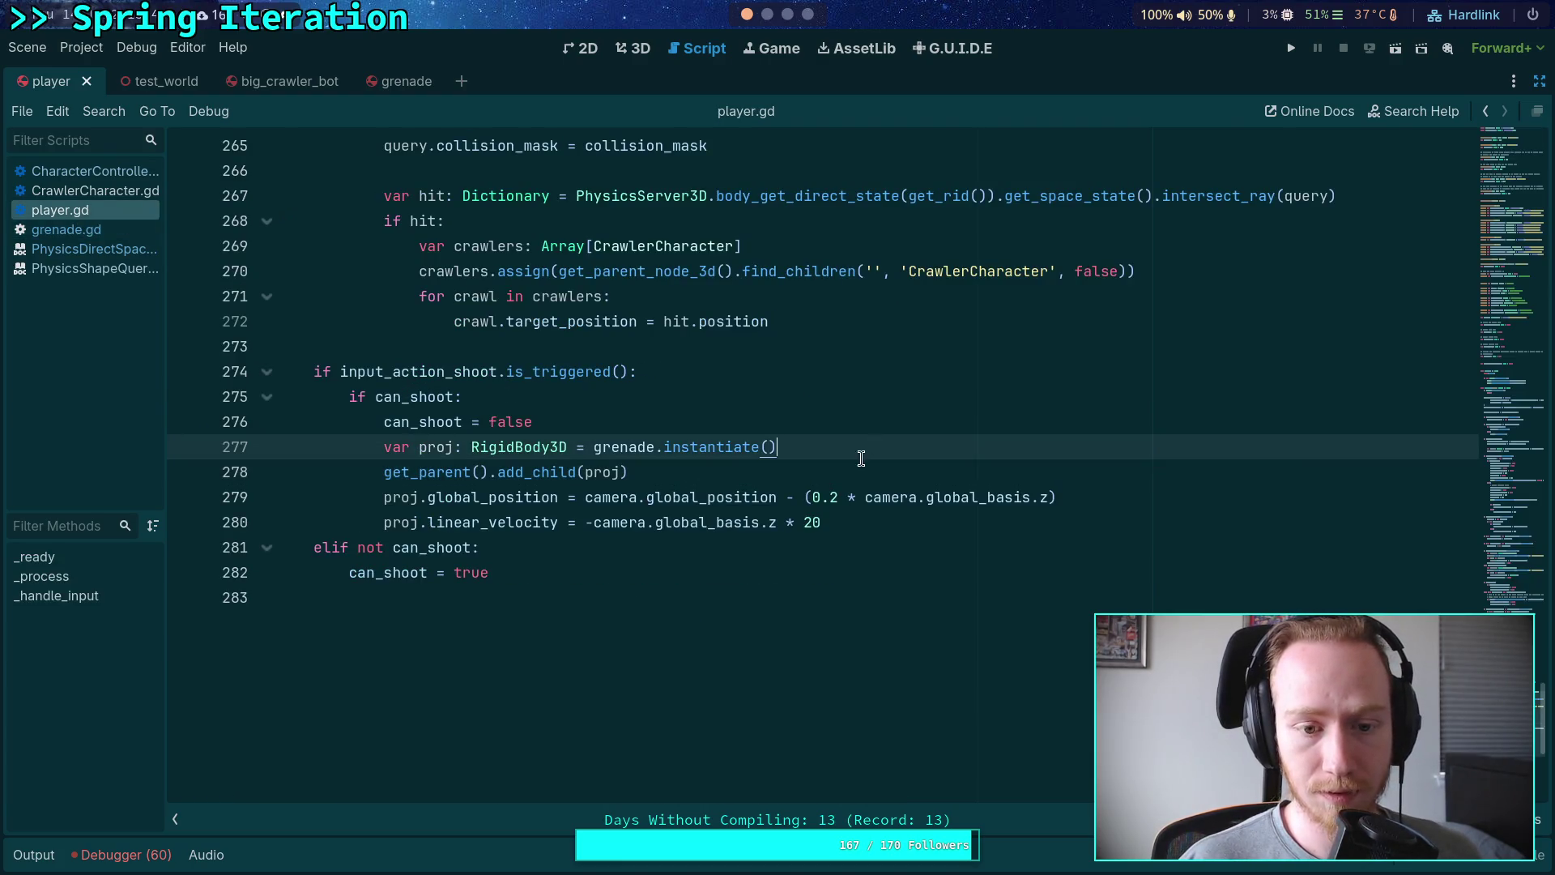
click(814, 475)
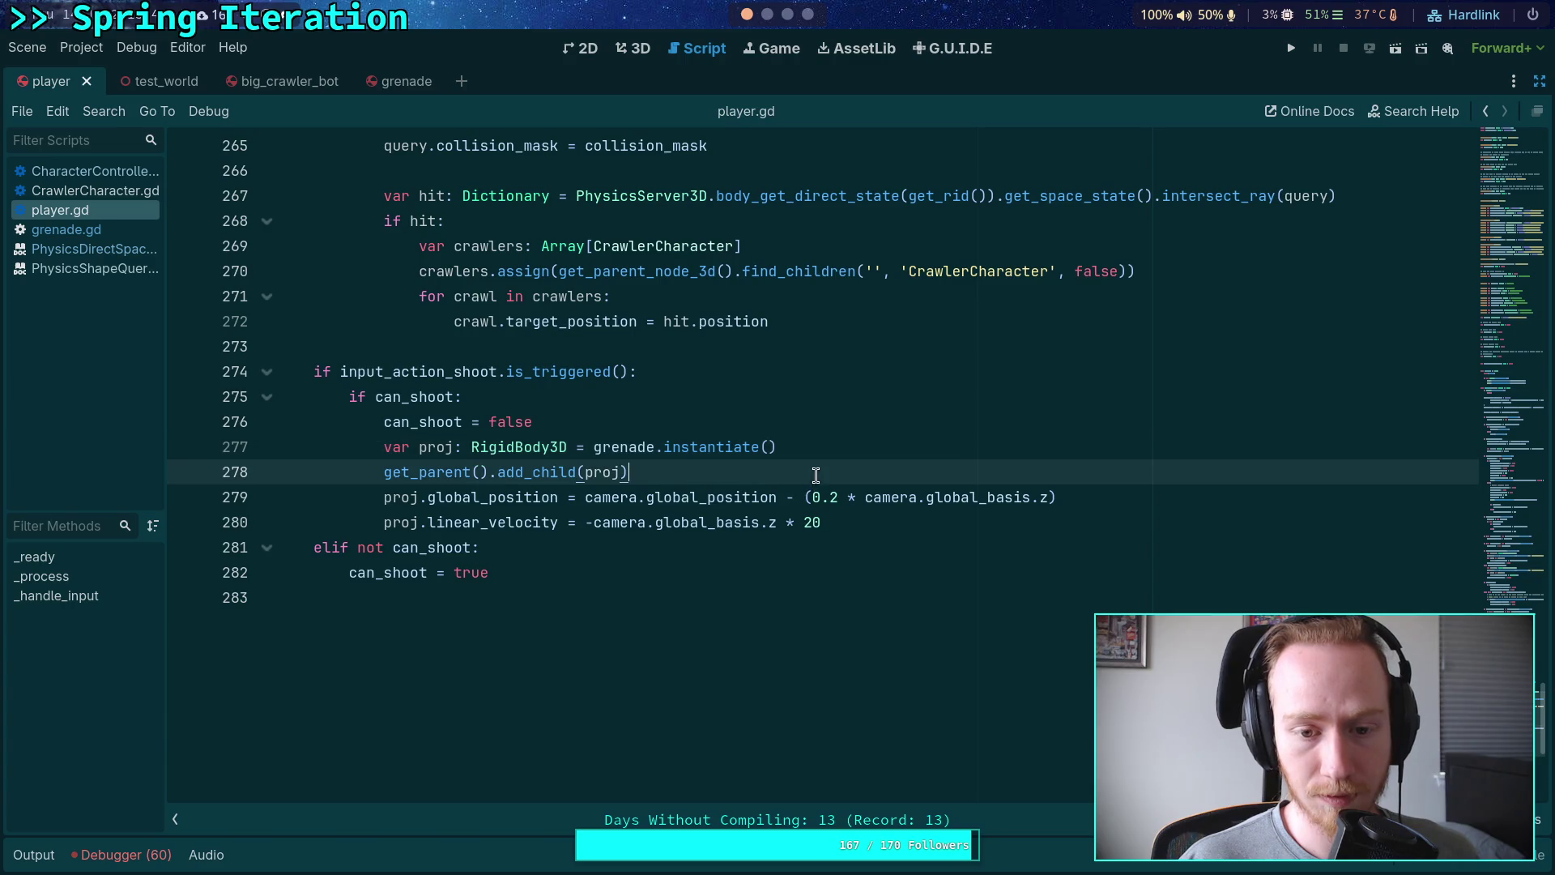
click(893, 526)
key(Return)
text(pr)
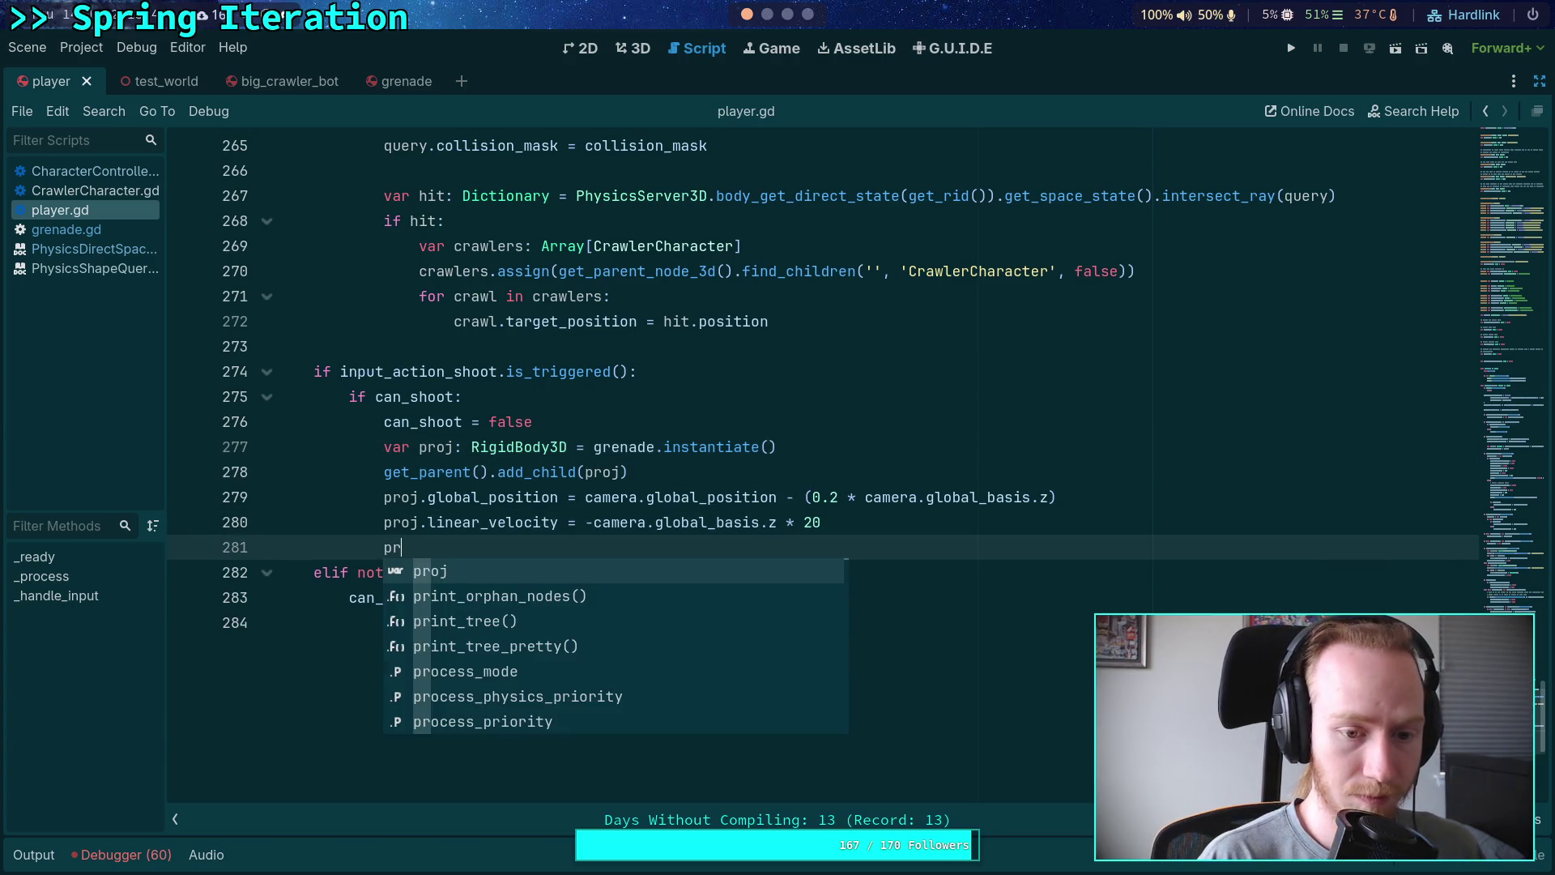
key(Return)
text(.spa)
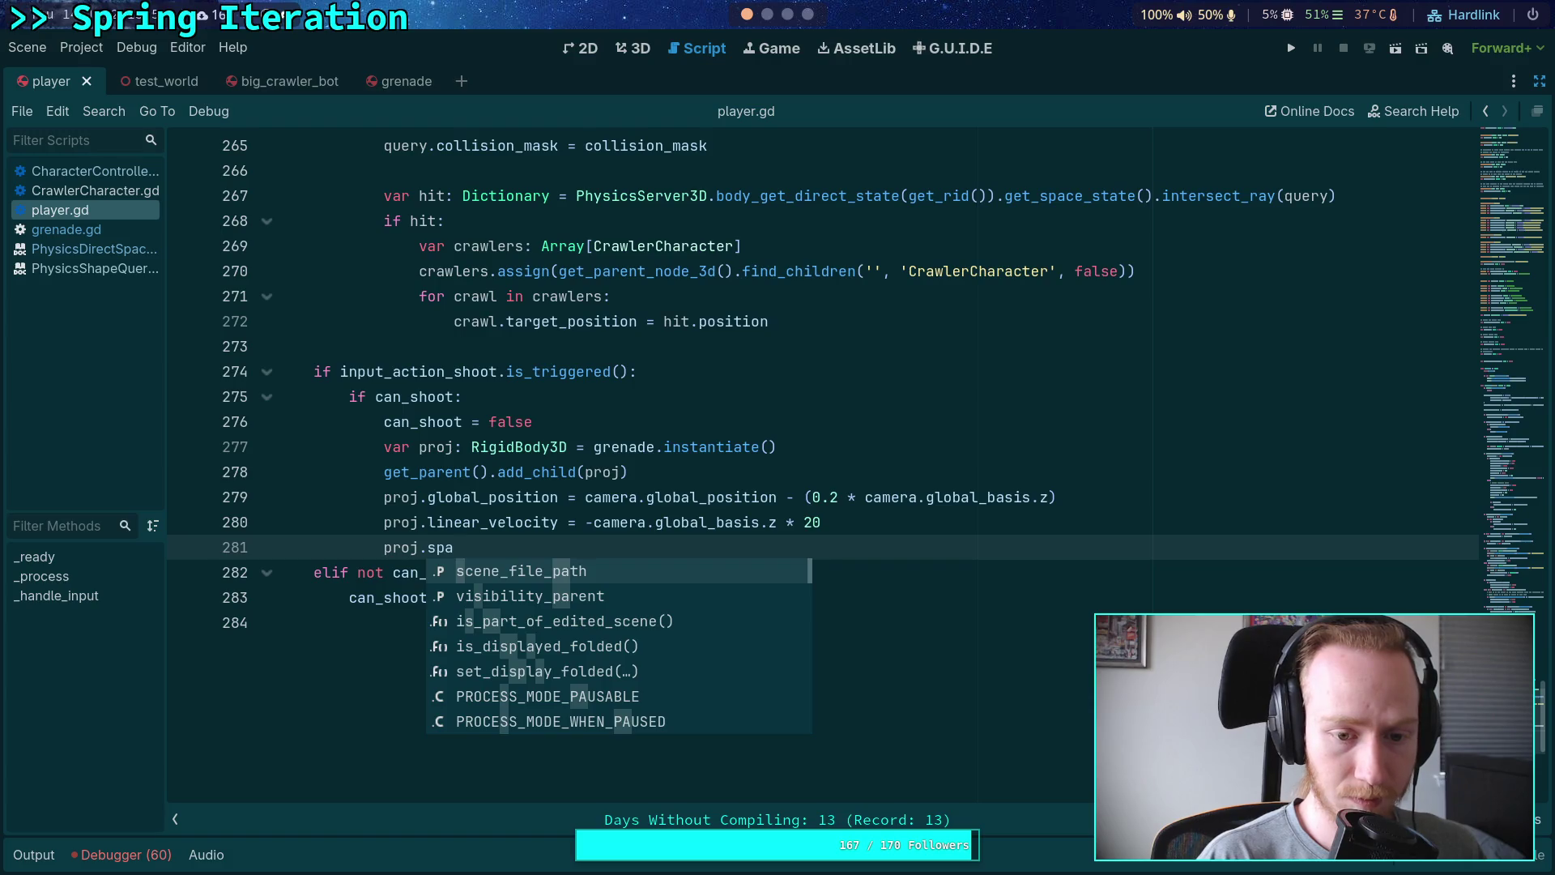
text(wn)
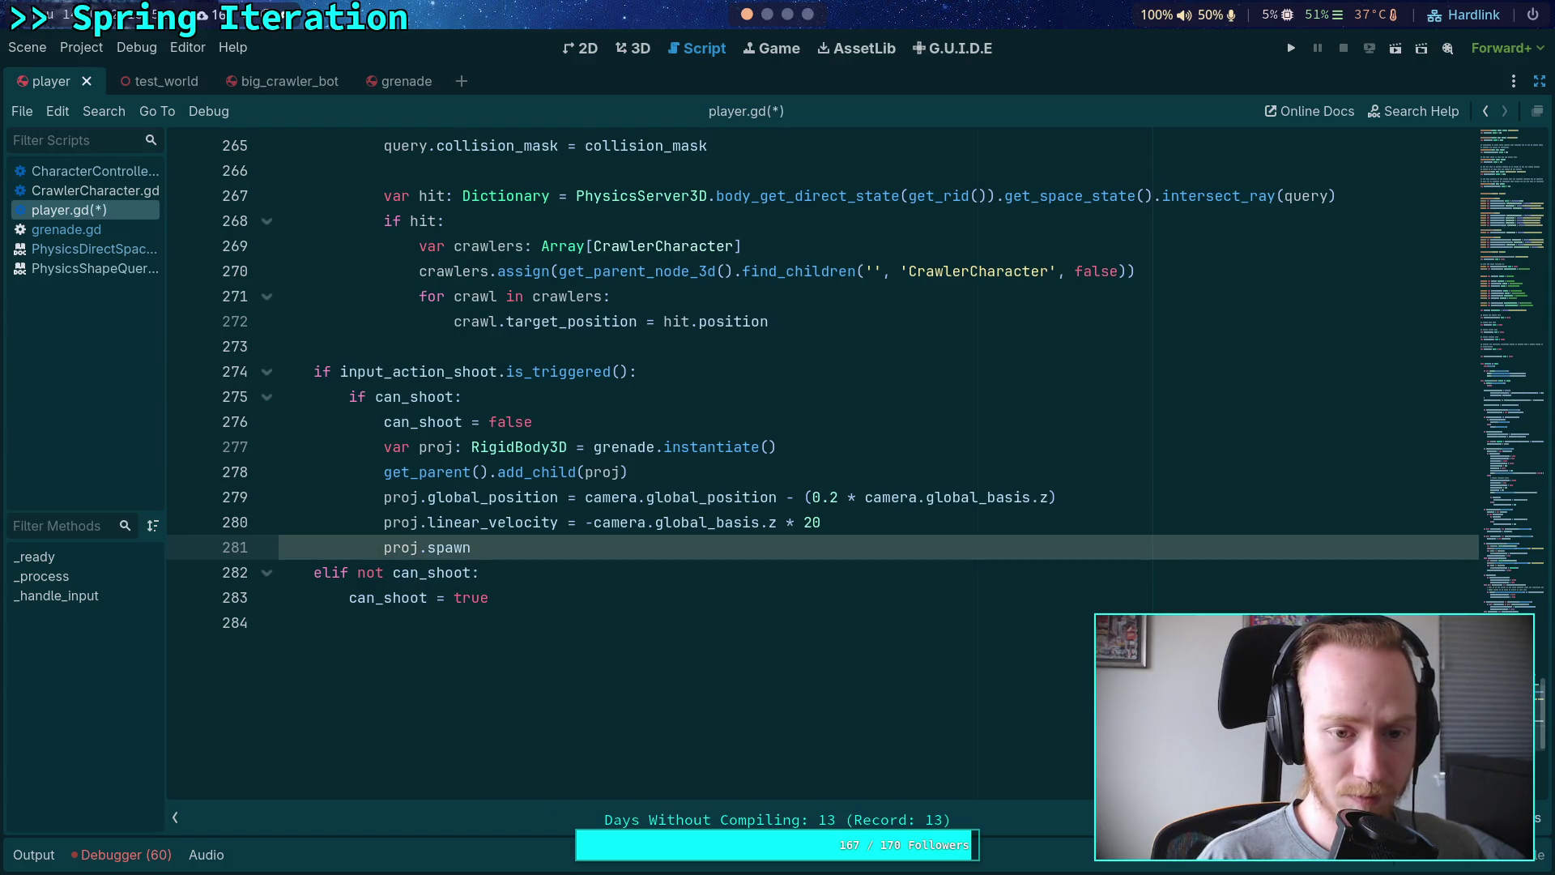
double_click(520, 446)
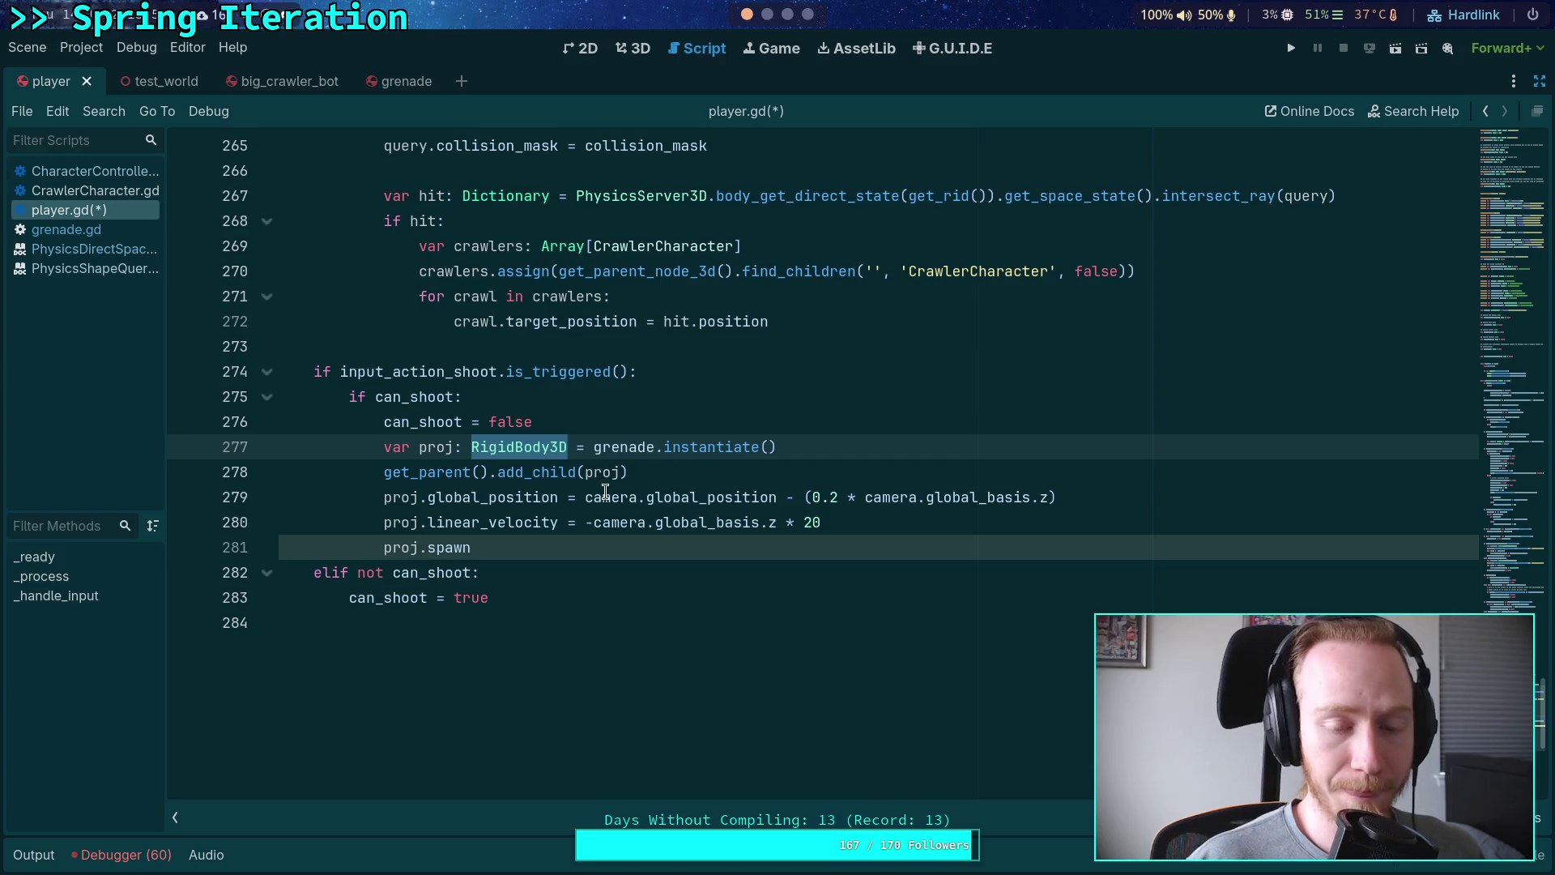
text(Proj)
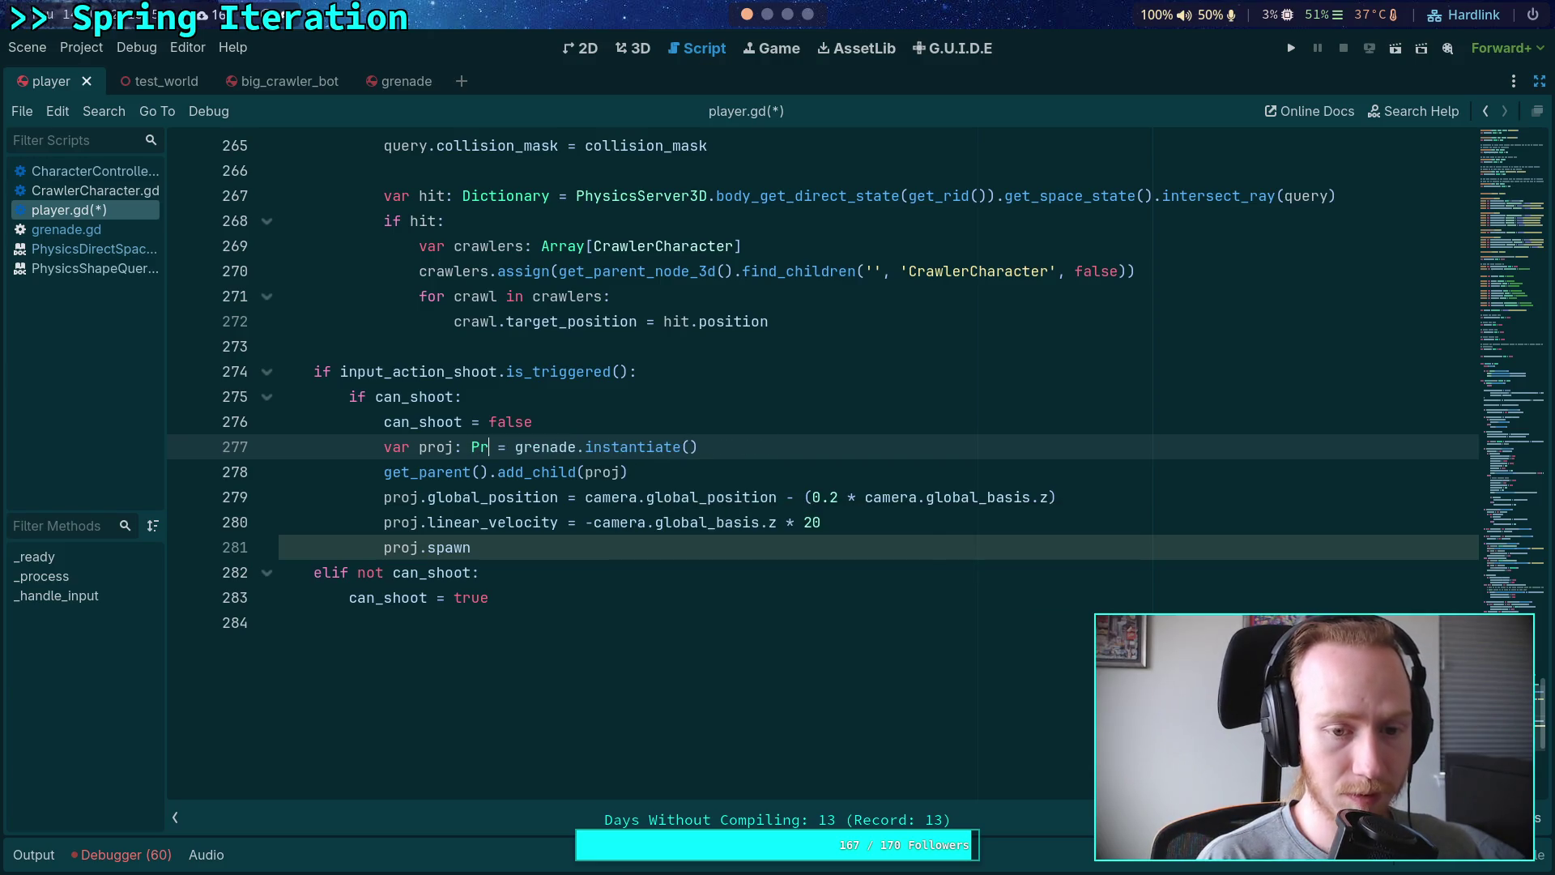
key(Return)
Step: Complete the new line as proj.spawning_body = get_rid() and save player.gd
click(515, 558)
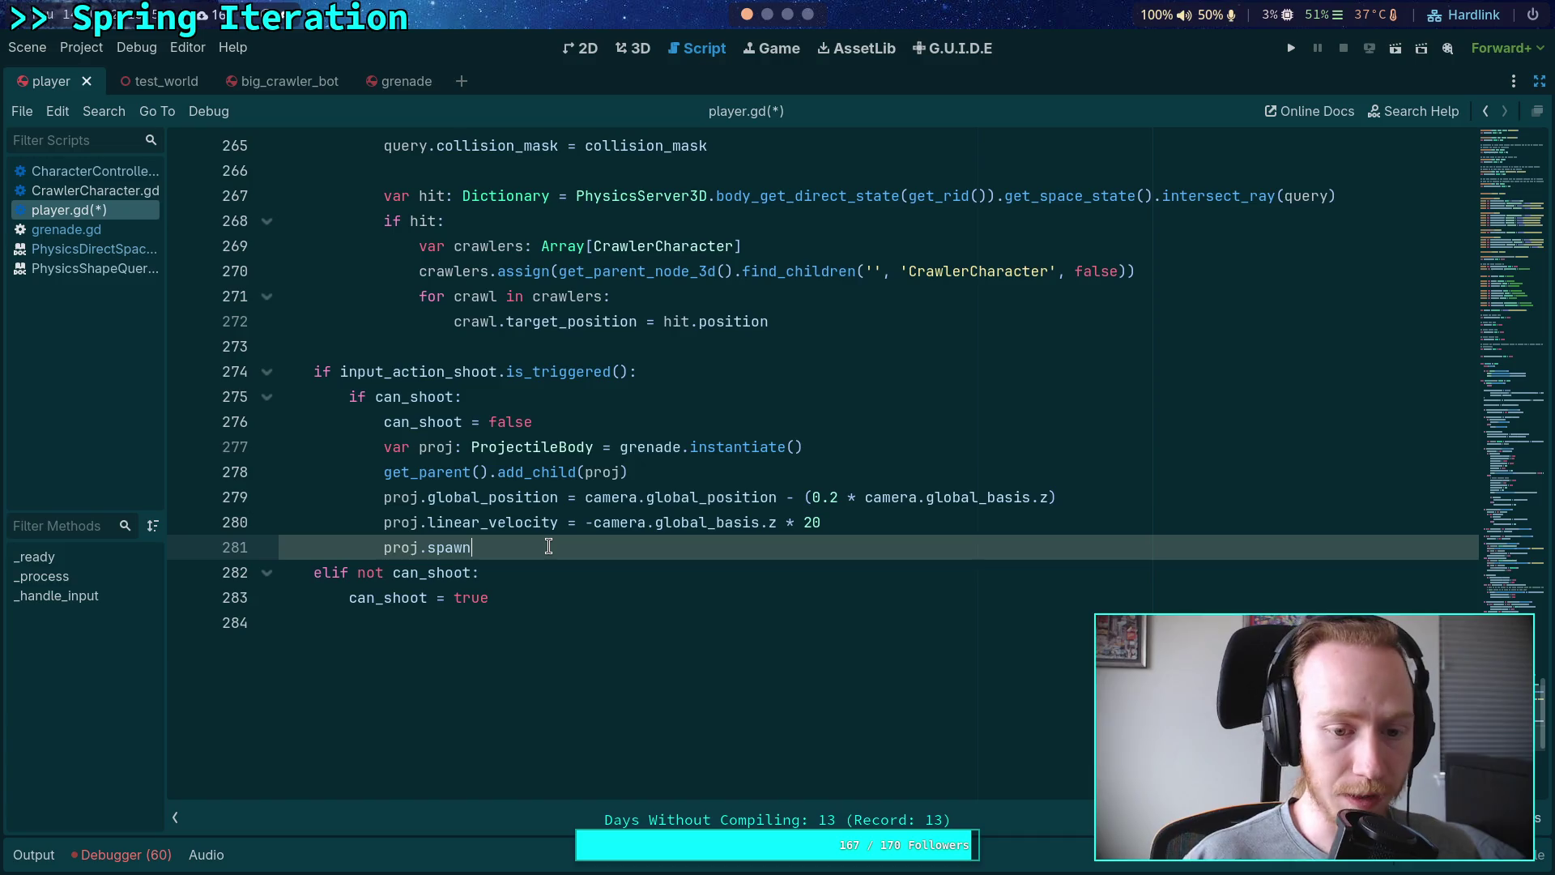
text(s)
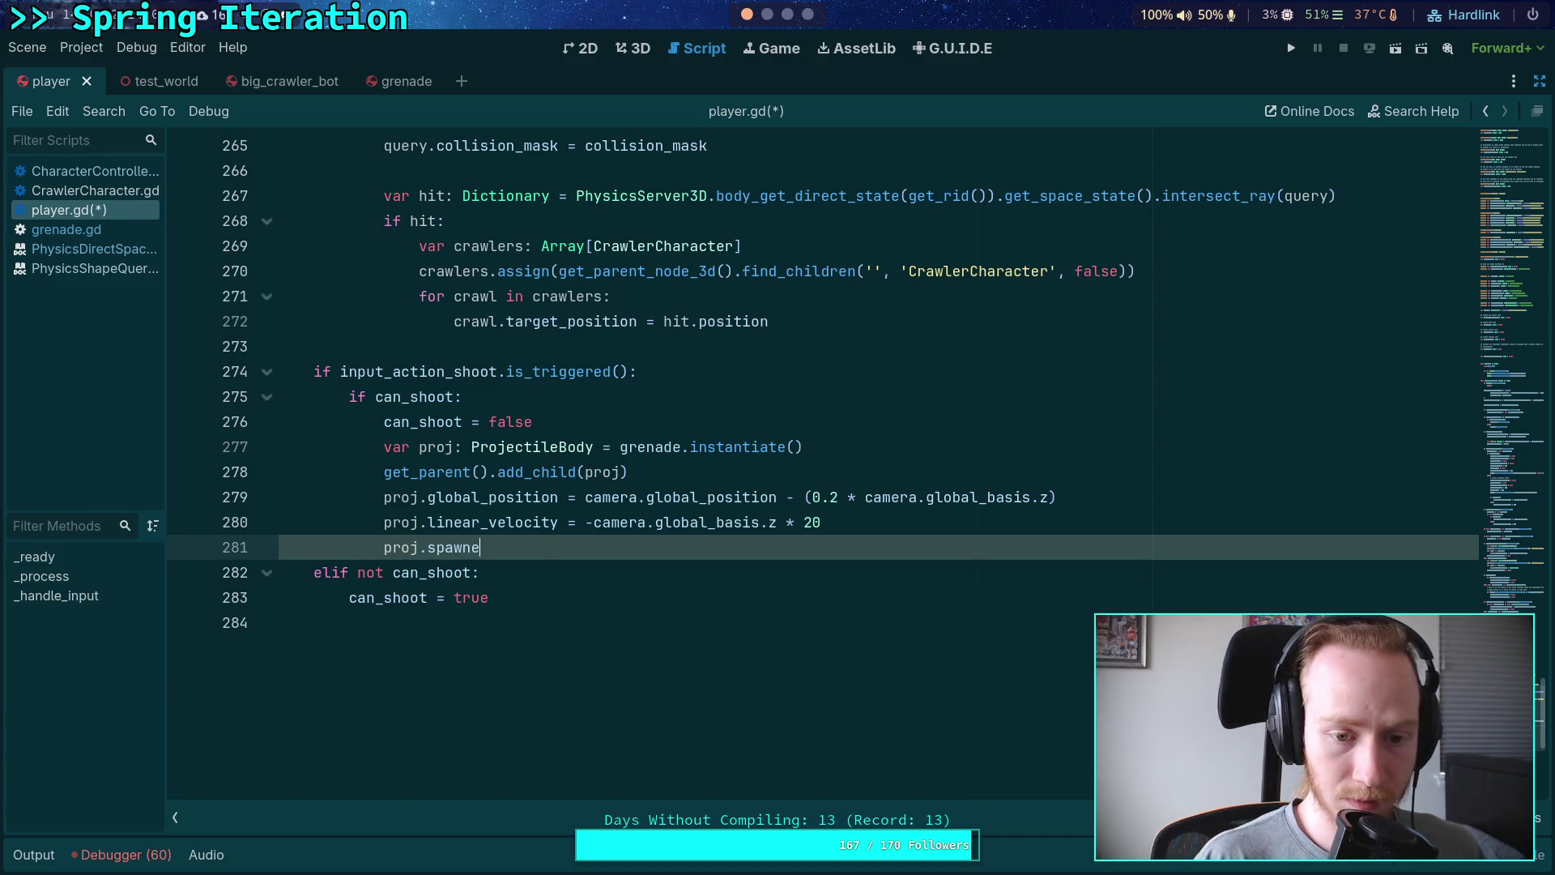
key(BackSpace)
key(BackSpace)
key(BackSpace)
key(ctrl+s)
key(BackSpace)
key(ctrl+space)
text(sp)
key(Return)
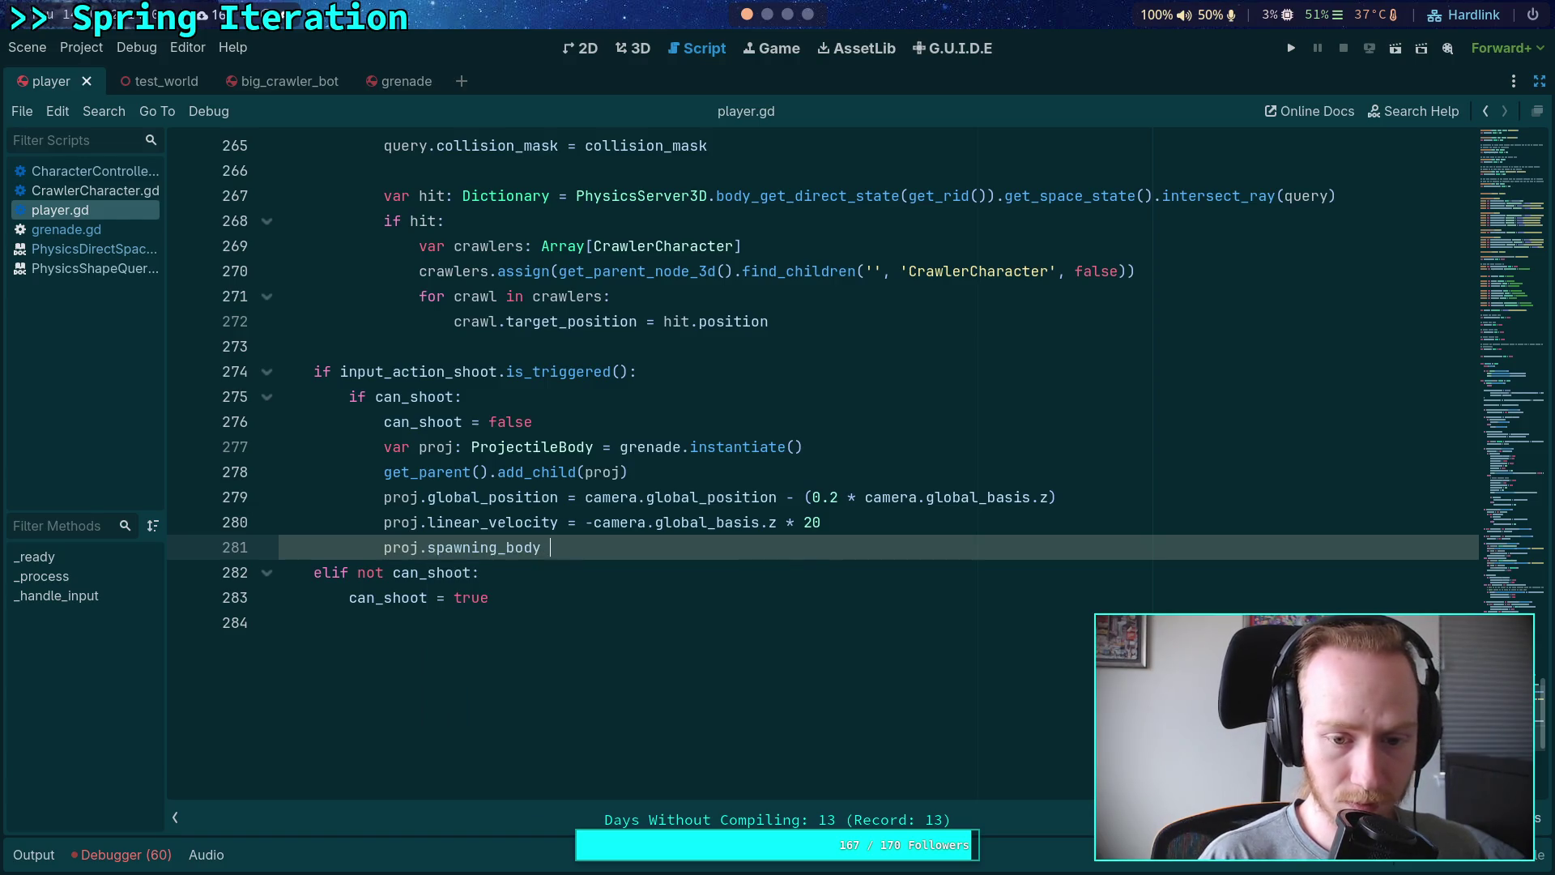
text(= get_ri)
key(Return)
key(ctrl+s)
Step: Run the project to test the grenade
scroll(809, 469, up, 10)
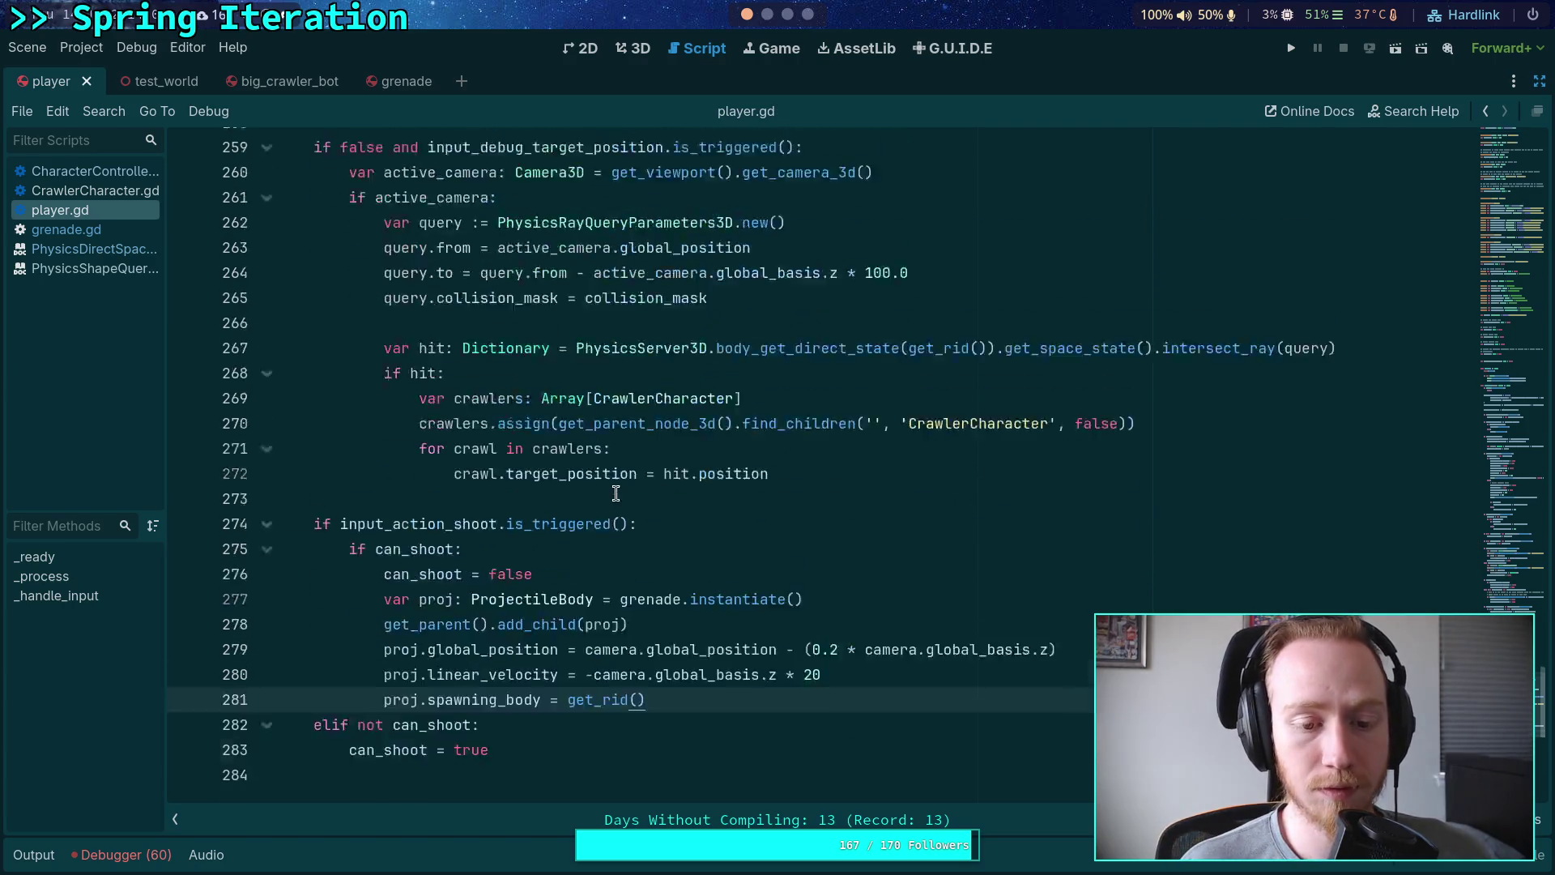
scroll(837, 414, down, 10)
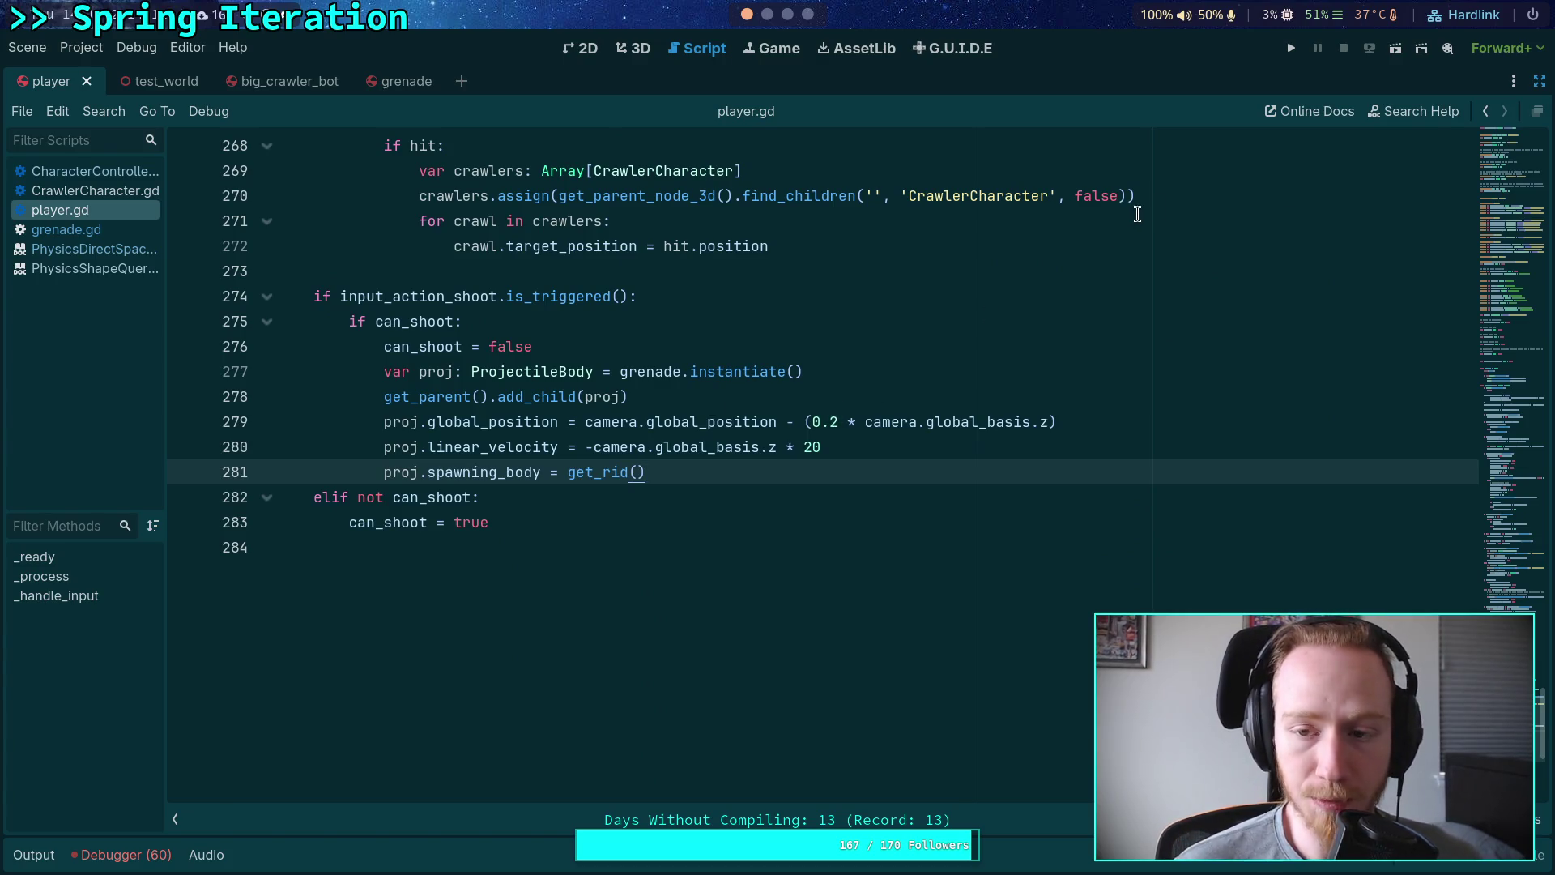
click(1284, 51)
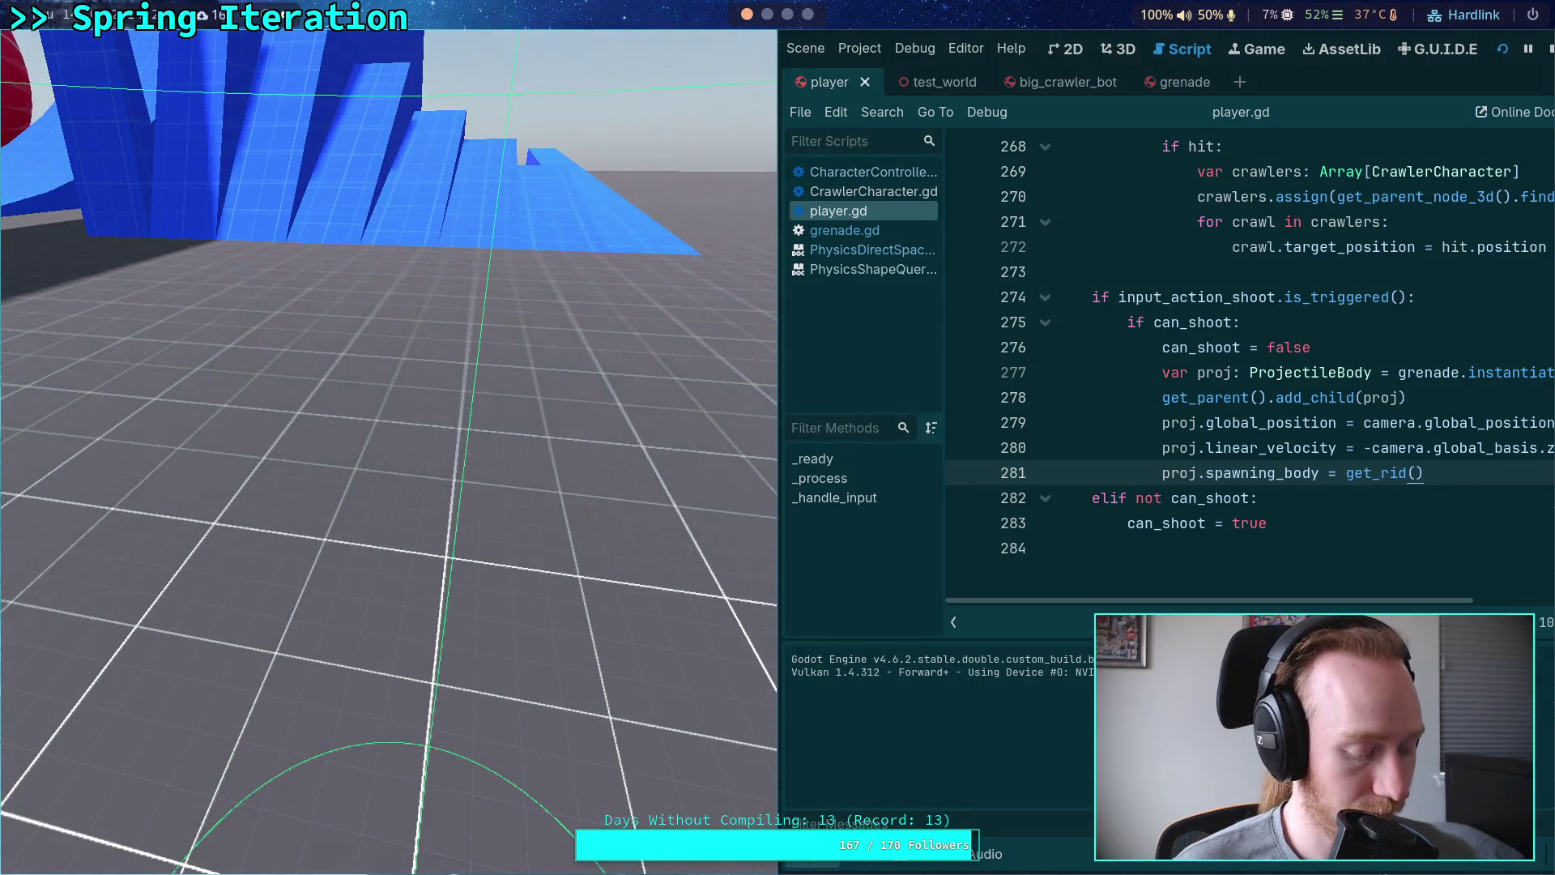
Step: Slow the running game to 0.25 time scale, then stop it with F8
key(minus)
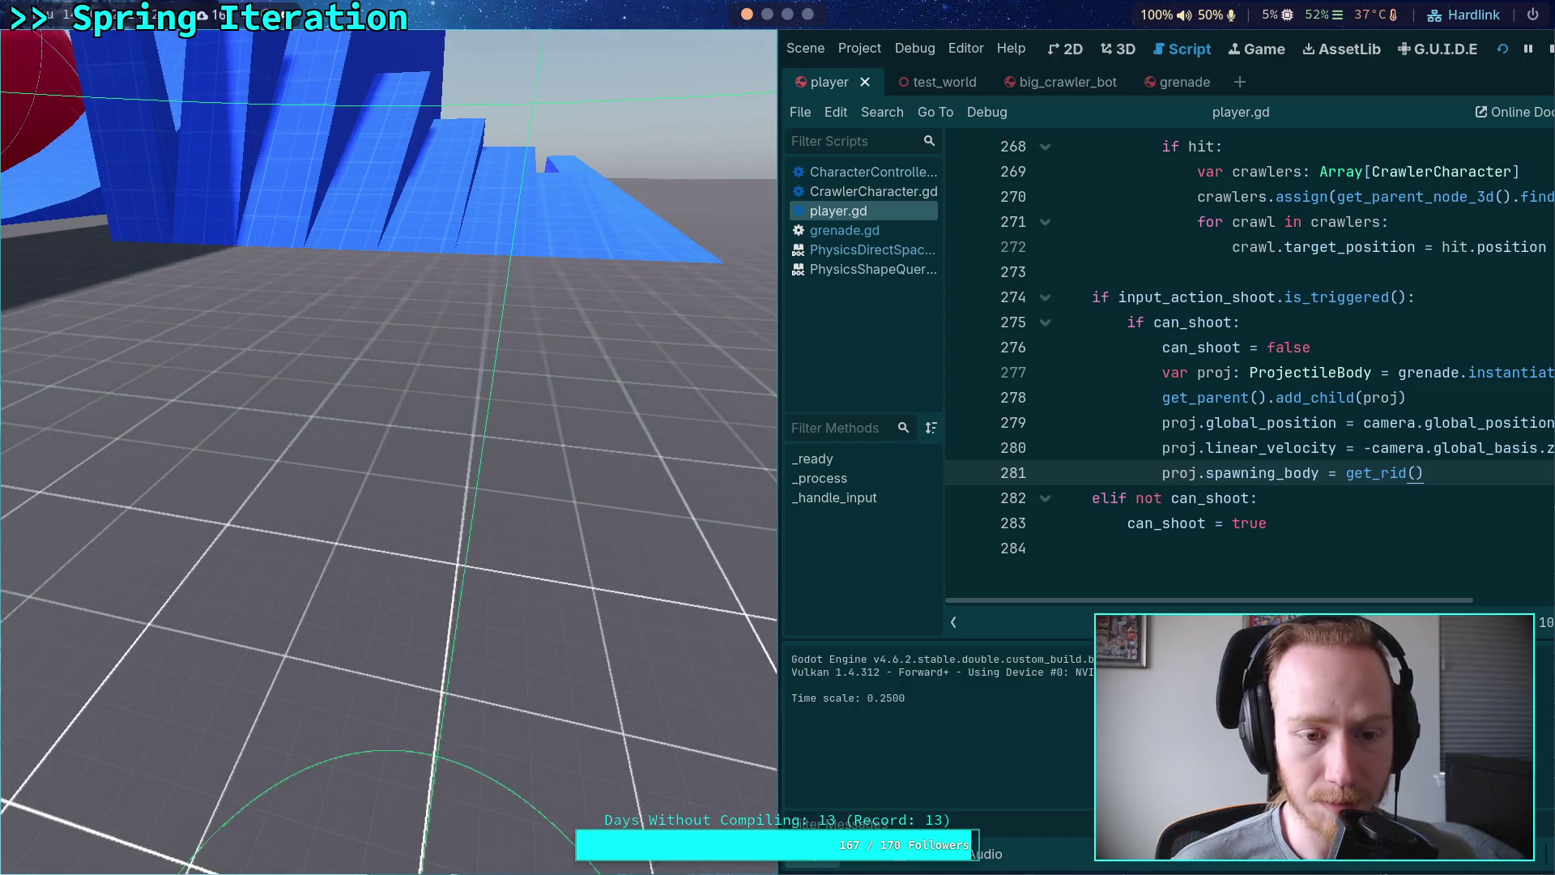
key(F8)
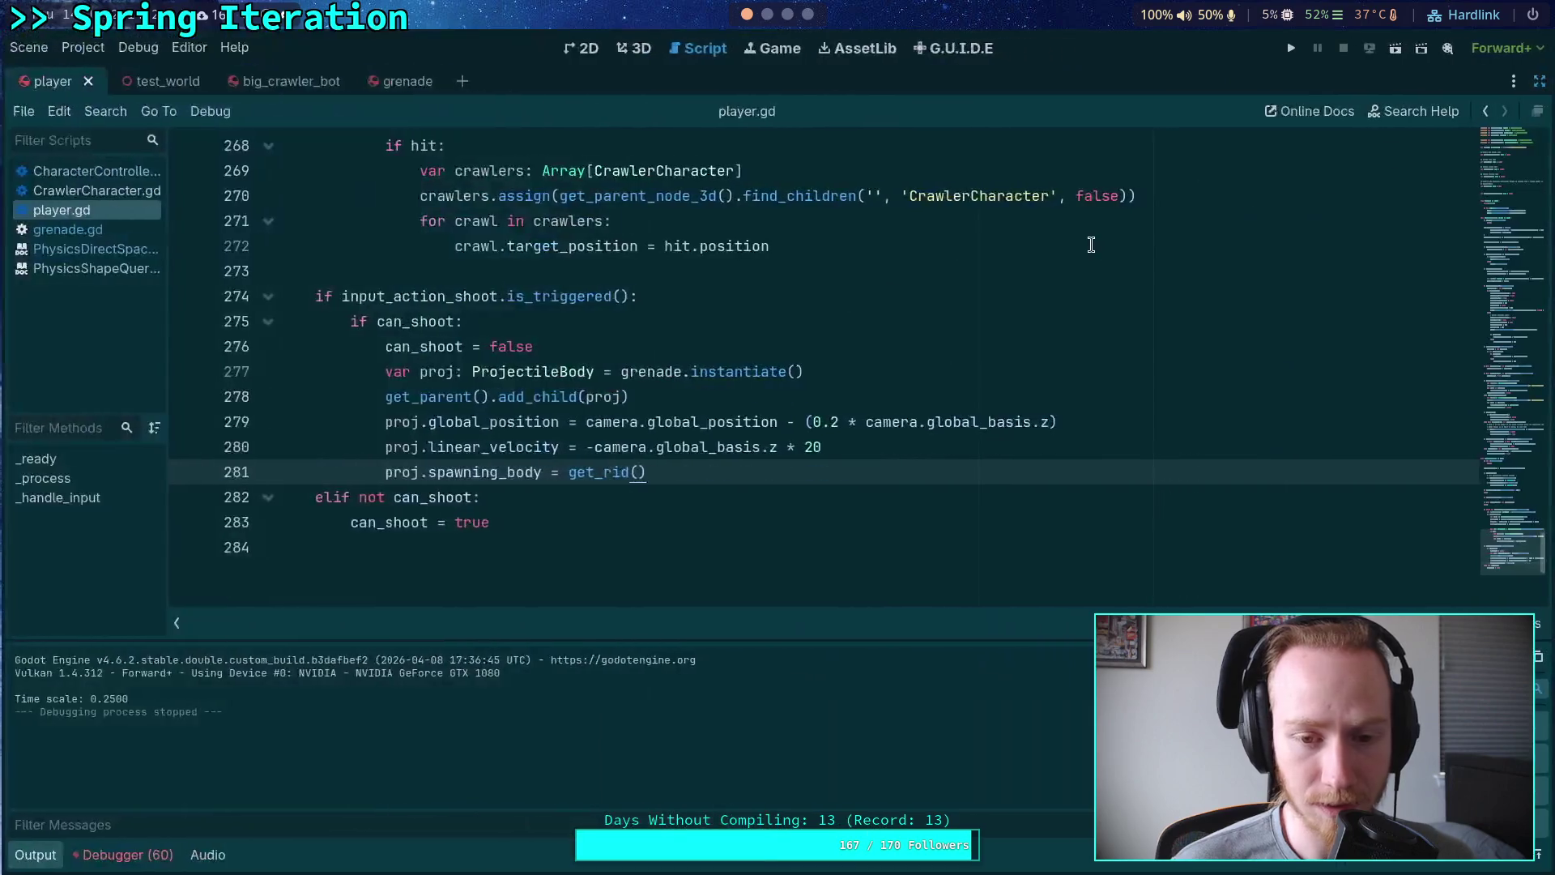
scroll(769, 479, up, 10)
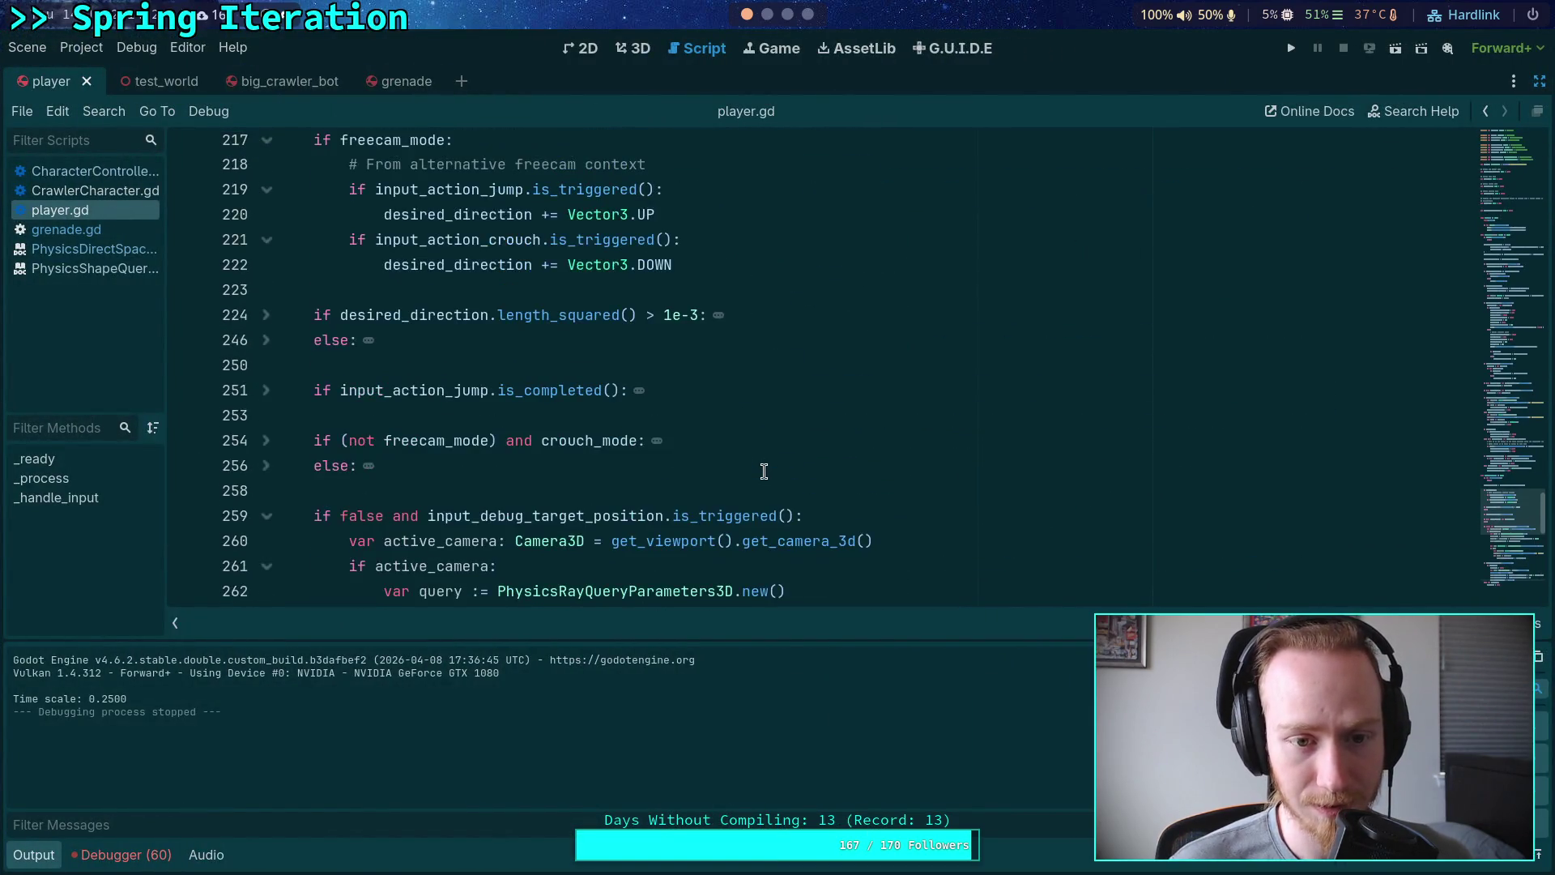
scroll(764, 466, down, 10)
scroll(761, 469, down, 5)
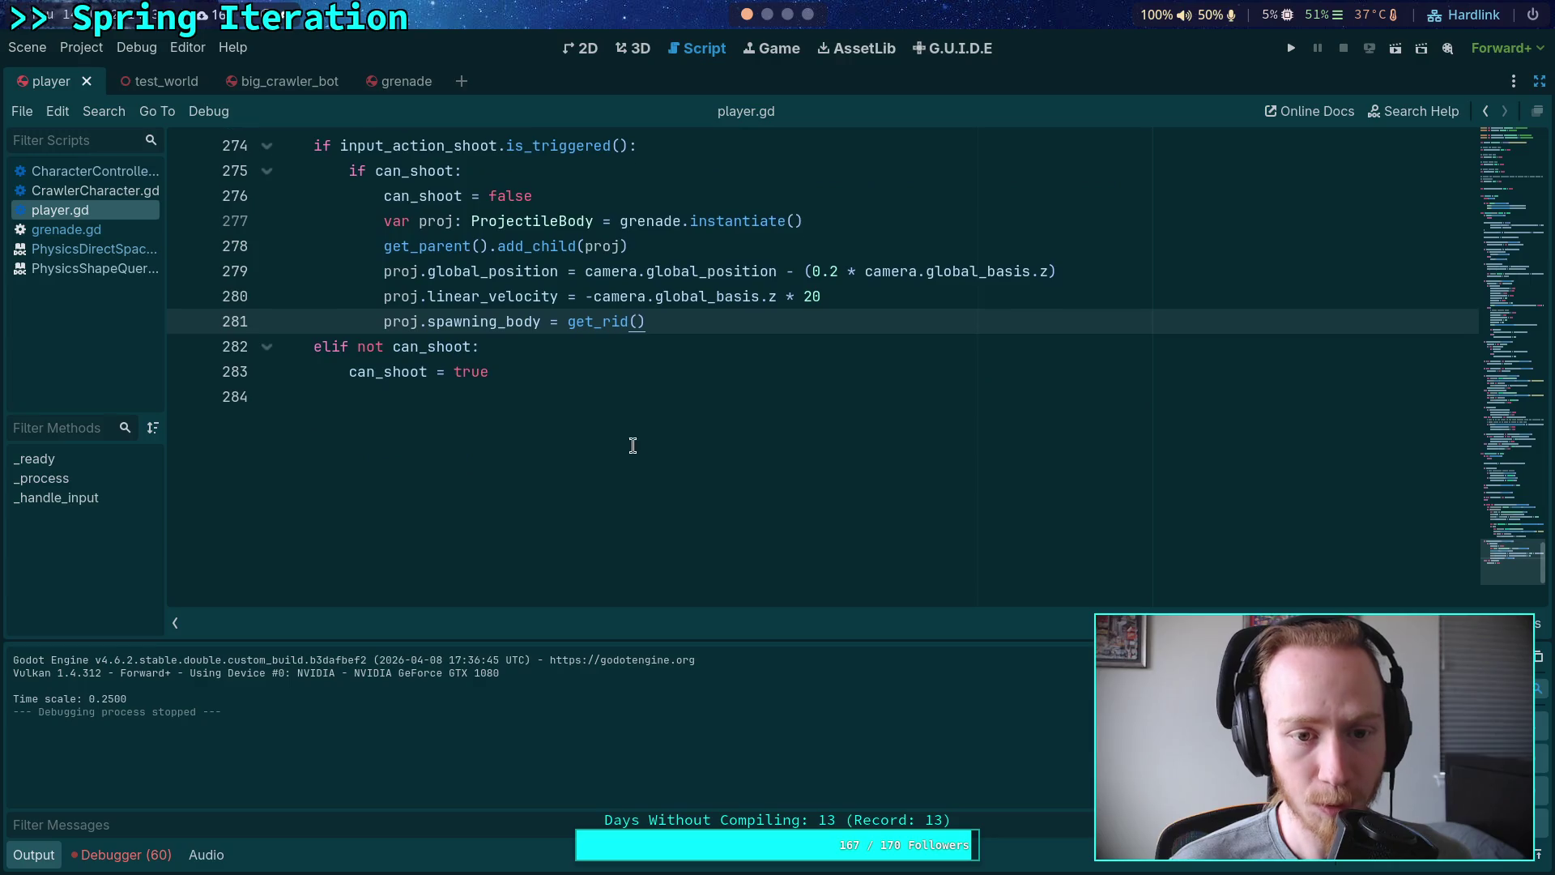
Step: Set a breakpoint on grenade.gd line 45, then run the project again
click(66, 229)
scroll(380, 370, down, 6)
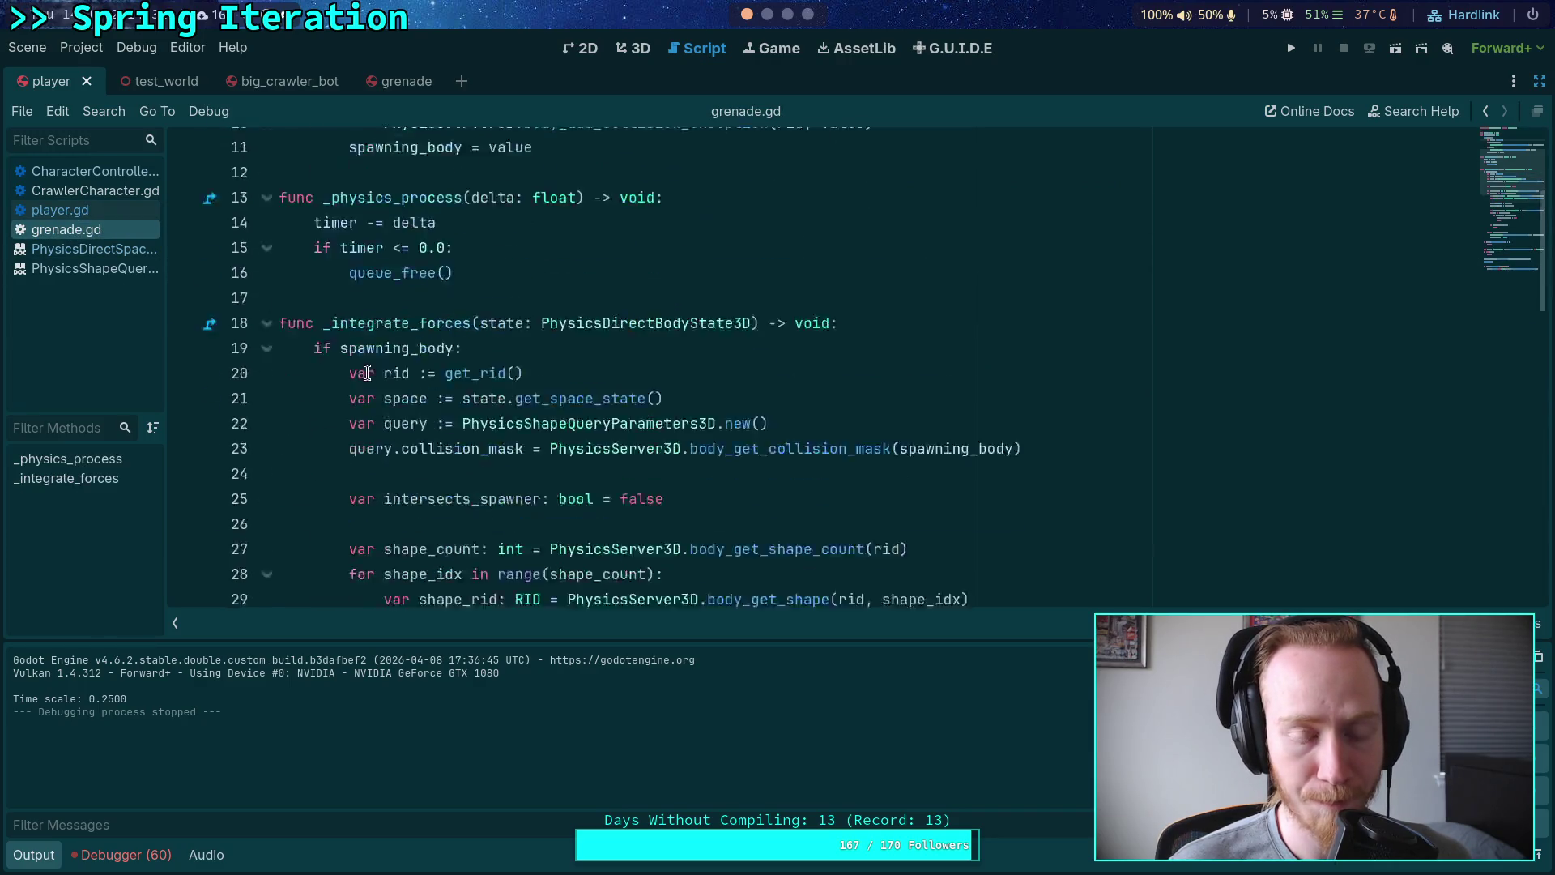
scroll(379, 370, down, 3)
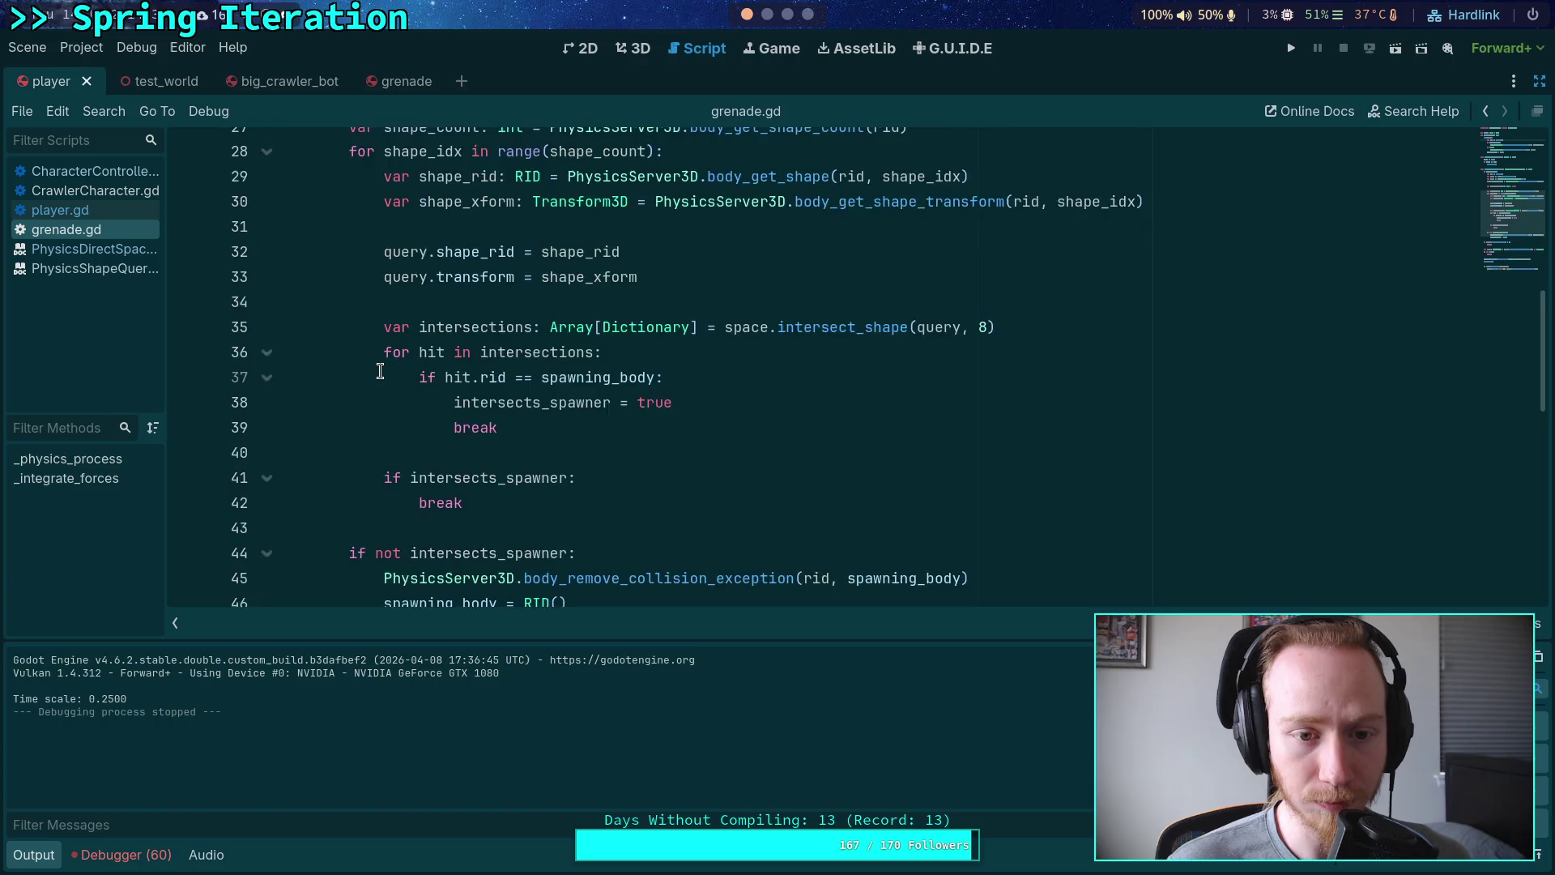
scroll(357, 370, up, 1)
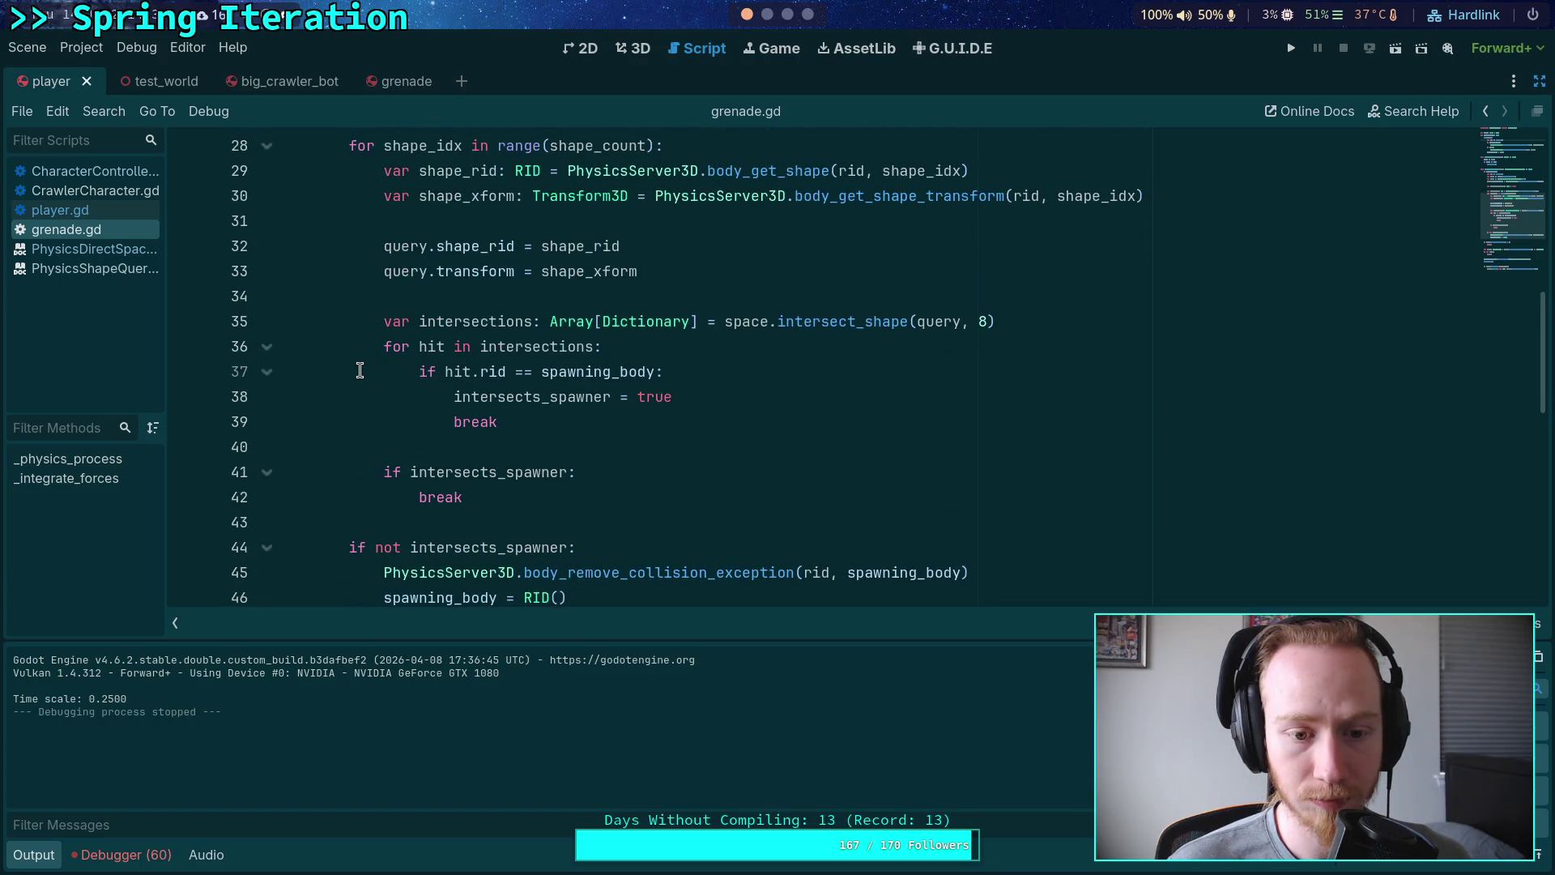
scroll(357, 368, down, 2)
click(186, 424)
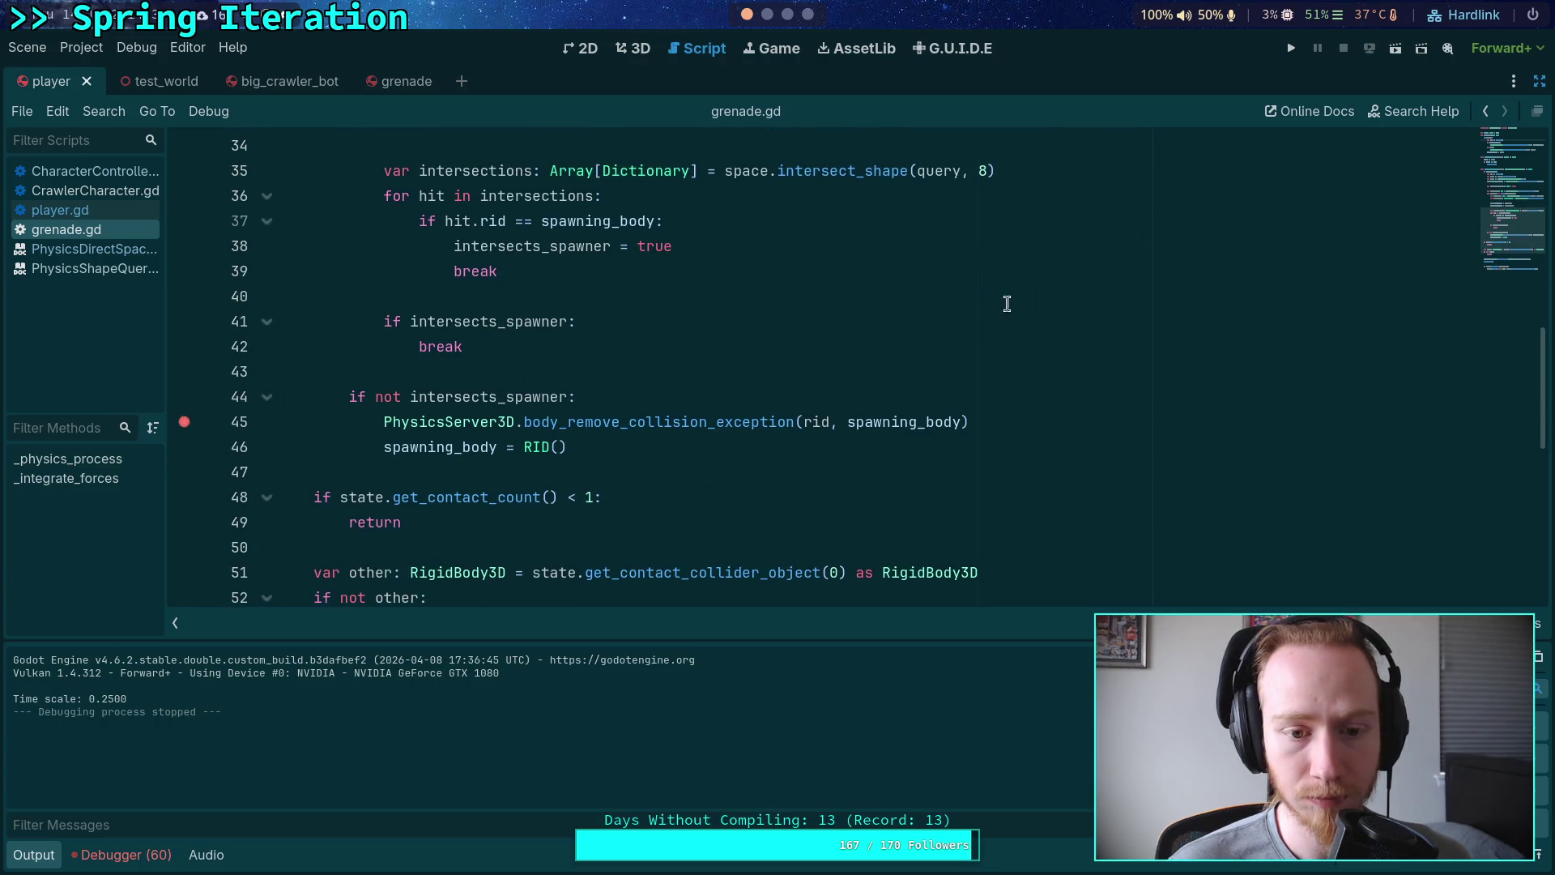
click(1299, 52)
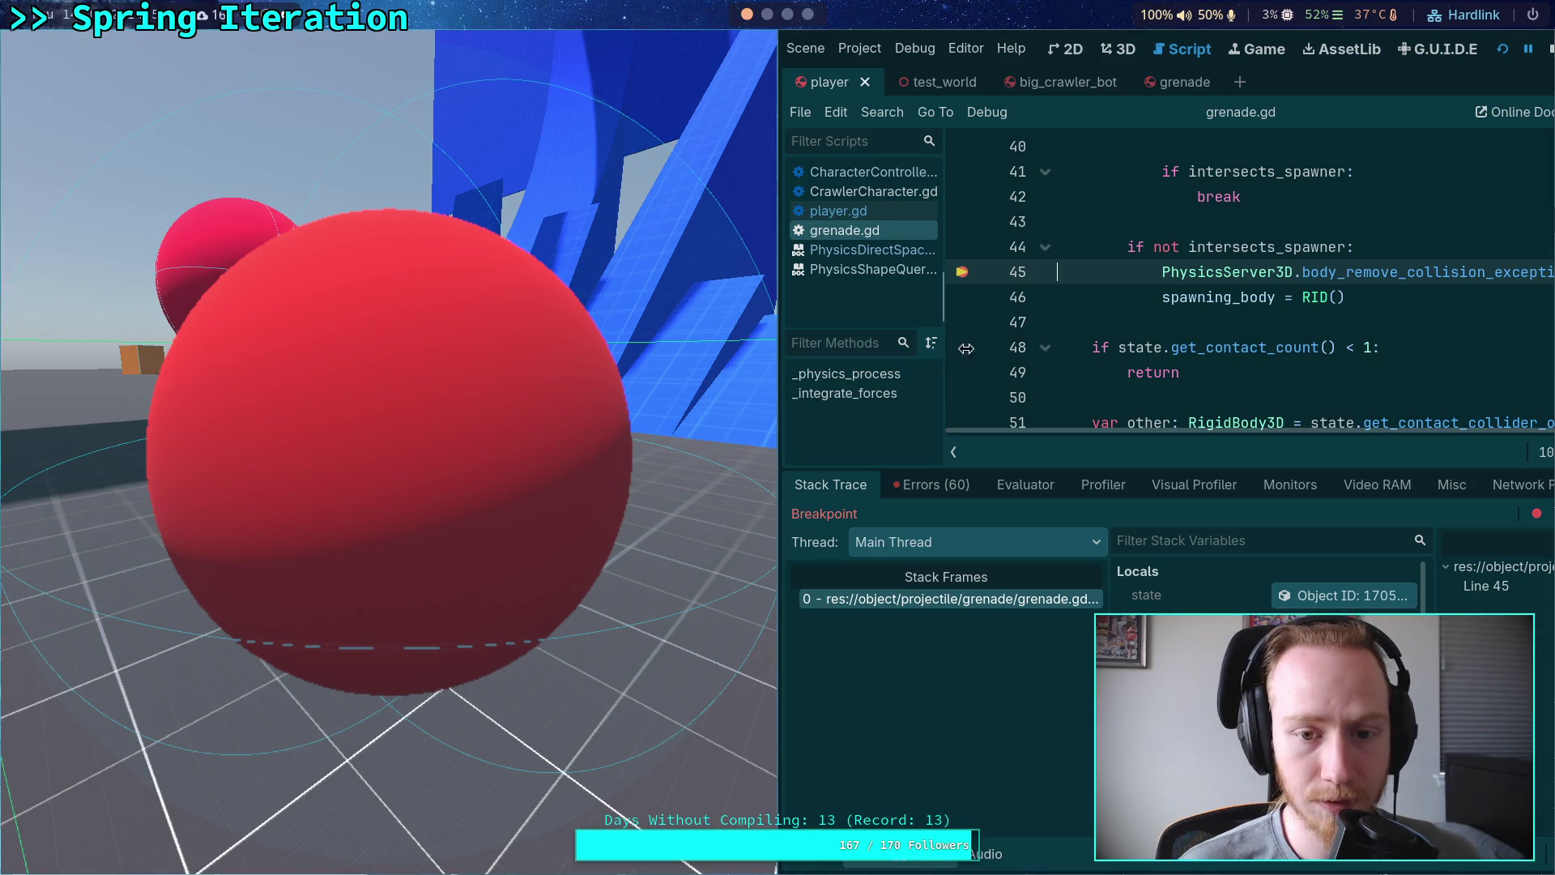
Step: End the paused debug session and bring up the test_world scene in the 3D view
click(1550, 51)
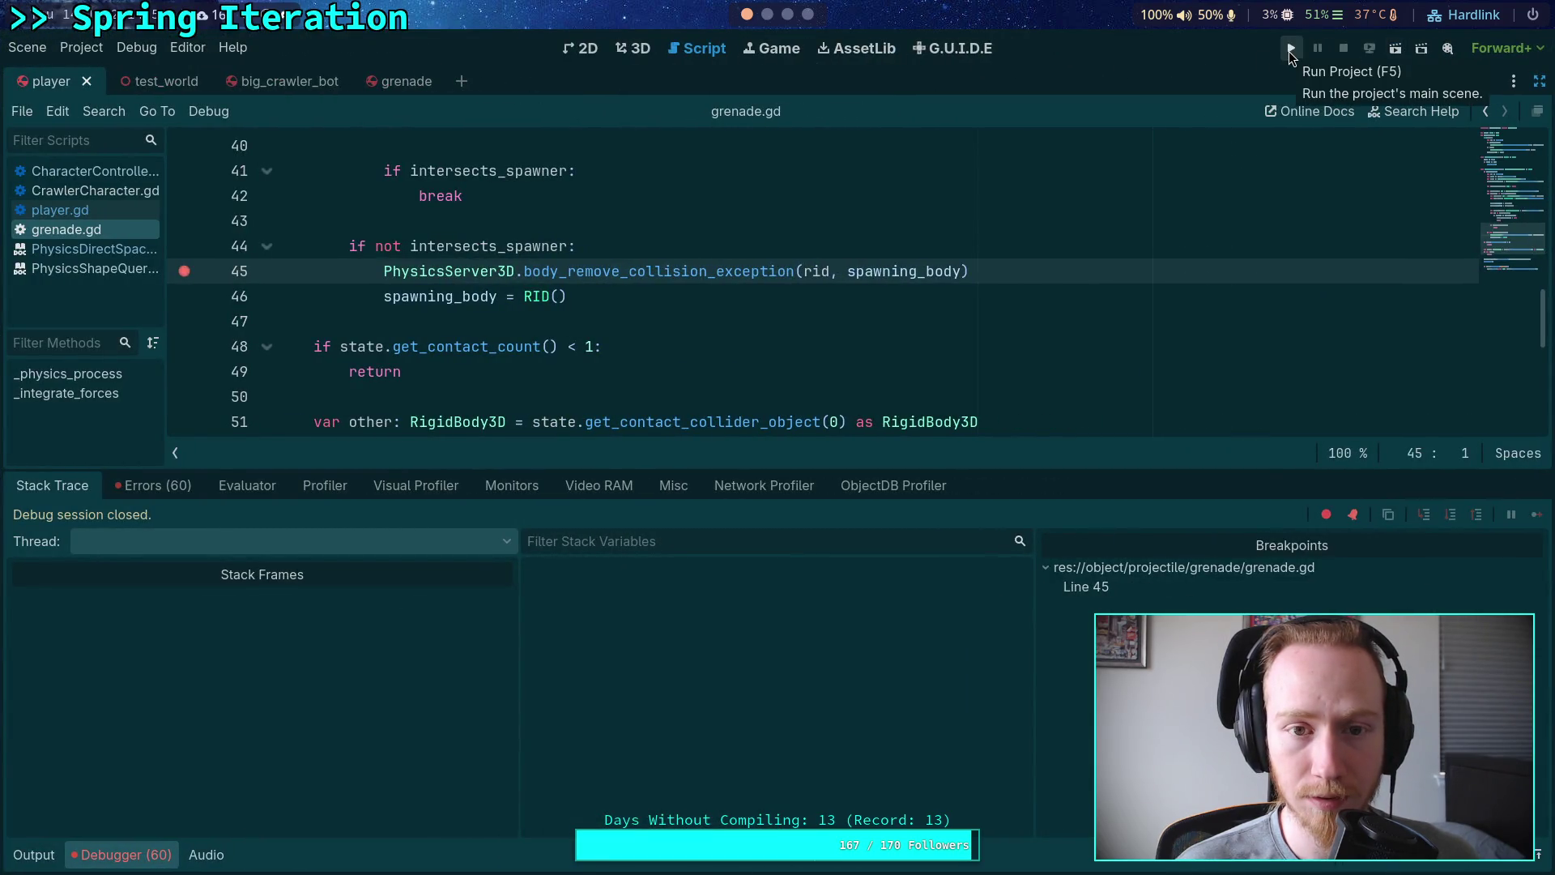
click(633, 50)
click(166, 88)
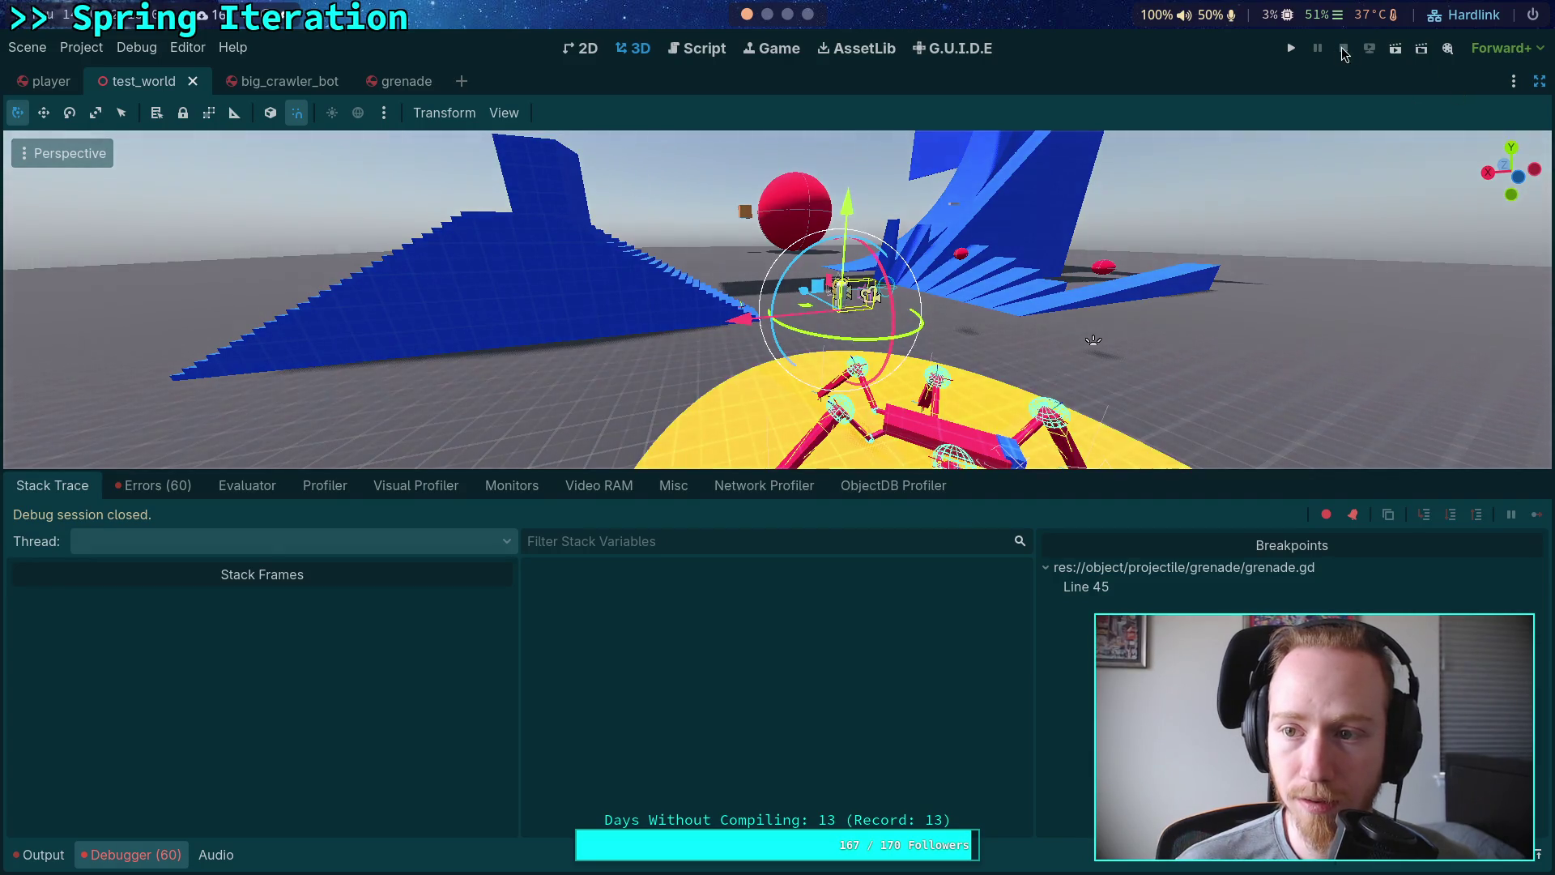
Step: Select the Player's Camera3D in the Scene dock and frame the viewport on it
click(1540, 81)
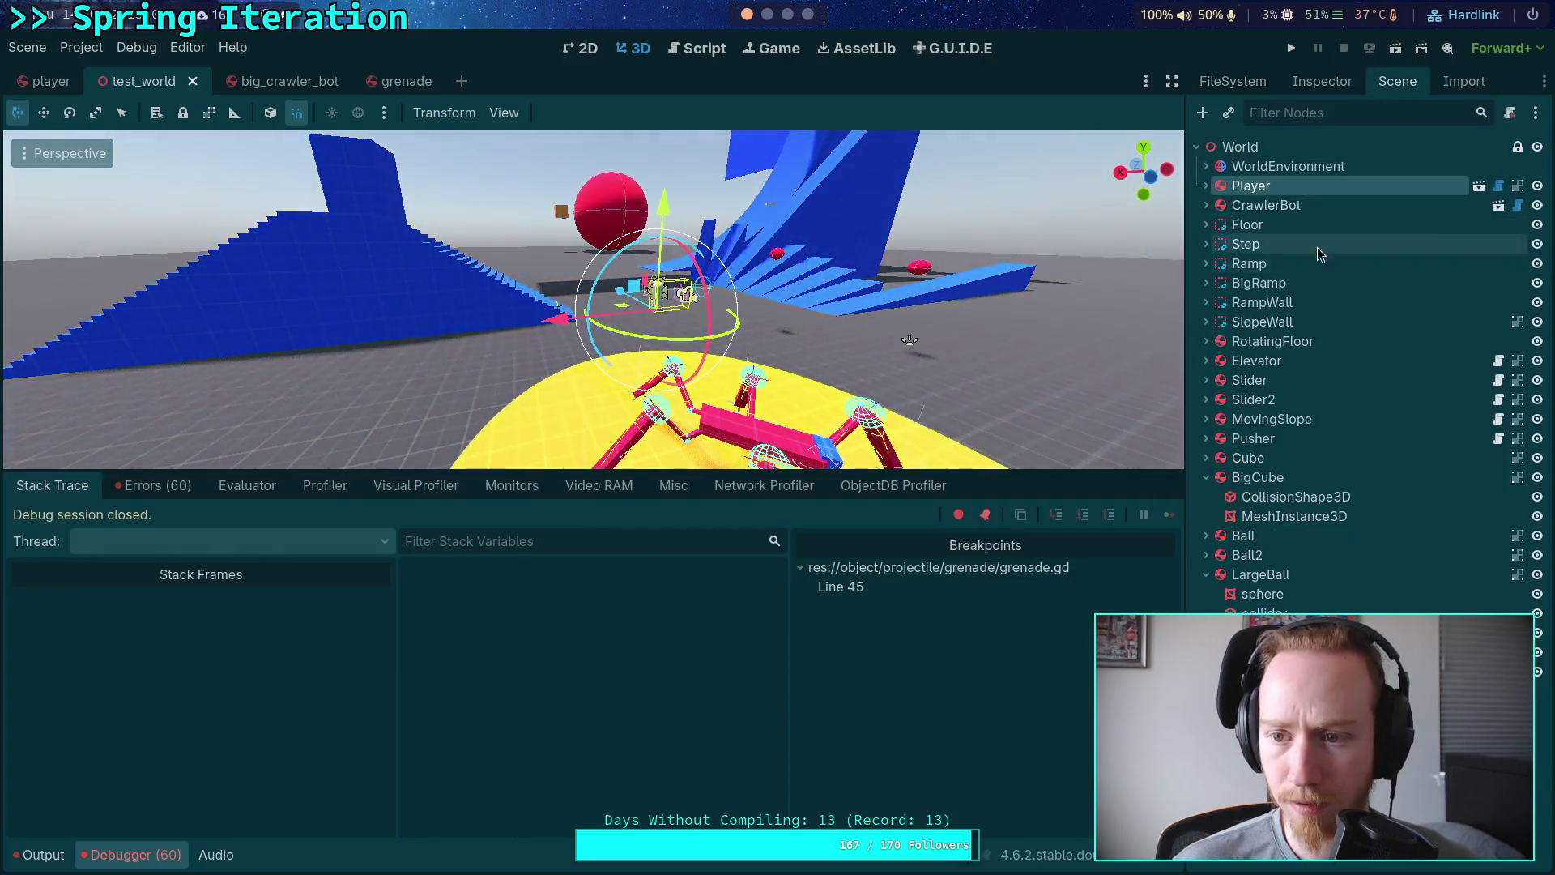
click(1206, 186)
click(1262, 209)
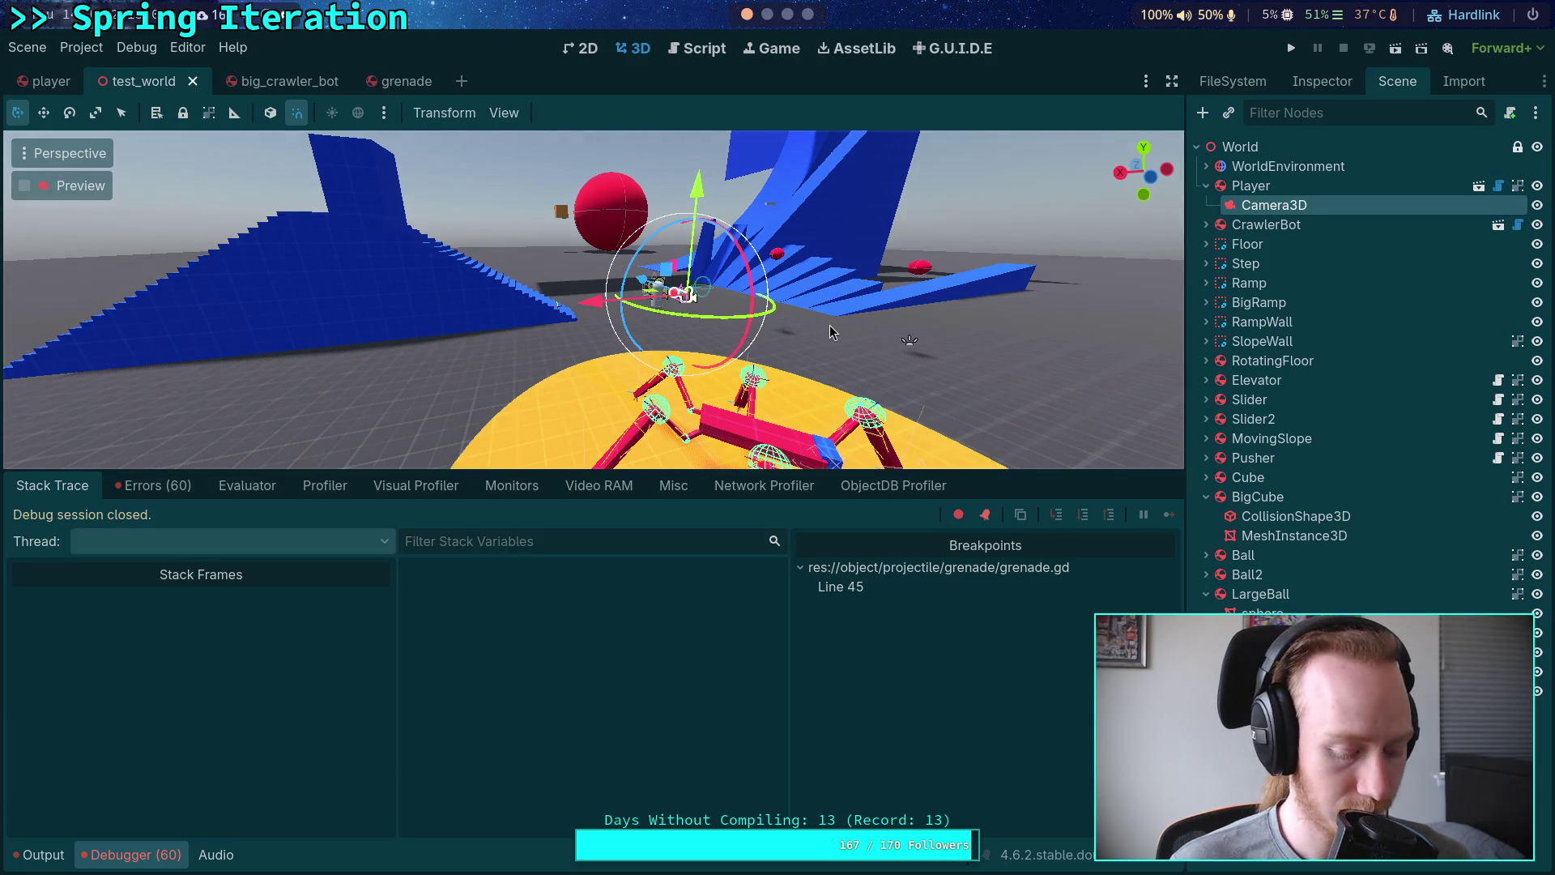
key(f)
drag(832, 331, 518, 293)
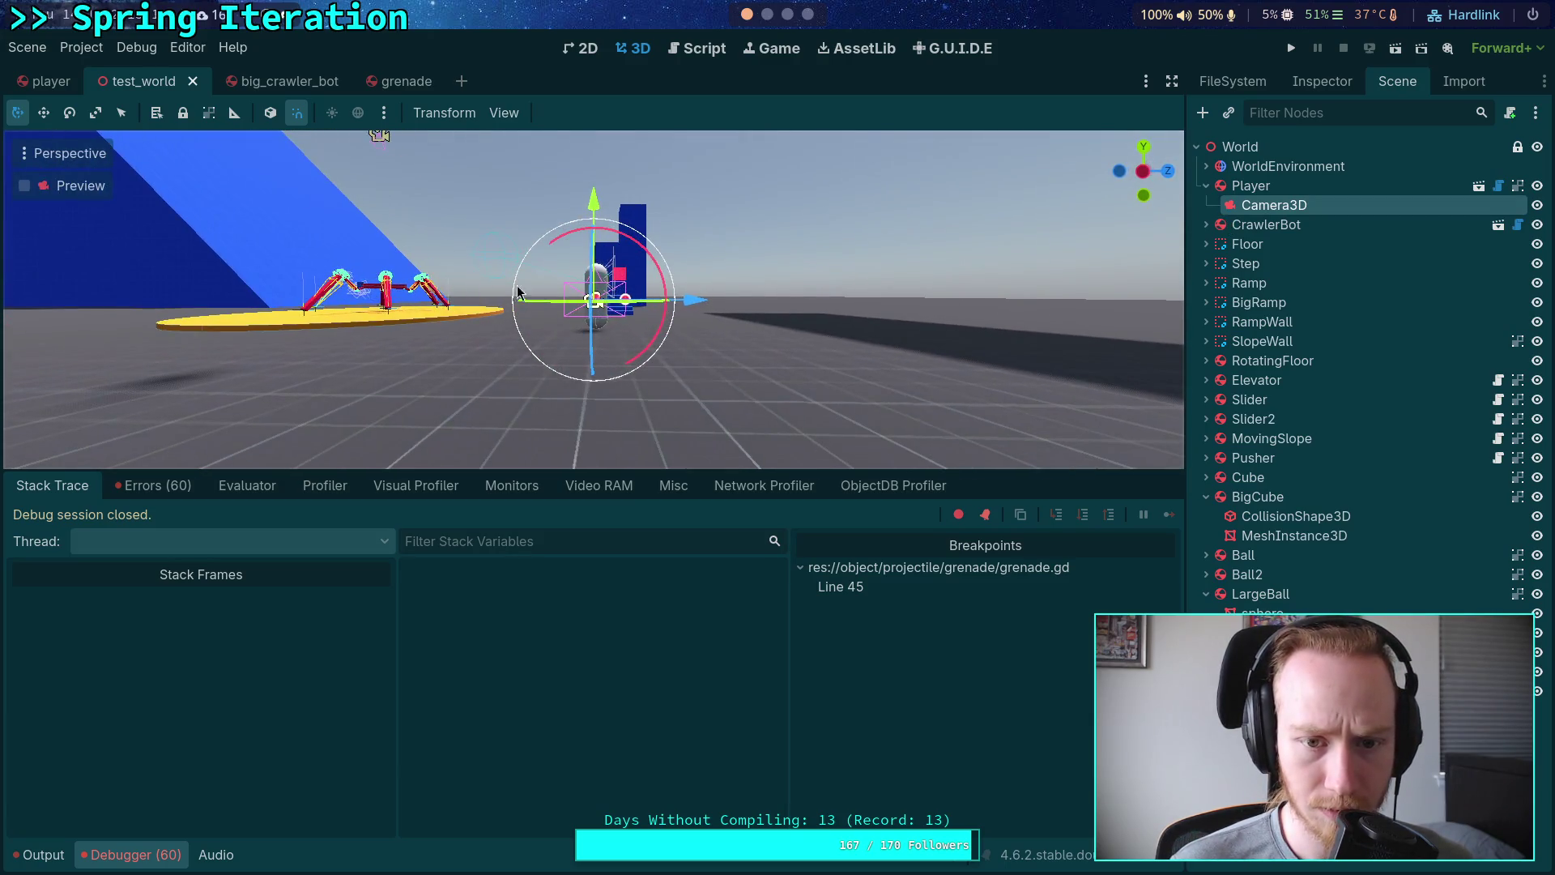
click(1328, 81)
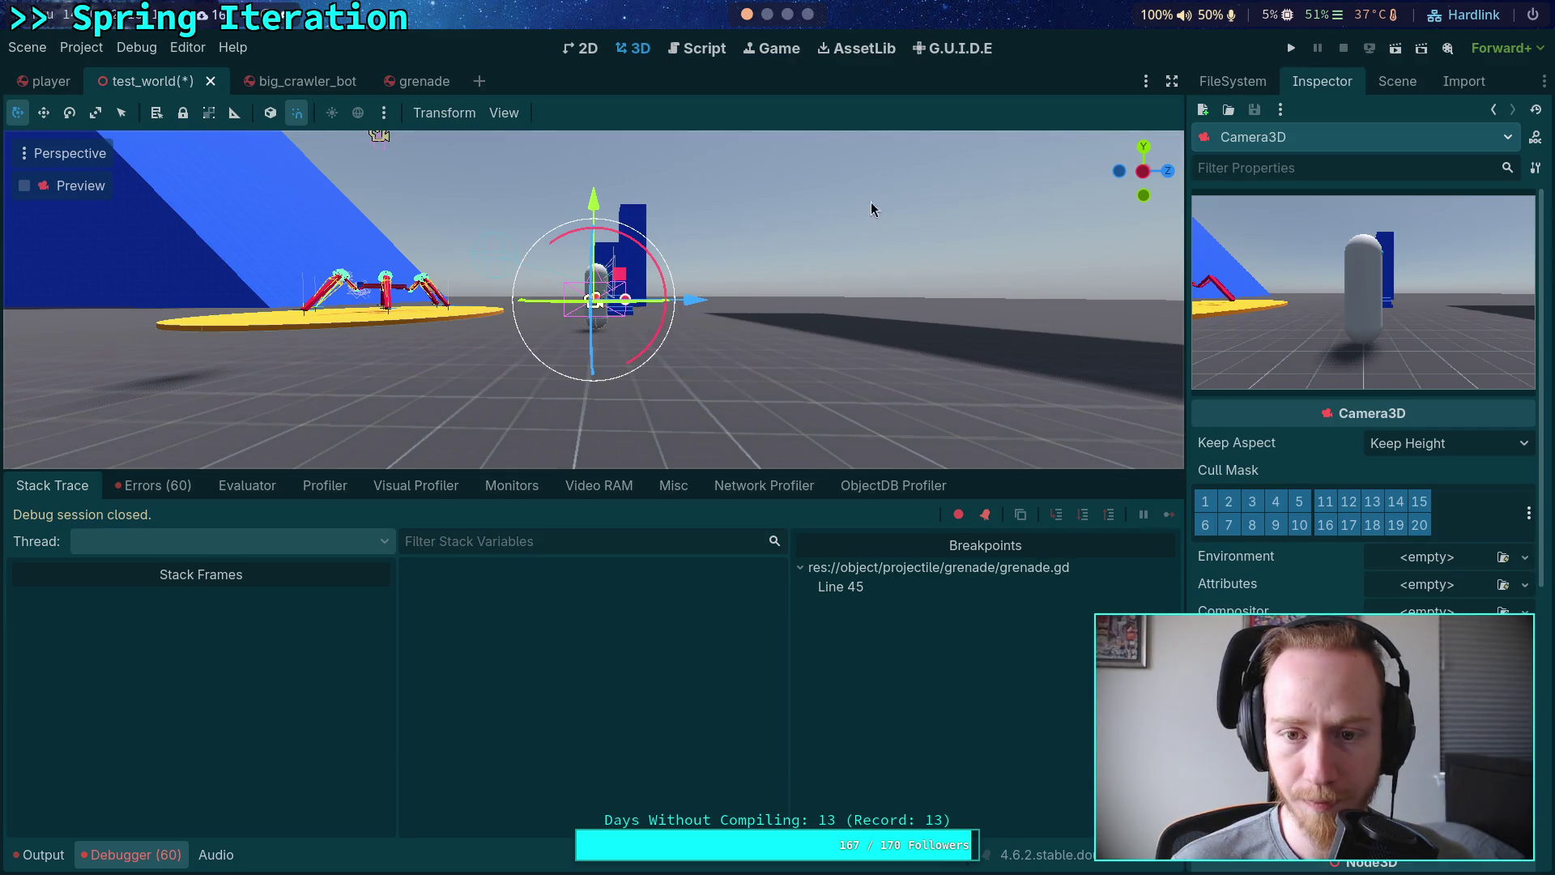
Step: Move the camera 0.8 units along X and 0.7 units up Y, then rerun the project
click(1142, 150)
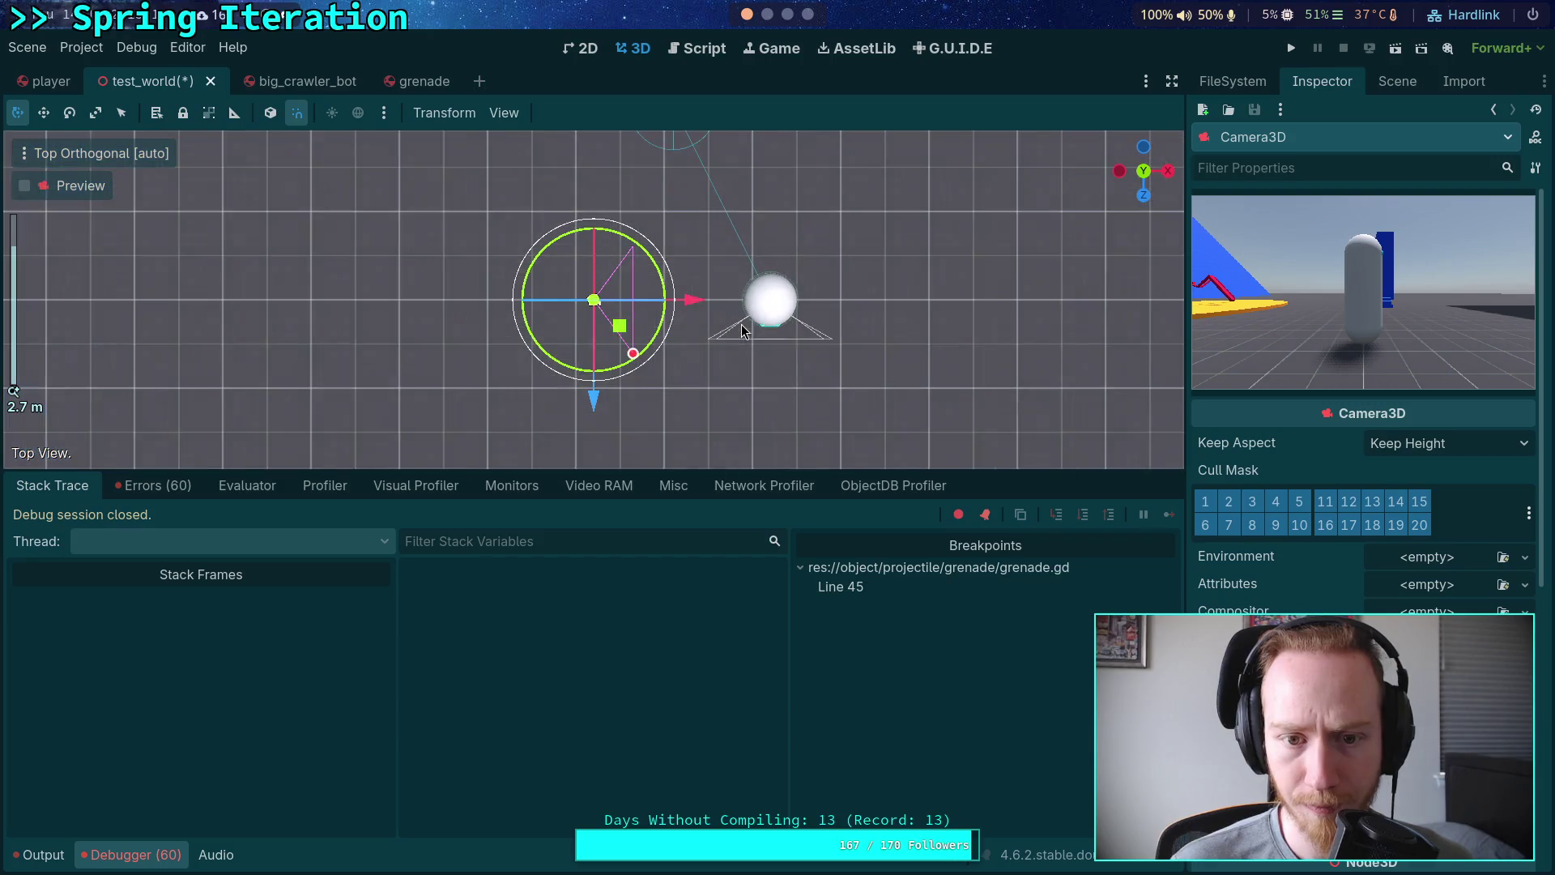
drag(694, 295, 766, 295)
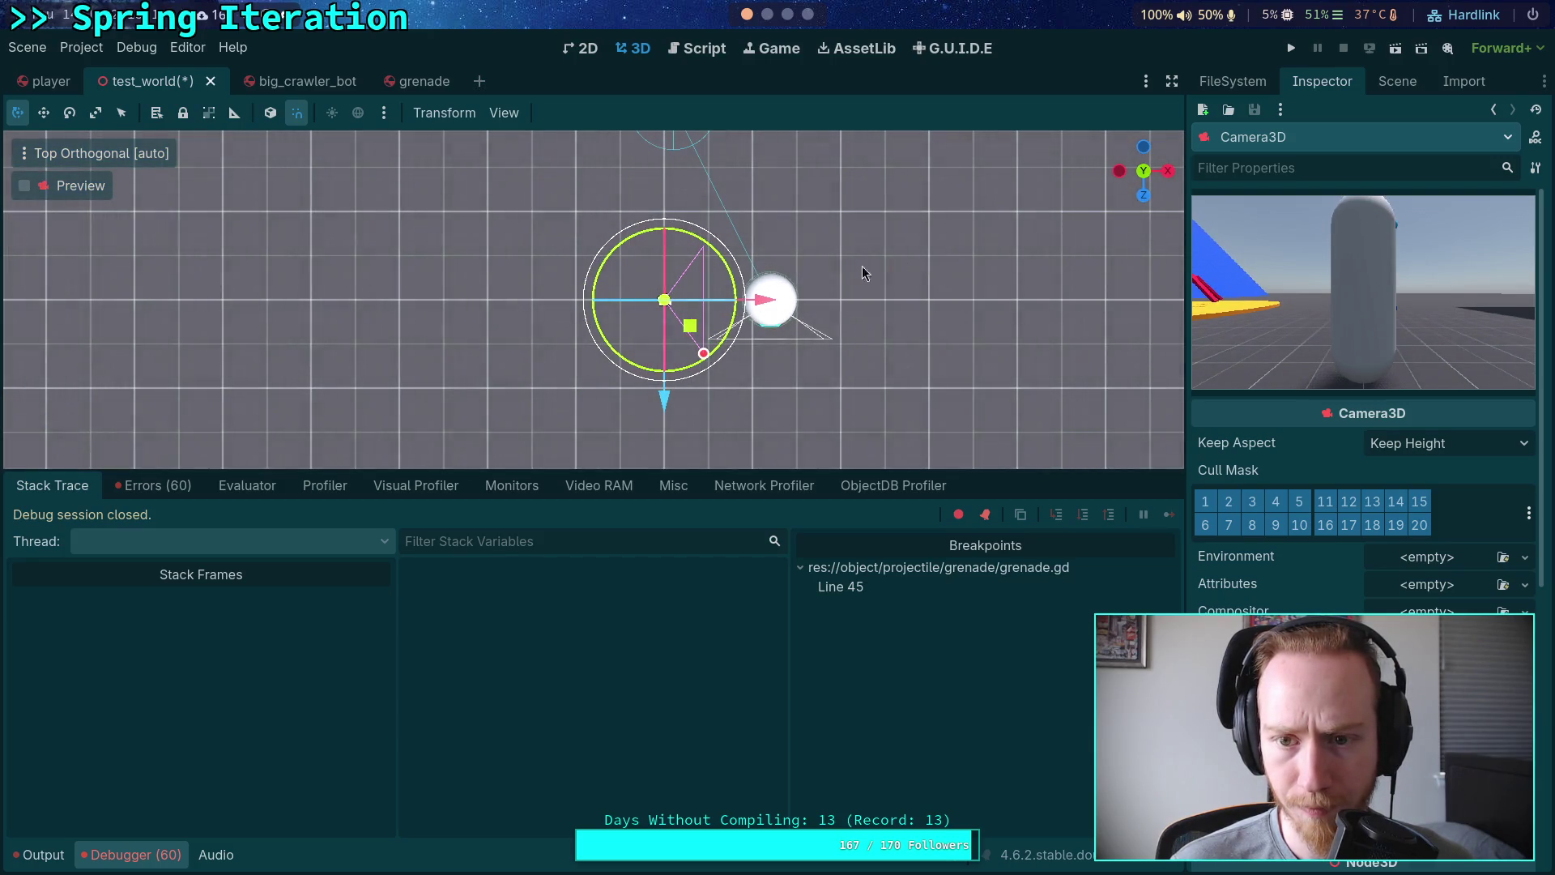
click(1170, 171)
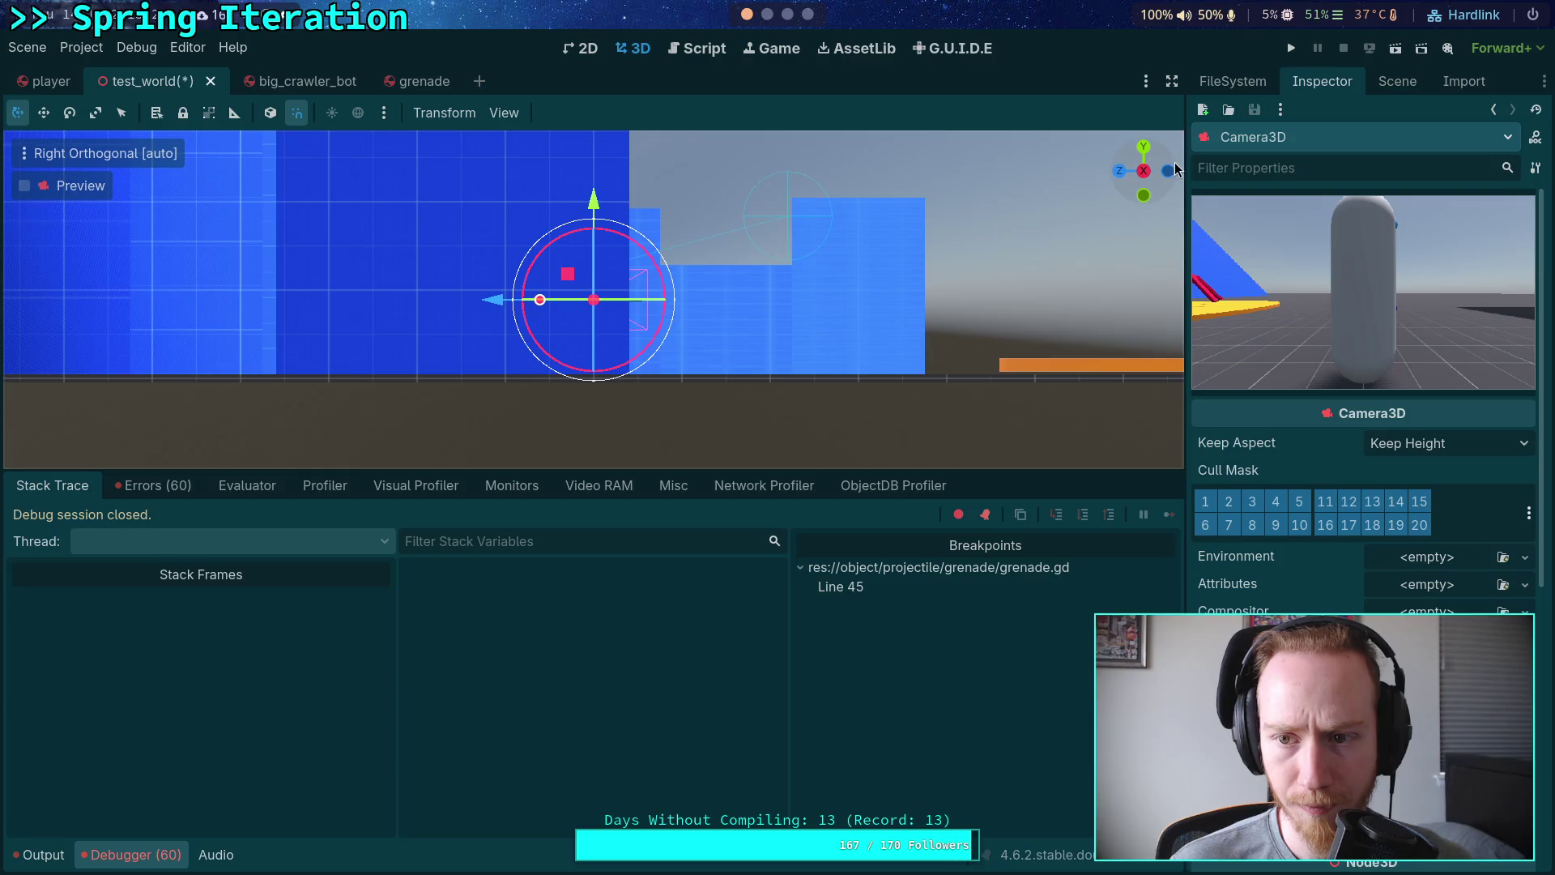
click(1171, 170)
mouse_move(514, 275)
mouse_down()
mouse_move(500, 127)
mouse_move(524, 150)
mouse_up()
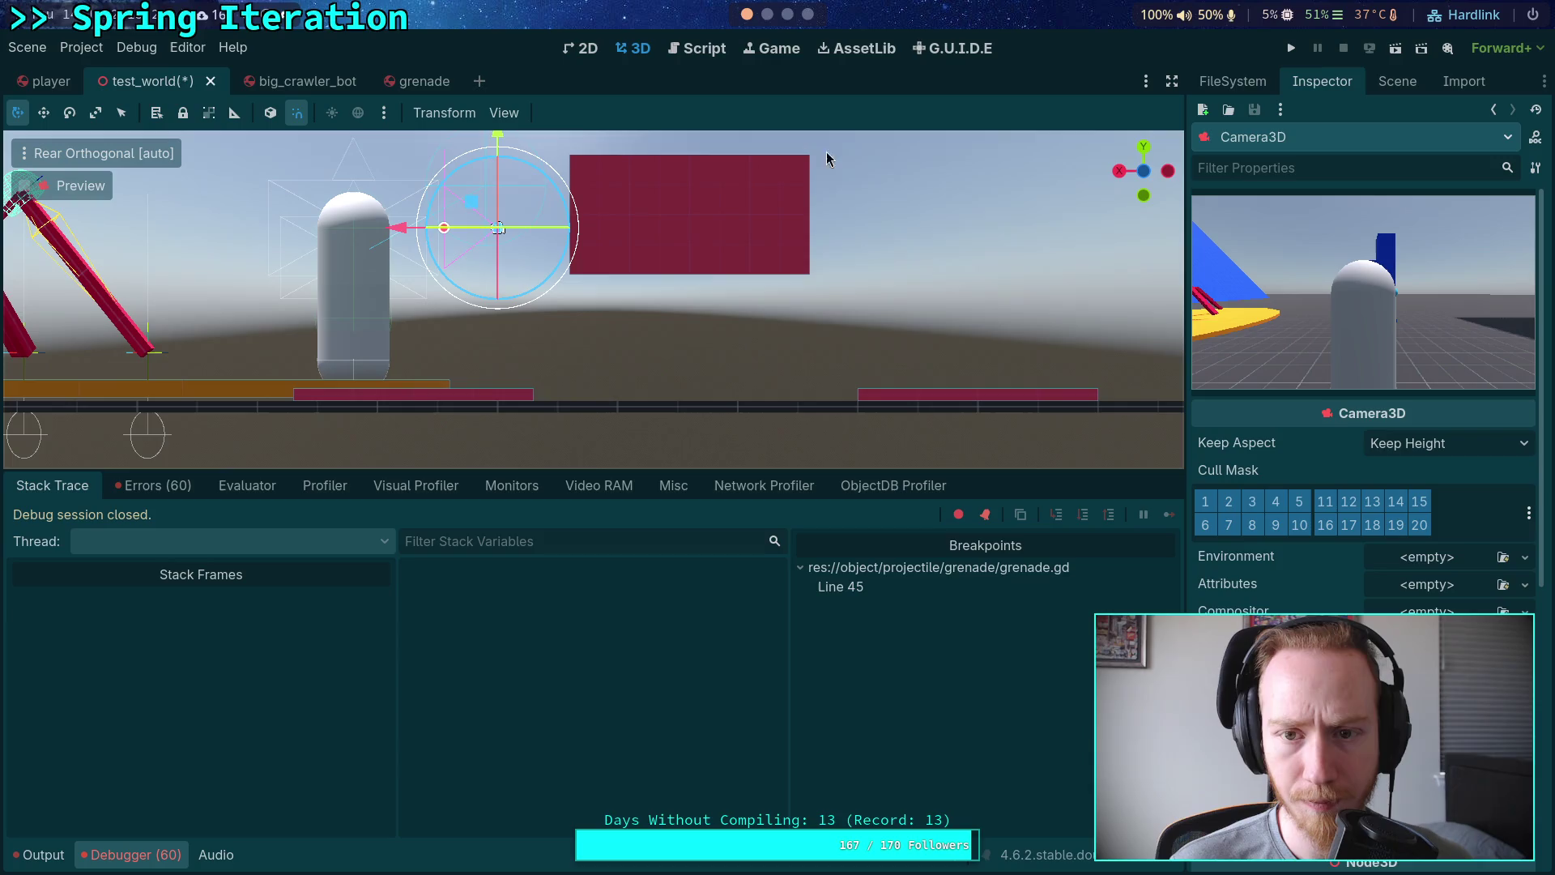
mouse_move(826, 152)
mouse_down()
mouse_move(533, 285)
mouse_move(682, 193)
mouse_move(719, 205)
mouse_up()
click(1289, 49)
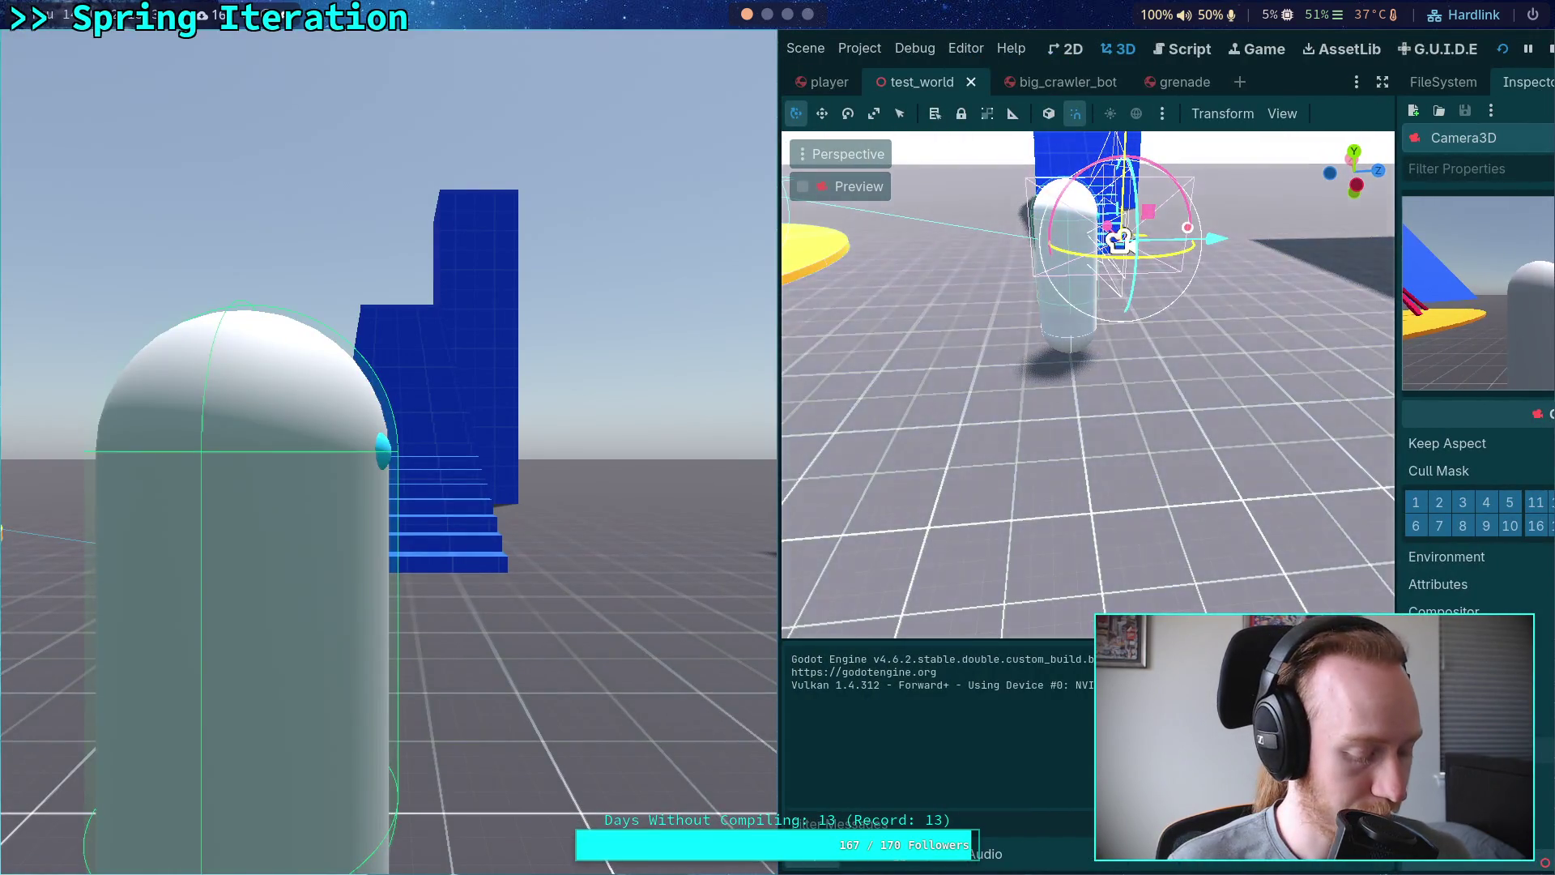
Step: Slow the game to 0.25, fire a grenade to hit the breakpoint, stop, and break on line 35
key(minus)
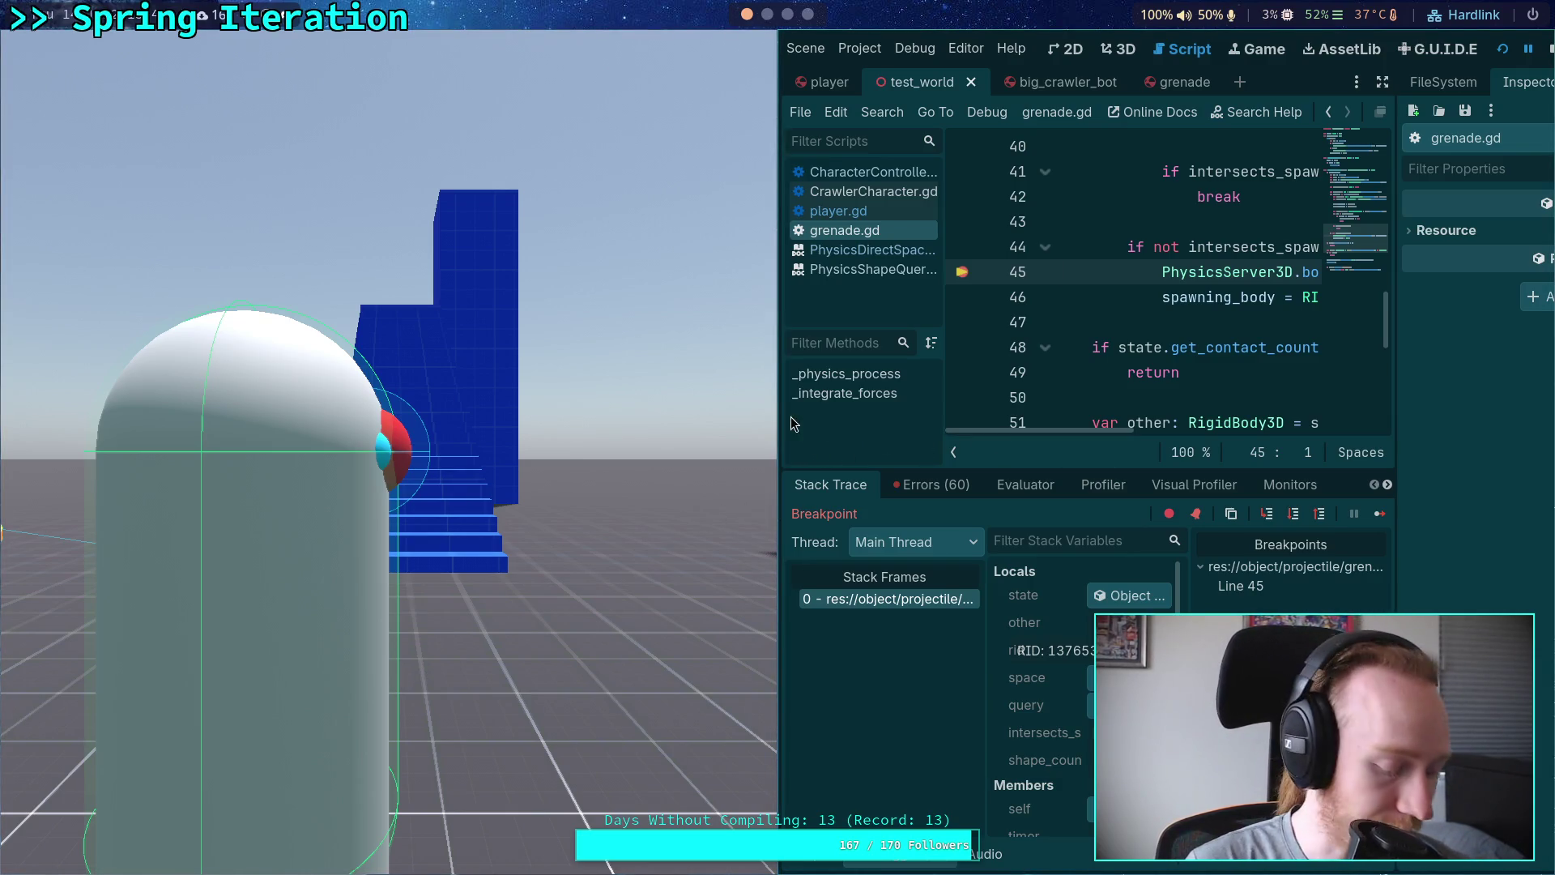
key(super+shift+s)
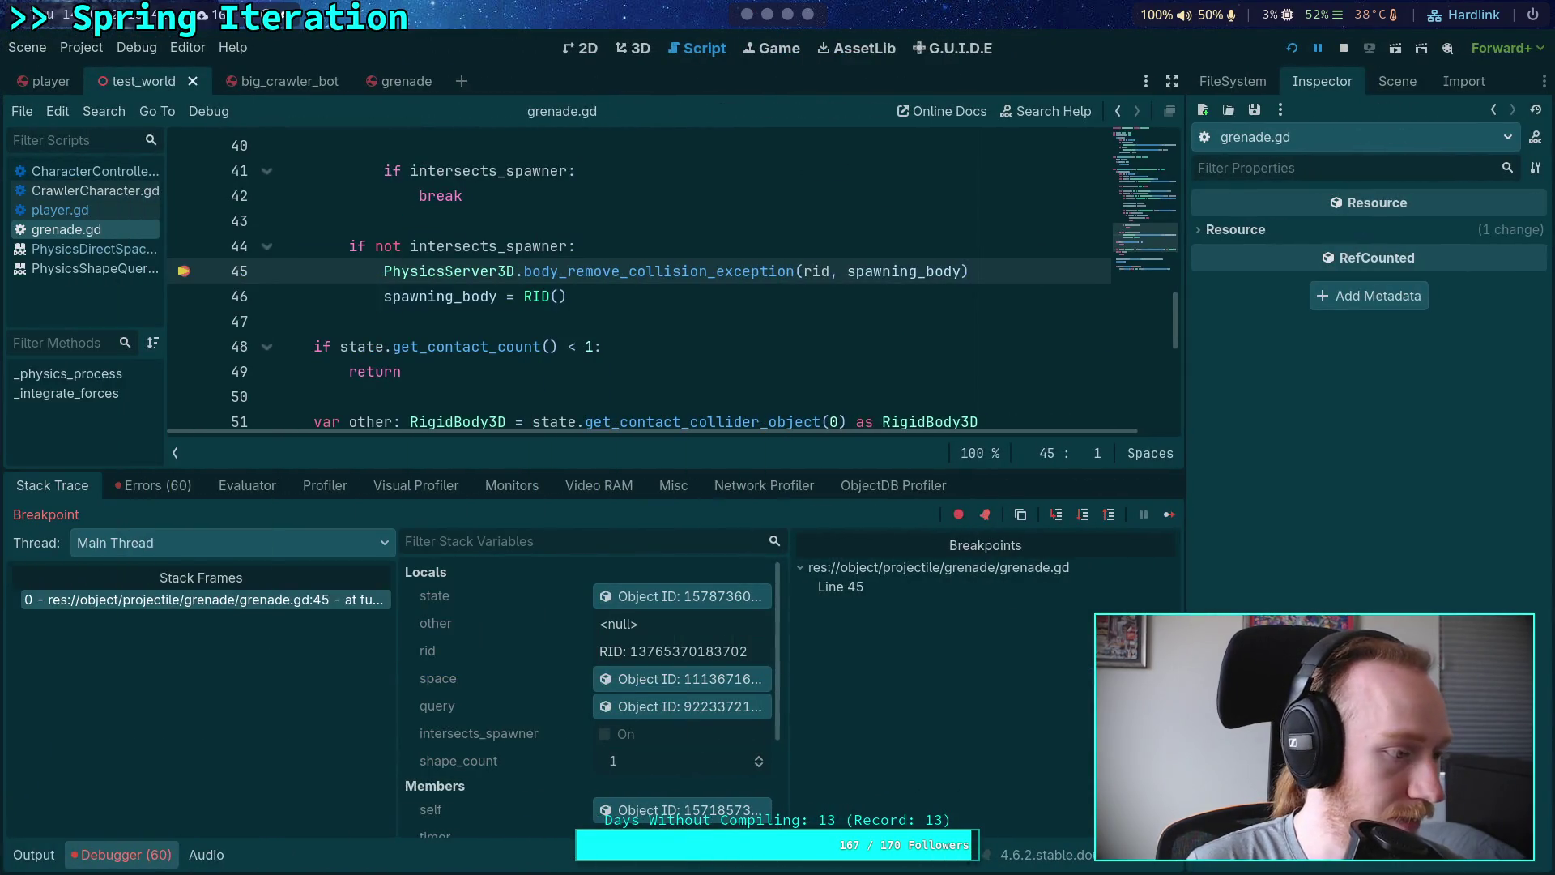
scroll(599, 324, up, 4)
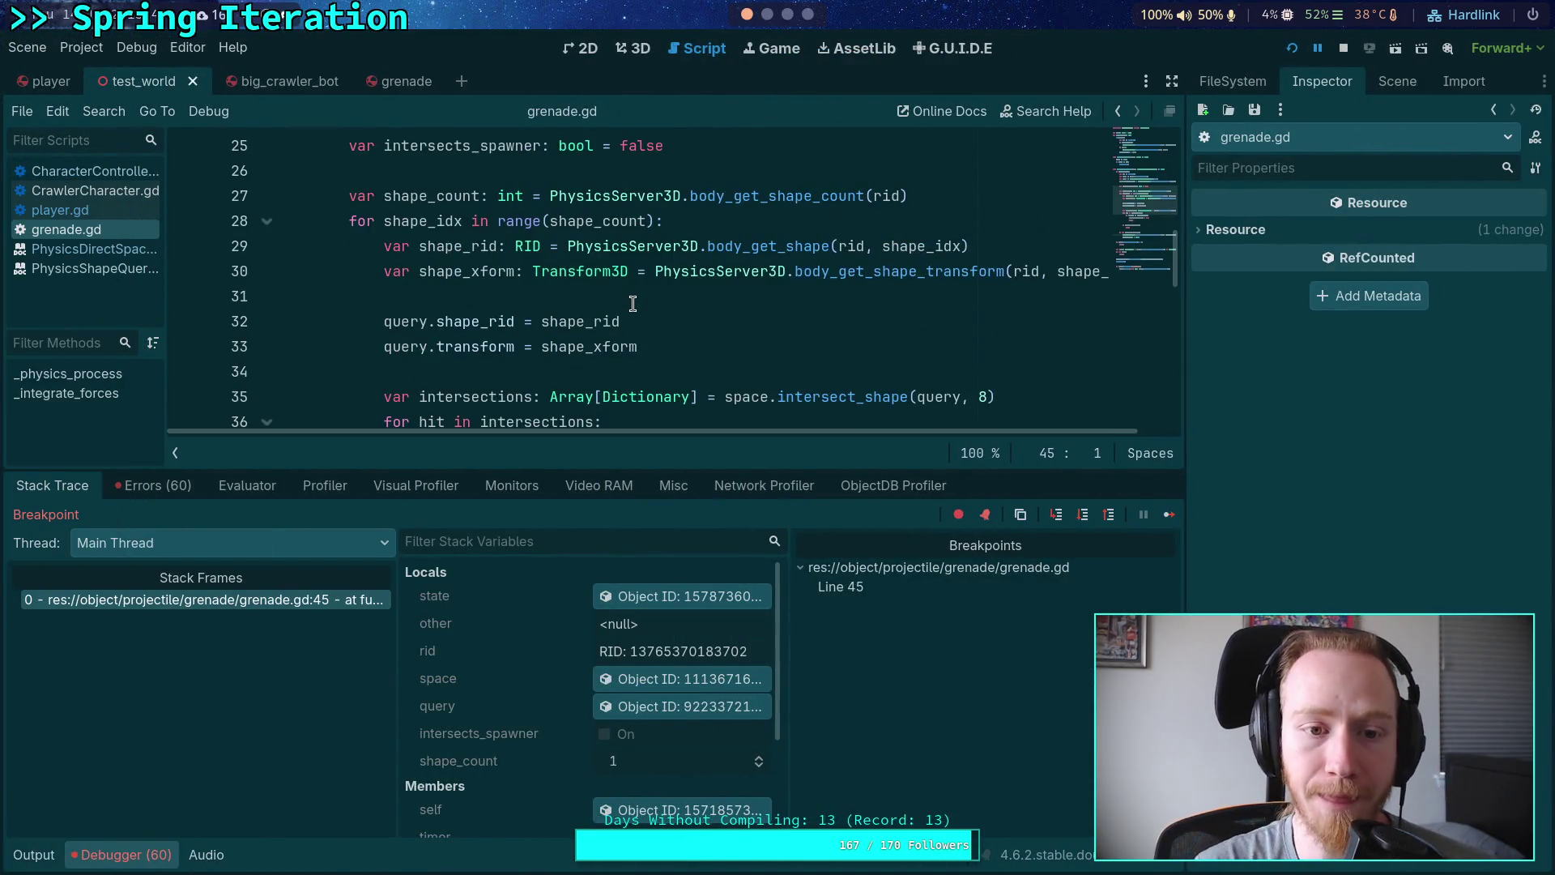
scroll(635, 309, down, 1)
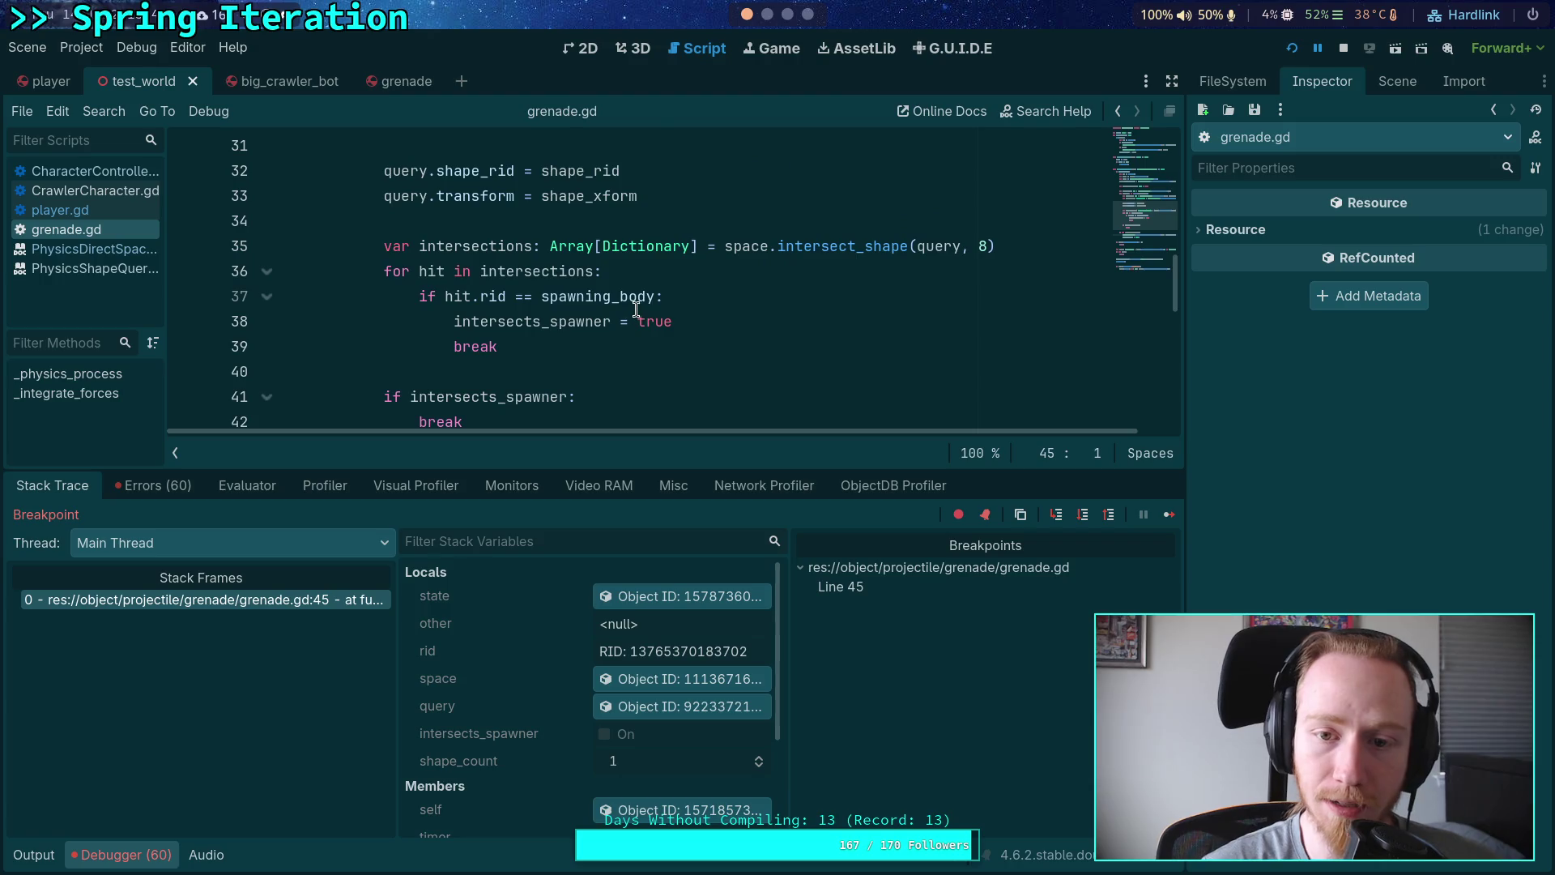
click(1344, 48)
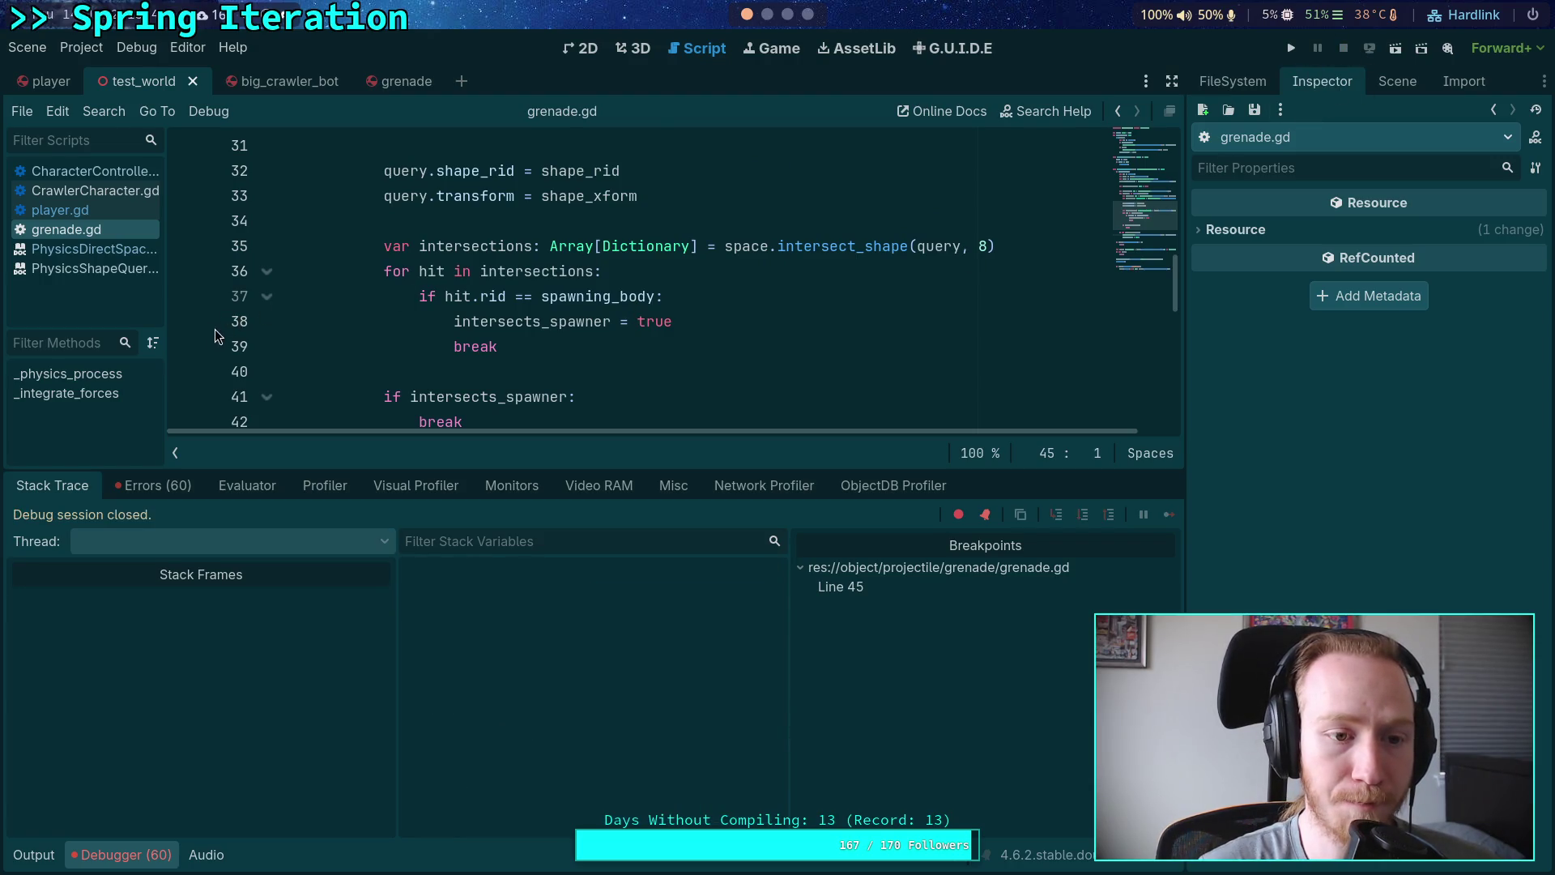
click(185, 246)
key(F5)
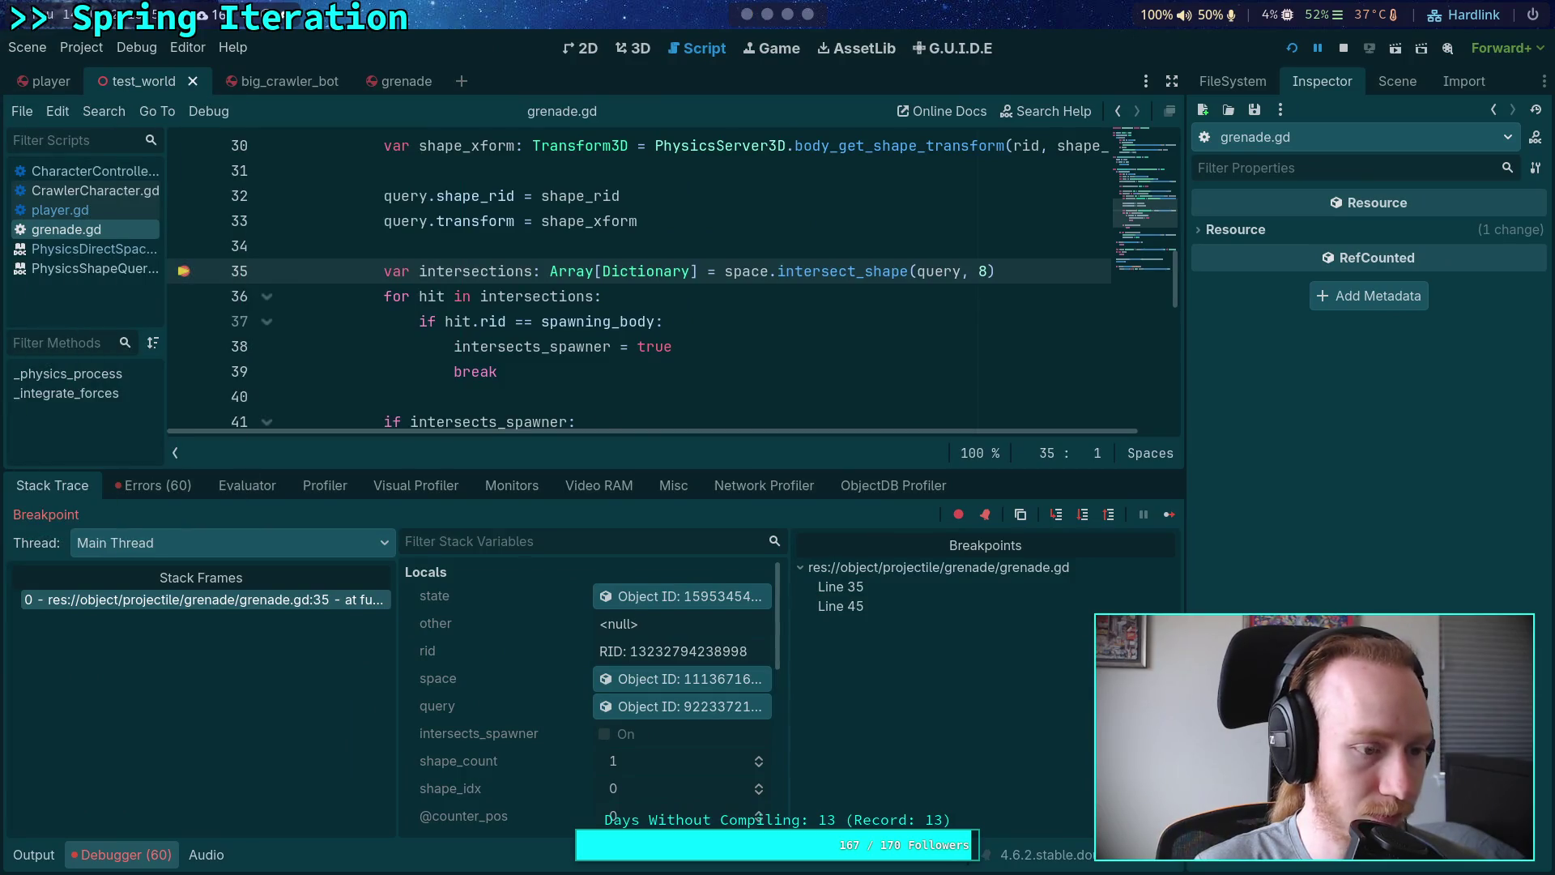
click(1083, 516)
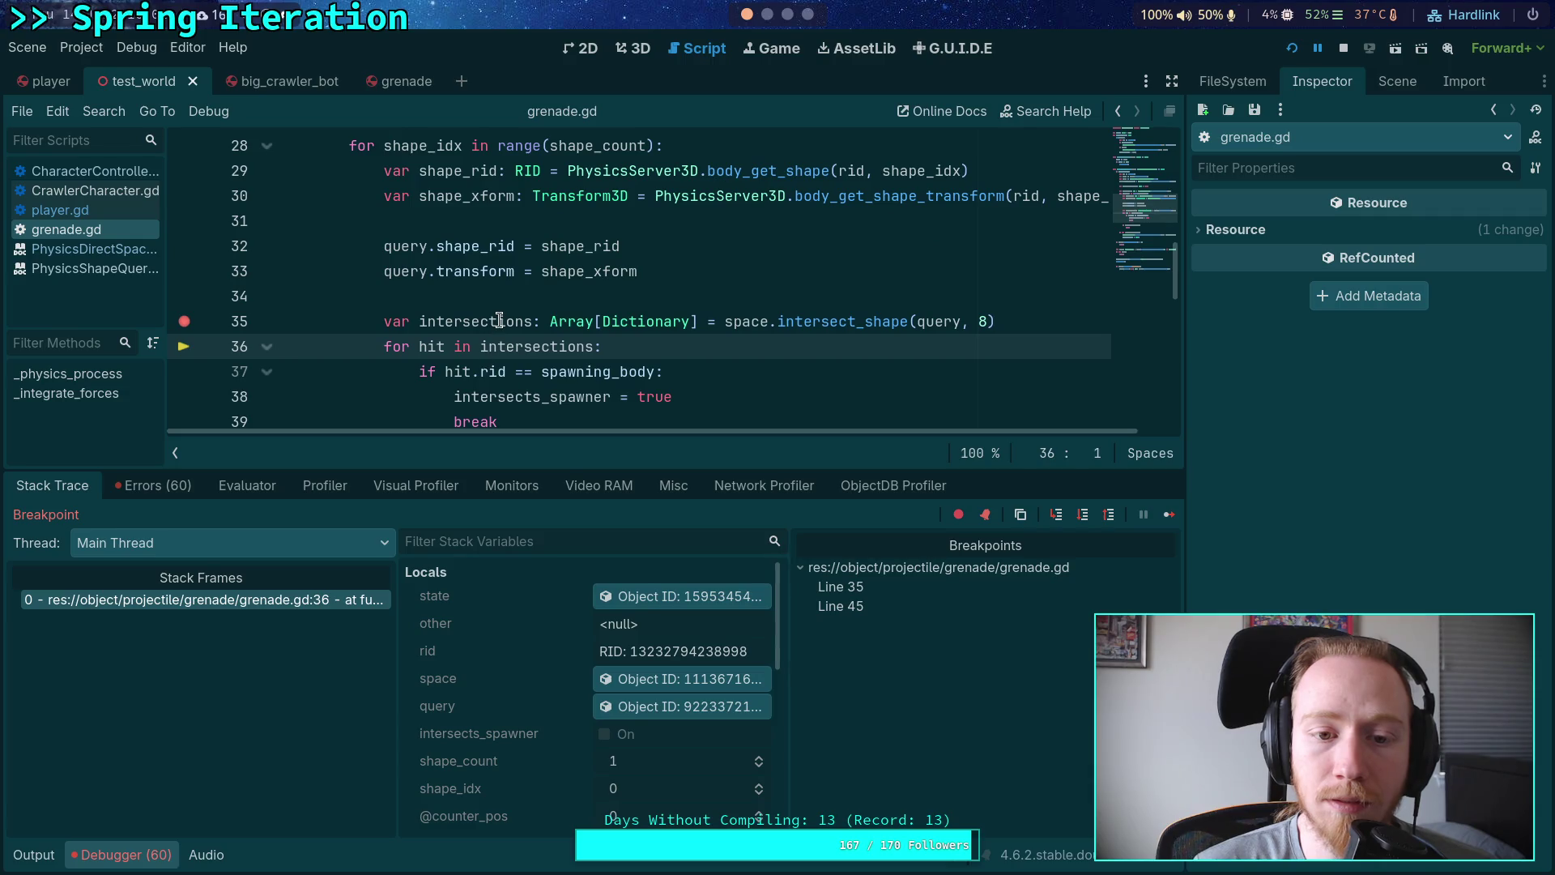
mouse_move(499, 320)
scroll(485, 276, up, 1)
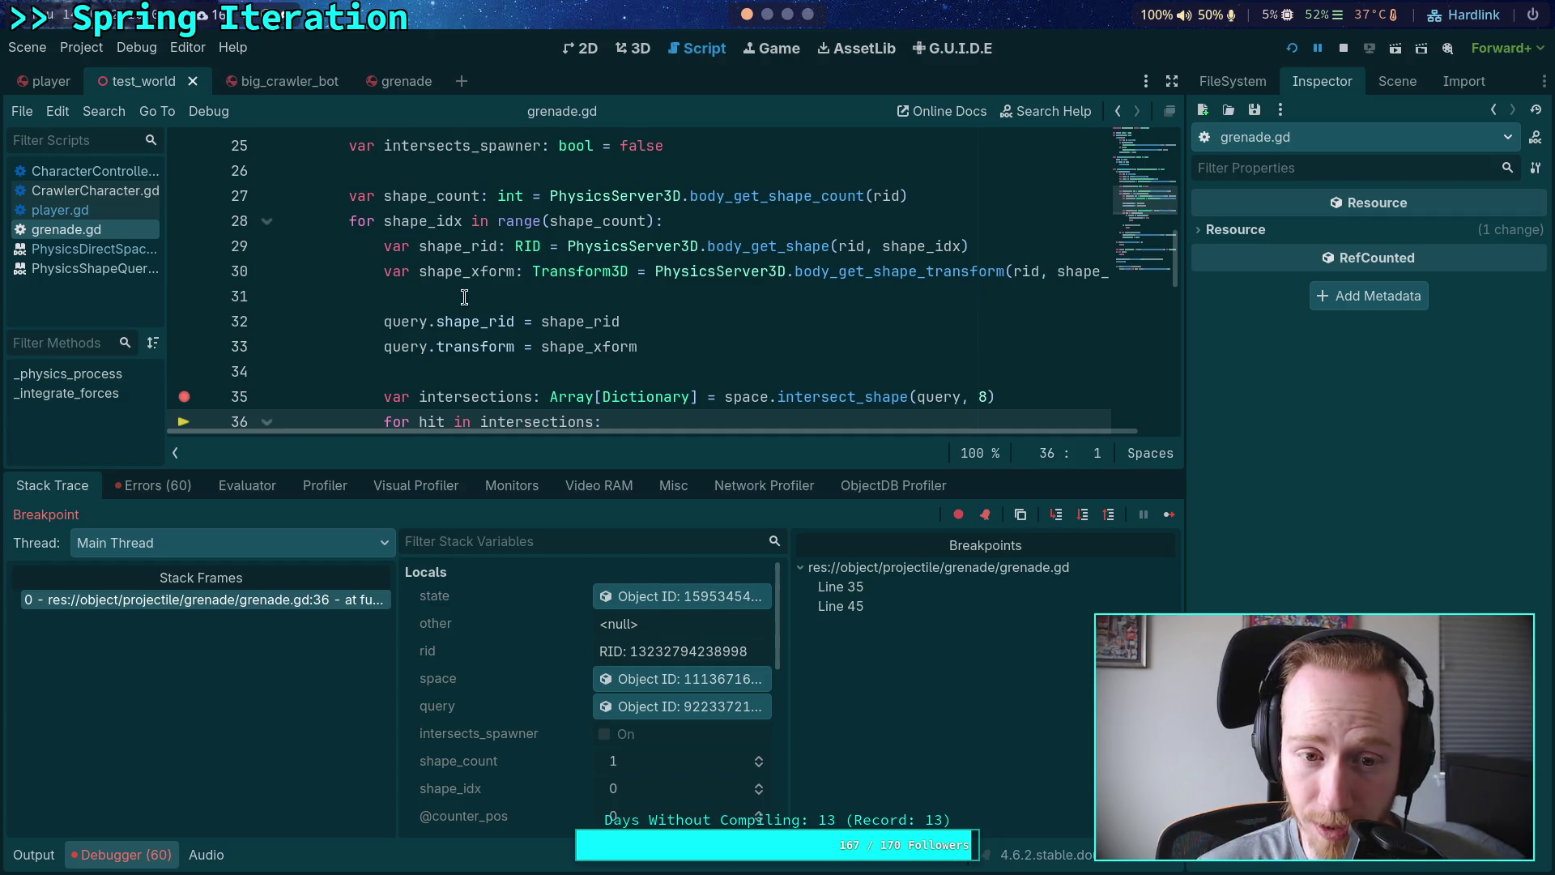
mouse_move(486, 272)
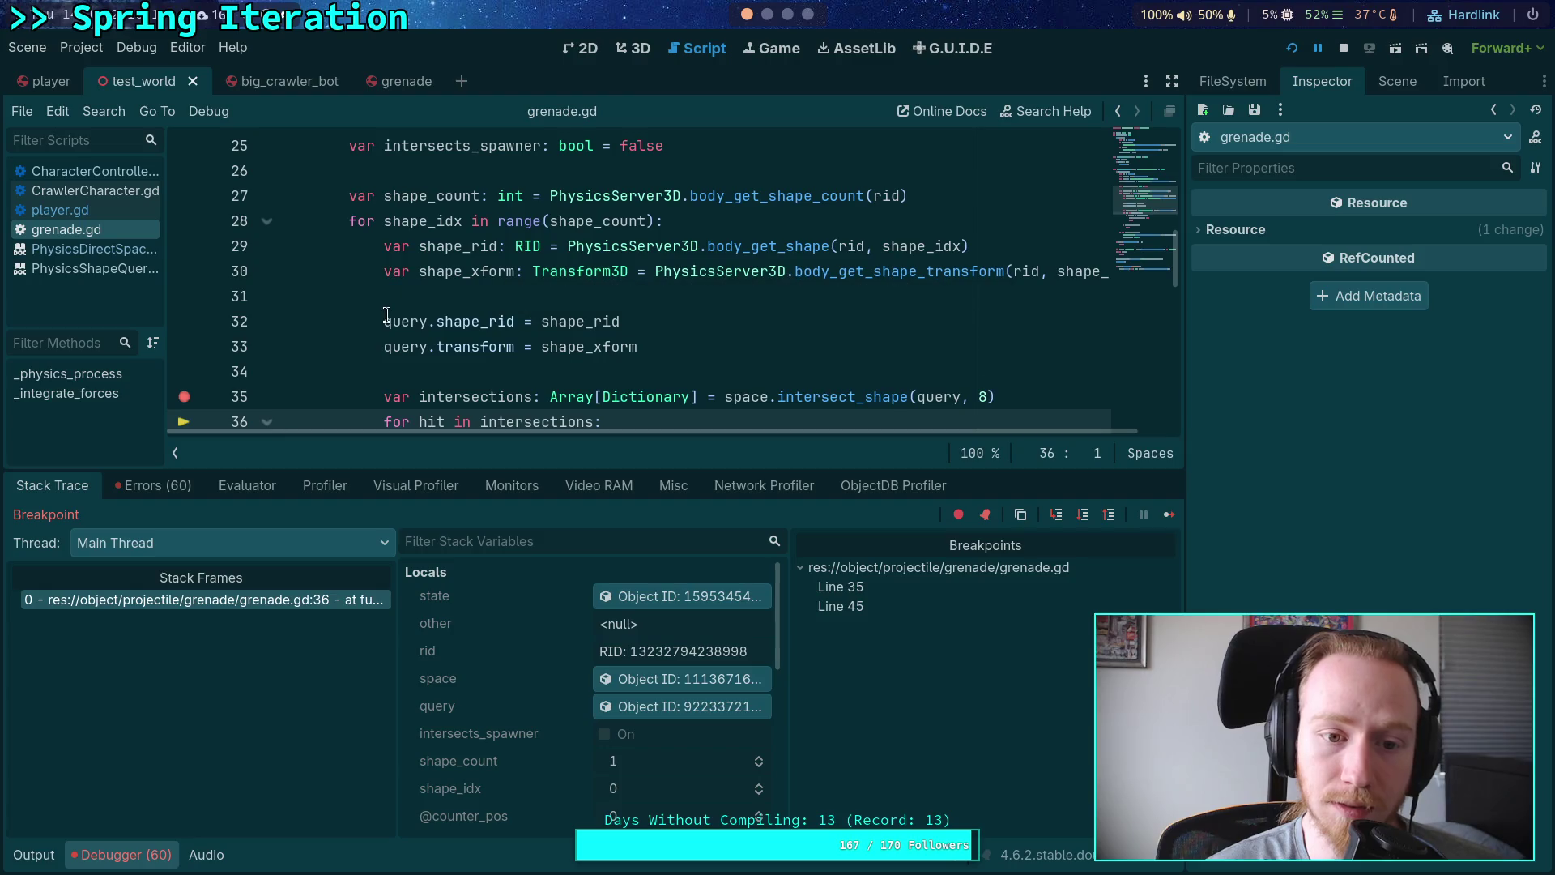
scroll(397, 307, up, 2)
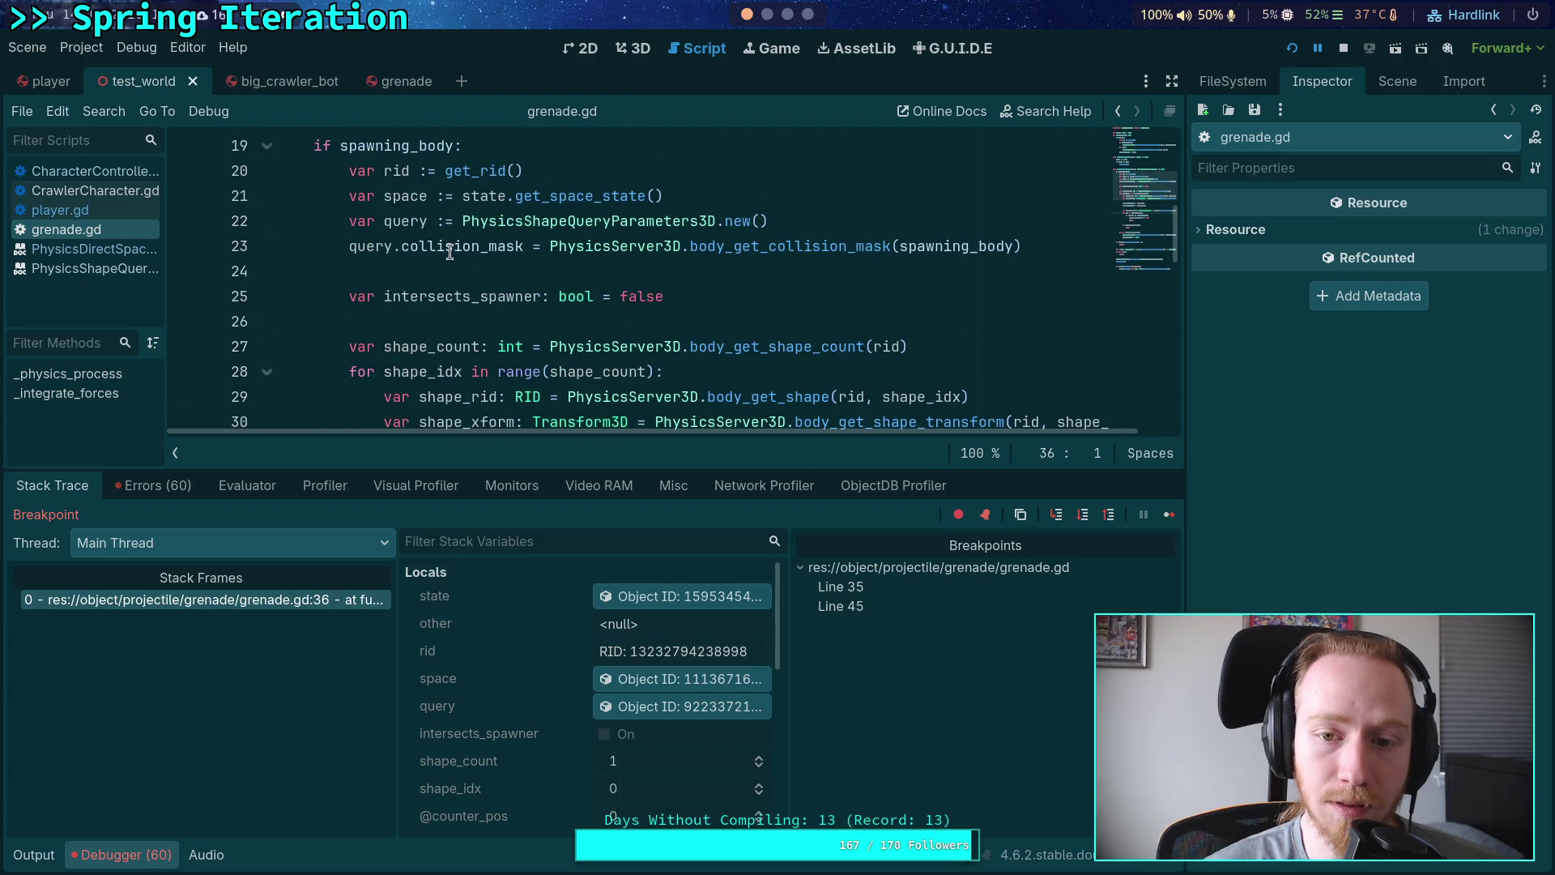
mouse_move(449, 253)
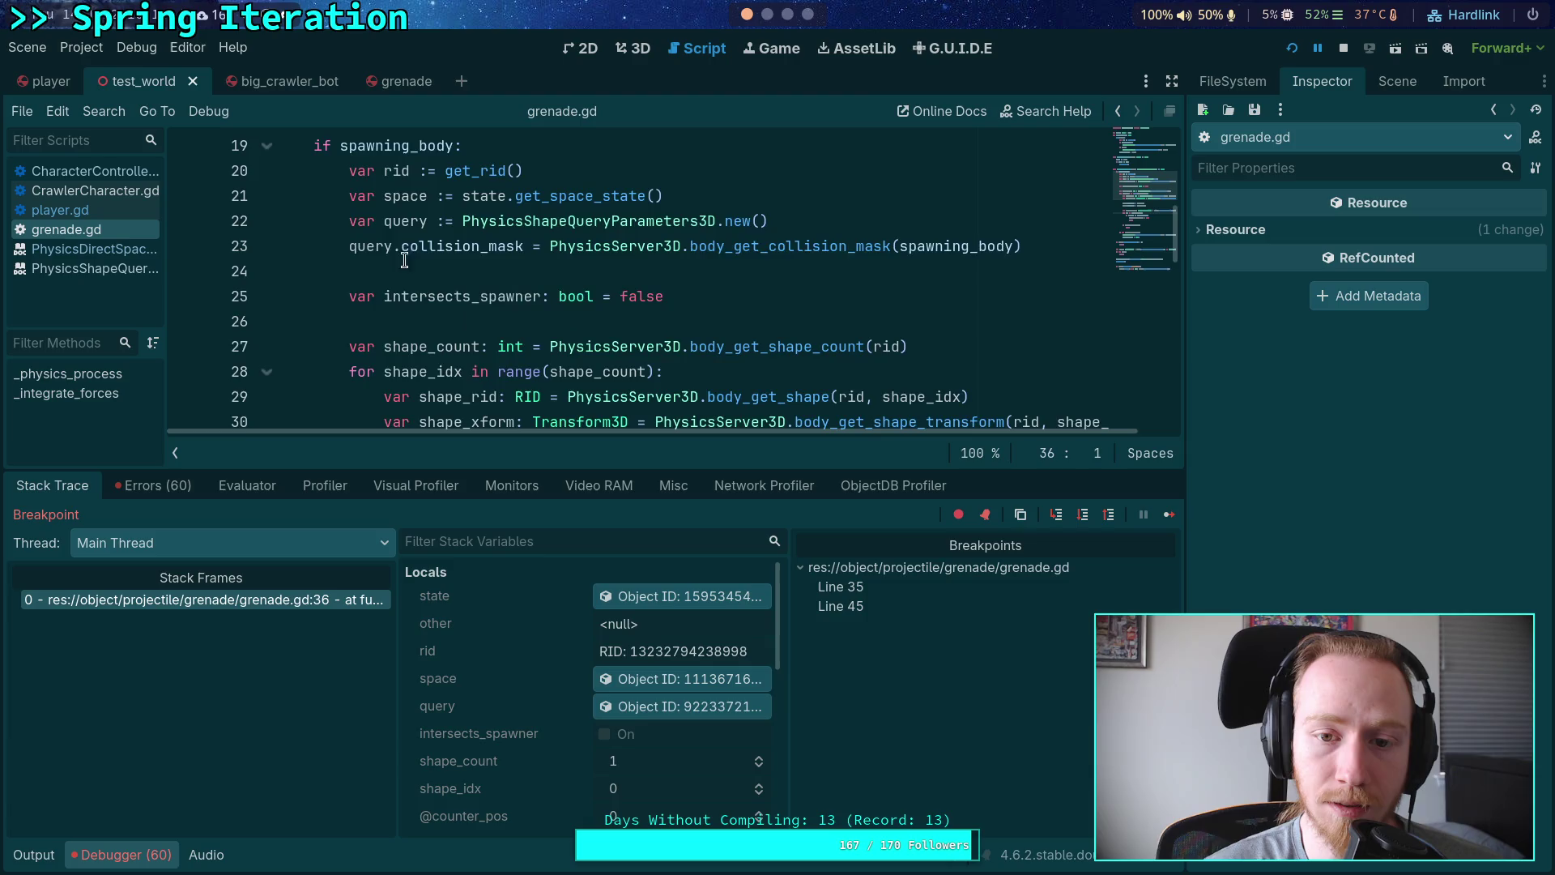
scroll(370, 273, down, 3)
scroll(385, 273, up, 1)
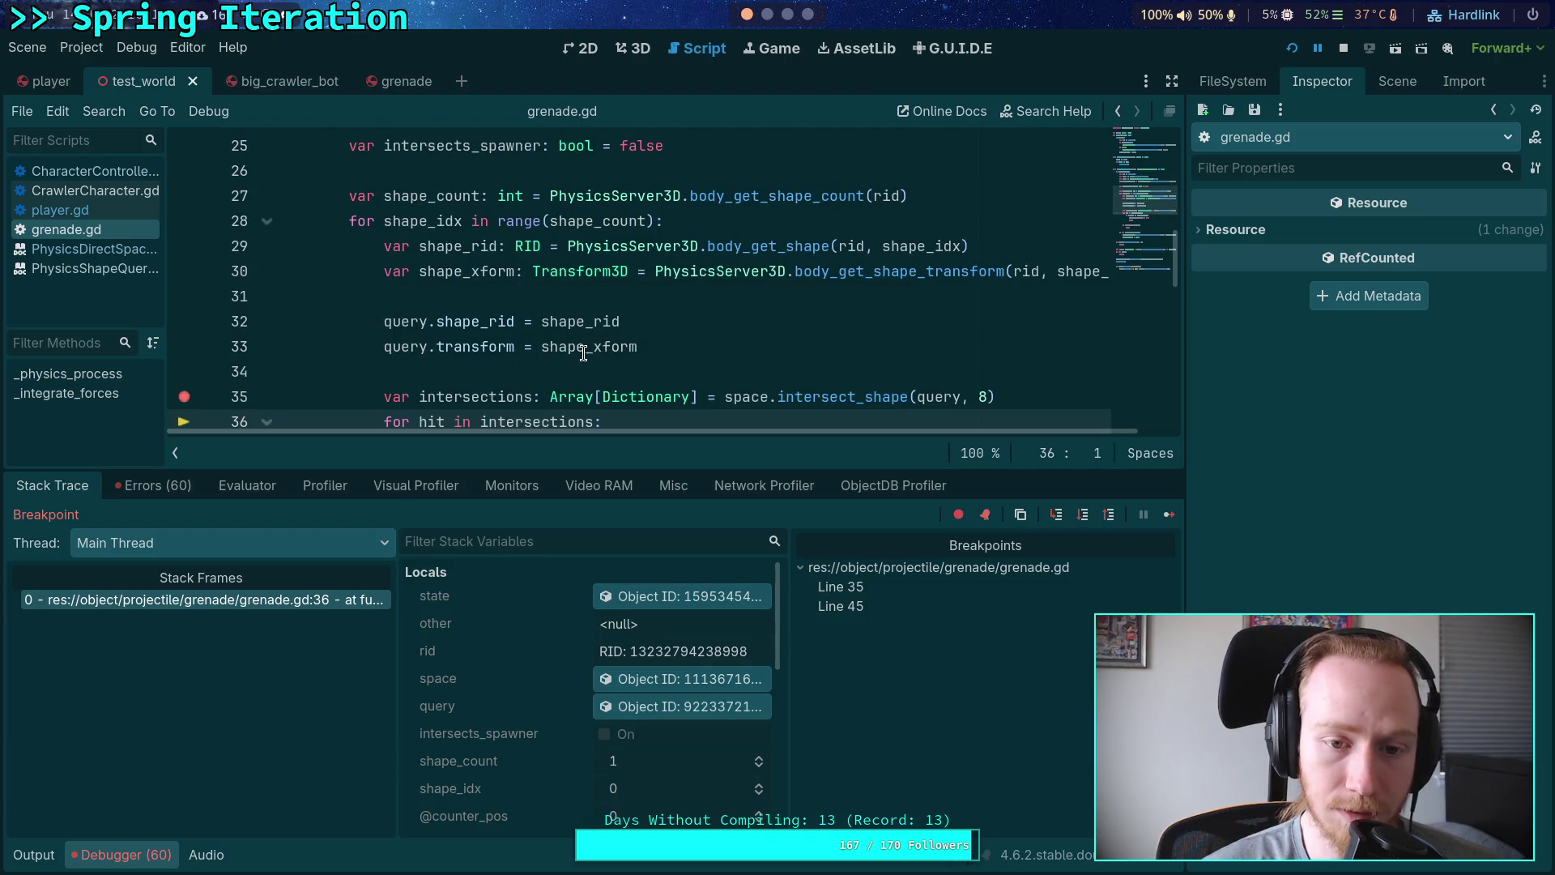
mouse_move(583, 354)
mouse_move(586, 324)
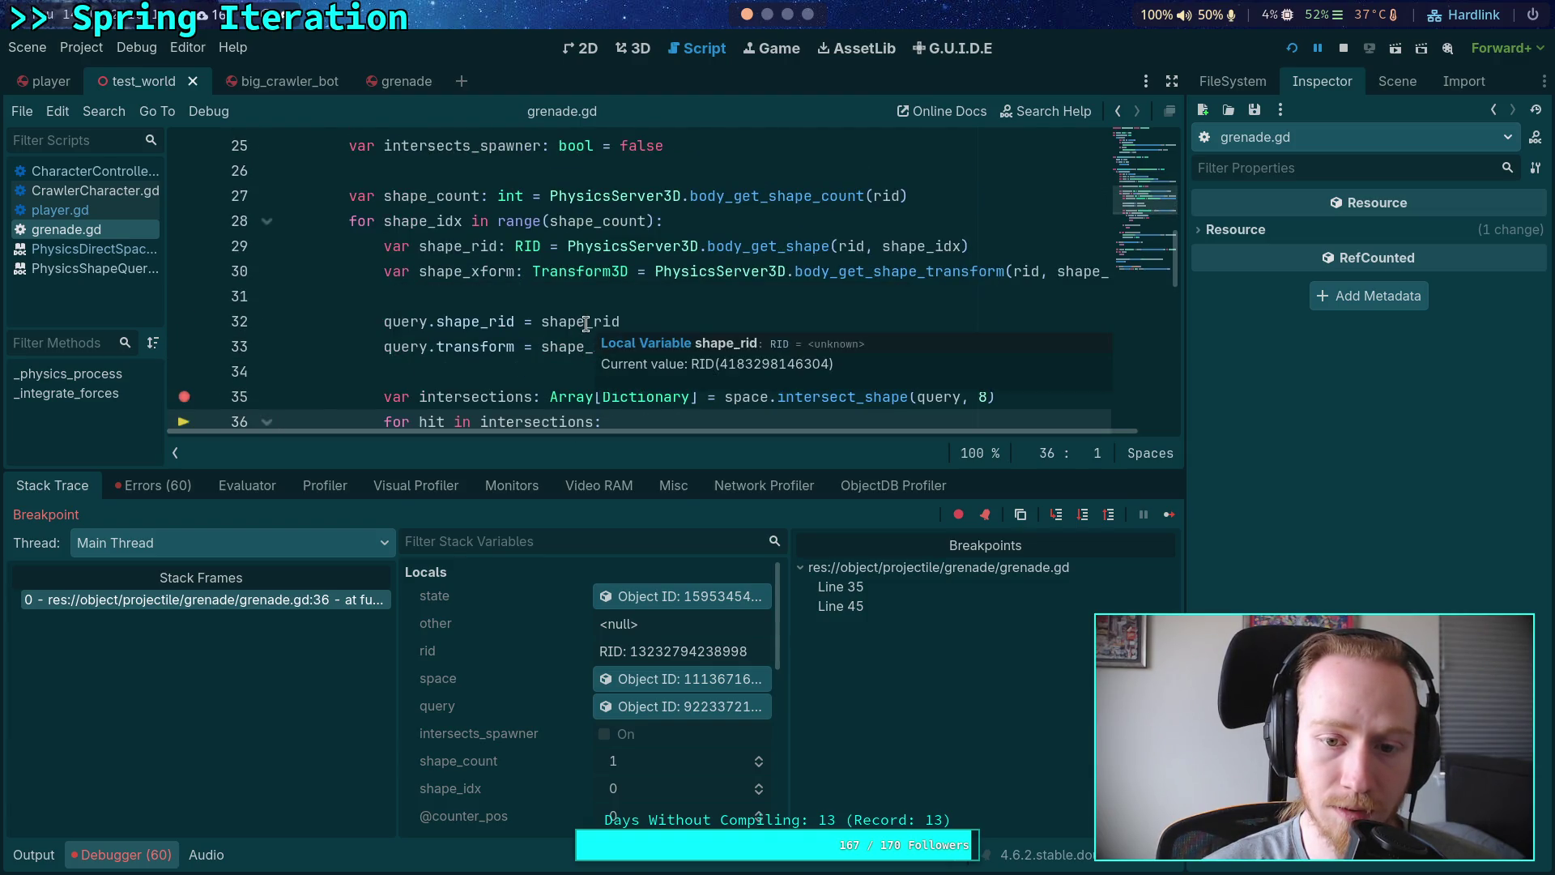
scroll(586, 324, down, 1)
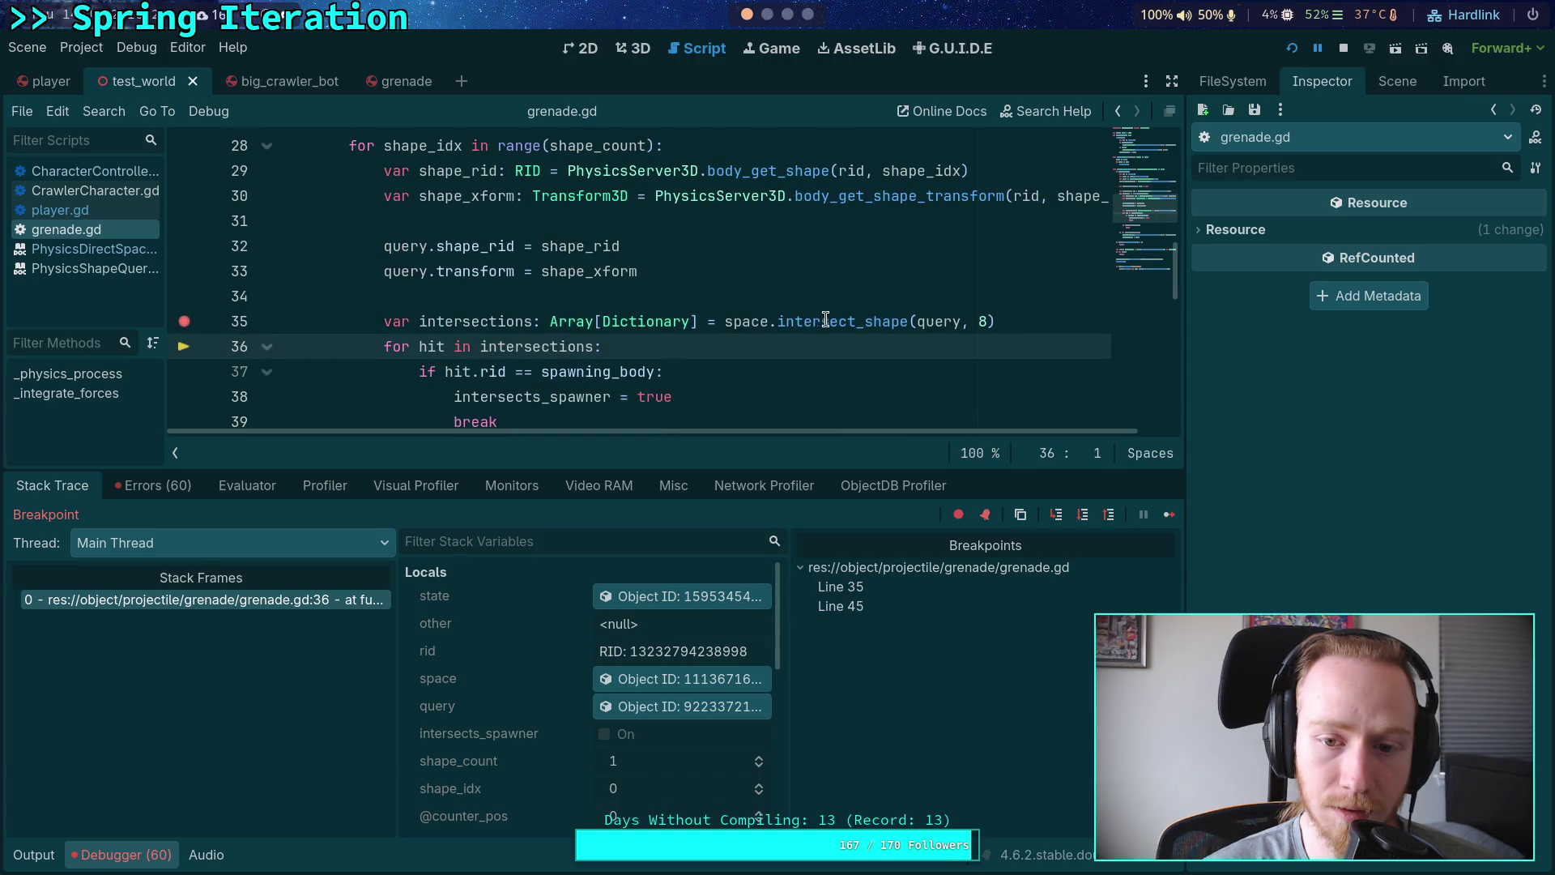
mouse_move(831, 318)
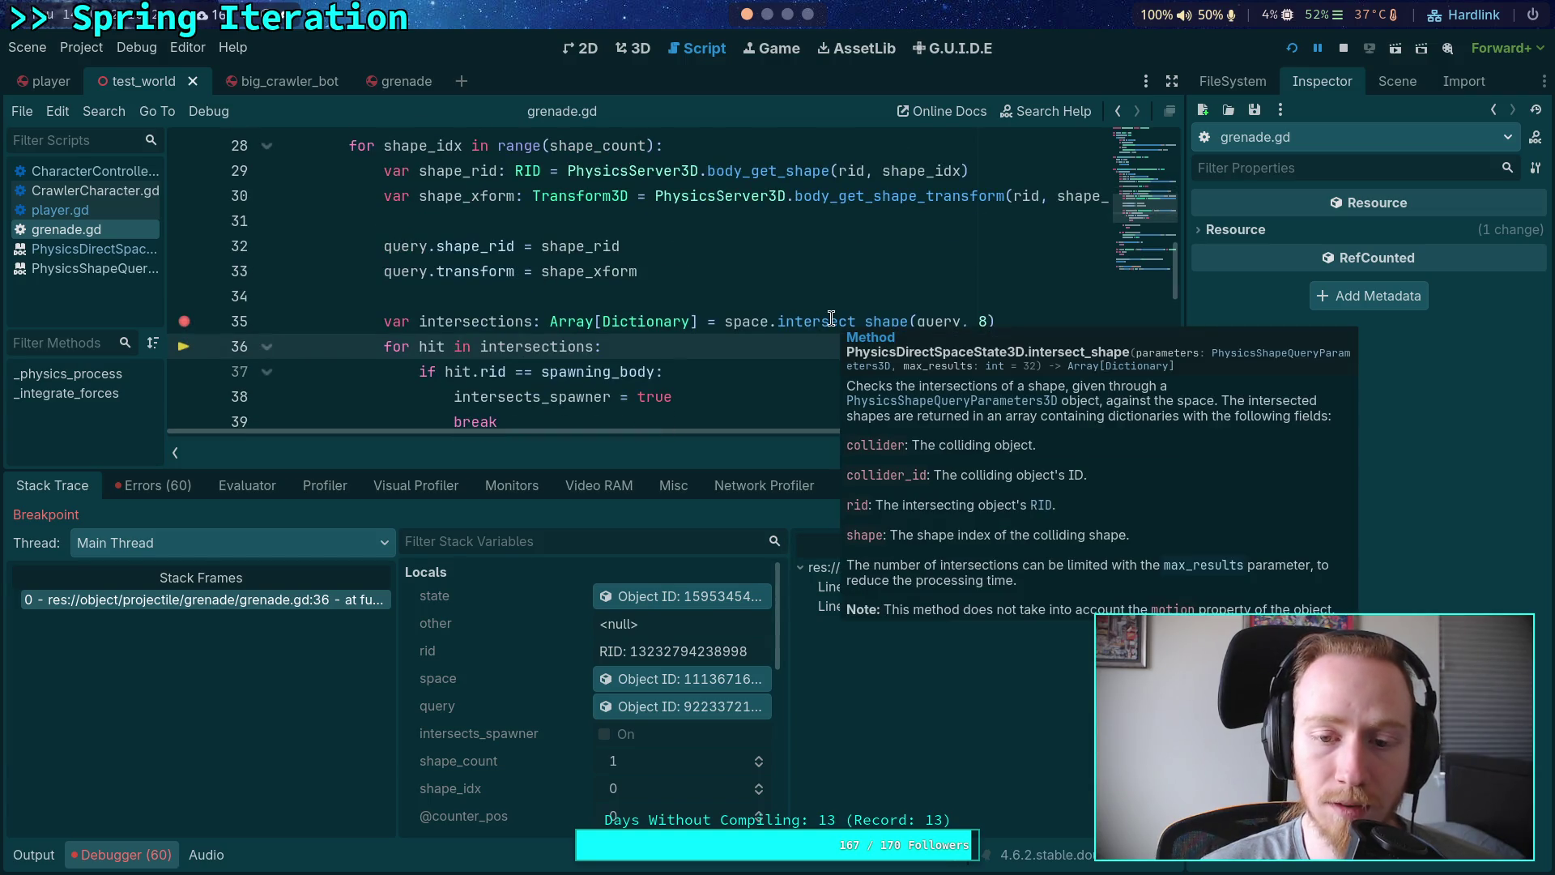
click(640, 707)
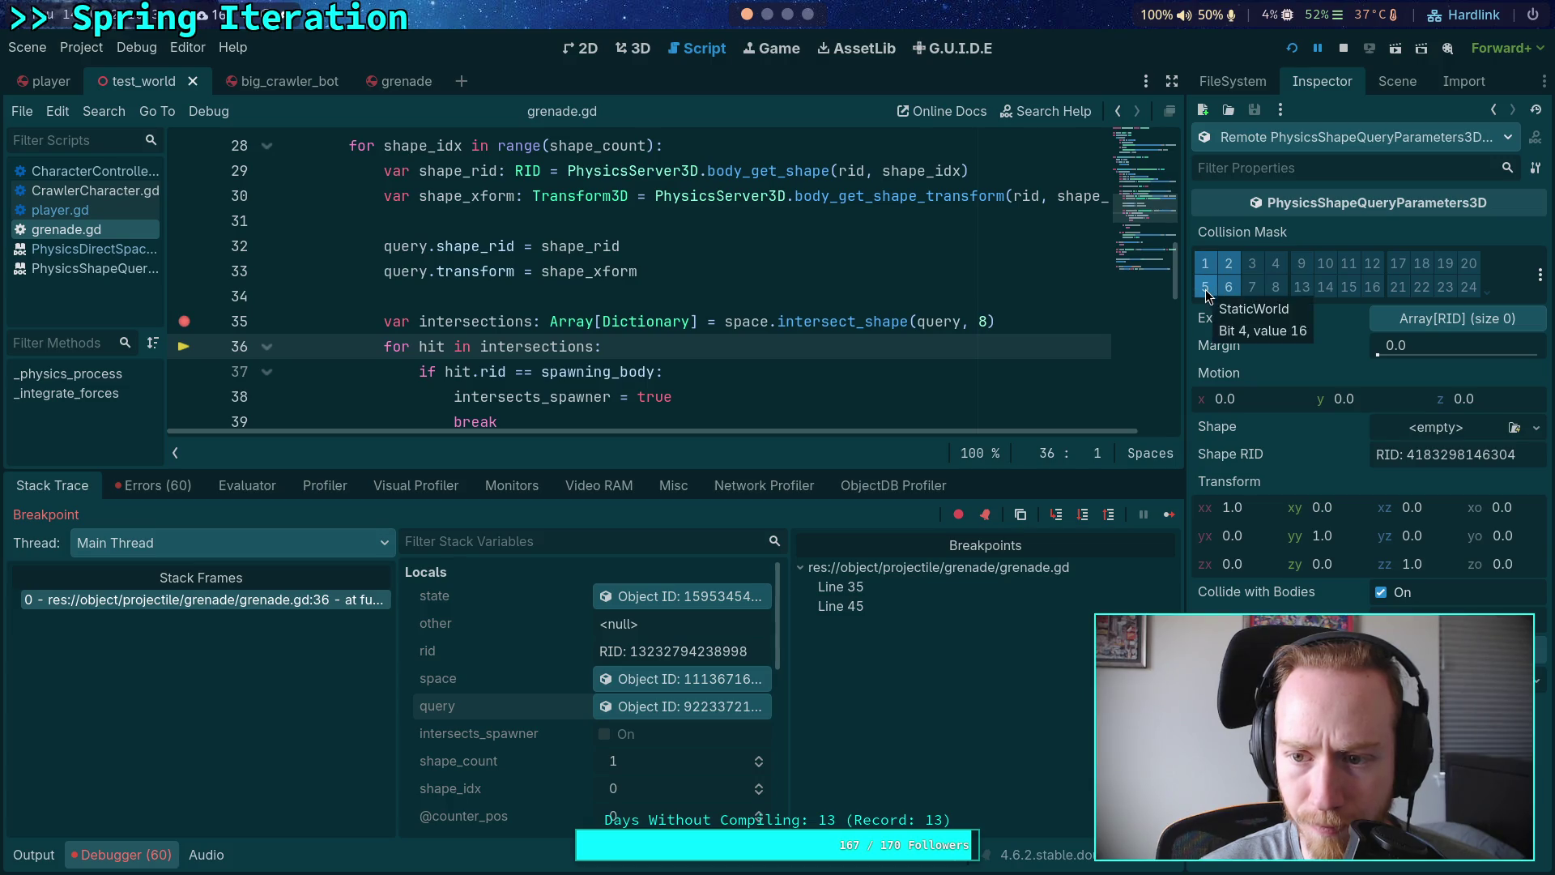
Step: Scroll the debugger view to inspect the query's empty exclude list and identity shape_xform
scroll(709, 378, up, 3)
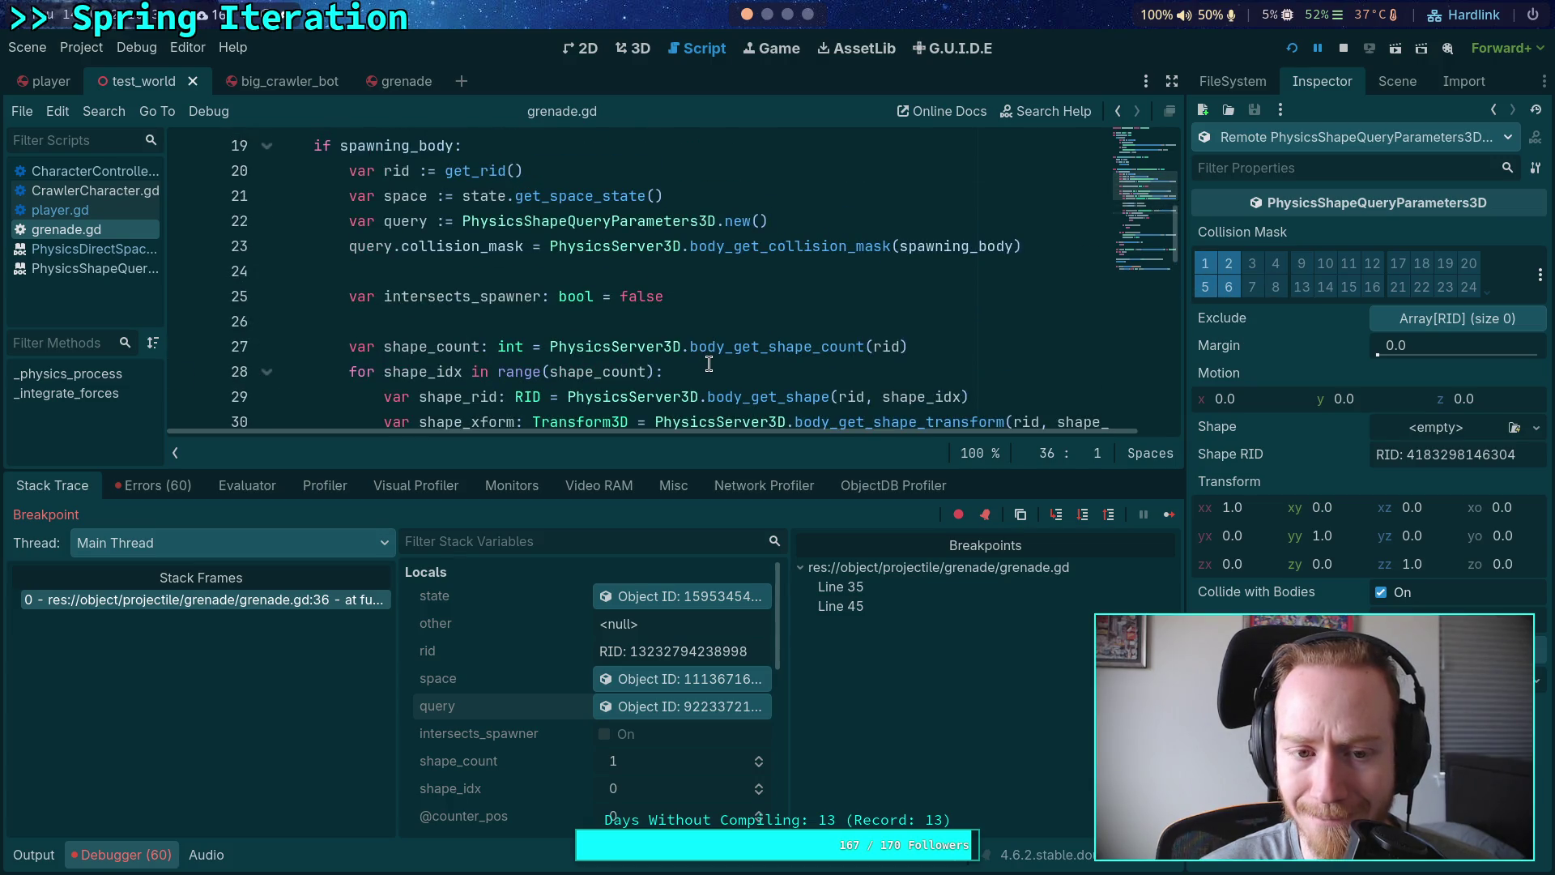
scroll(709, 363, down, 3)
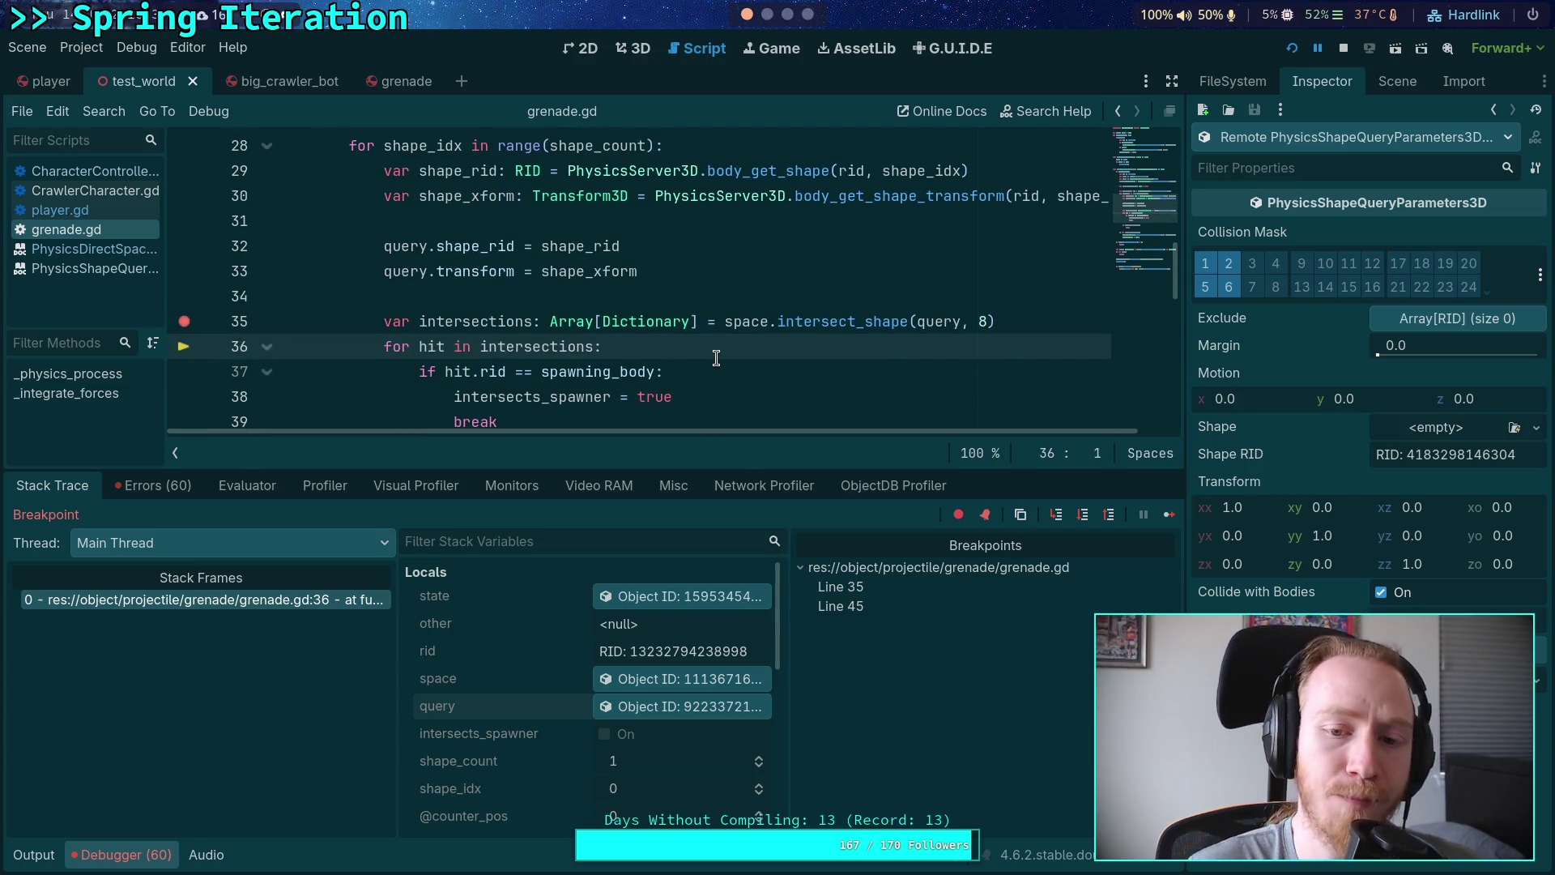
scroll(709, 357, up, 1)
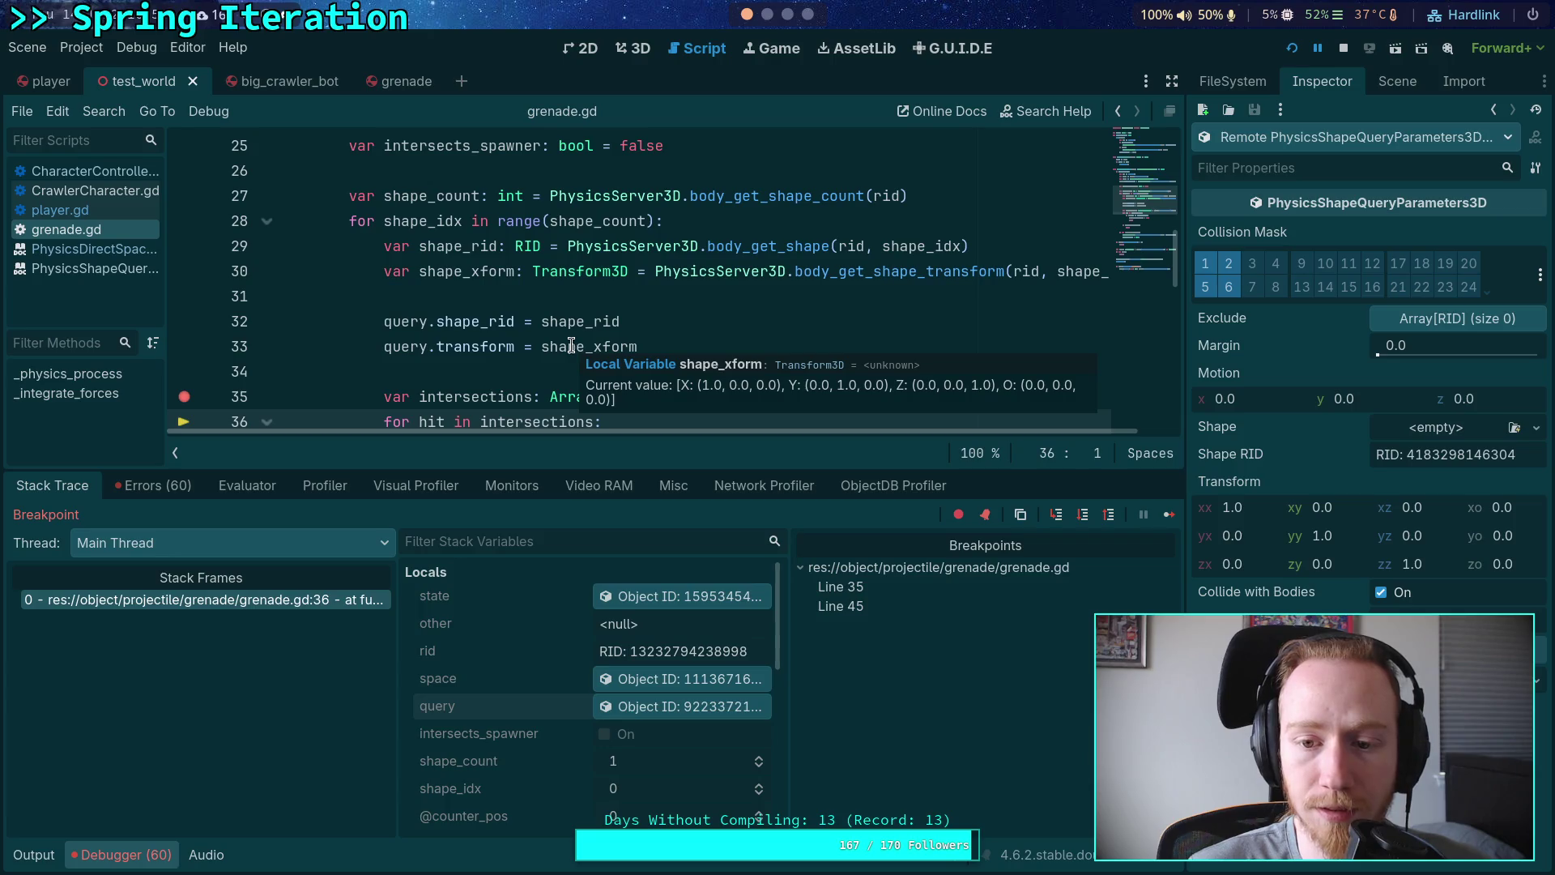
Step: Stop debugging, change line 33 to state.transform * shape_xform, save grenade.gd, and rerun with F5
click(1343, 48)
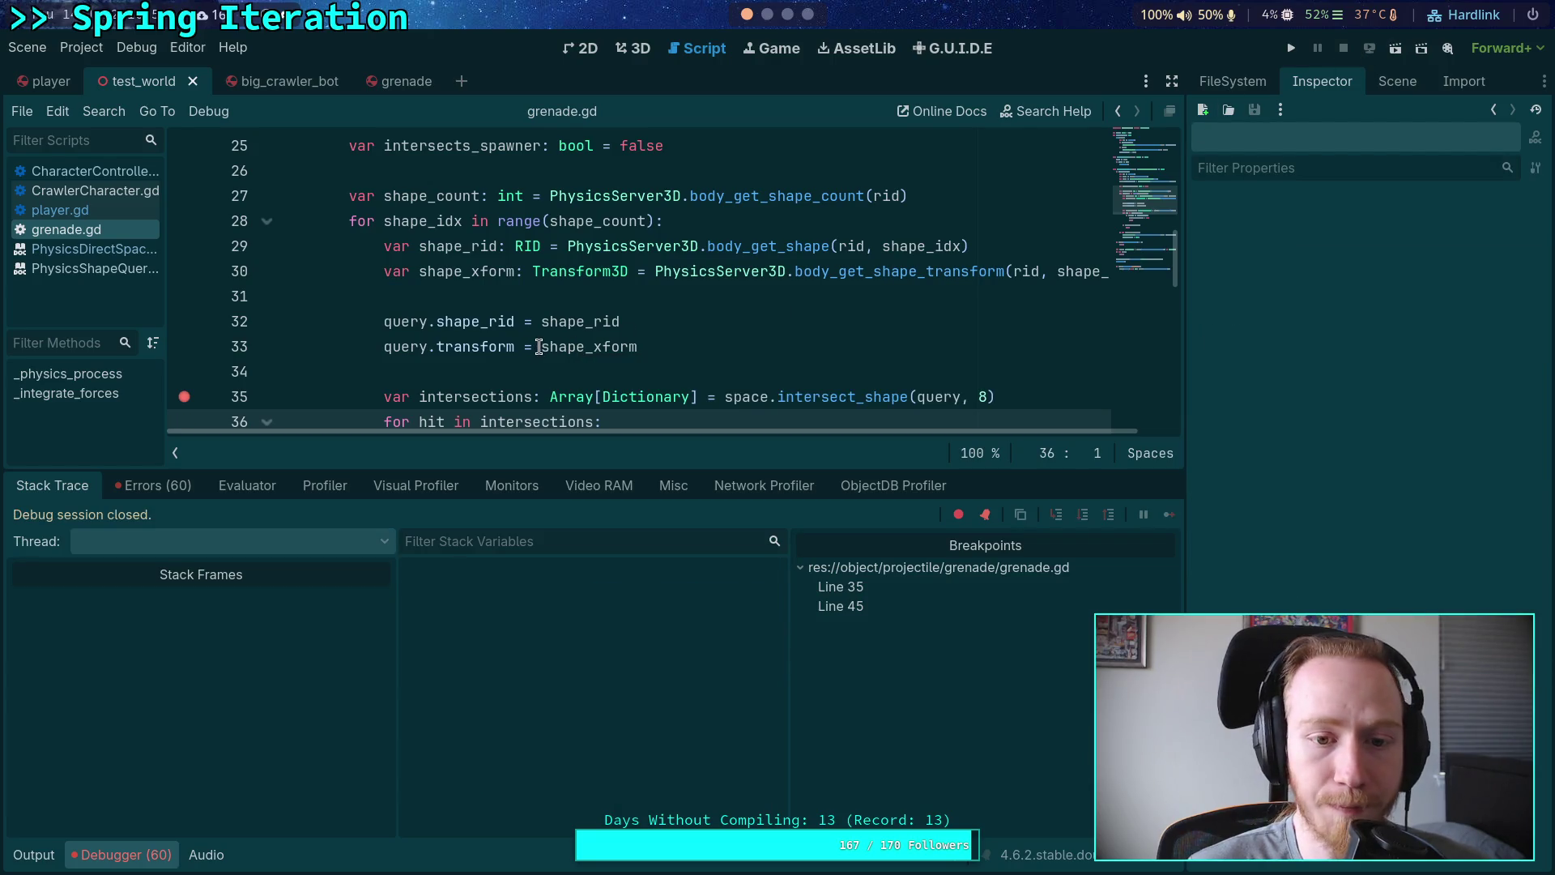
click(539, 346)
mouse_move(562, 340)
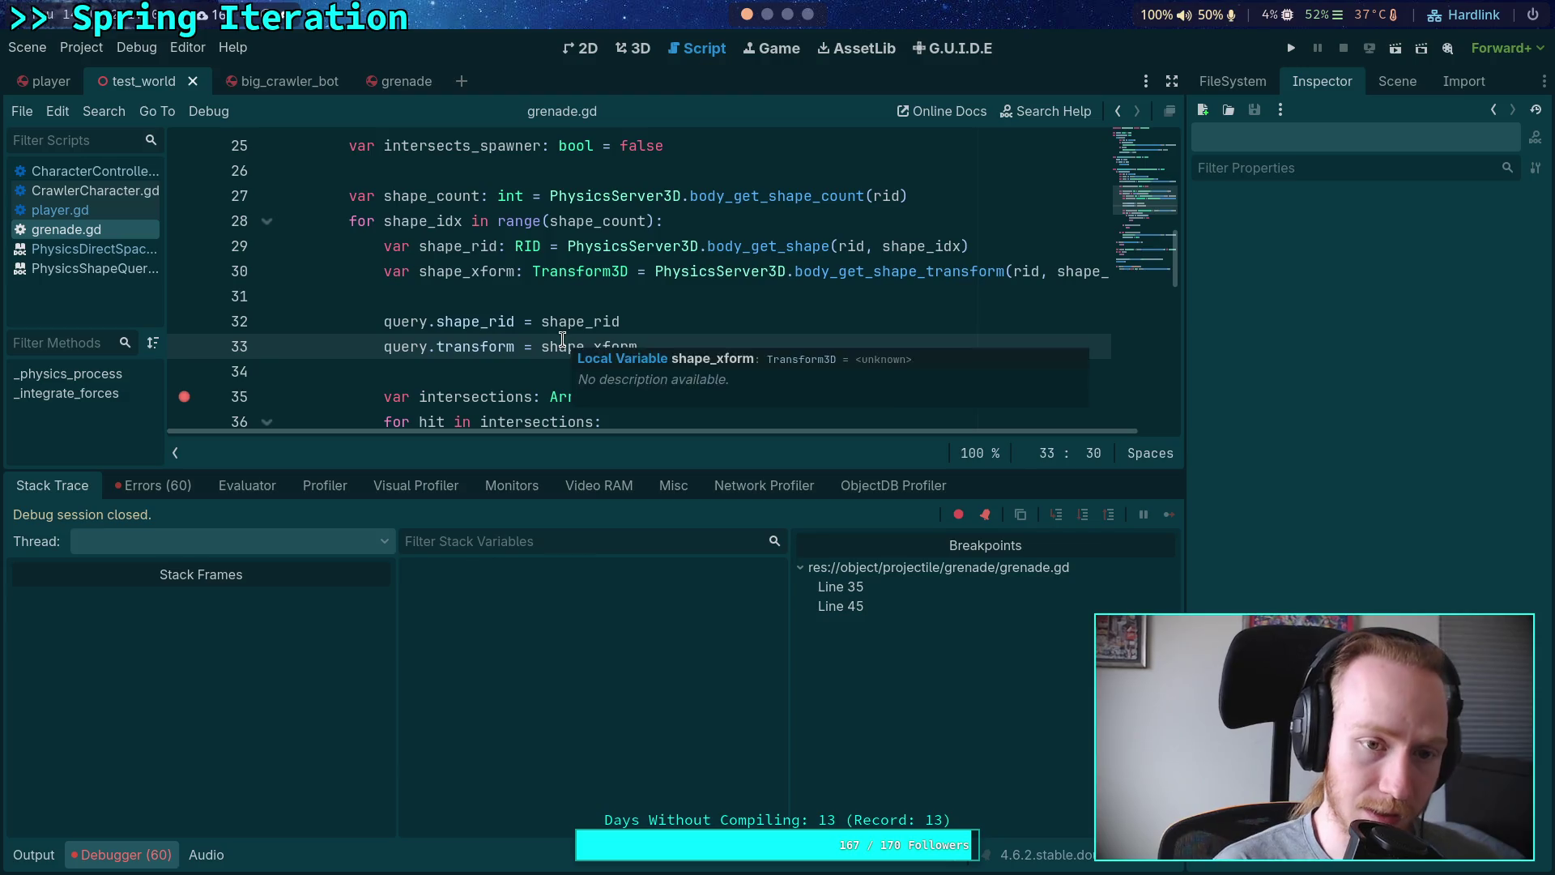
key(ctrl+space)
text(state.transform (*)
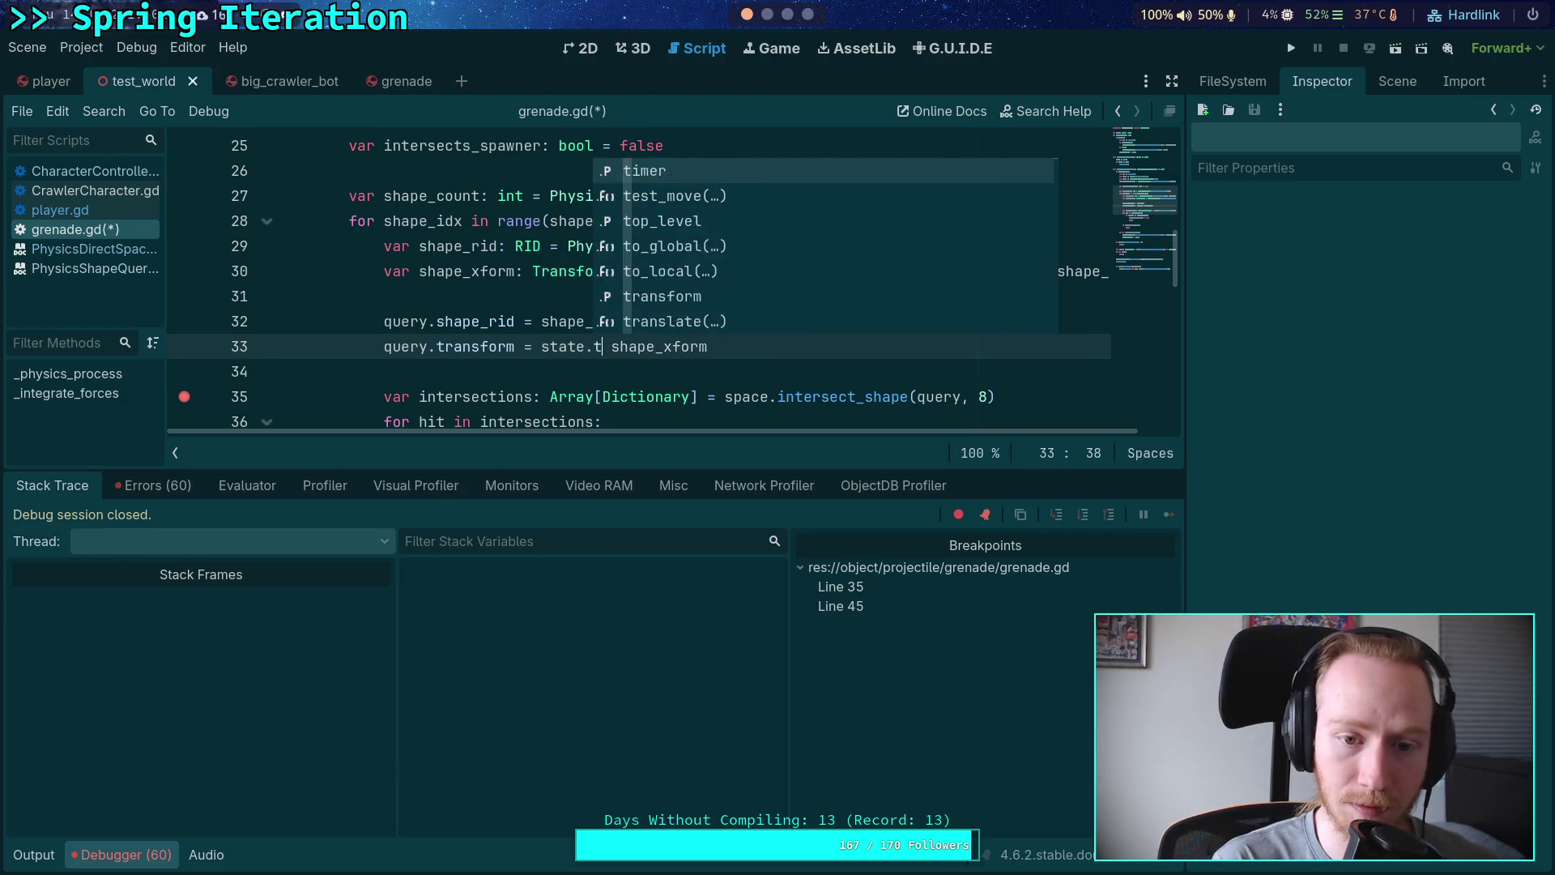
key(BackSpace)
key(BackSpace)
text(*)
key(ctrl+s)
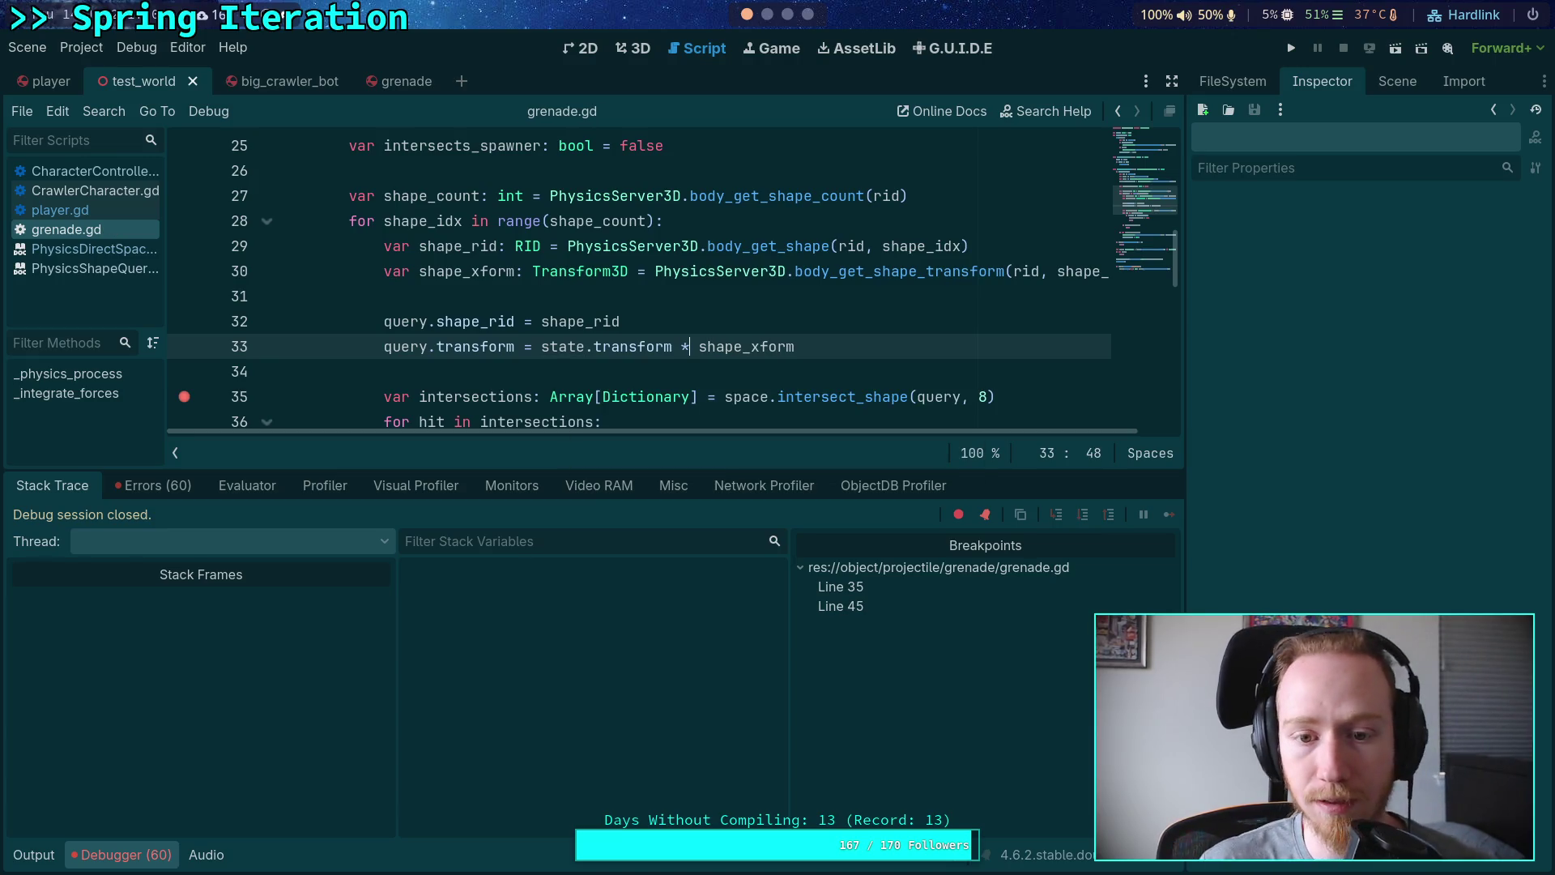
key(F5)
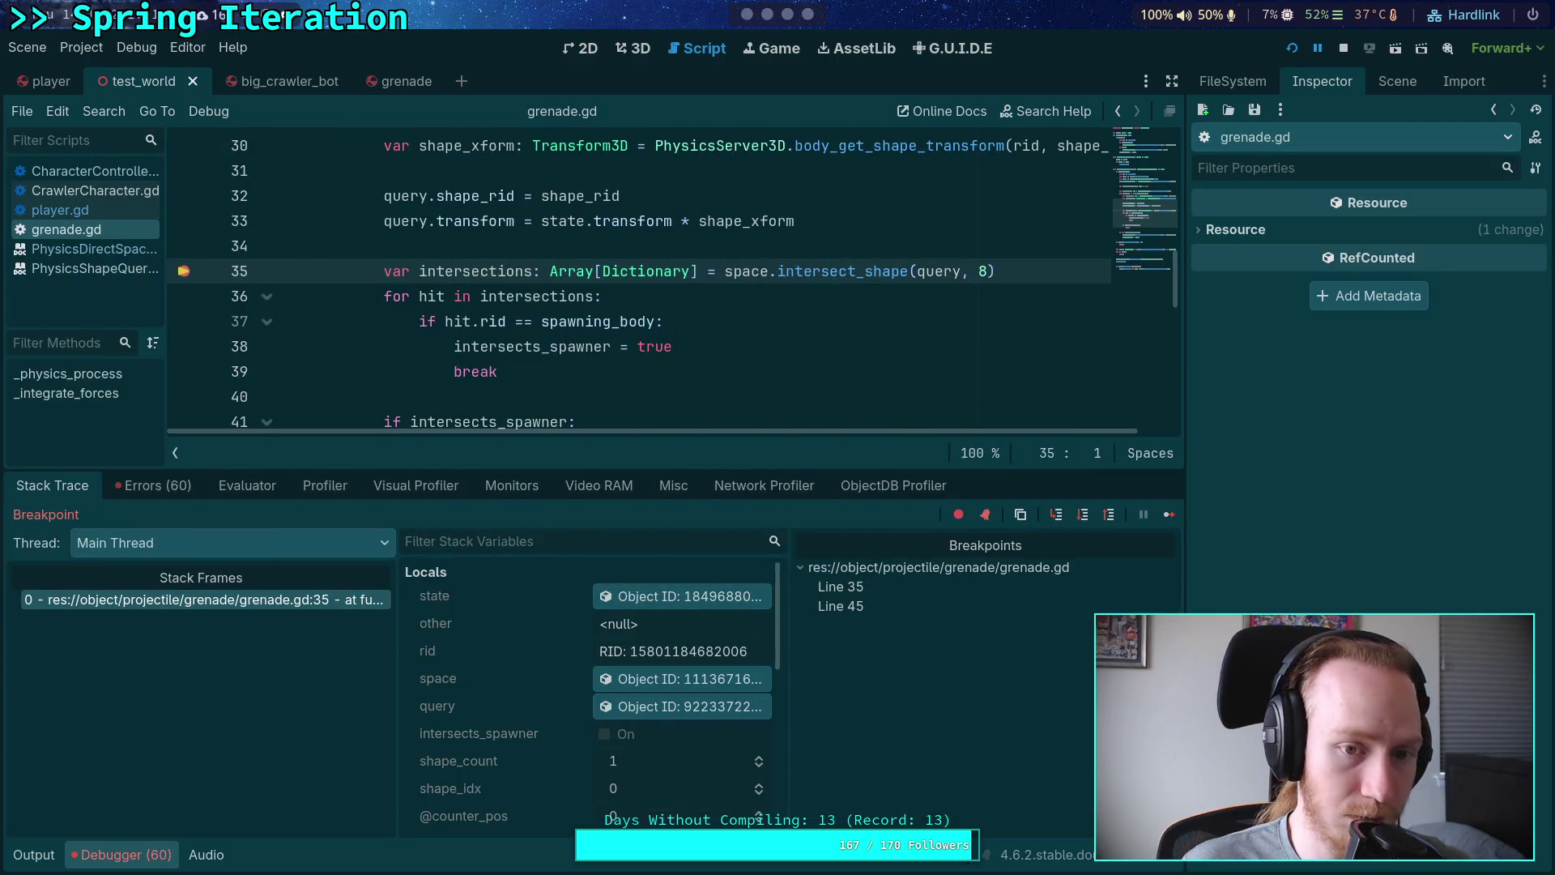
Step: Step past intersect_shape, expand both intersection results, inspect the first collider, then stop debugging
click(1083, 514)
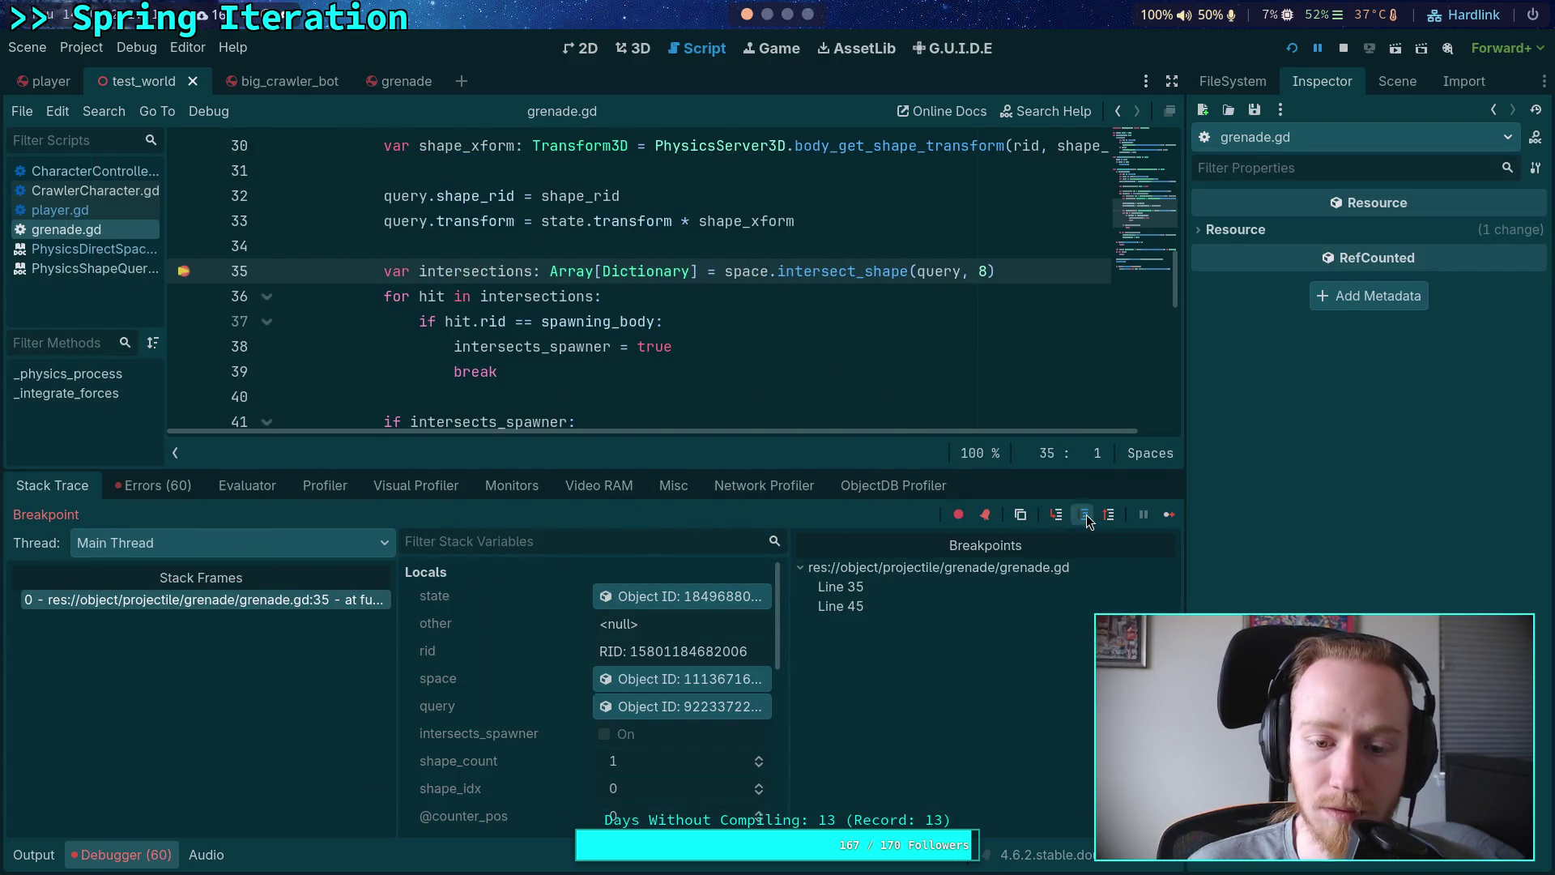
scroll(514, 639, down, 5)
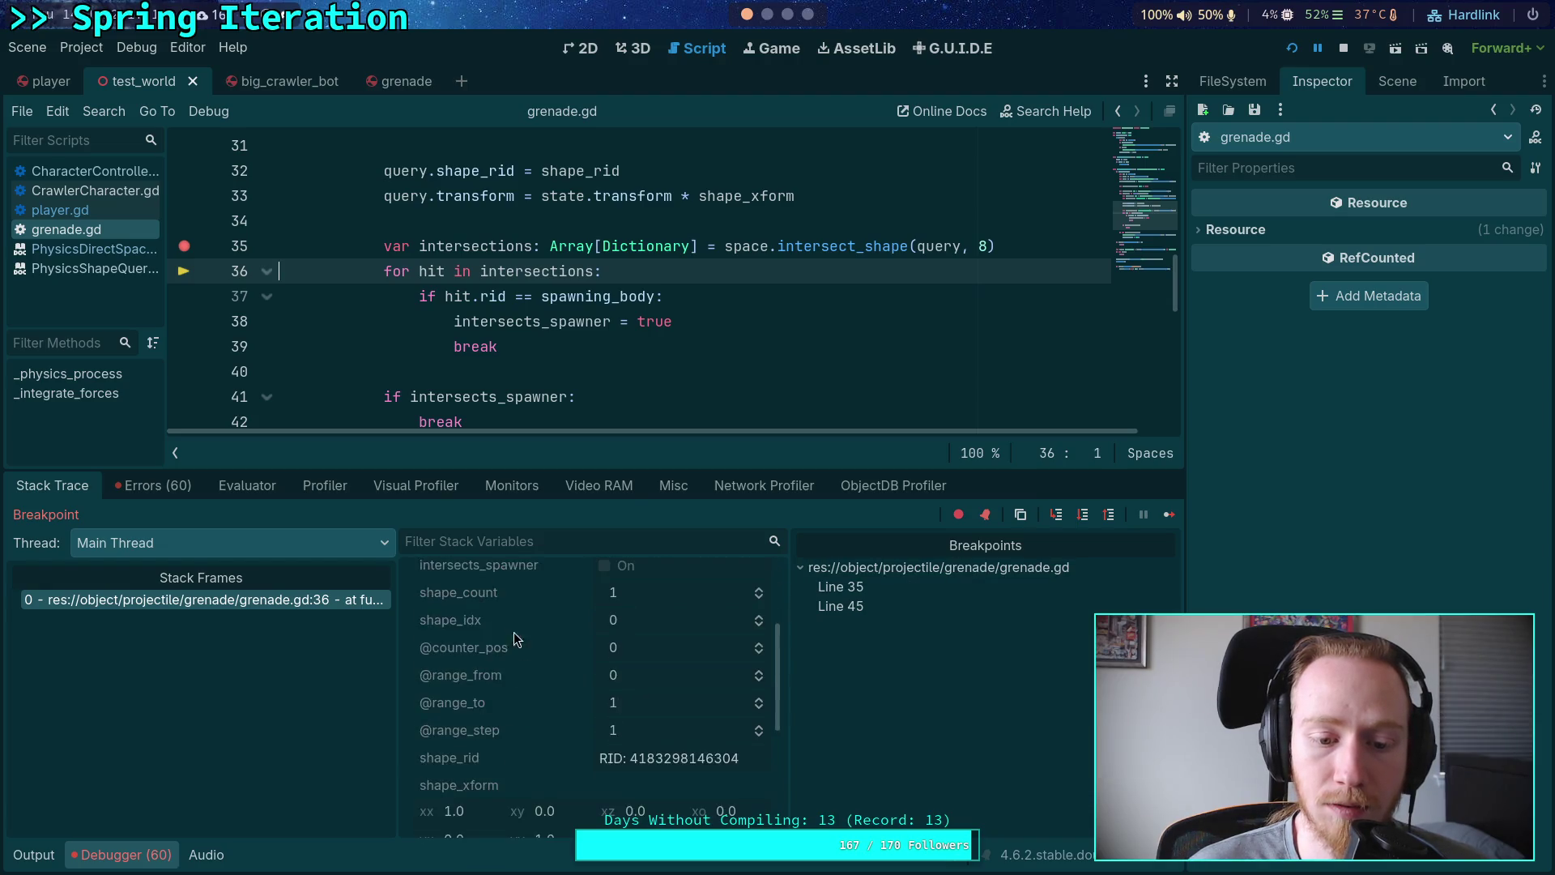
click(640, 727)
scroll(536, 678, down, 1)
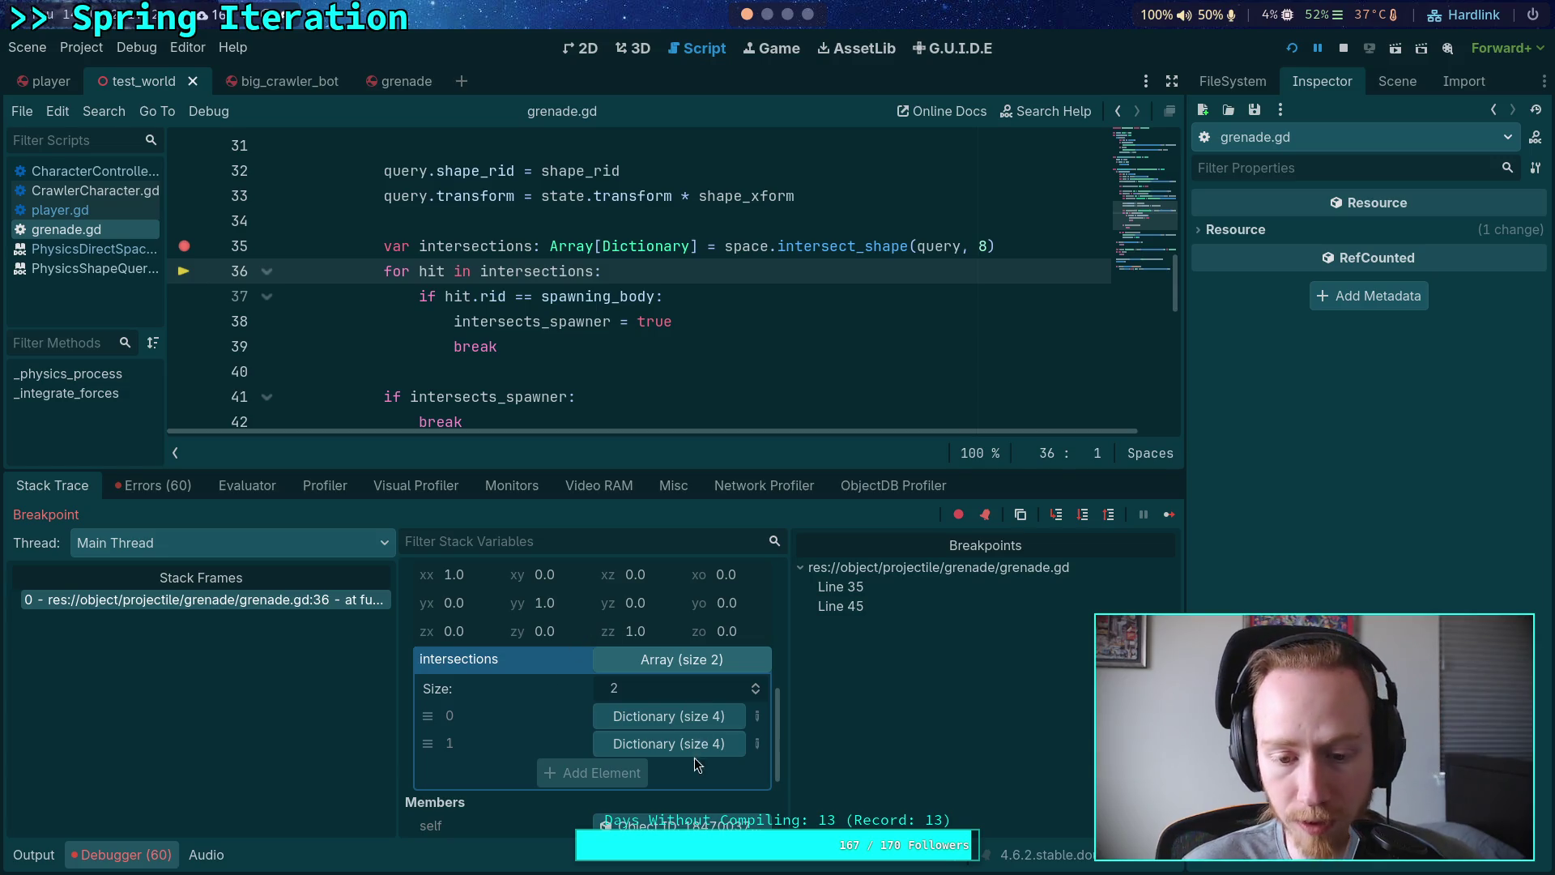
click(711, 719)
scroll(566, 691, down, 2)
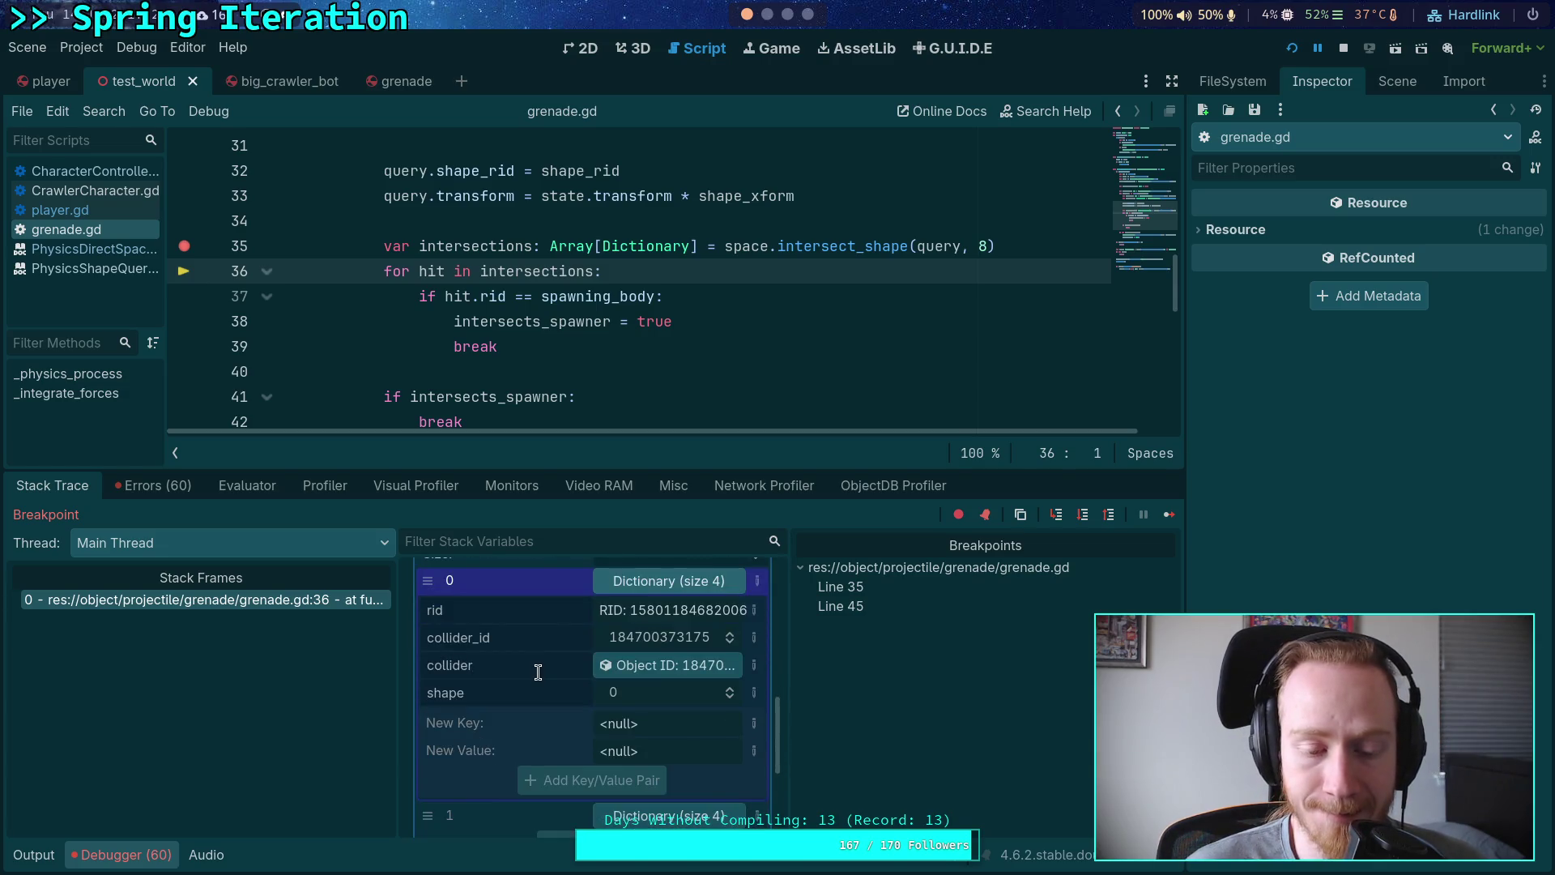
click(650, 802)
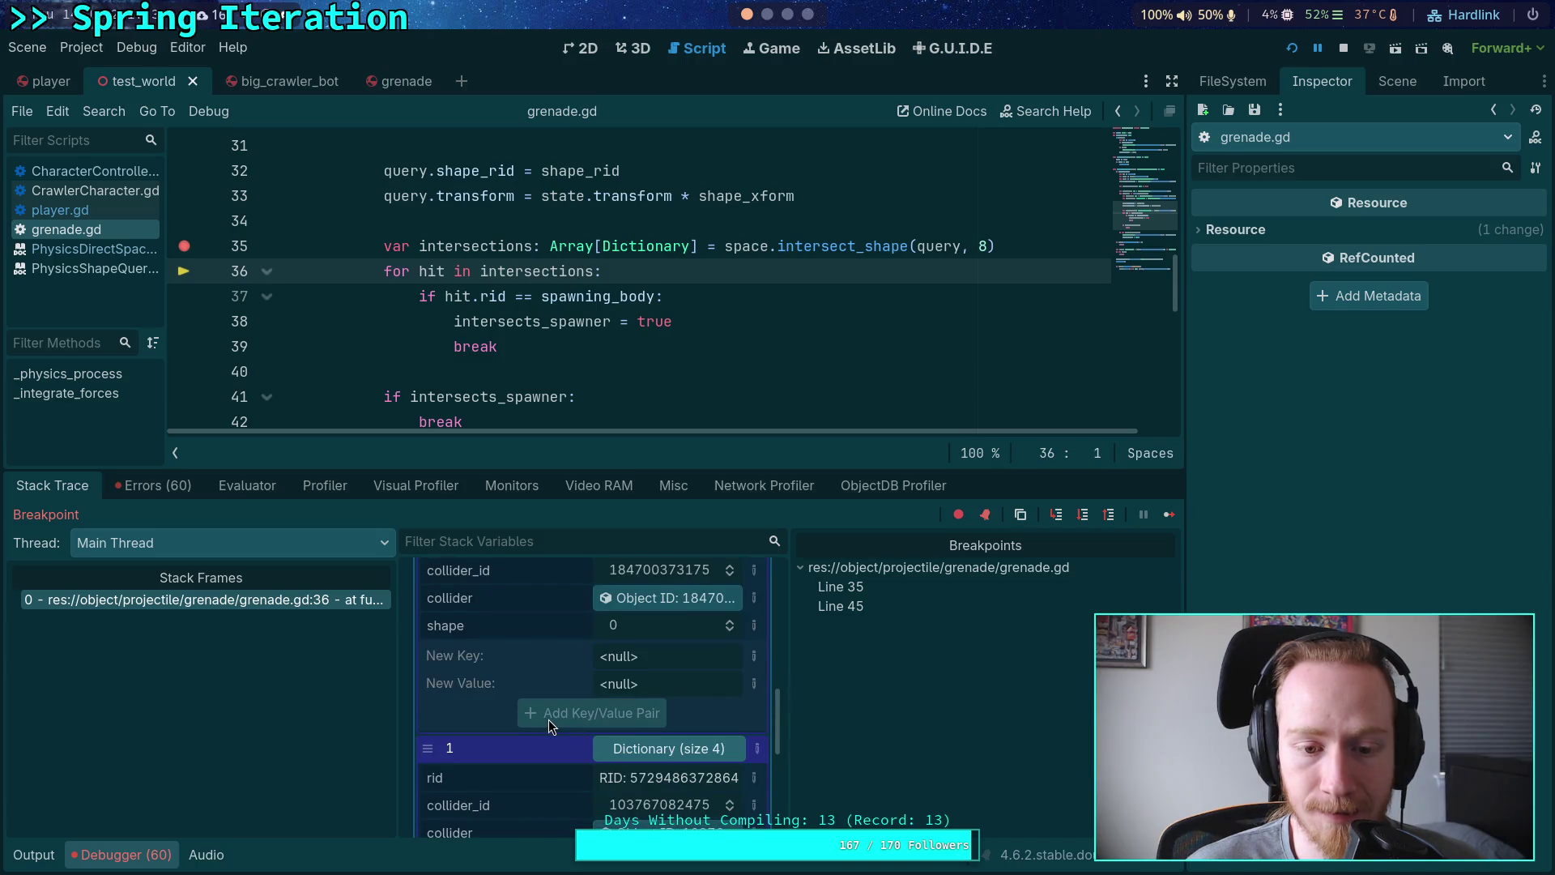
scroll(548, 721, up, 2)
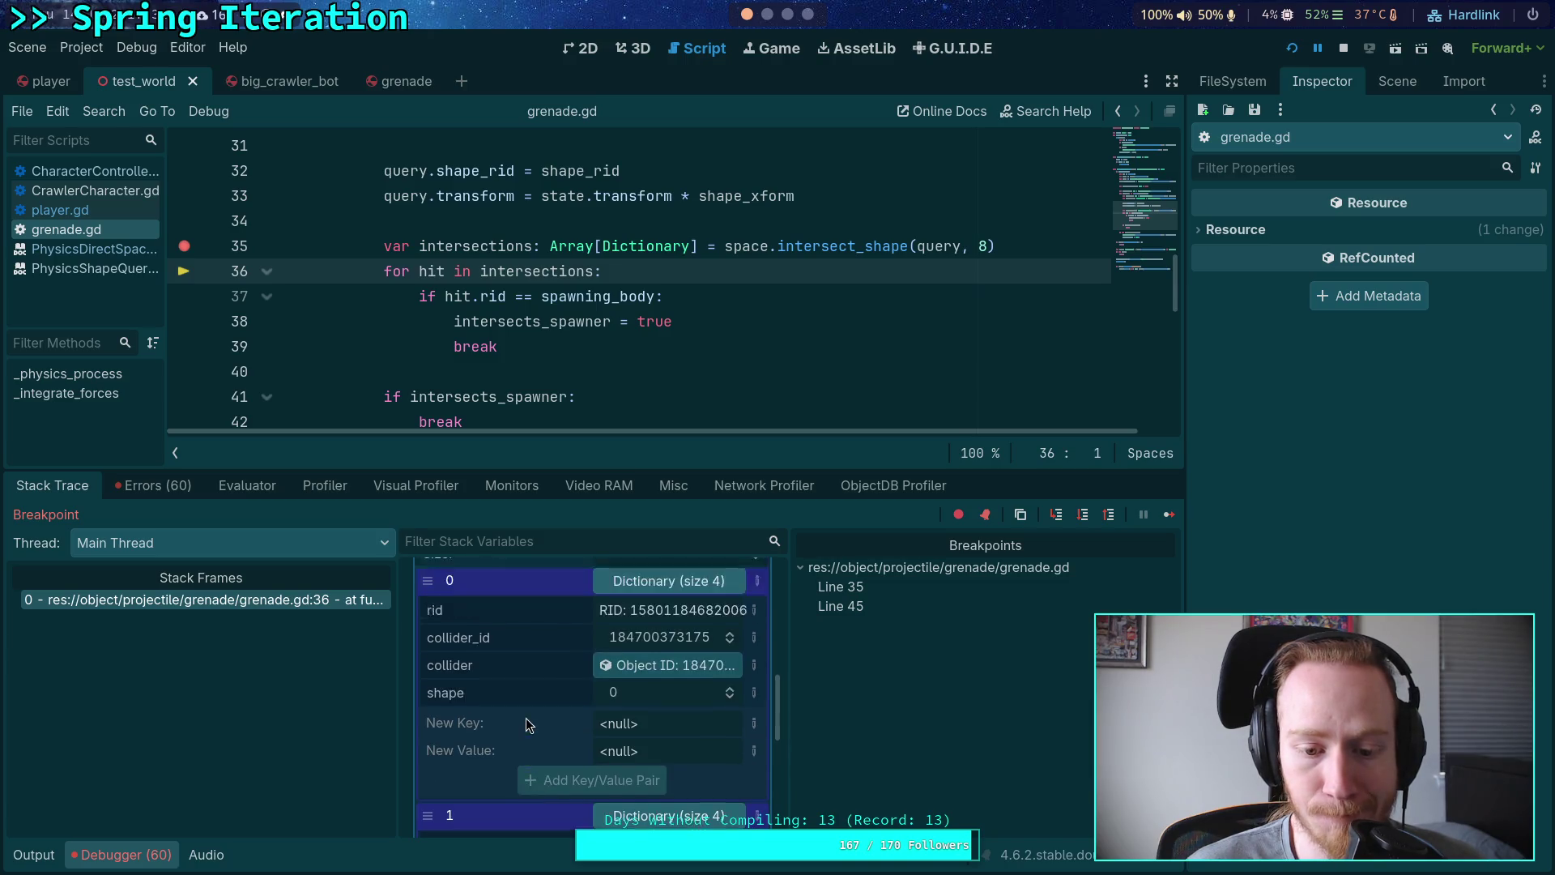
click(672, 698)
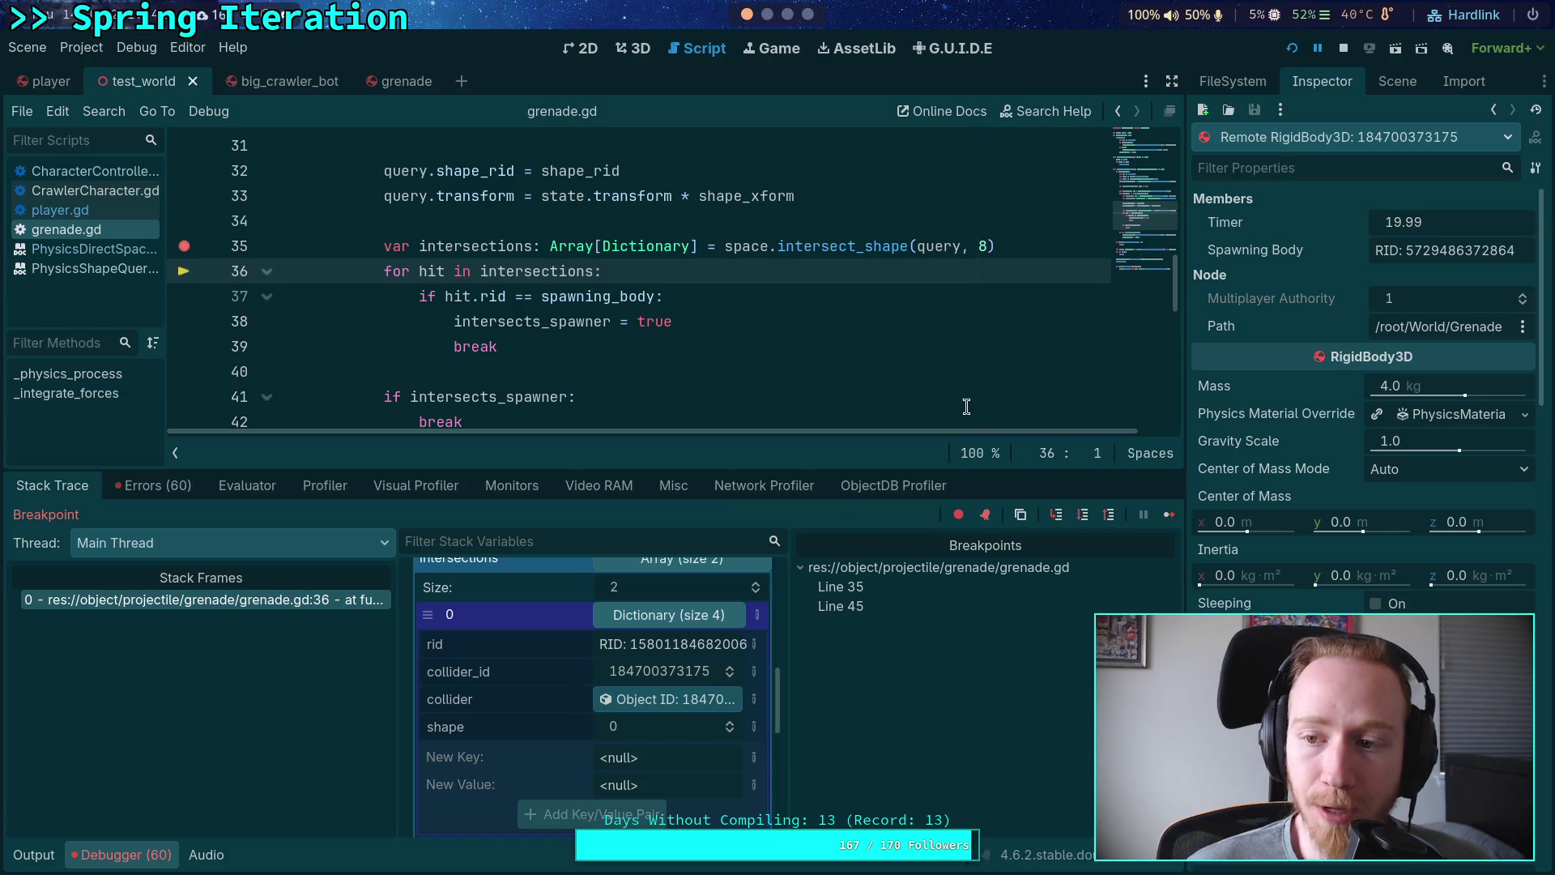
click(1344, 48)
scroll(585, 326, up, 4)
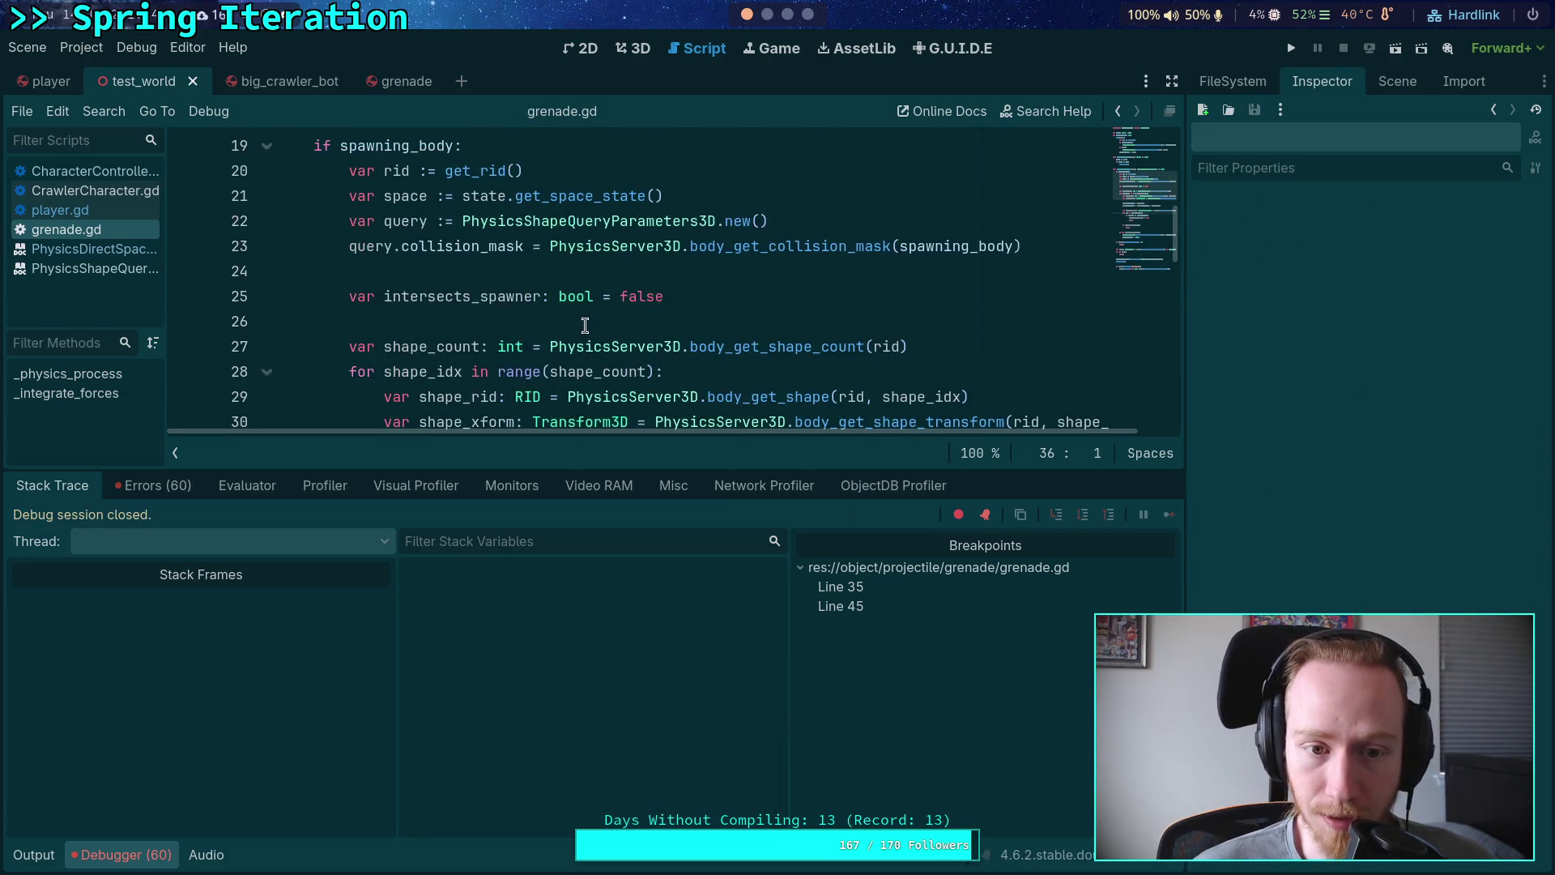
Step: Add line 23 'query.exclude = [rid]' after the query creation, then run the project
click(975, 223)
key(Return)
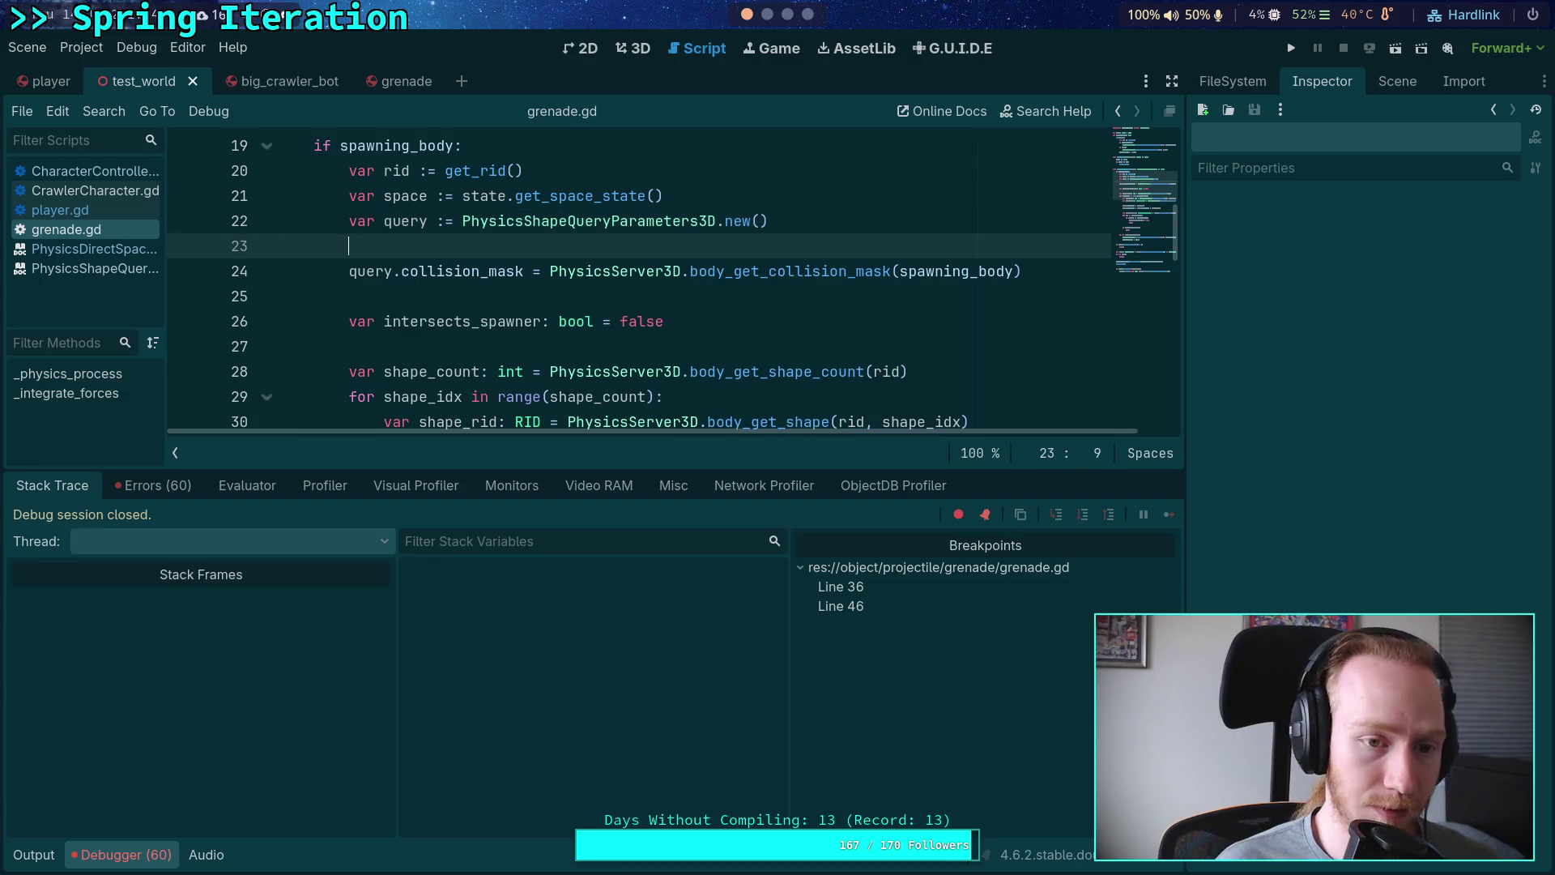
text(query.ex)
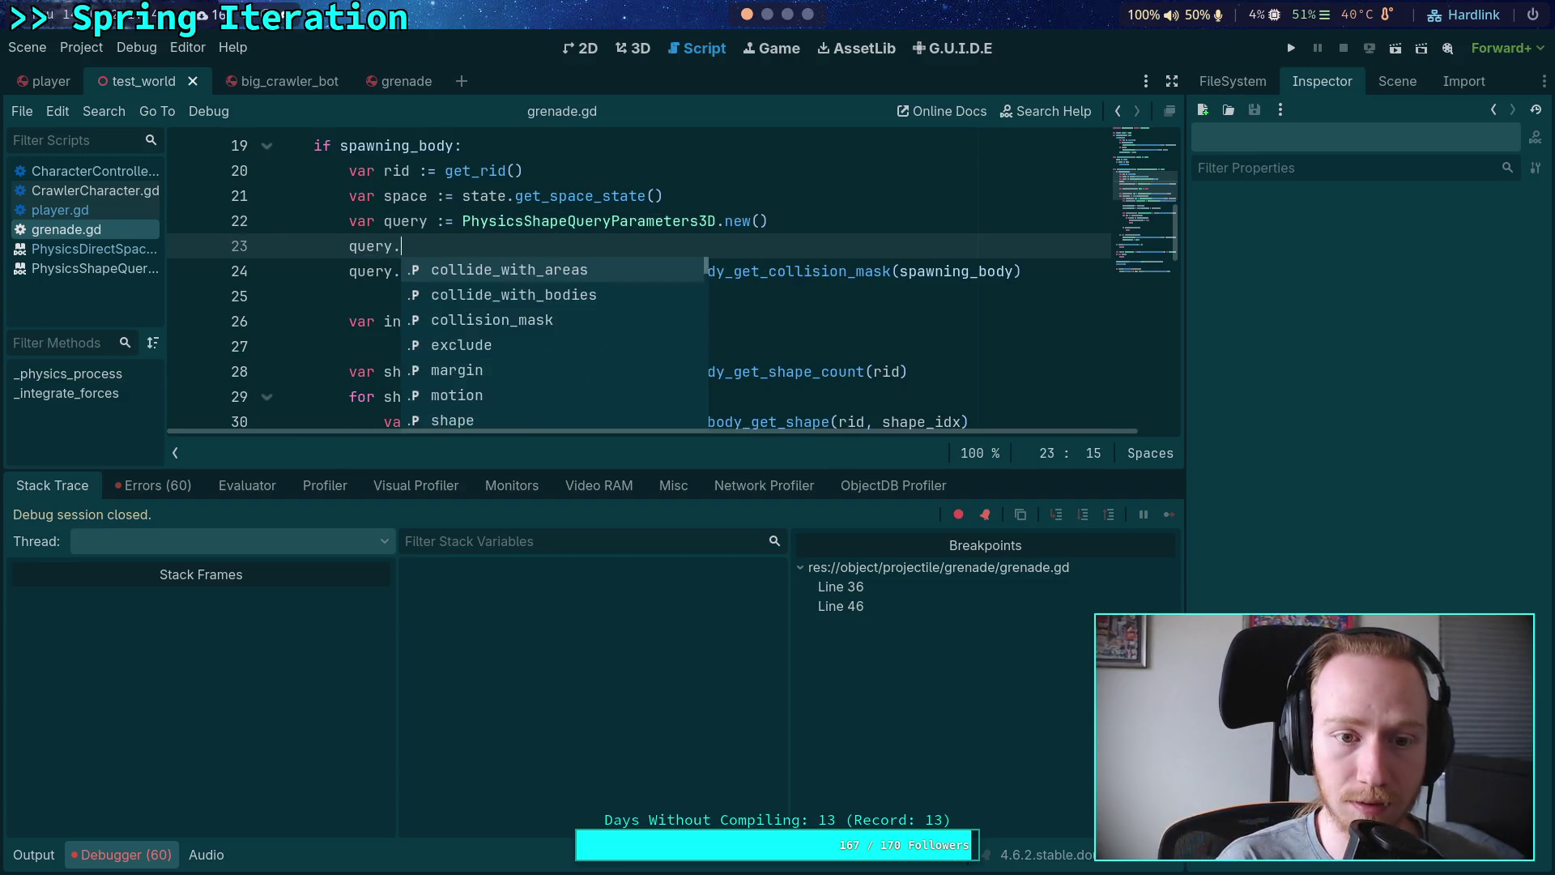
key(Return)
text([)
key(Escape)
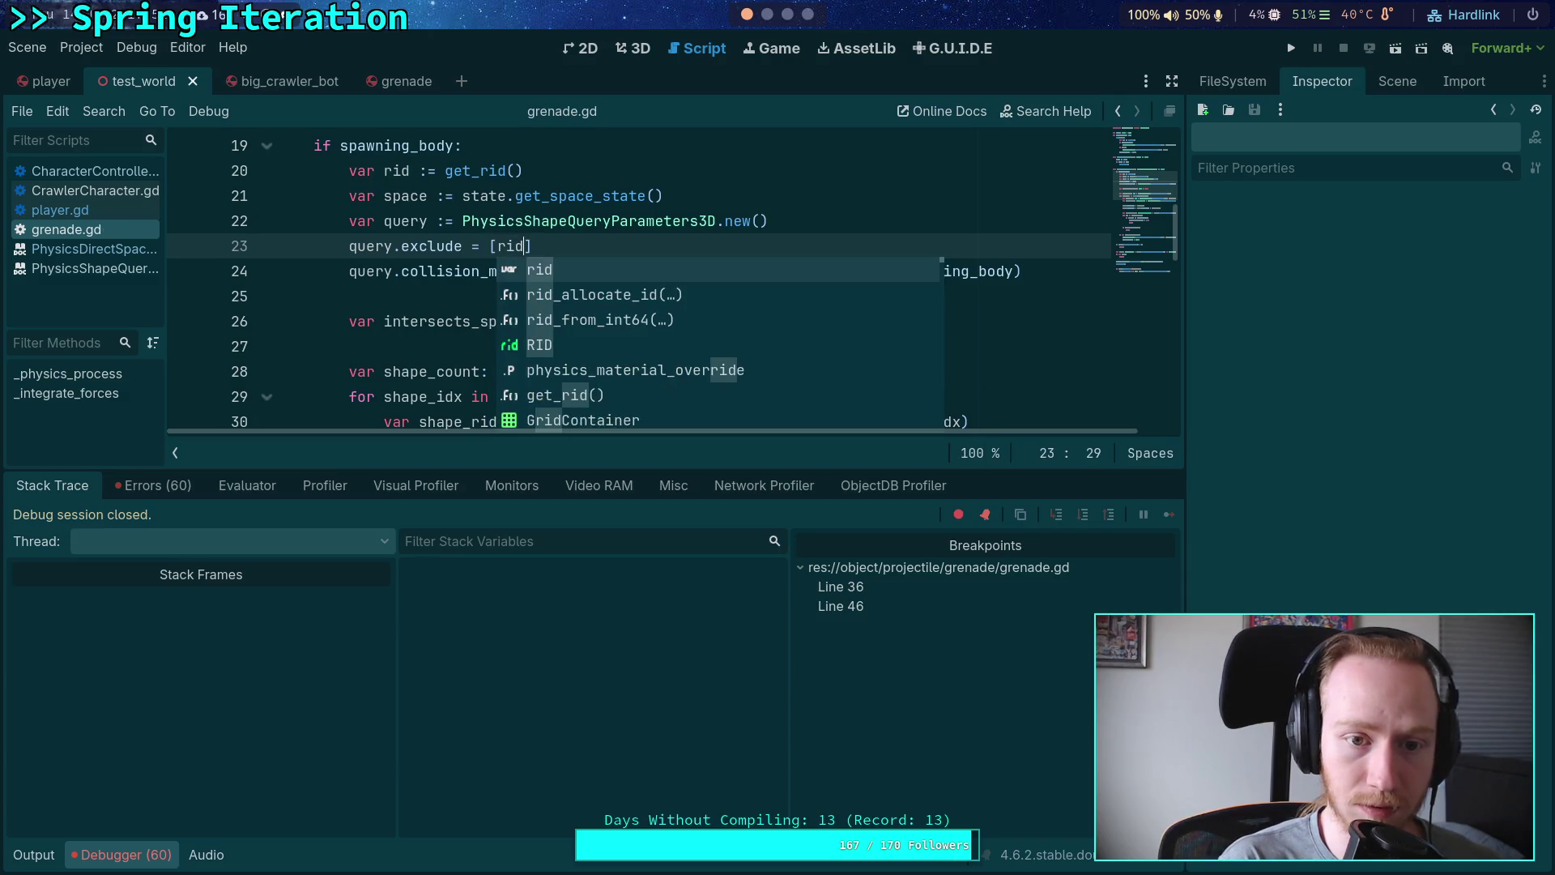
mouse_move(449, 246)
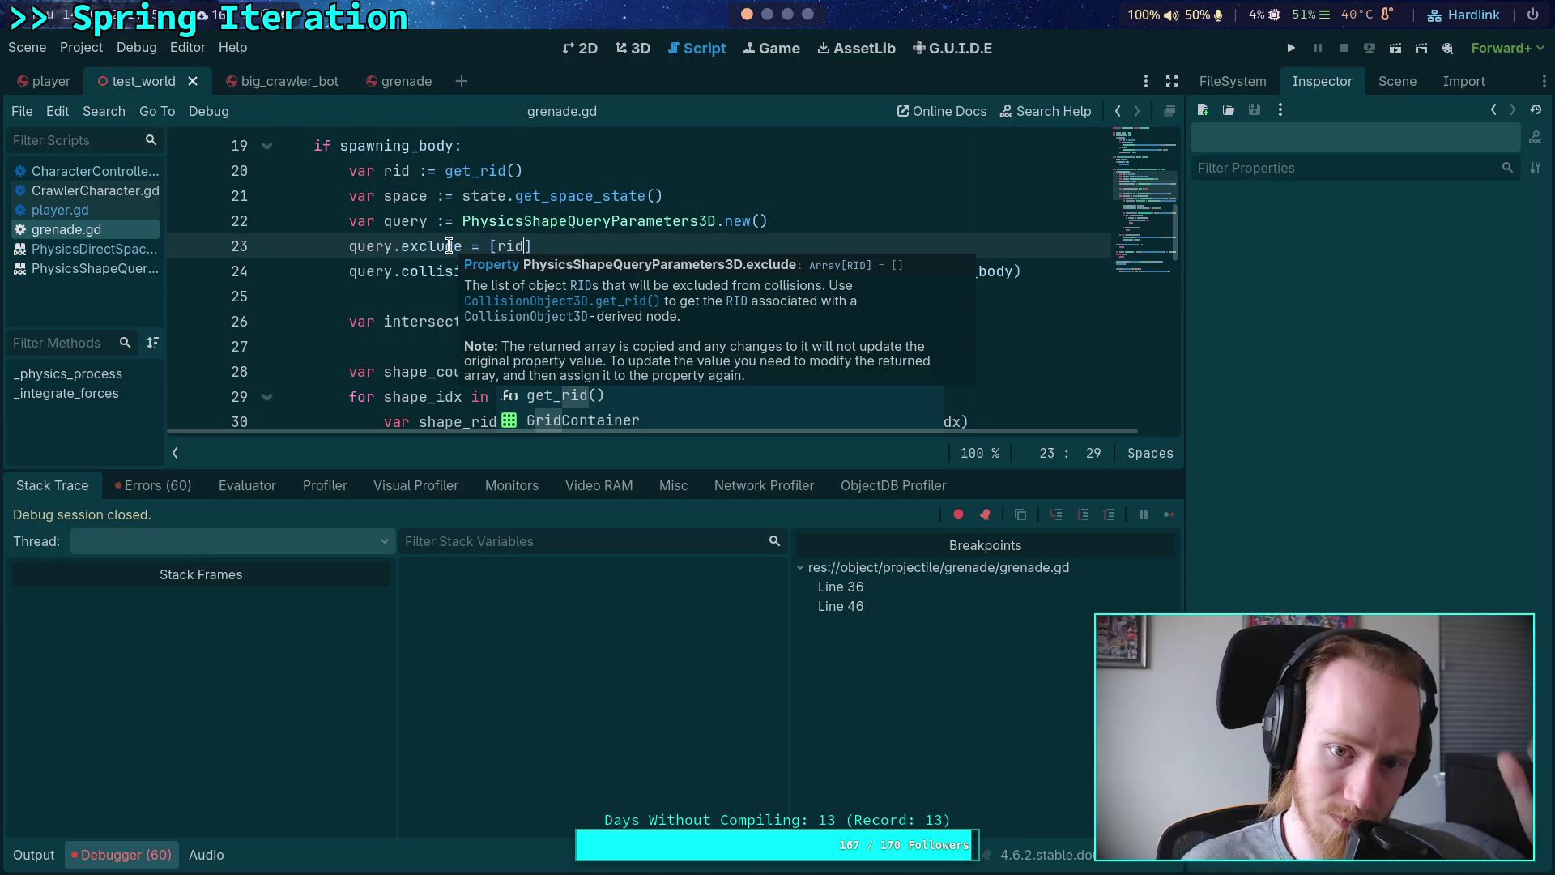
click(556, 197)
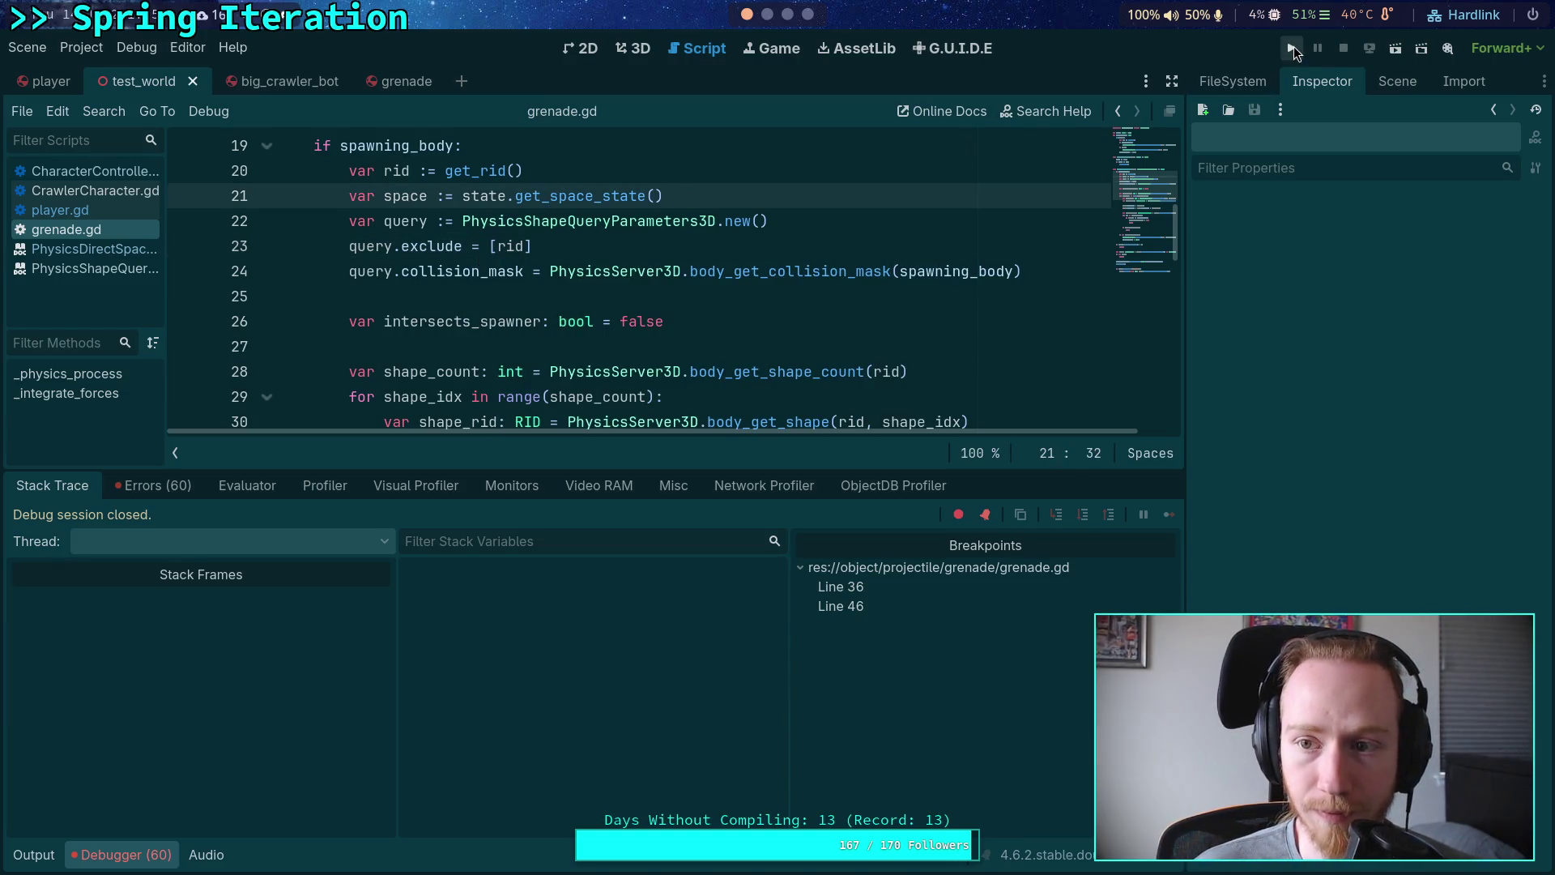
click(1294, 46)
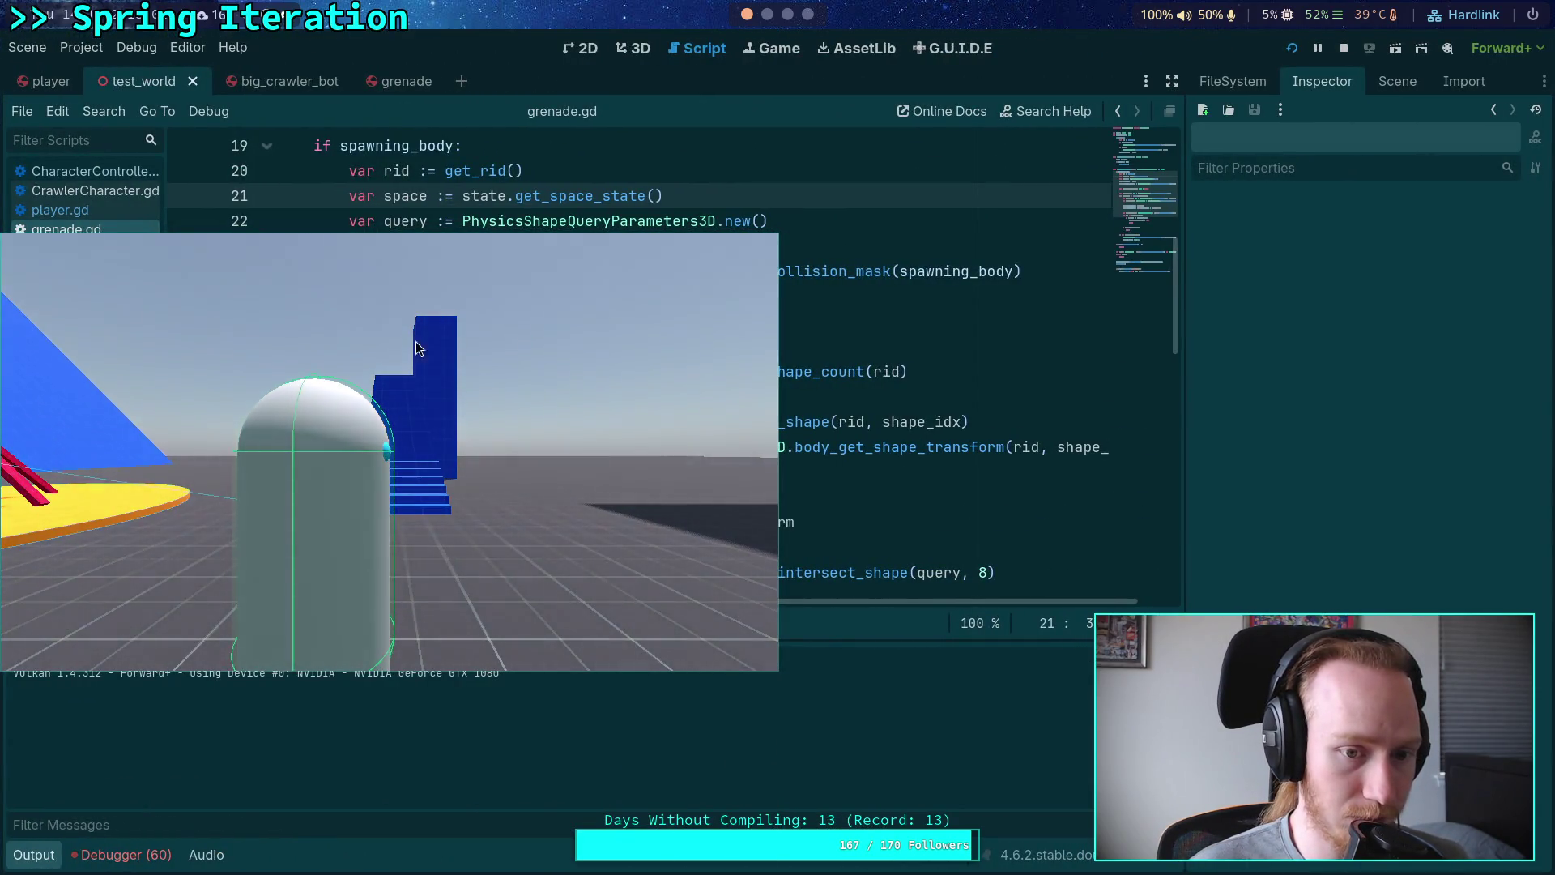
Step: Throw a grenade, confirm the single remaining hit is the player, then continue to the line 36 breakpoint
click(391, 457)
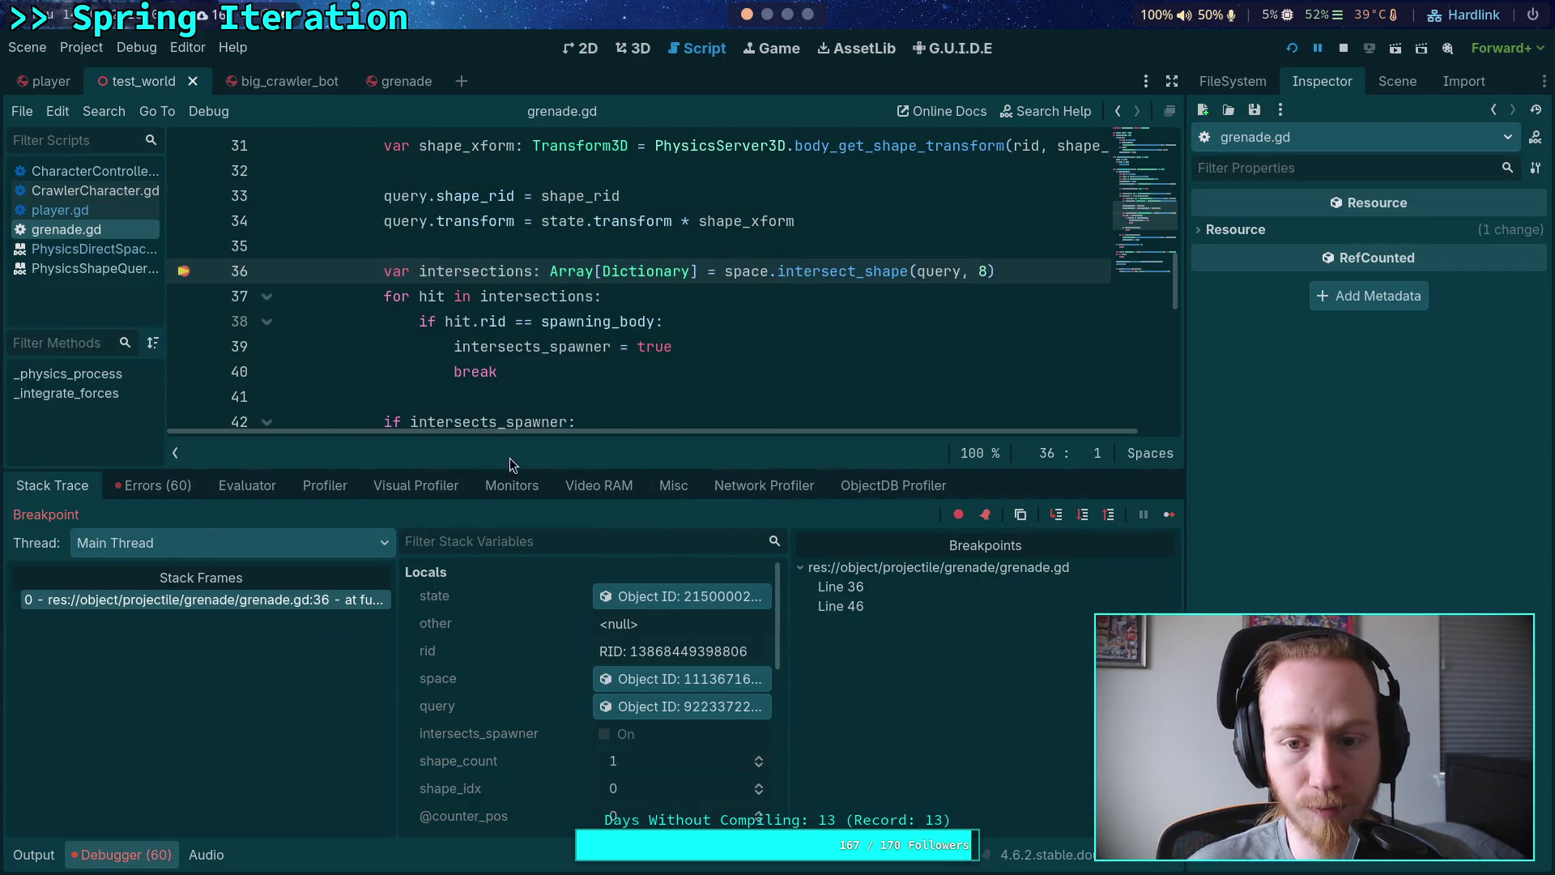
click(1104, 522)
scroll(543, 677, down, 6)
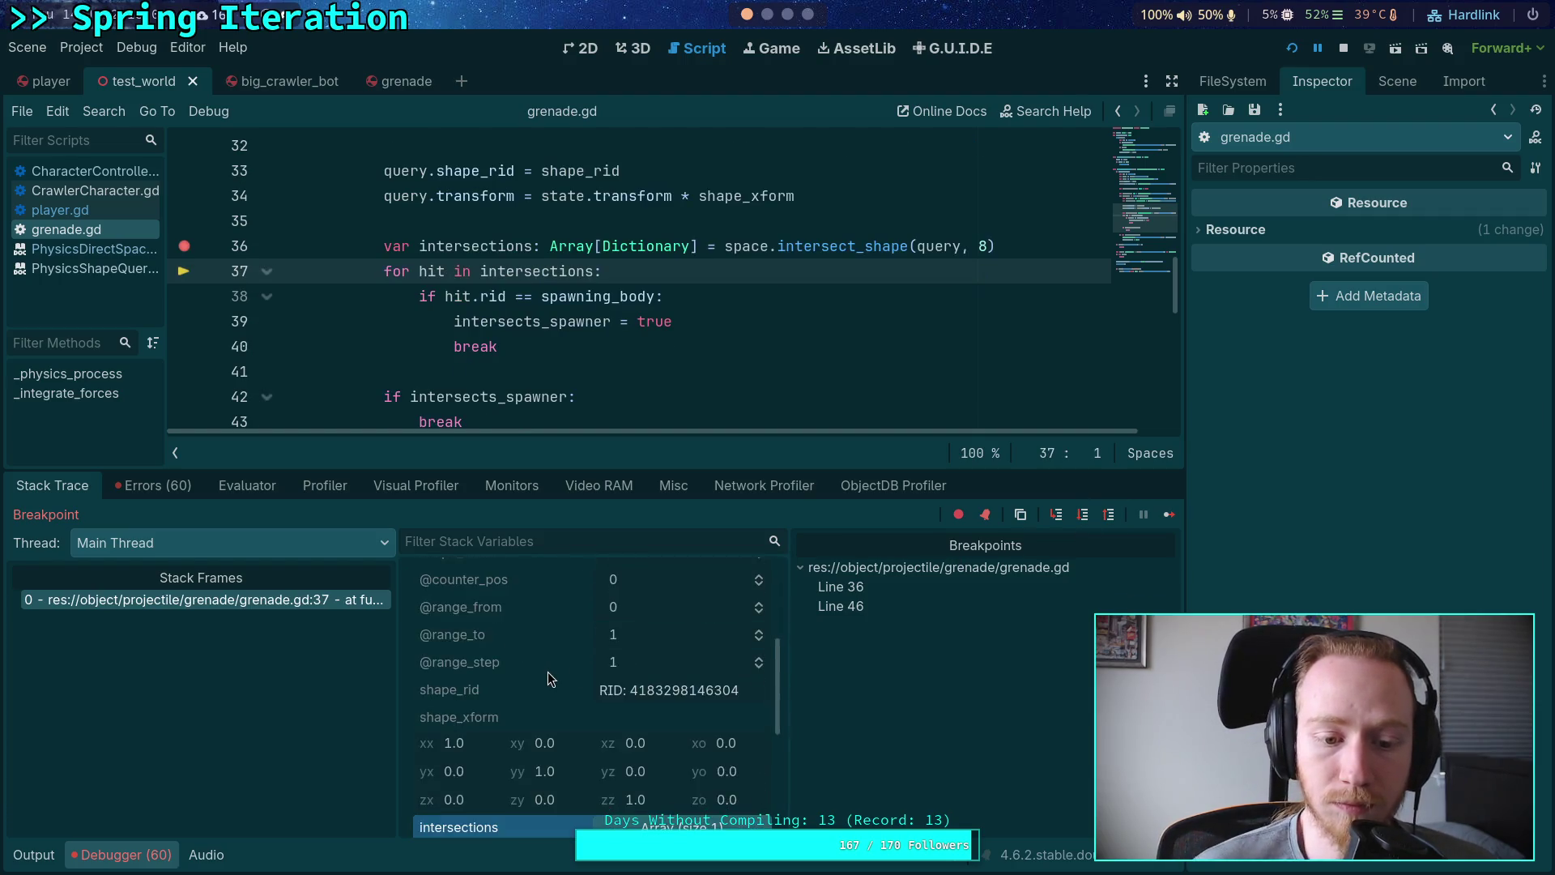
click(656, 749)
scroll(567, 705, down, 4)
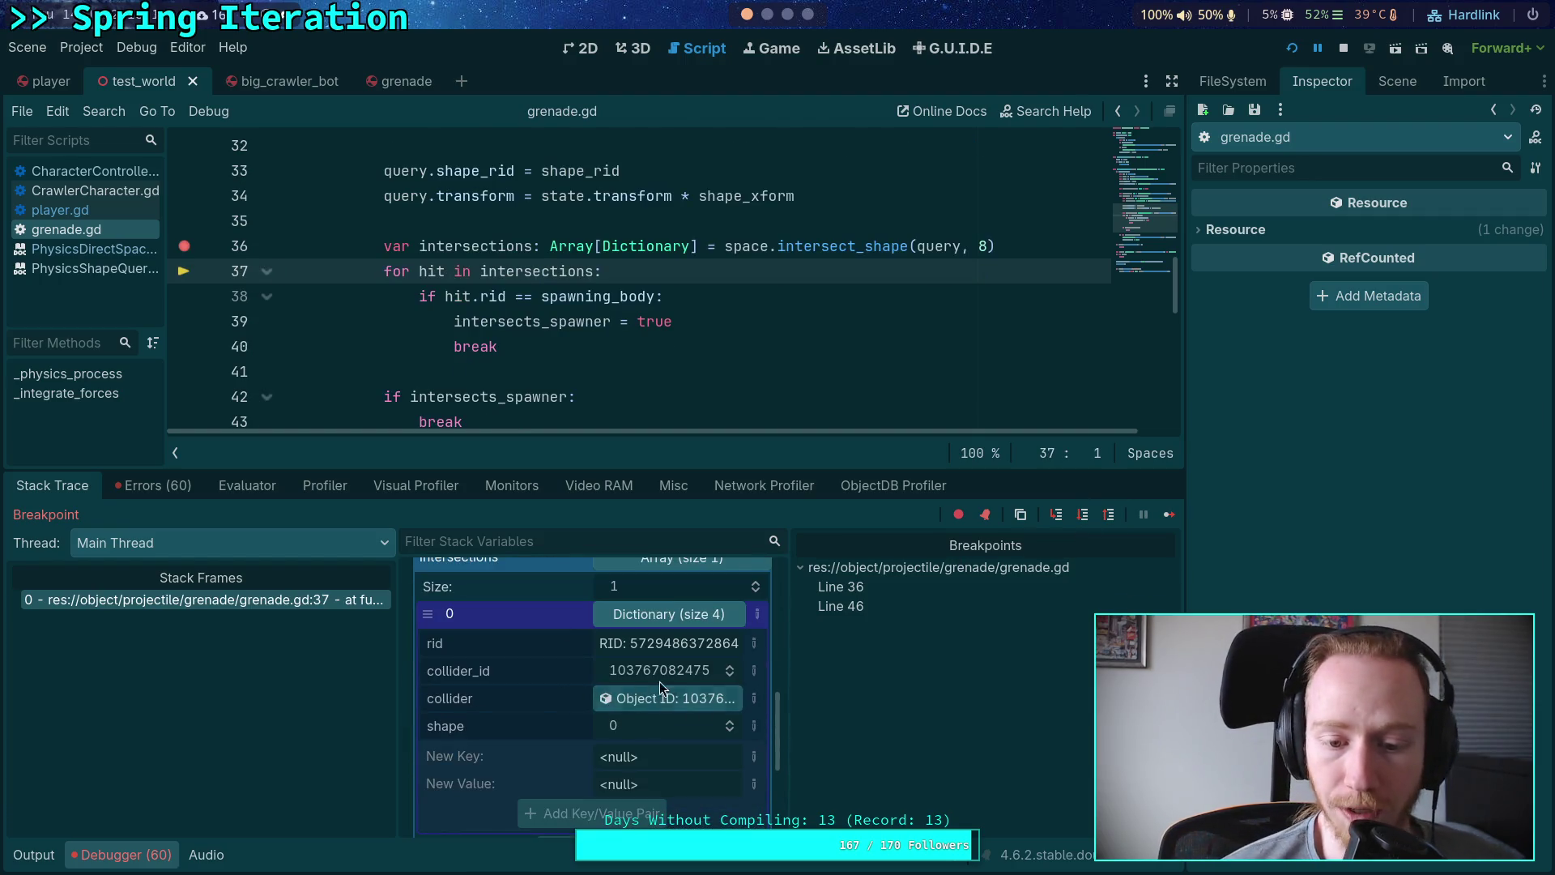
click(661, 701)
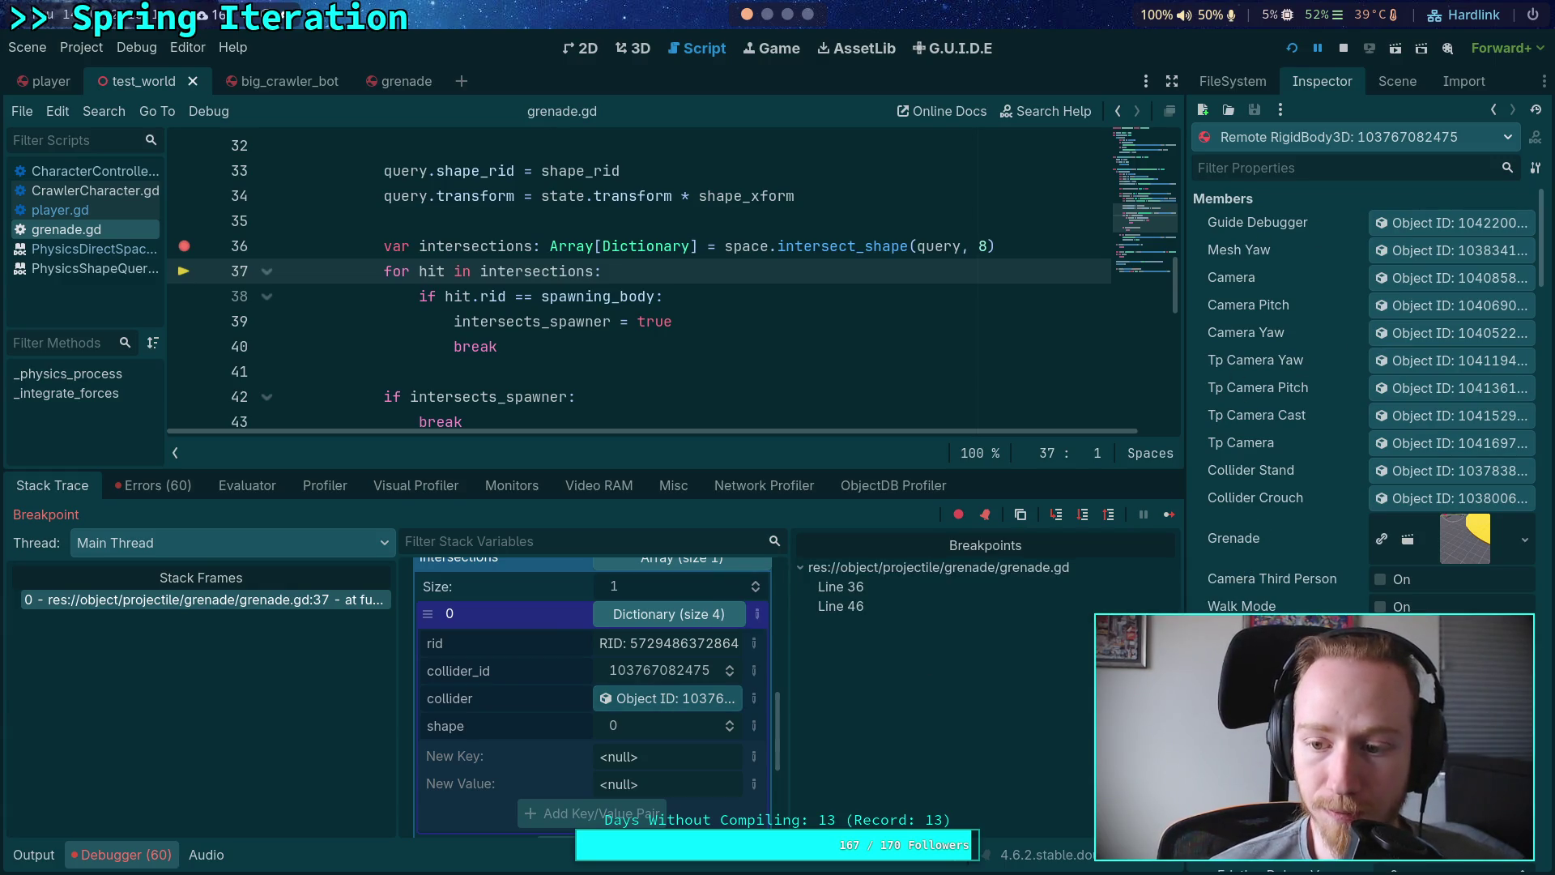
scroll(1252, 468, down, 15)
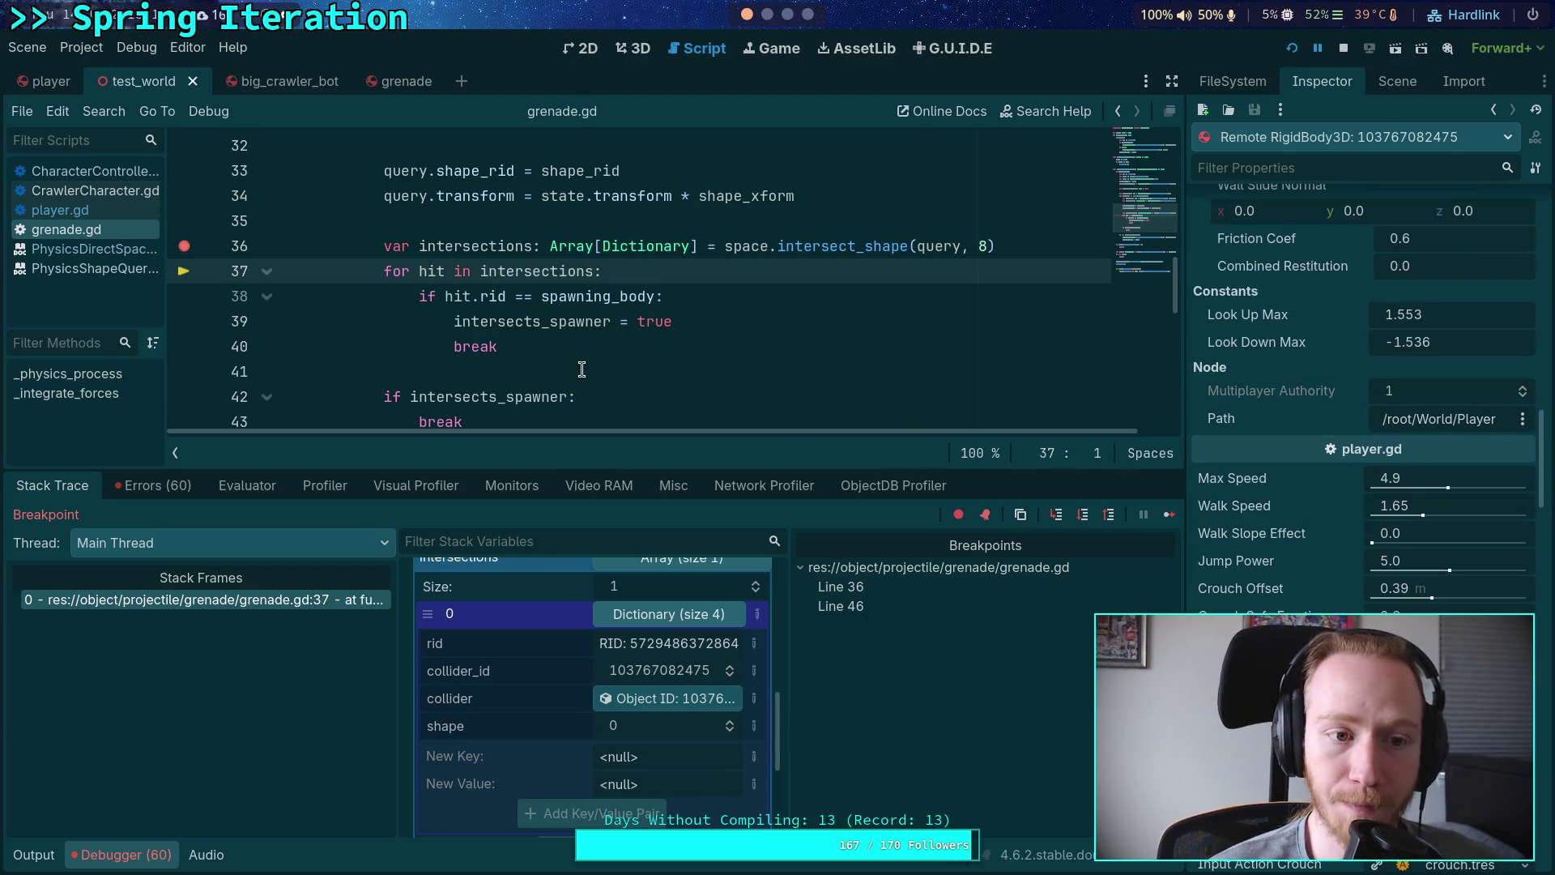
scroll(439, 329, down, 2)
scroll(576, 349, up, 2)
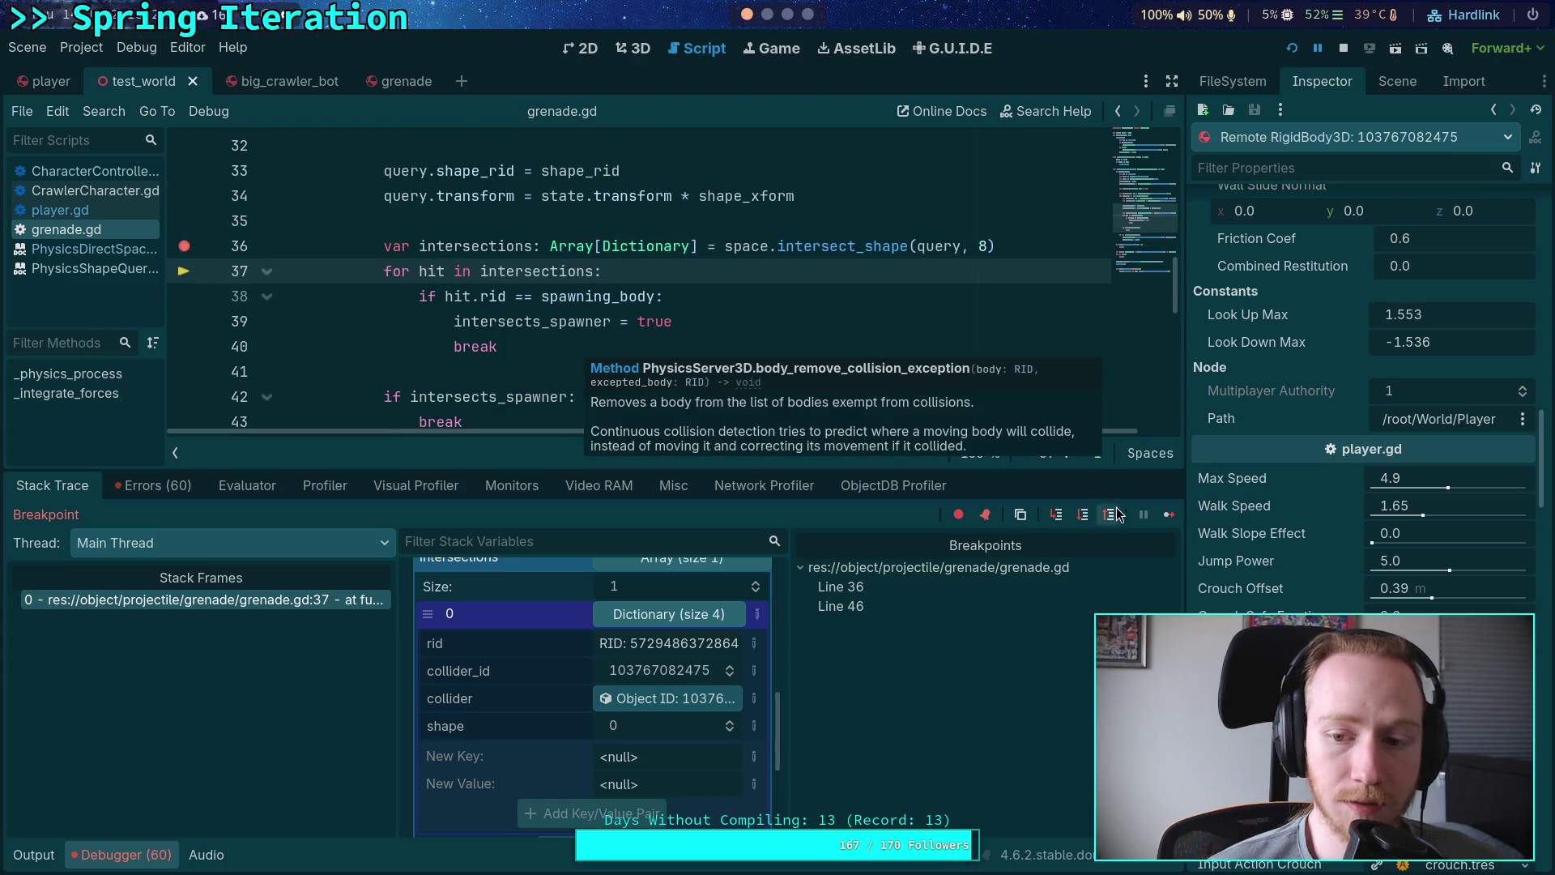
click(1167, 515)
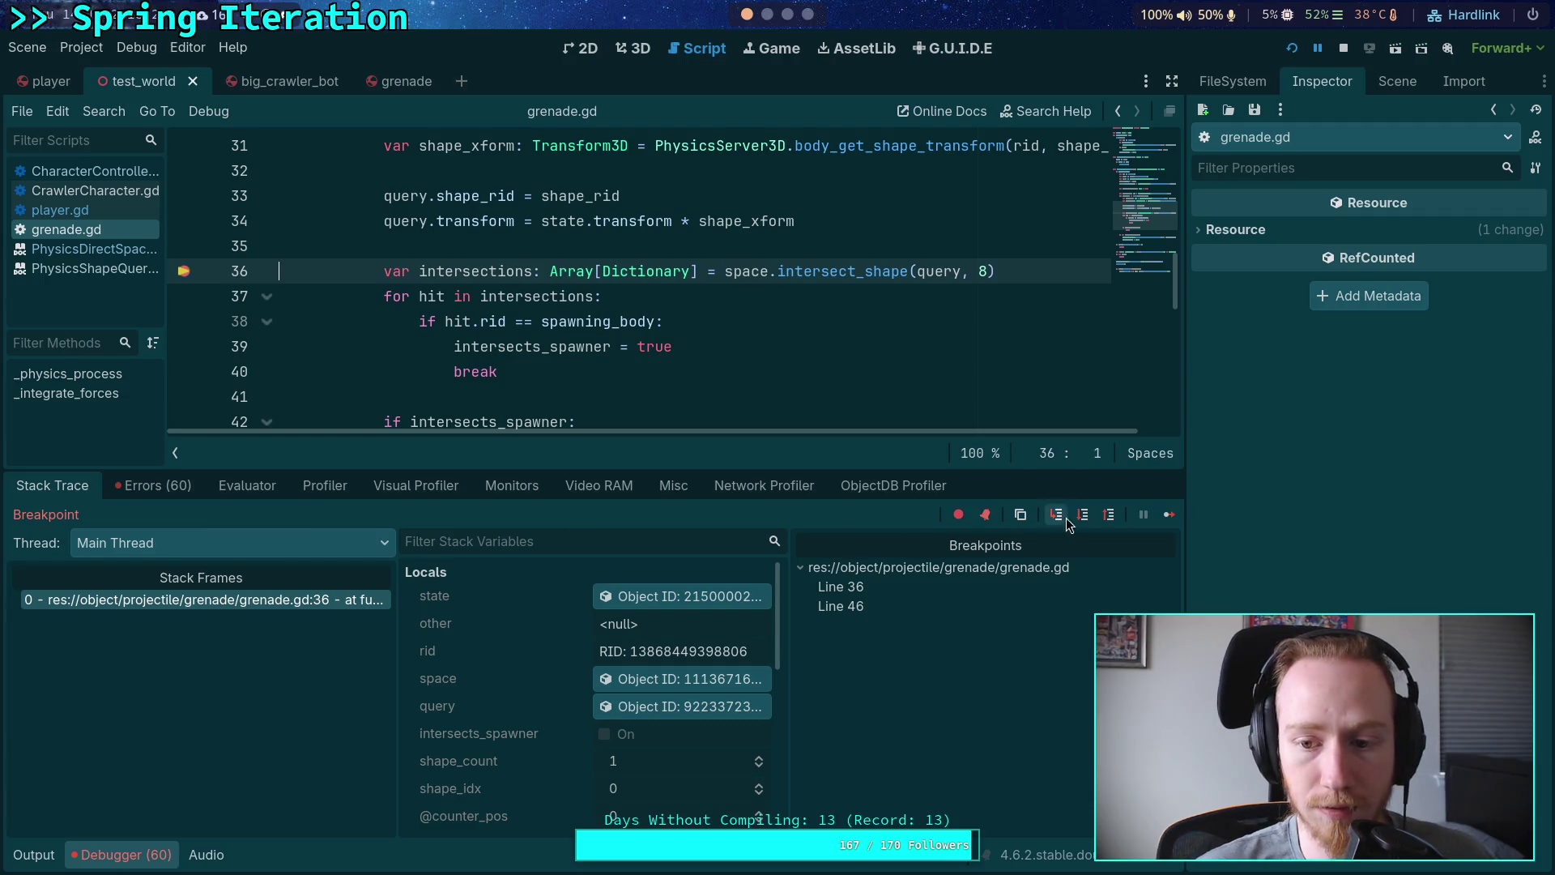
Step: Step over the overlap query and inspect shape_xform and the empty intersections array in Stack Variables
click(1065, 517)
scroll(537, 635, down, 5)
scroll(552, 651, up, 3)
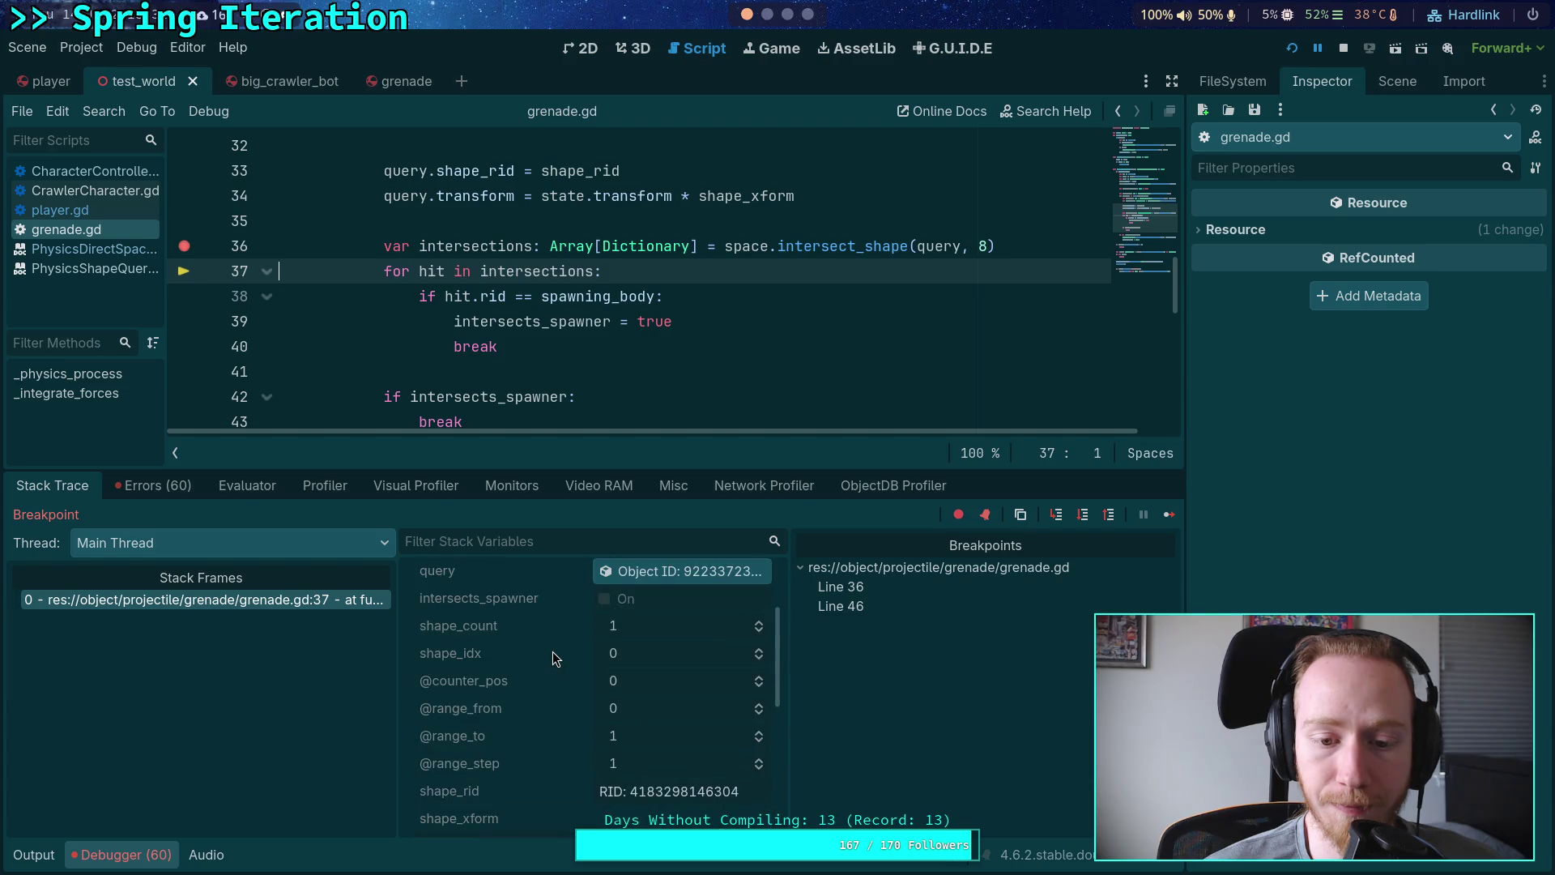
scroll(553, 651, down, 3)
scroll(496, 640, up, 3)
scroll(541, 663, down, 5)
scroll(567, 676, down, 2)
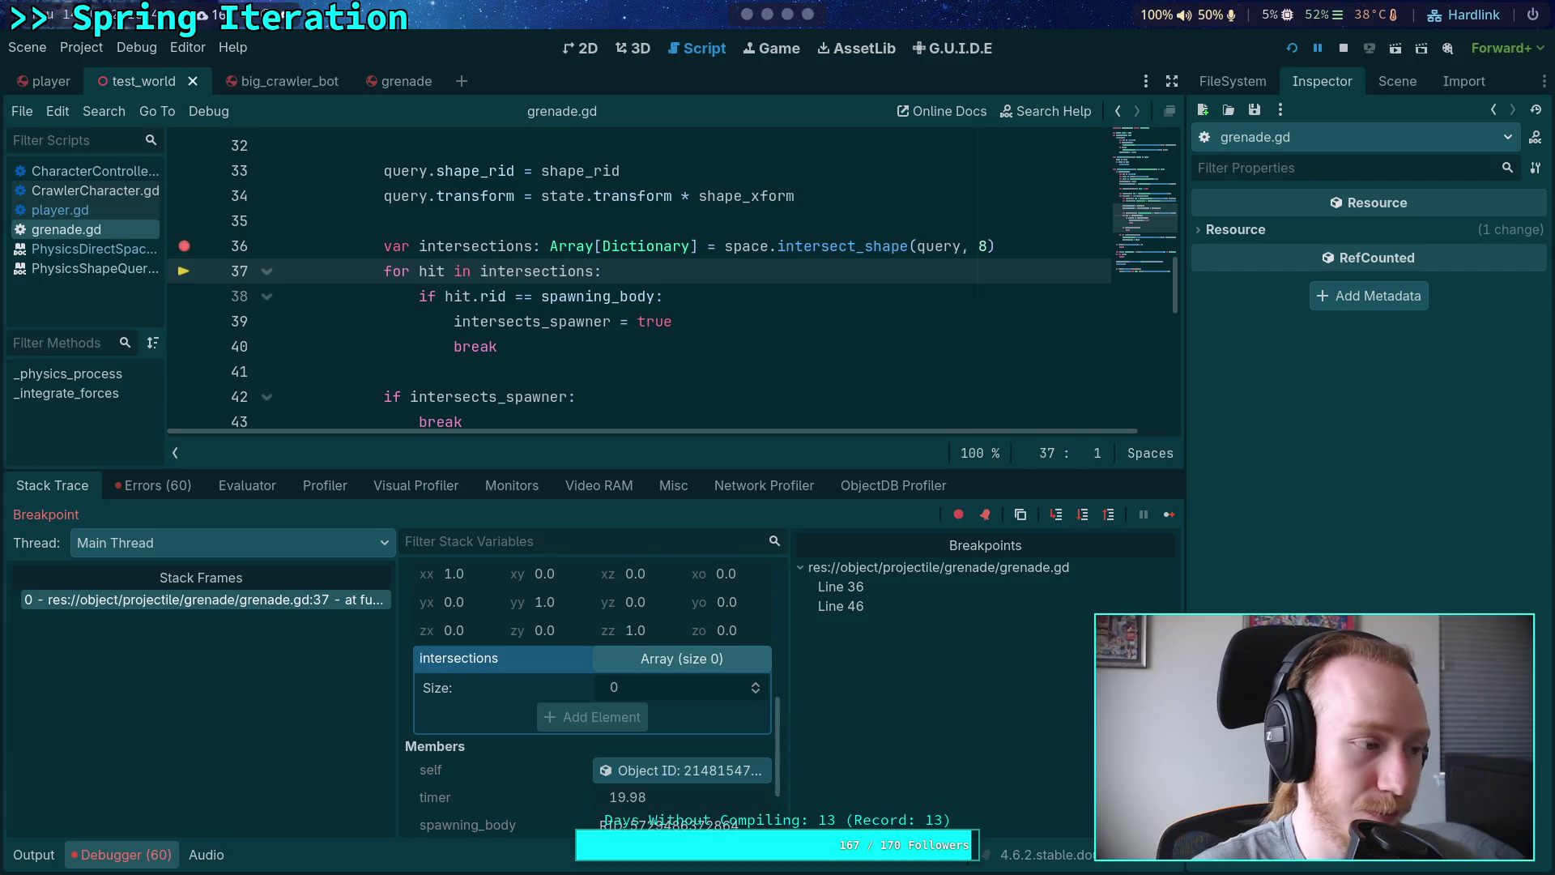
Step: Glance at the running game window, then step past the intersections loop
key(alt+Tab)
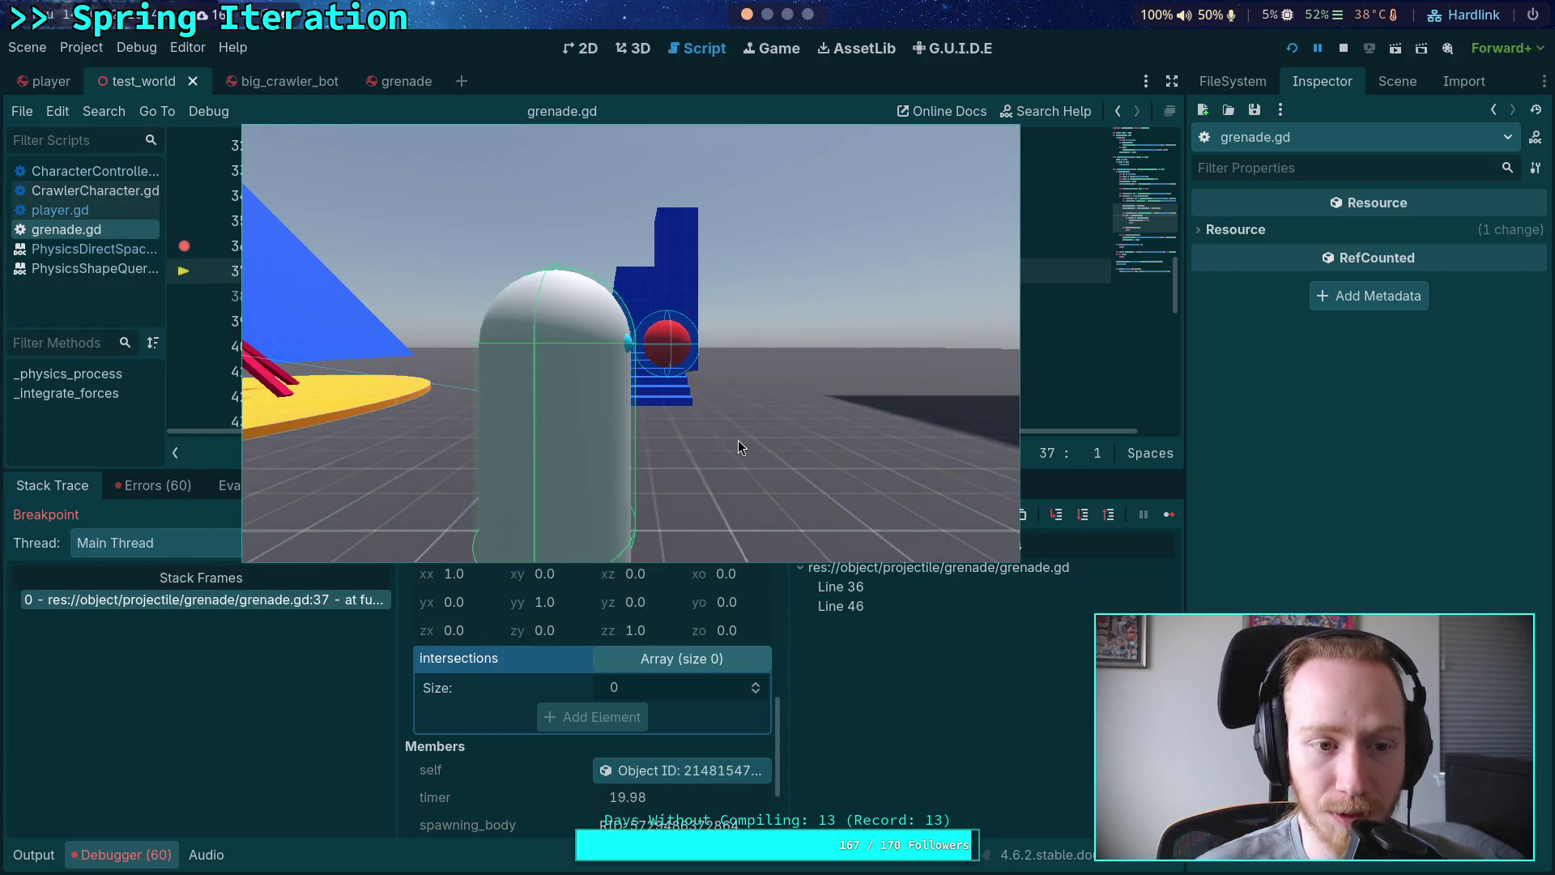
key(alt+Tab)
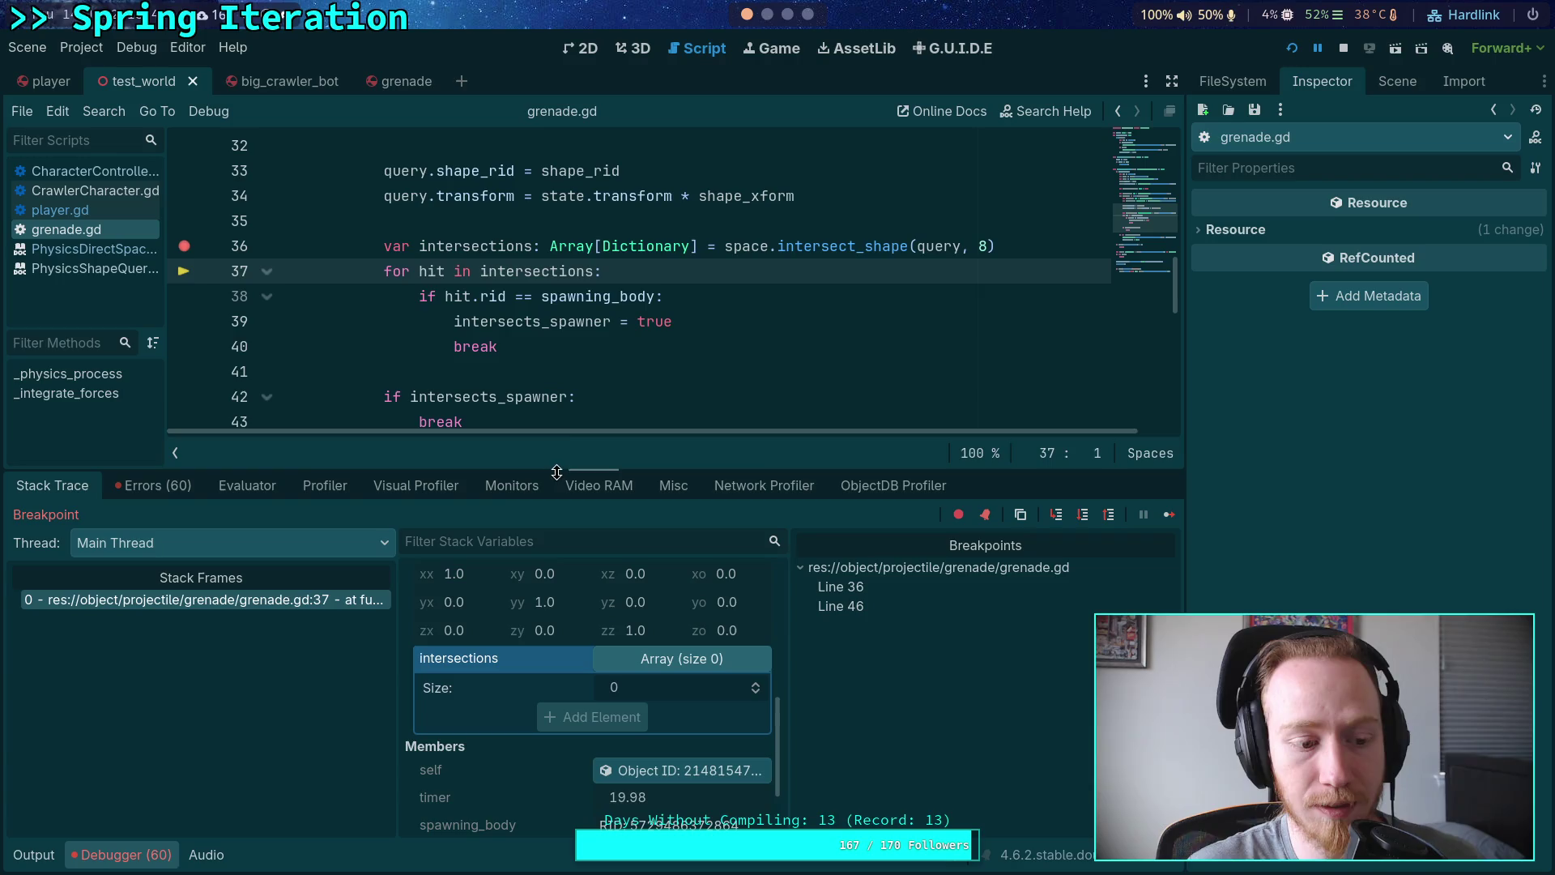
scroll(634, 334, up, 2)
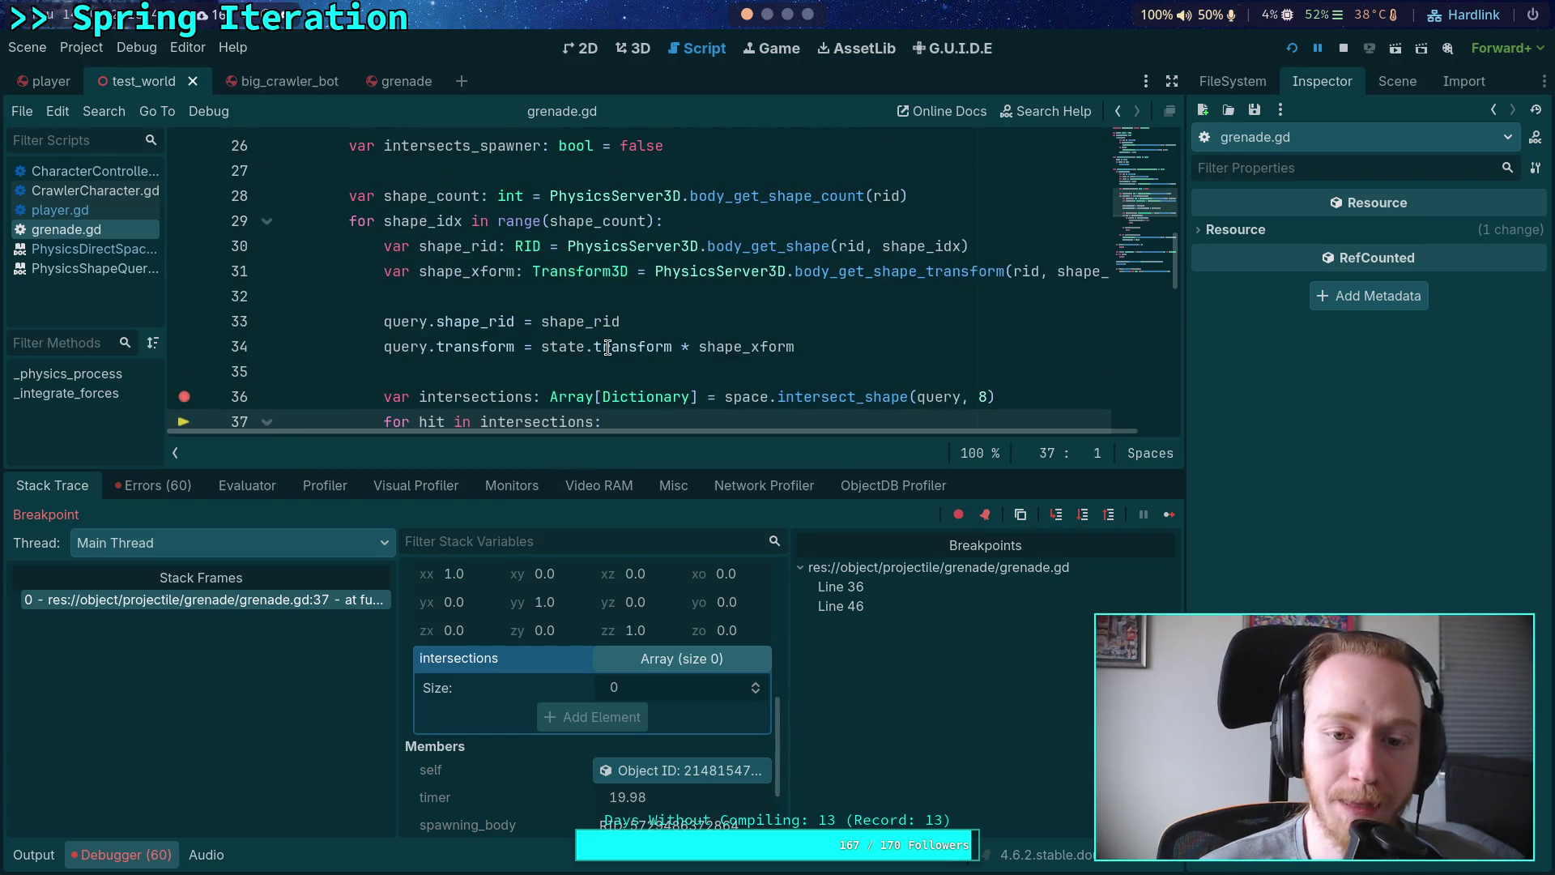
mouse_move(607, 348)
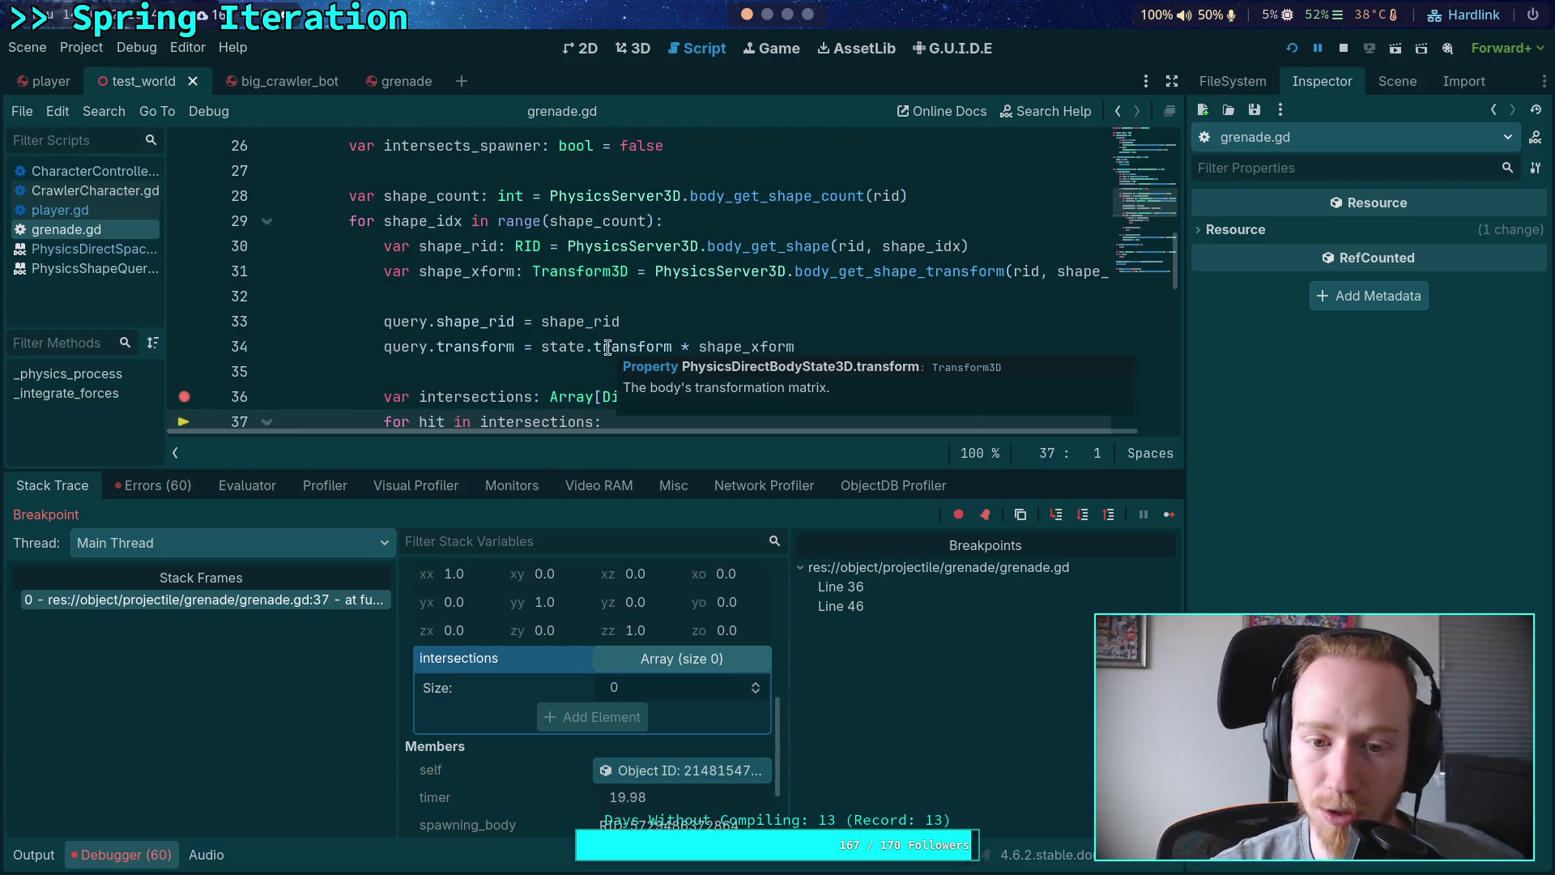
scroll(704, 357, down, 2)
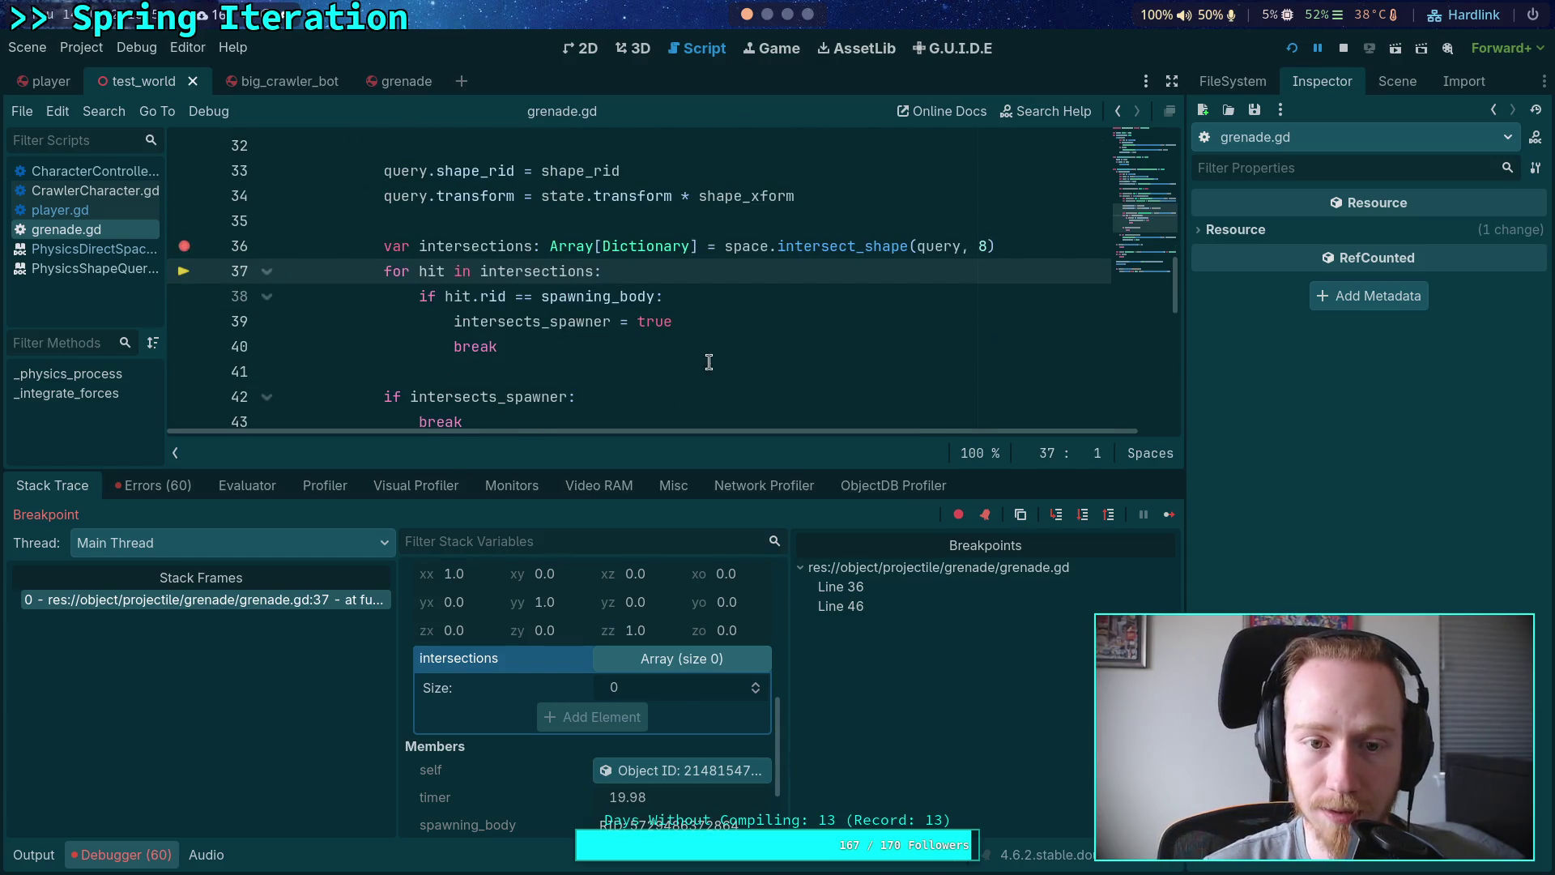
click(1083, 516)
Step: Step through the not-intersecting check, collision-exception removal and spawning-body clear to the contact count check
click(1082, 516)
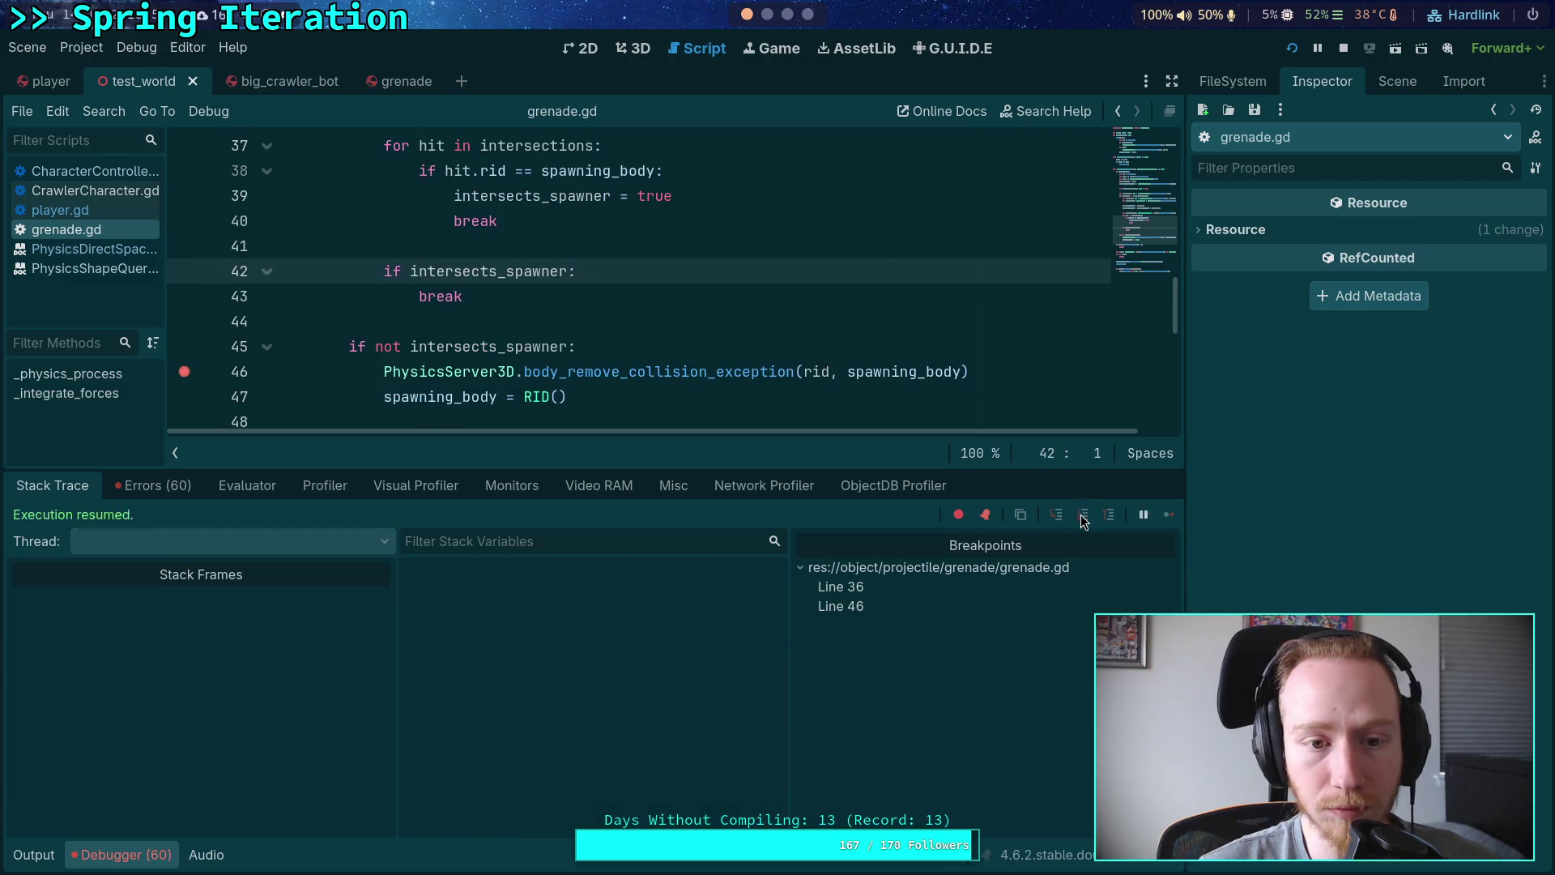
click(1082, 522)
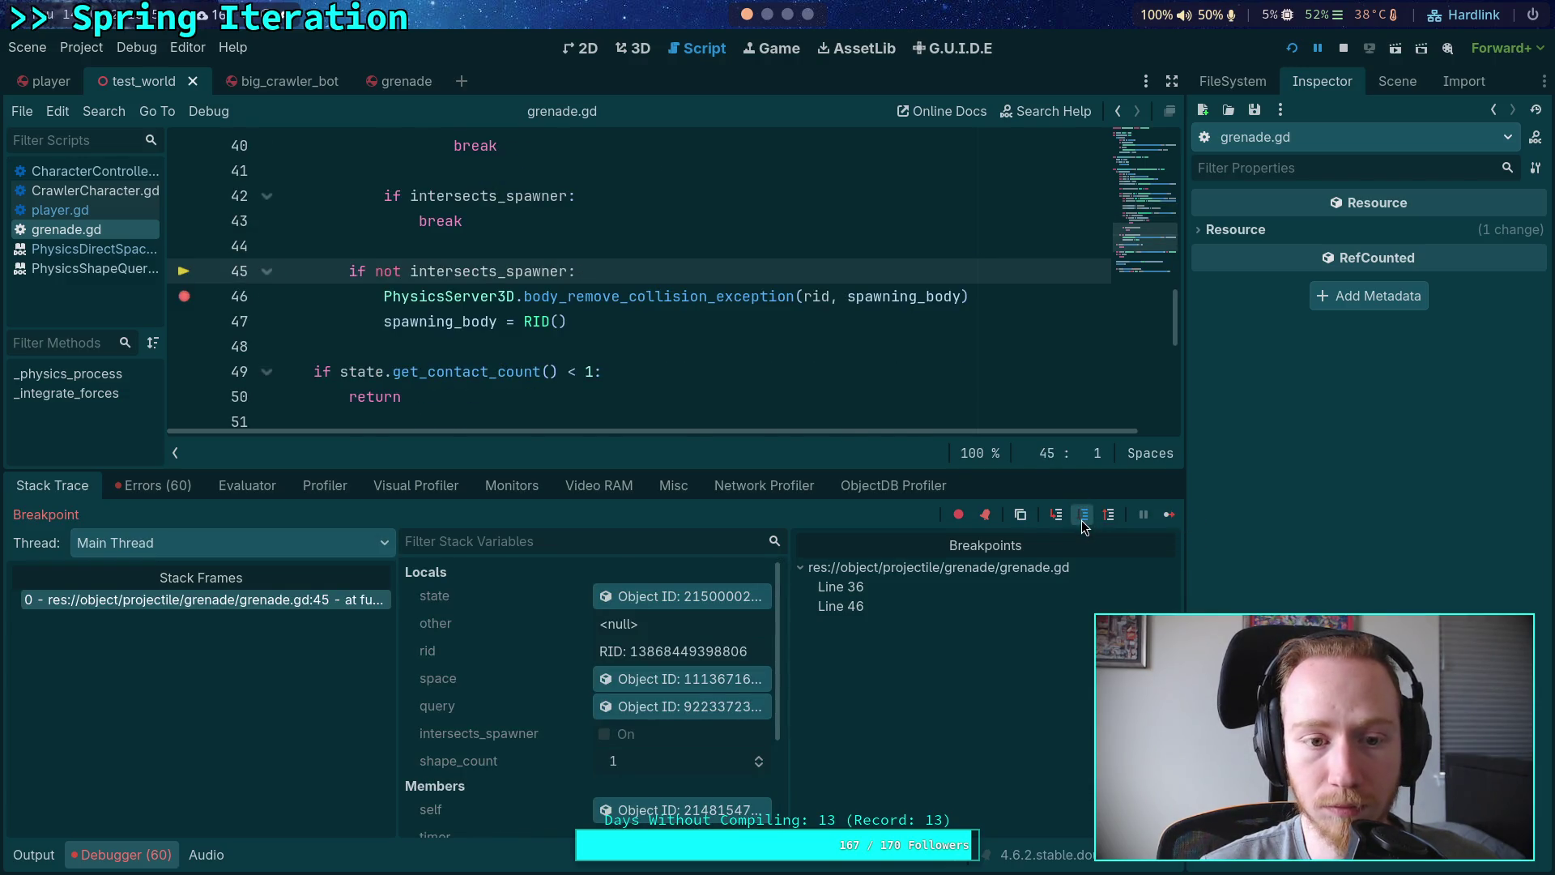
click(1083, 518)
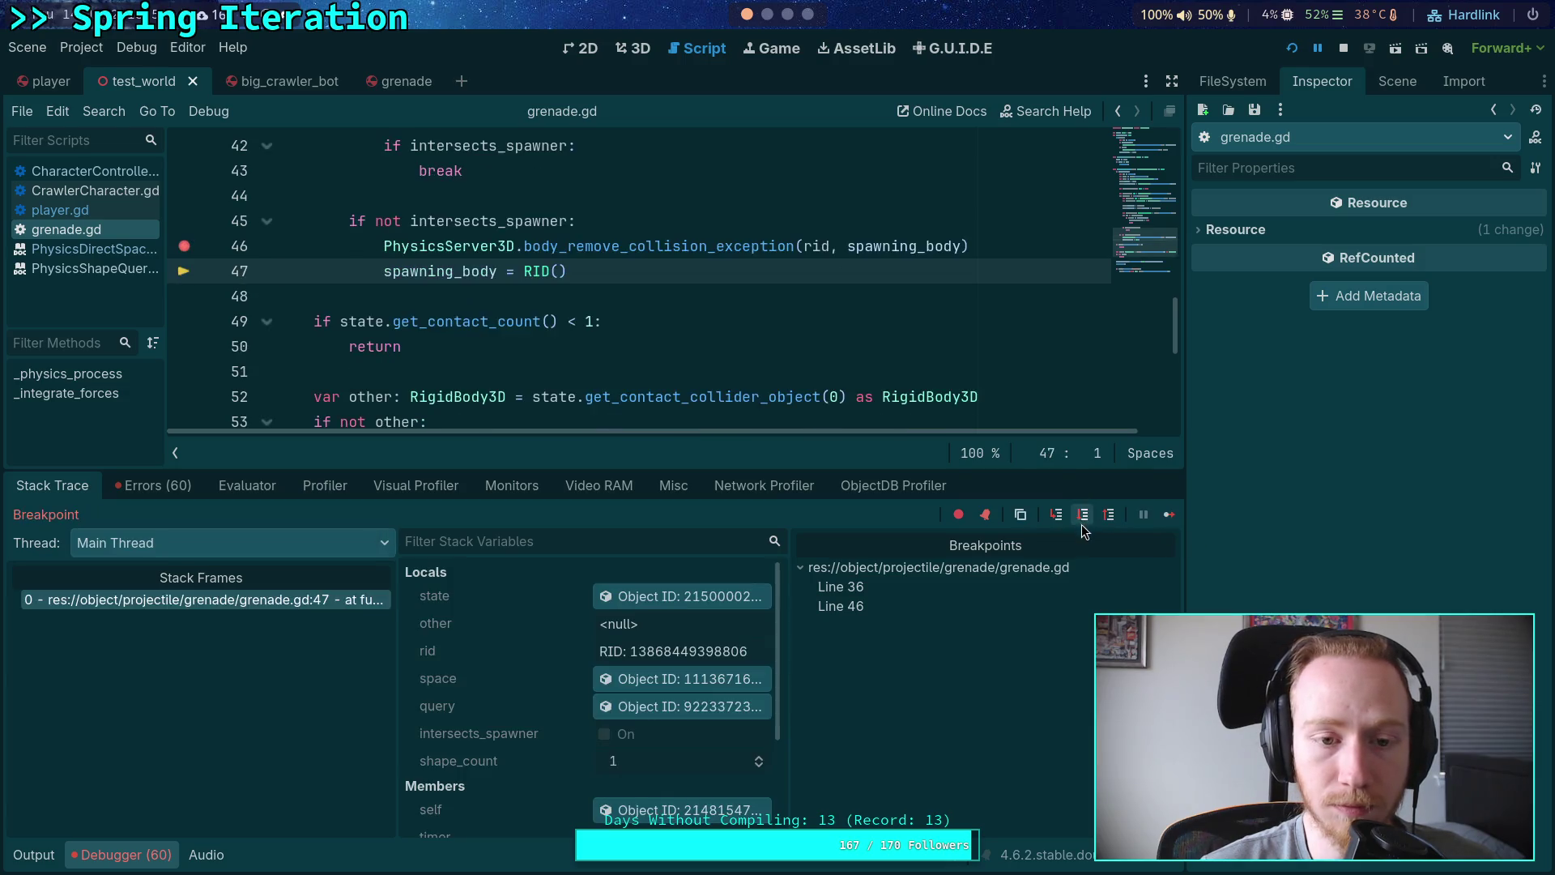
click(1083, 518)
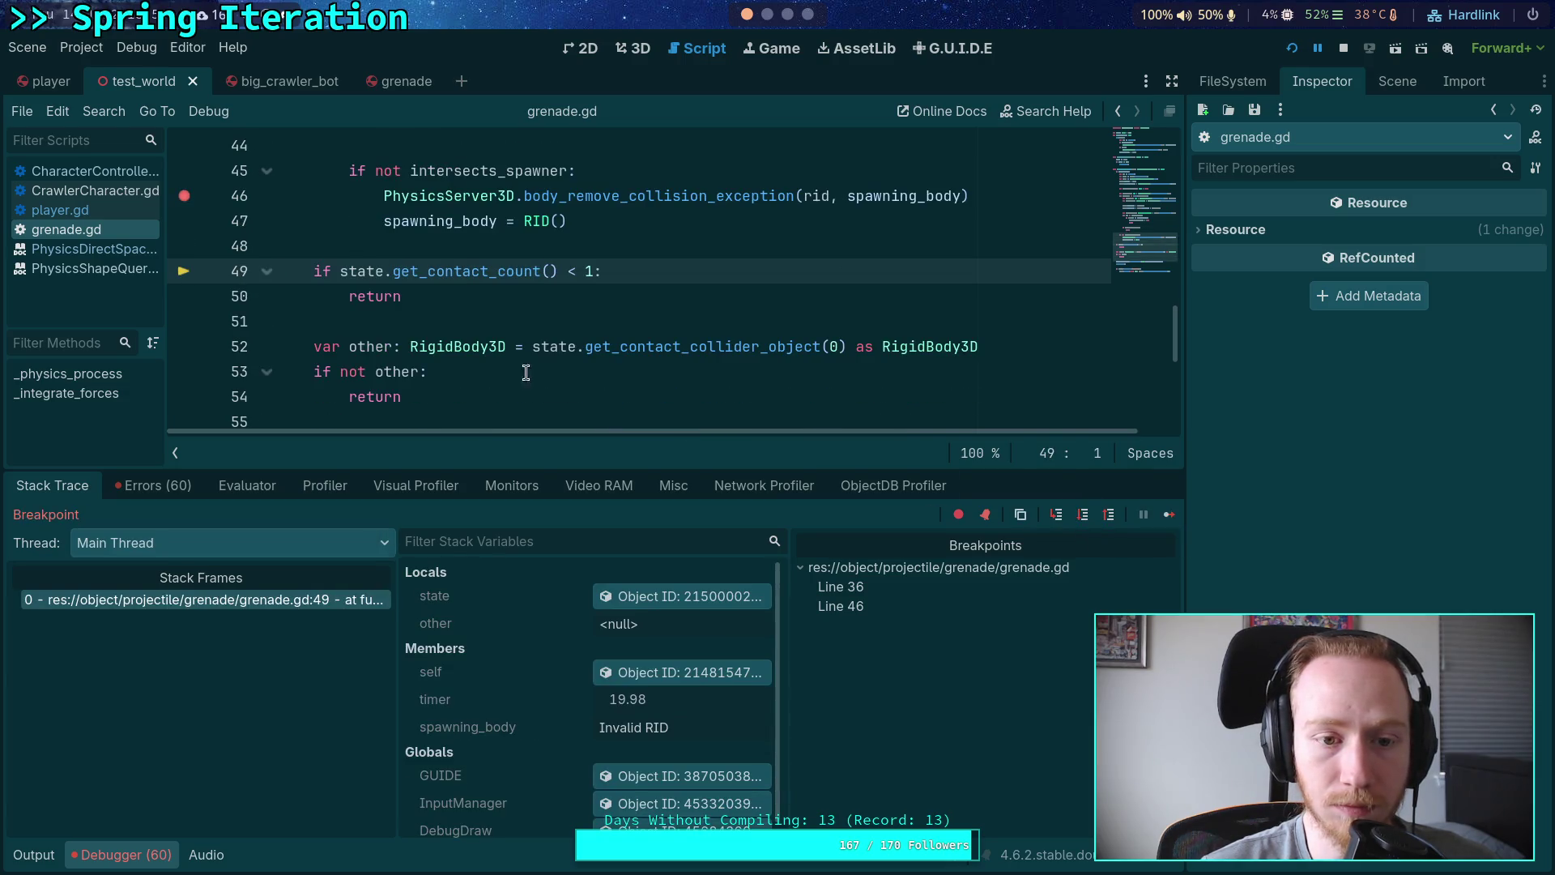
Step: Remove the line 46 breakpoint and step to the early return on line 50
click(186, 197)
scroll(606, 312, up, 5)
scroll(606, 312, down, 2)
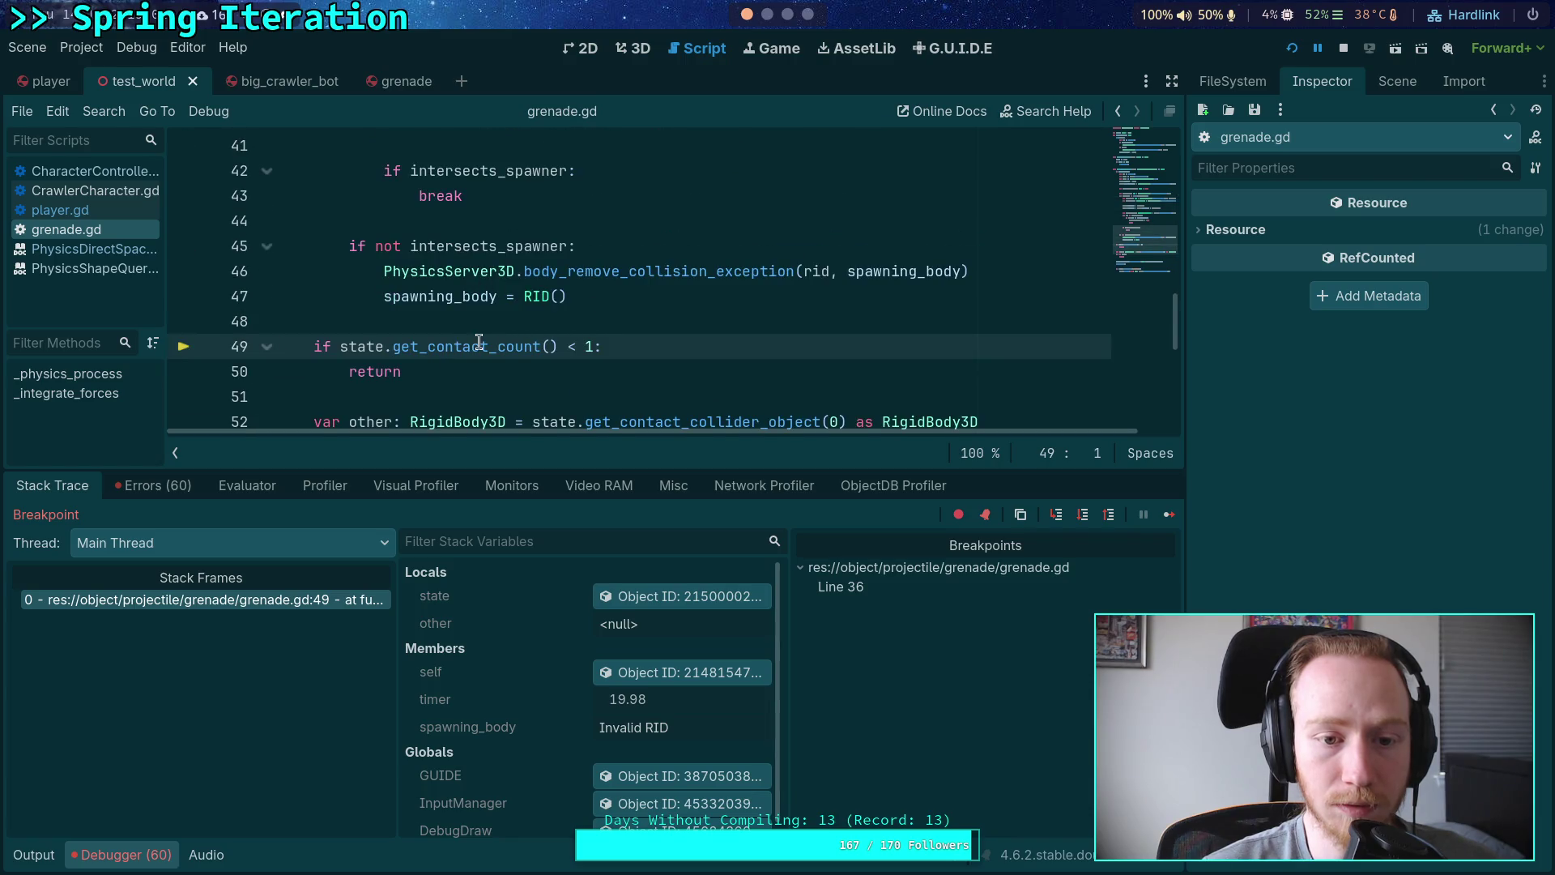
mouse_move(471, 347)
scroll(429, 271, down, 3)
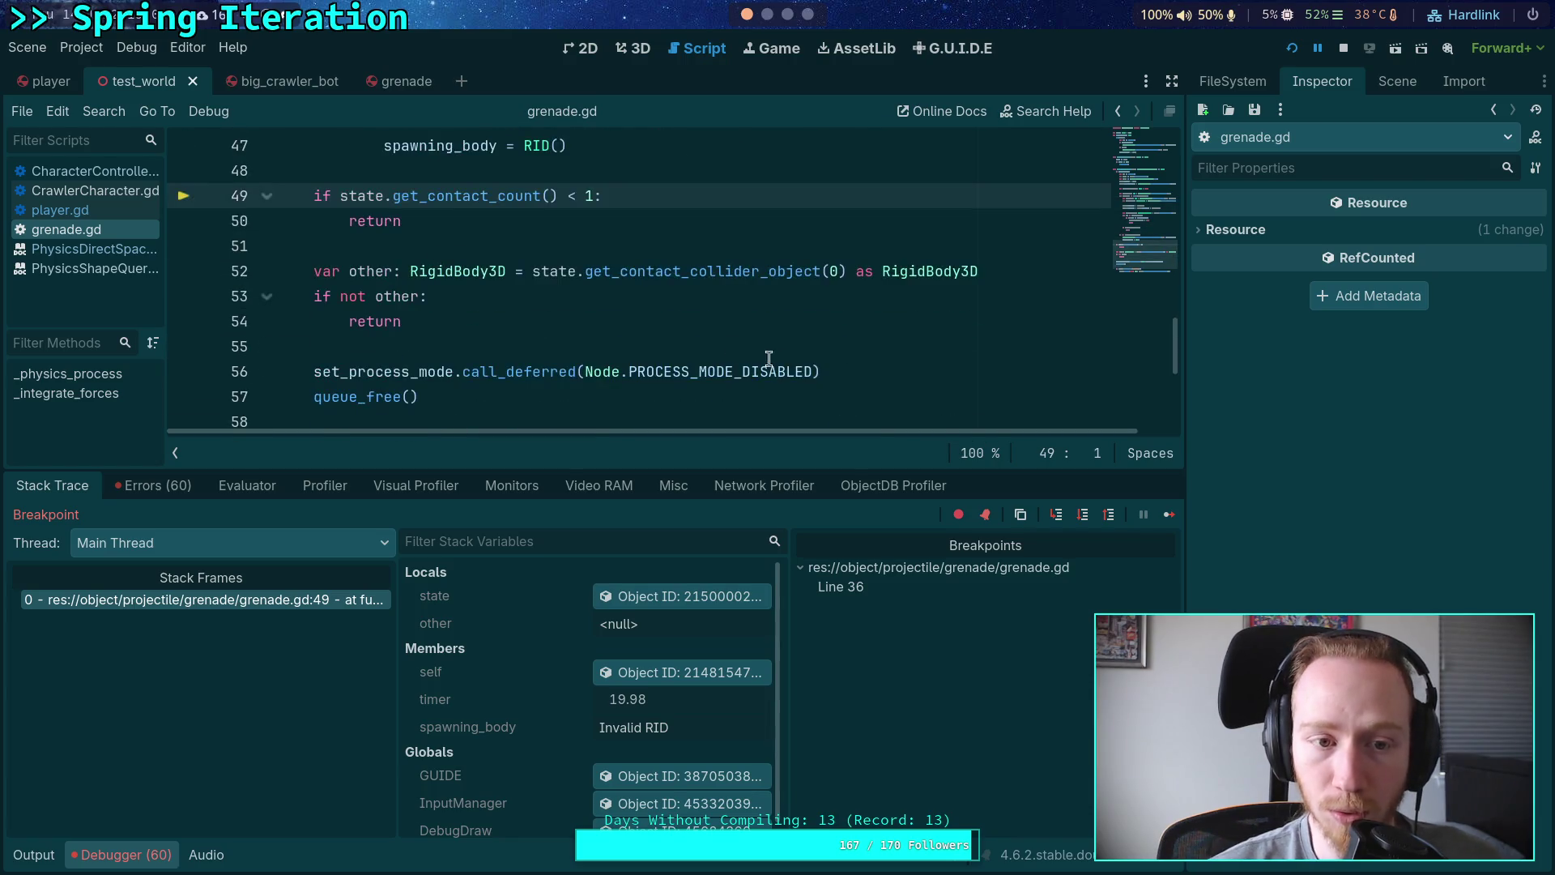
click(1083, 516)
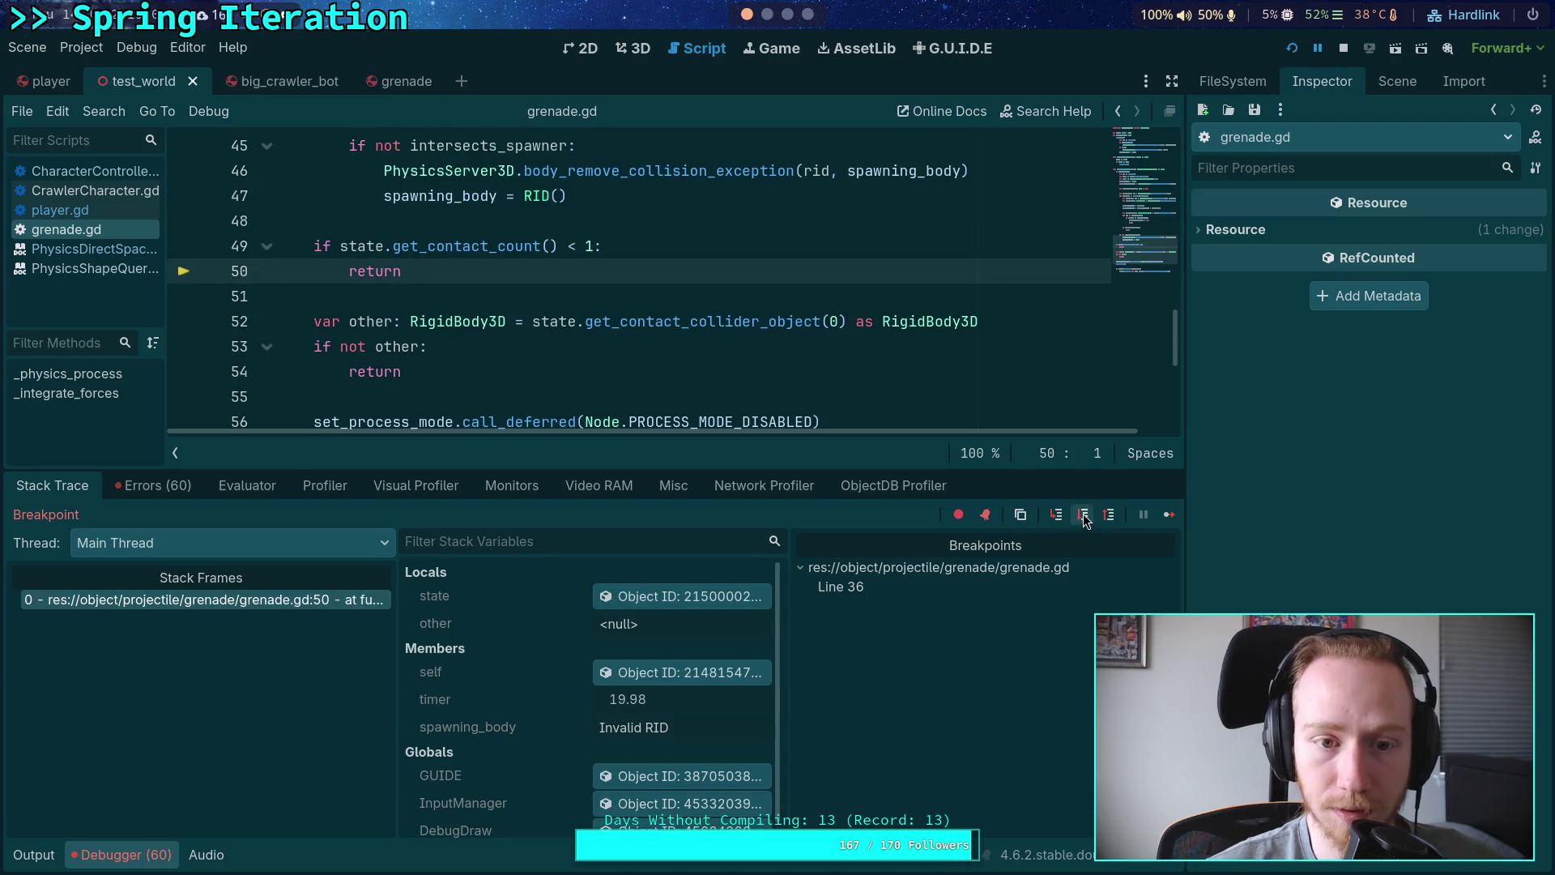
Step: Confirm spawning_body now reads Invalid RID and remove the line 36 breakpoint
mouse_move(446, 255)
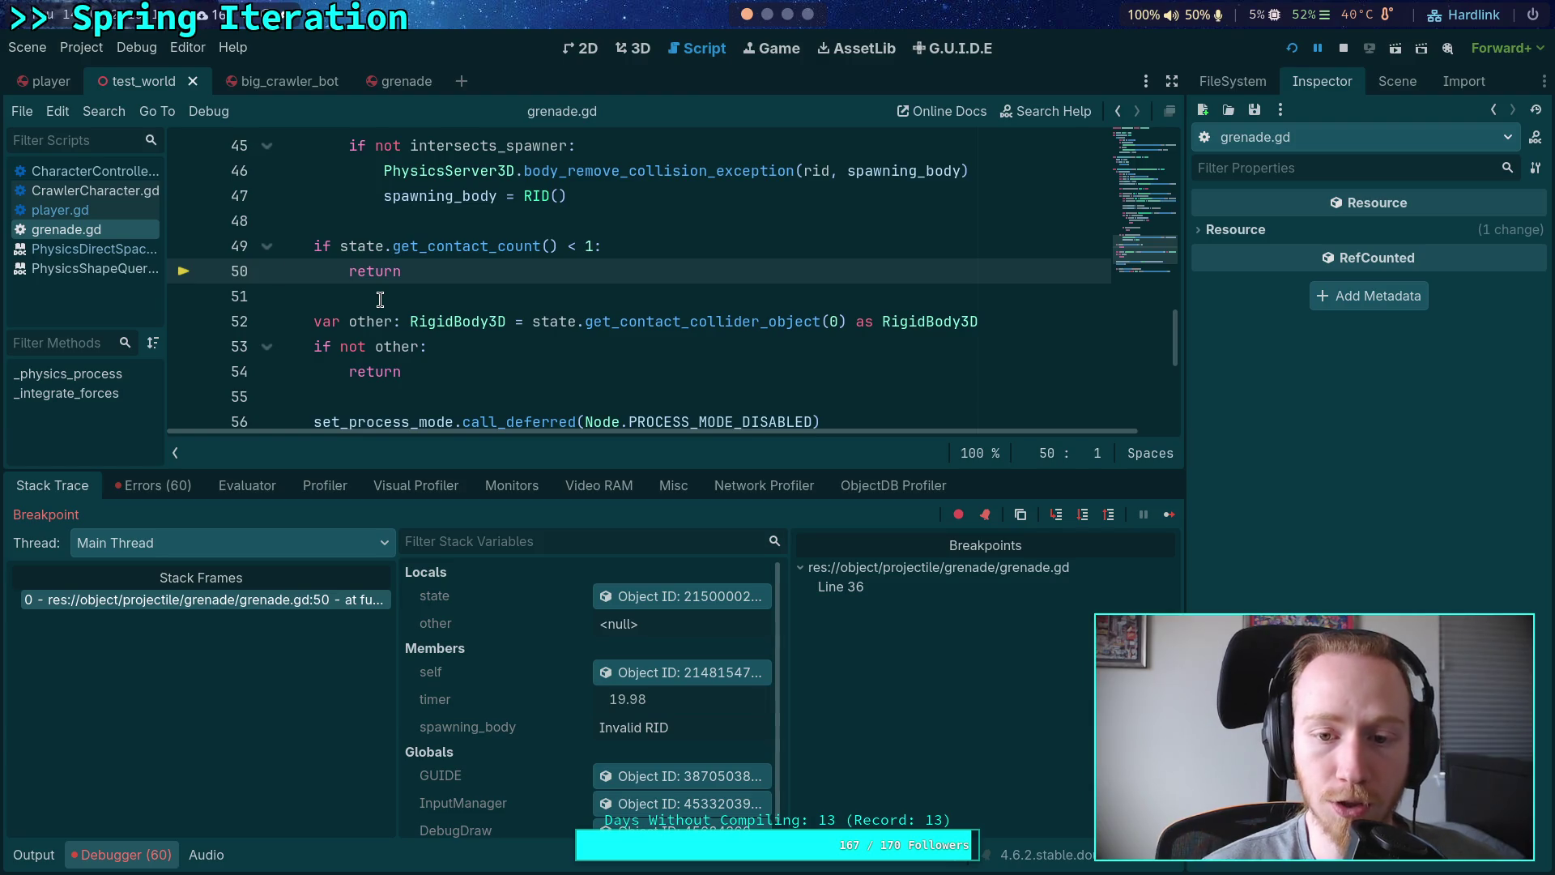
scroll(379, 300, down, 1)
scroll(380, 299, up, 2)
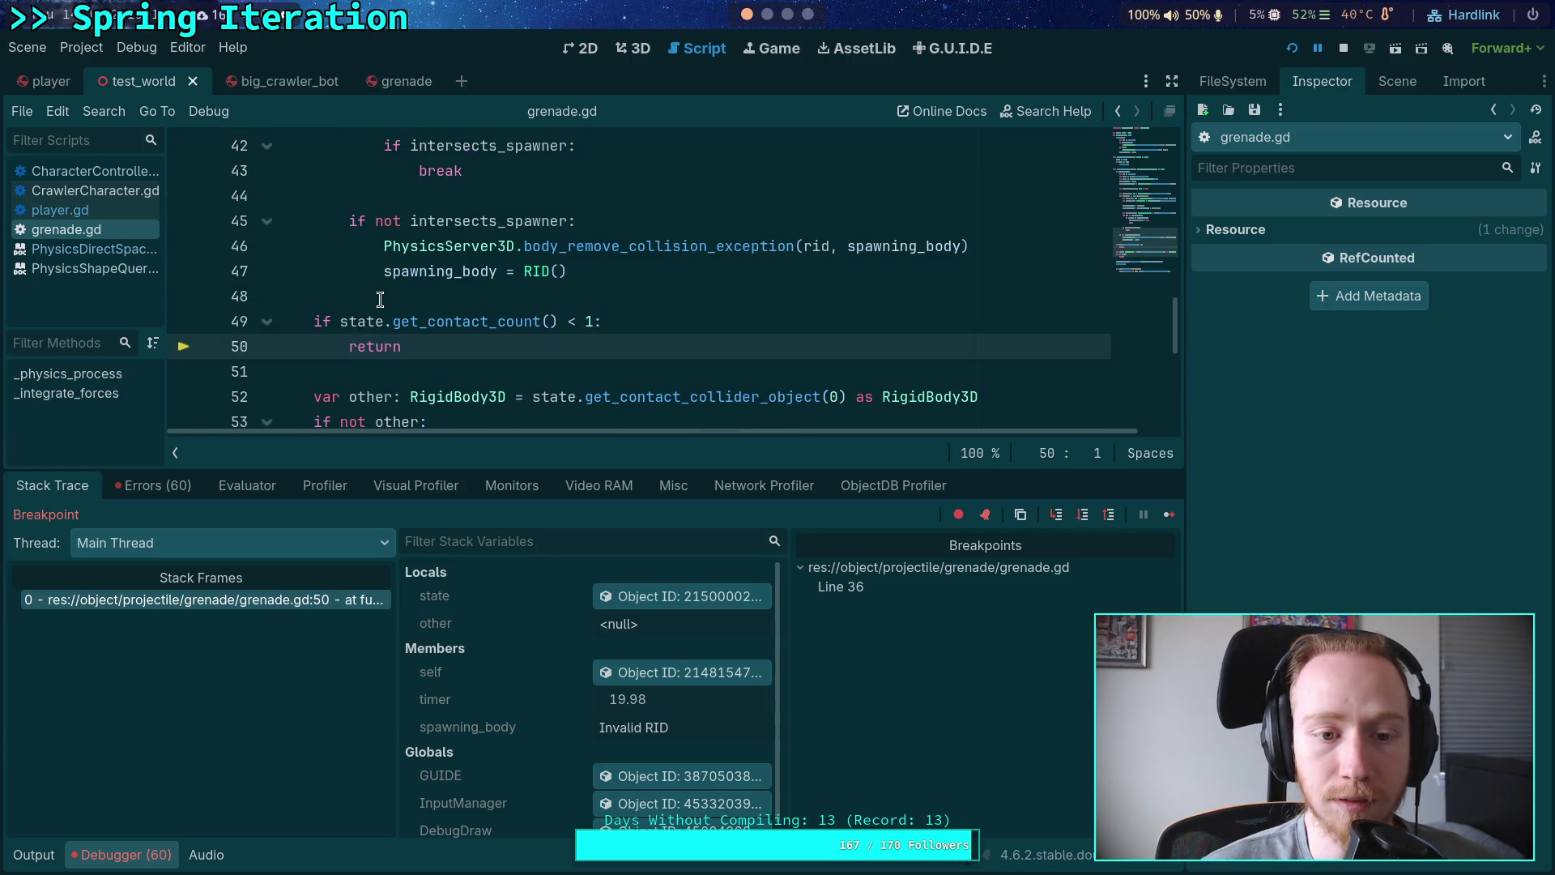
scroll(379, 300, down, 1)
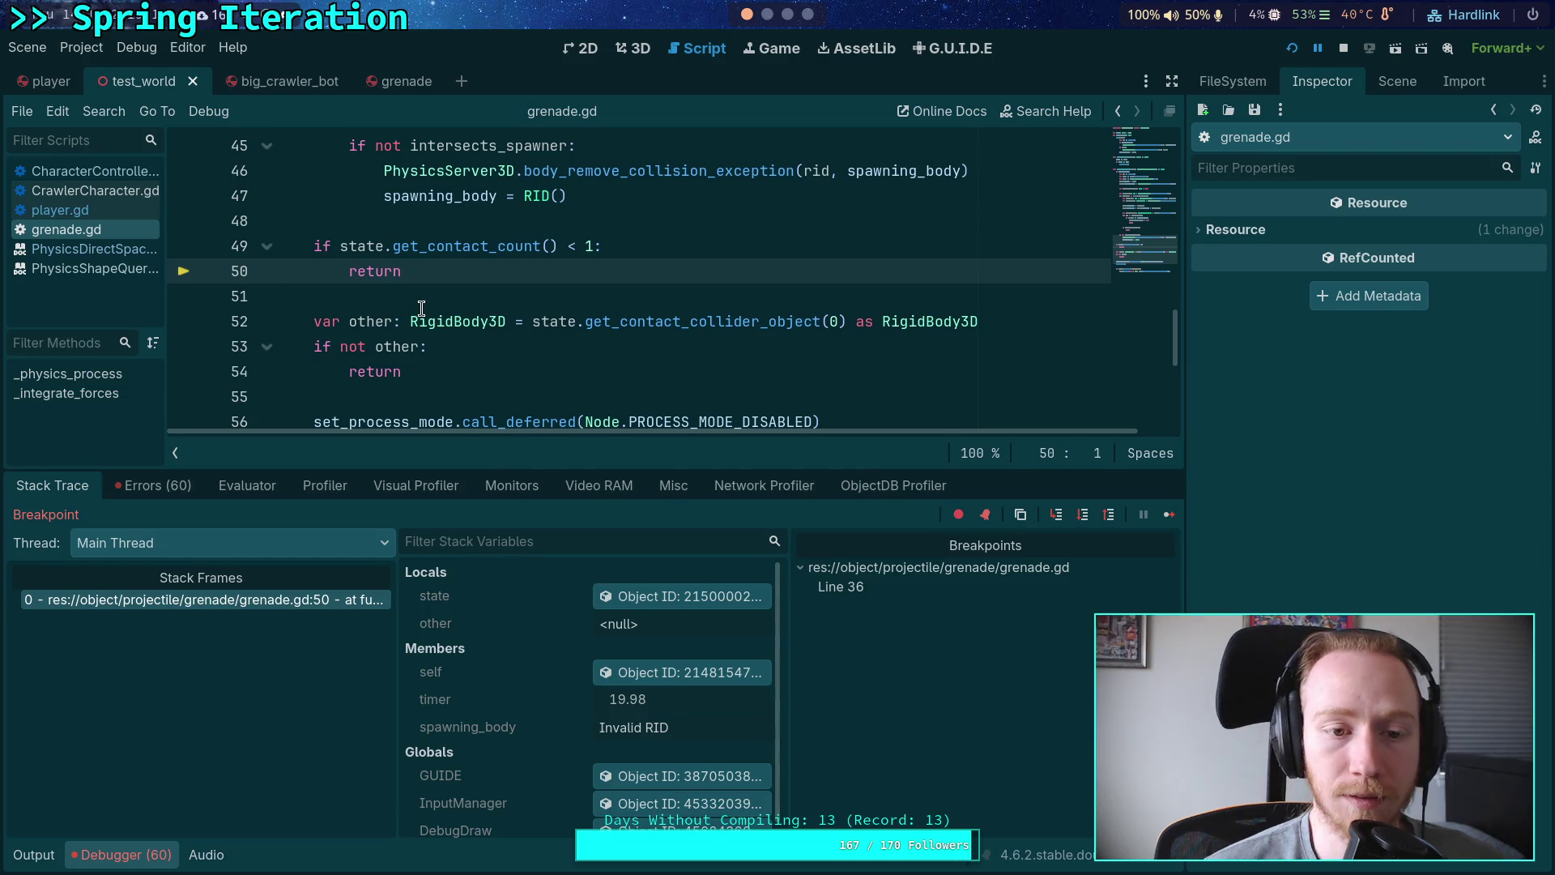
mouse_move(421, 308)
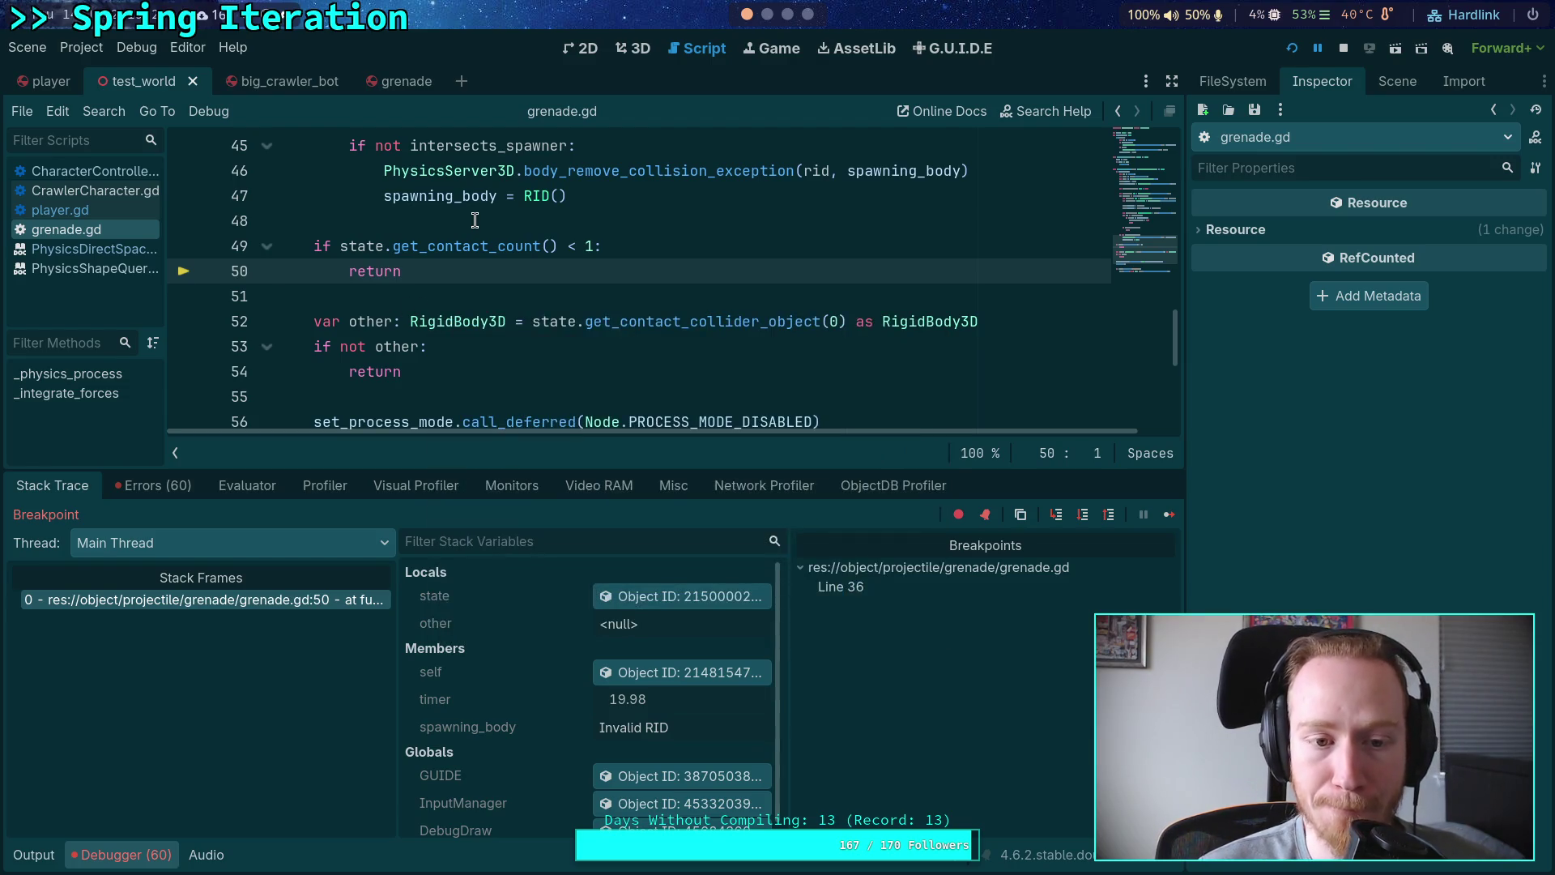
scroll(475, 220, down, 2)
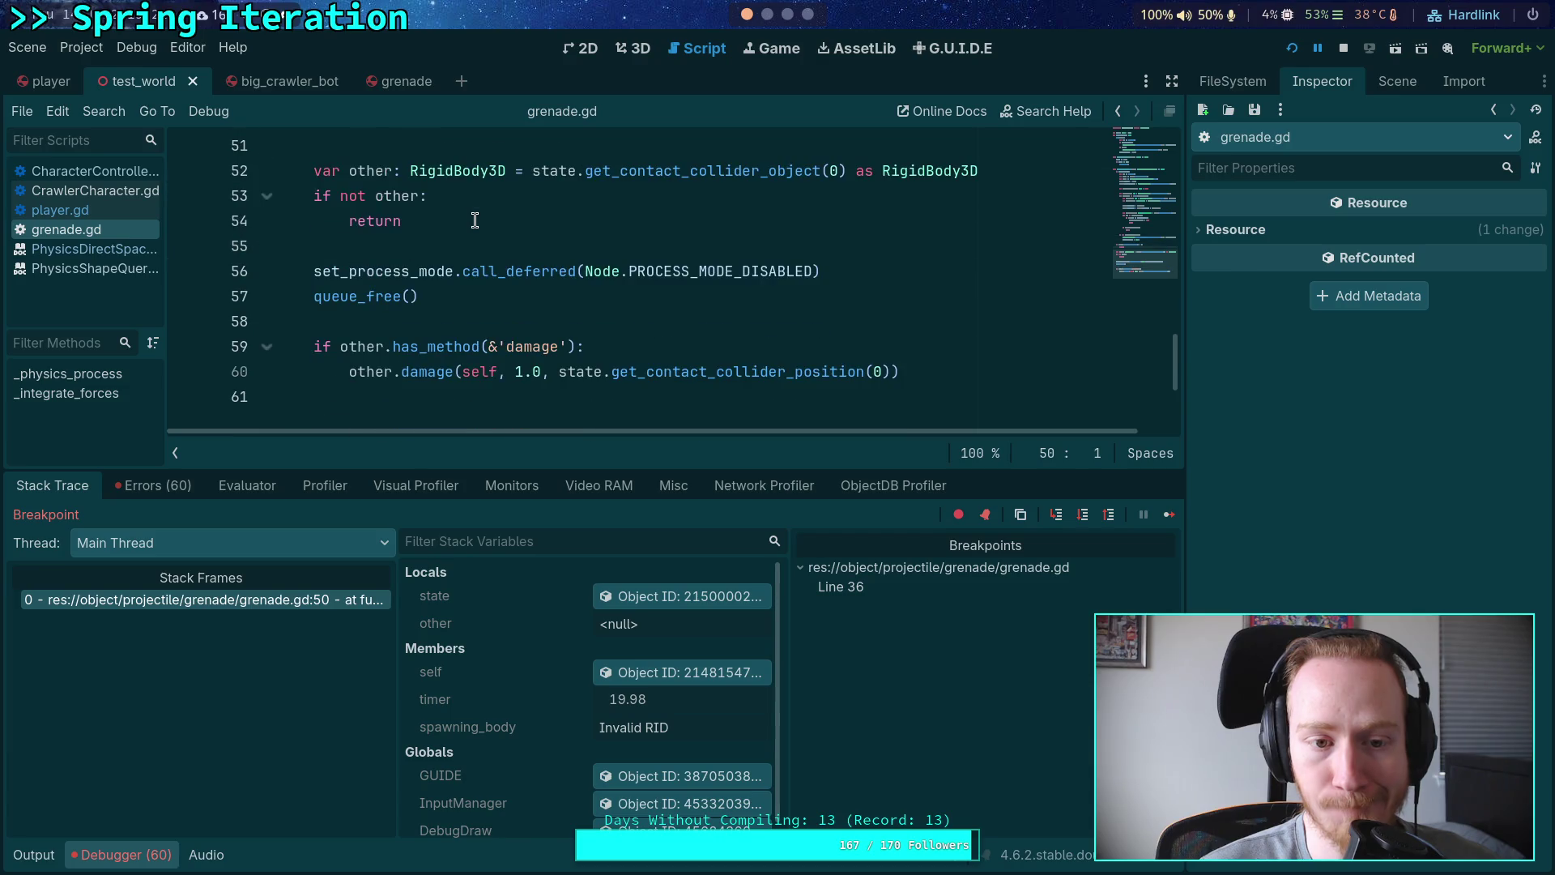
scroll(475, 220, up, 7)
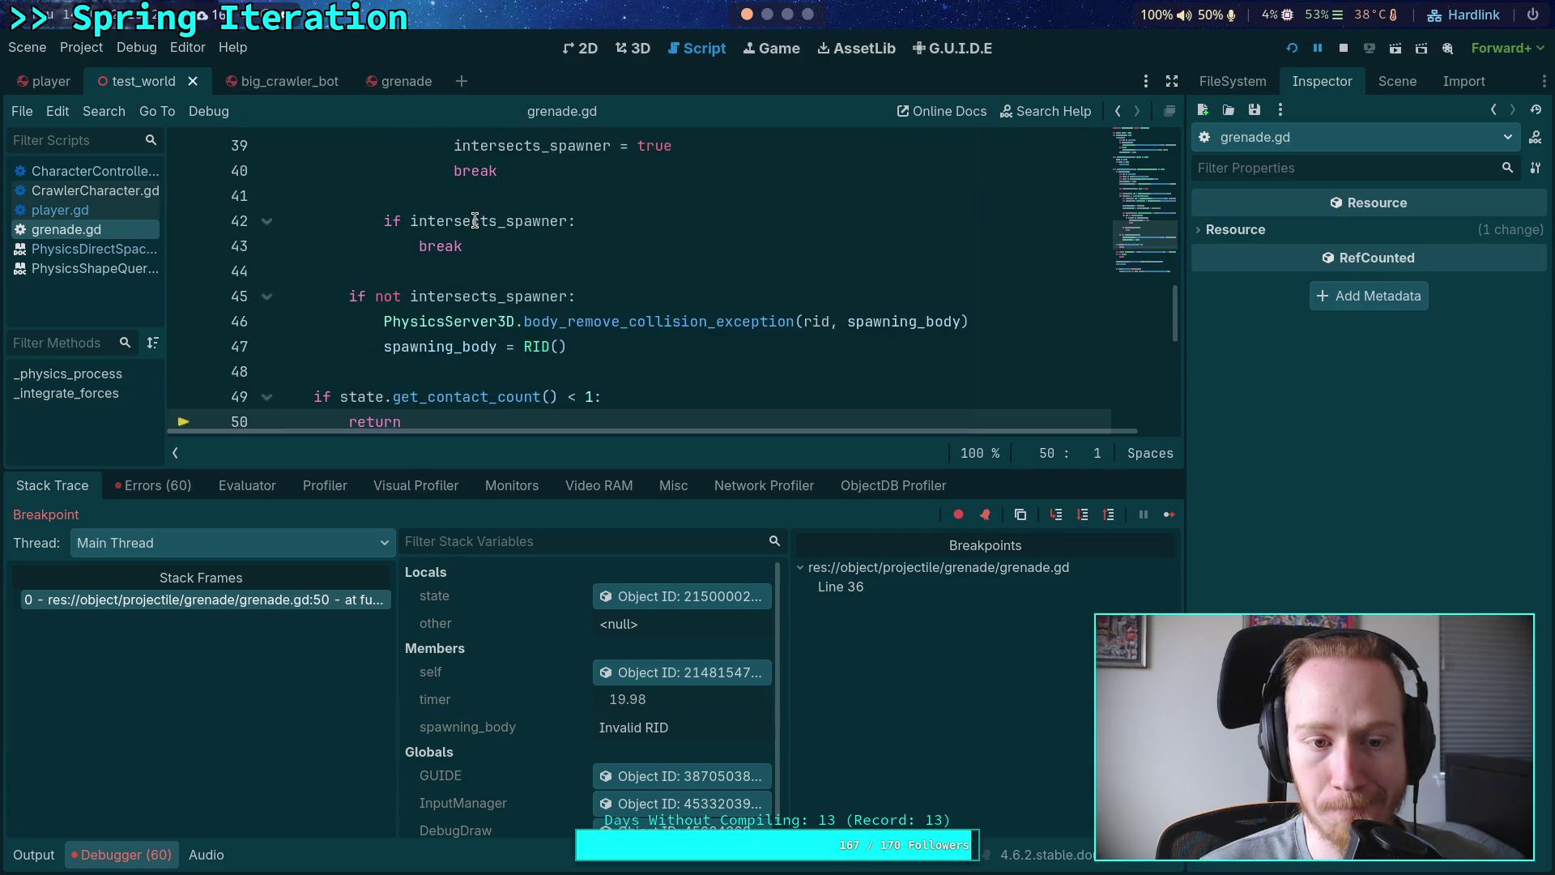
click(186, 298)
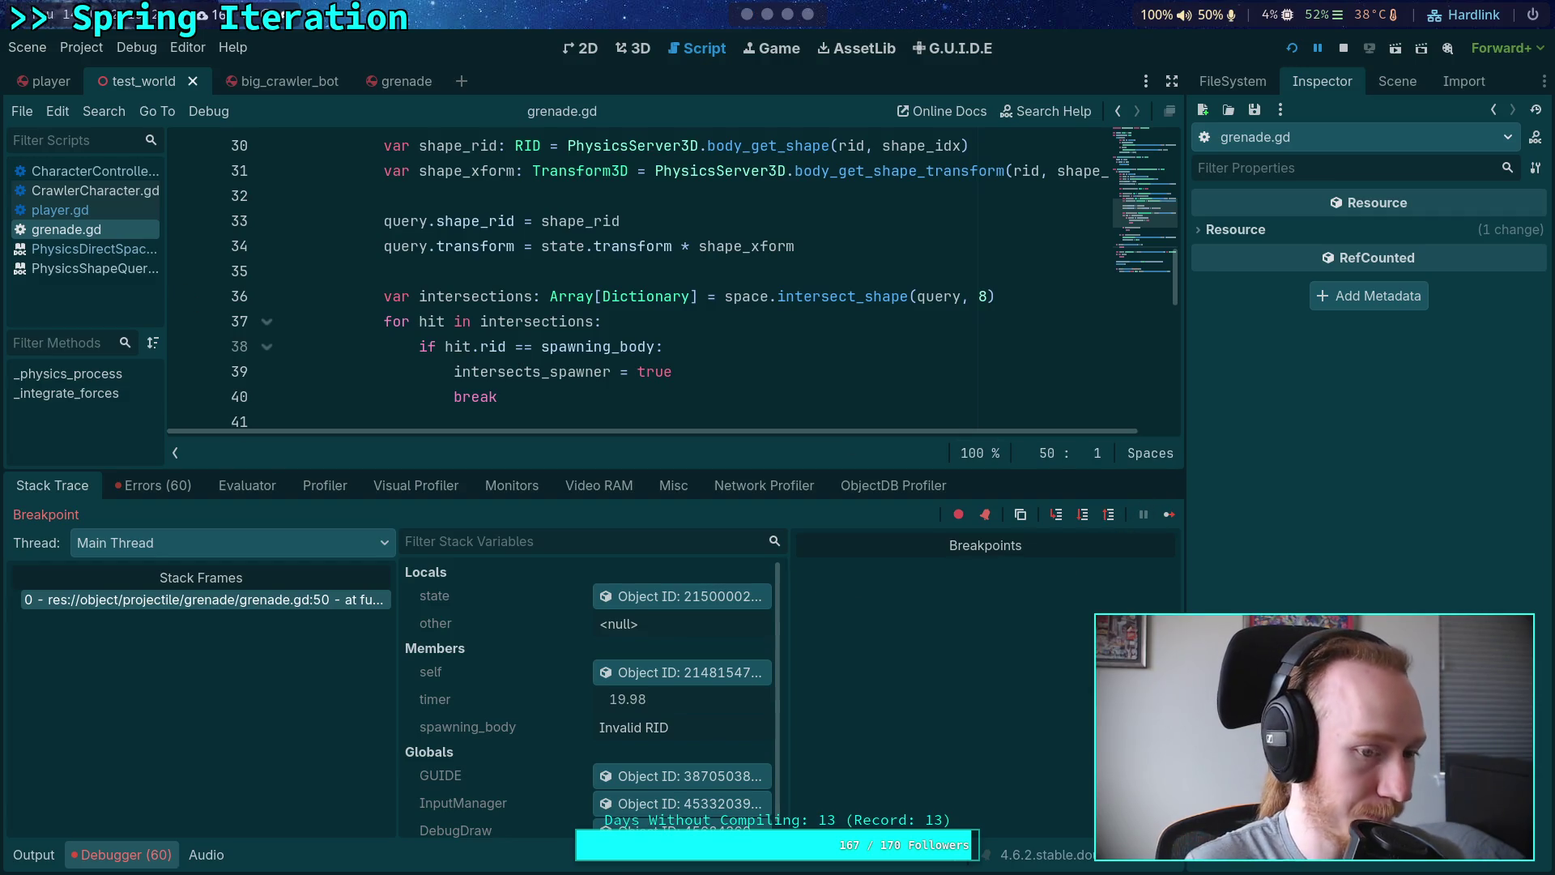
Step: Continue the paused game, stop it to end debugging, and show the scene's node tree
click(1170, 515)
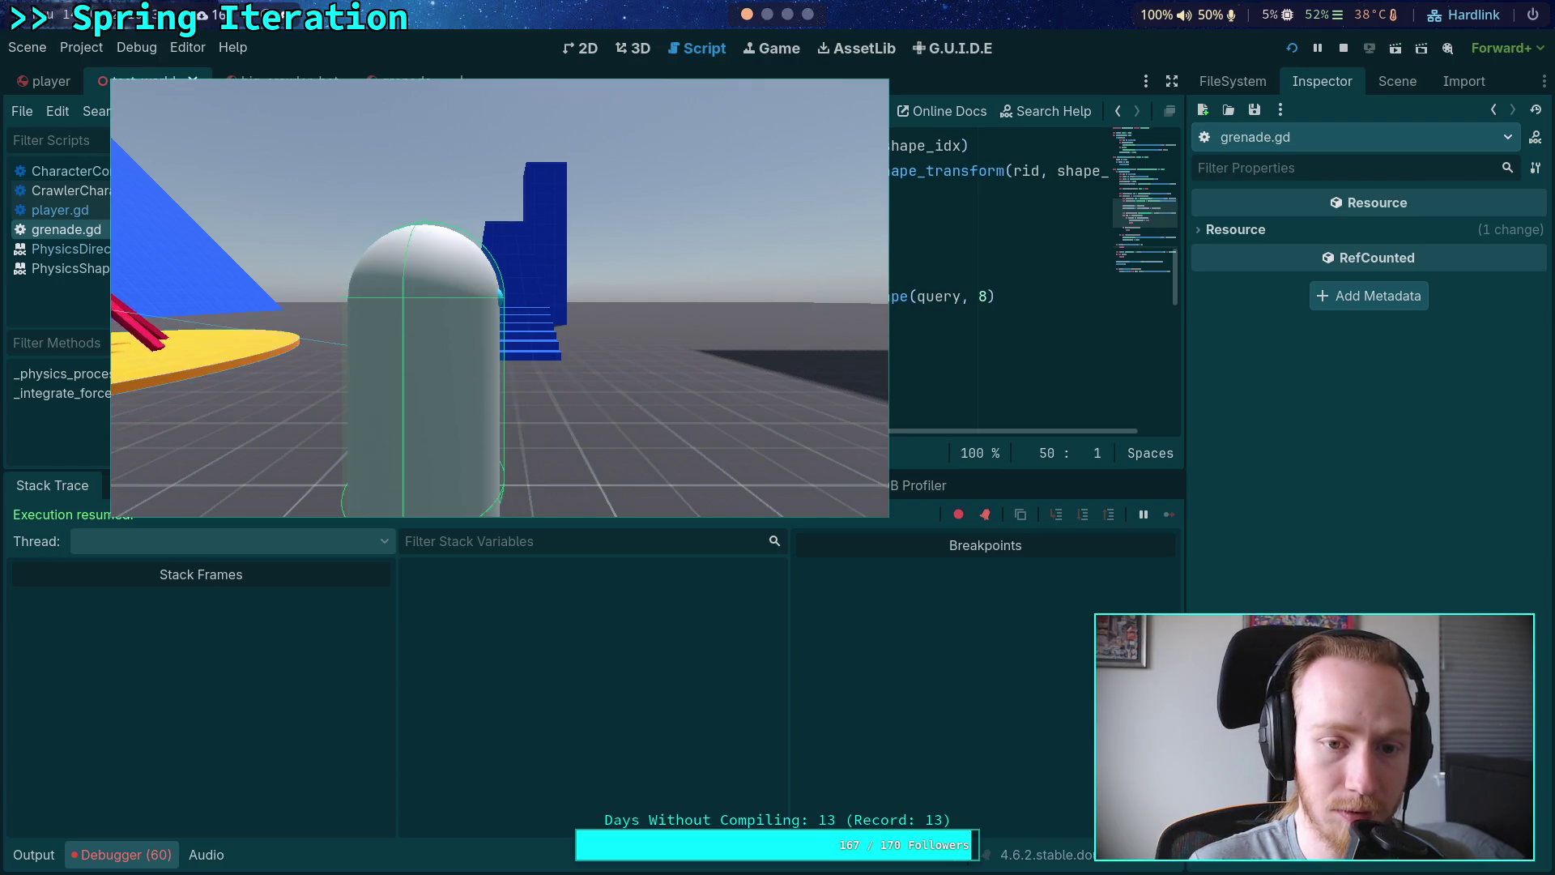
key(Escape)
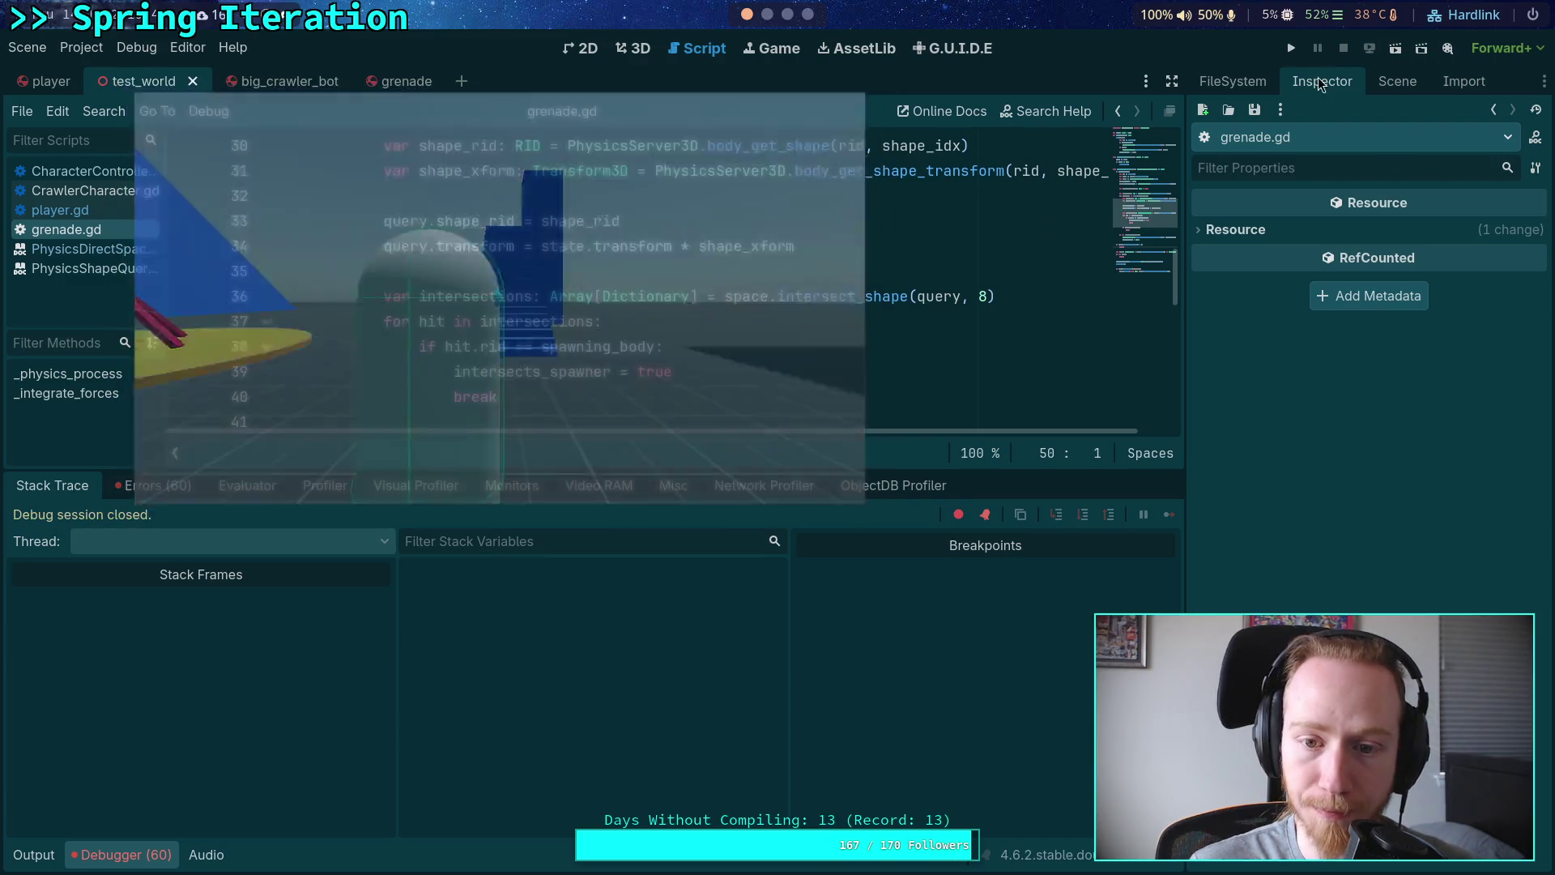
click(1399, 81)
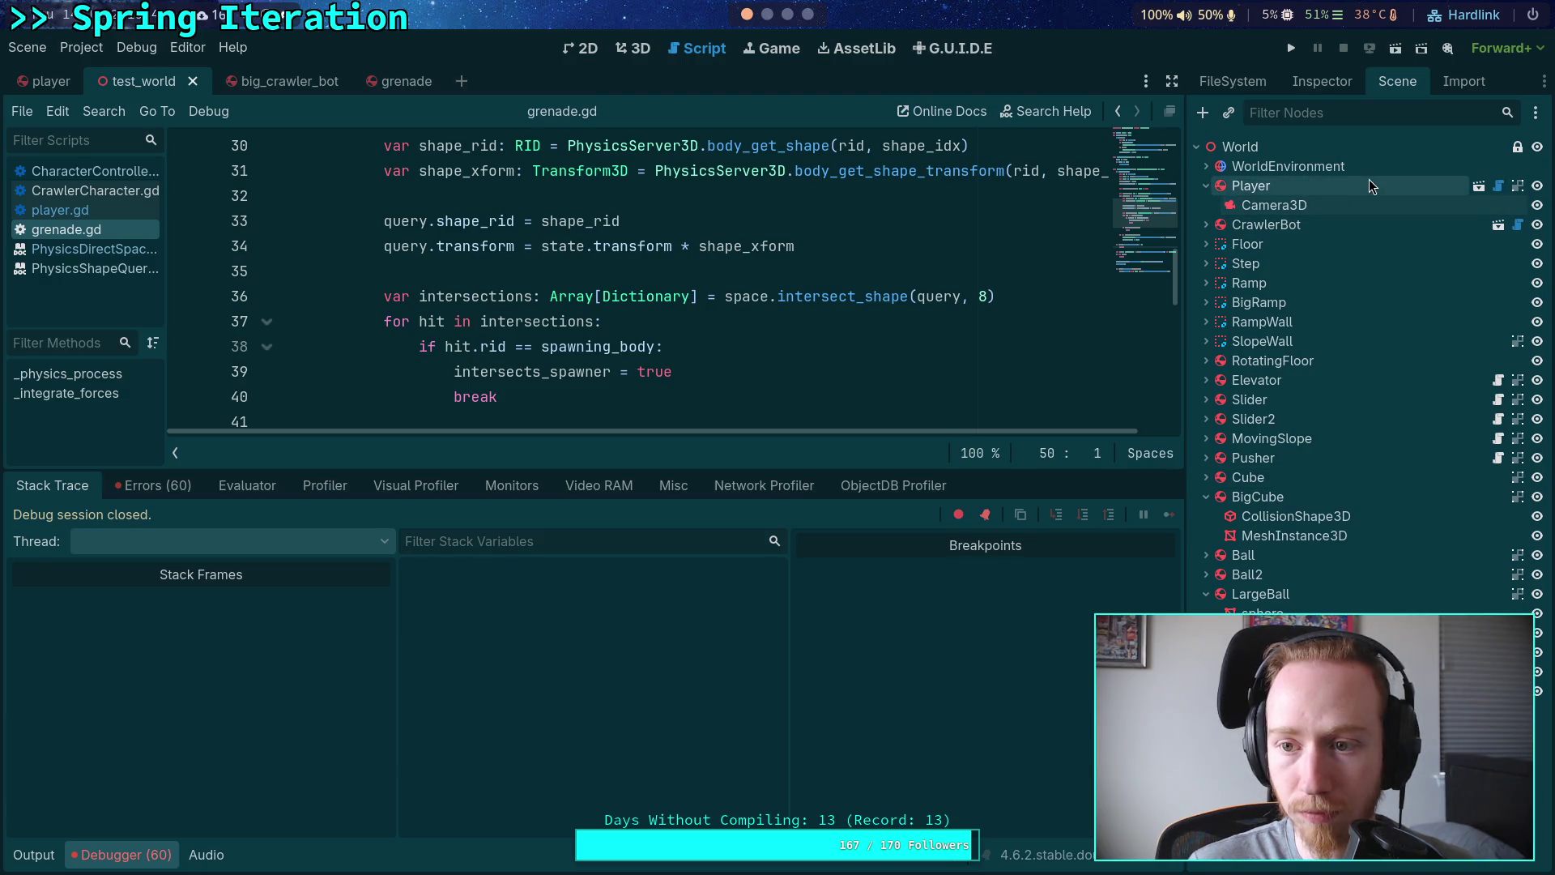
Step: Select the Player's Camera3D node and run the project again
click(1362, 205)
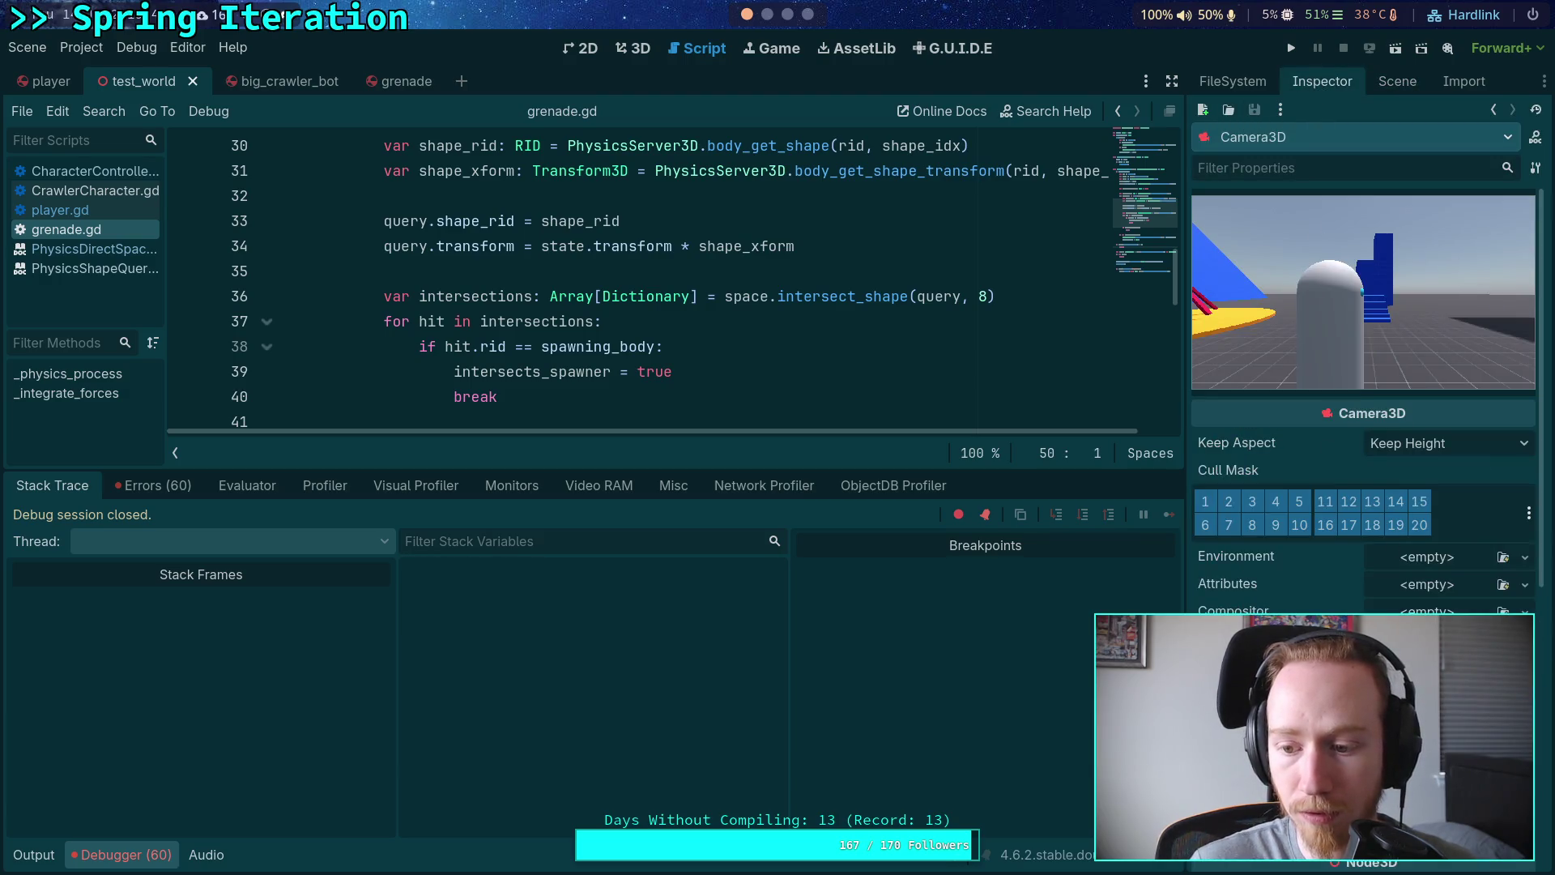
click(1291, 48)
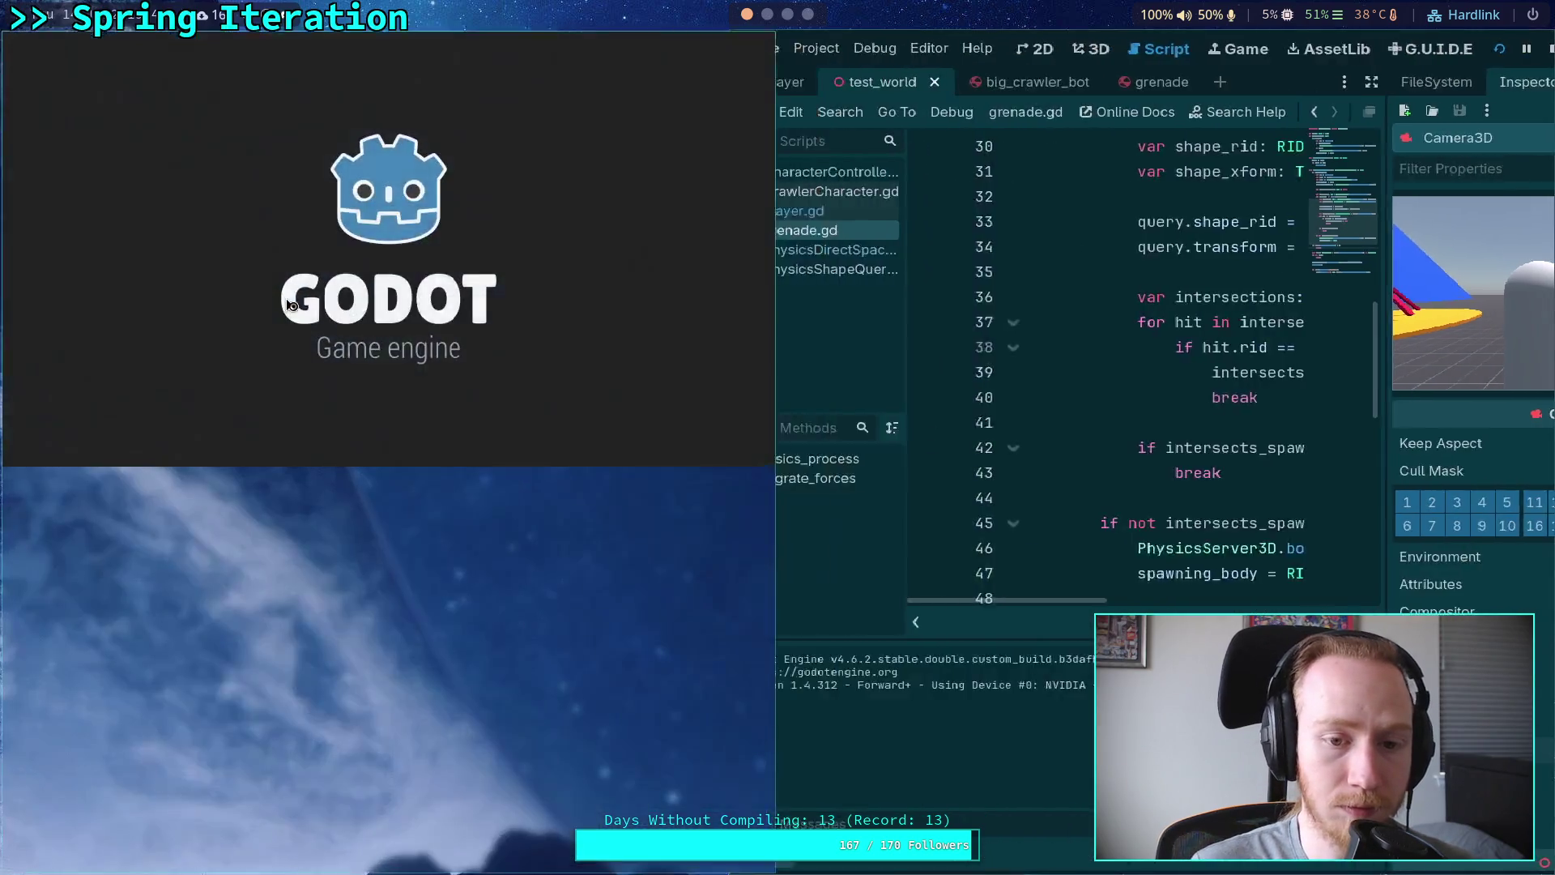
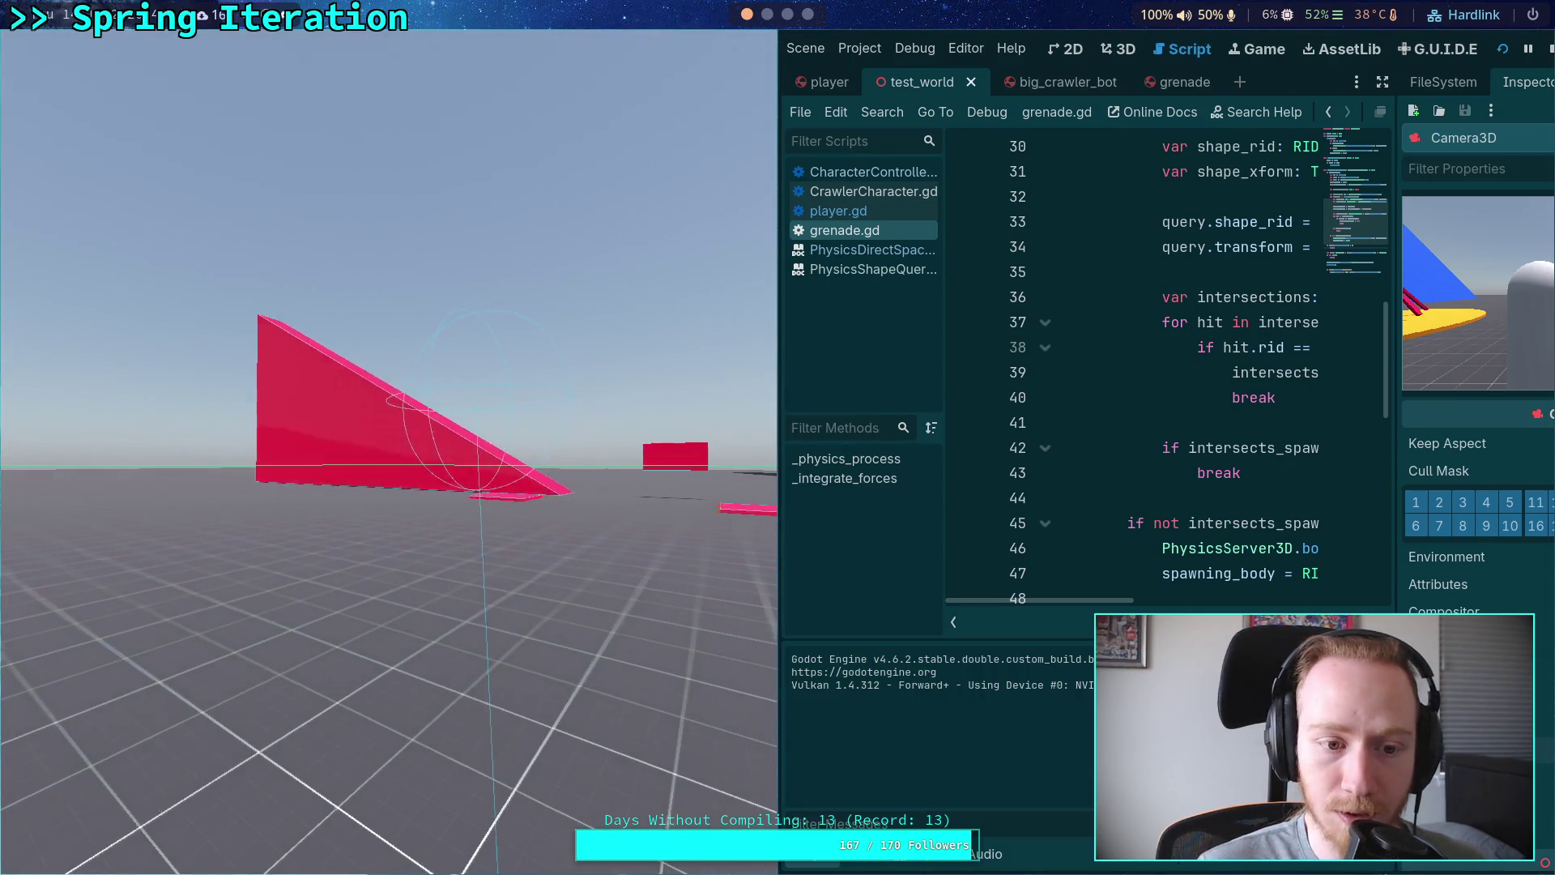
Step: Stop the running game test and switch to the terminal workspace
click(1550, 48)
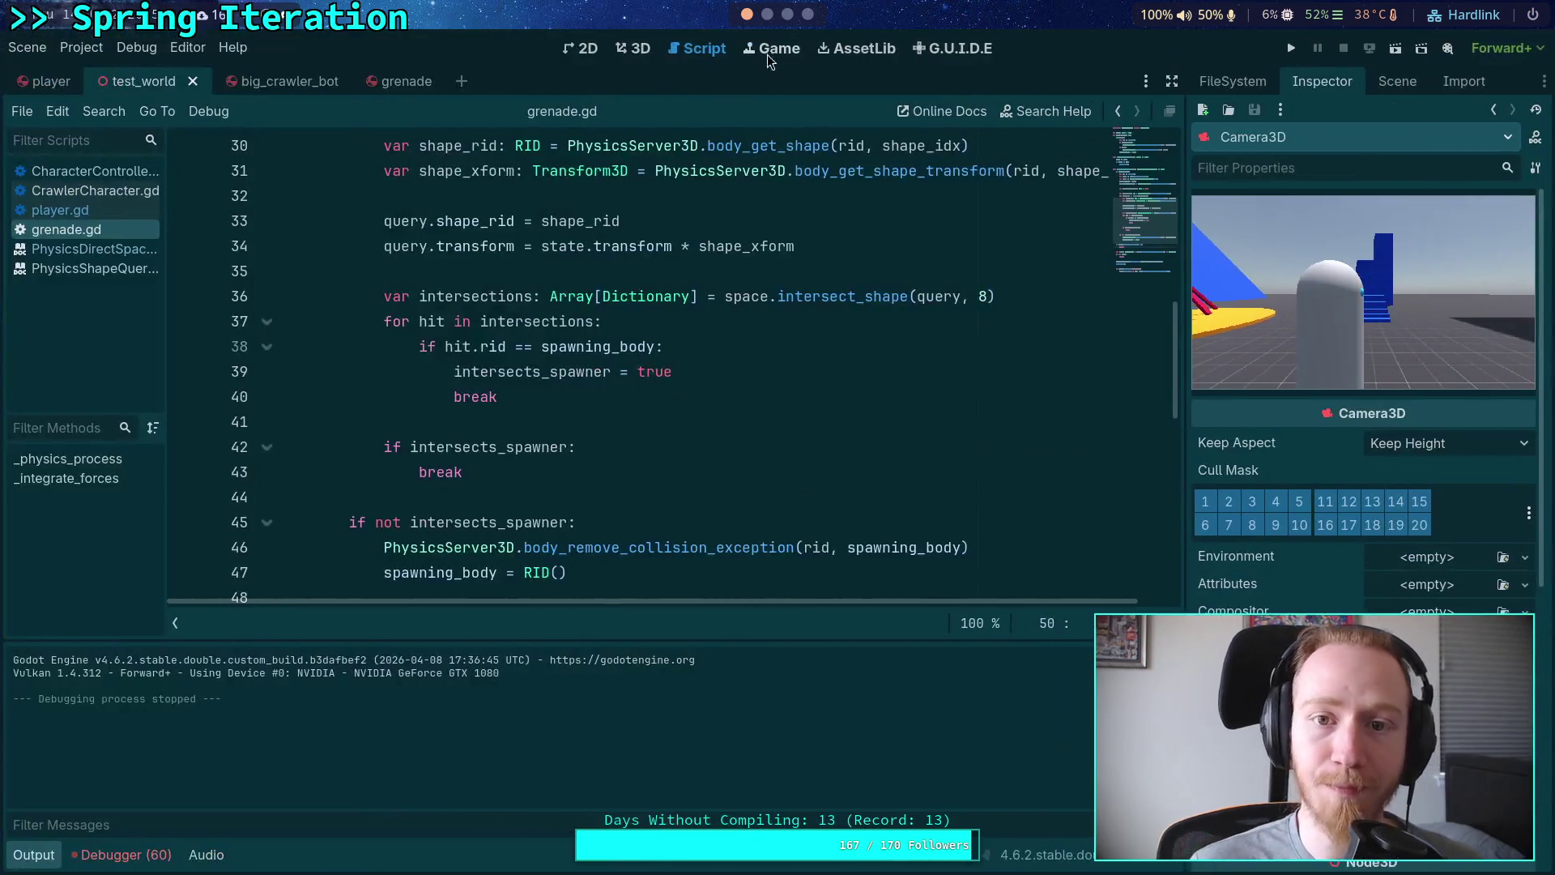
click(767, 14)
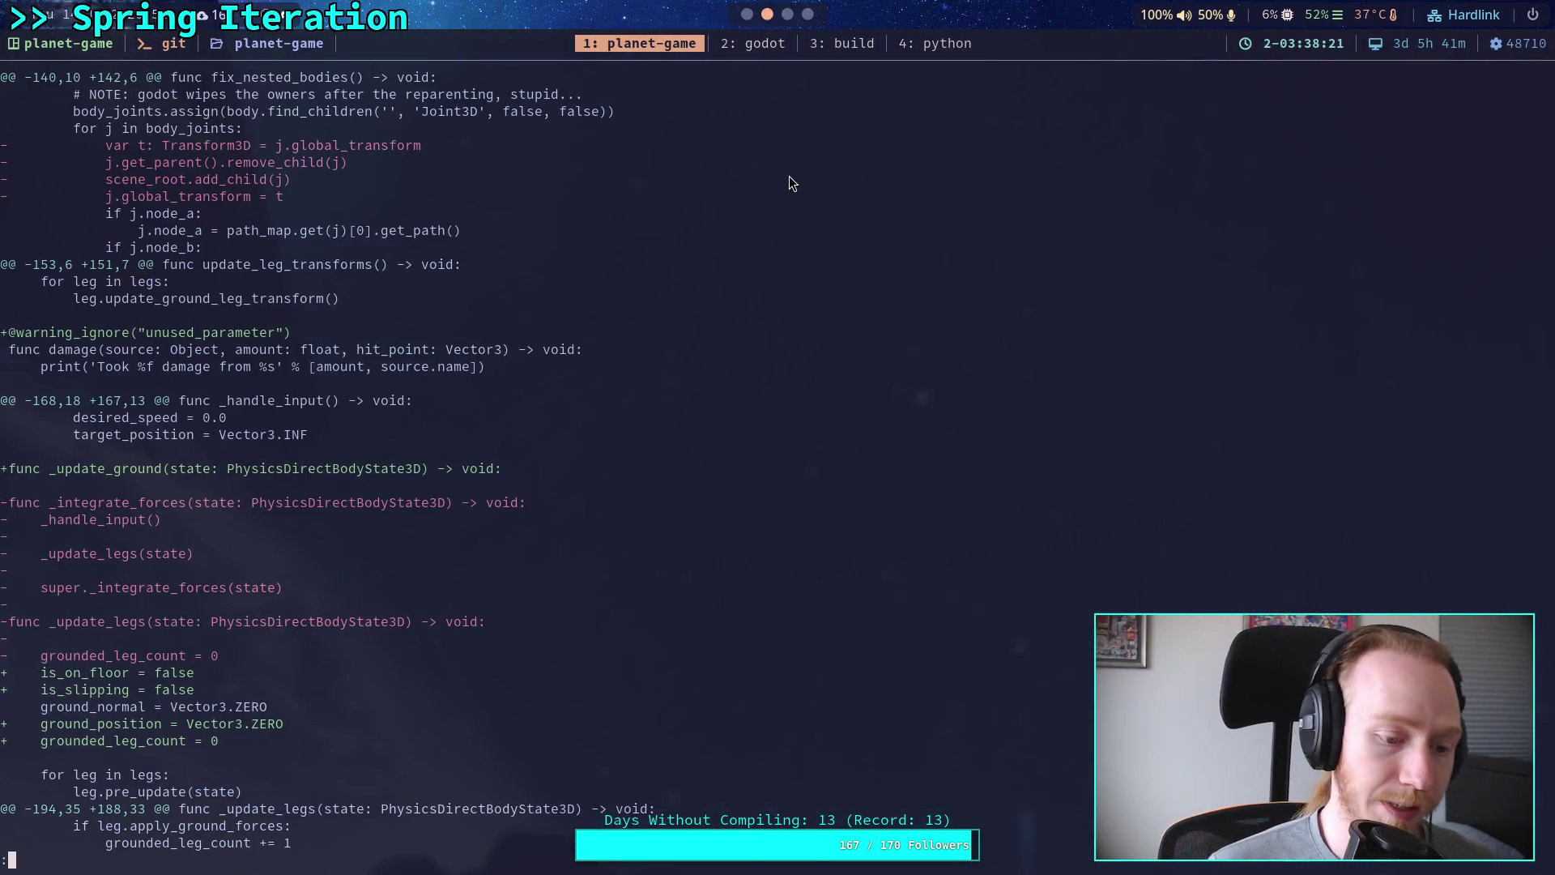
Step: Rerun the full git diff and check git status
key(q)
key(Up)
key(Return)
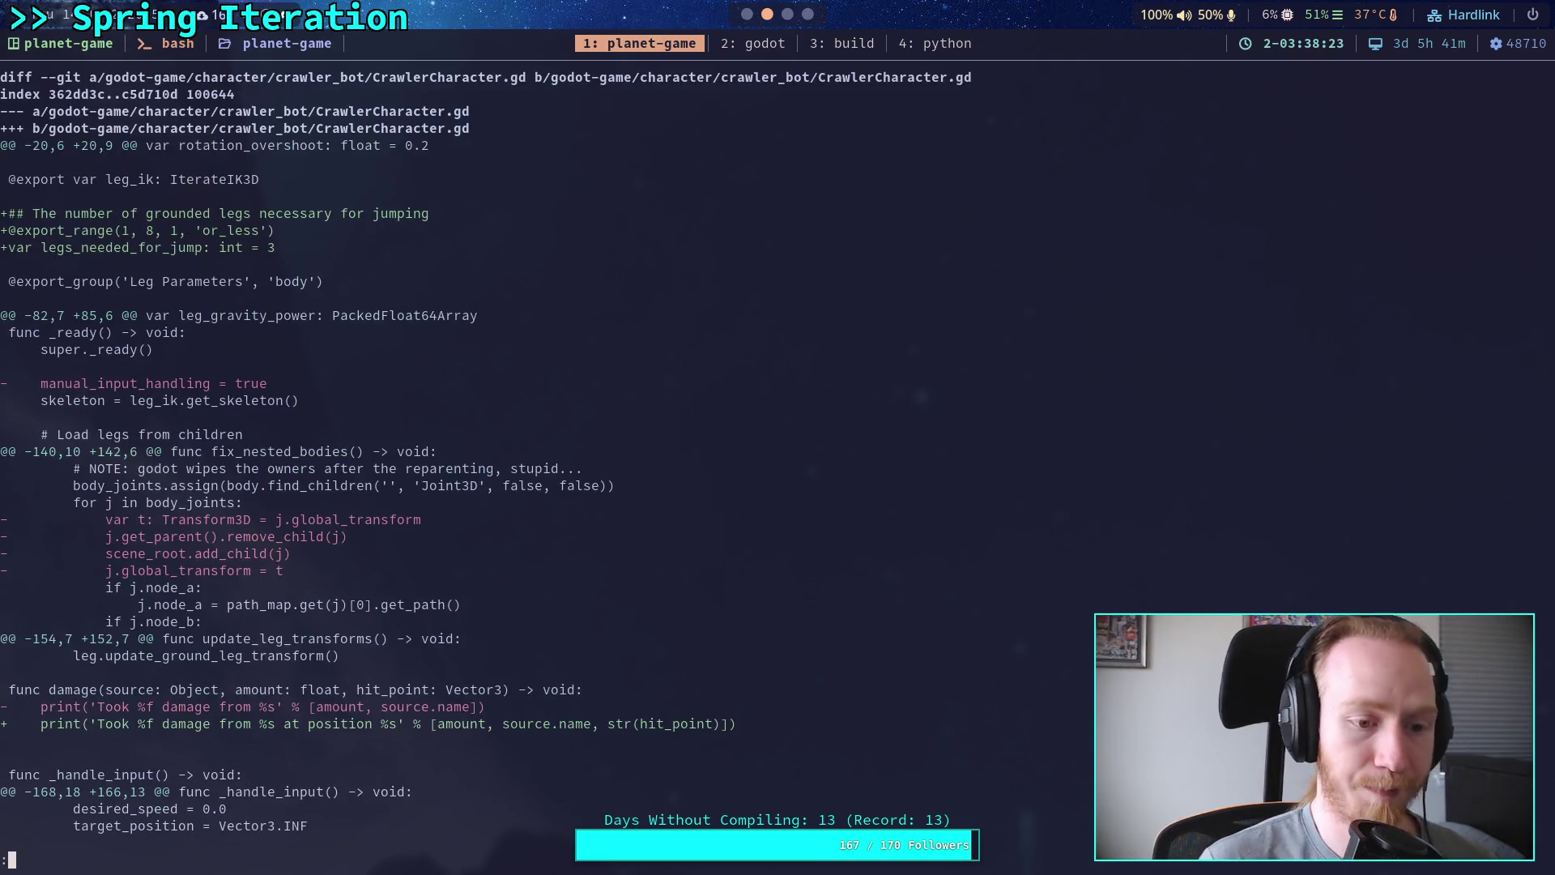
scroll(486, 460, down, 2)
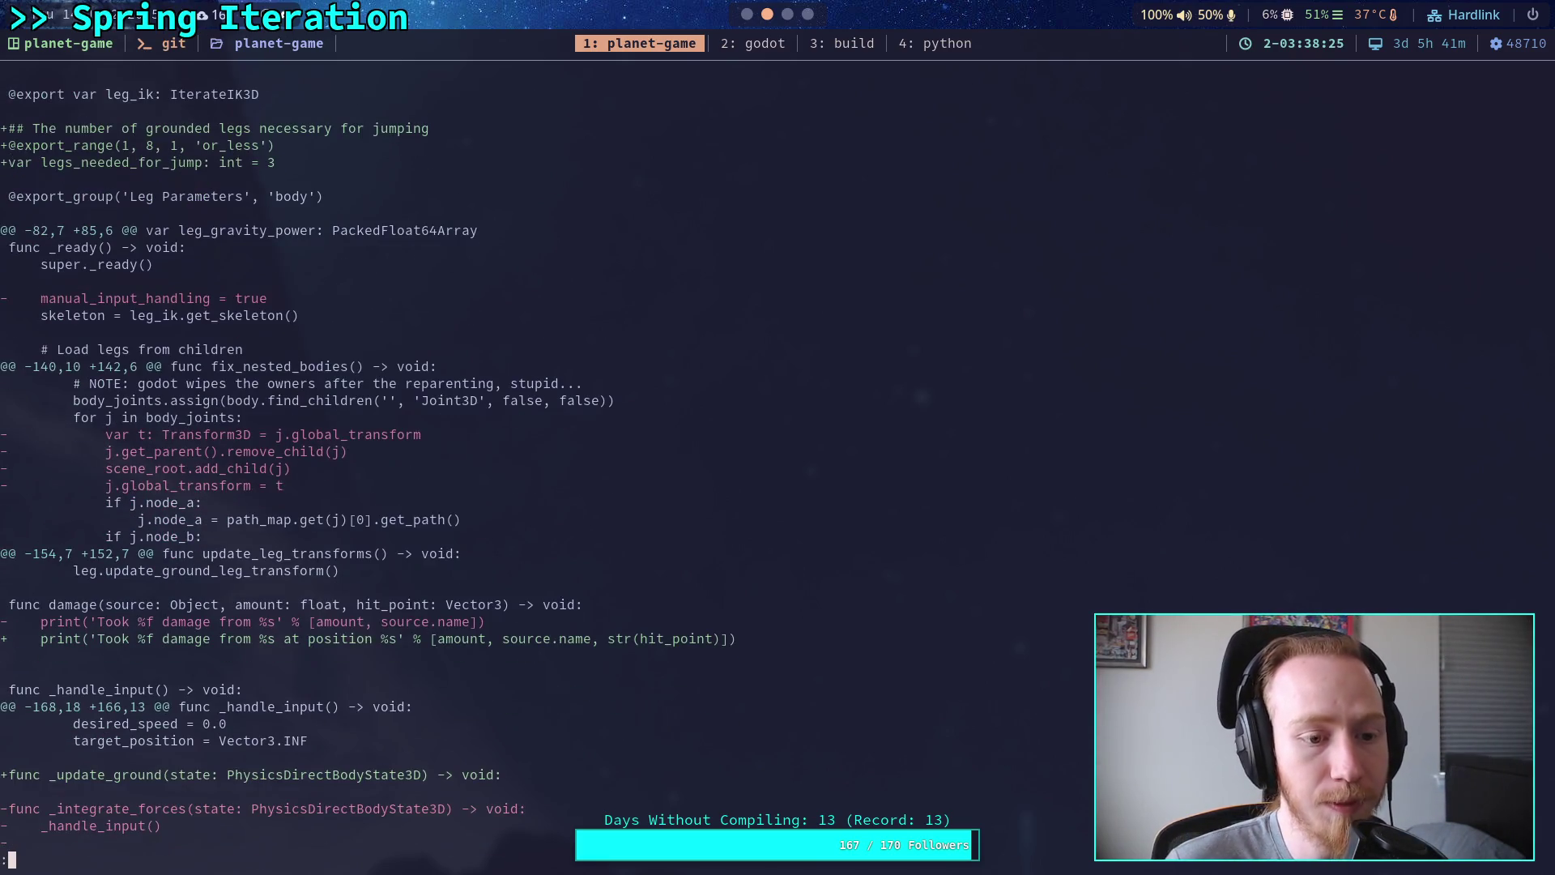
text(qgit status)
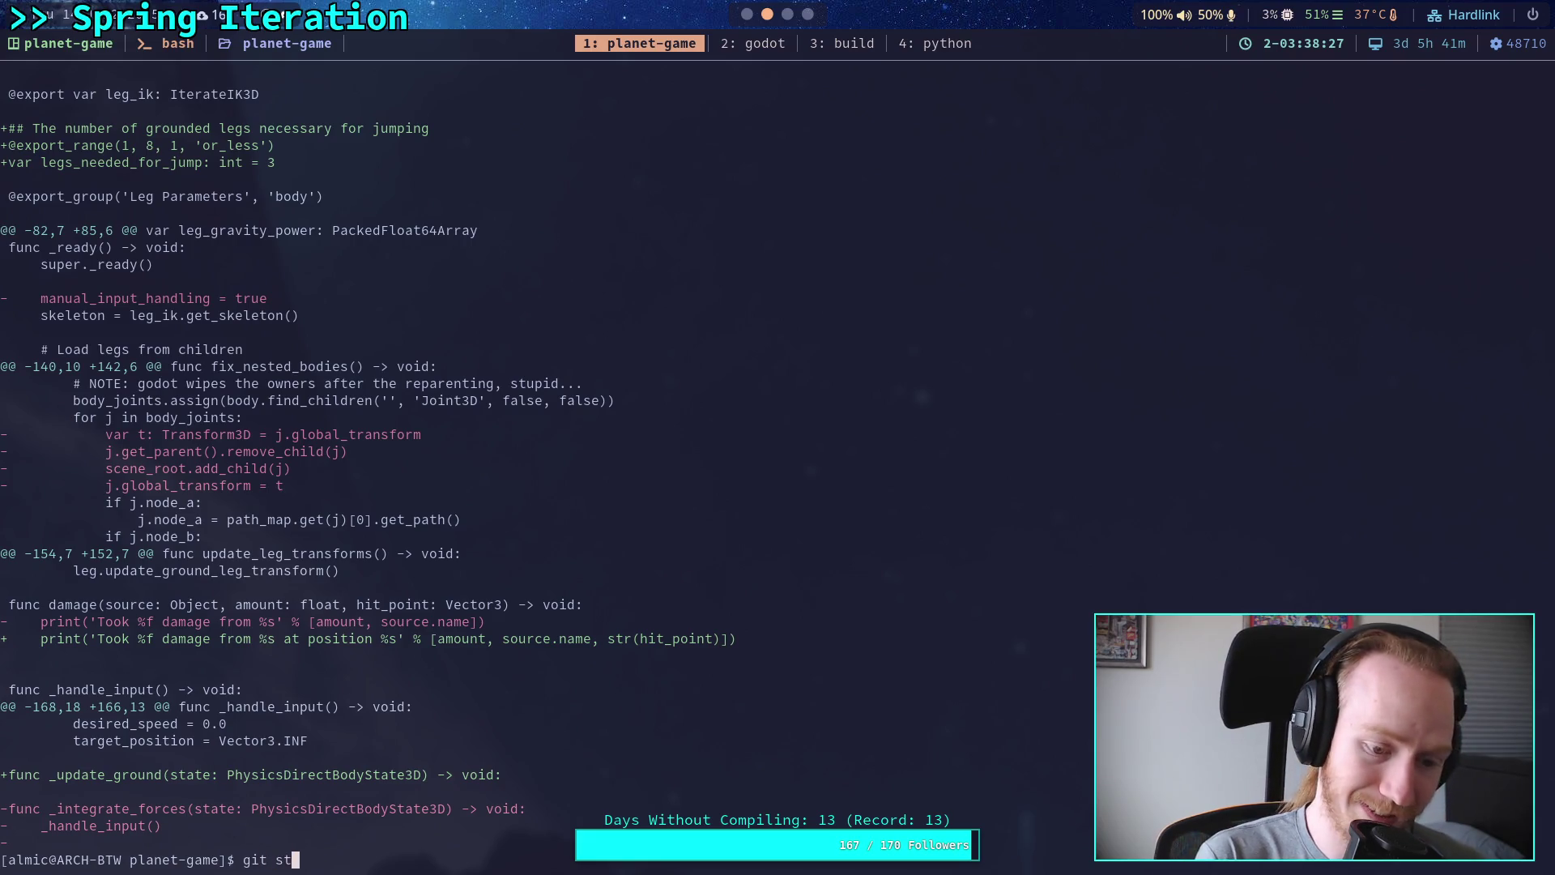
key(Return)
Step: Inspect the git diff of godot-game/object/ showing the grenade script changes
text(git di)
text(godot-game/object/)
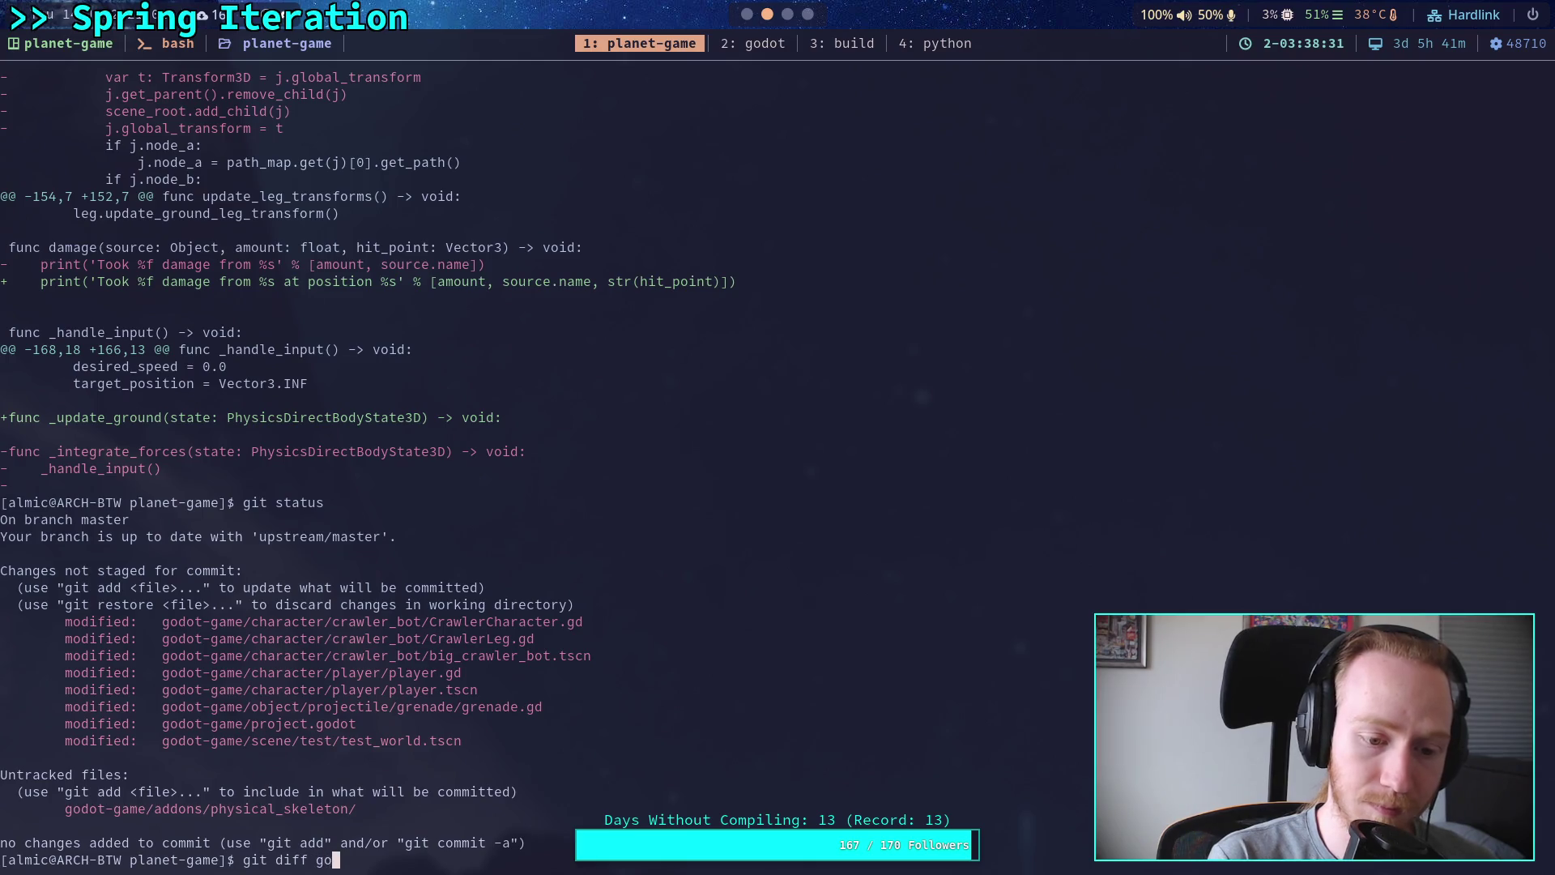
key(Tab)
key(Tab)
key(Tab)
key(Return)
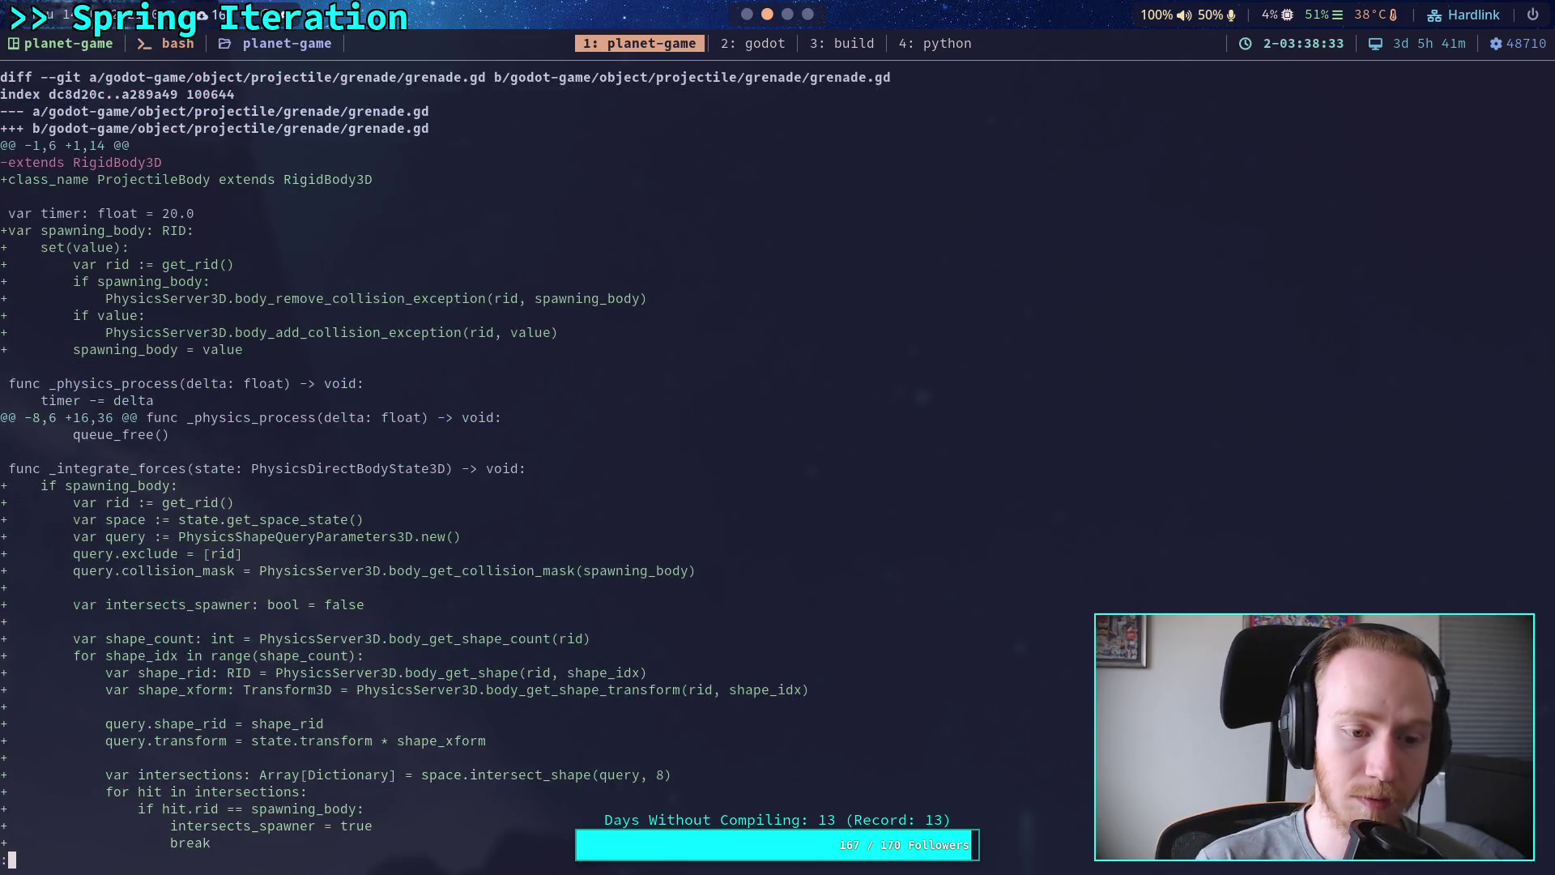
scroll(445, 460, down, 3)
scroll(446, 459, up, 4)
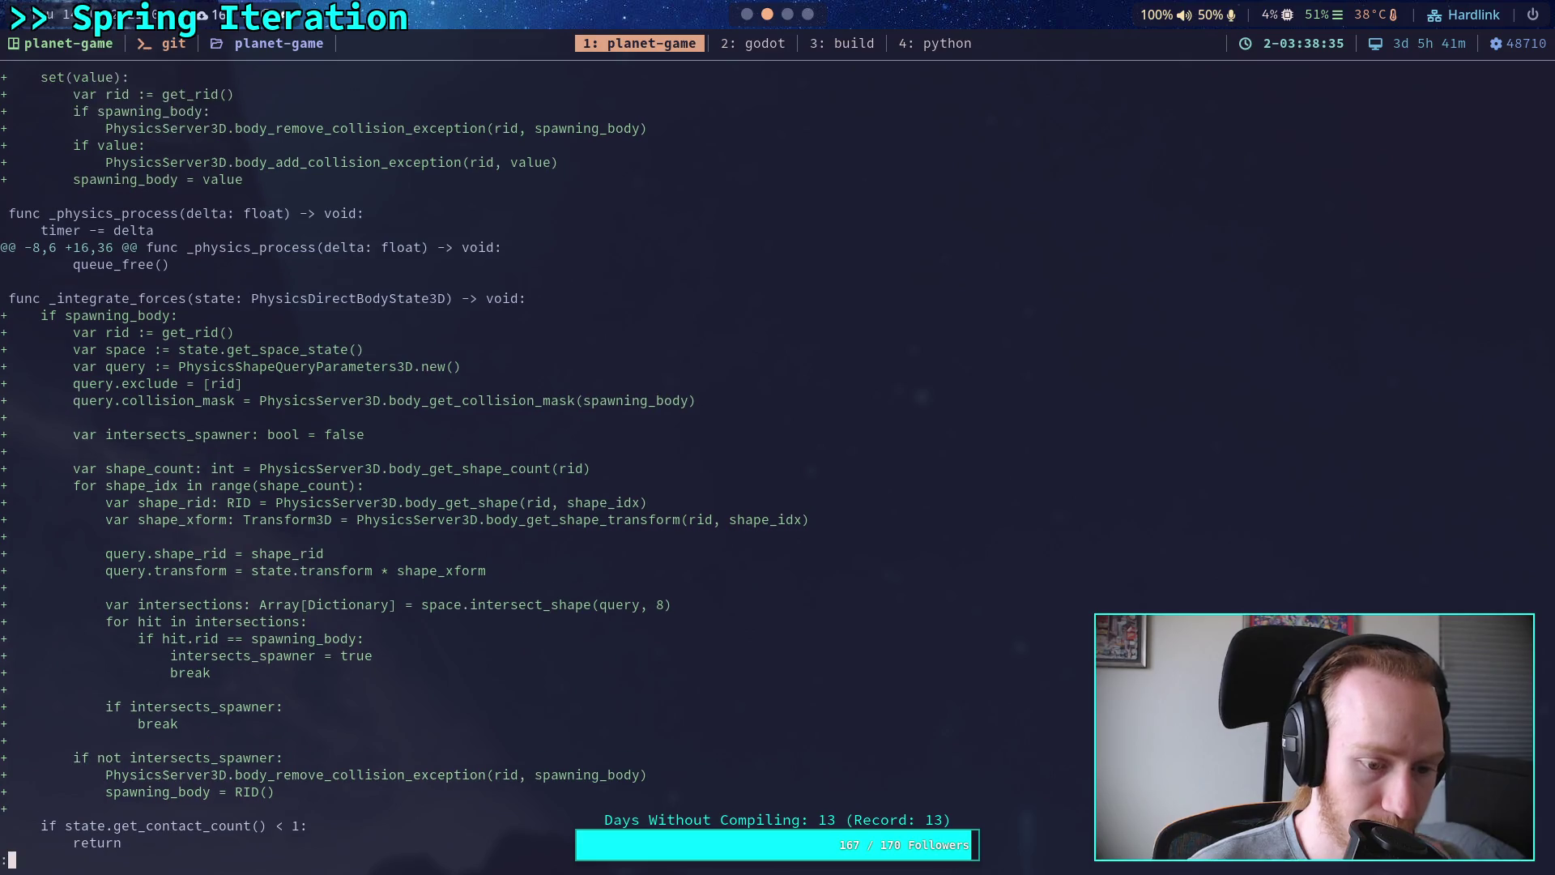
Step: Stage godot-game/object/projectile/grenade/grenade.gd and confirm it in git status
text(qgit add og)
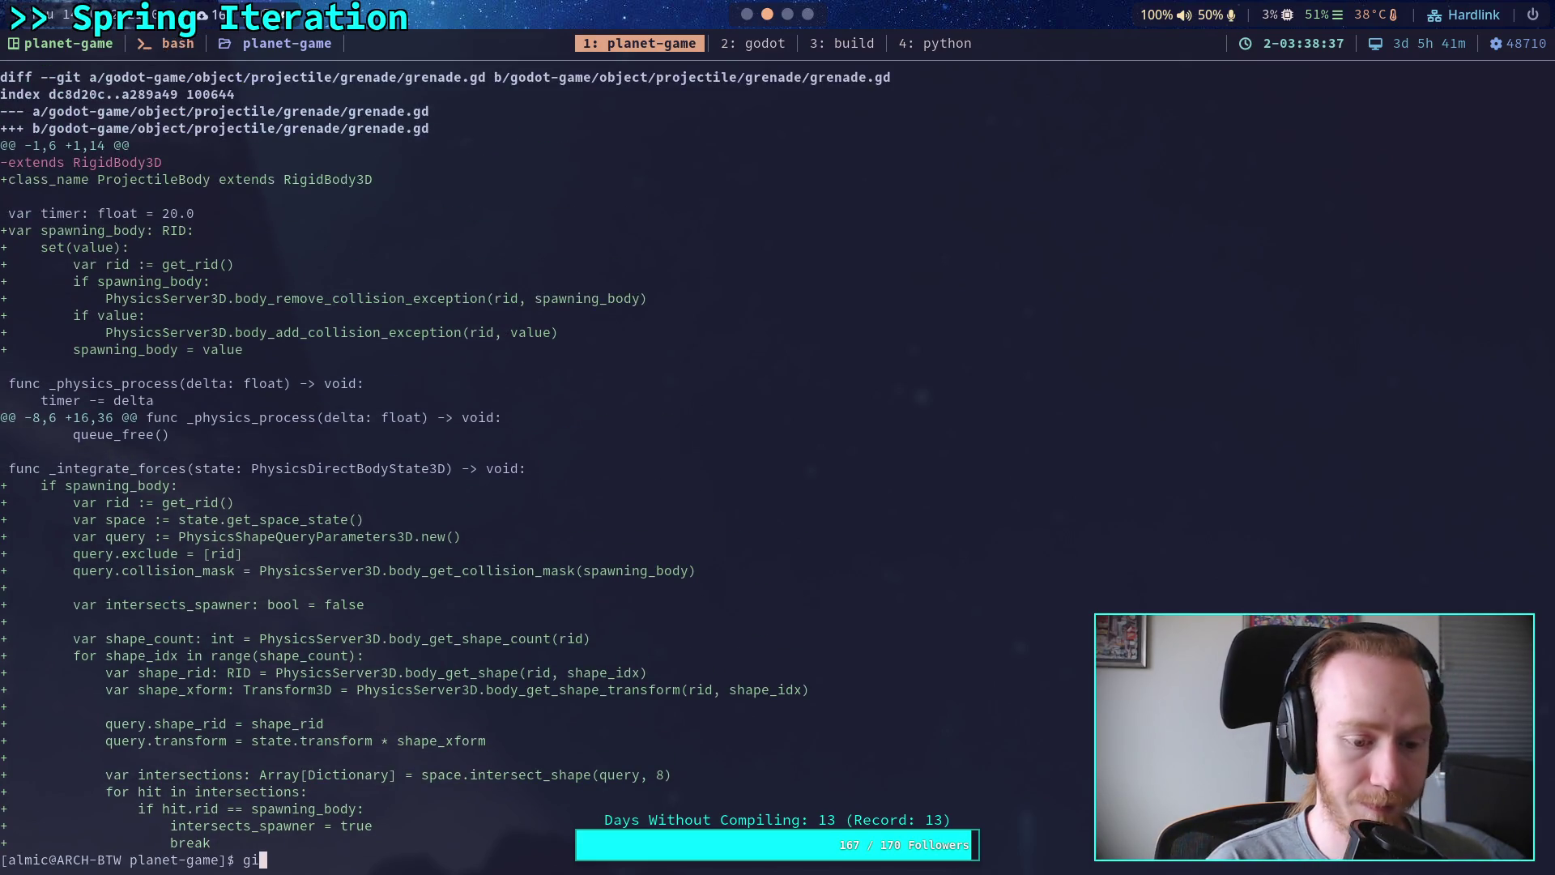
text(od)
key(Tab)
text(o)
key(Tab)
text(pr)
key(Tab)
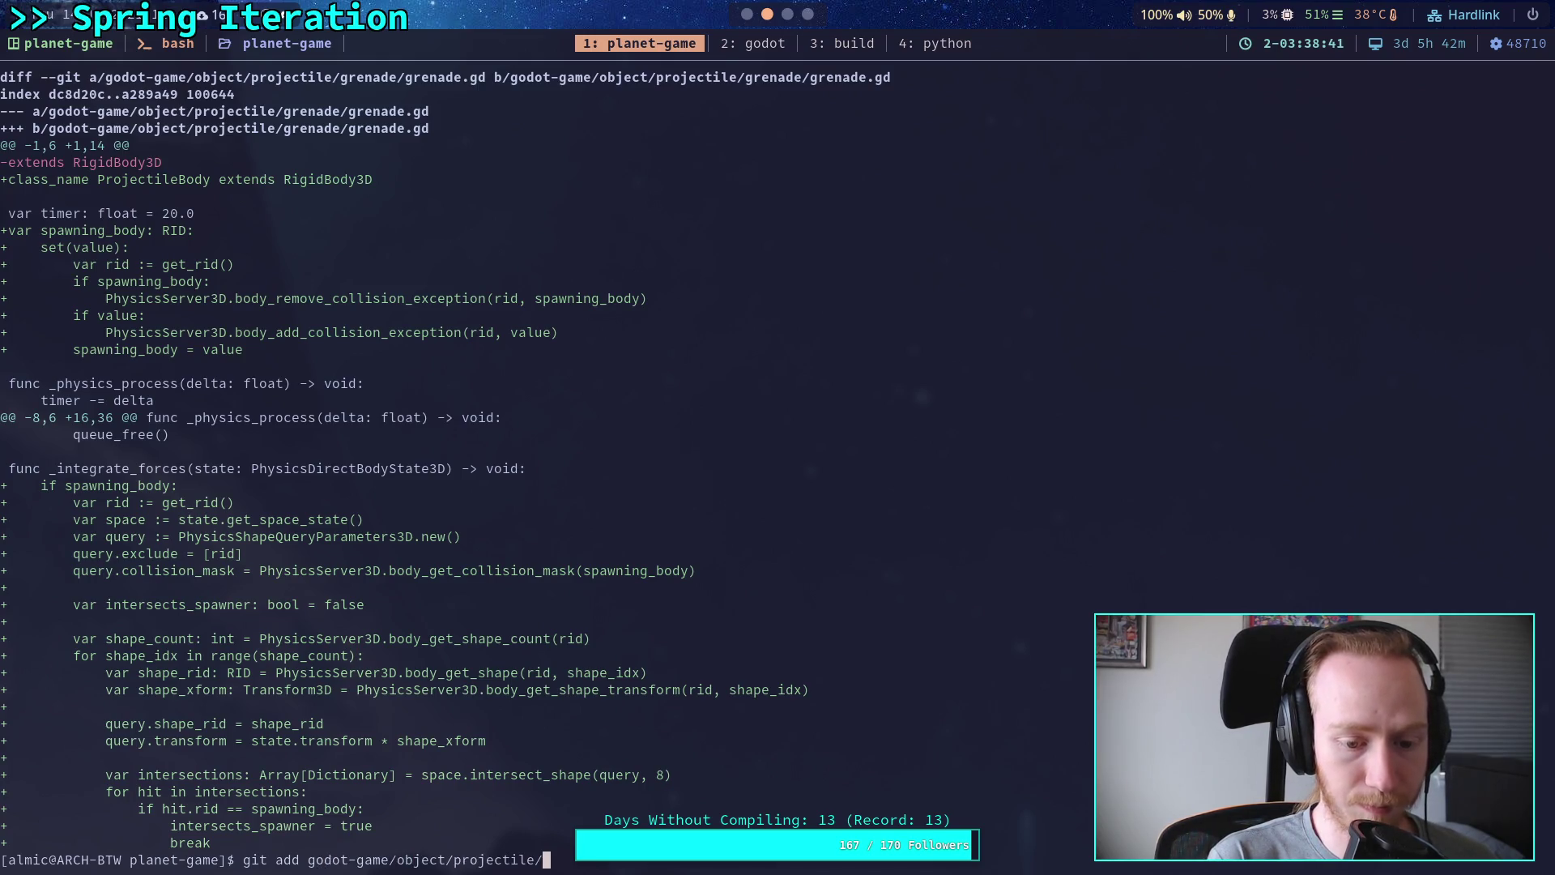
key(Tab)
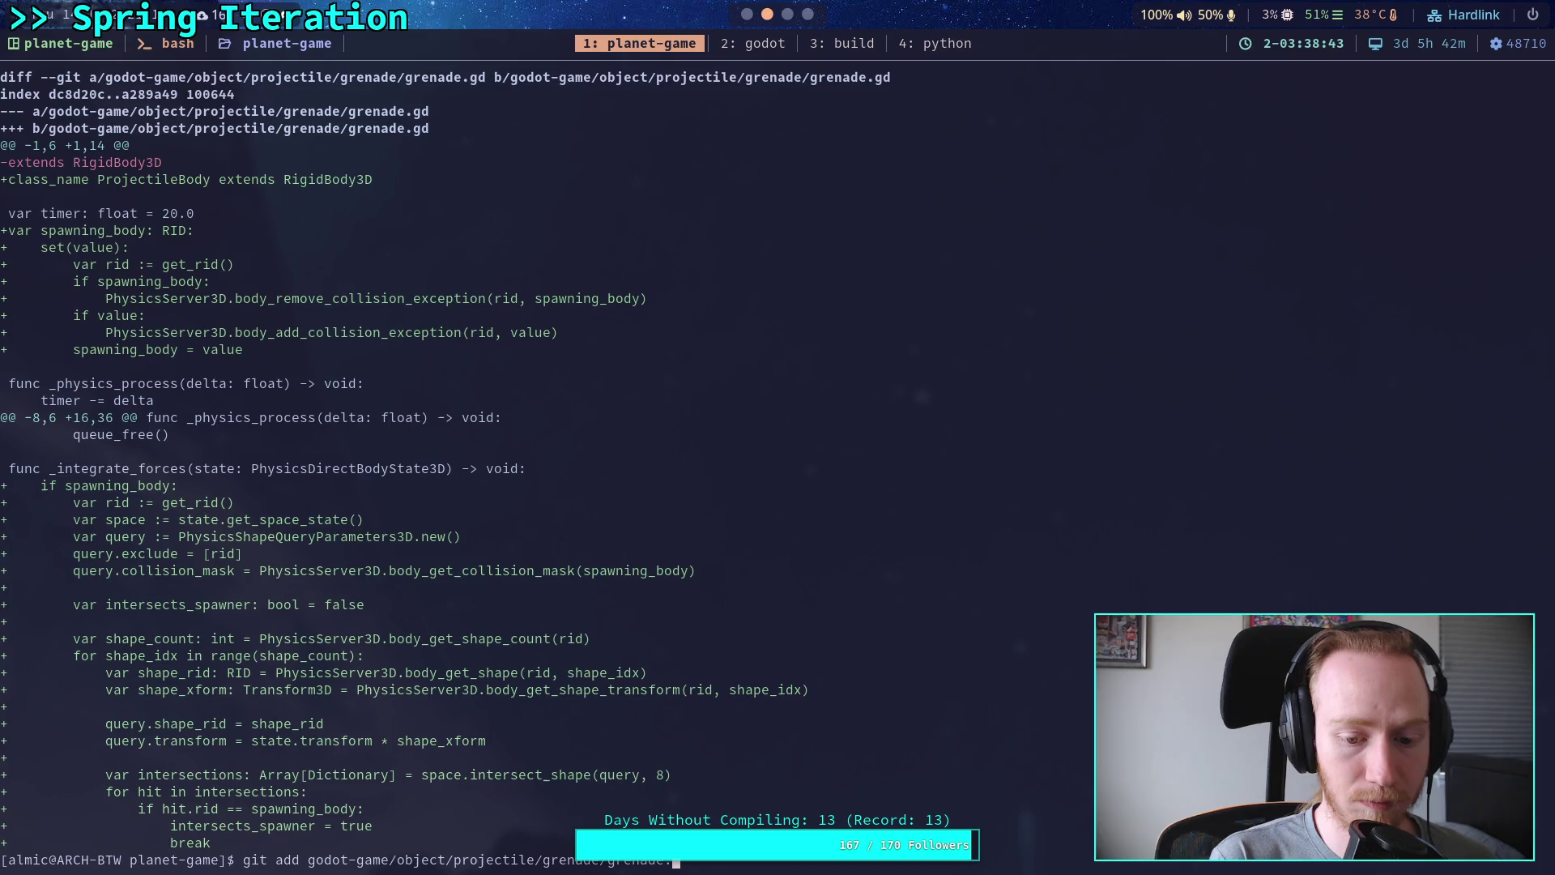
key(Tab)
key(Return)
text(git status)
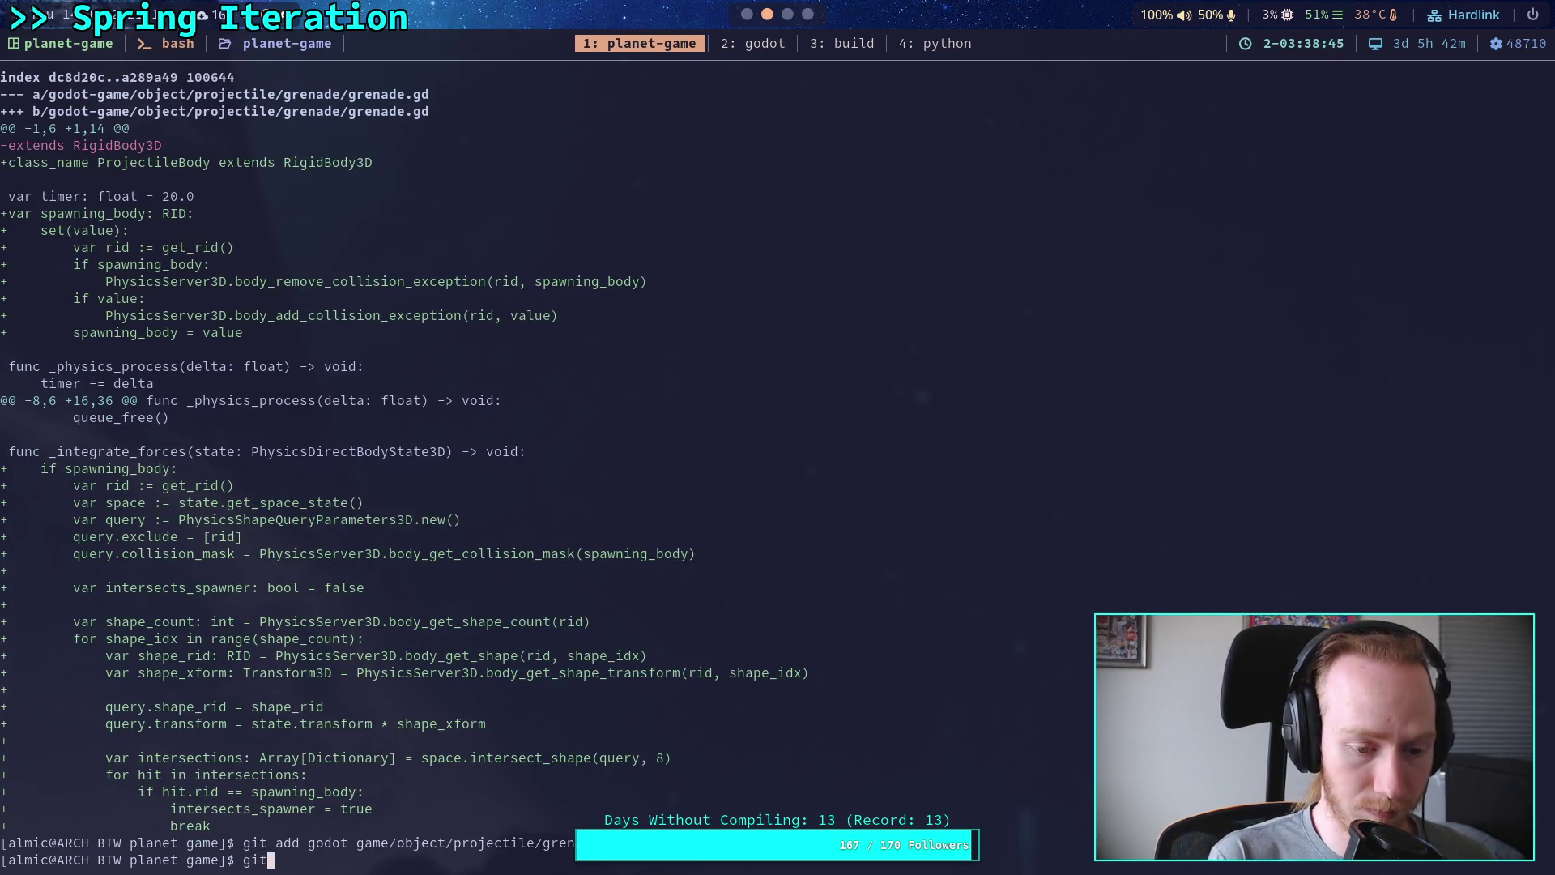
key(Return)
Step: Return to the Godot editor and show the world scene's node tree
text(git)
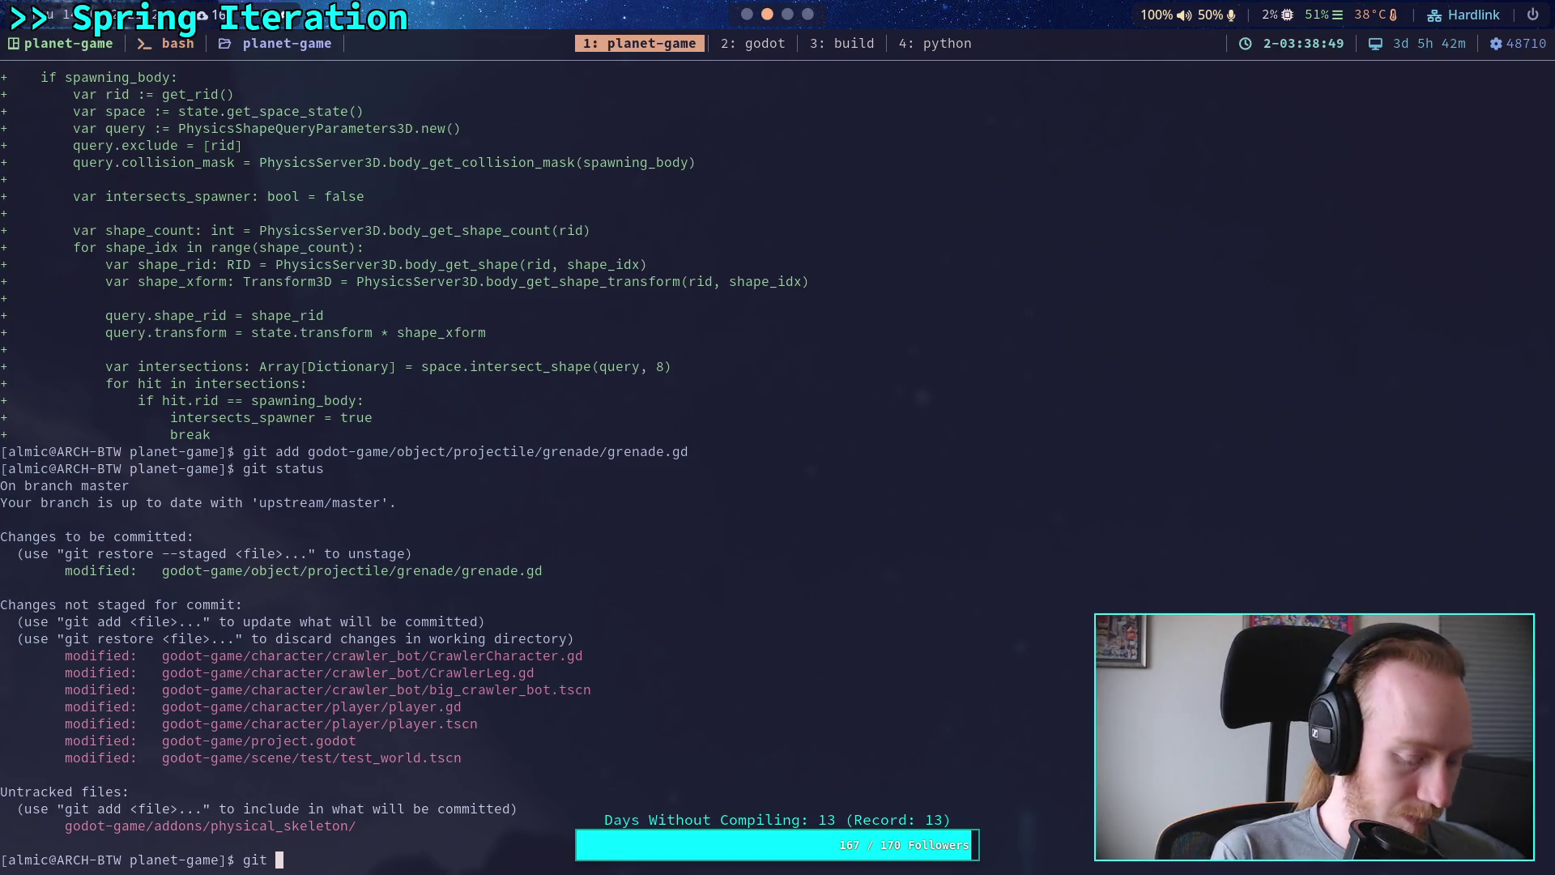
key(super+2)
click(1398, 81)
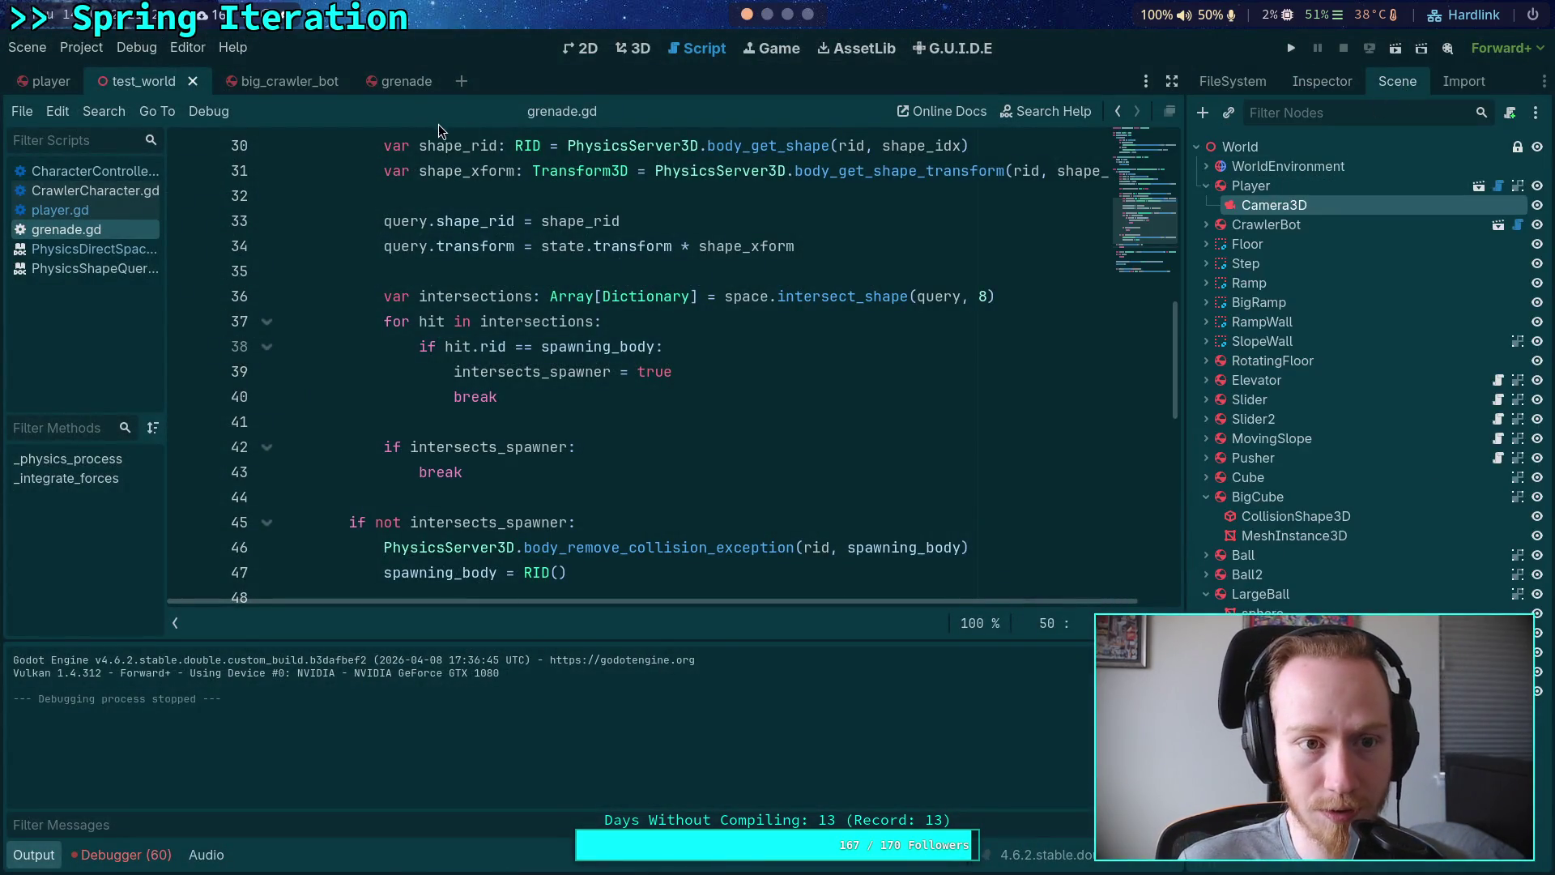
Step: Open the grenade scene, then recheck the repository status in the terminal
click(381, 79)
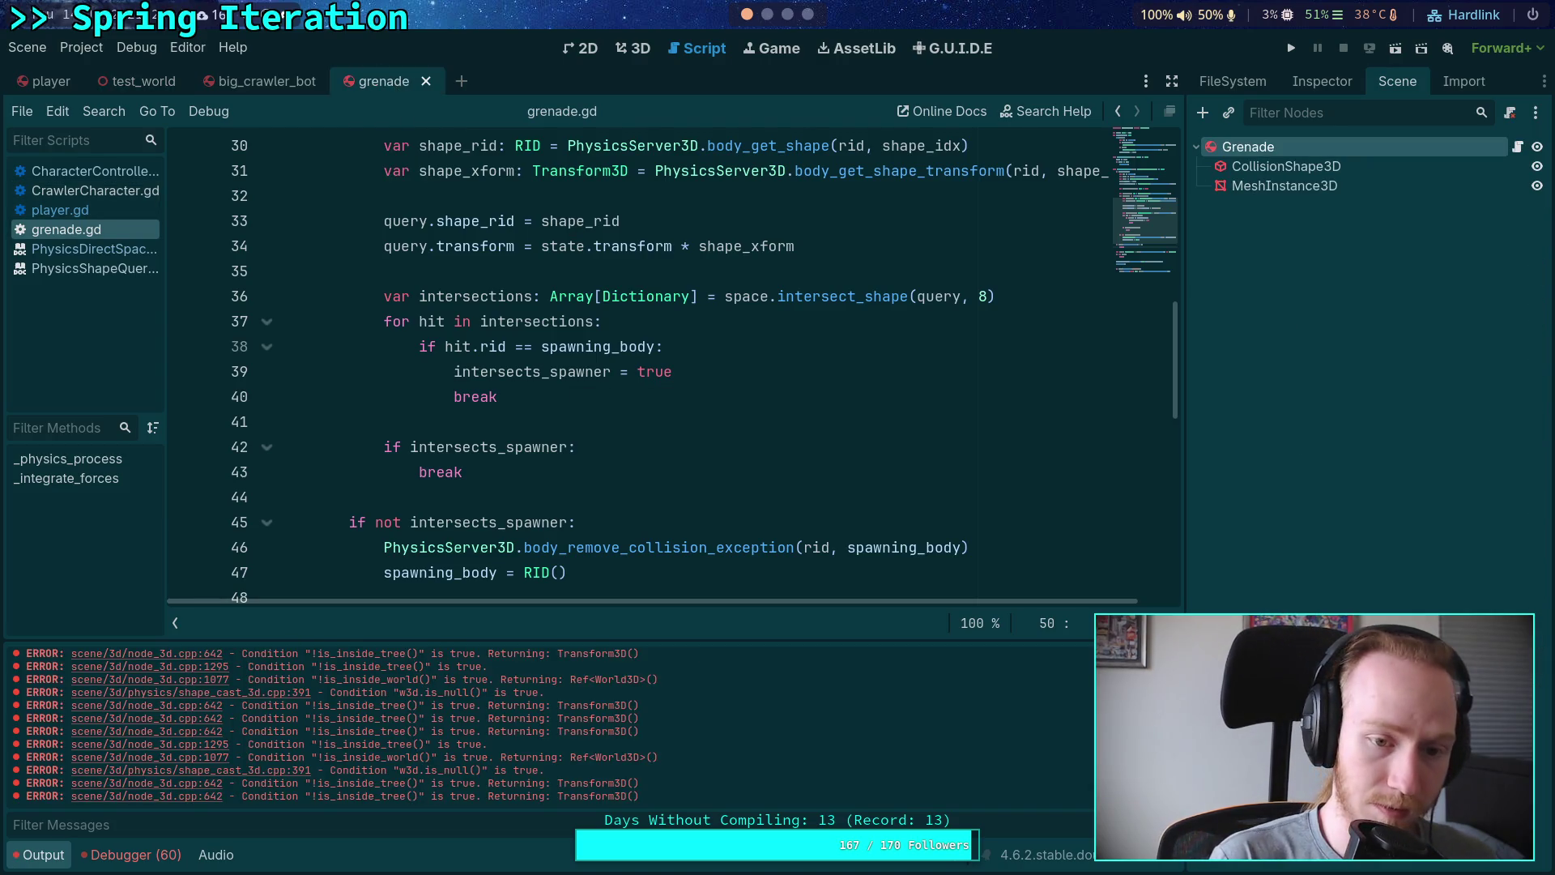
key(super+1)
text(git status)
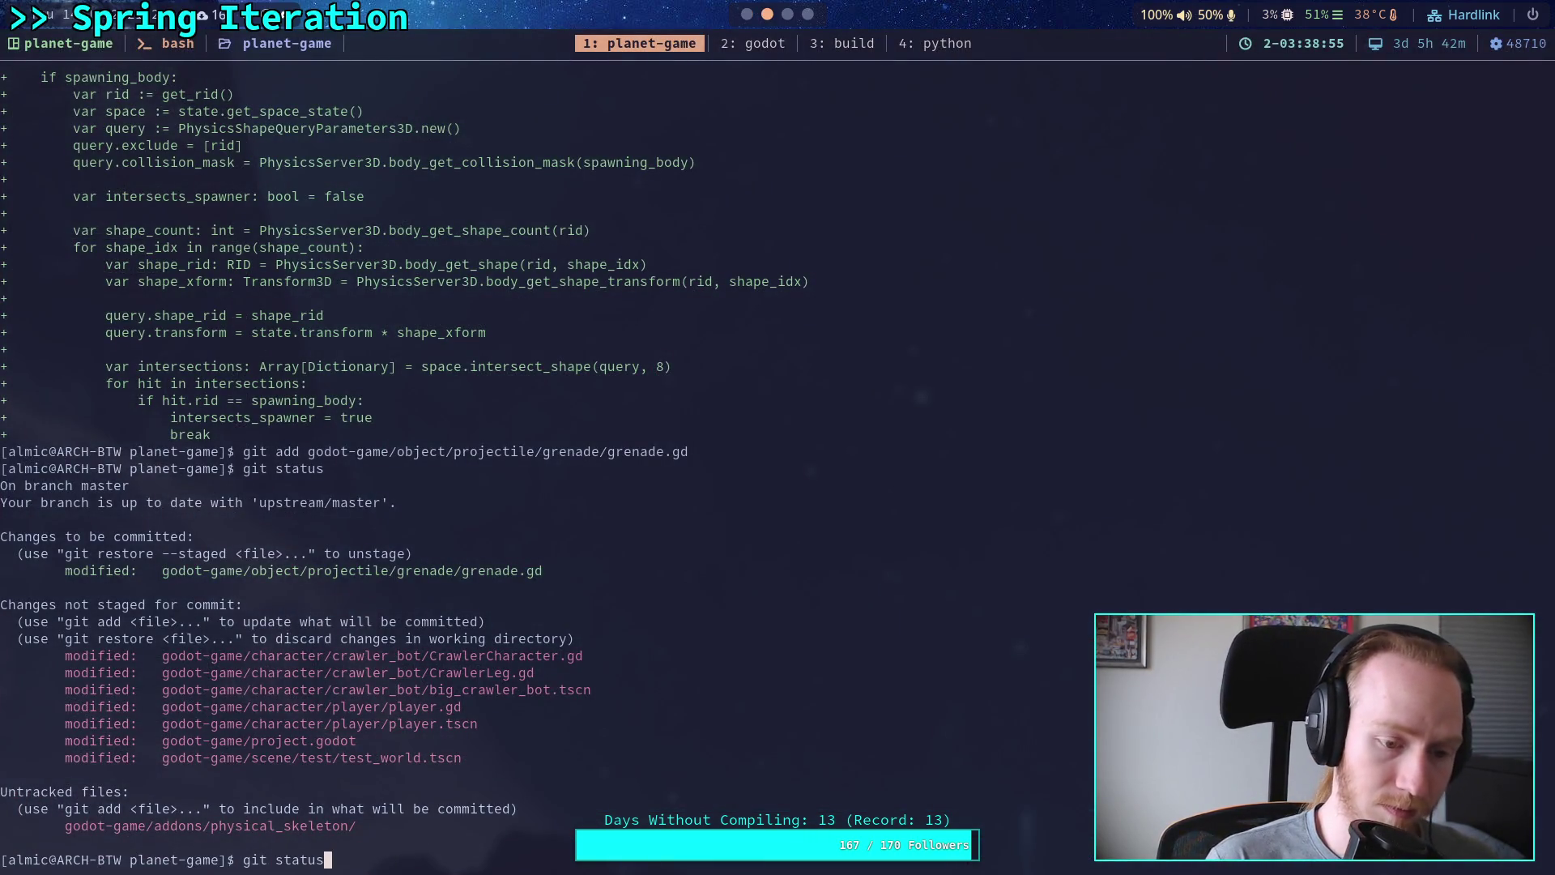
key(Return)
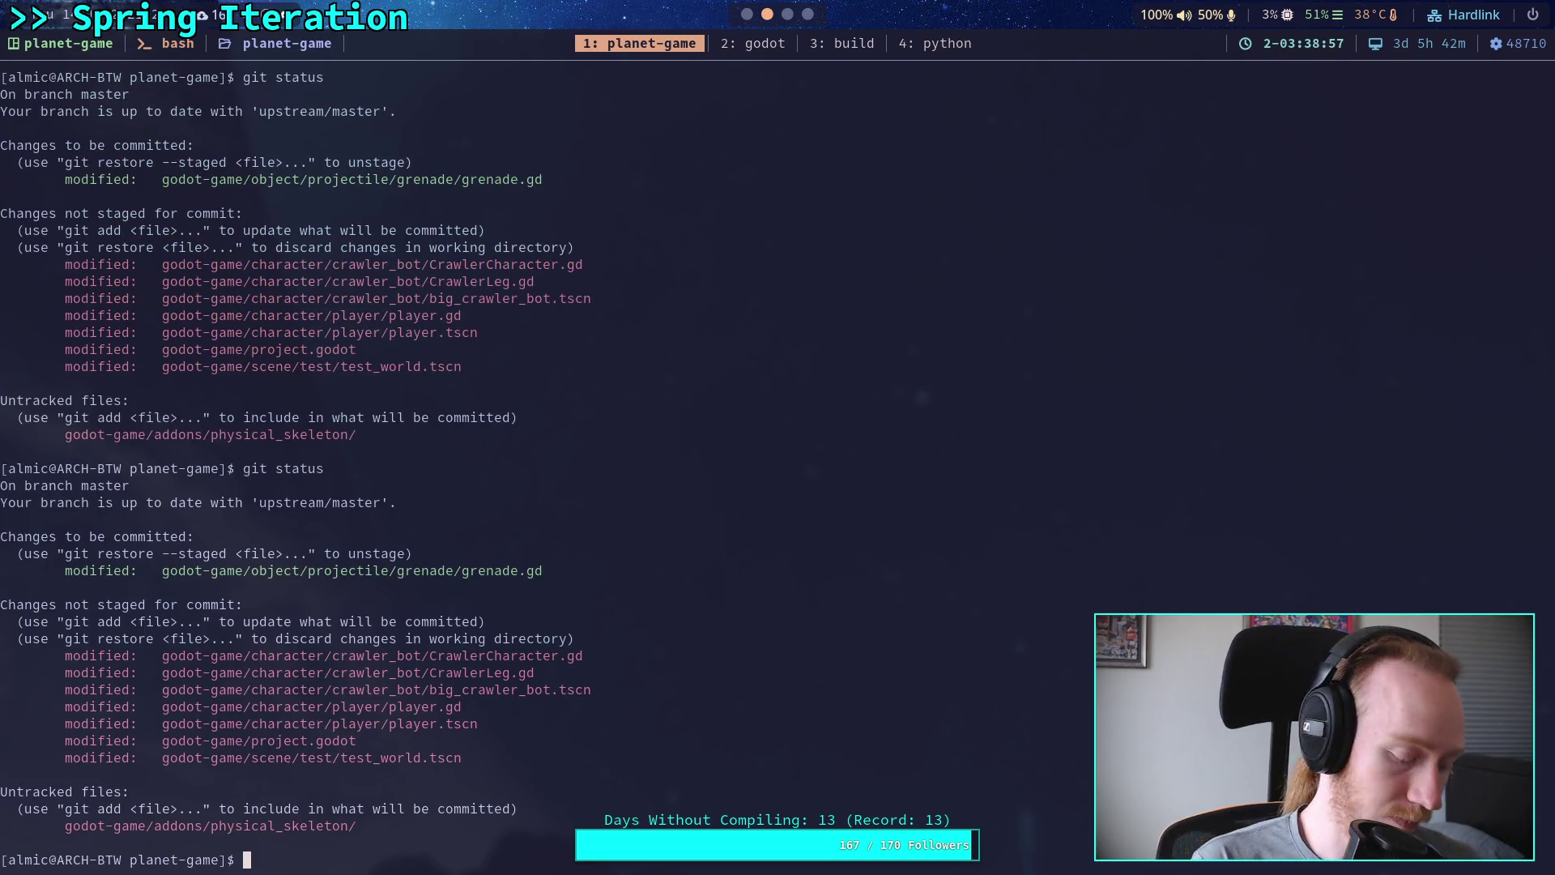
key(super+2)
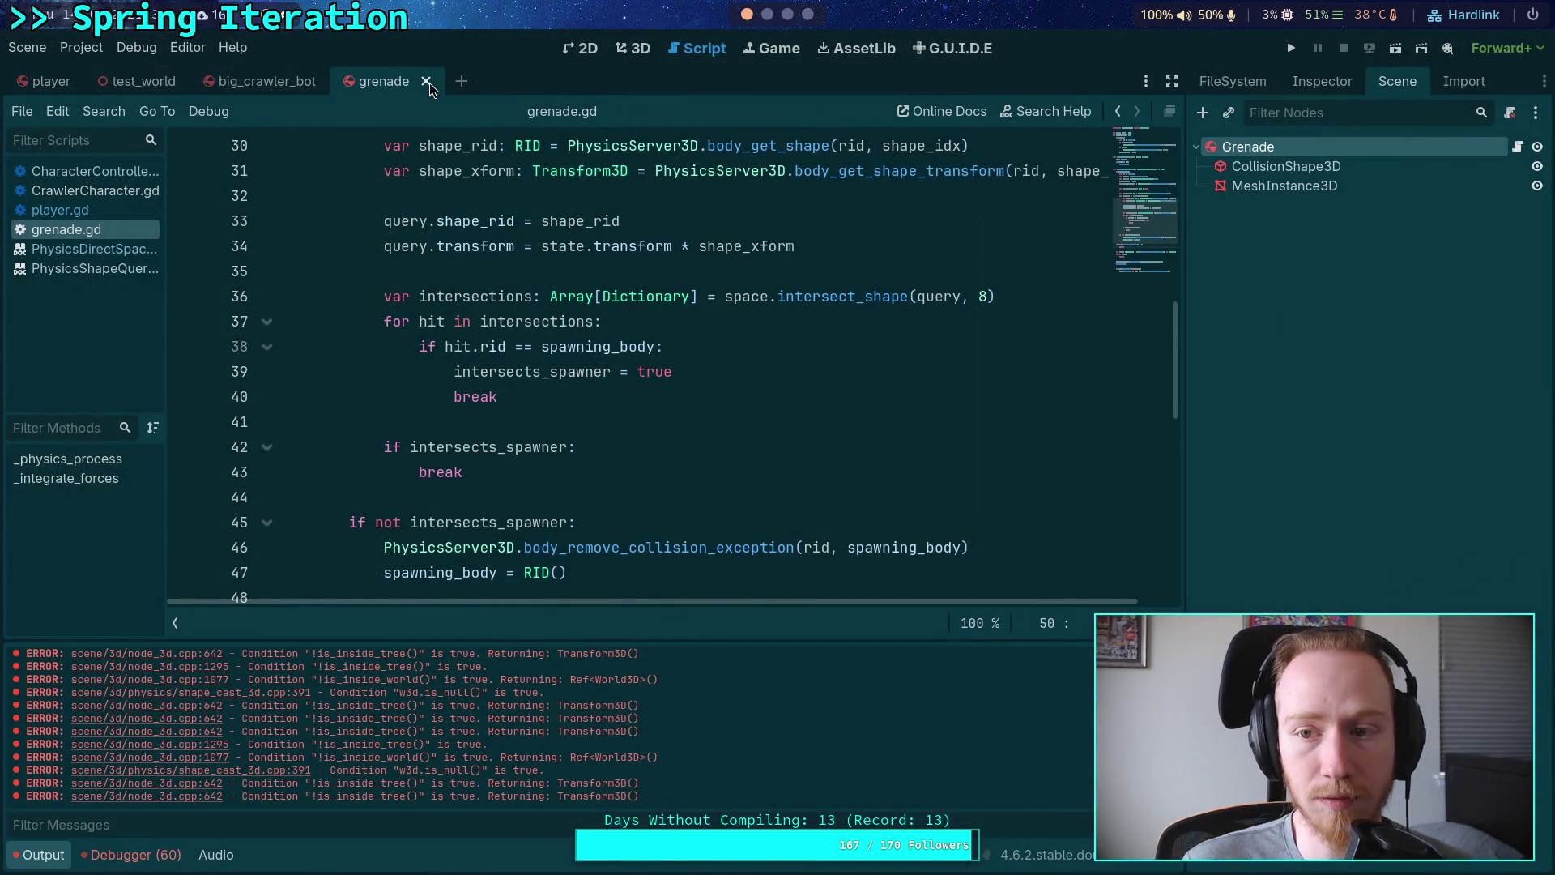
Step: Toggle a Grenade collision mask bit, save the scene, and playtest the game
click(1354, 81)
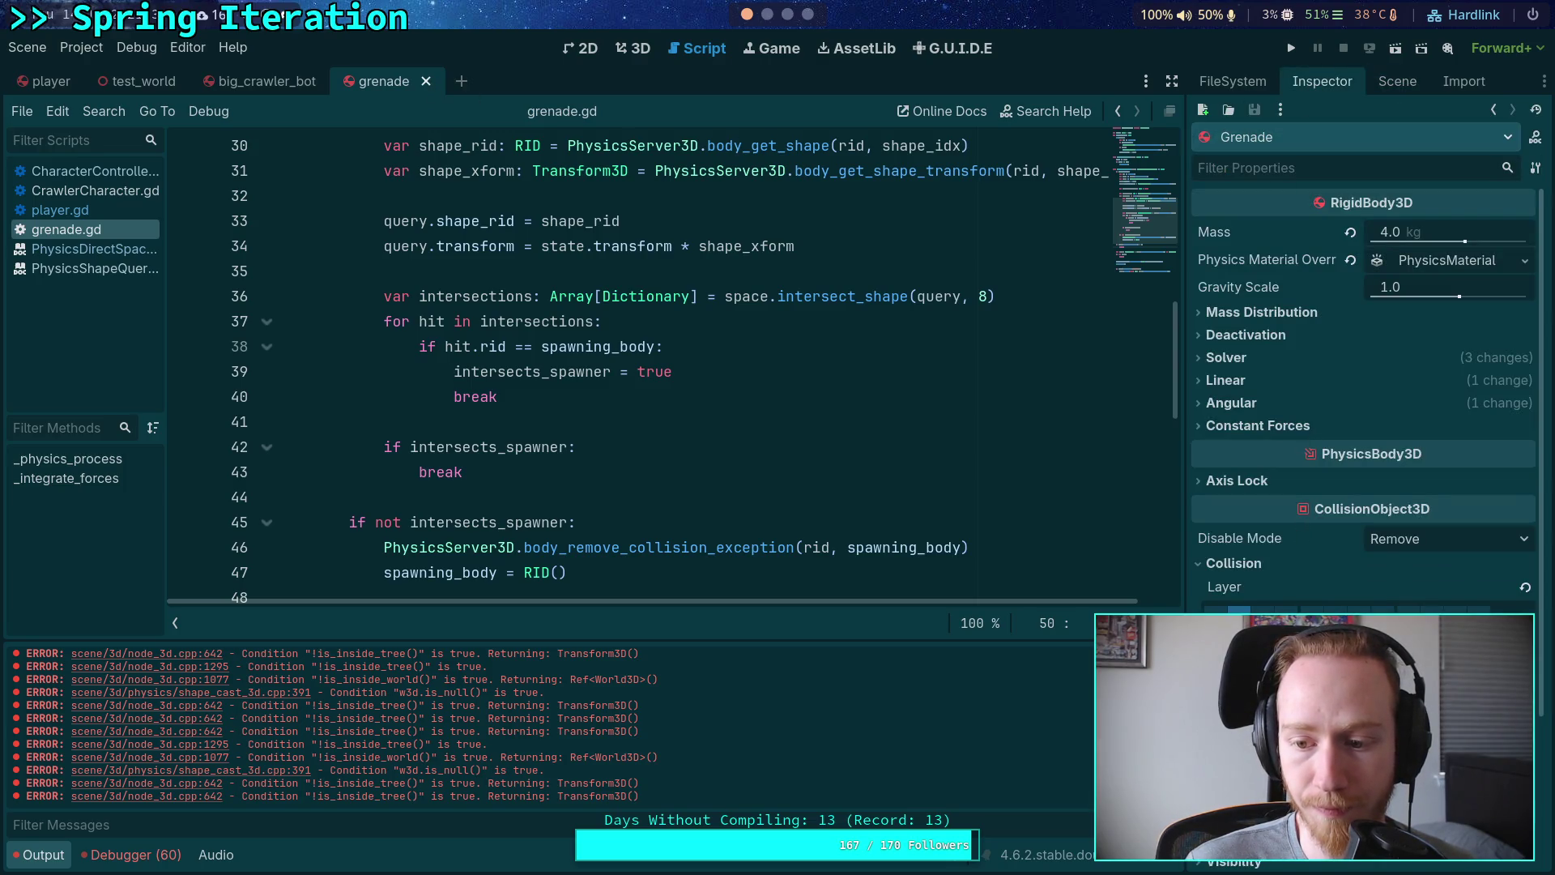
click(1239, 689)
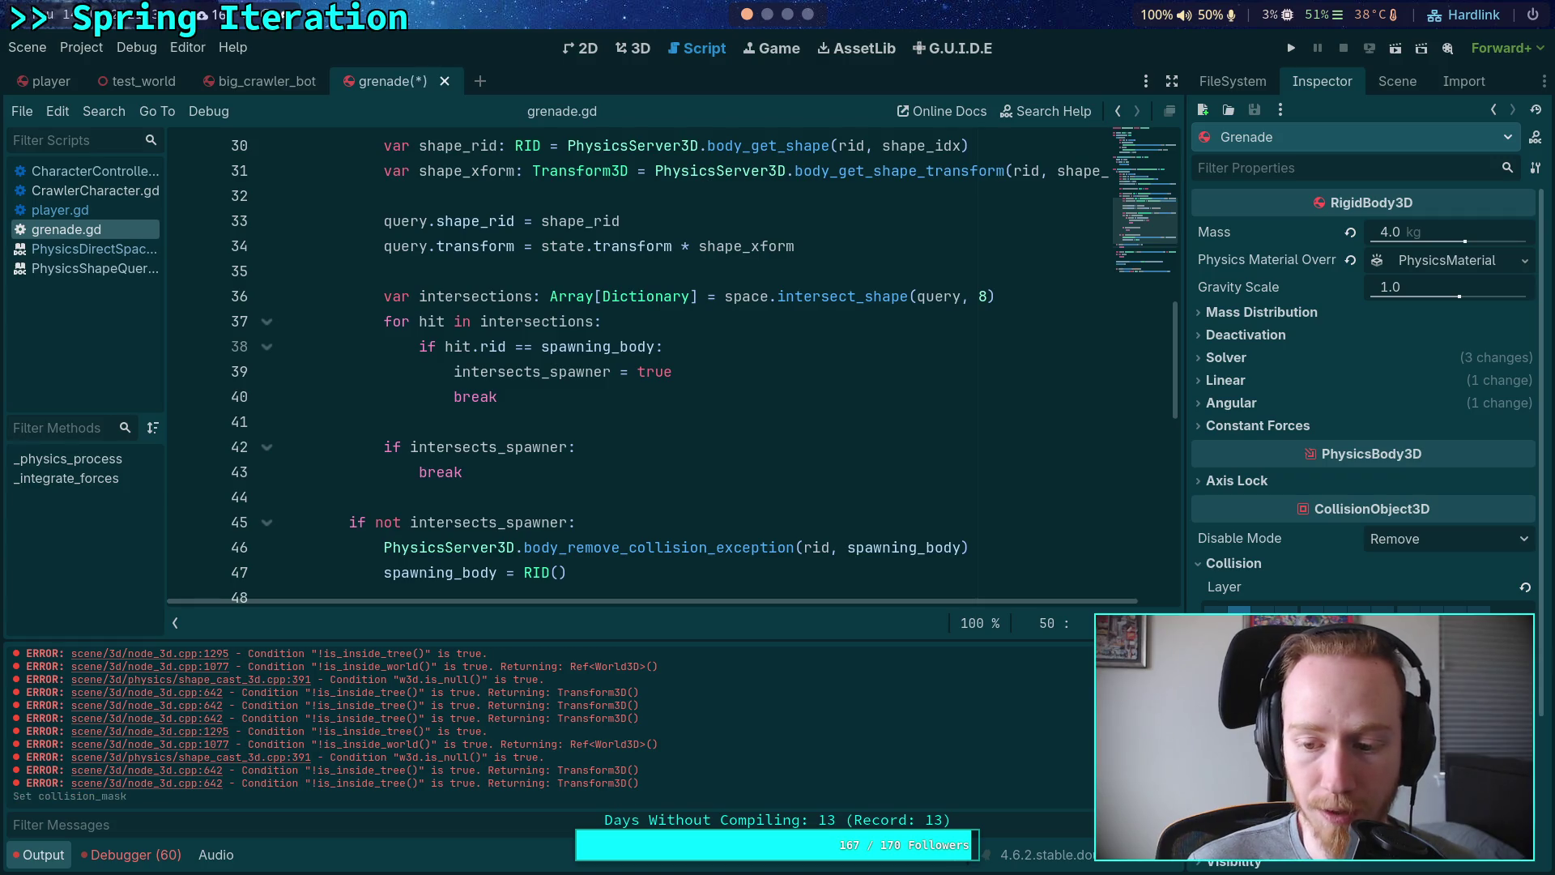
key(ctrl+s)
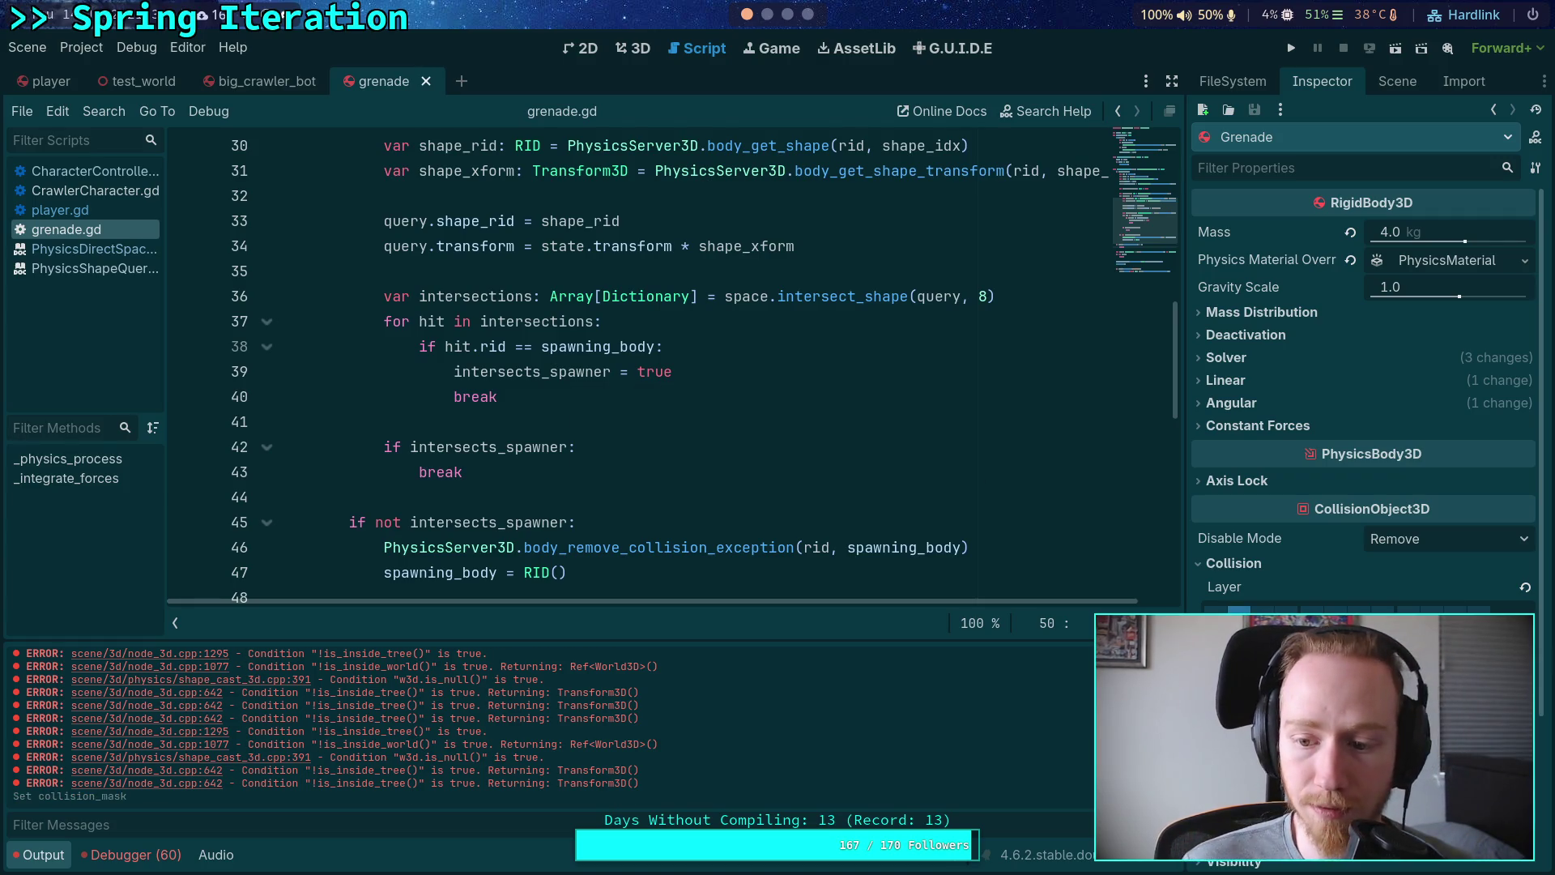
key(F5)
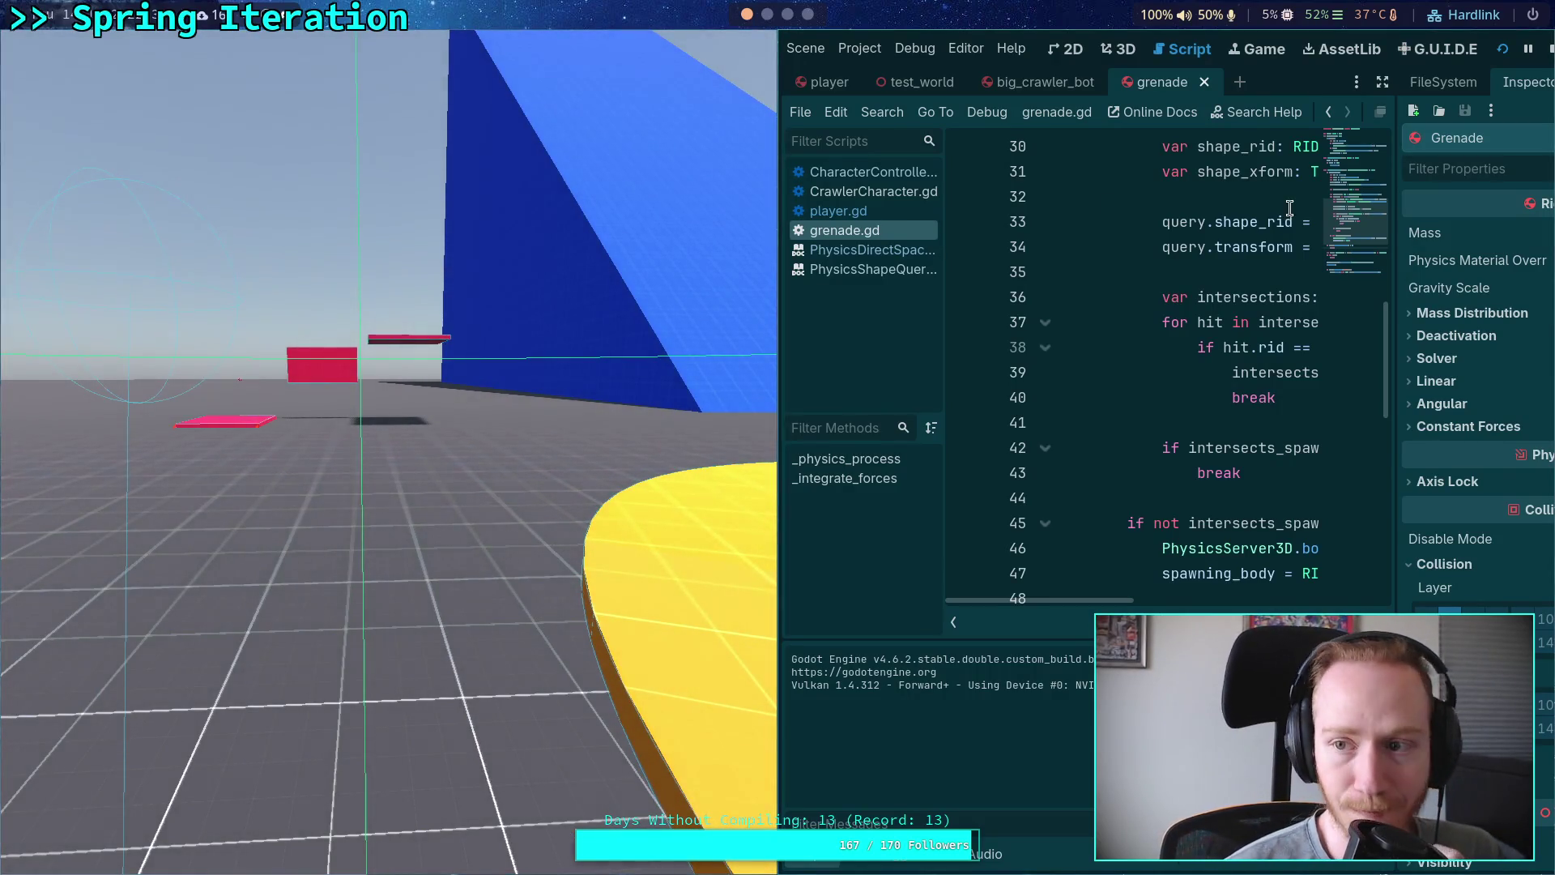
key(F8)
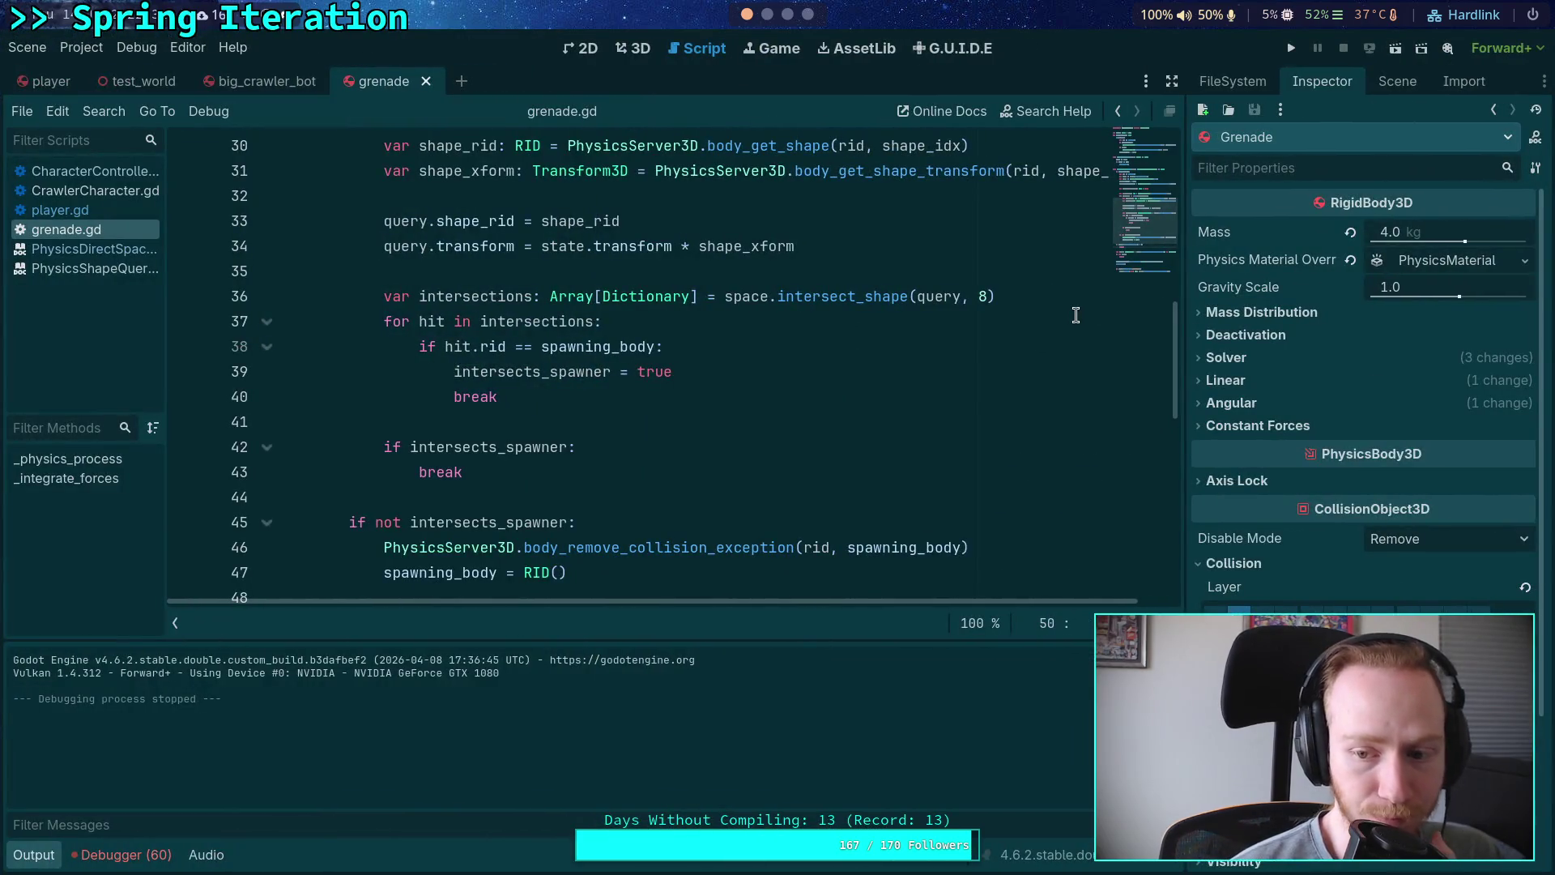
Step: Review the Grenade's Collision Mask grid and line 47 of grenade.gd, then return to the terminal
scroll(1291, 508, down, 2)
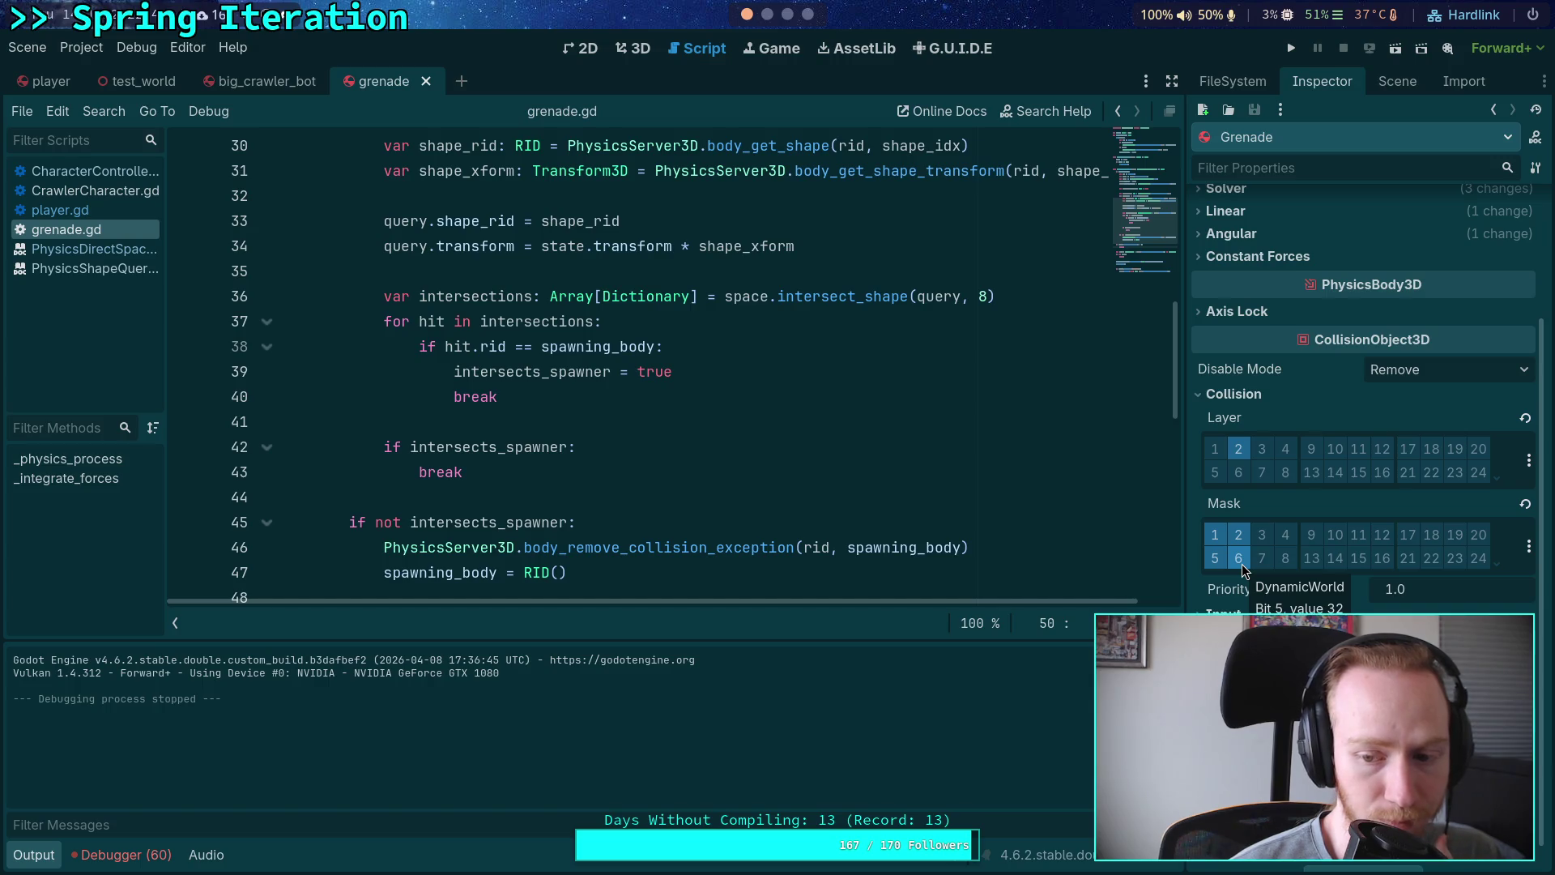
click(678, 492)
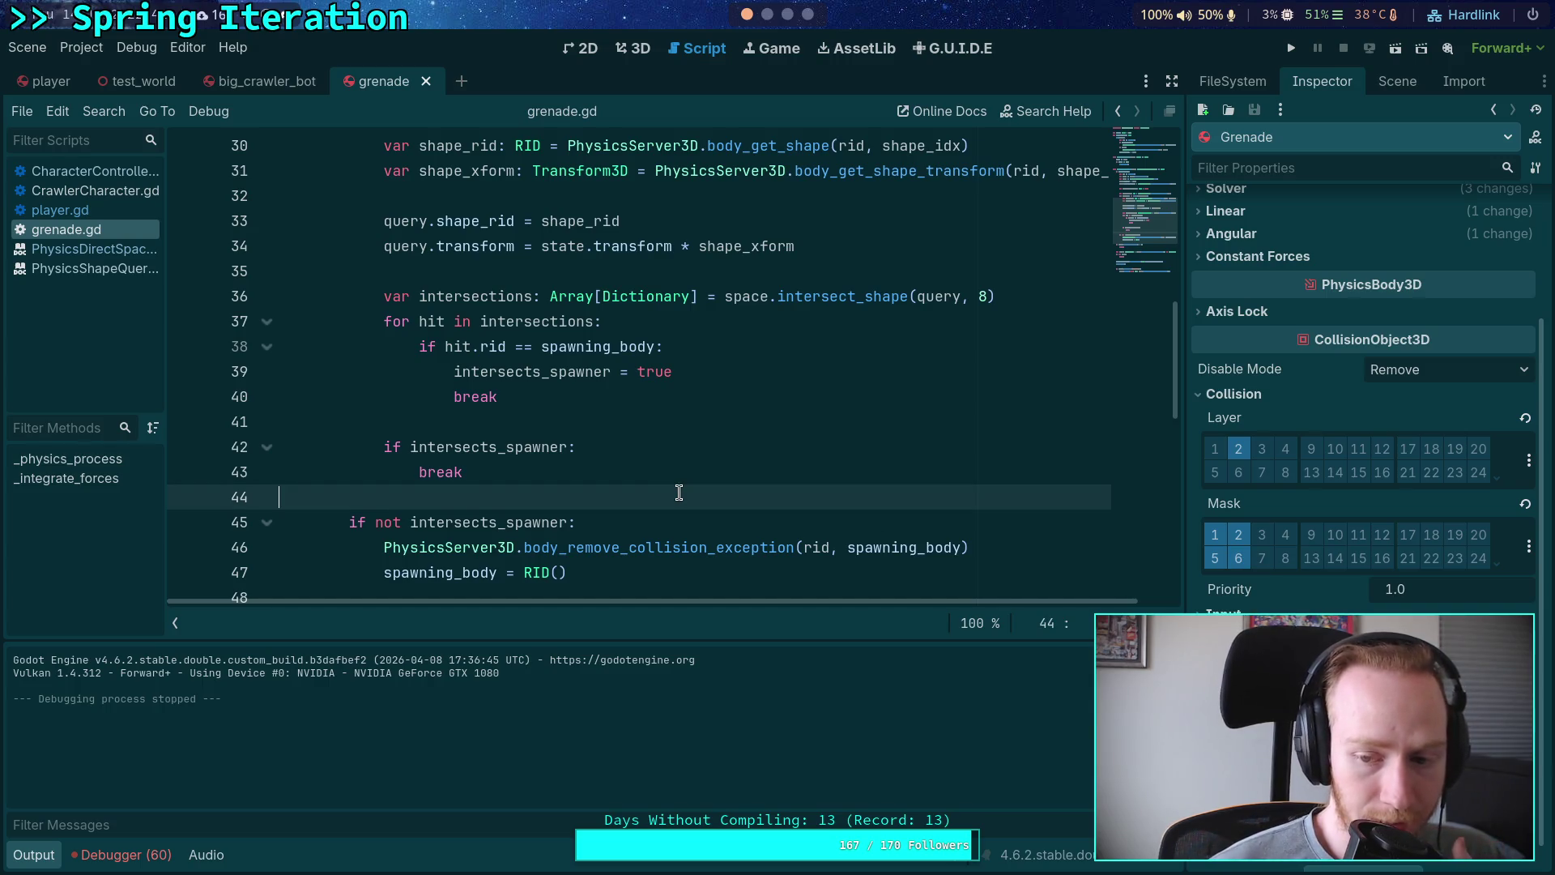
scroll(678, 493, down, 1)
click(679, 493)
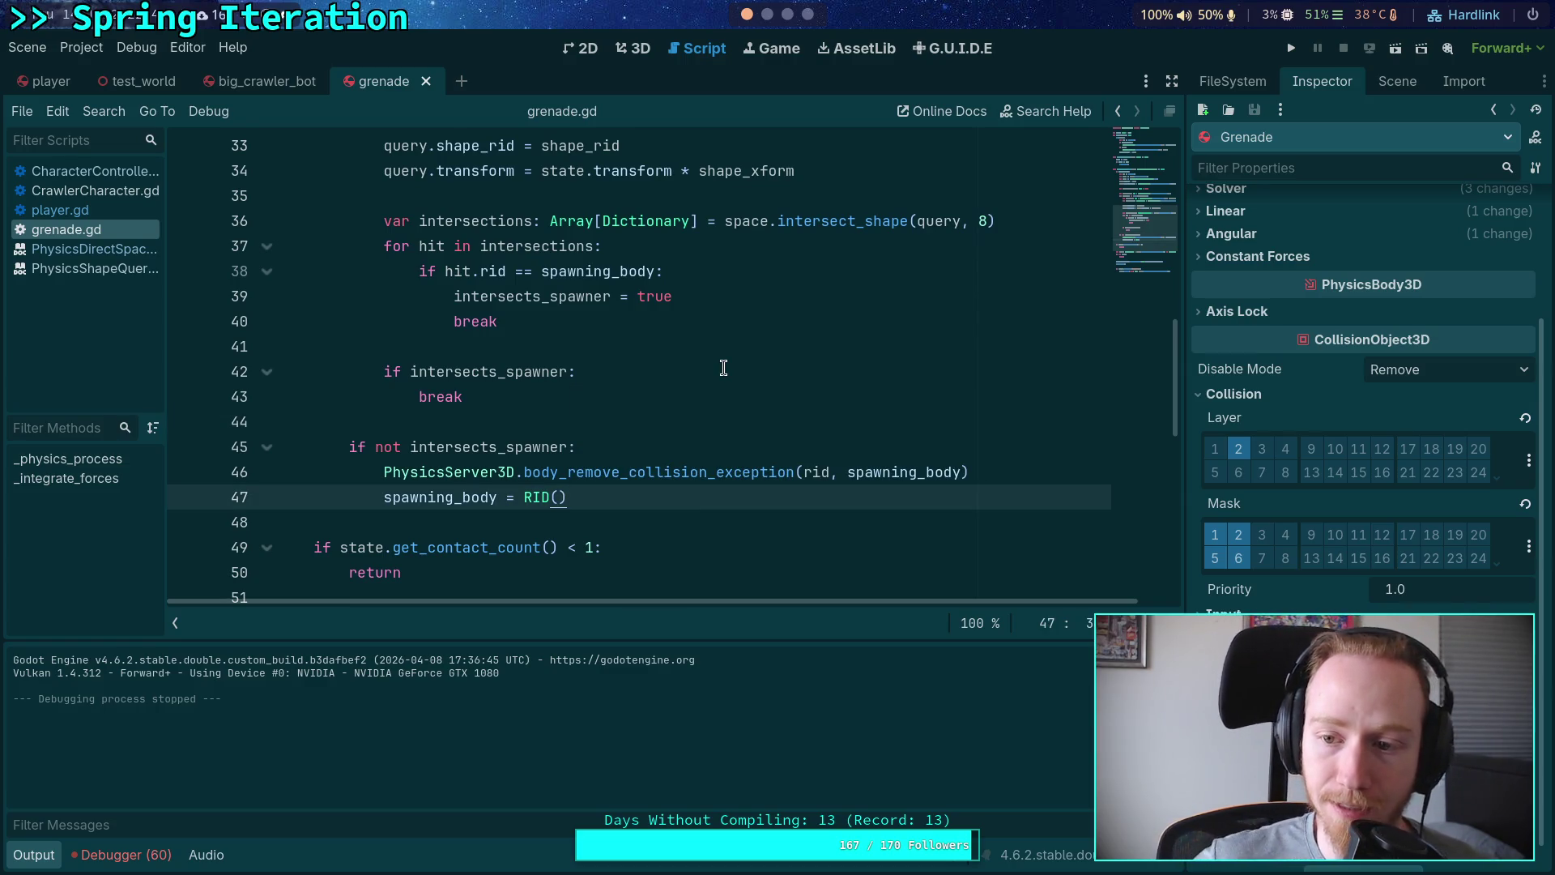
key(super+2)
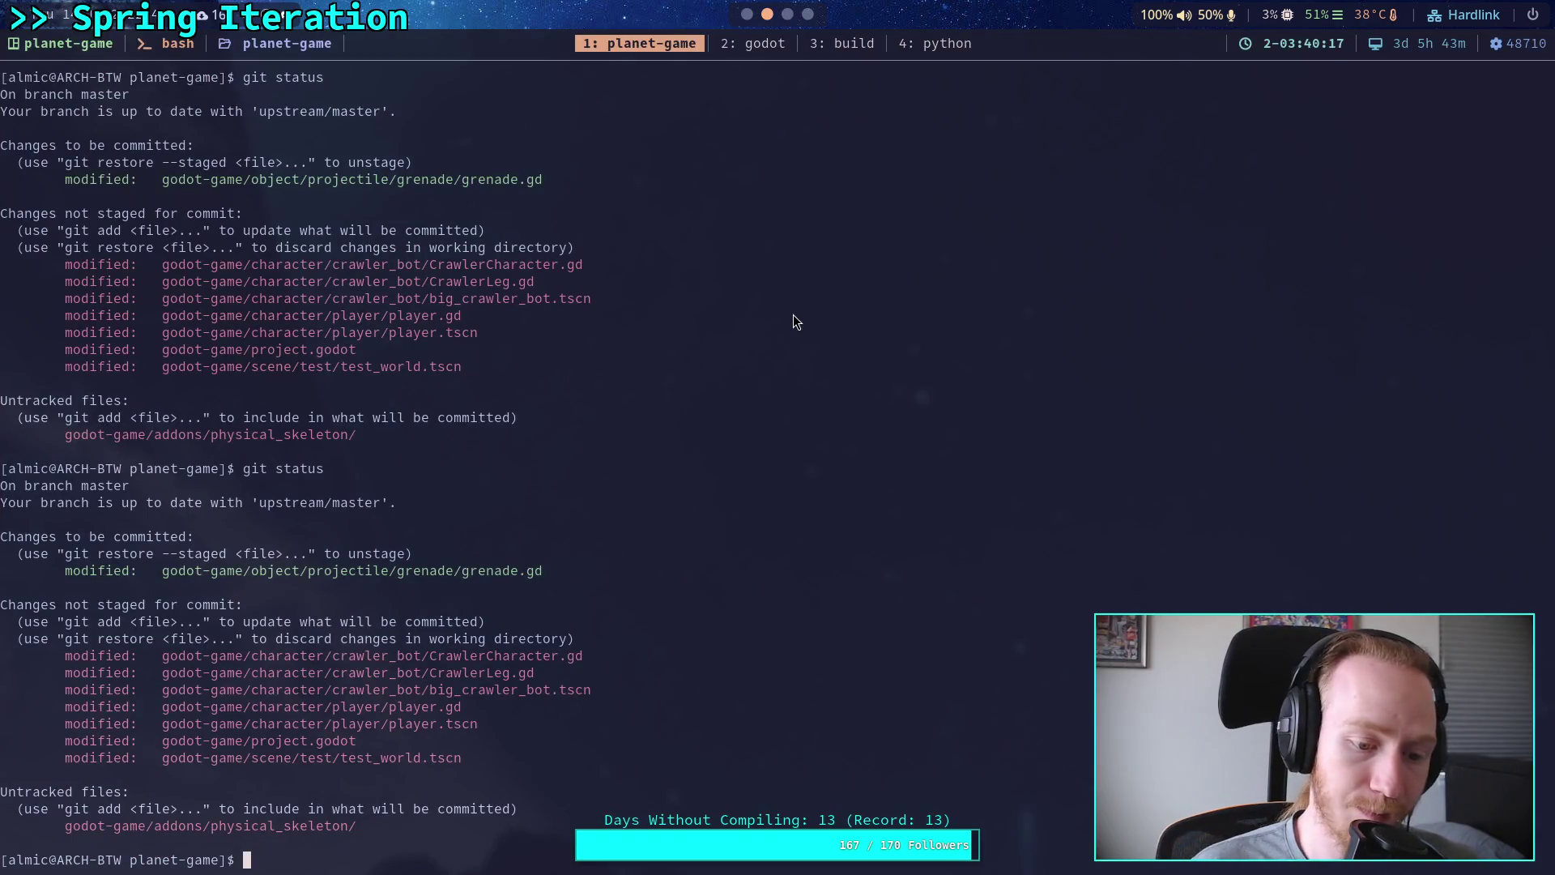
Step: Run git status and git diff, paging through CrawlerLeg.gd, big_crawler_bot.tscn and player.gd changes
text(git status)
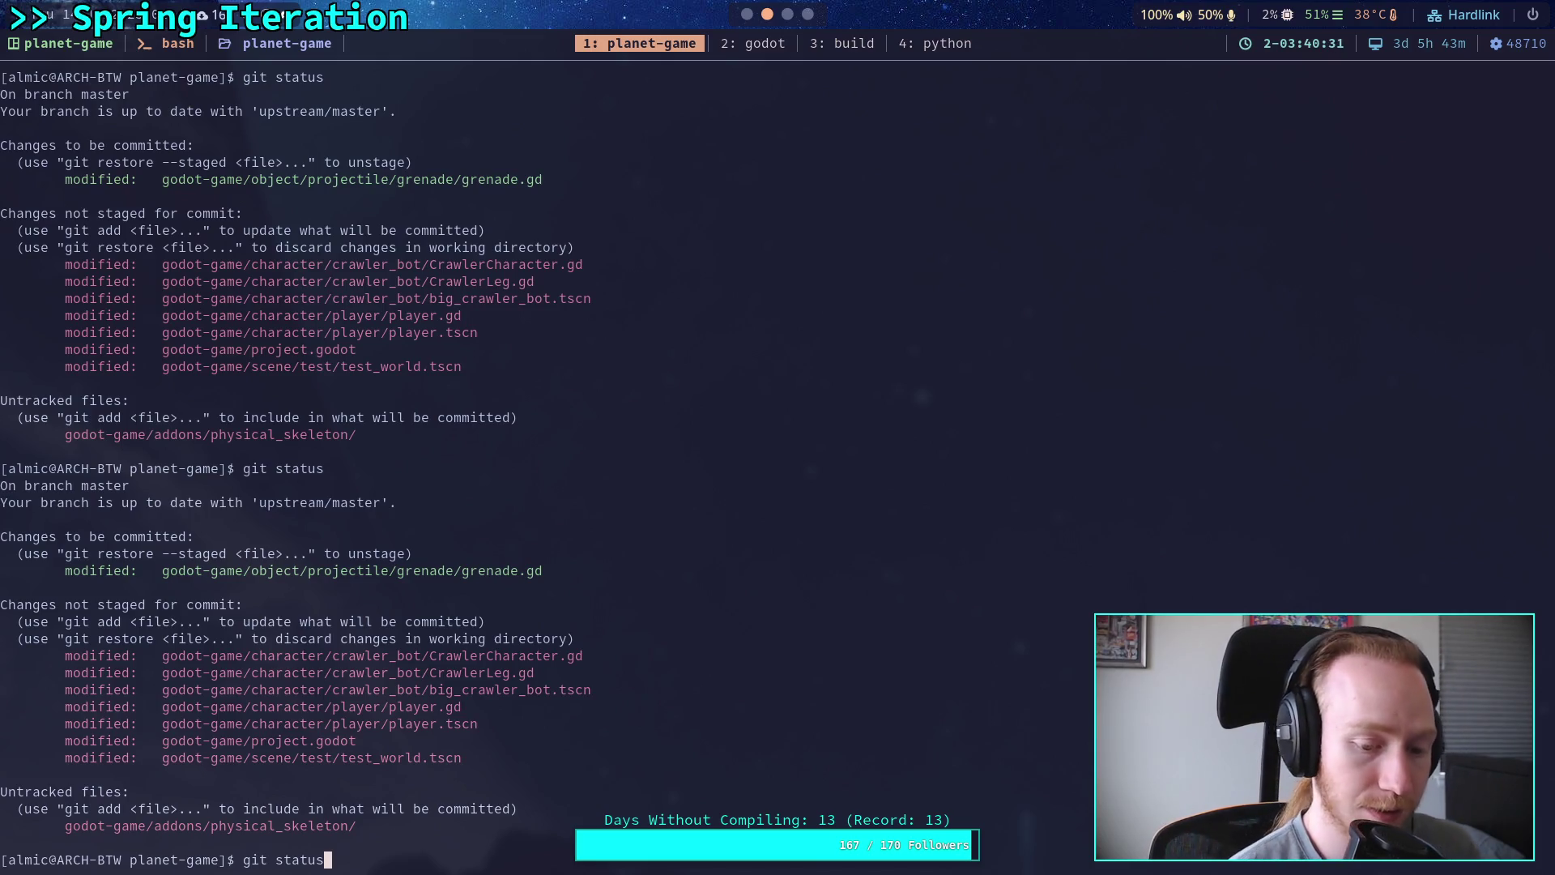
key(Return)
text(git)
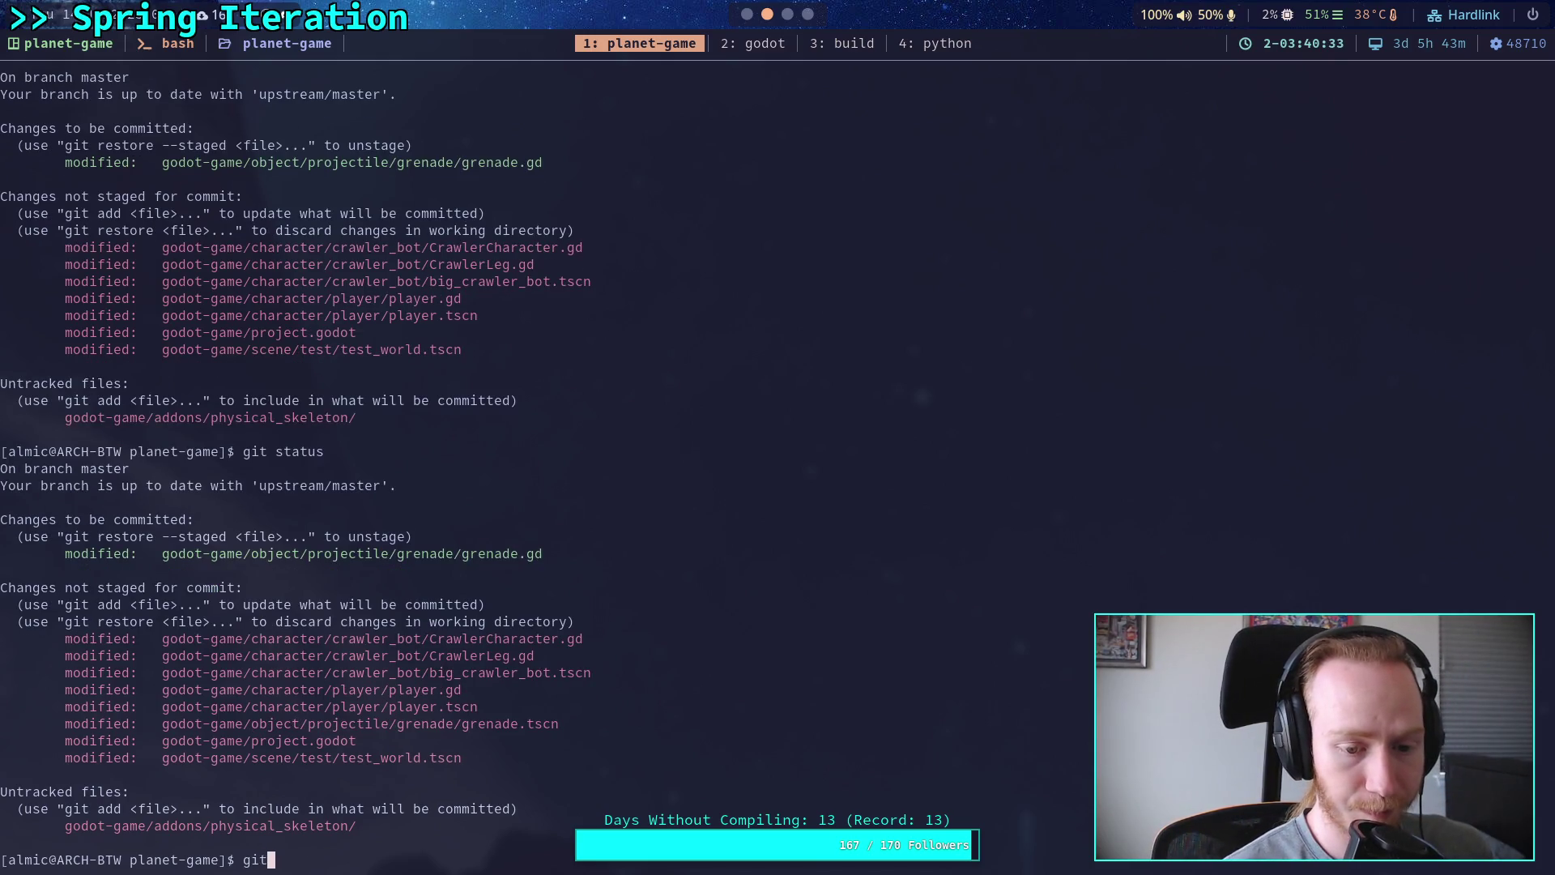
key(BackSpace)
key(BackSpace)
text(diff)
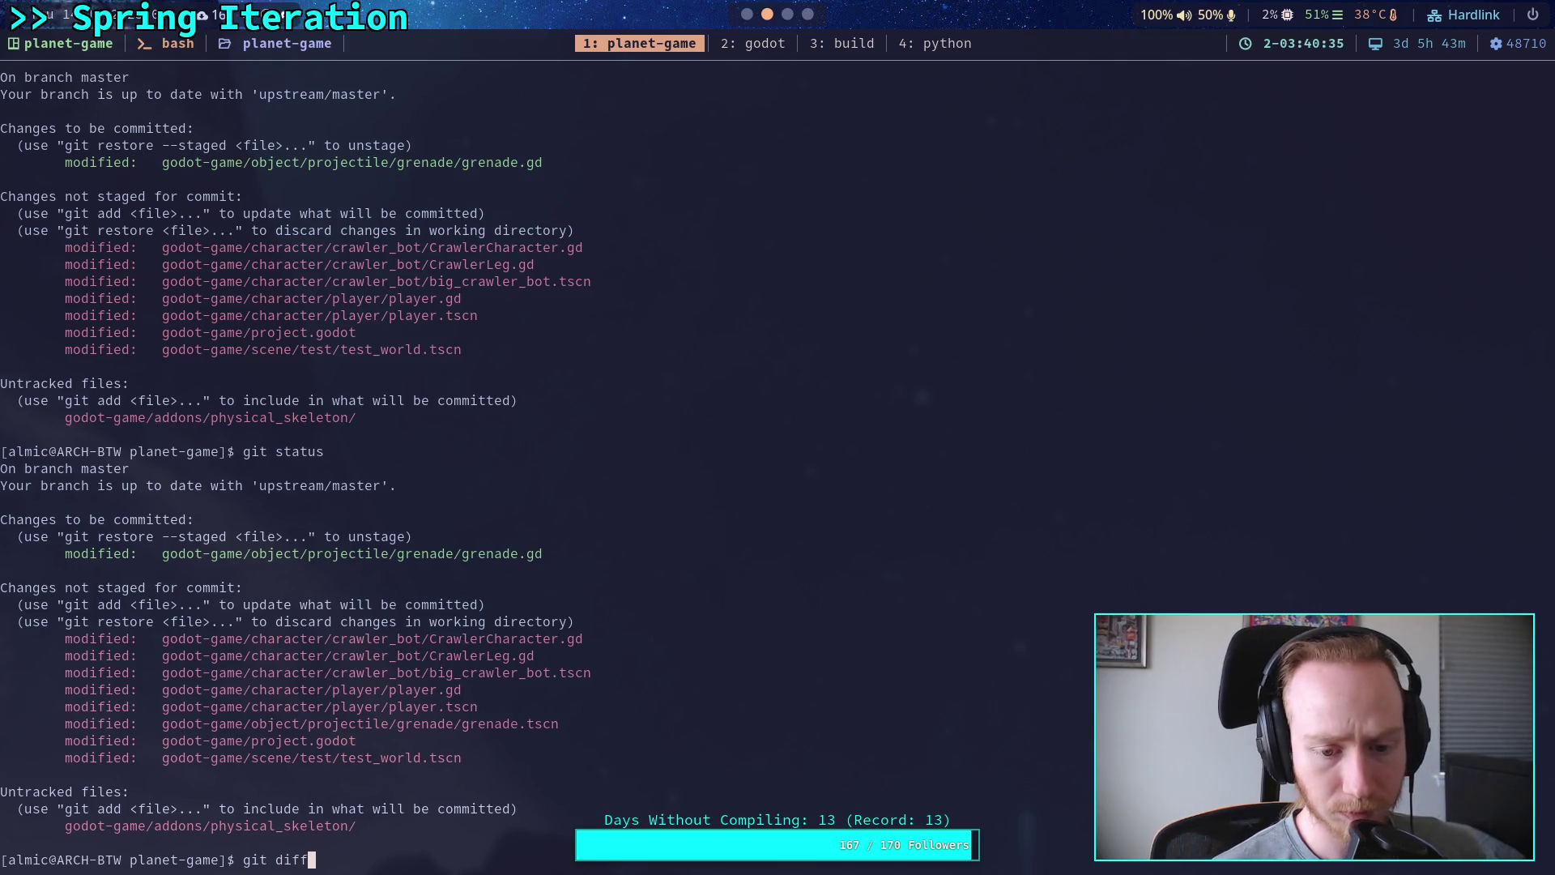
key(Return)
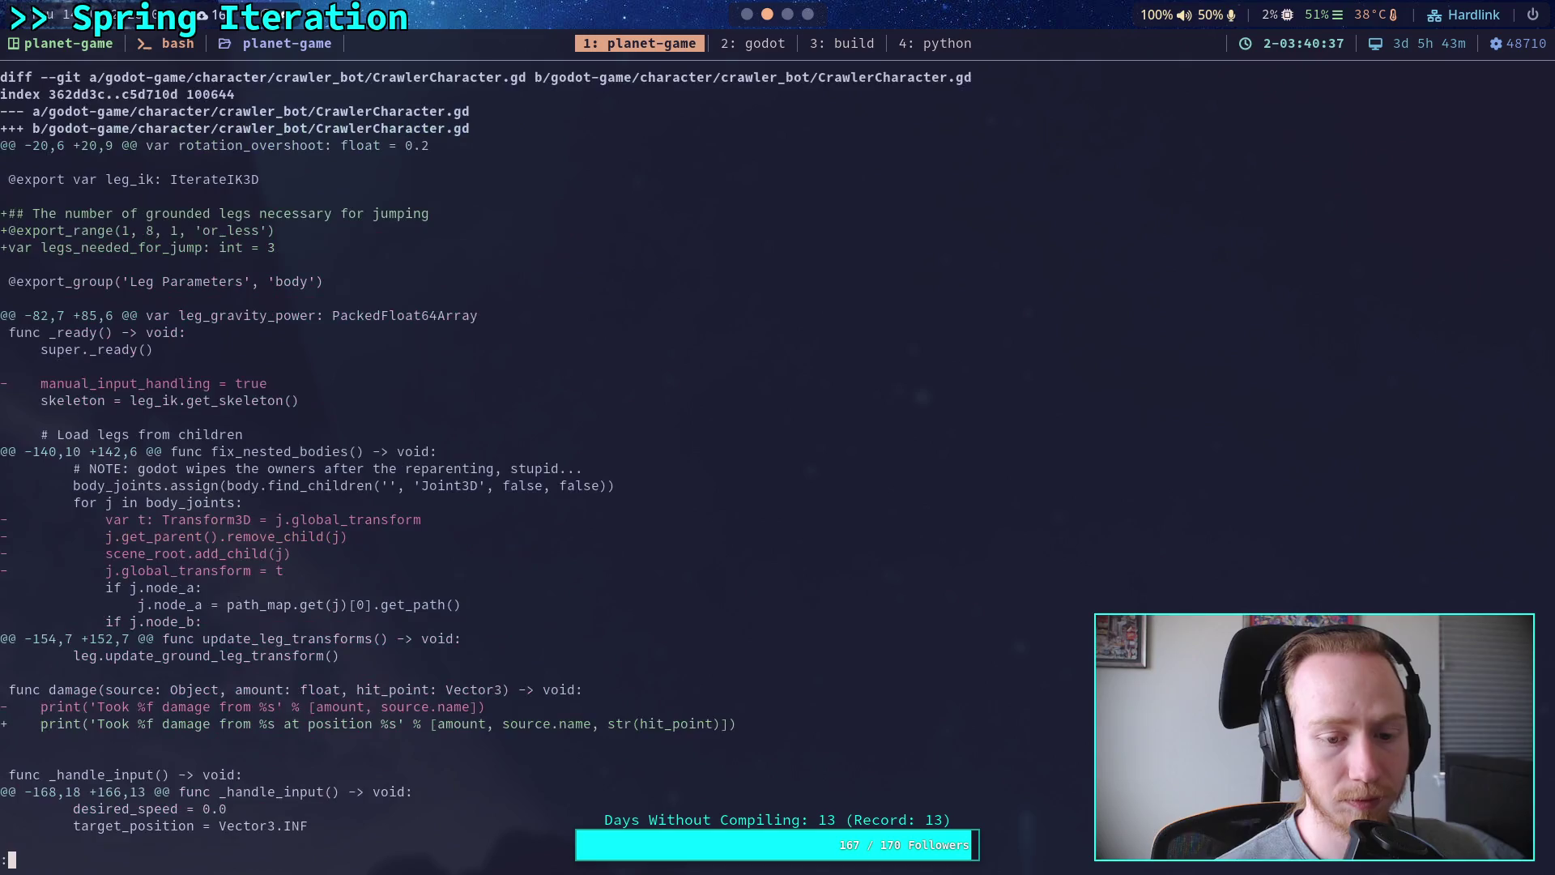
key(space)
key(space)
key(space)
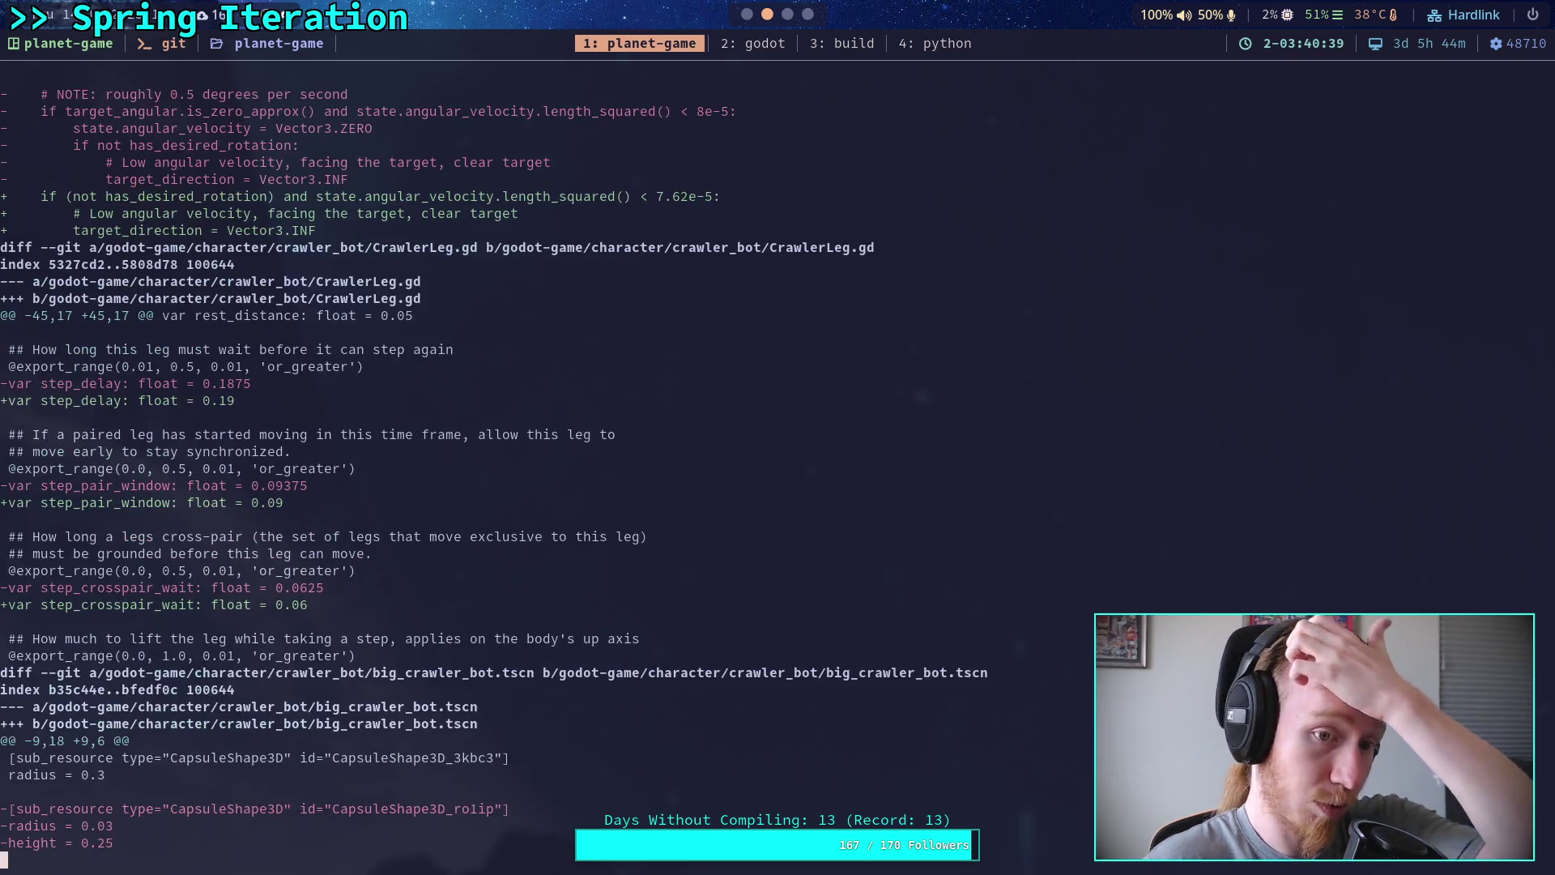
key(b)
key(space)
key(space)
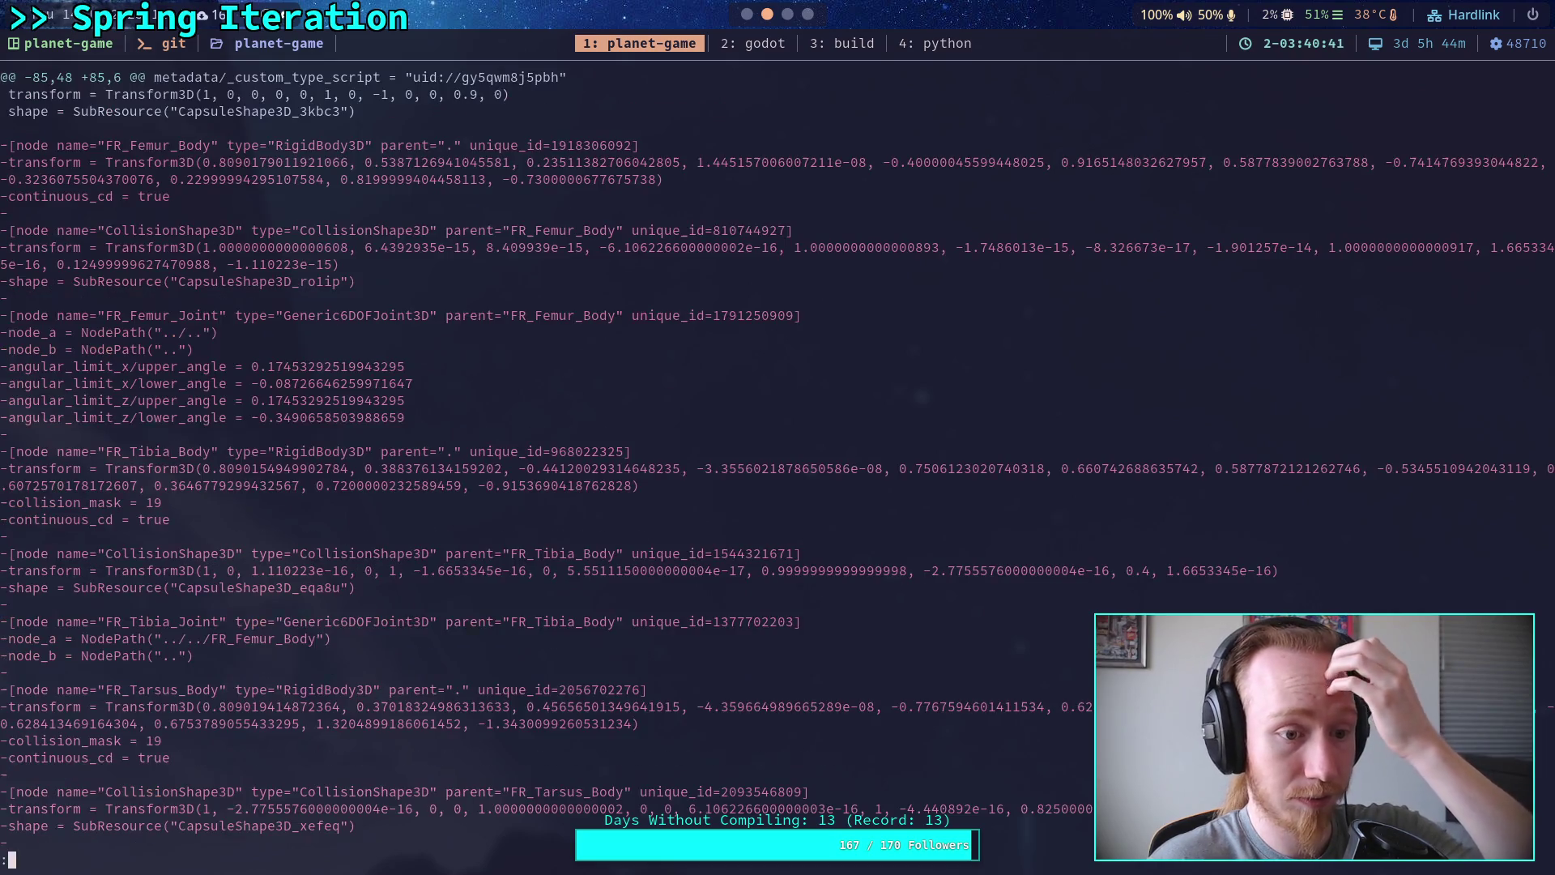
key(b)
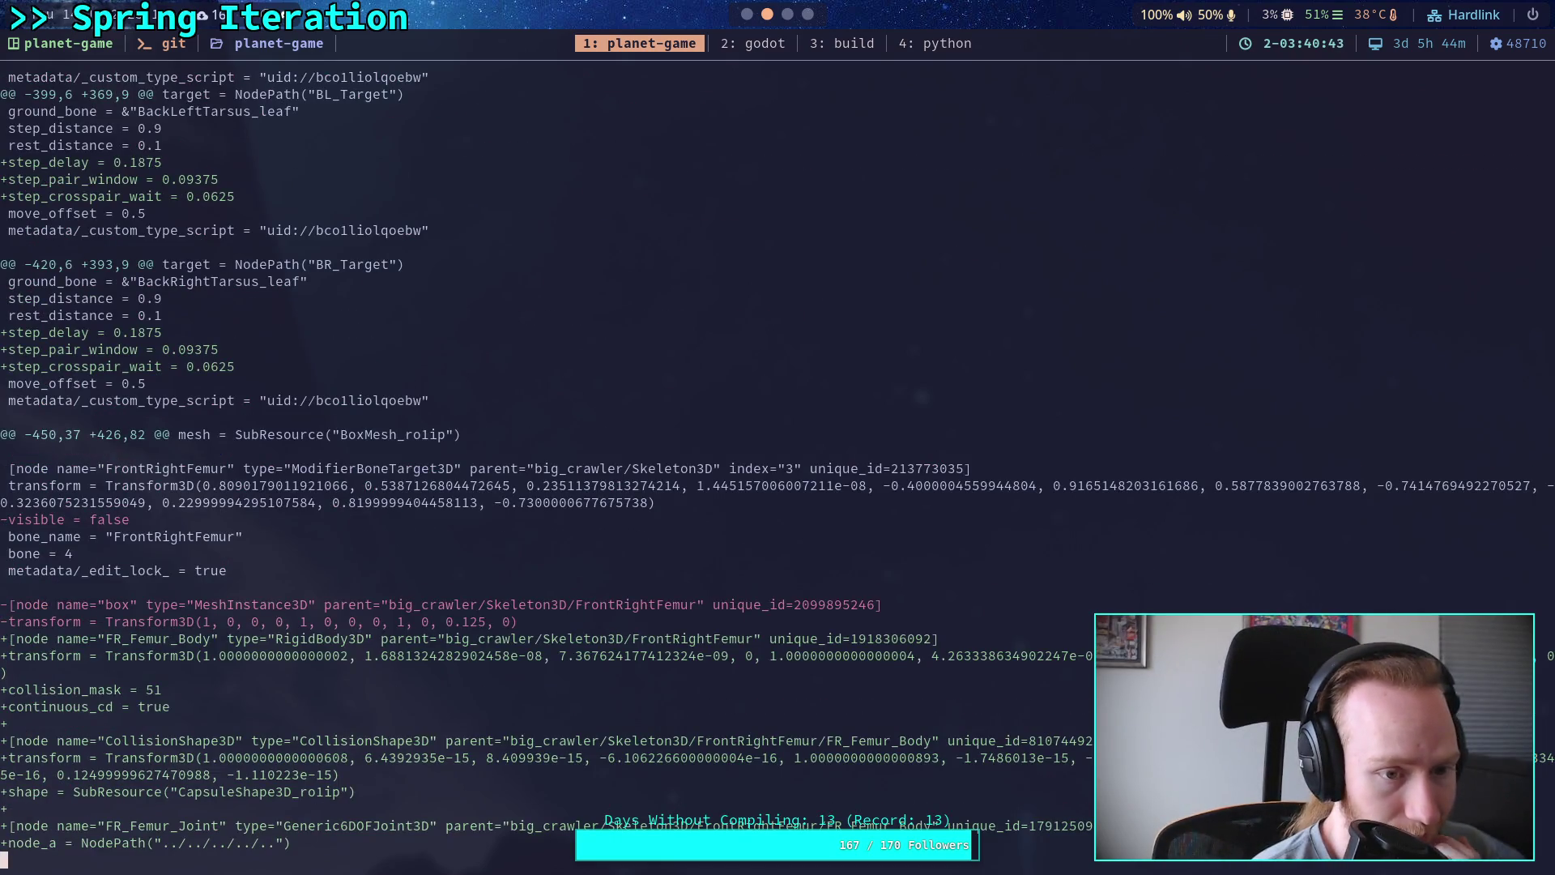
key(space)
key(space)
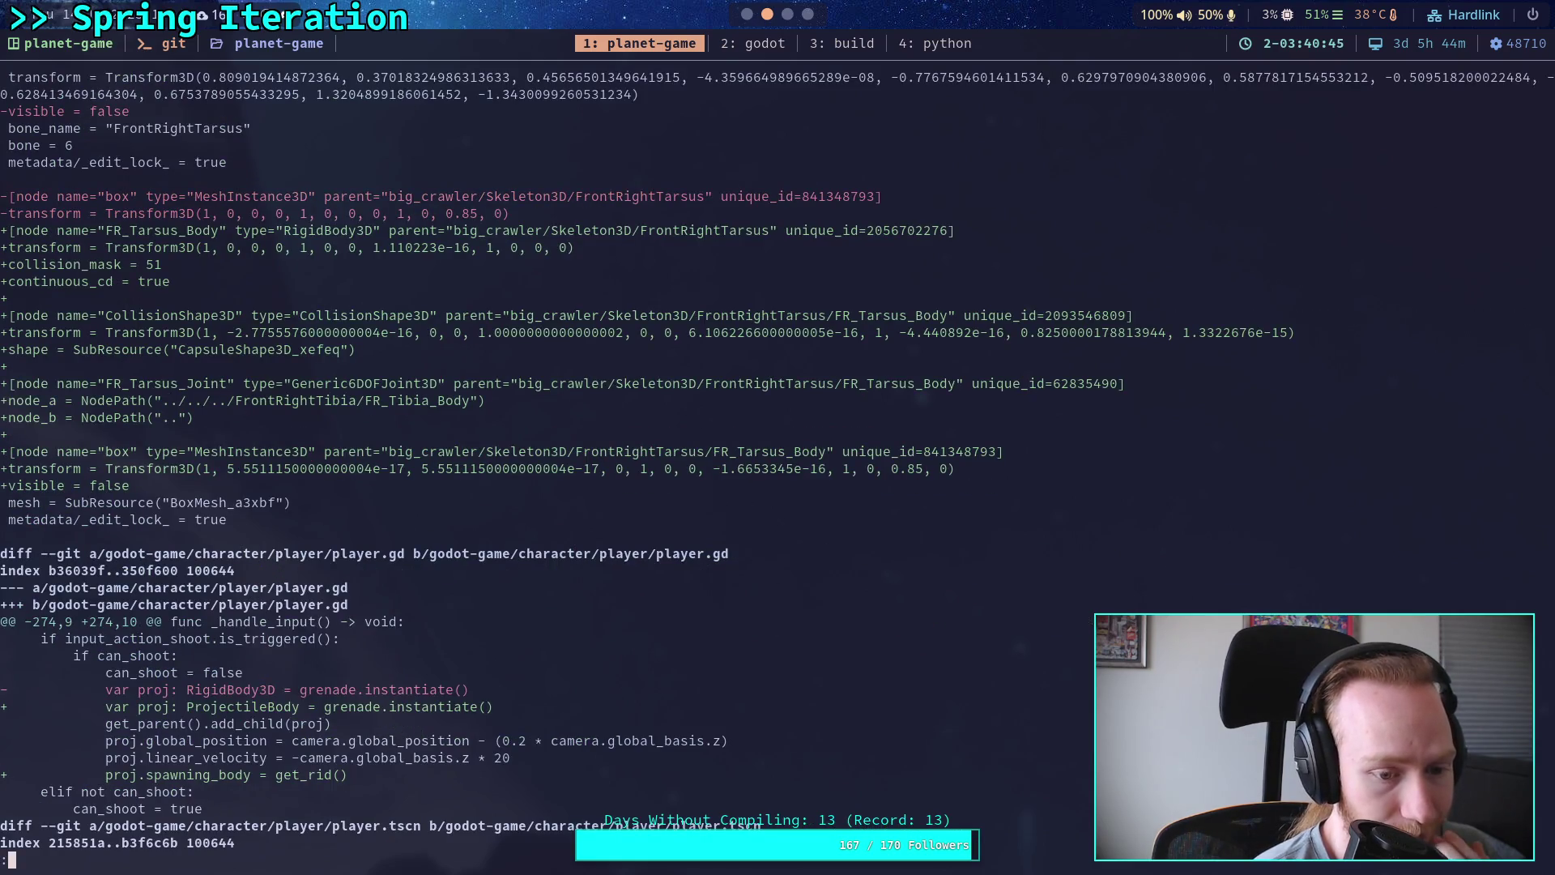
scroll(646, 460, down, 4)
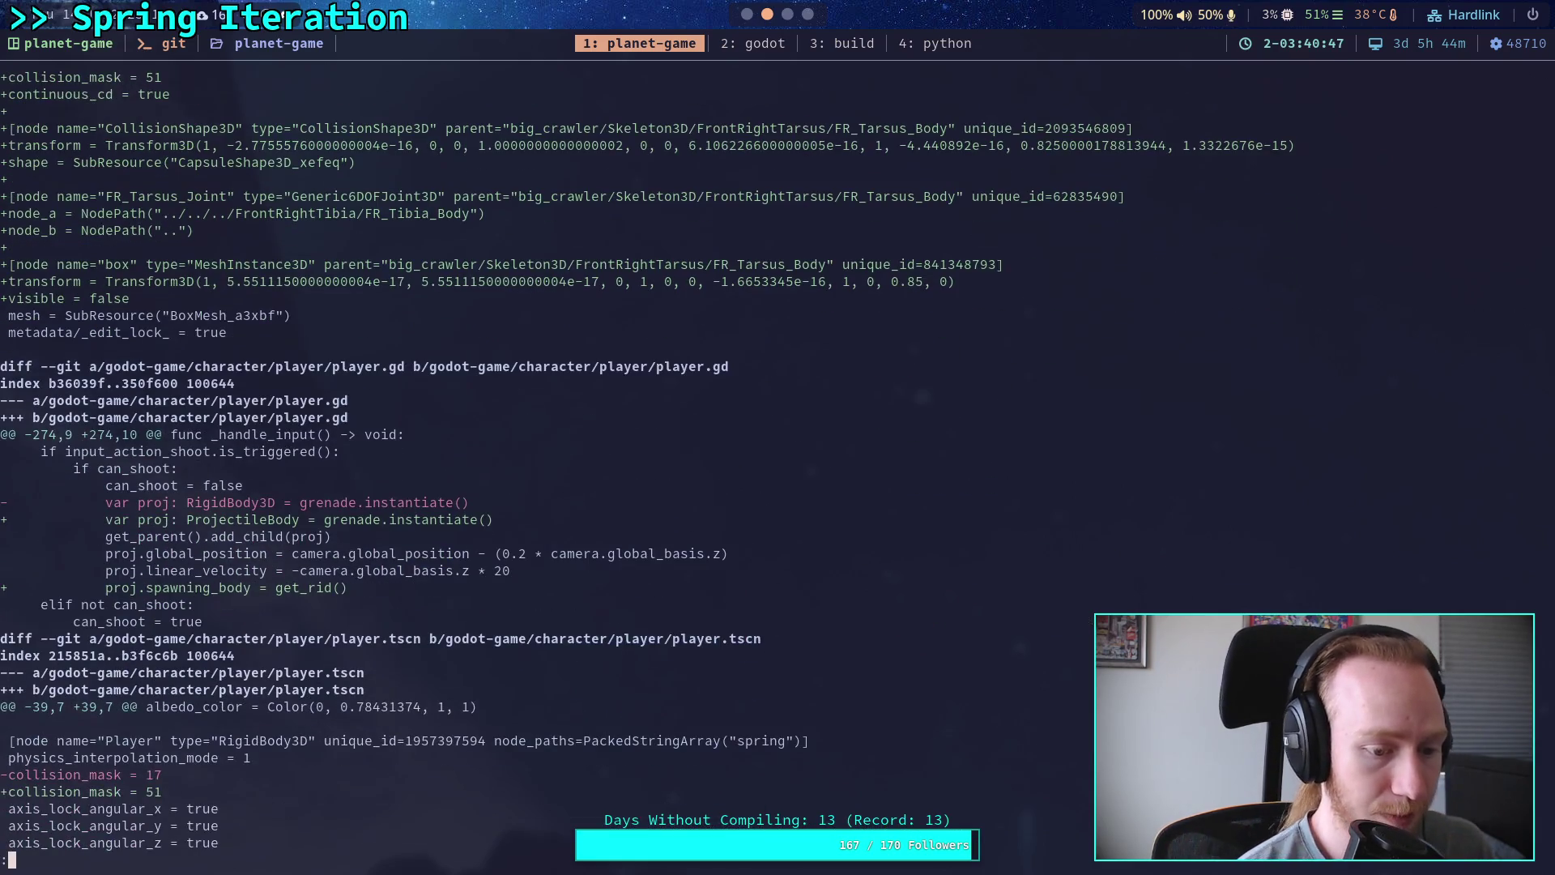
Step: Stage godot-game/character/player/player.gd with git add
text(qgit add )
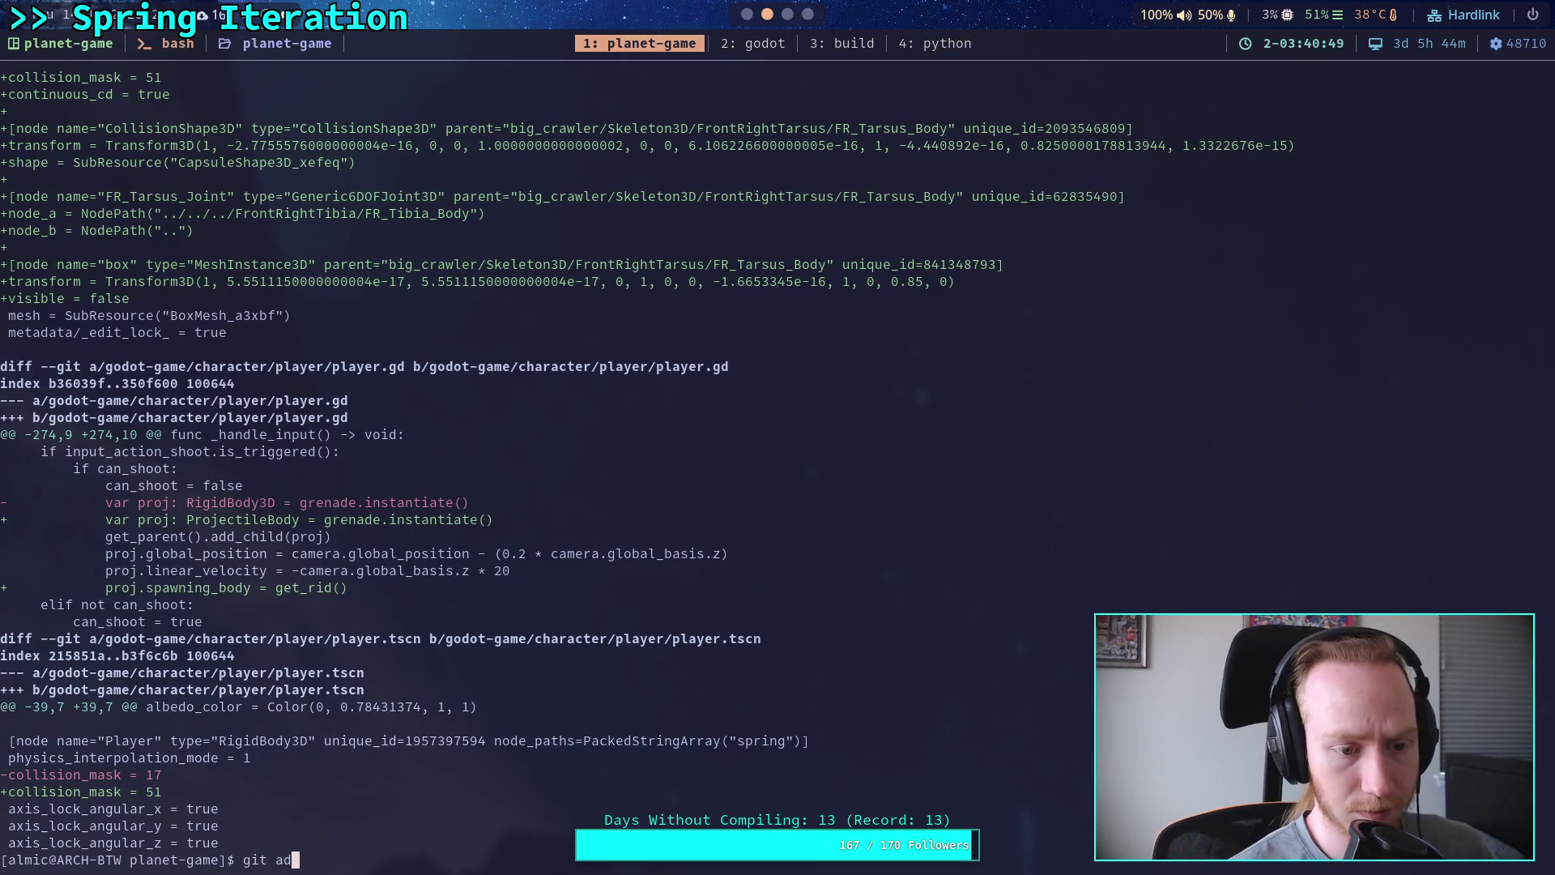
text(go)
key(Tab)
text(ch)
key(Tab)
text(p)
key(Tab)
text(p)
key(Tab)
key(Return)
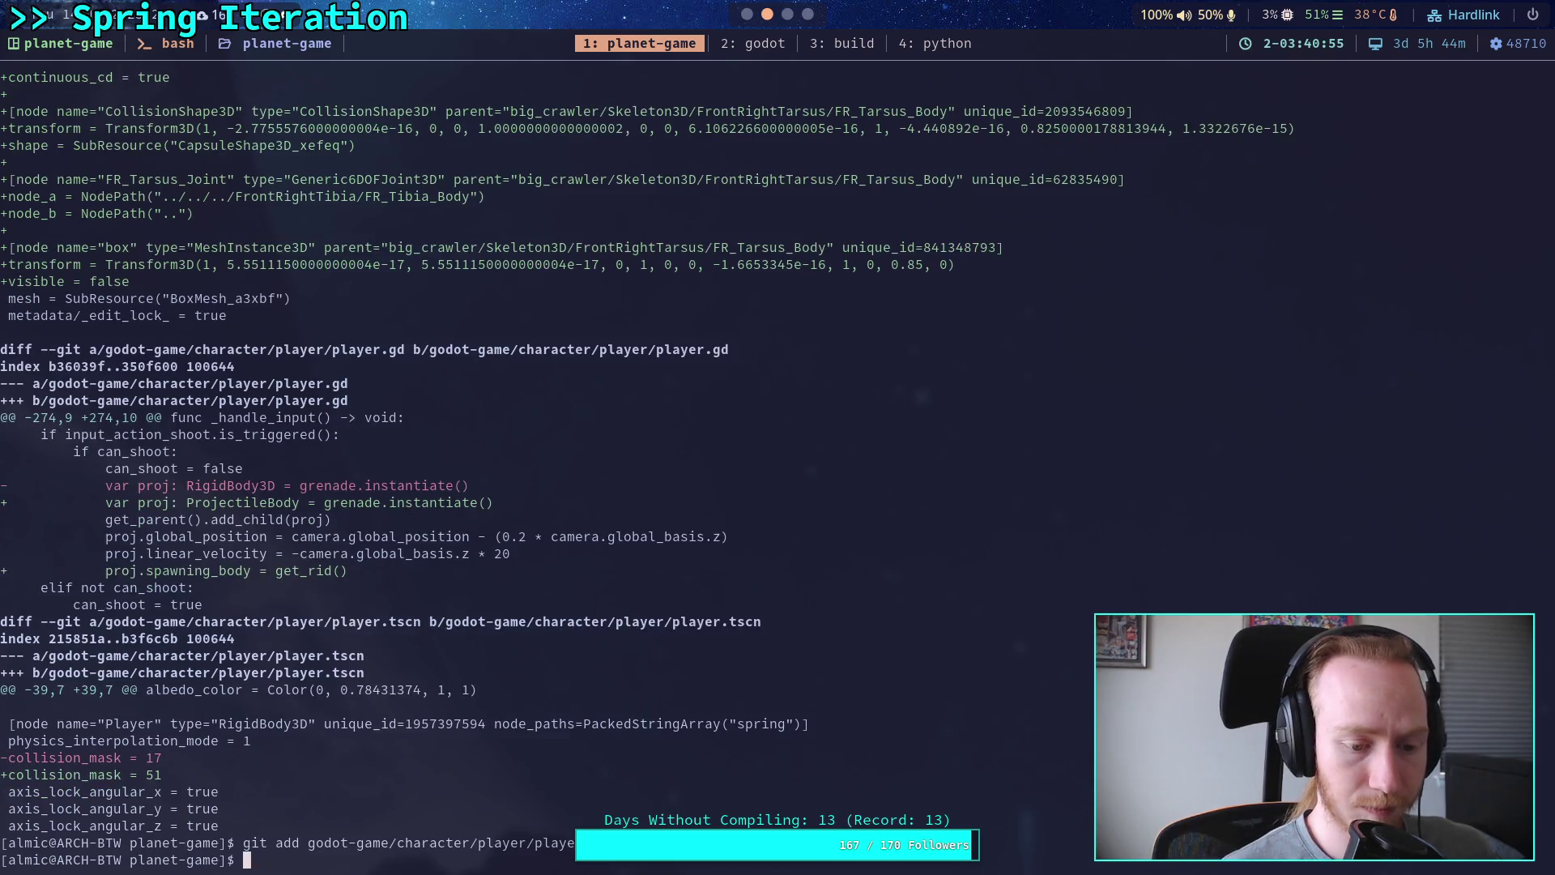
Step: Review the remaining unstaged diff, including big_crawler_bot.tscn's collision_mask change 19→51
text(git diff)
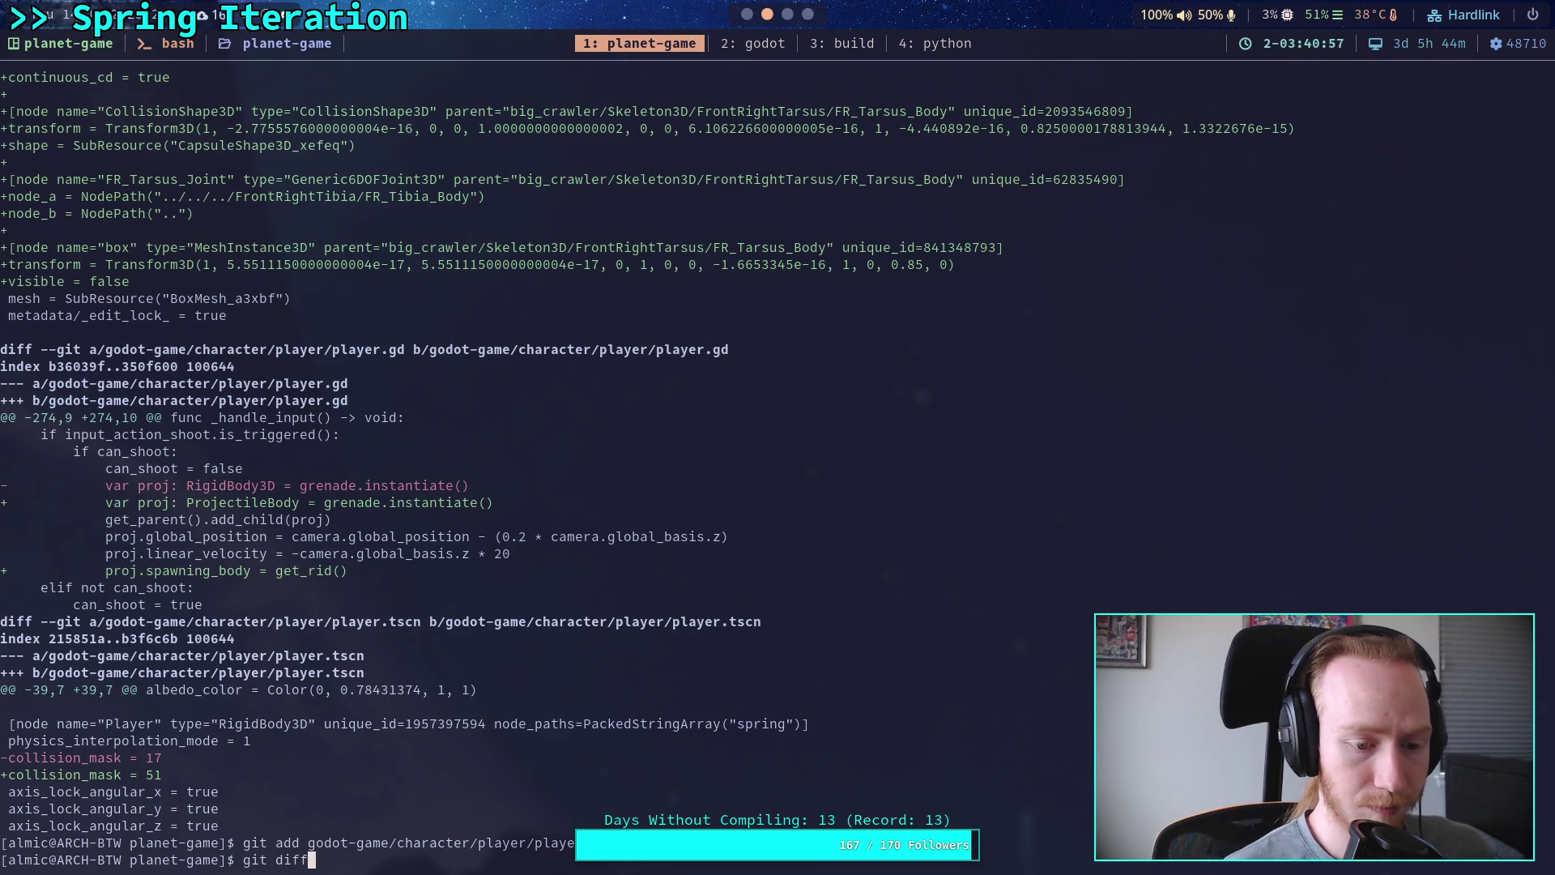
key(Return)
key(space)
key(space)
key(space)
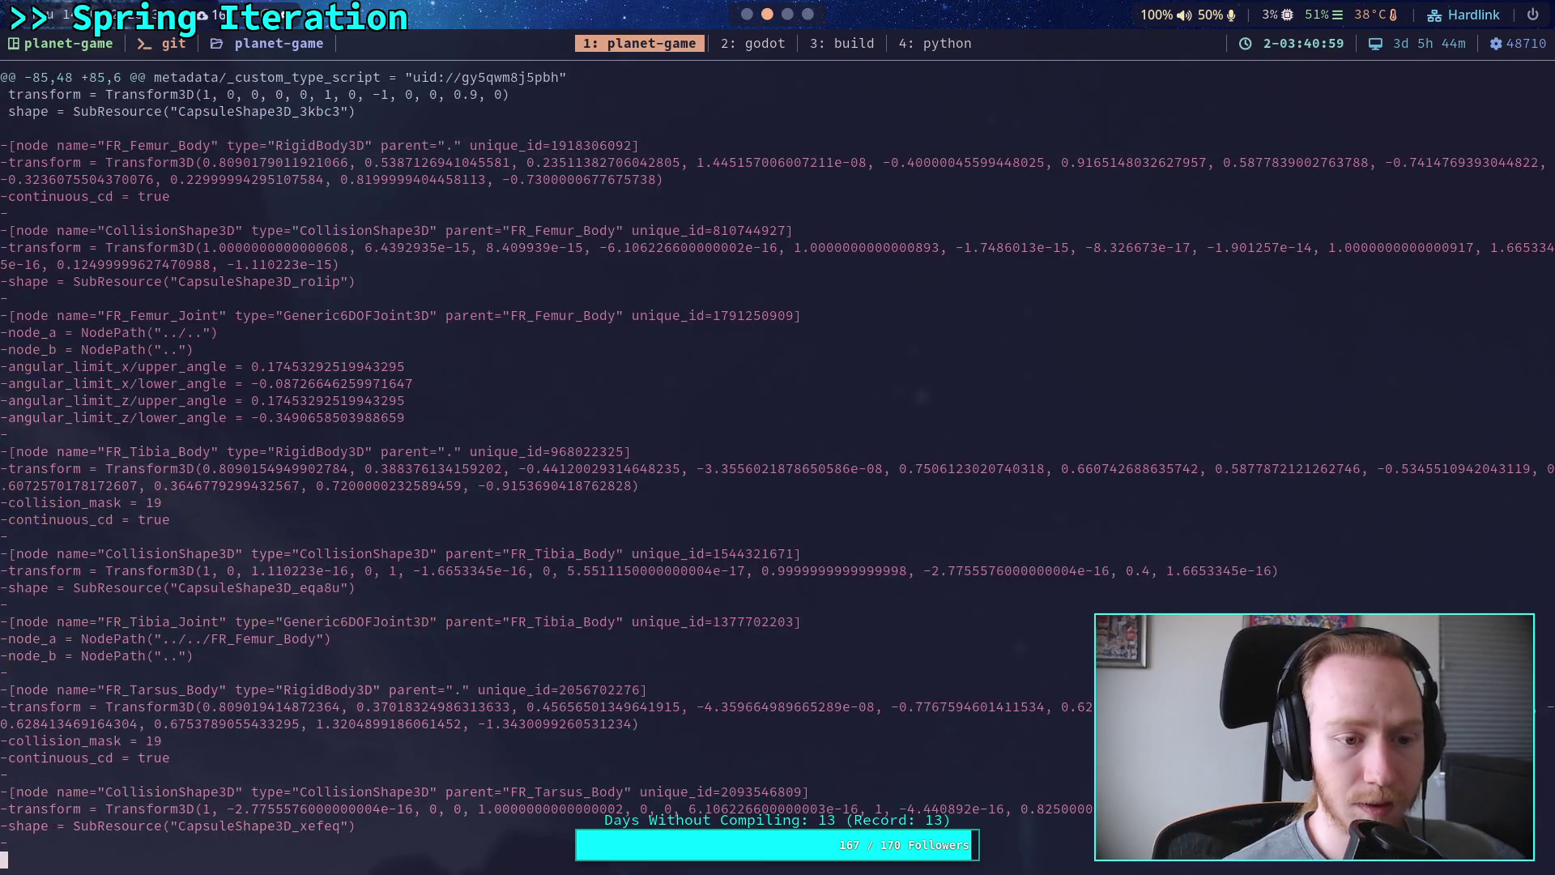
key(space)
key(b)
key(space)
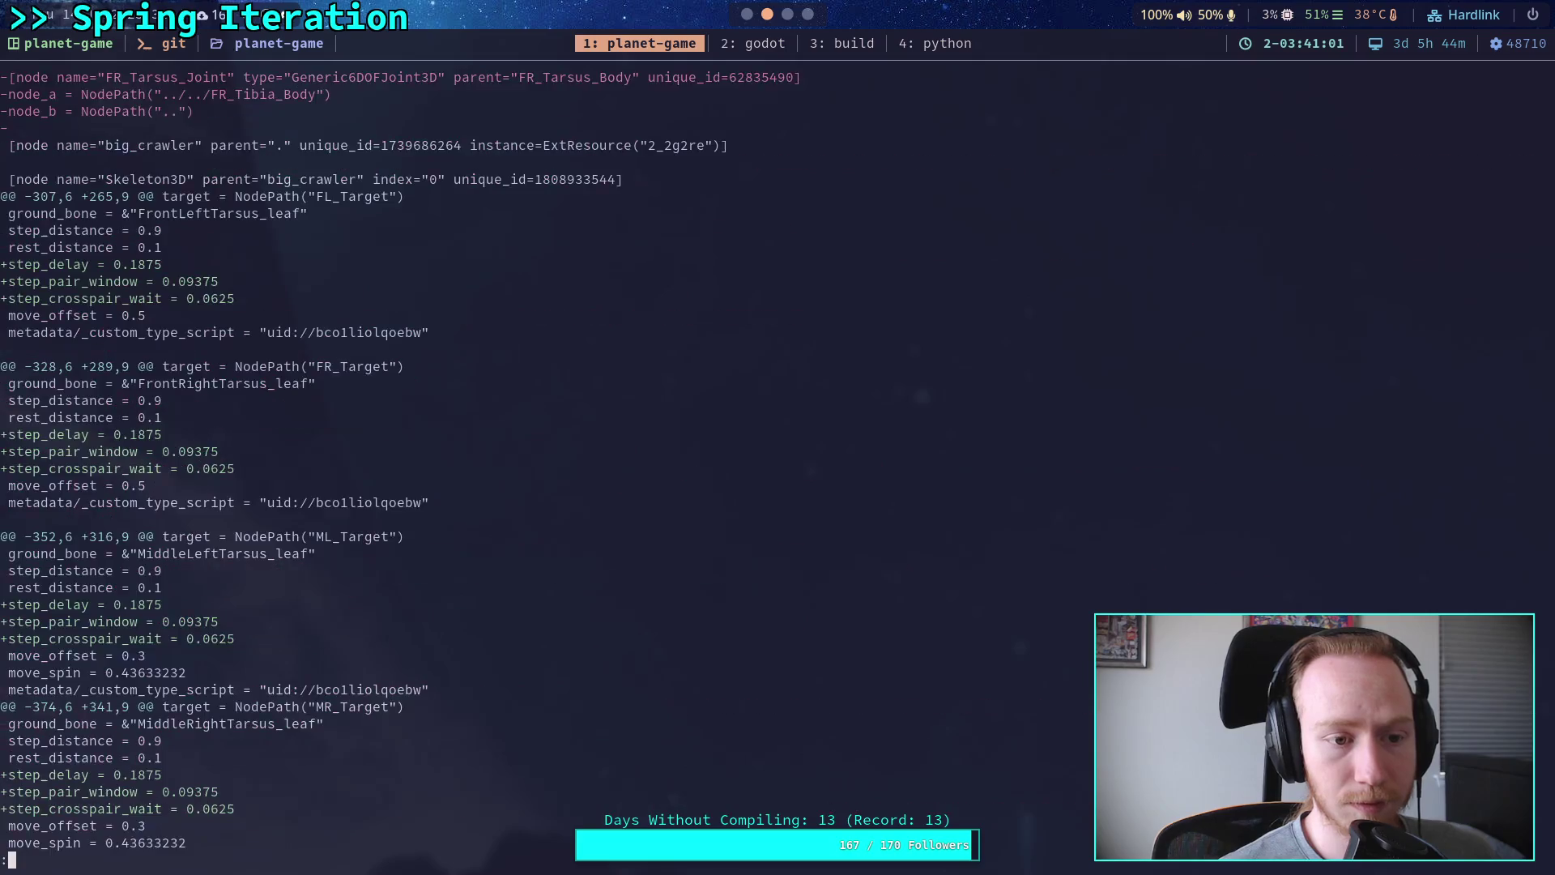
key(b)
key(b)
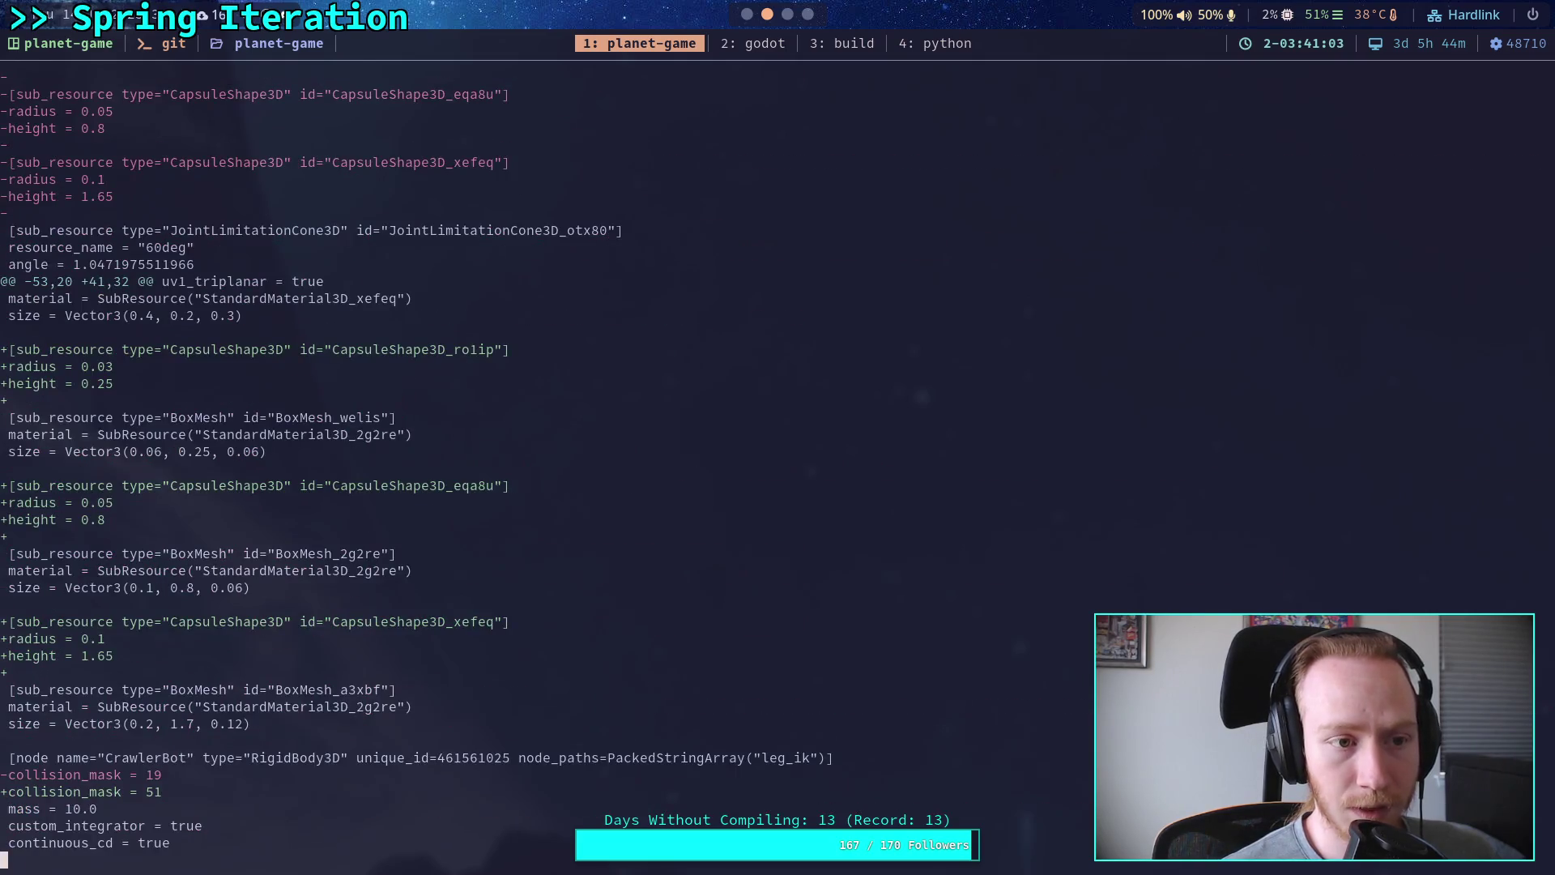
key(b)
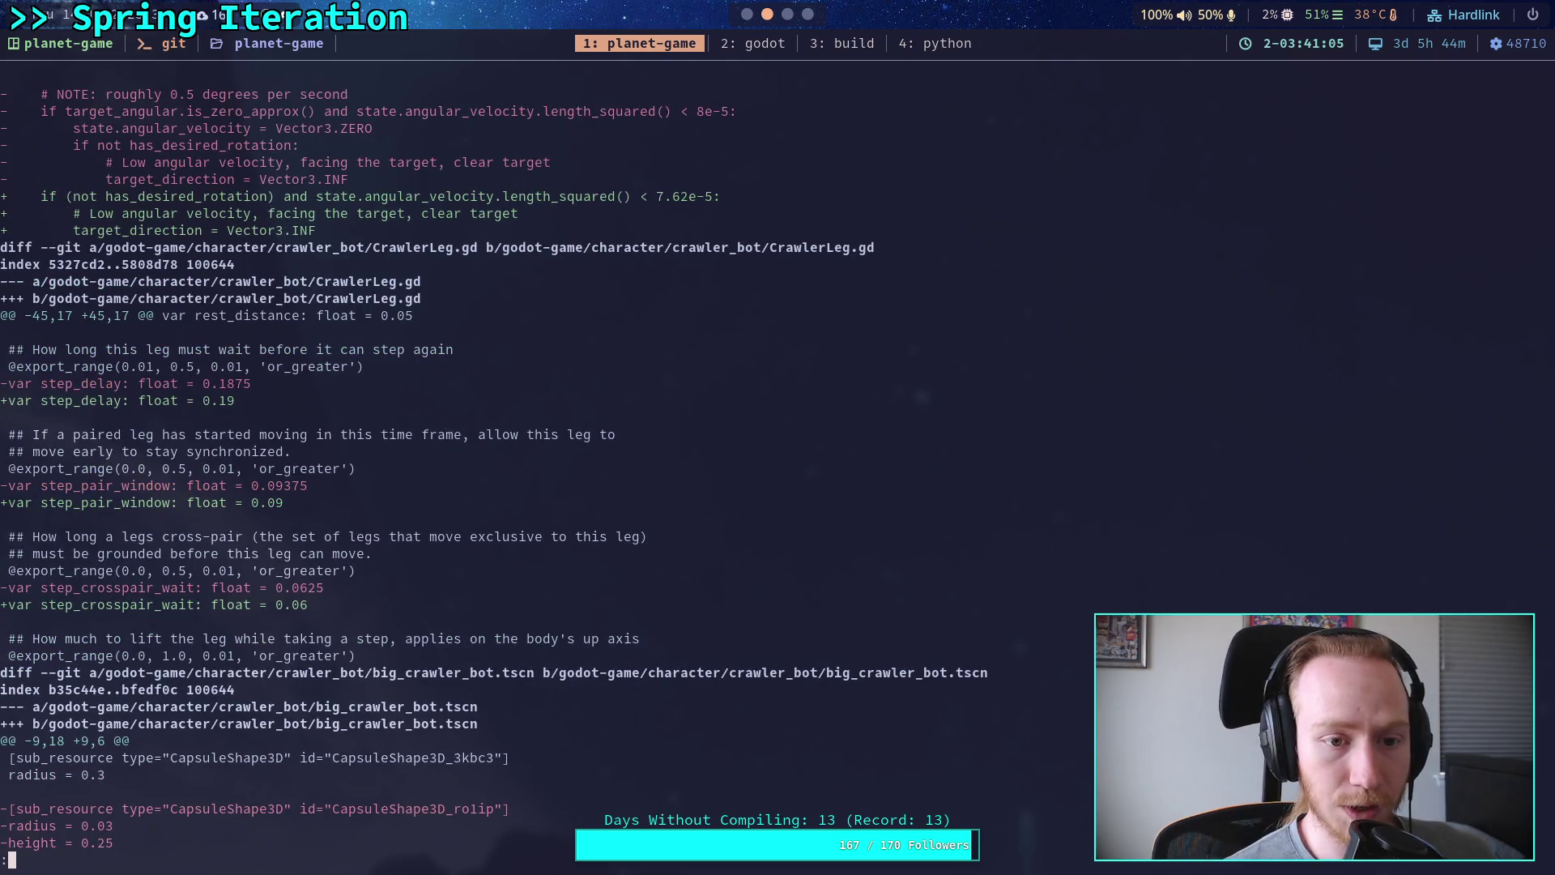
key(b)
key(space)
key(space)
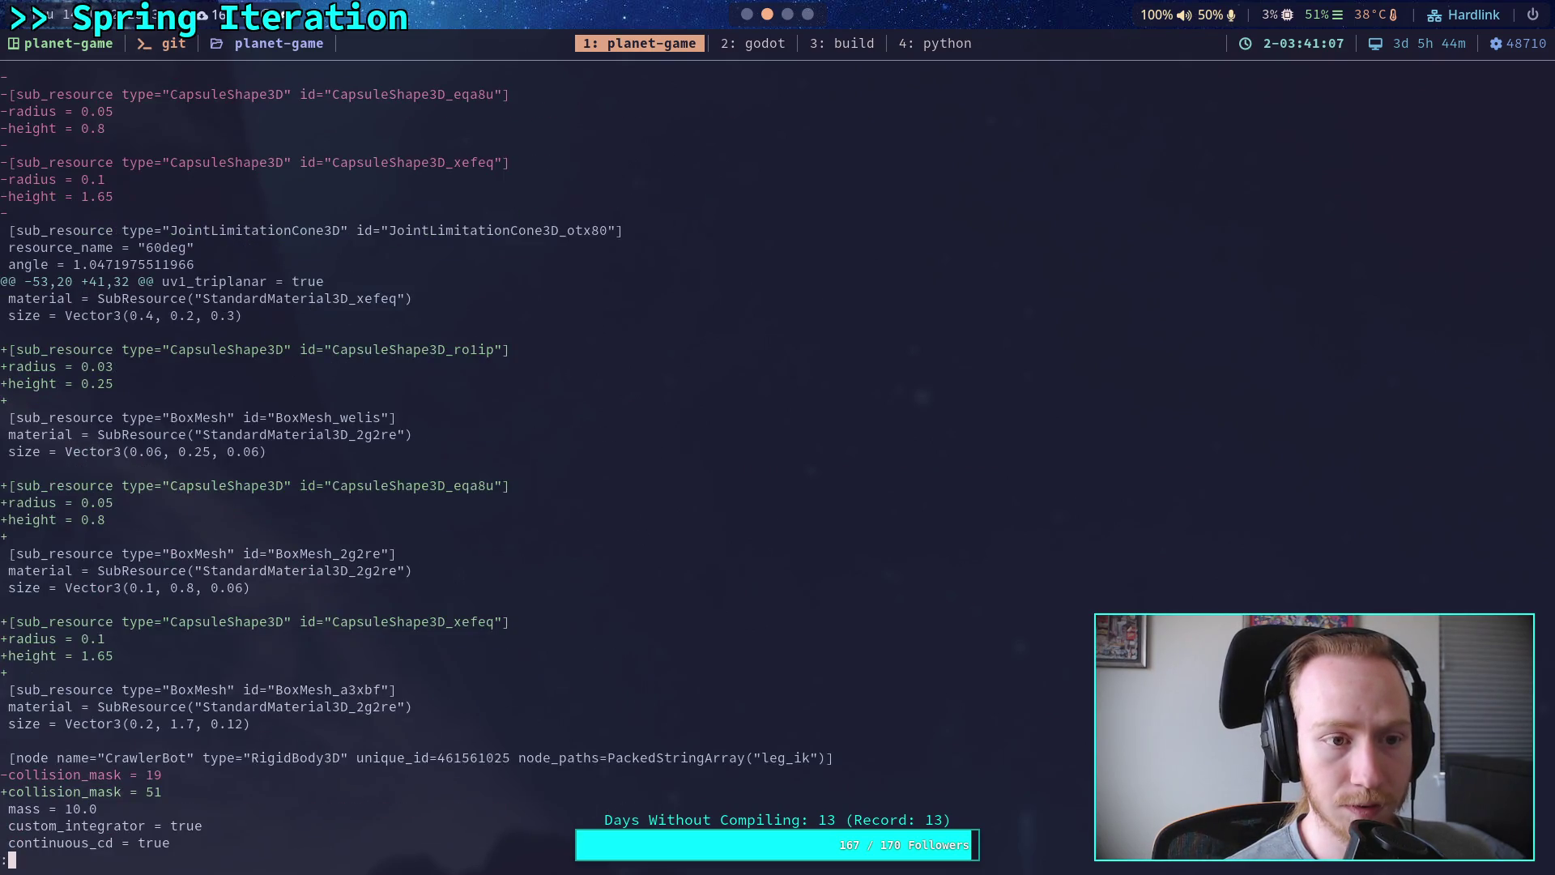
key(b)
scroll(494, 460, down, 5)
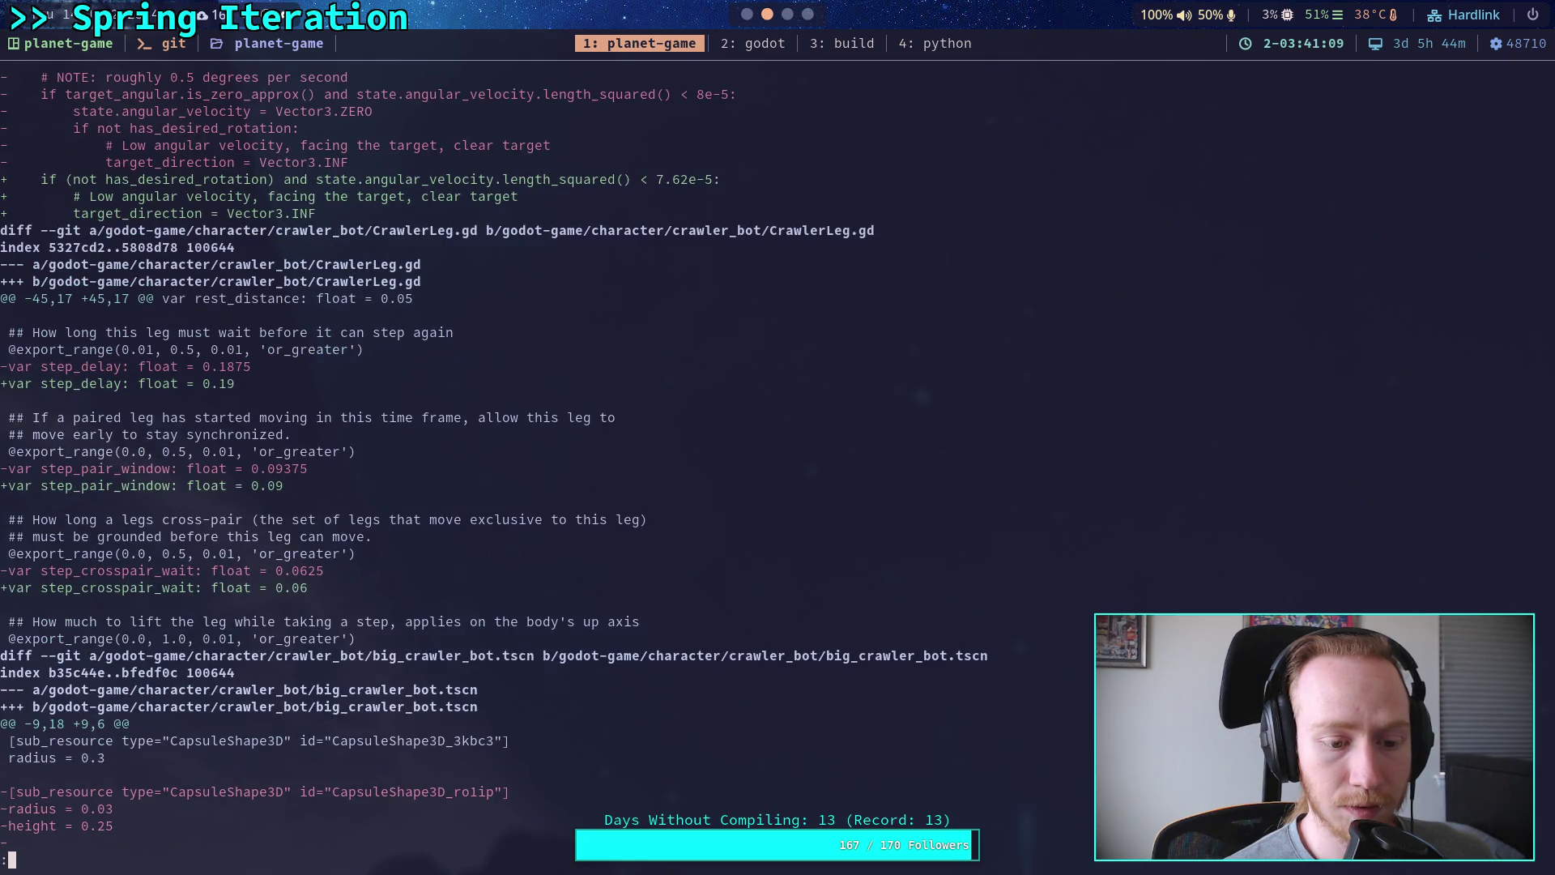
key(space)
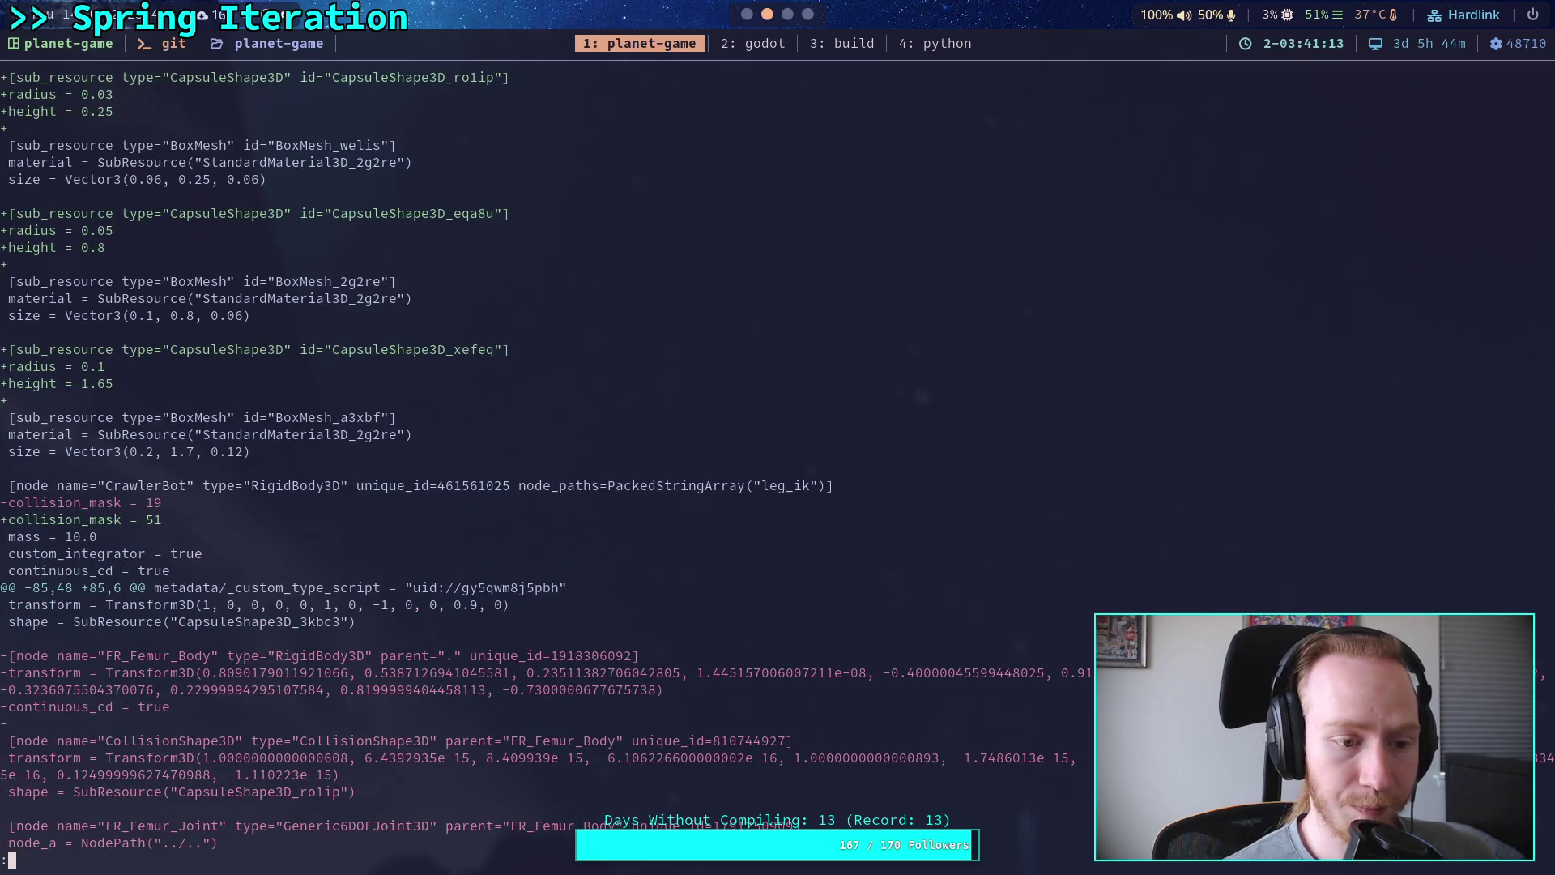
text(qgit add -i)
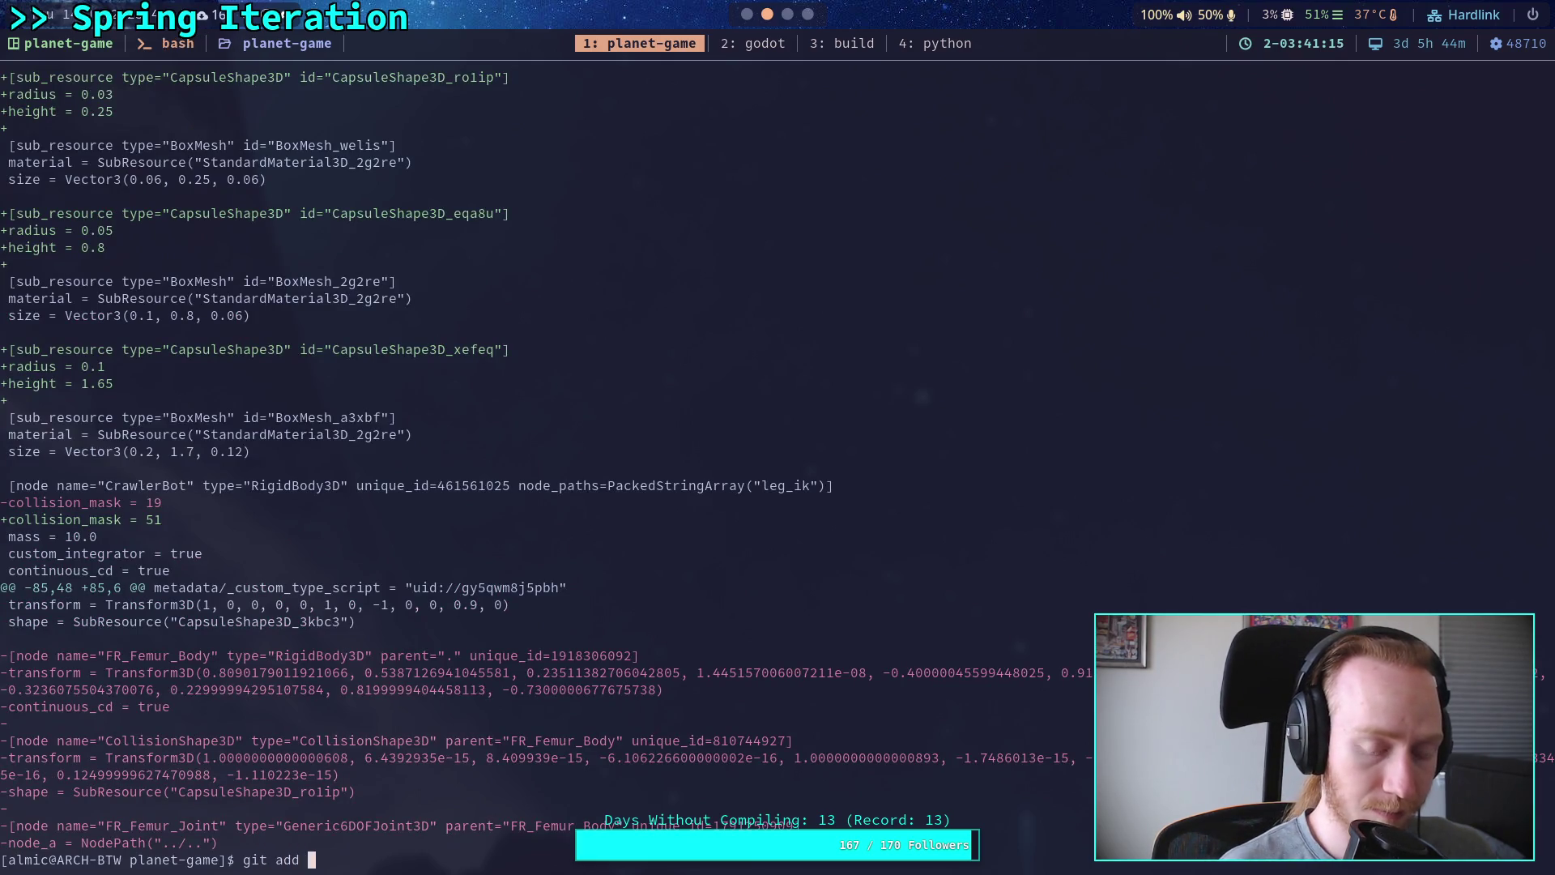
text(godot-game/character/c)
Step: Start git add -i on big_crawler_bot.tscn and choose patch mode for file 1
key(Tab)
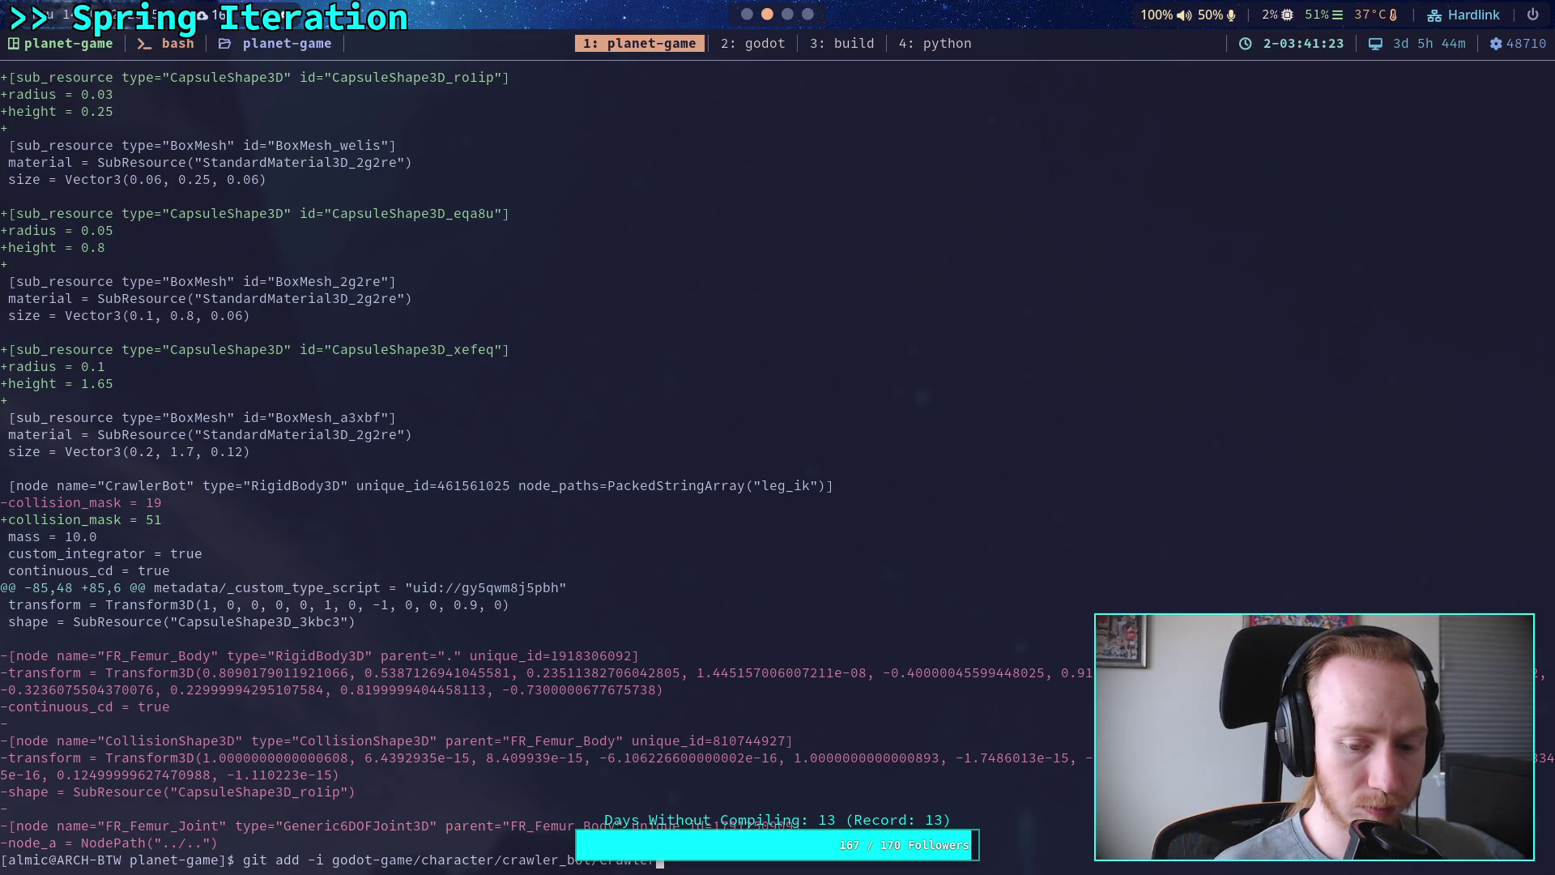
key(Tab)
key(Tab)
key(Tab)
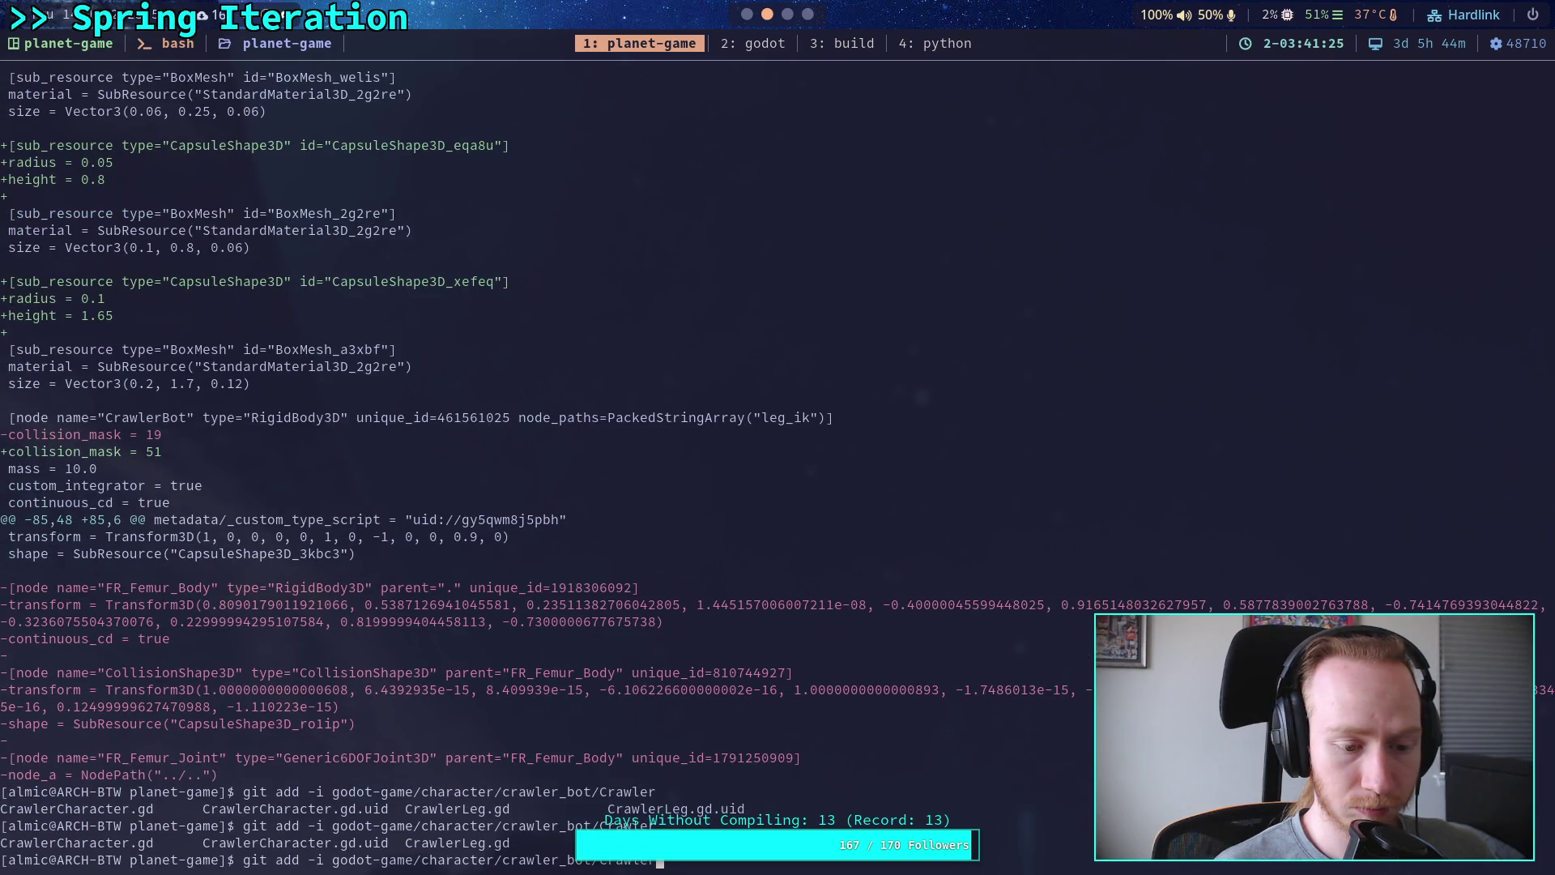
key(BackSpace)
key(BackSpace)
key(BackSpace)
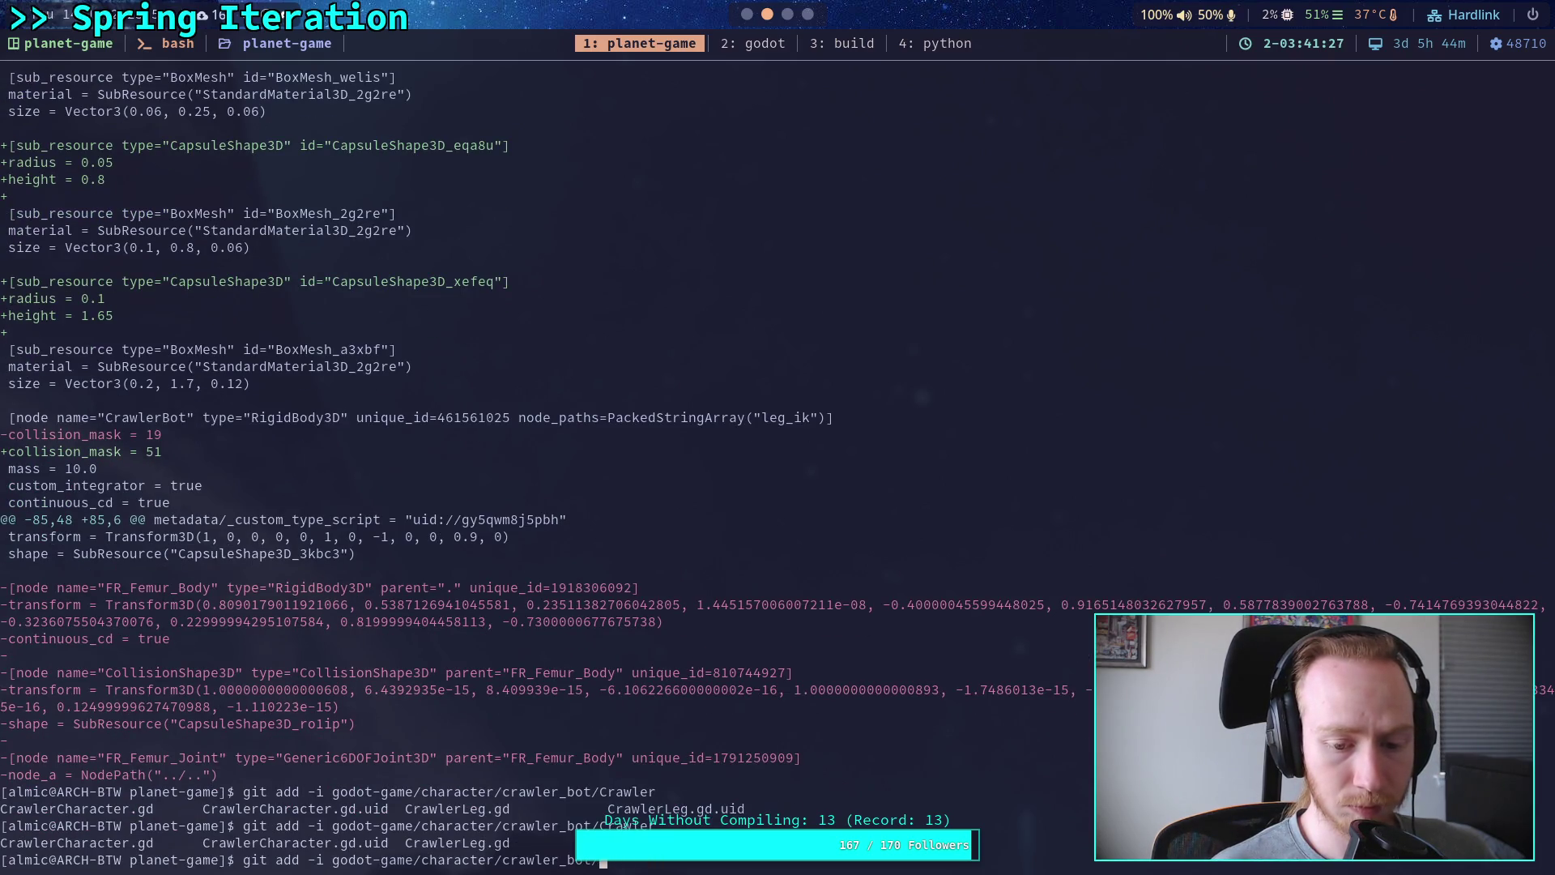
key(Tab)
key(Tab)
text(i)
key(Tab)
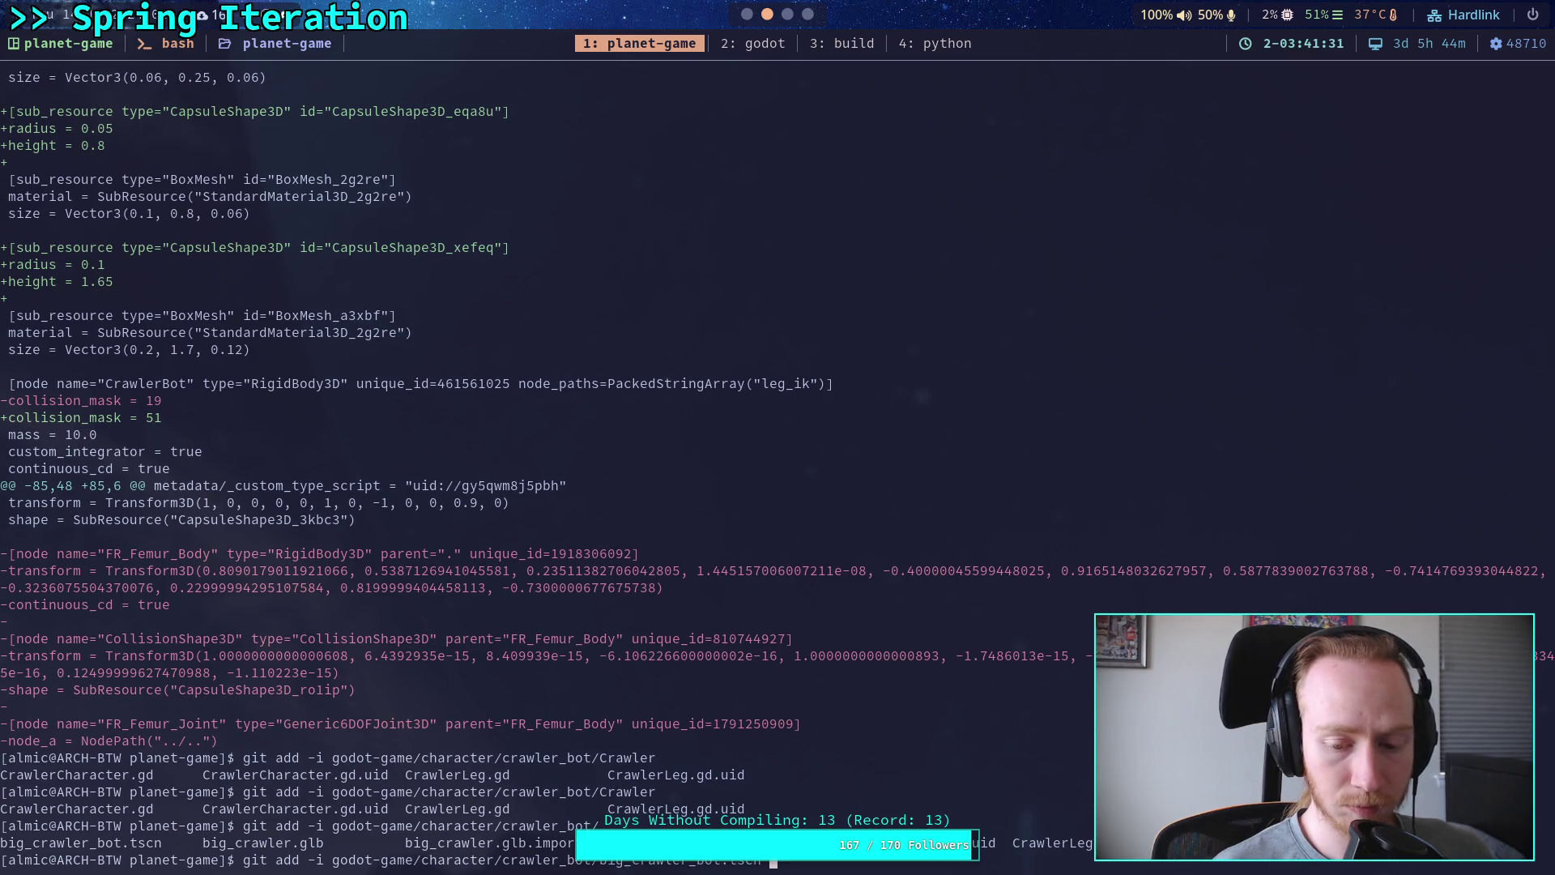
key(Return)
text(5)
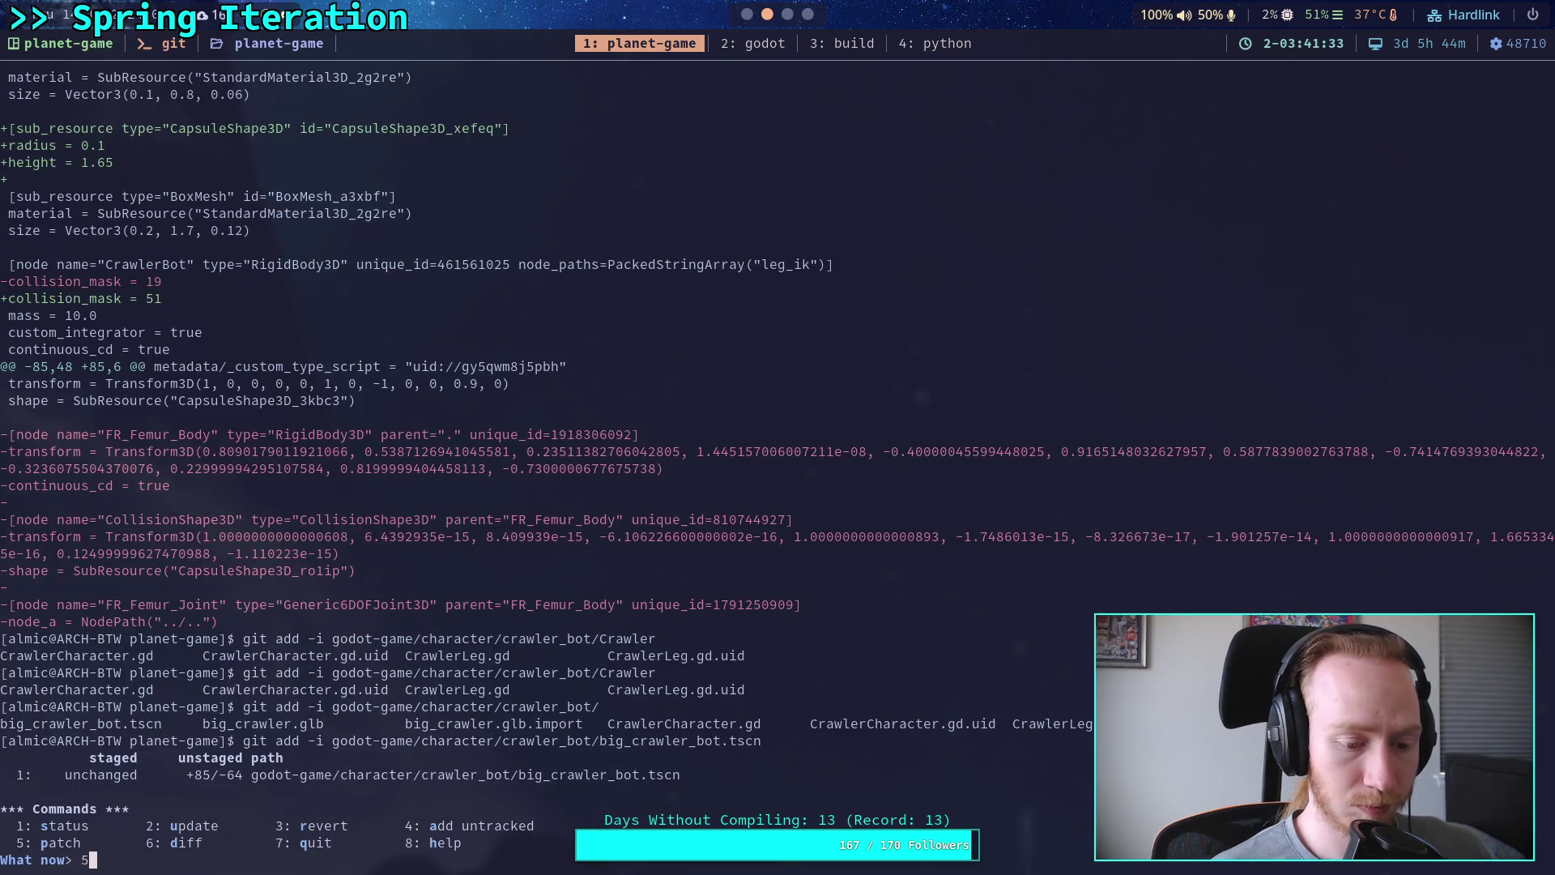
key(Return)
text(1)
key(Return)
Step: Split the first hunk, skip three hunks, and stage only the CrawlerBot collision_mask change
key(Return)
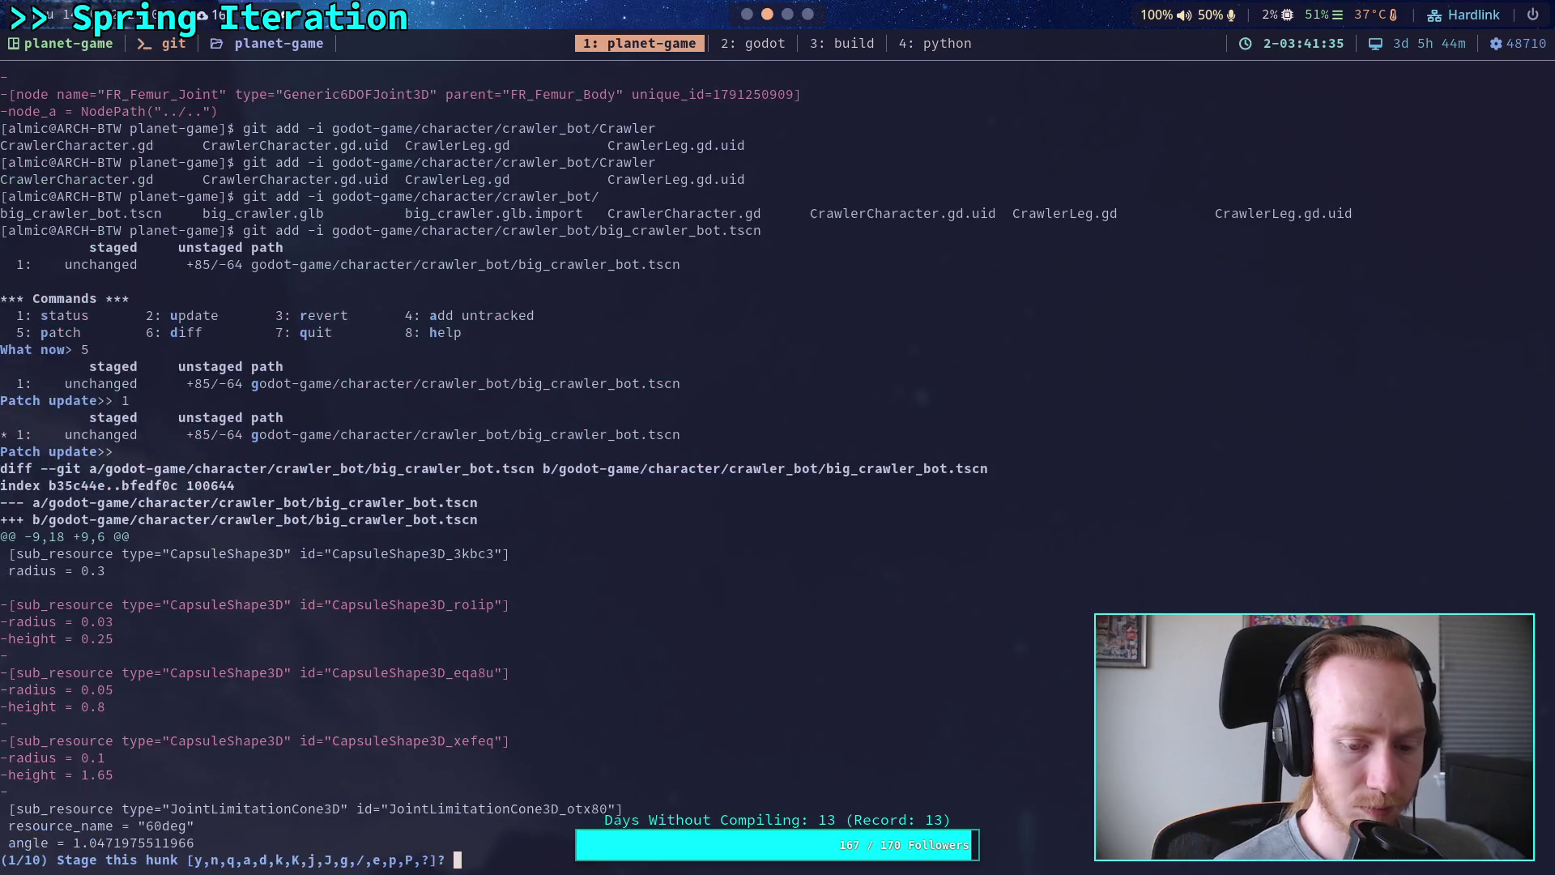
text(n)
key(Return)
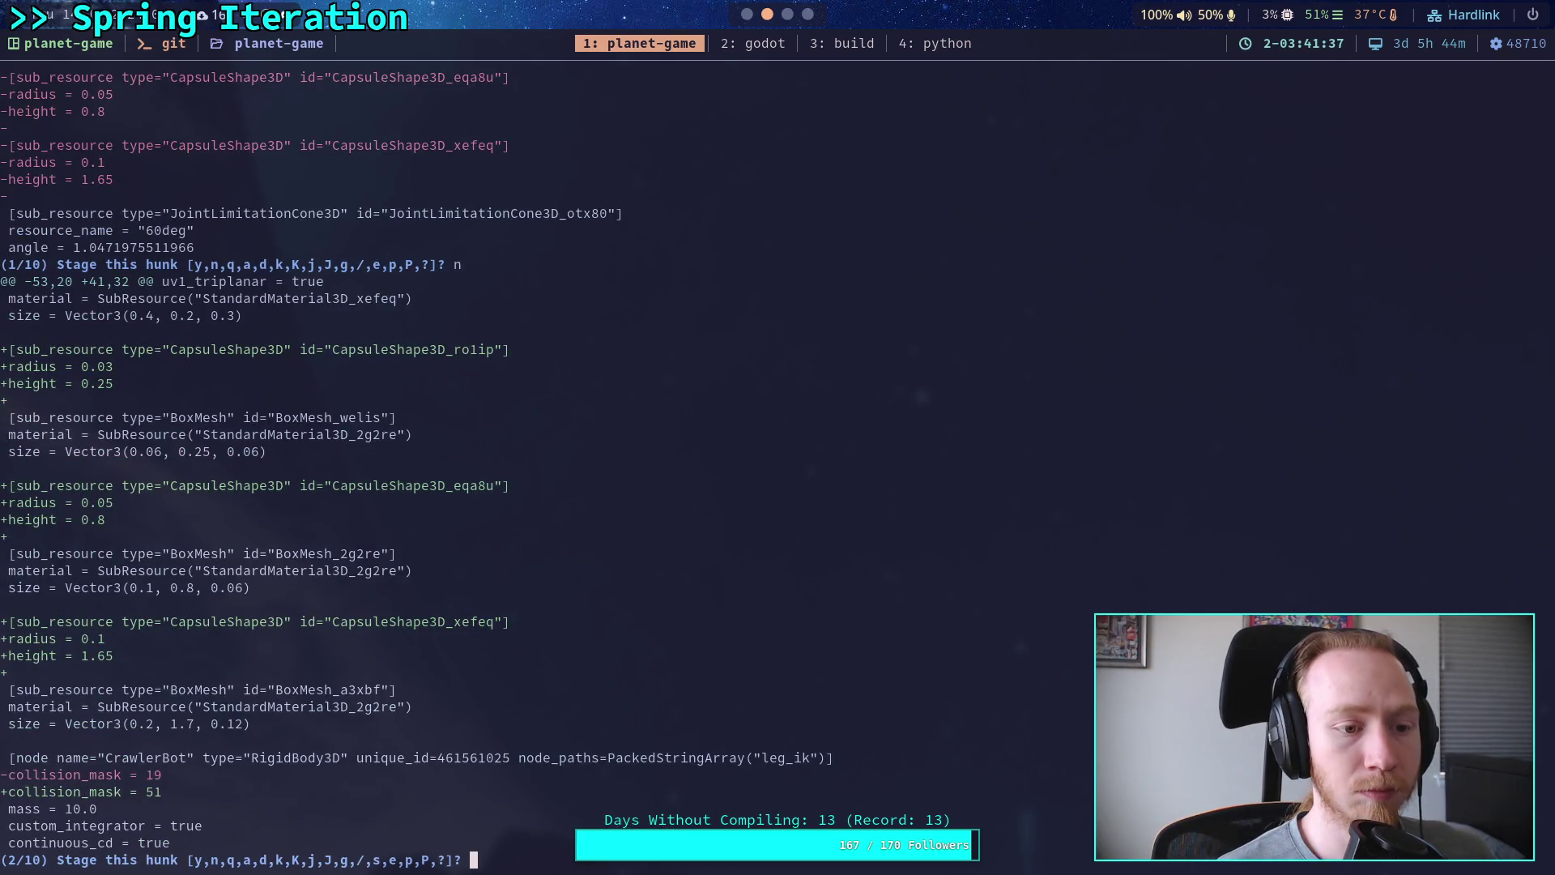
text(s)
key(Return)
text(n)
key(Return)
text(n)
key(Return)
text(n)
key(Return)
text(y)
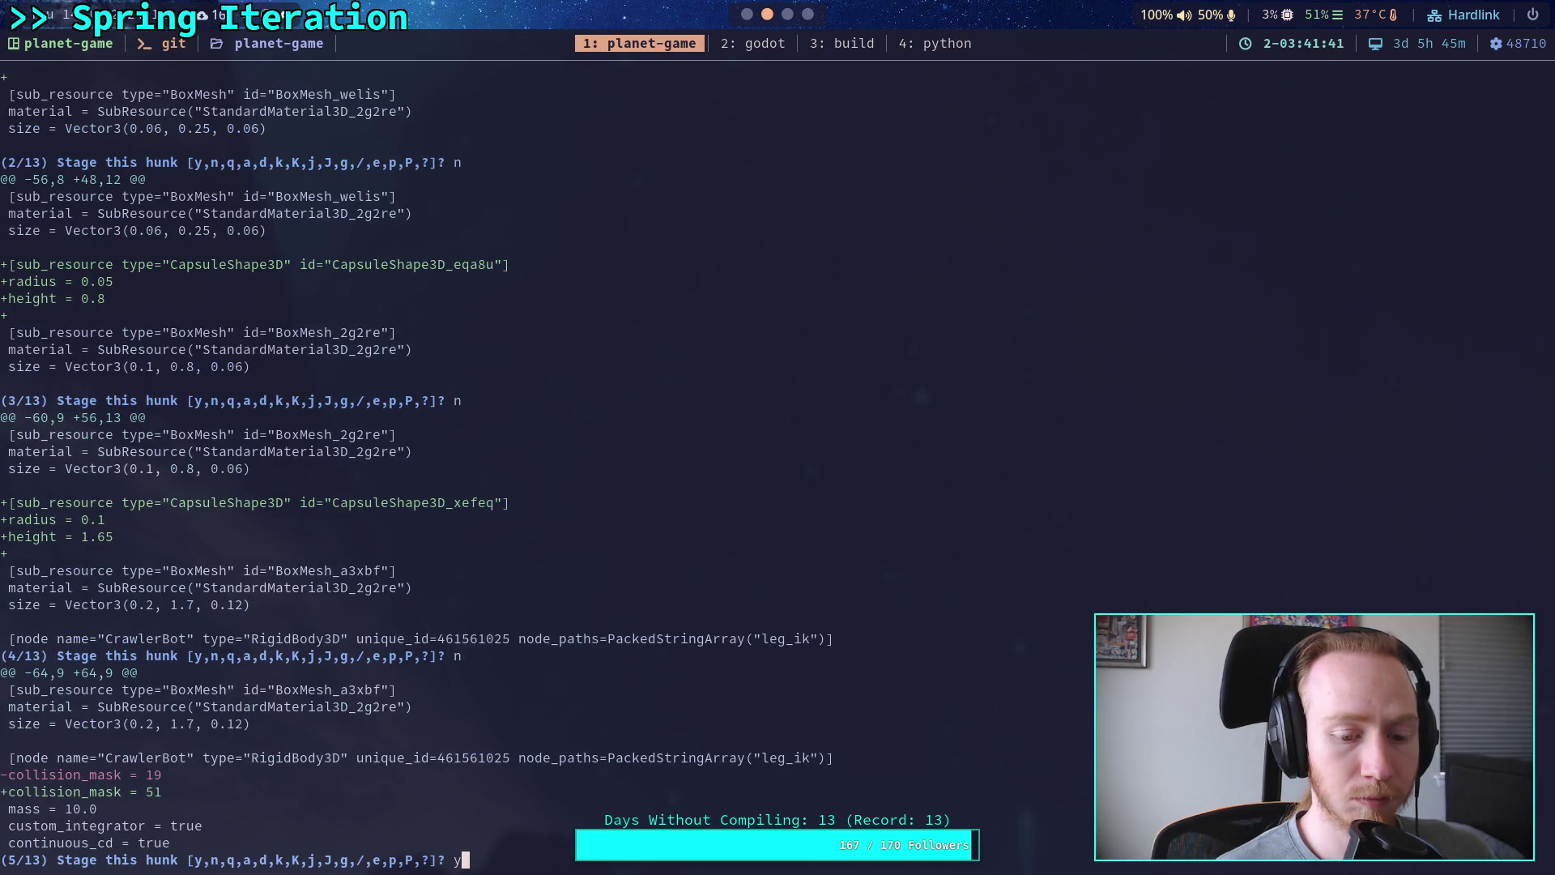
key(Return)
text(q)
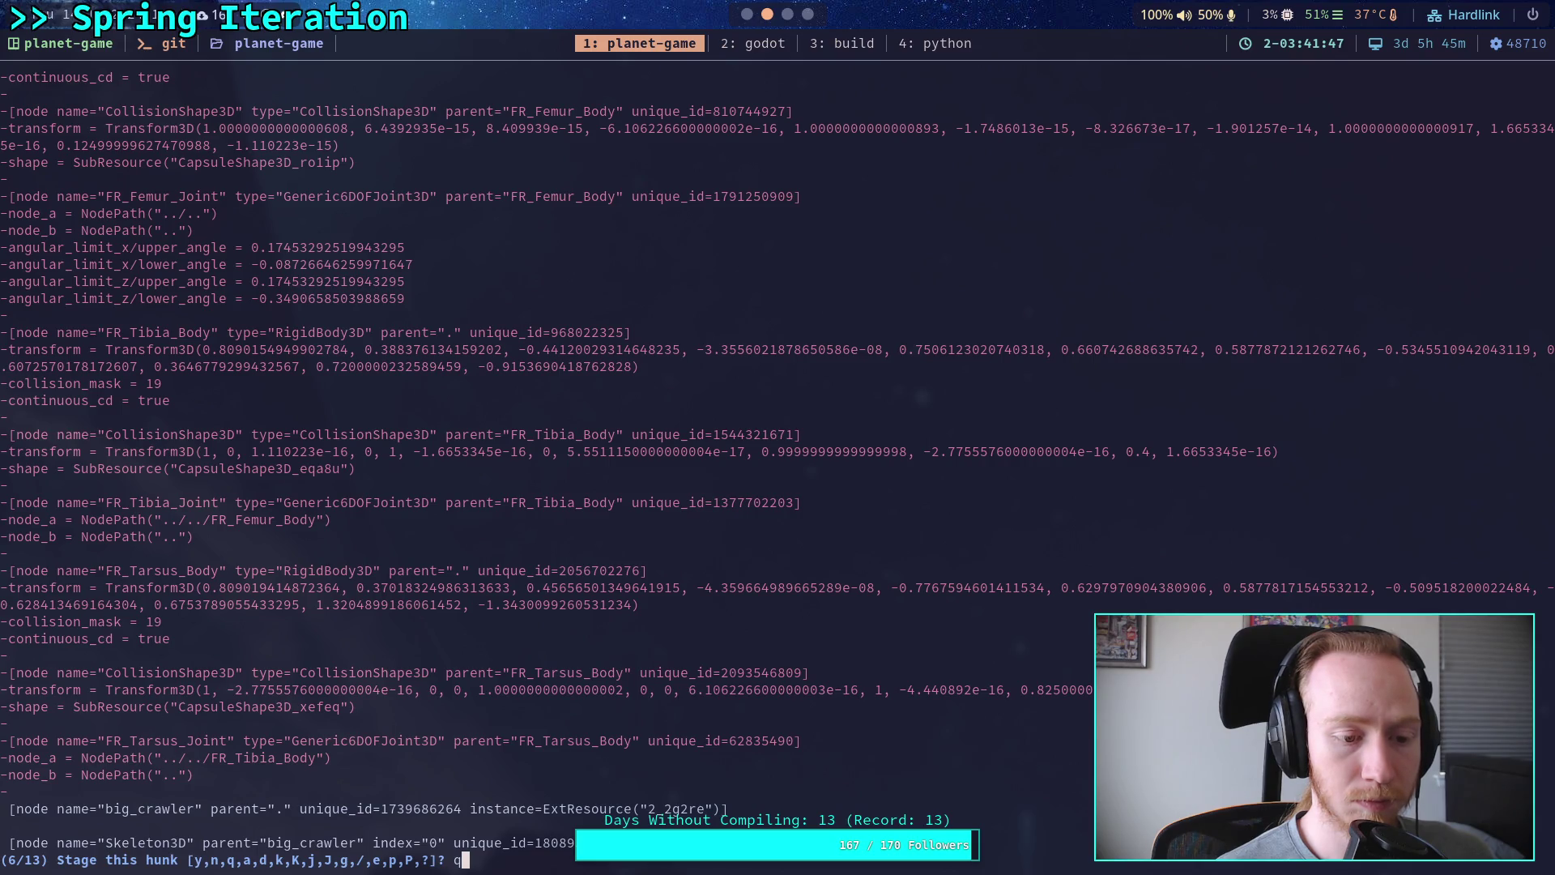
key(Return)
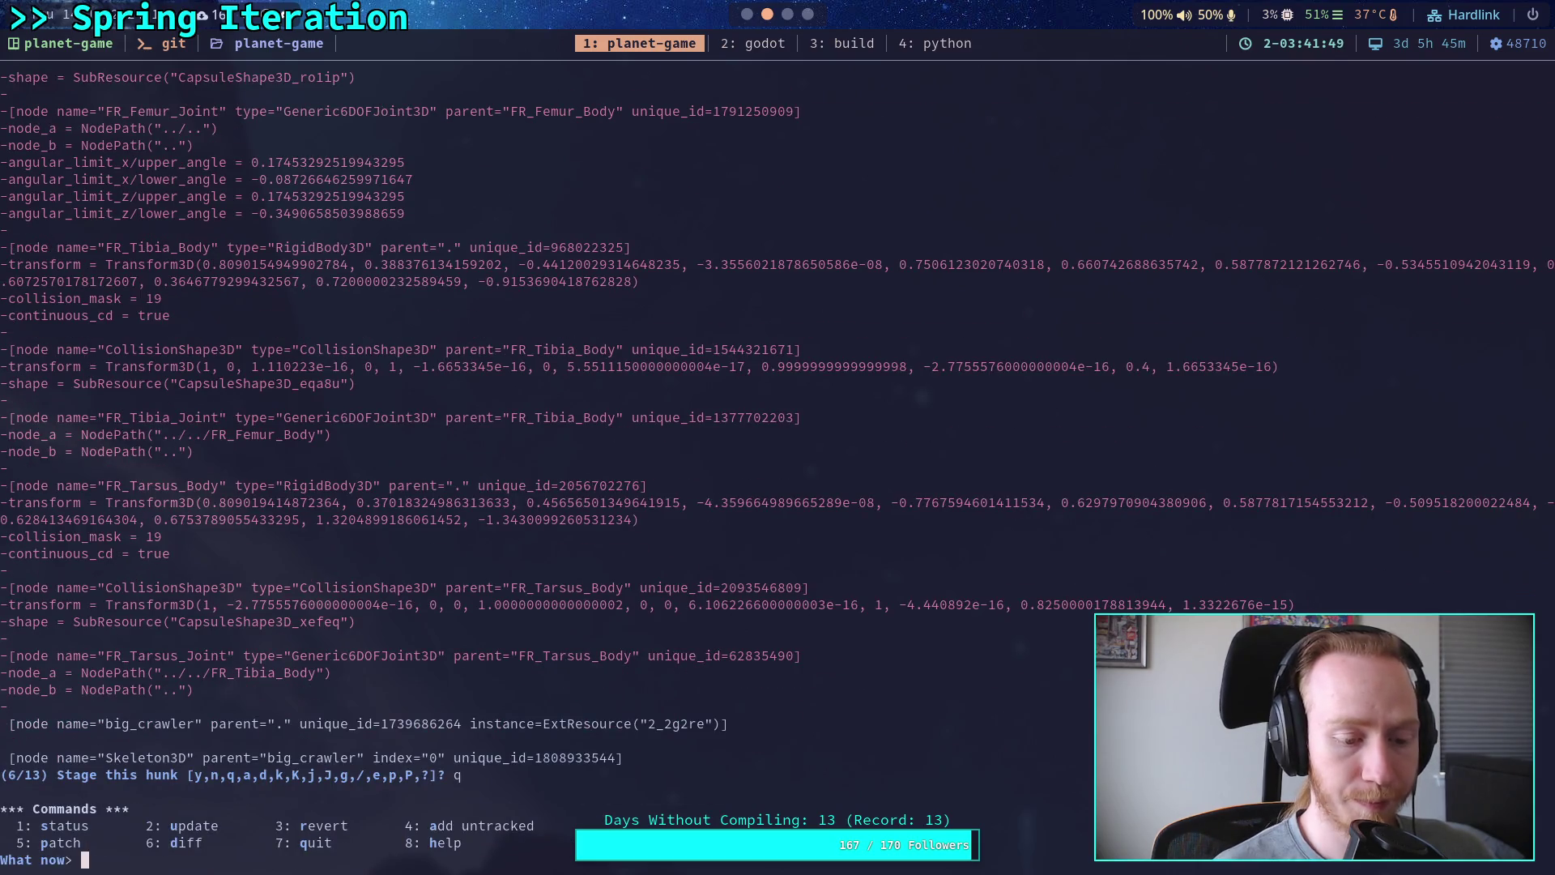
text(q)
Step: Exit interactive staging and check git status
key(Return)
text(git status)
key(Return)
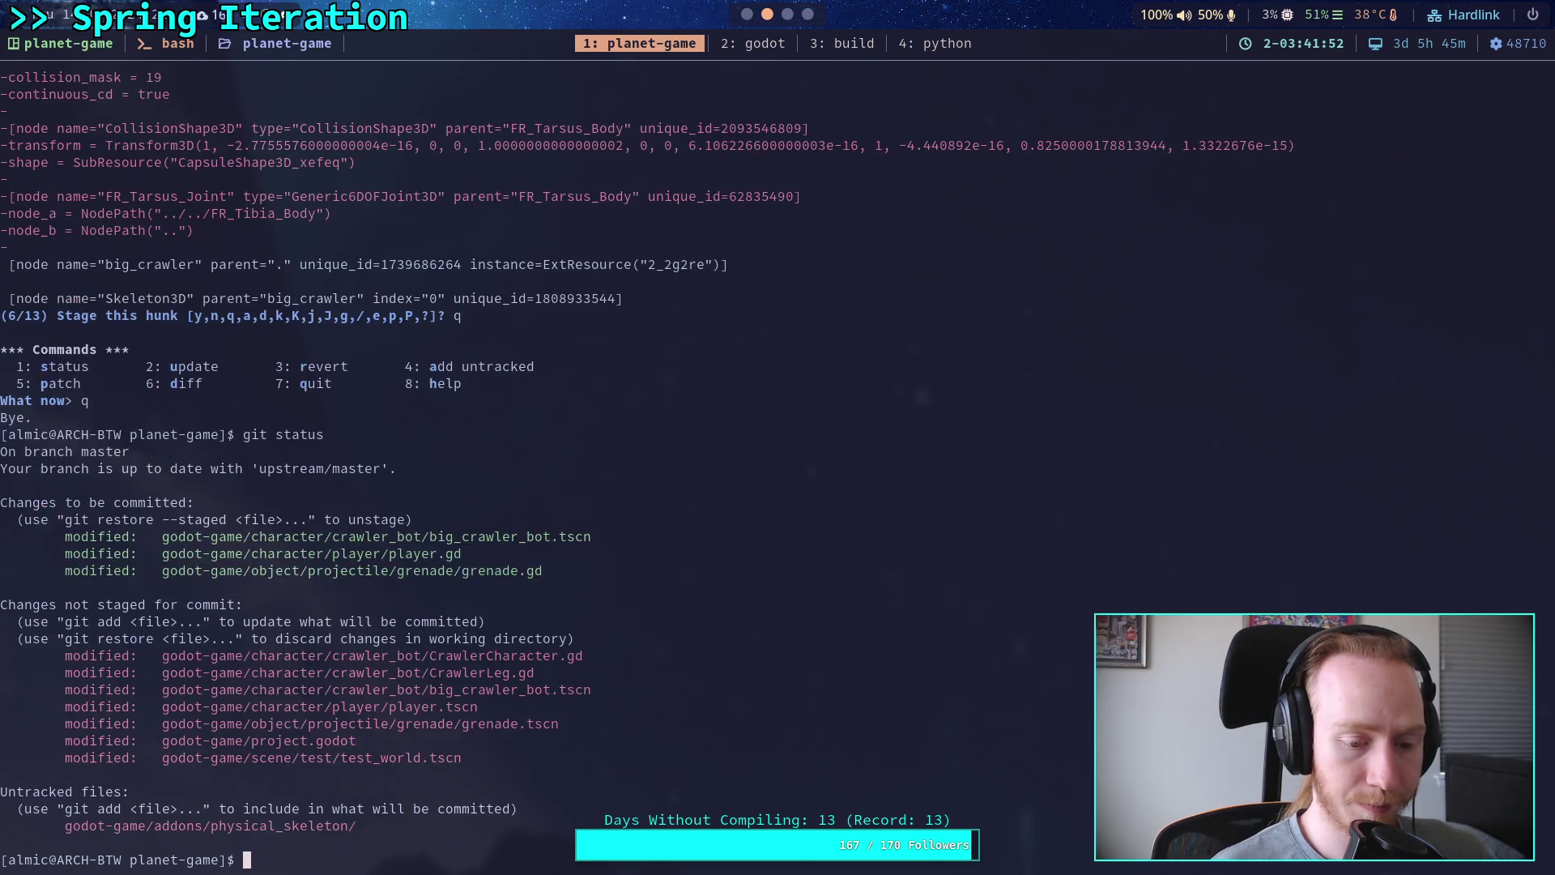
Step: Review the staged diff and the unstaged changes in godot-game/character/player/
text(git diff --staged)
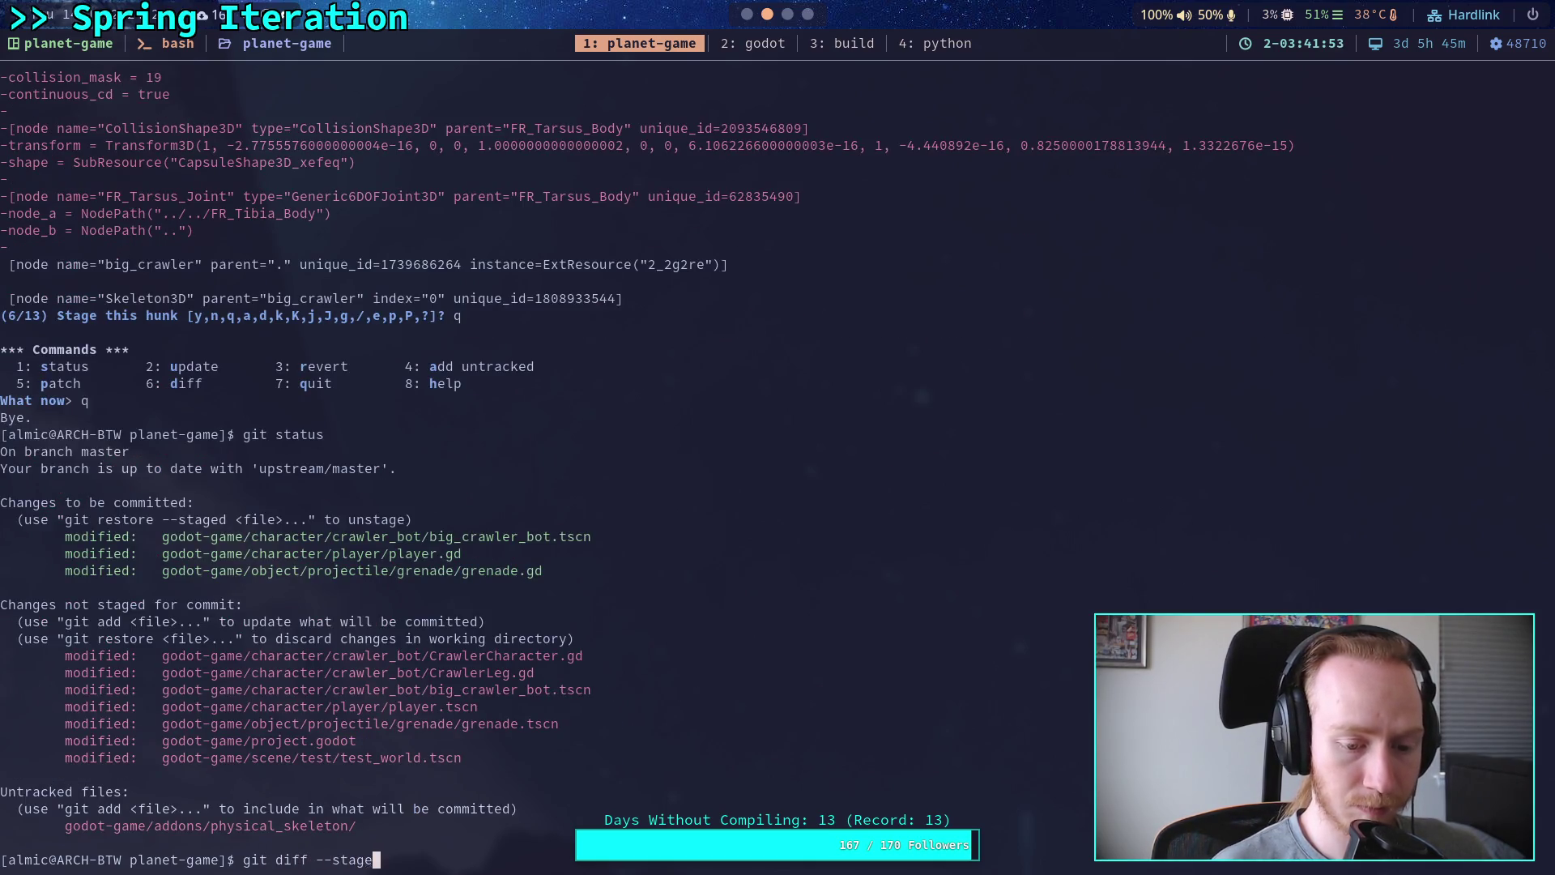
key(Return)
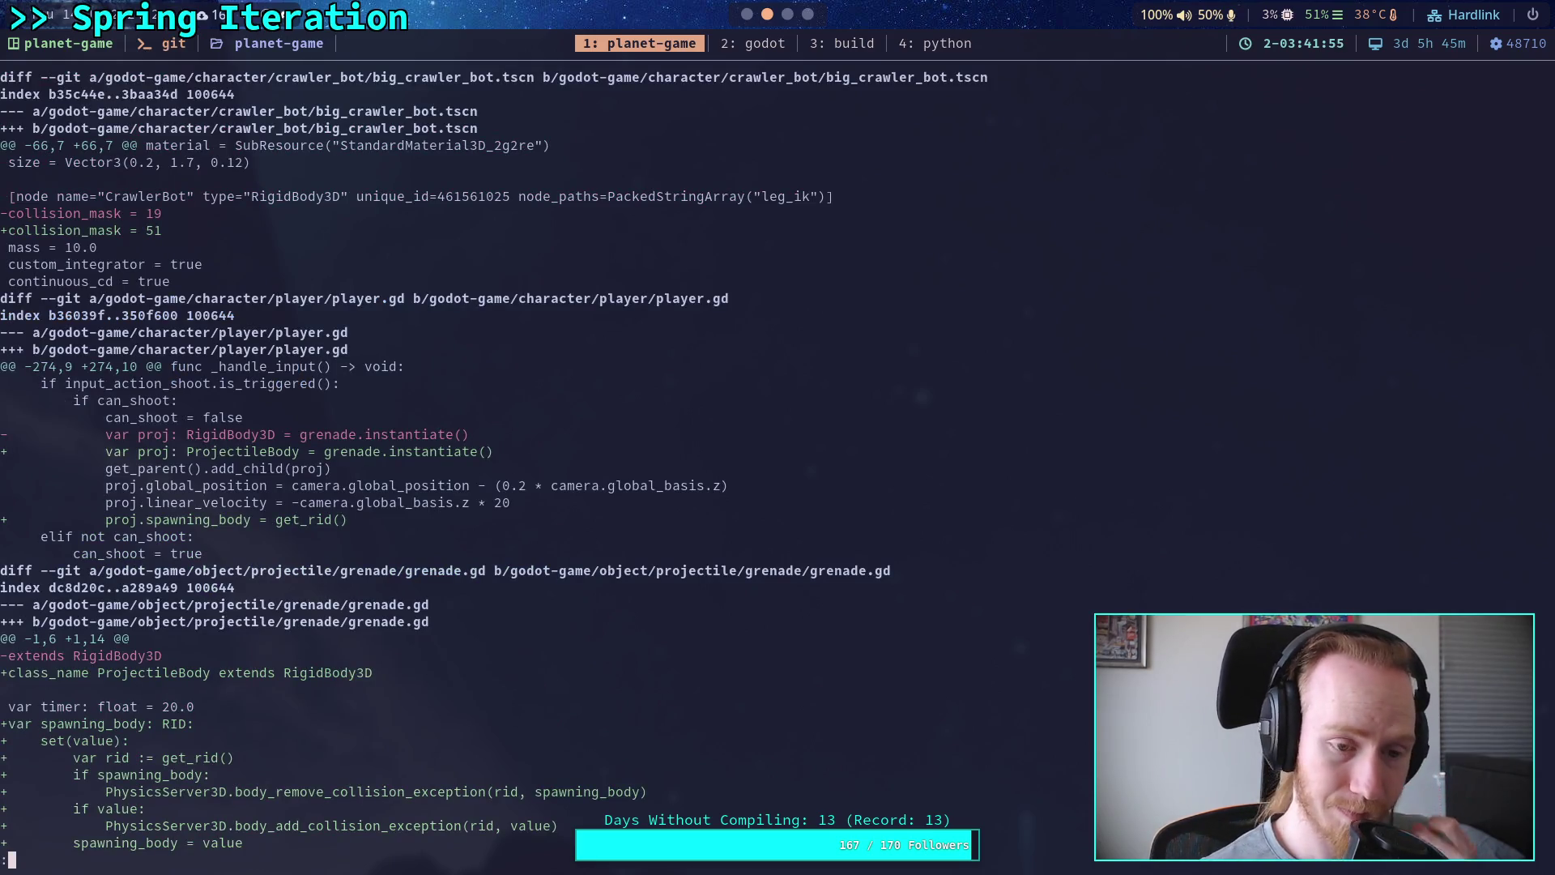
text(git diff )
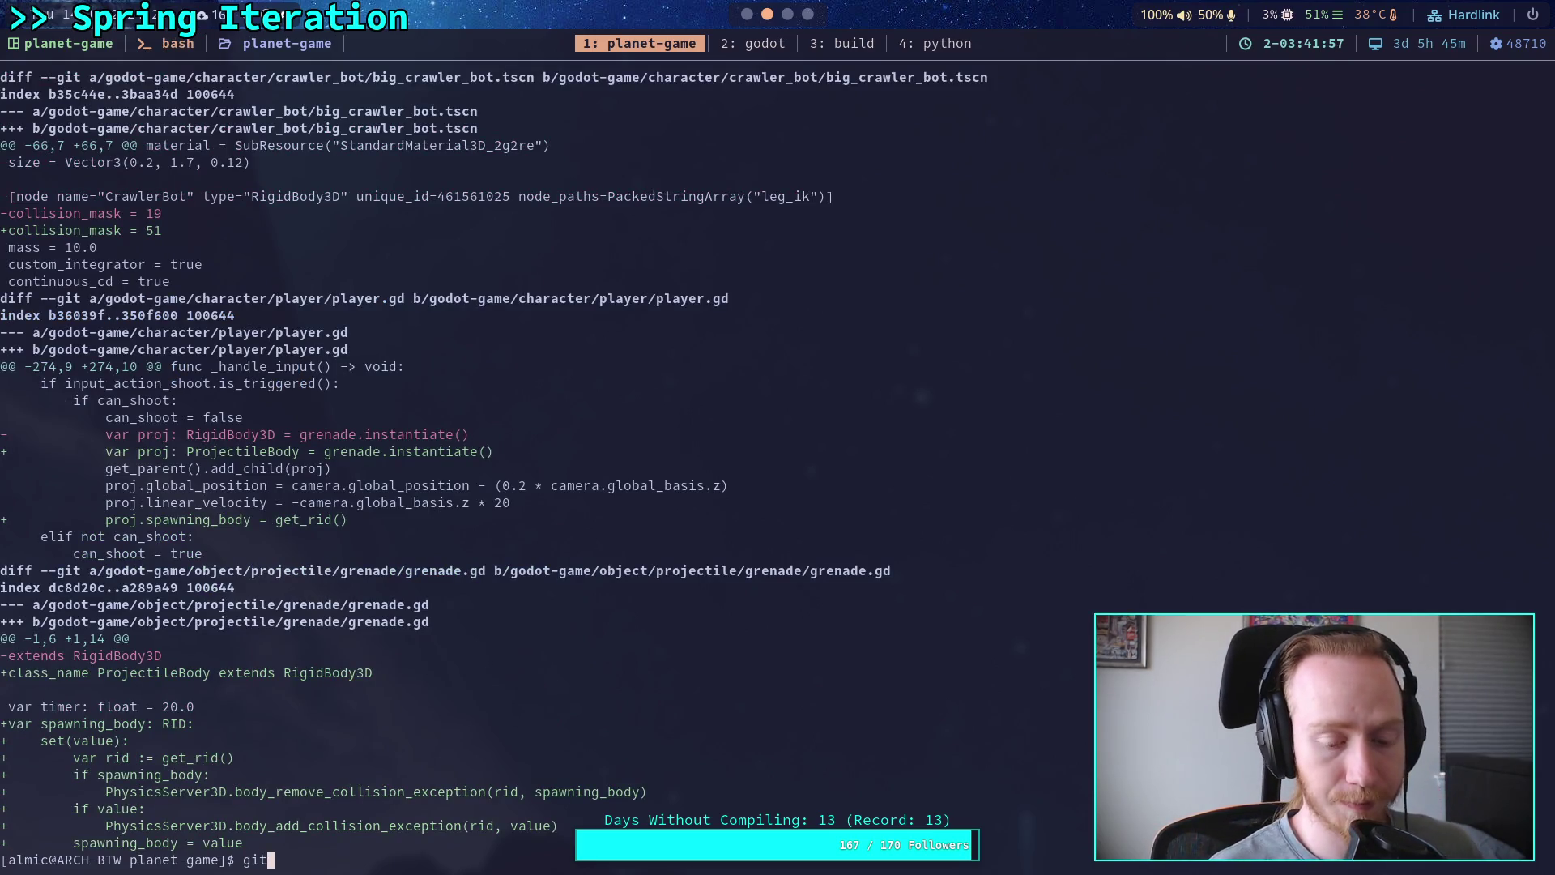
text(o)
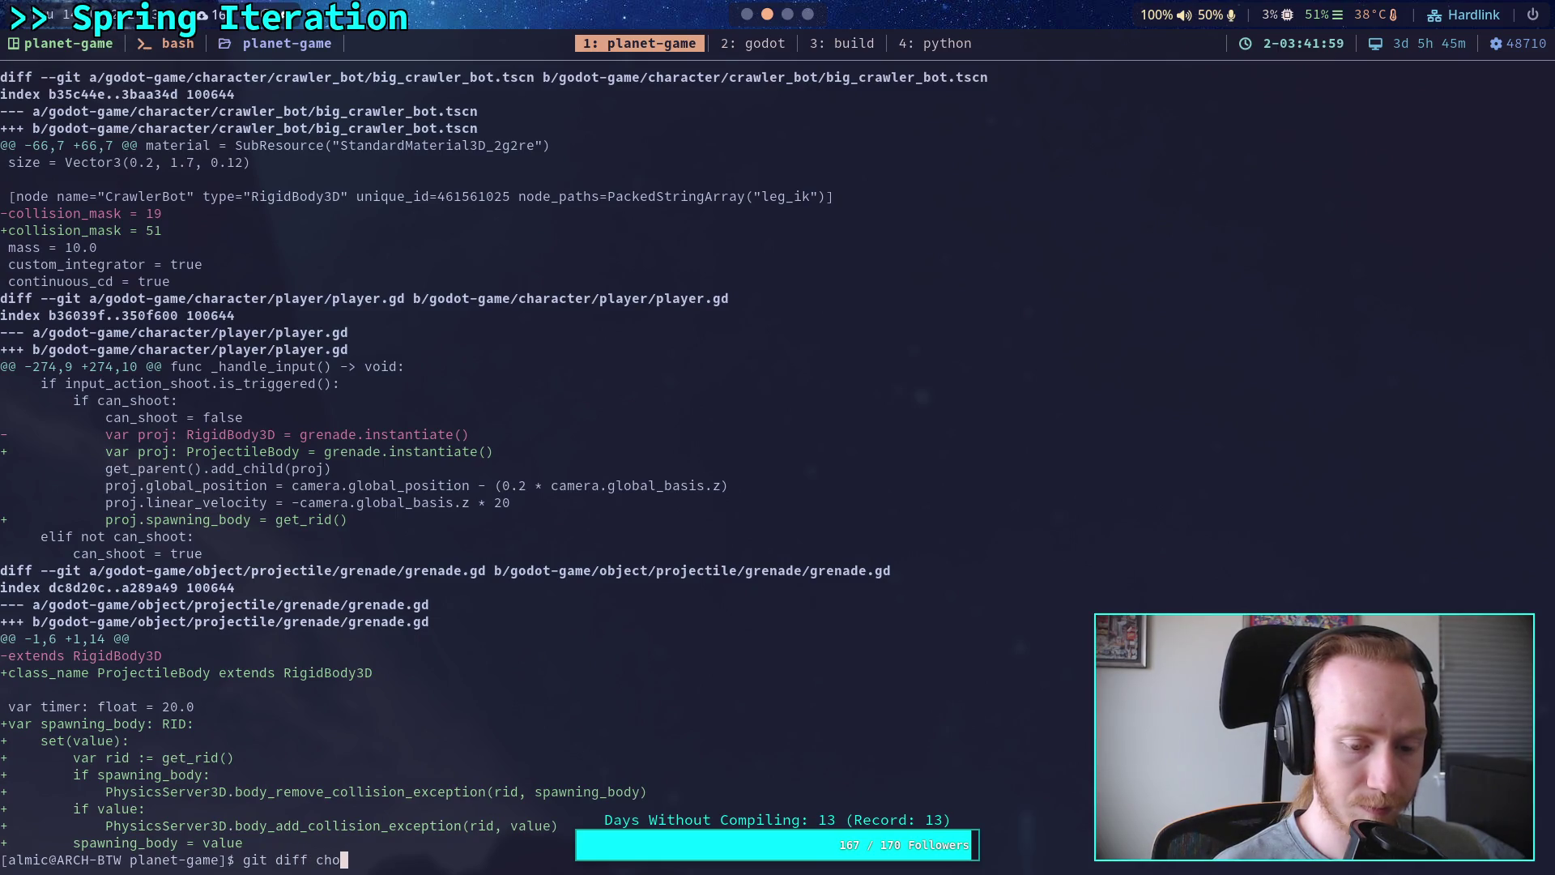
key(BackSpace)
text(godot-game/character/player/)
key(Return)
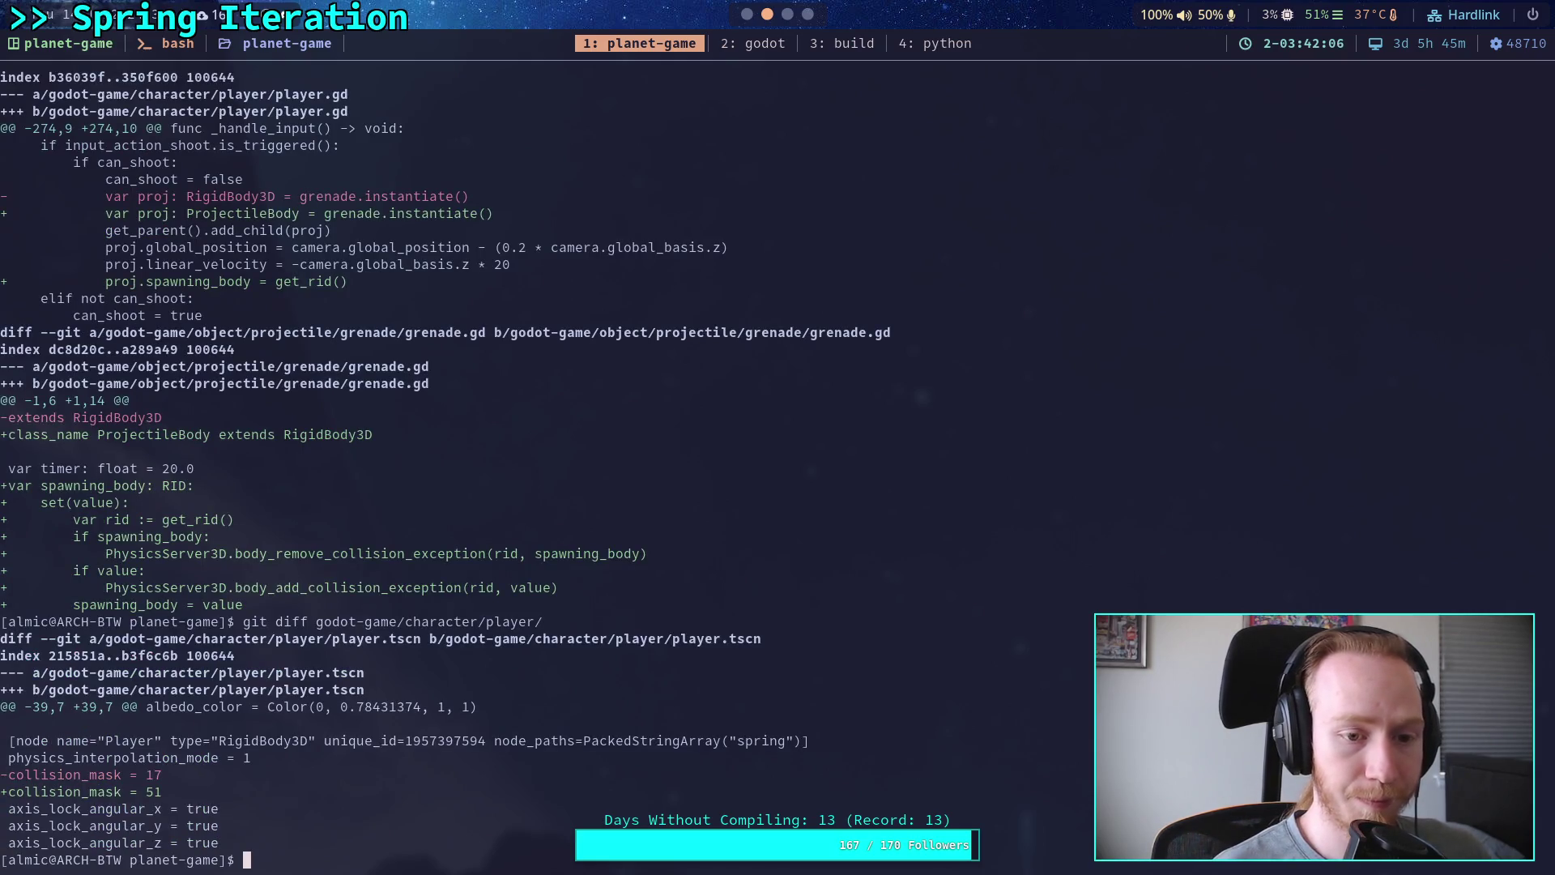
Step: Stage player.tscn (collision_mask 17→51) and confirm it in git status
text(git add )
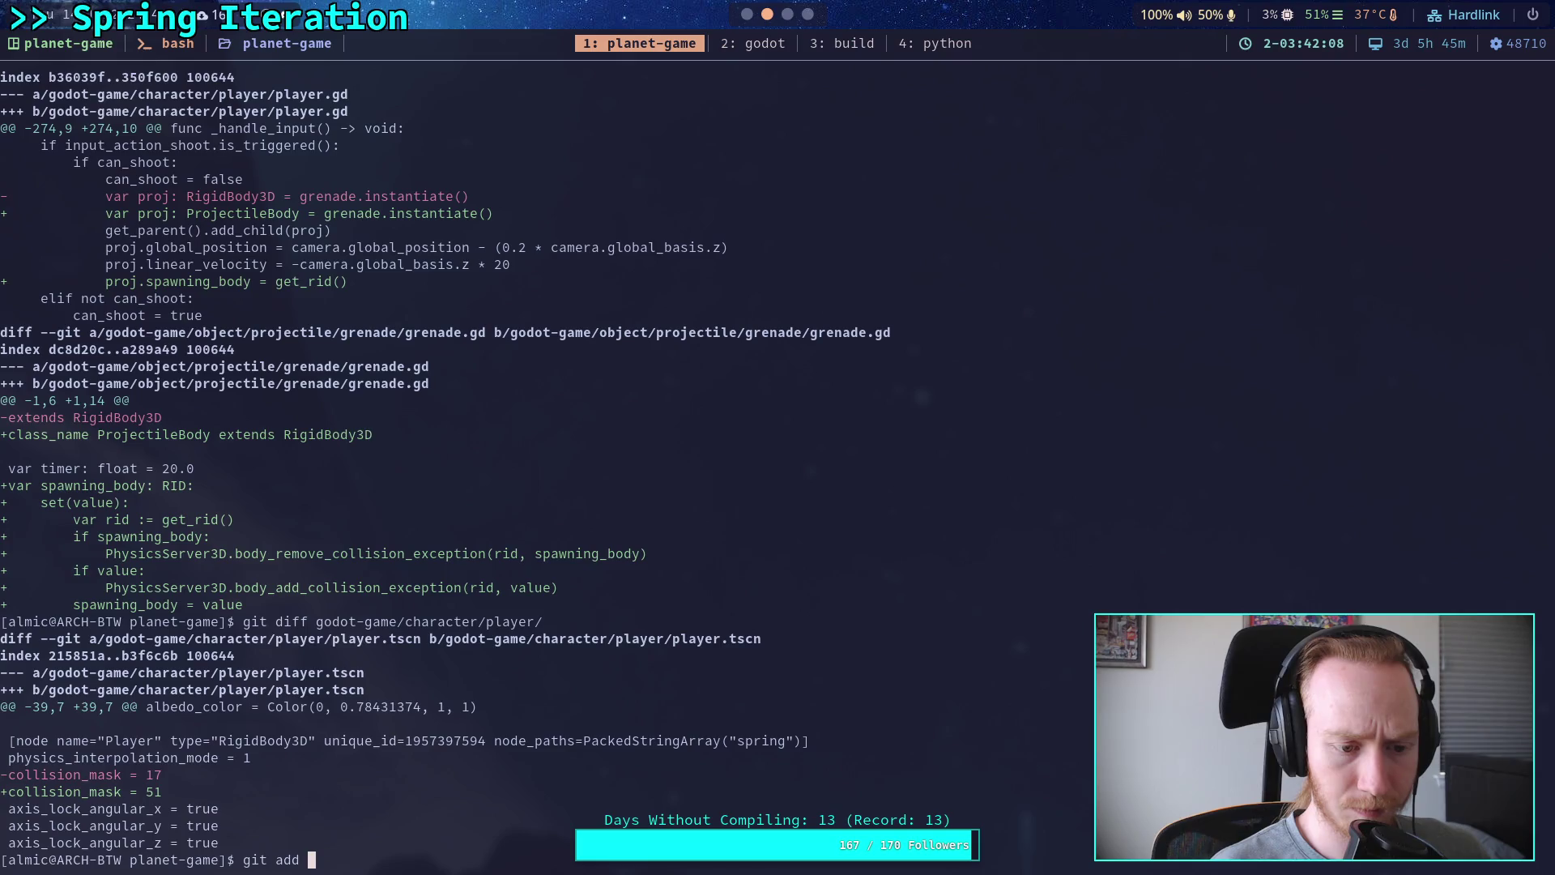
text(godot-game/character/player/p)
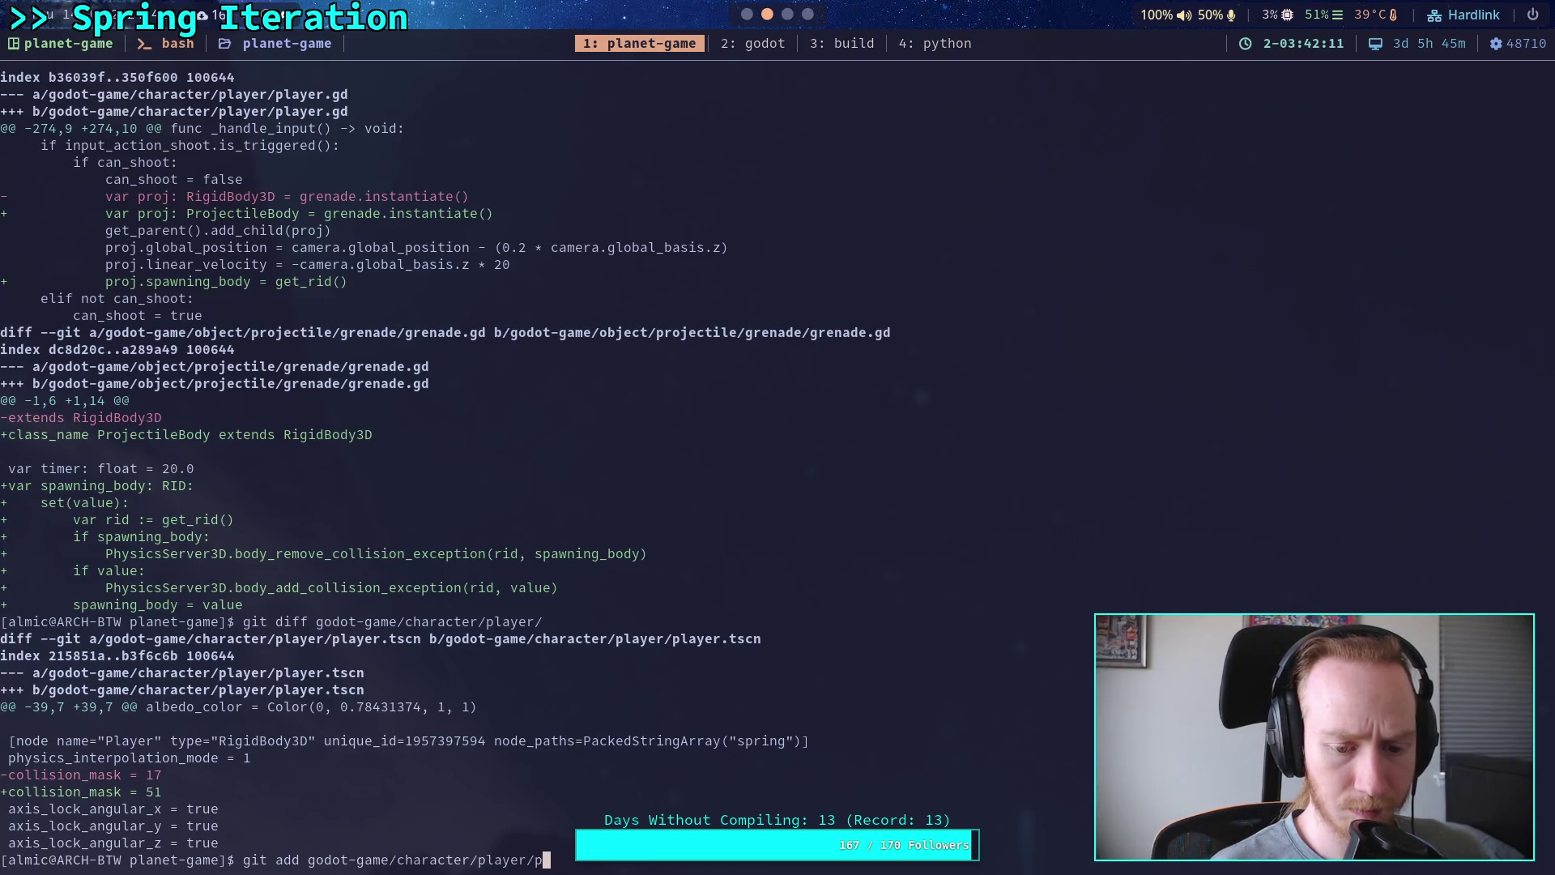
text(layer.tscn)
key(Return)
text(git s)
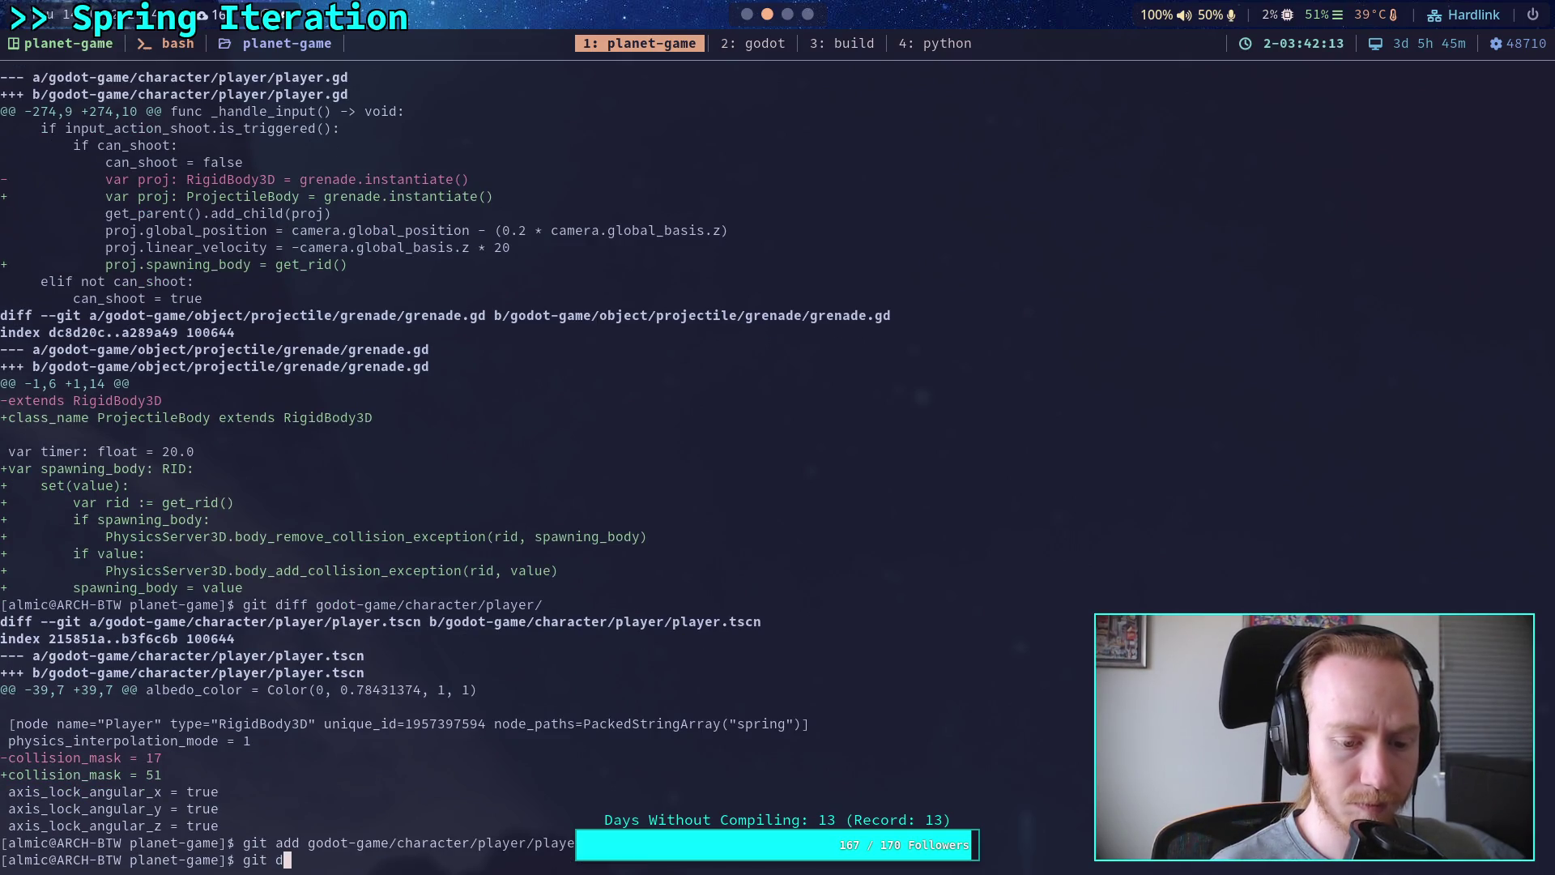
text(tatus)
key(Return)
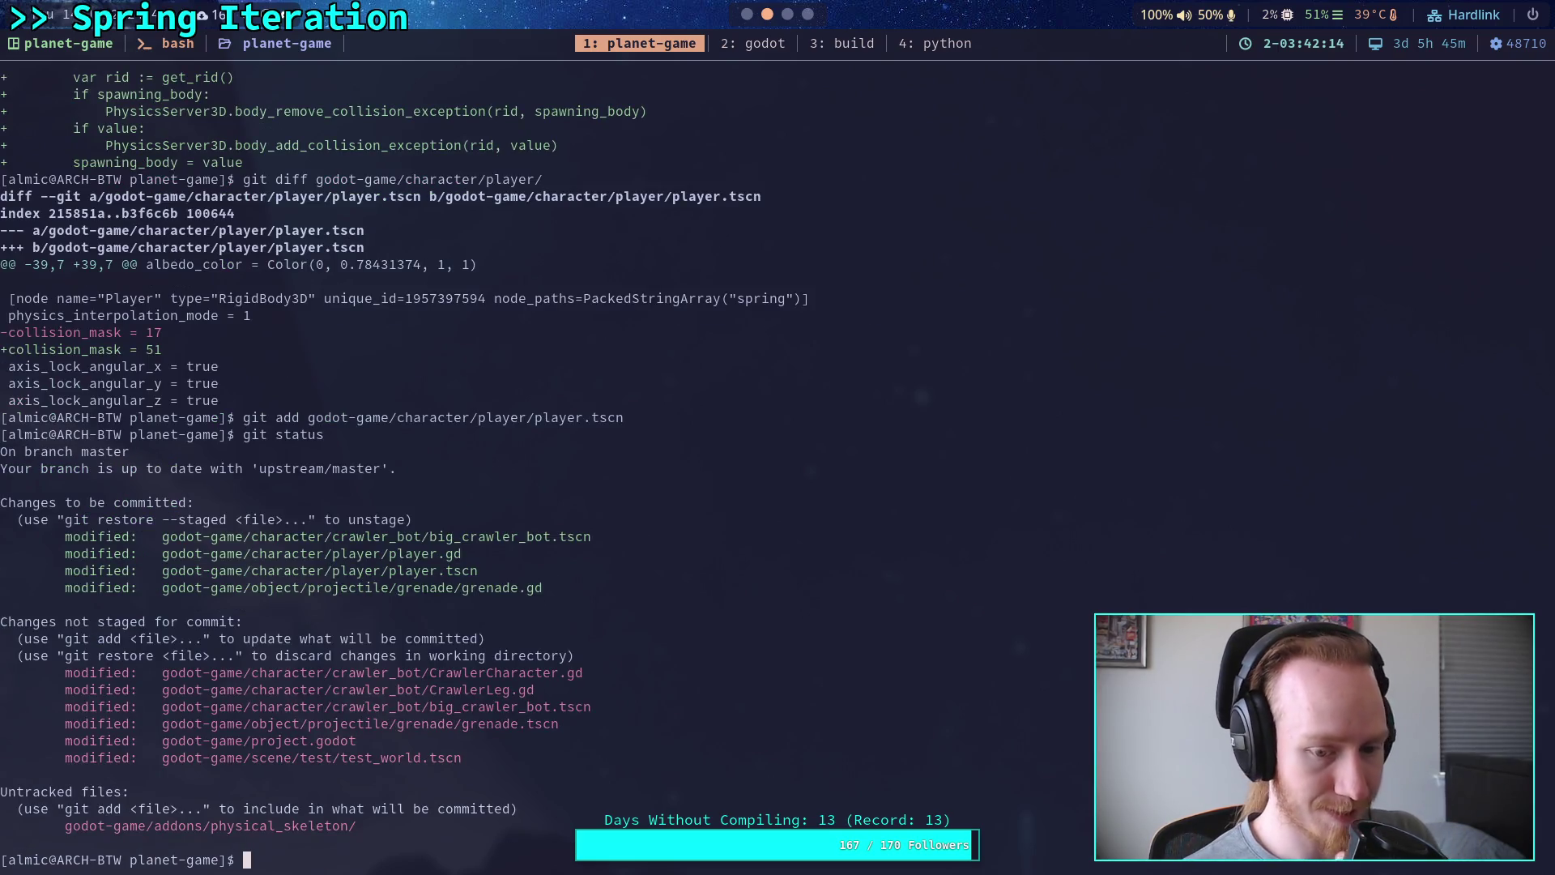
Step: Review the object folder diff and stage grenade.tscn (mask 19→51)
text(git diff godot-game/object/)
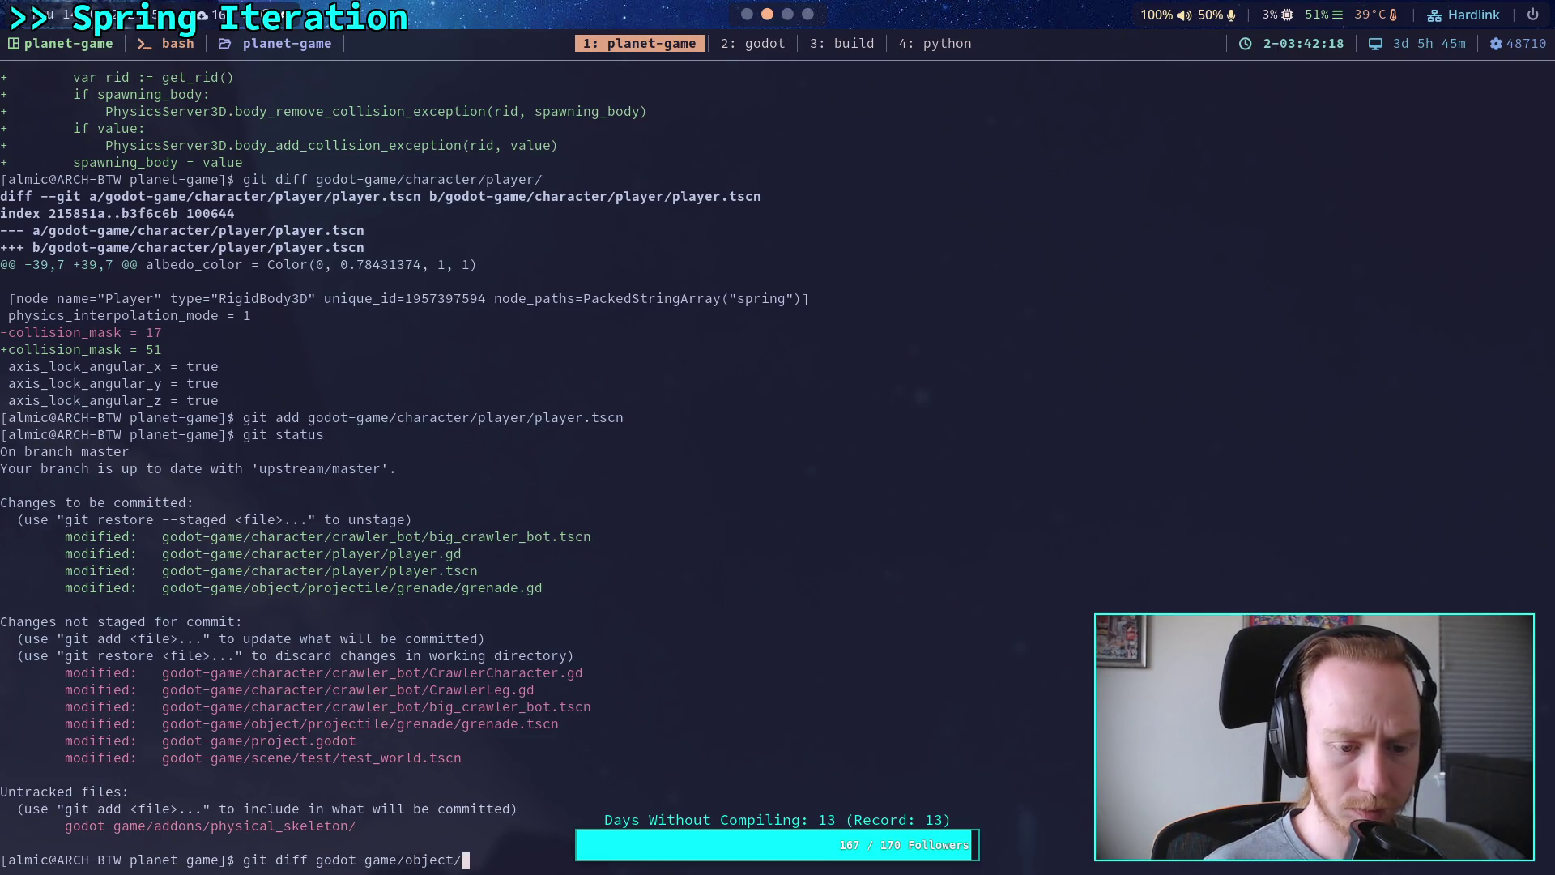
key(Return)
text(git add godot-game/object/projectile/)
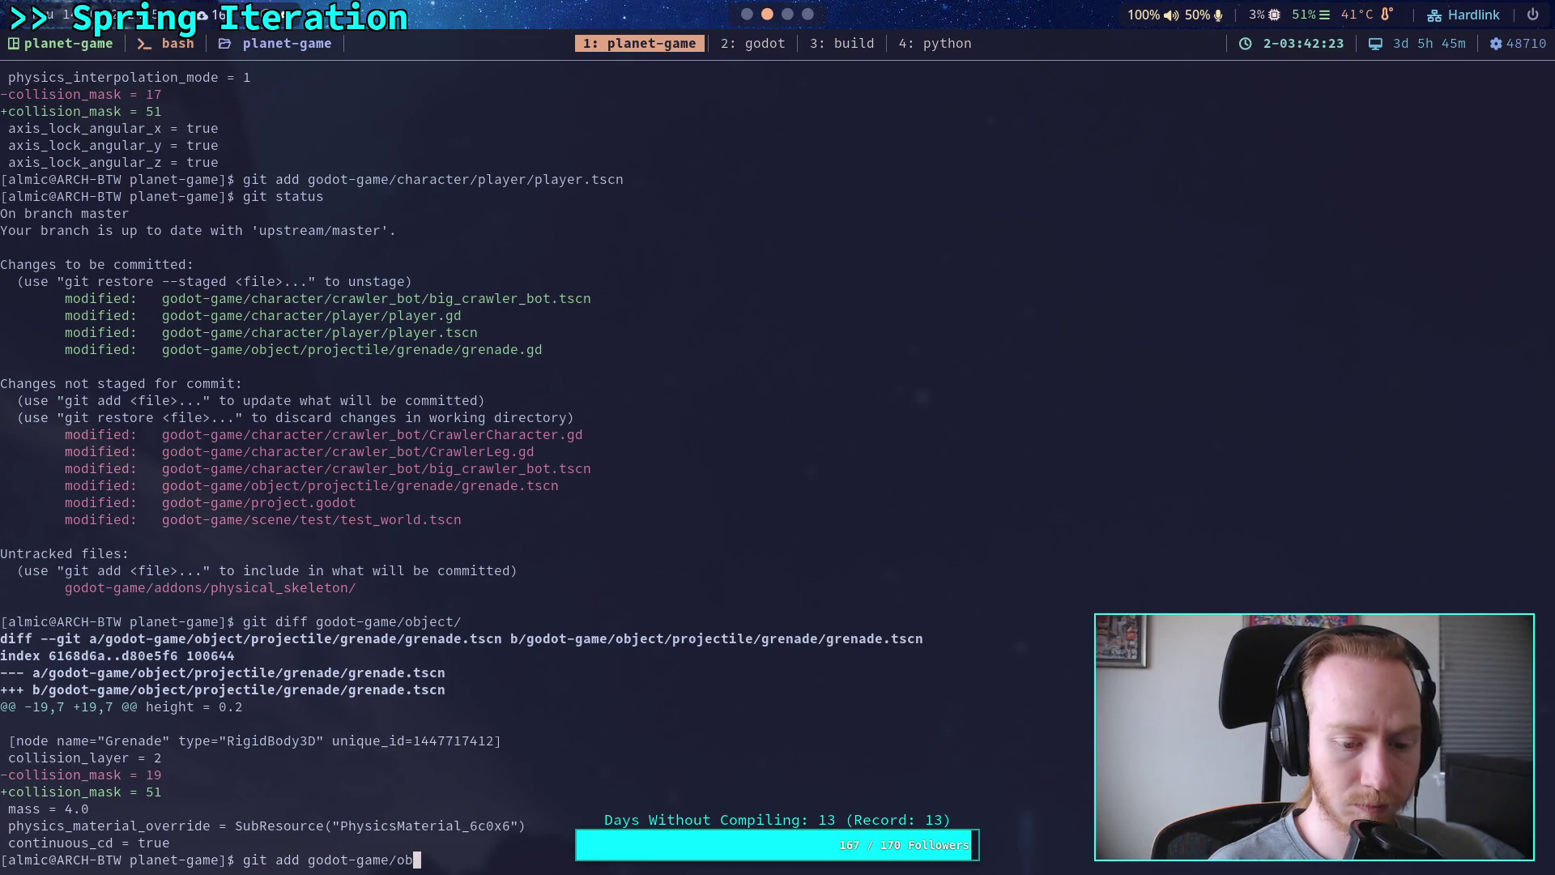
text(grenade/grenade.tscn)
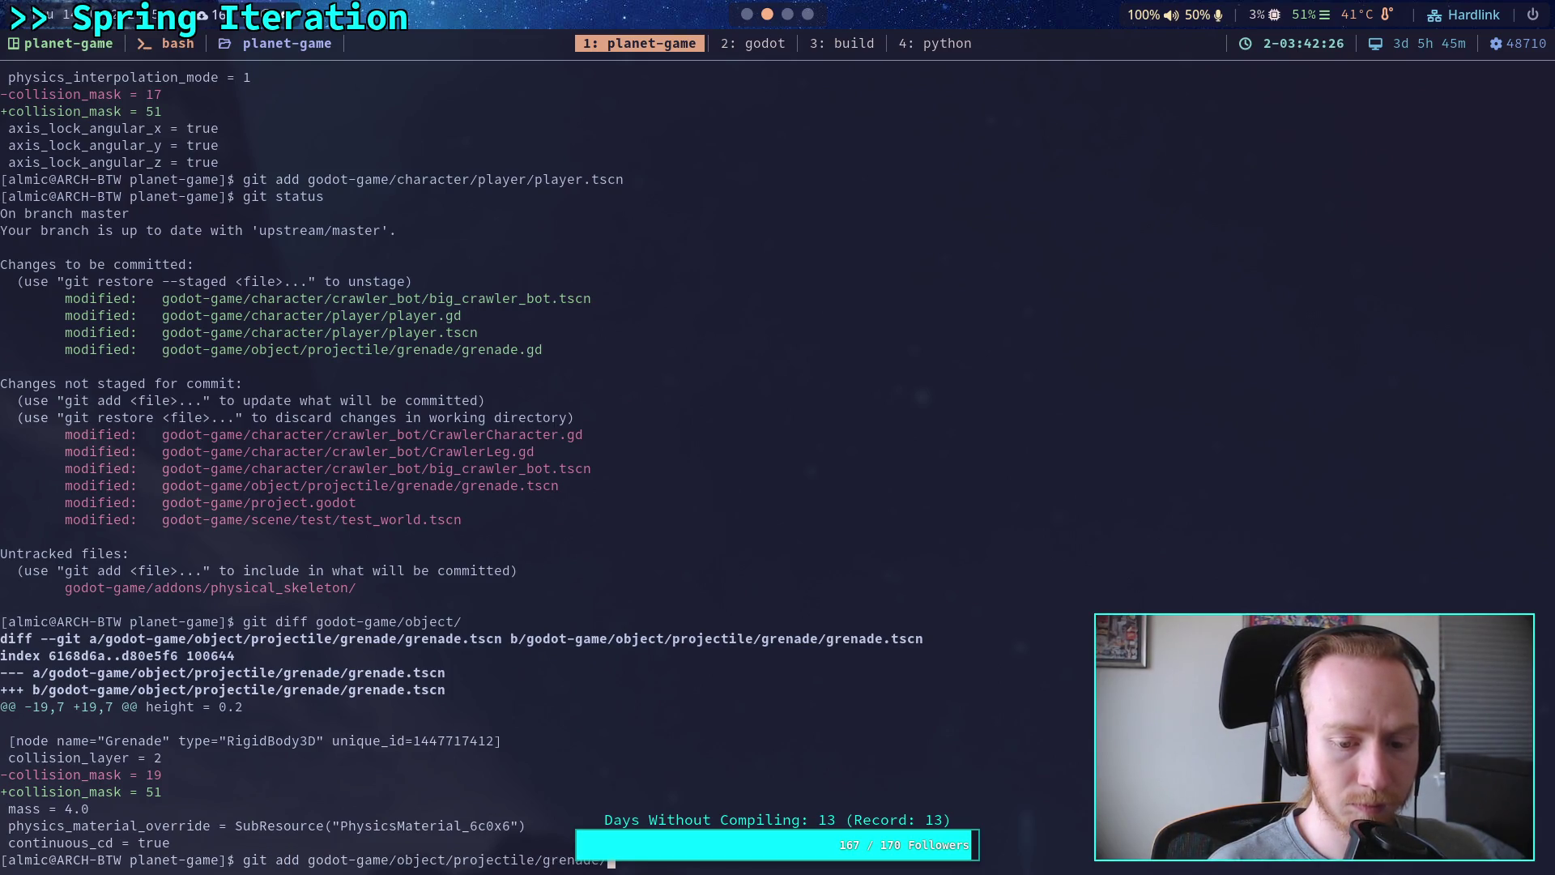
key(Return)
Step: Review project.godot's diff and start patch-mode staging with git add -i
text(gi)
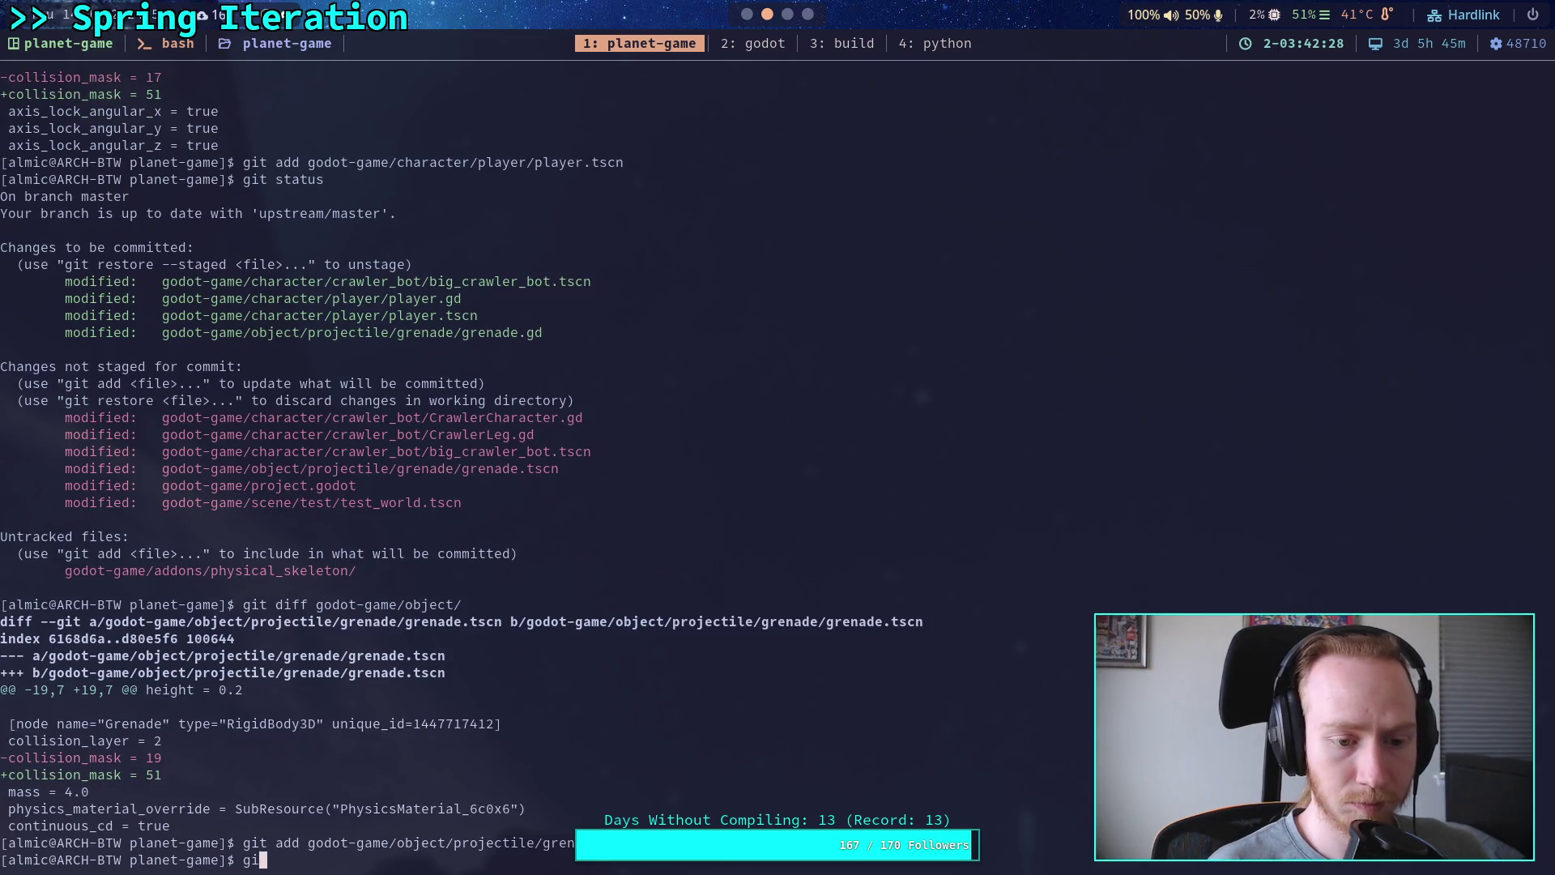
text(t diff )
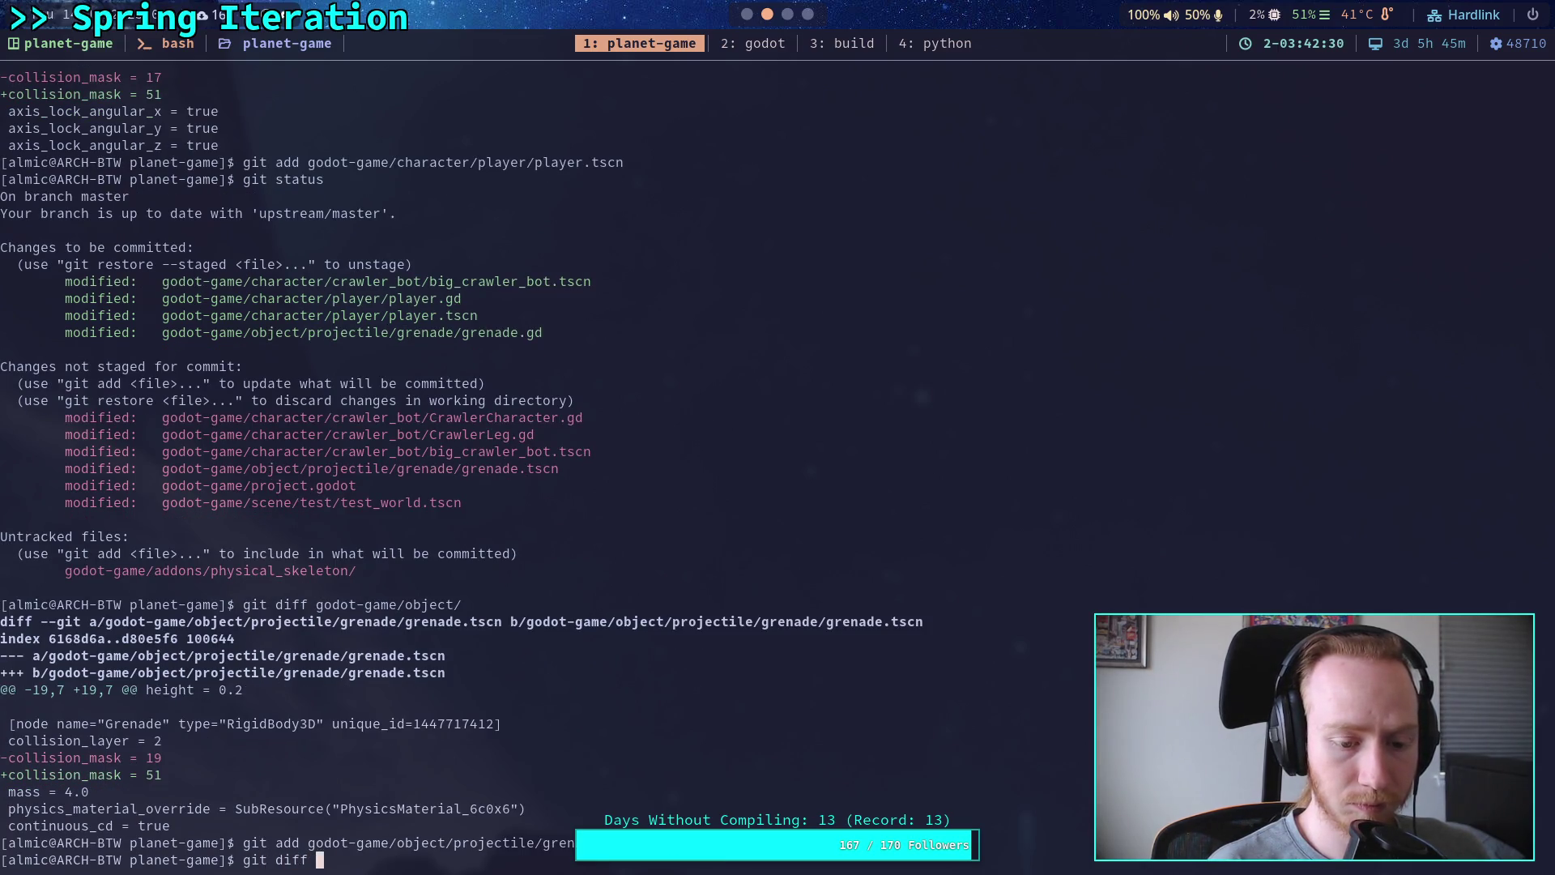
text(godot-game/project.godot)
key(Return)
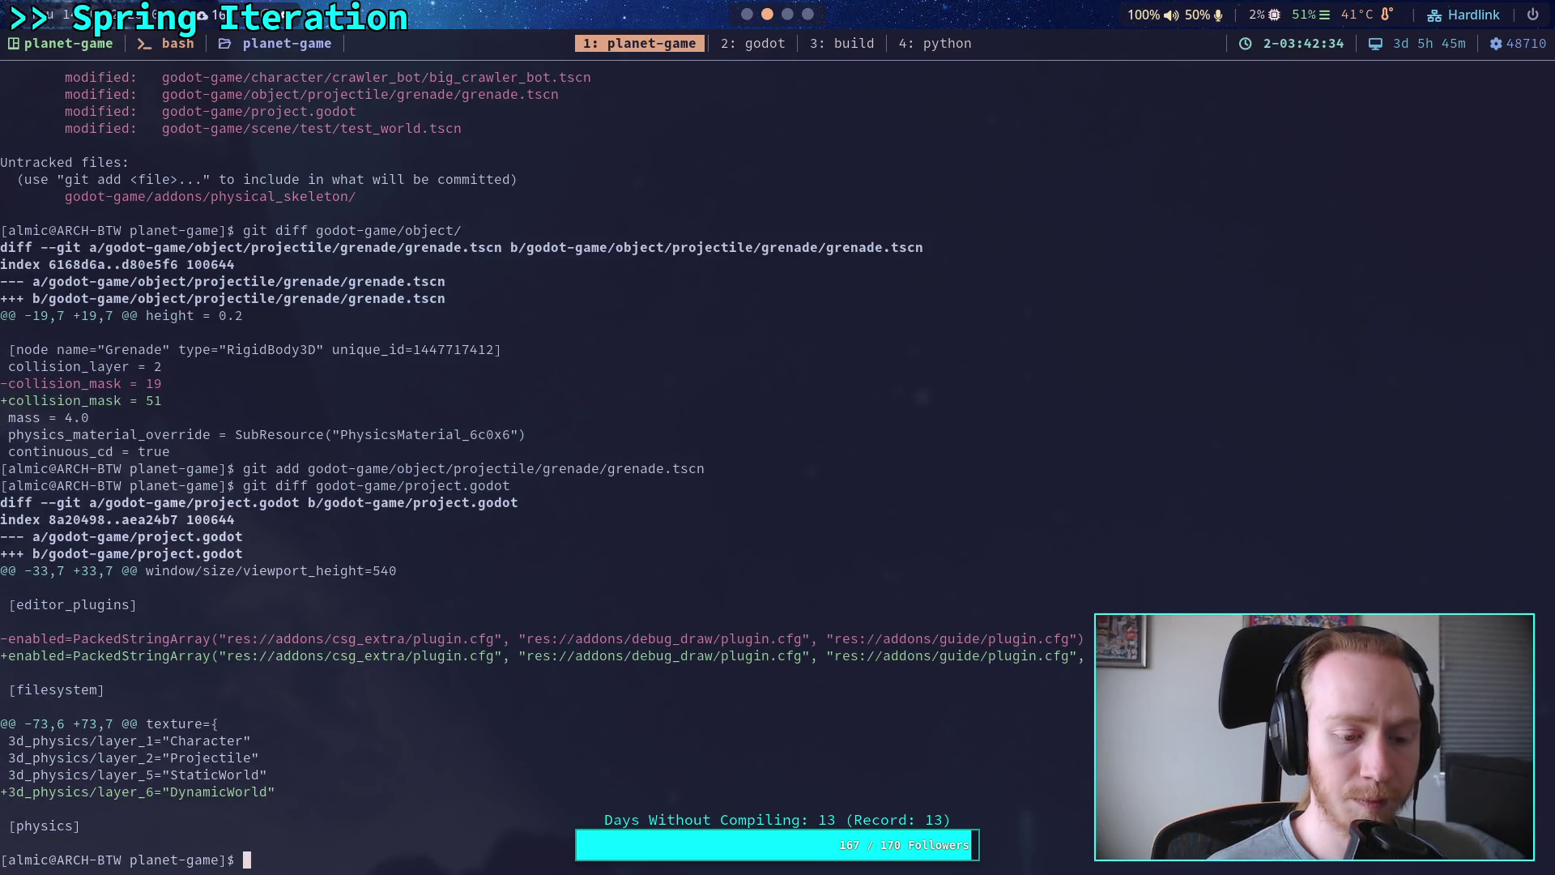
text(git add -i )
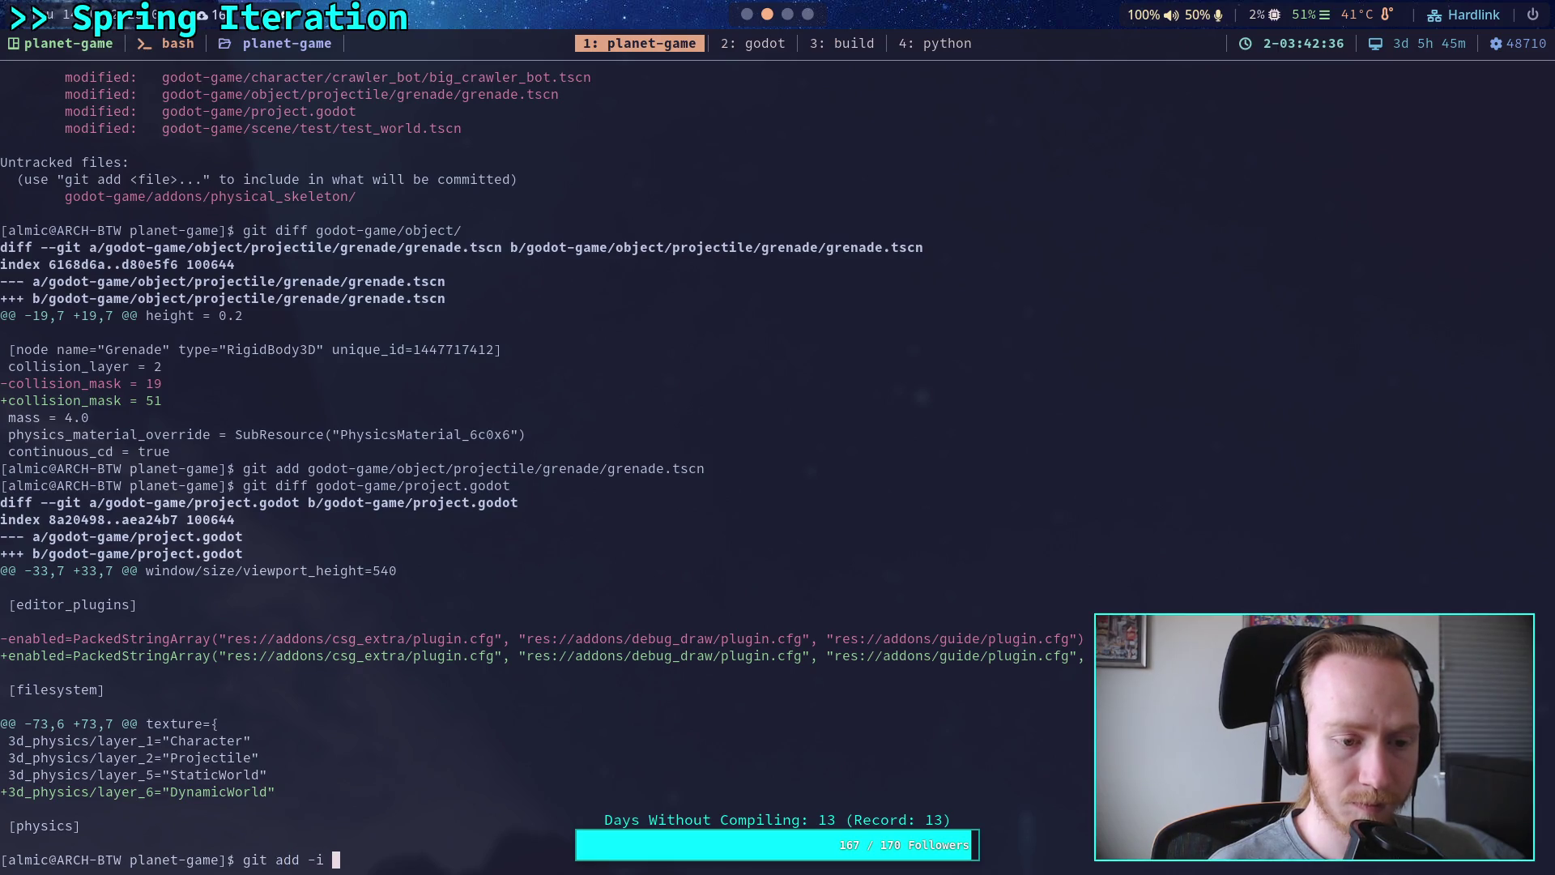
text(godot-game/project.godot)
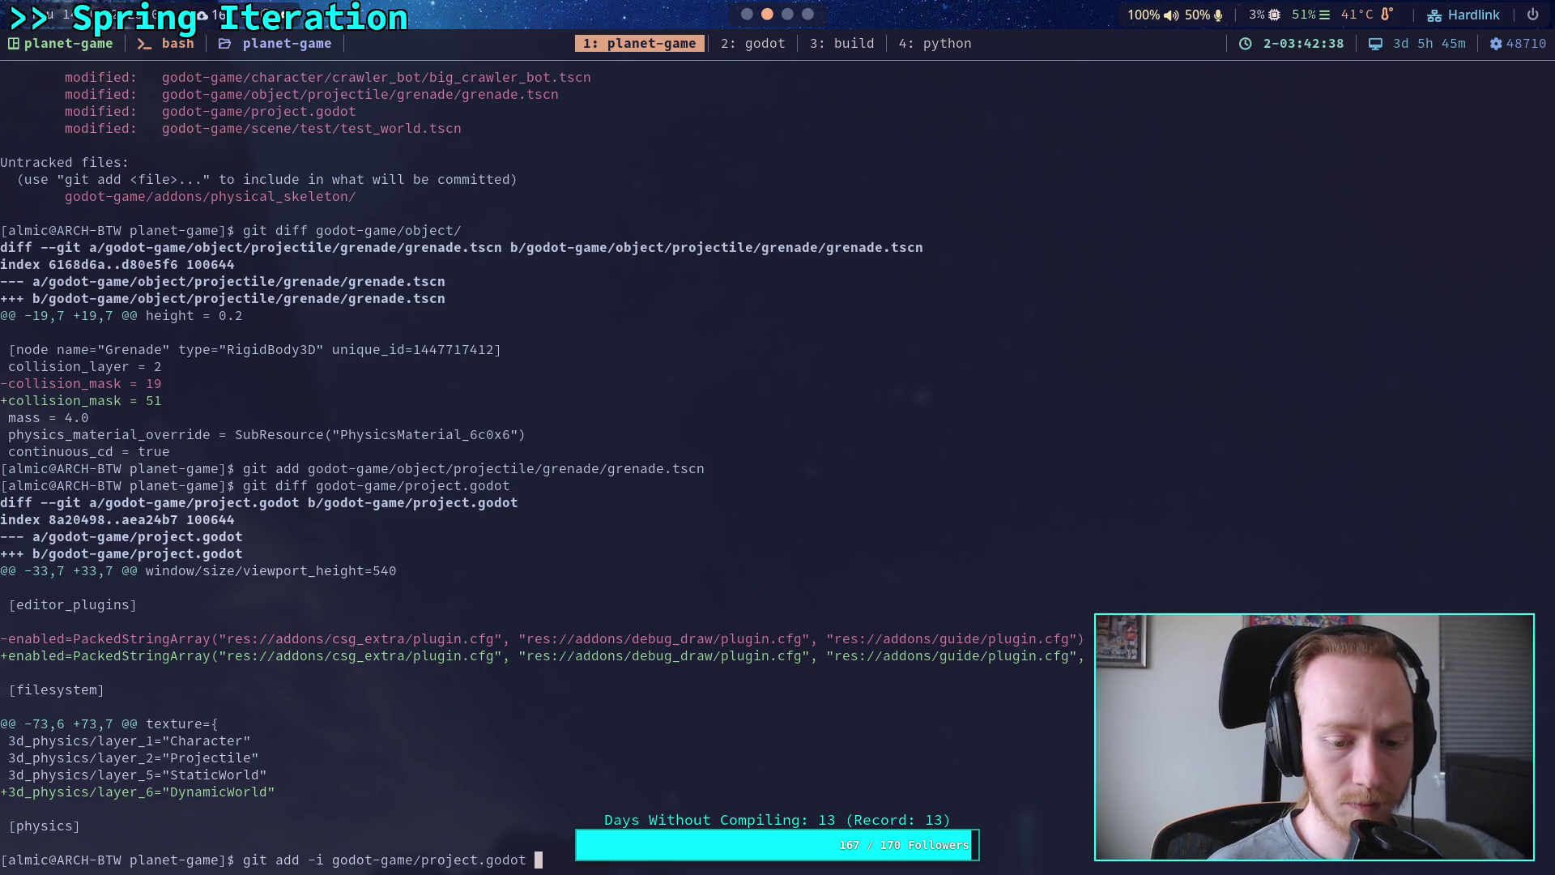
key(Return)
text(5)
key(Return)
text(1)
key(Return)
Step: Skip the plugin-list hunk, stage the layer_6 DynamicWorld hunk, and check git status
key(Return)
text(n)
key(Return)
text(y)
key(Return)
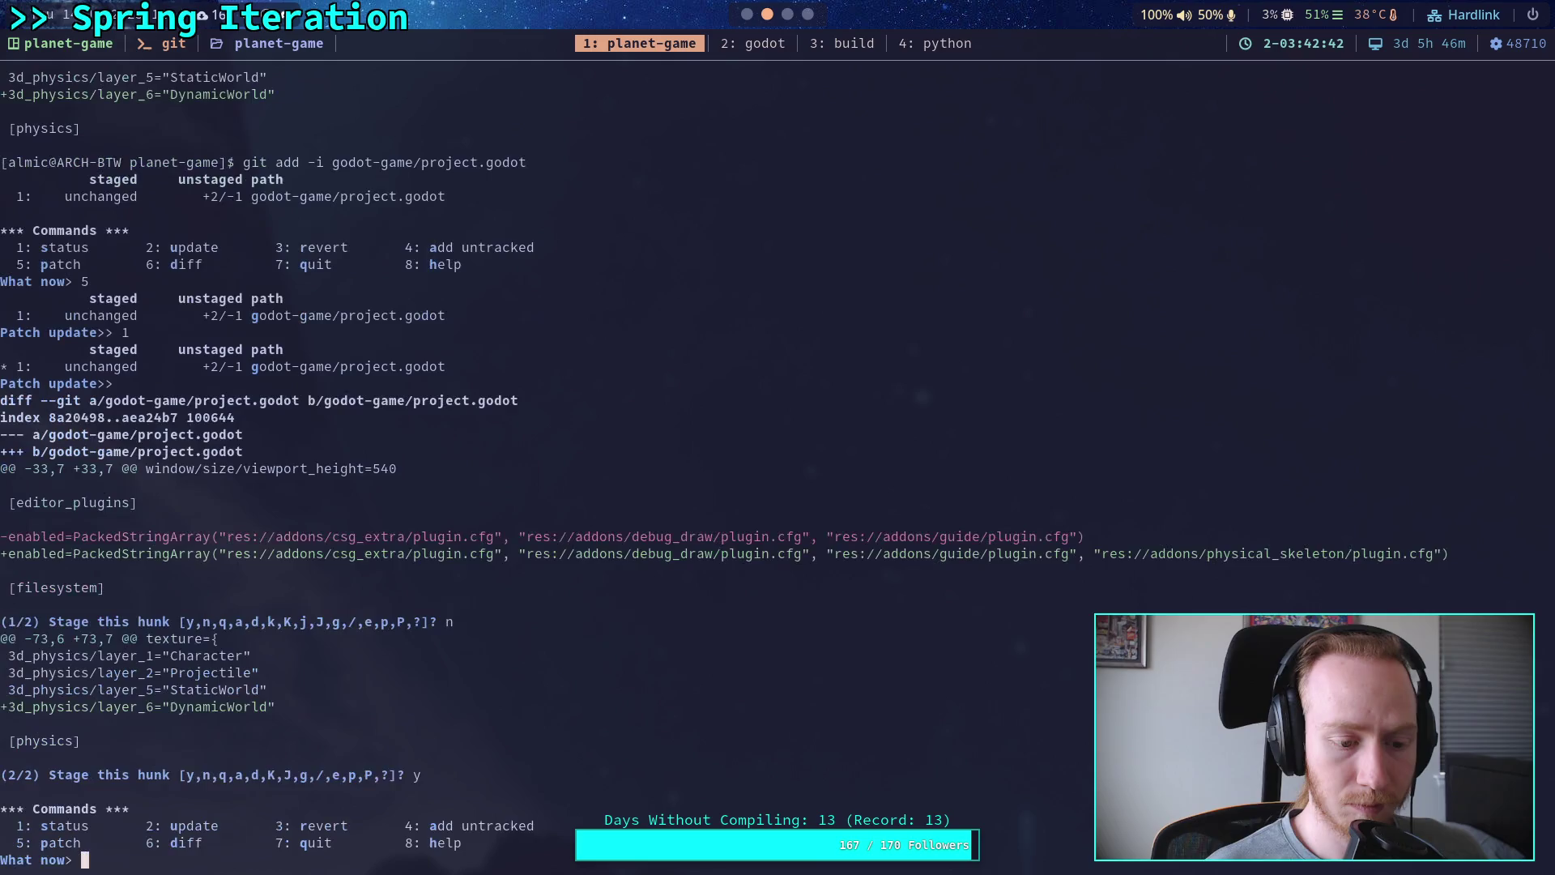
text(q)
key(Return)
text(git status)
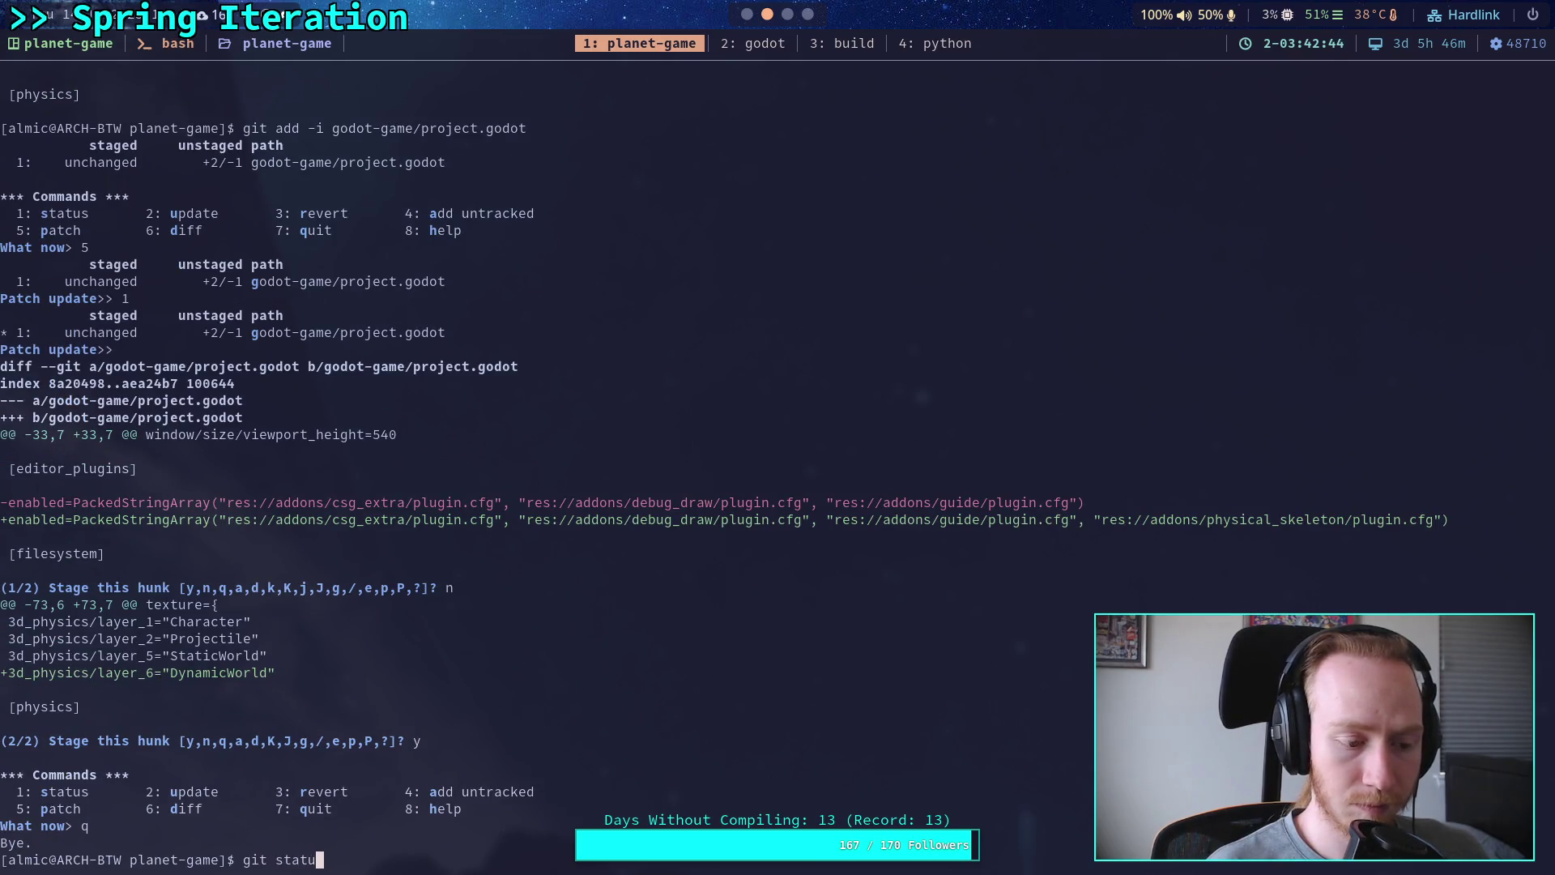
key(Return)
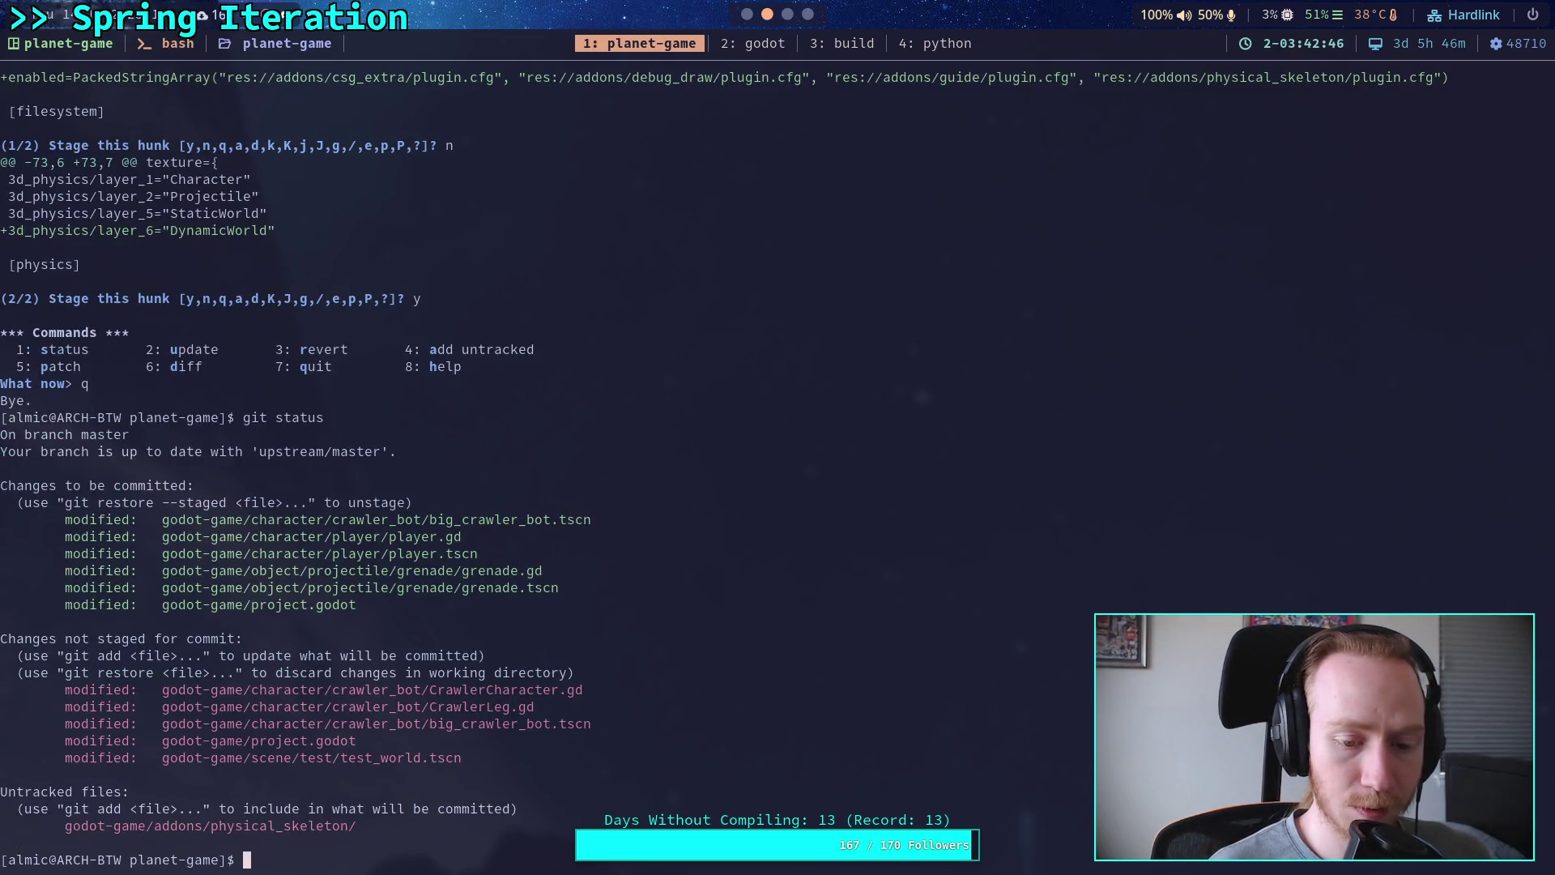
Step: Read the test_world.tscn diff moving rigid bodies to collision layer 32 and mask 51, then begin a git add
text(git diff godot-game/scene/)
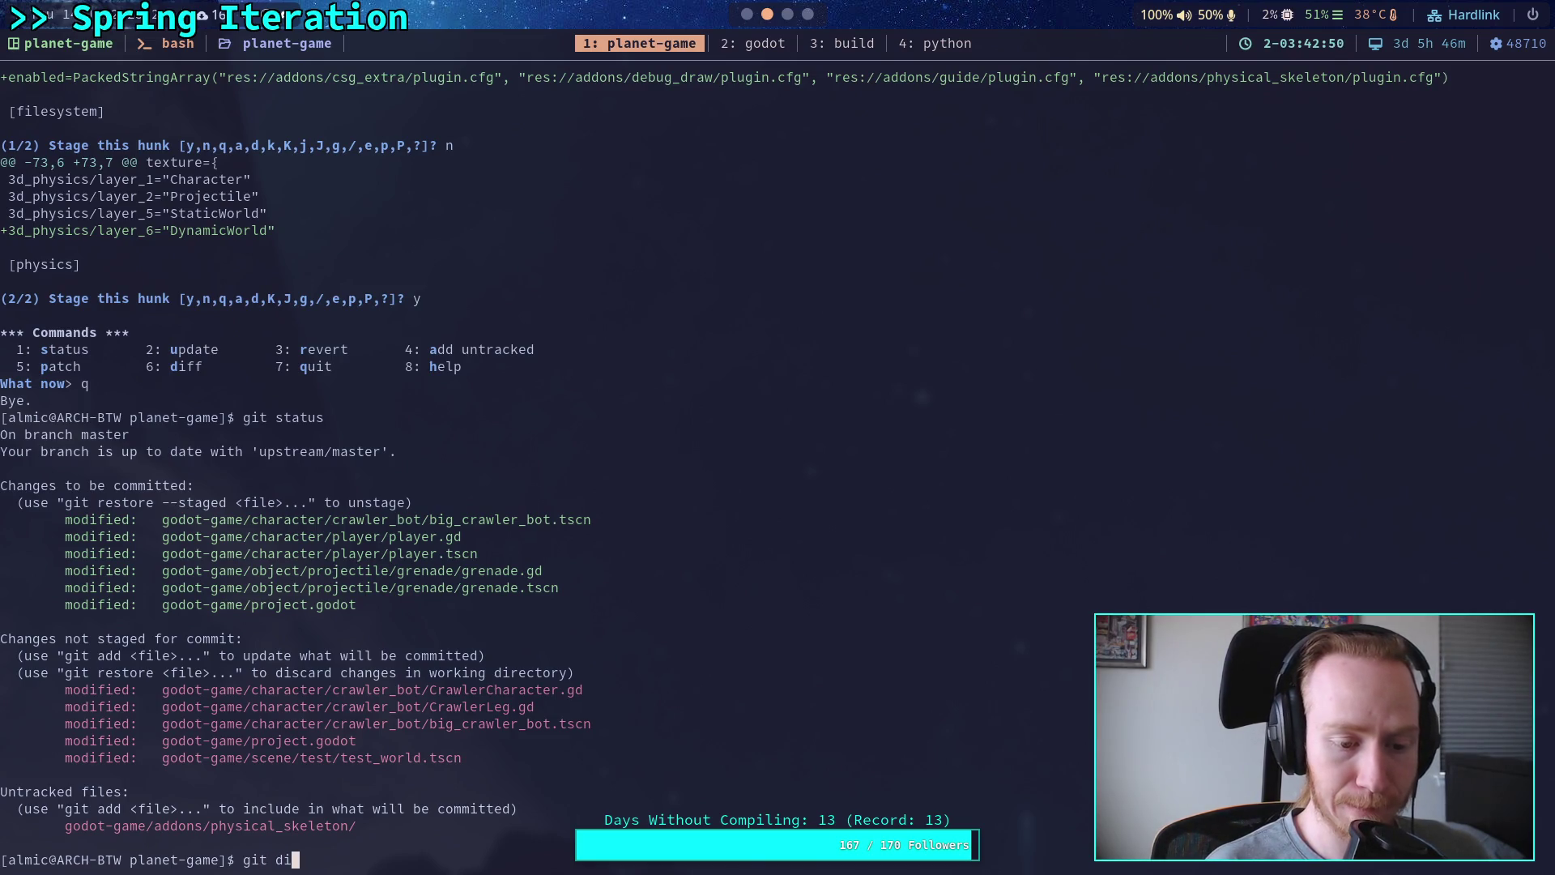
text(test/test_world.tscn)
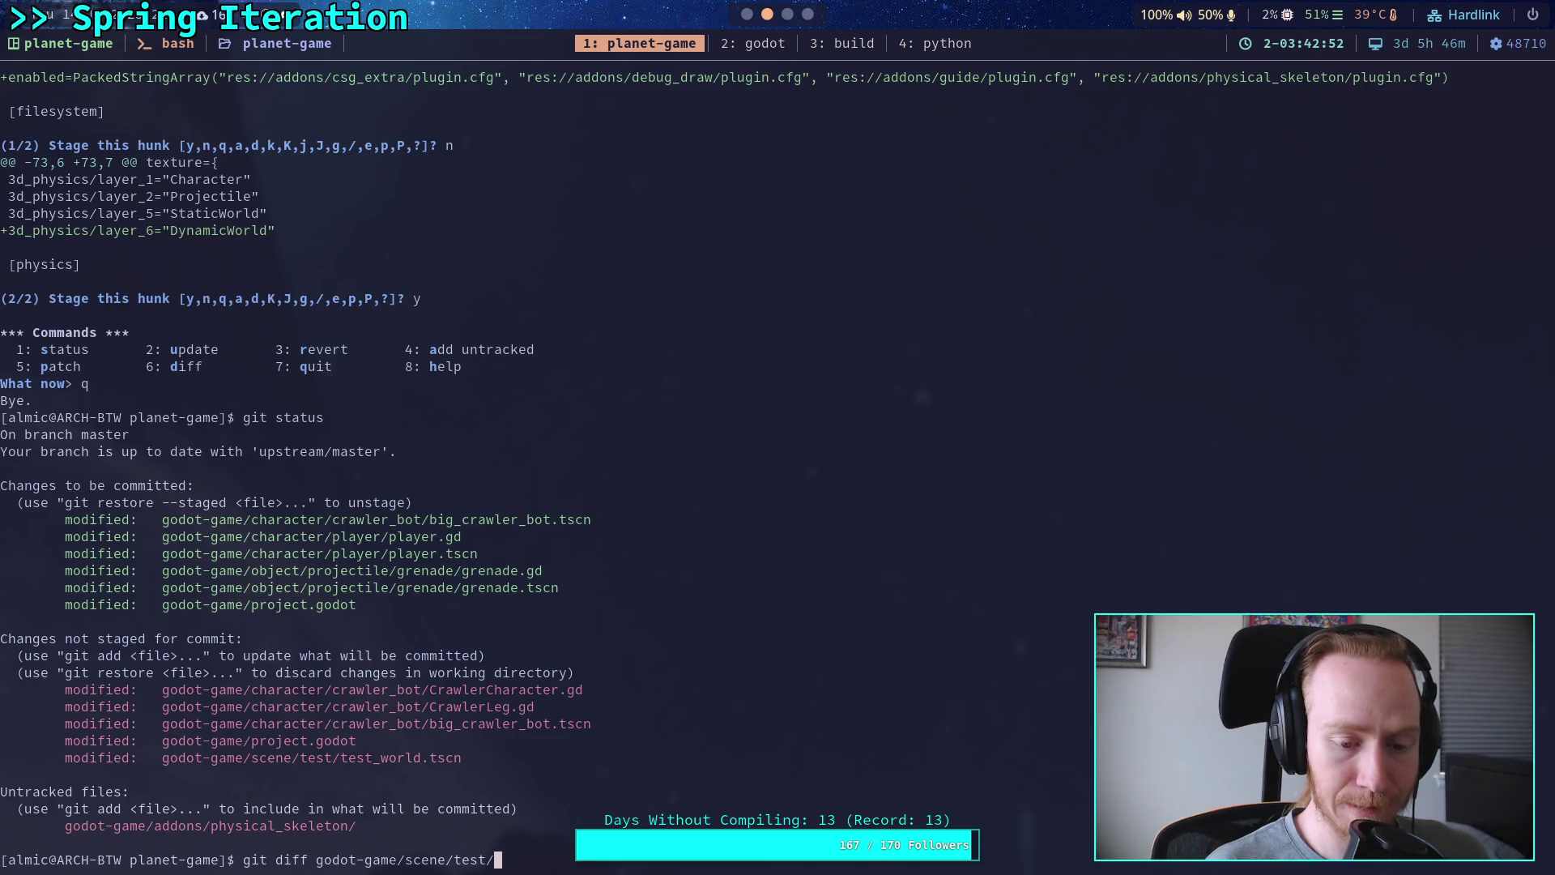
key(Return)
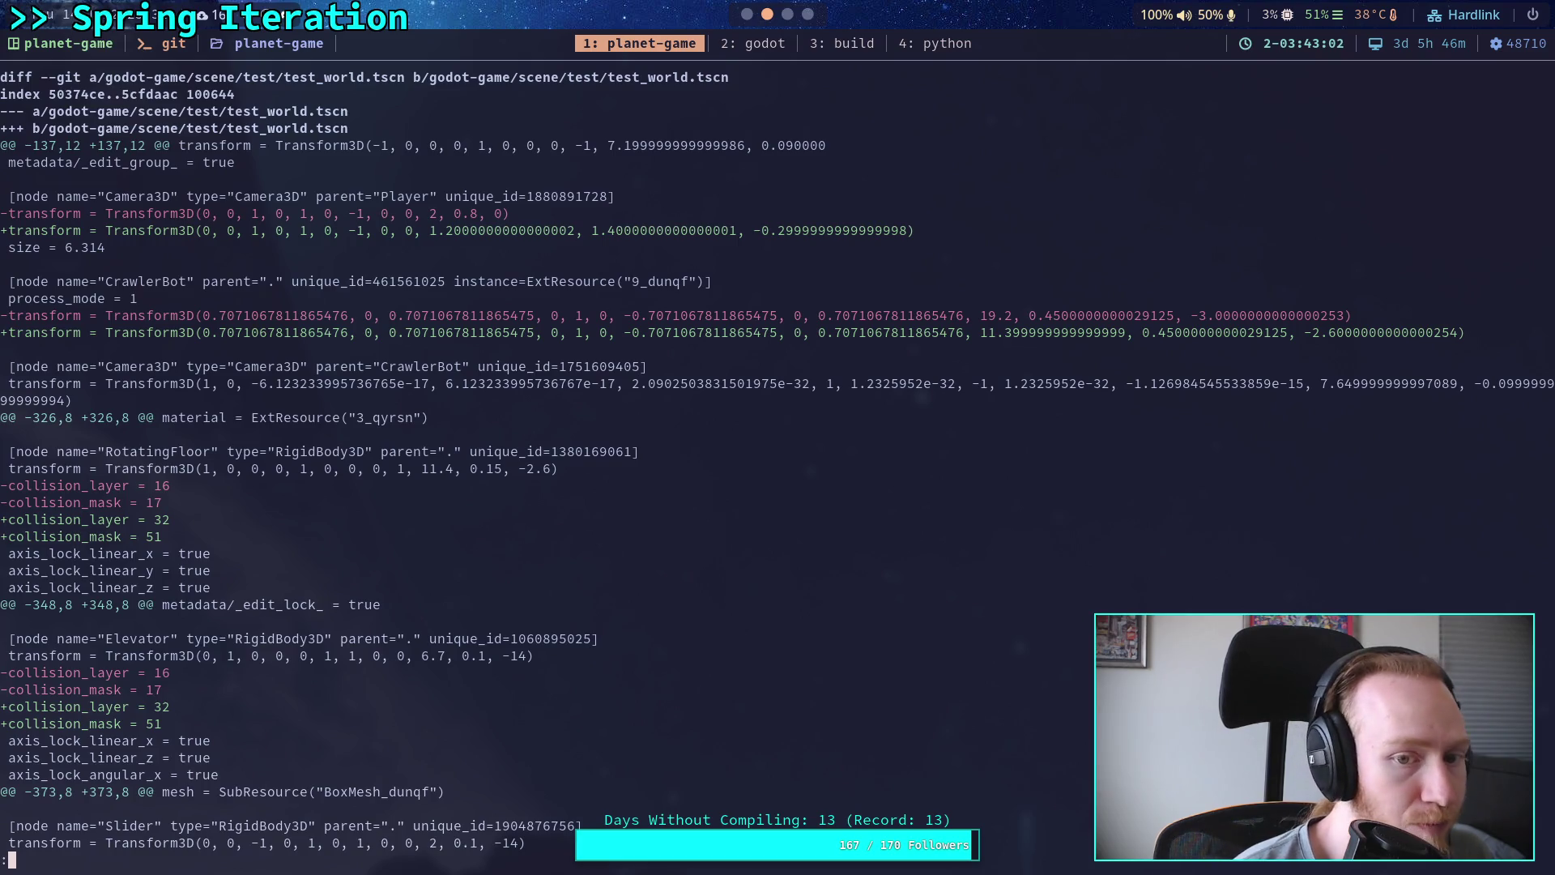
key(j)
key(j)
key(j)
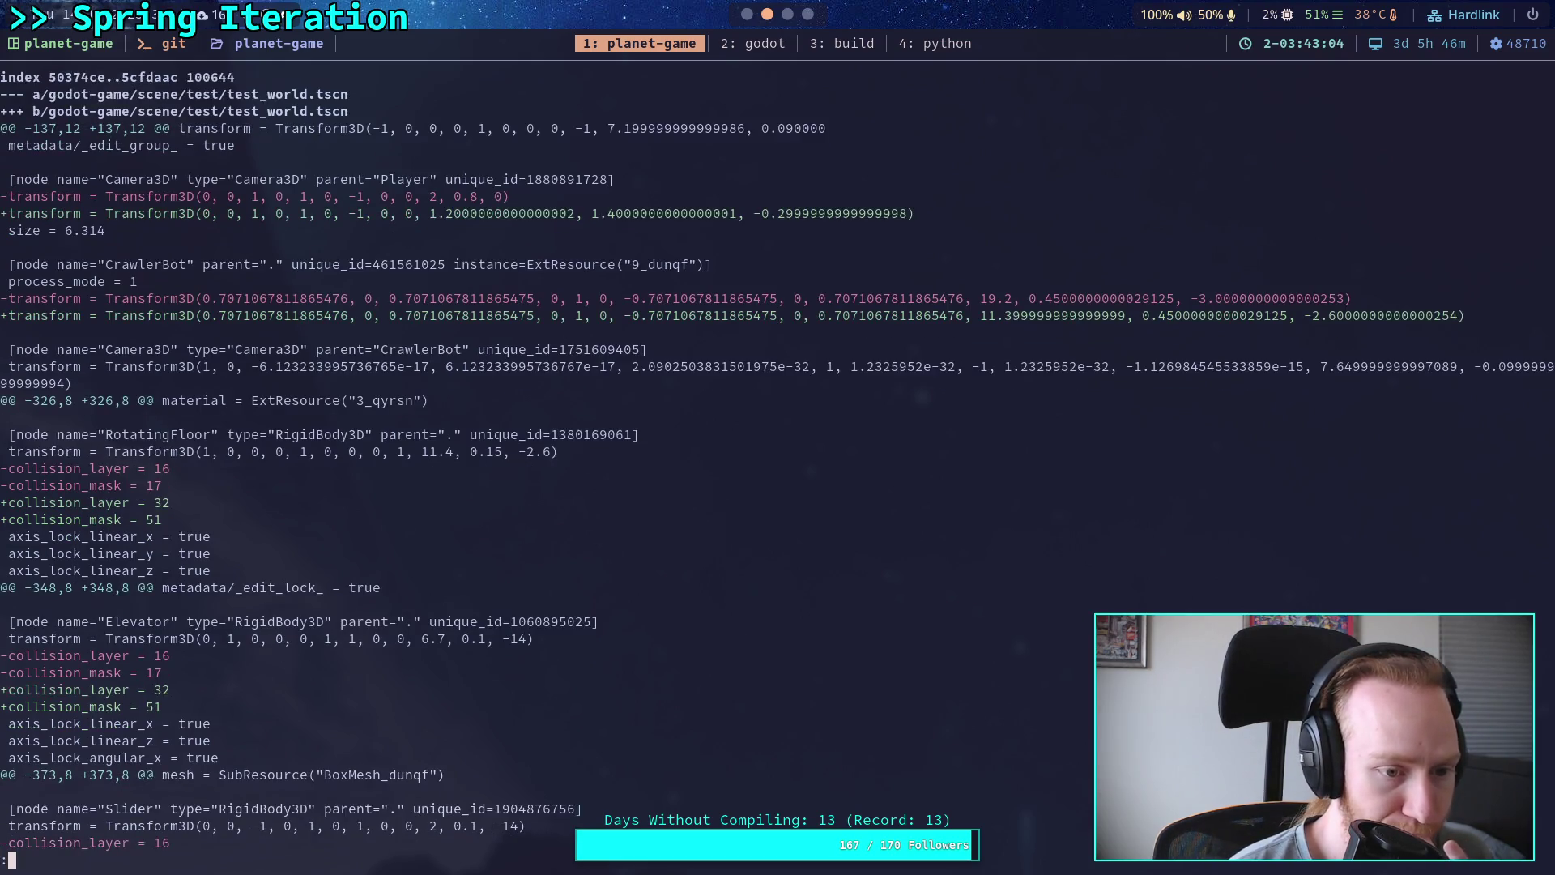
key(j)
key(j)
key(j)
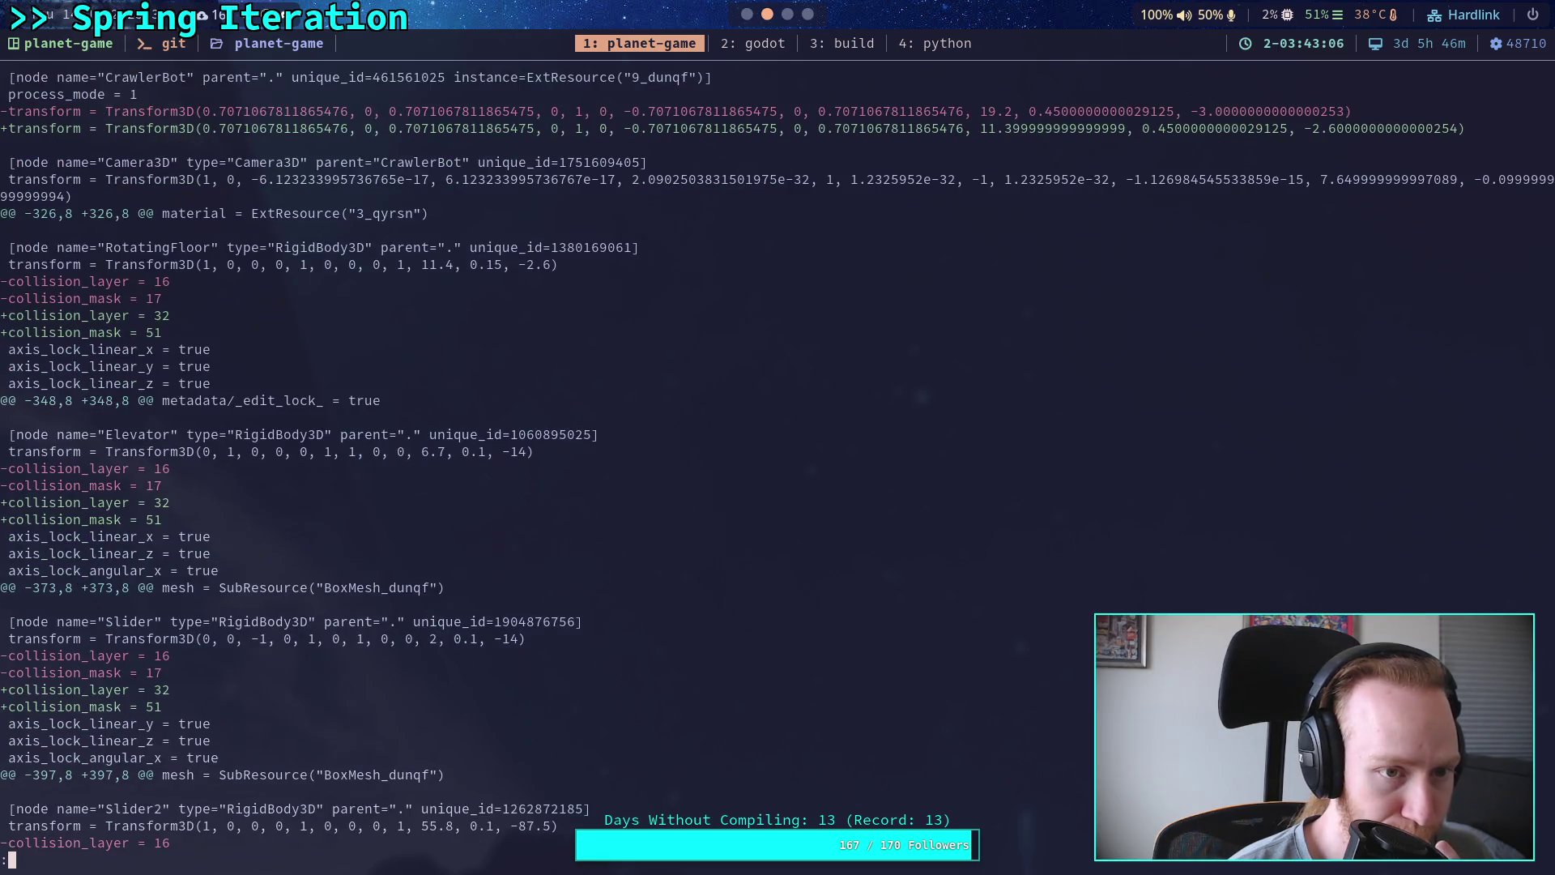
key(k)
key(k)
key(k)
key(k)
key(k)
key(j)
key(j)
key(j)
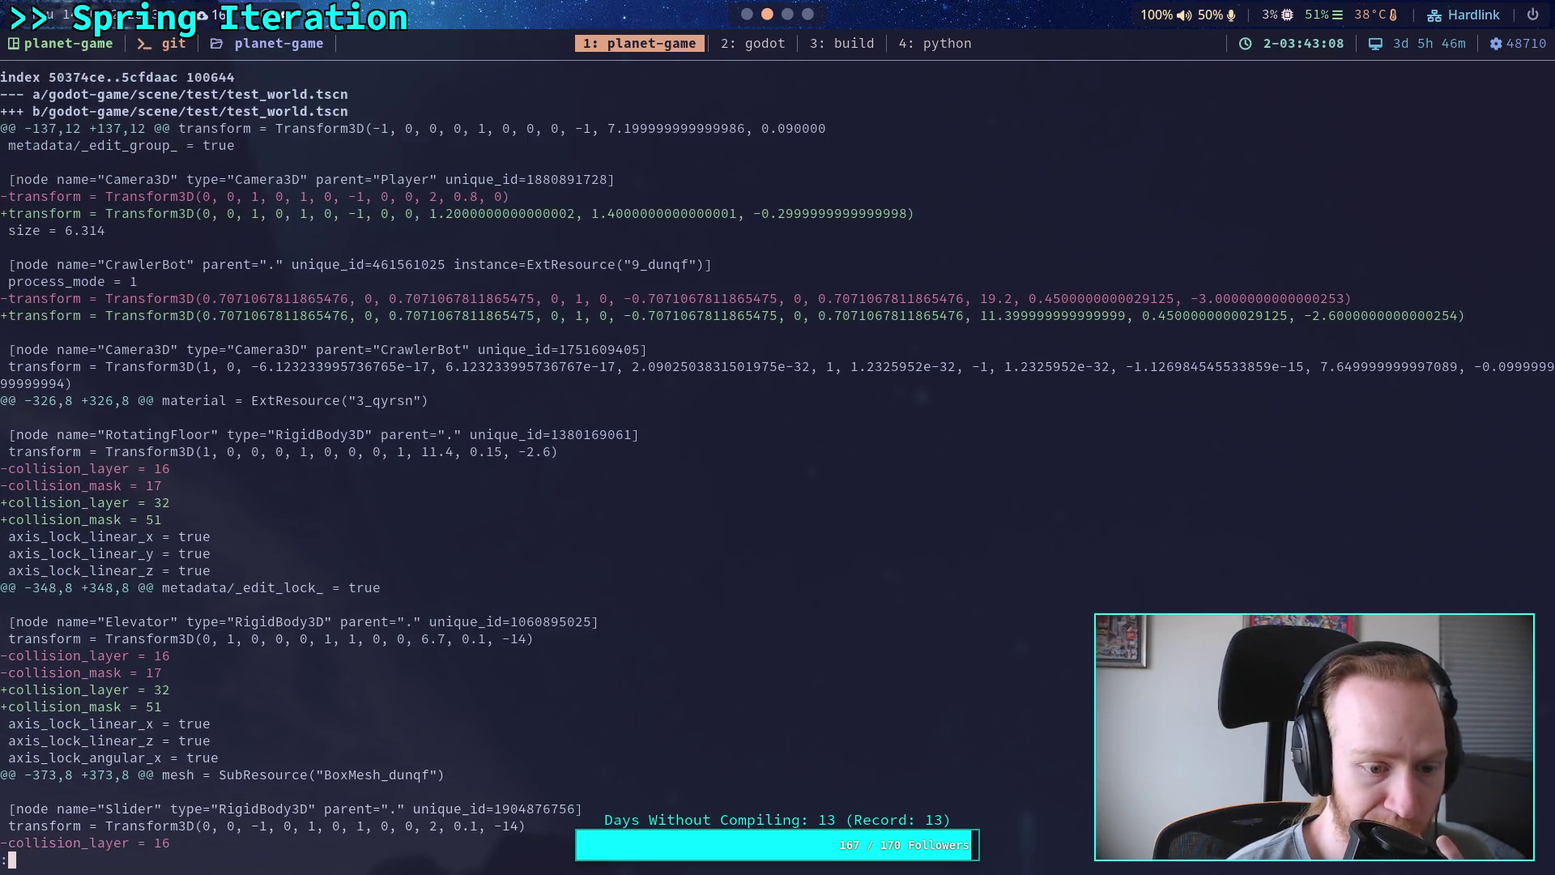
key(j)
key(j)
key(j)
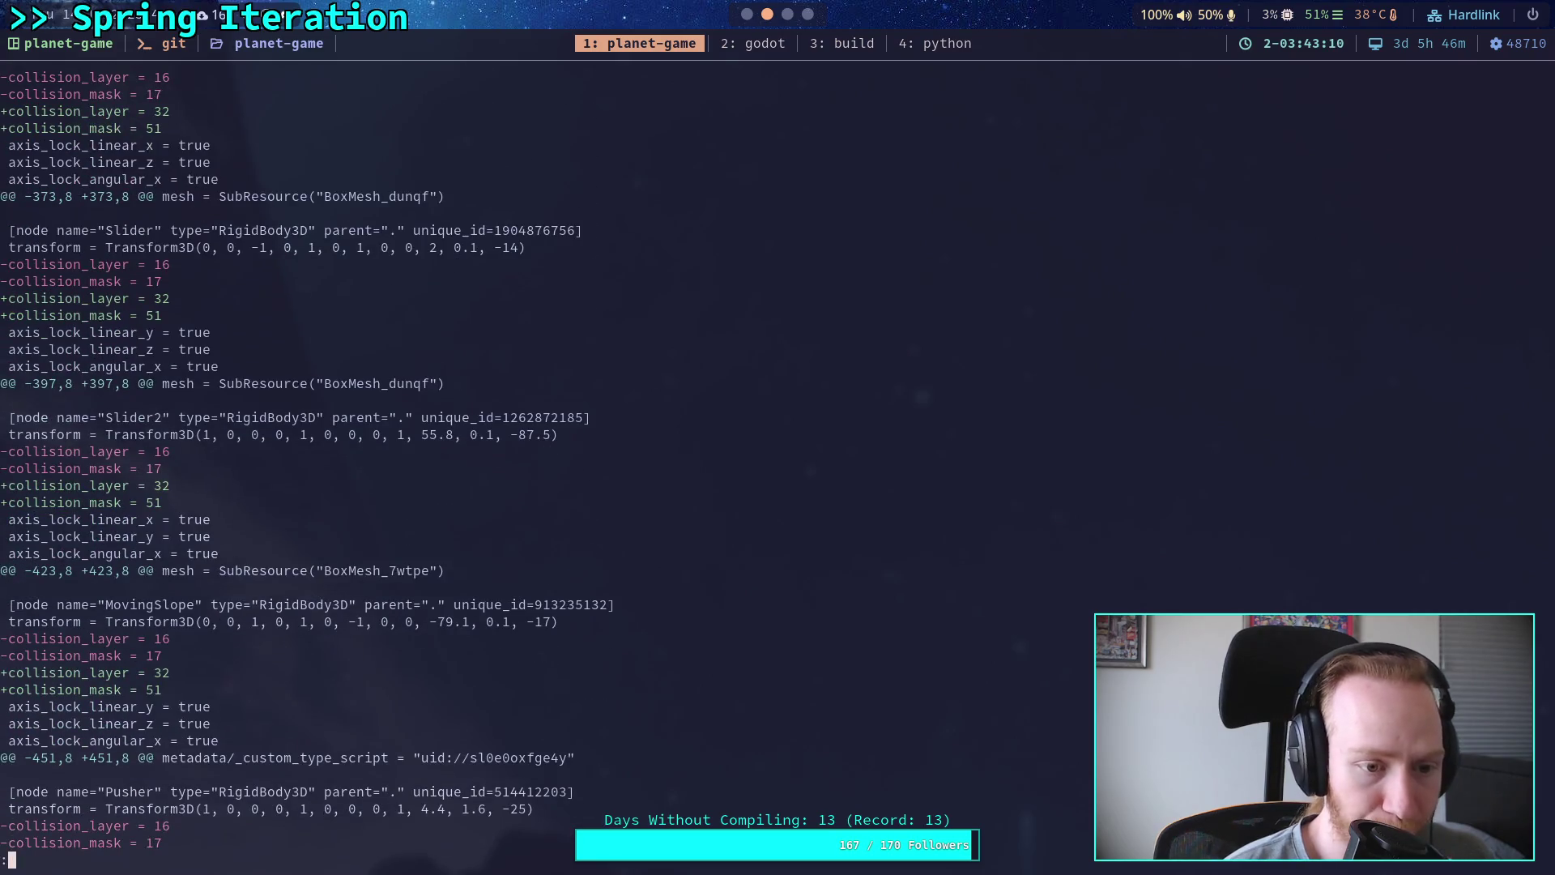
key(j)
key(j)
key(j)
key(j)
key(j)
key(j)
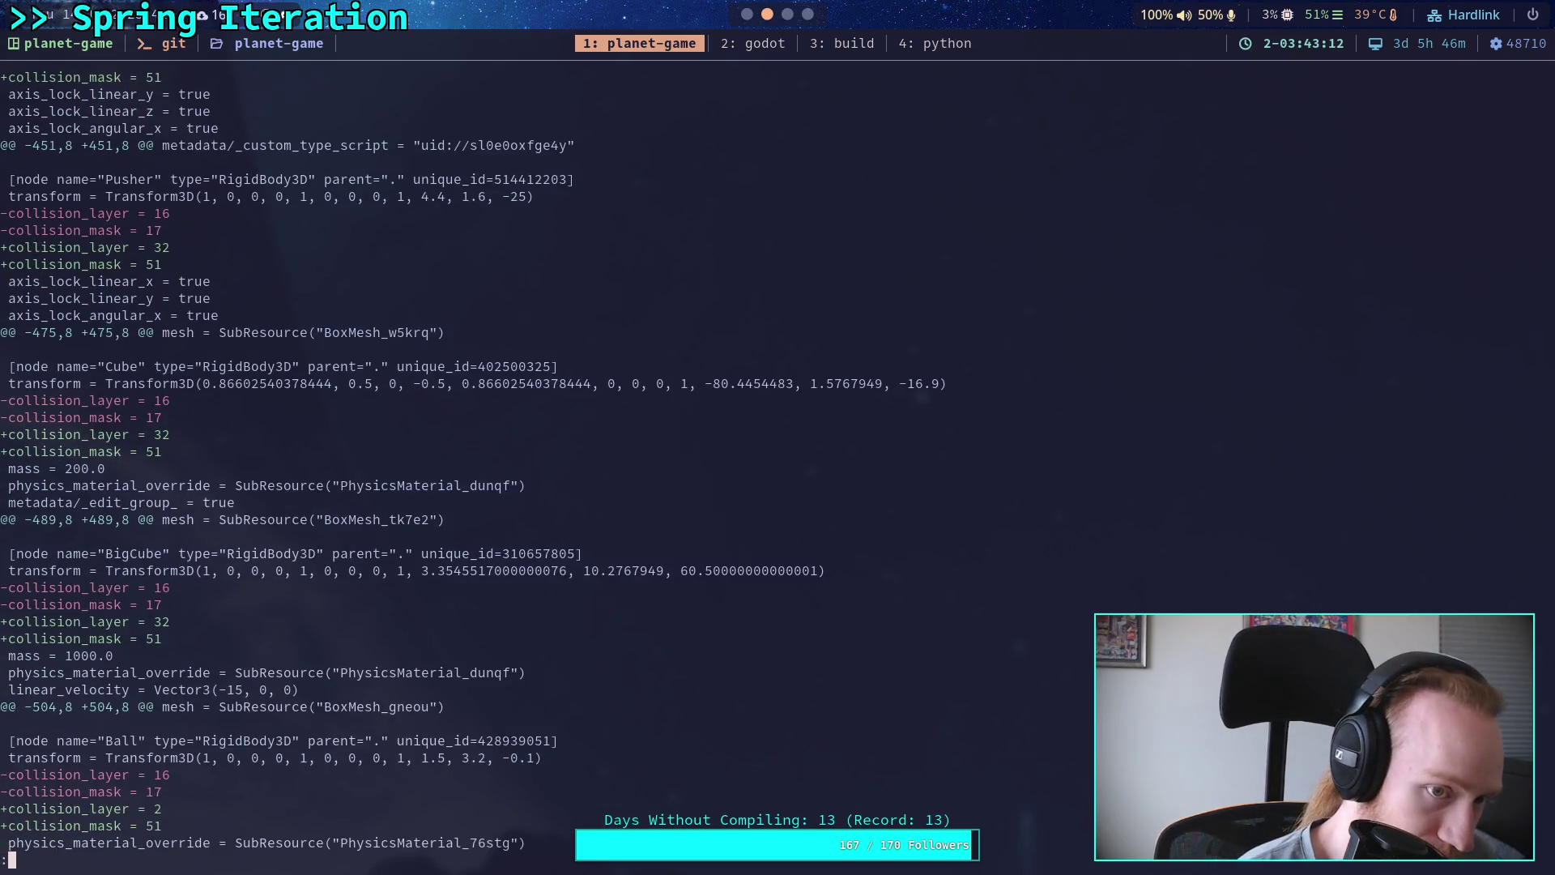
key(j)
key(j)
key(j)
key(j)
key(j)
key(j)
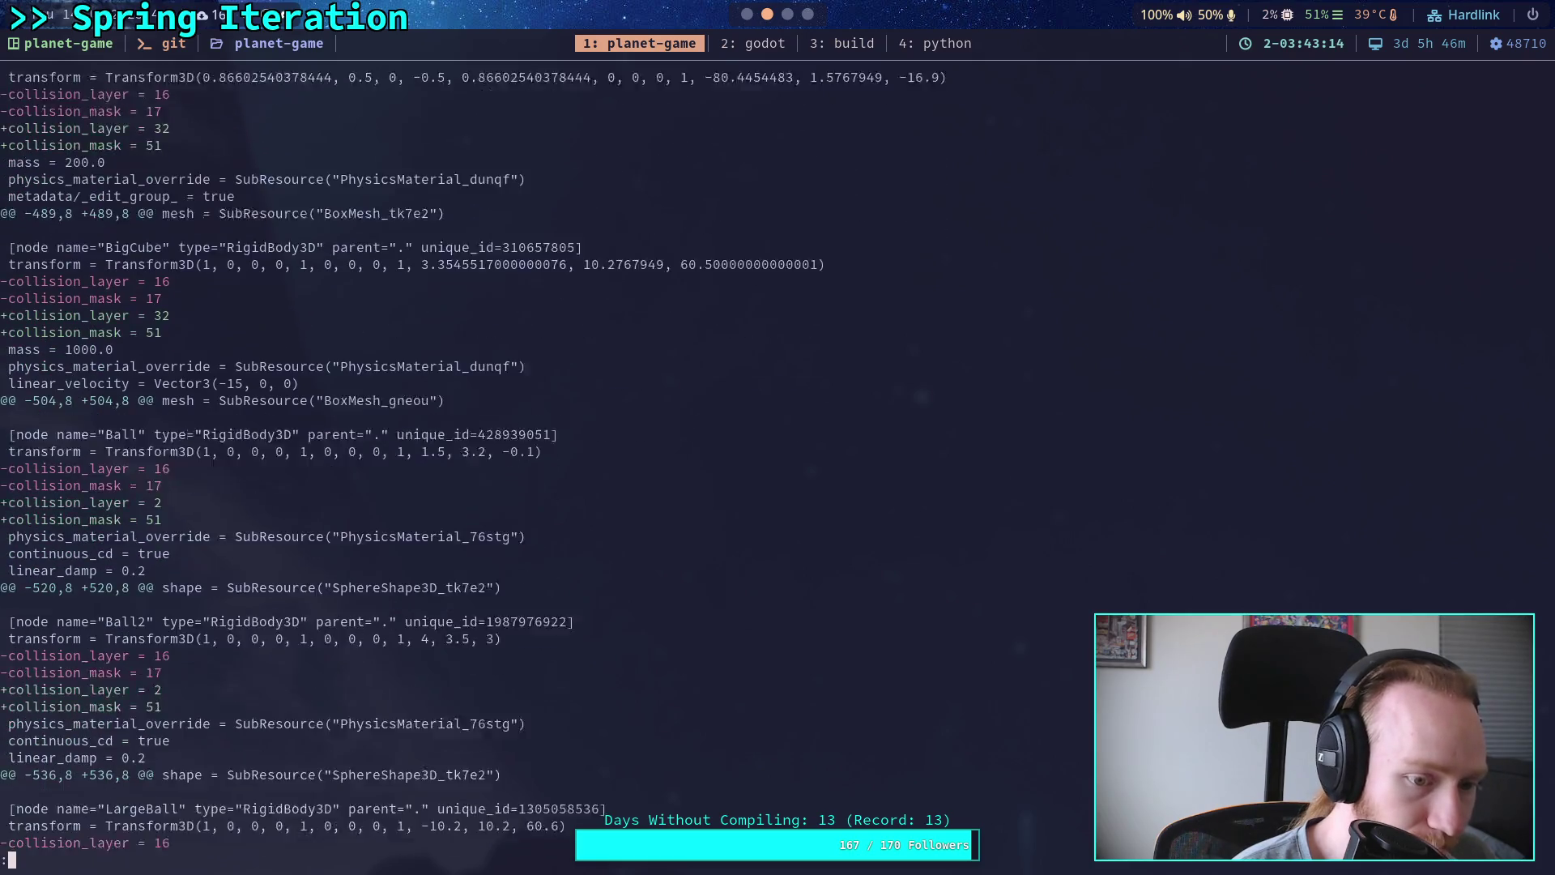
text(qgit add go)
key(Tab)
Step: Stage godot-game/scene/test/test_world.tscn and check git status
text(s)
key(Tab)
text(t)
key(Tab)
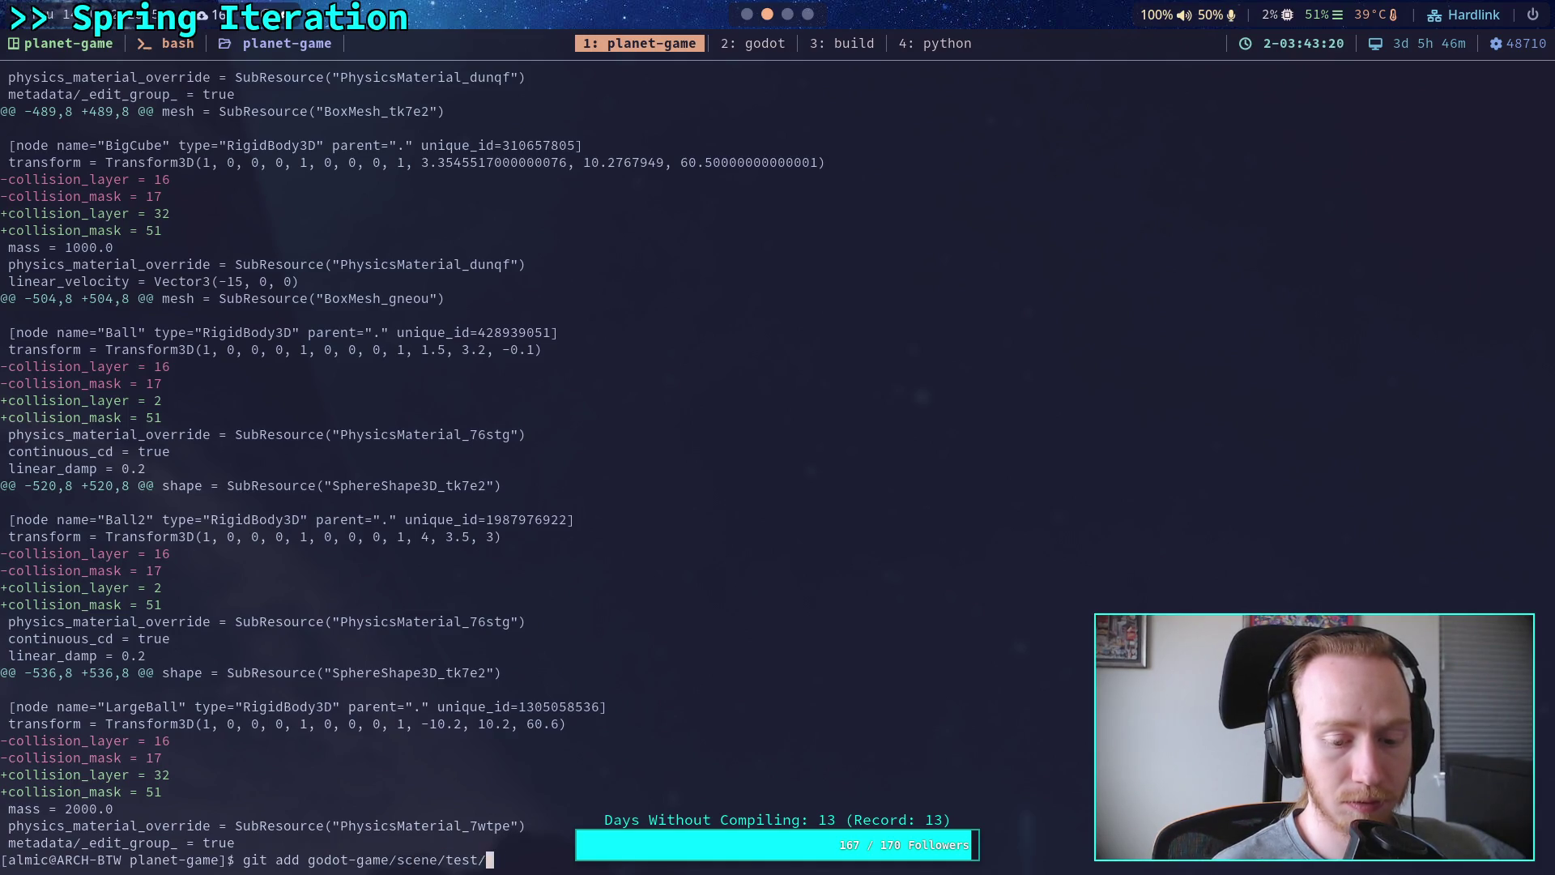
key(Tab)
key(Return)
text(git status)
key(Return)
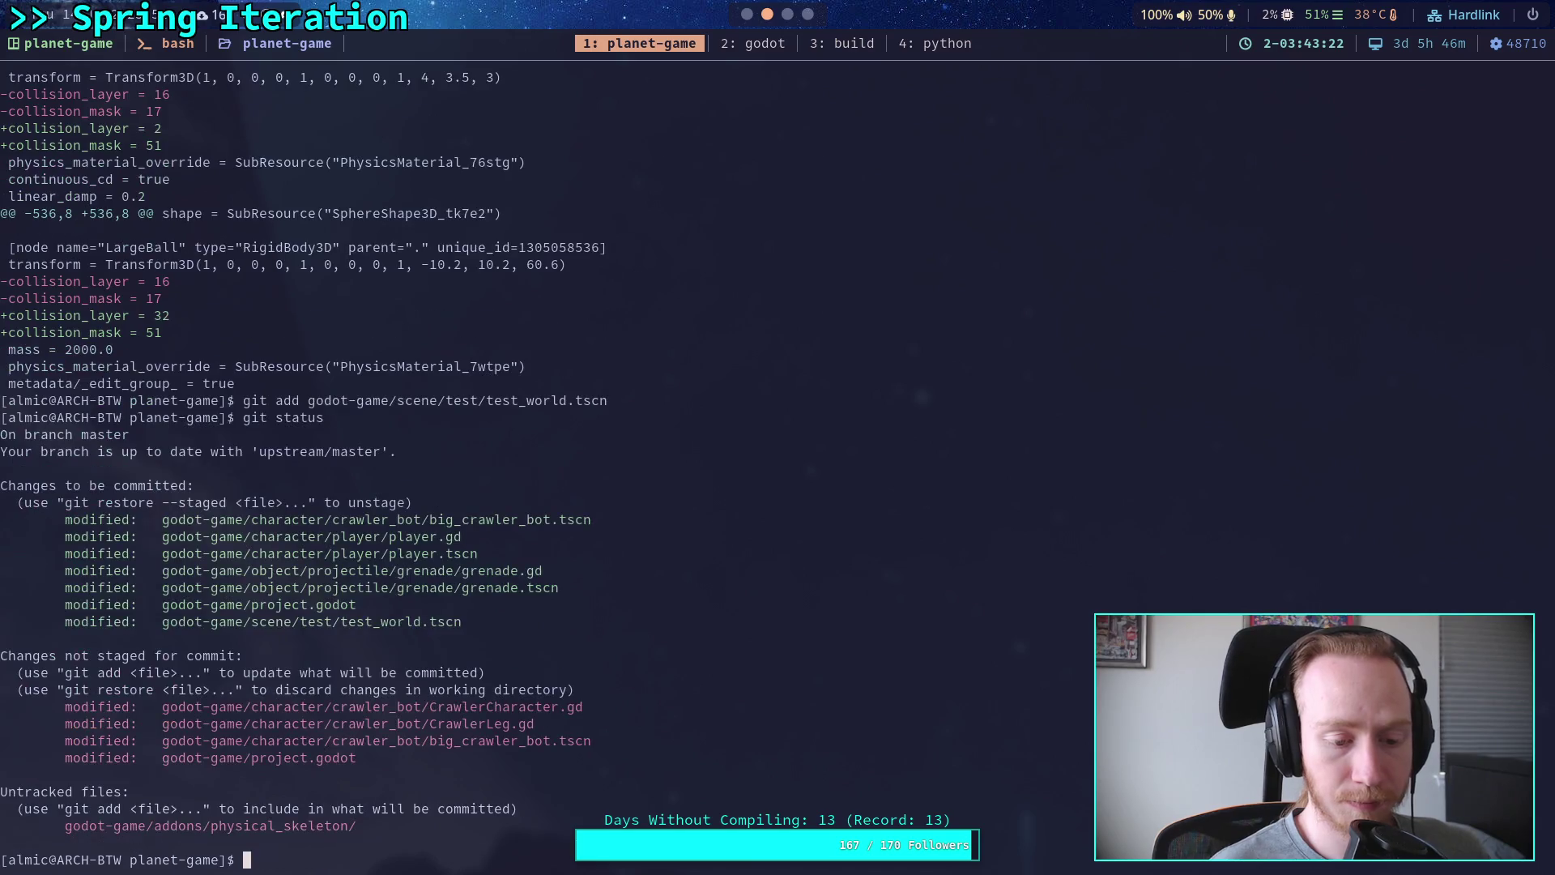
Step: Page through the unstaged diff of CharacterController.gd, big_crawler_bot.tscn leg nodes and project.godot
text(git diff)
key(Return)
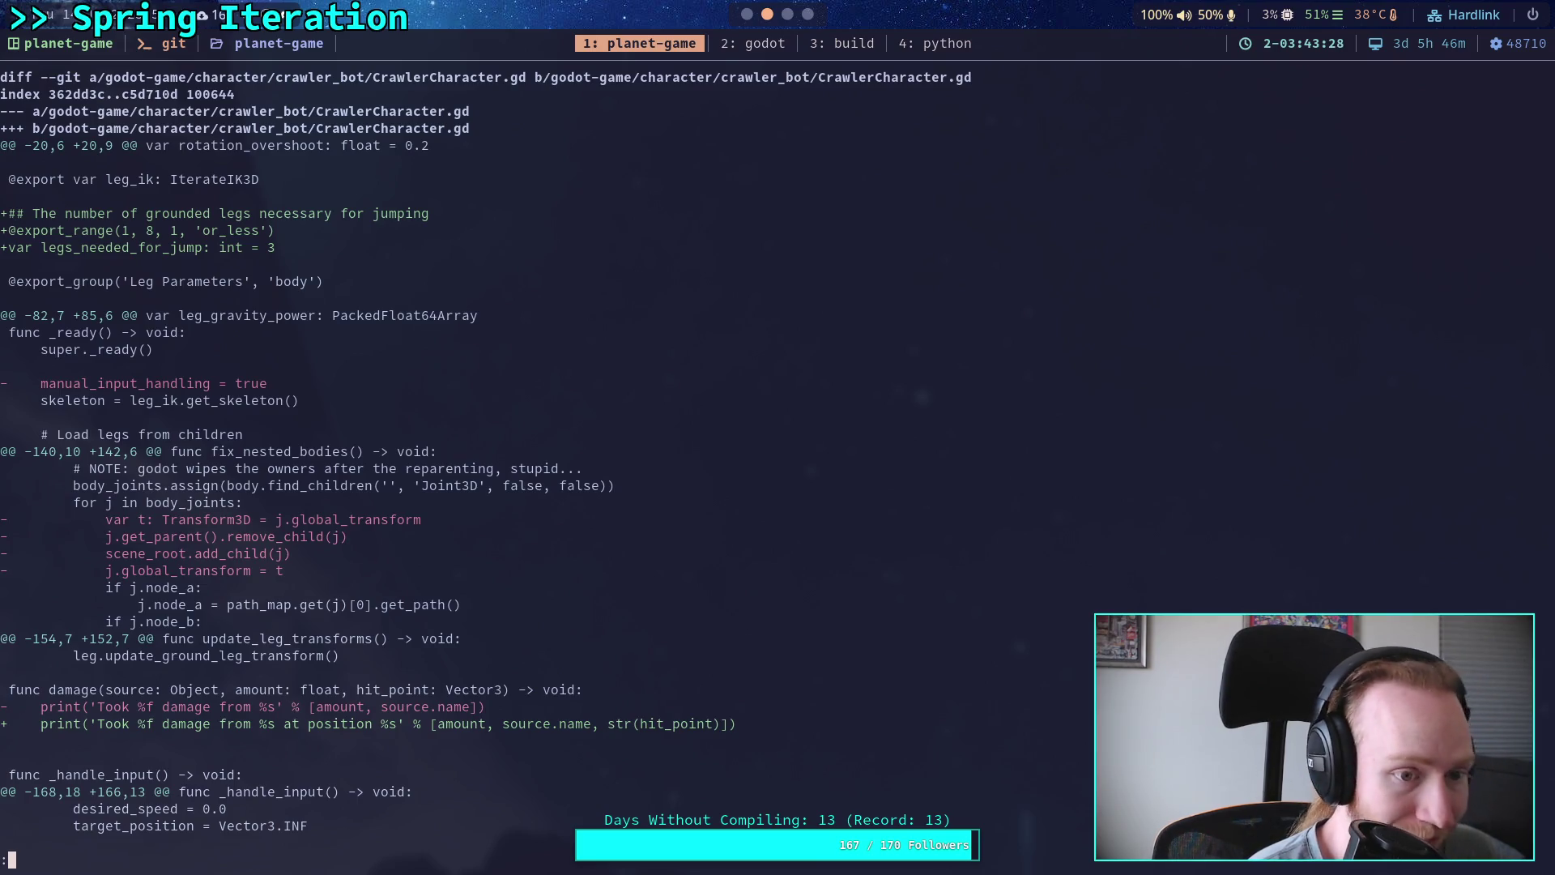
key(space)
key(space)
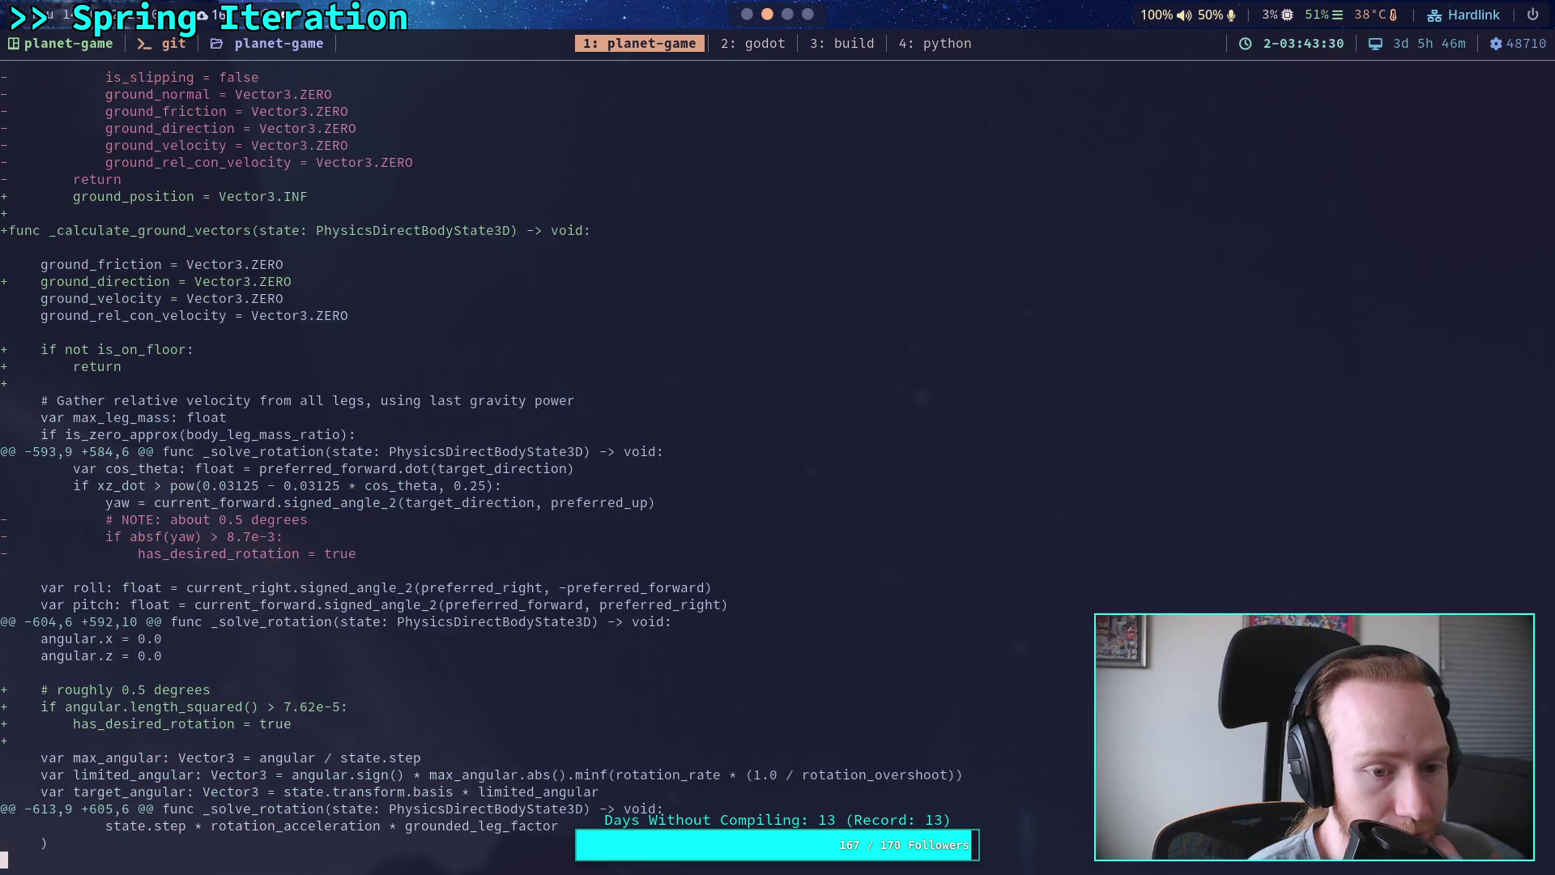
key(space)
key(space)
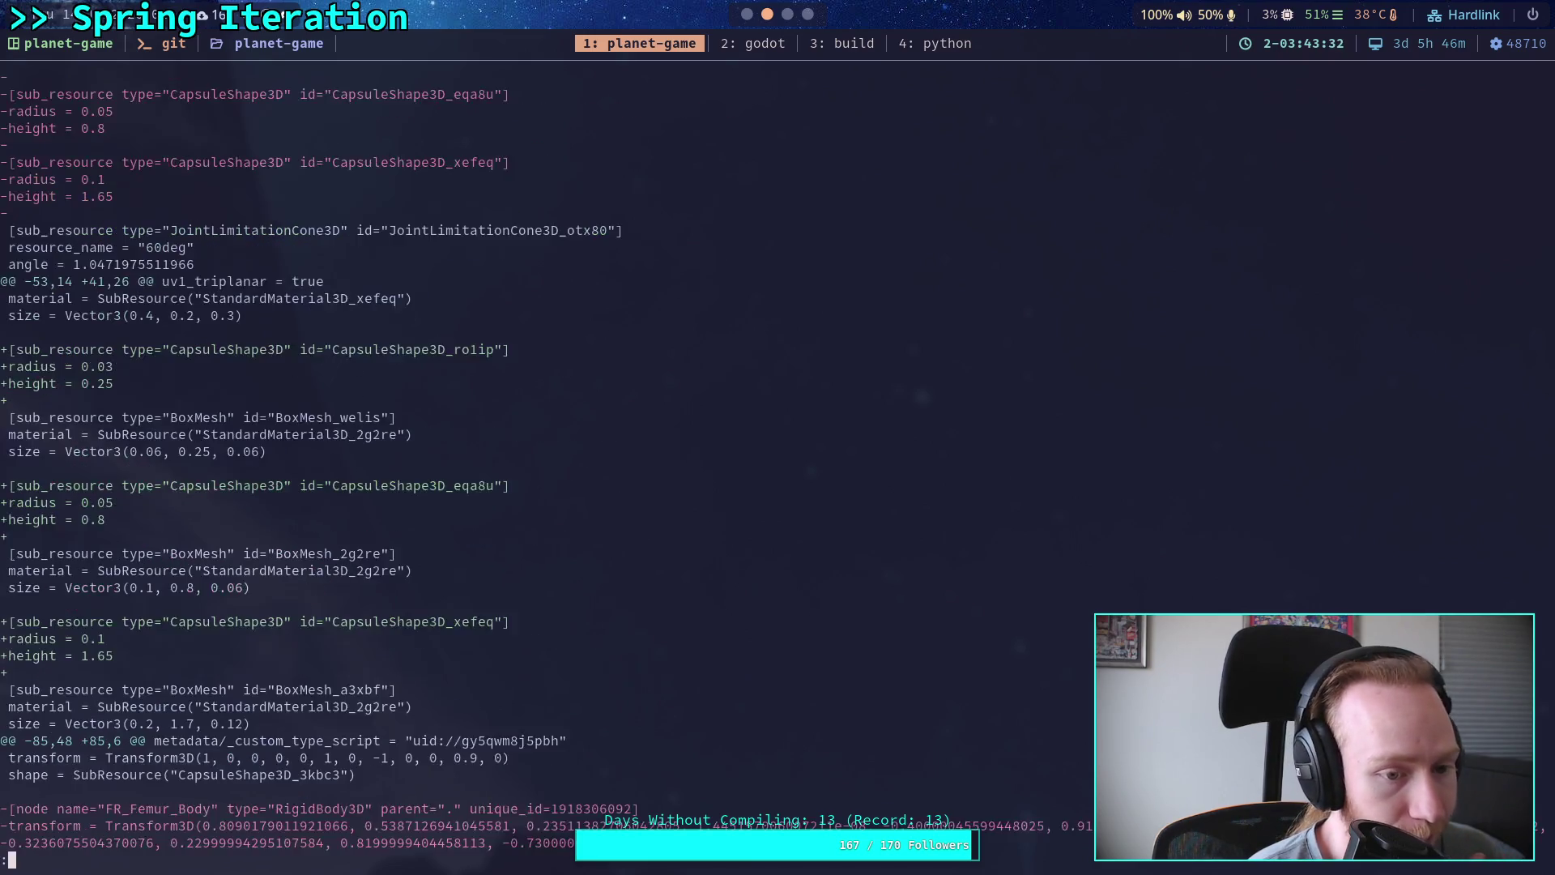
key(space)
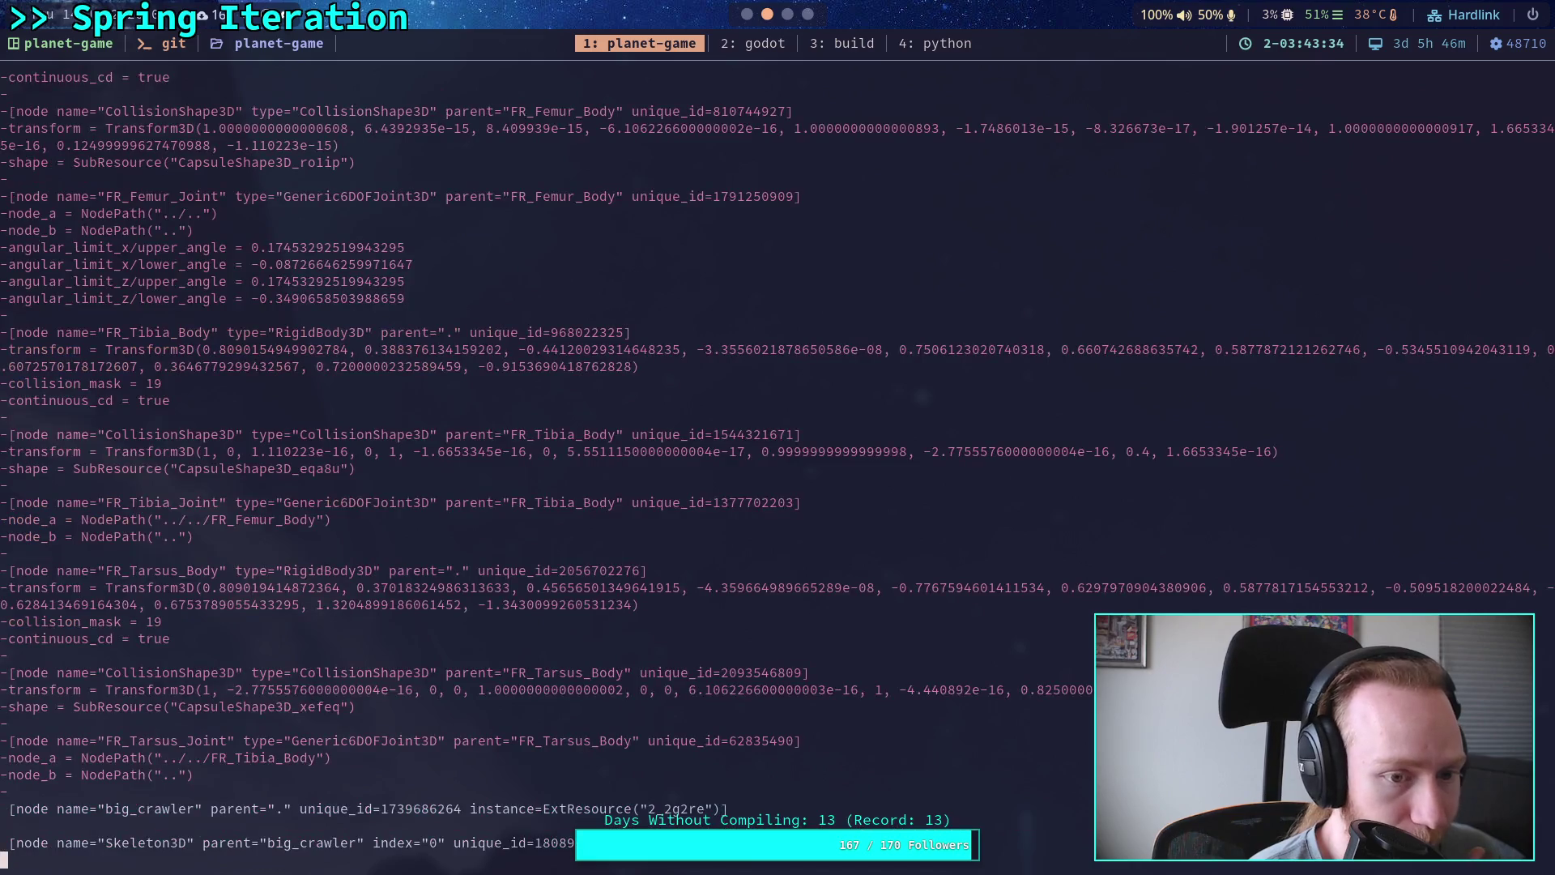
key(space)
key(space)
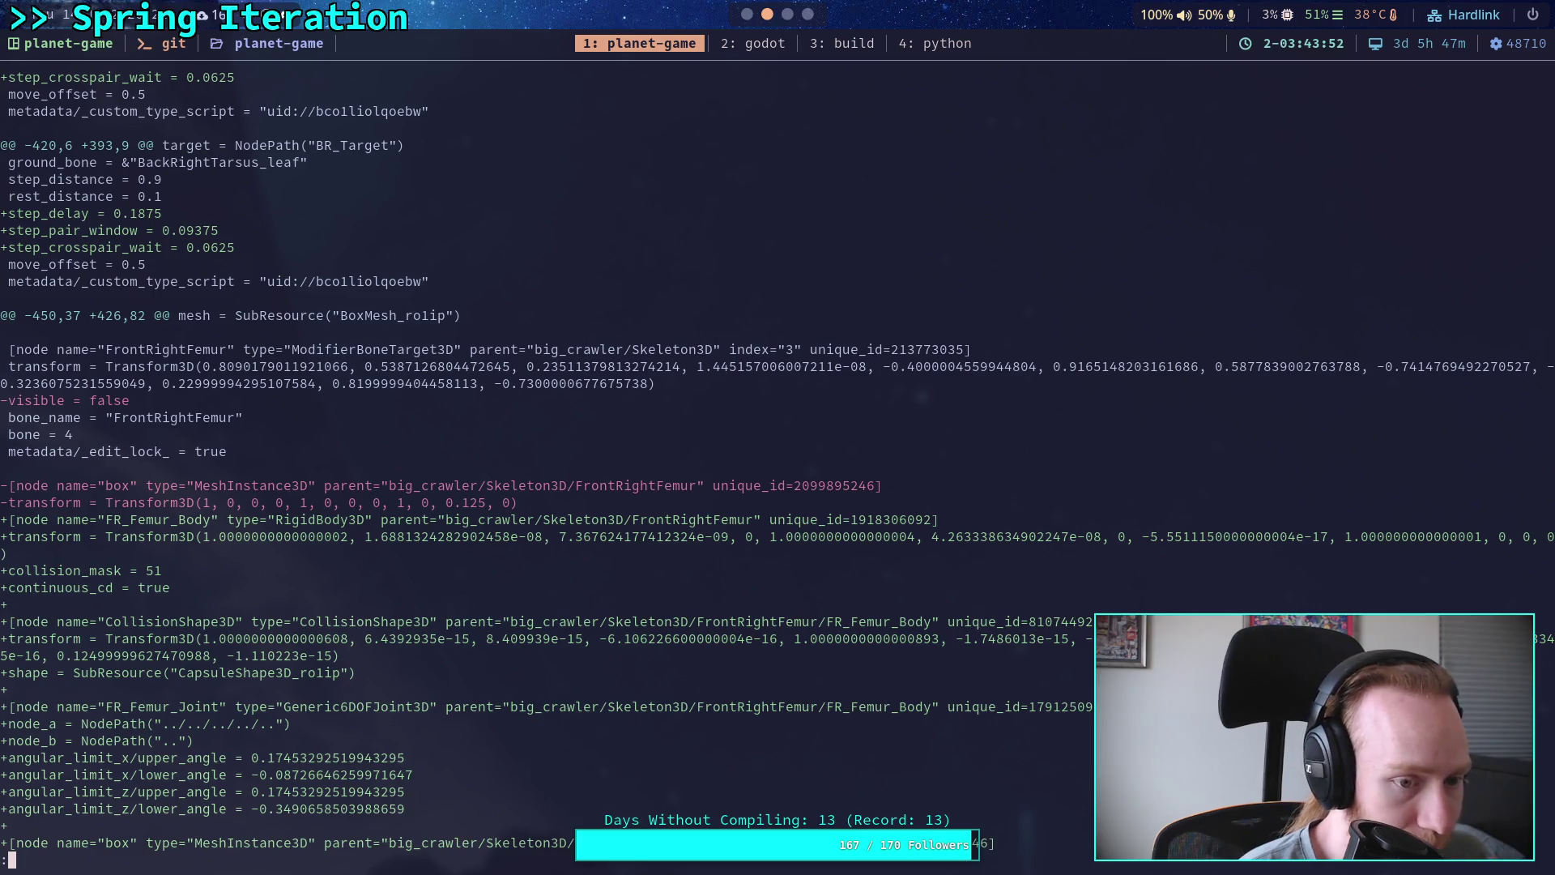
key(space)
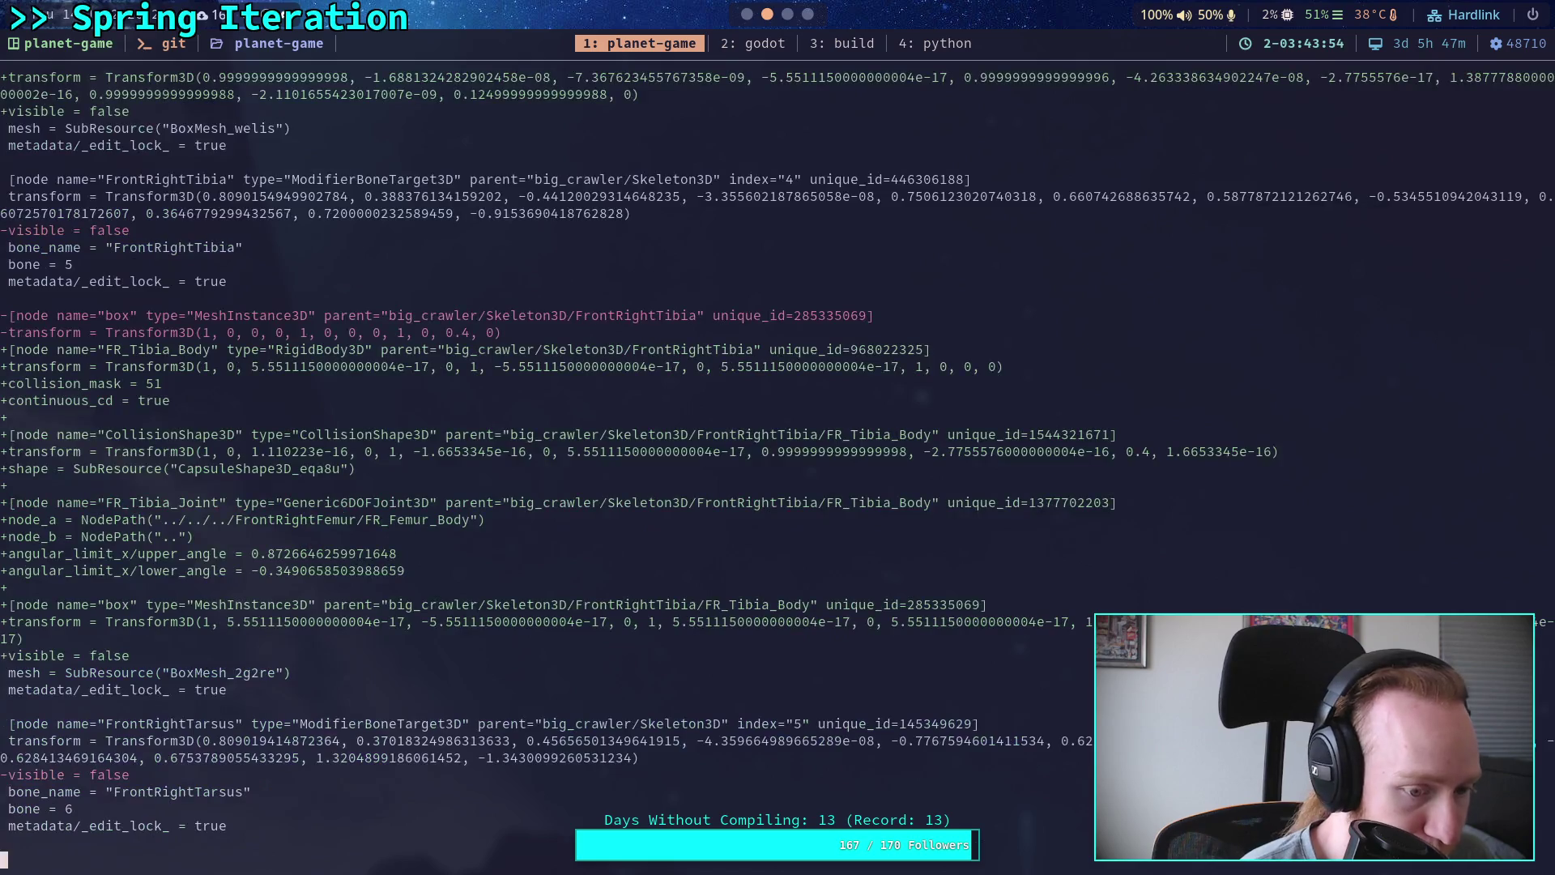
key(space)
text(q)
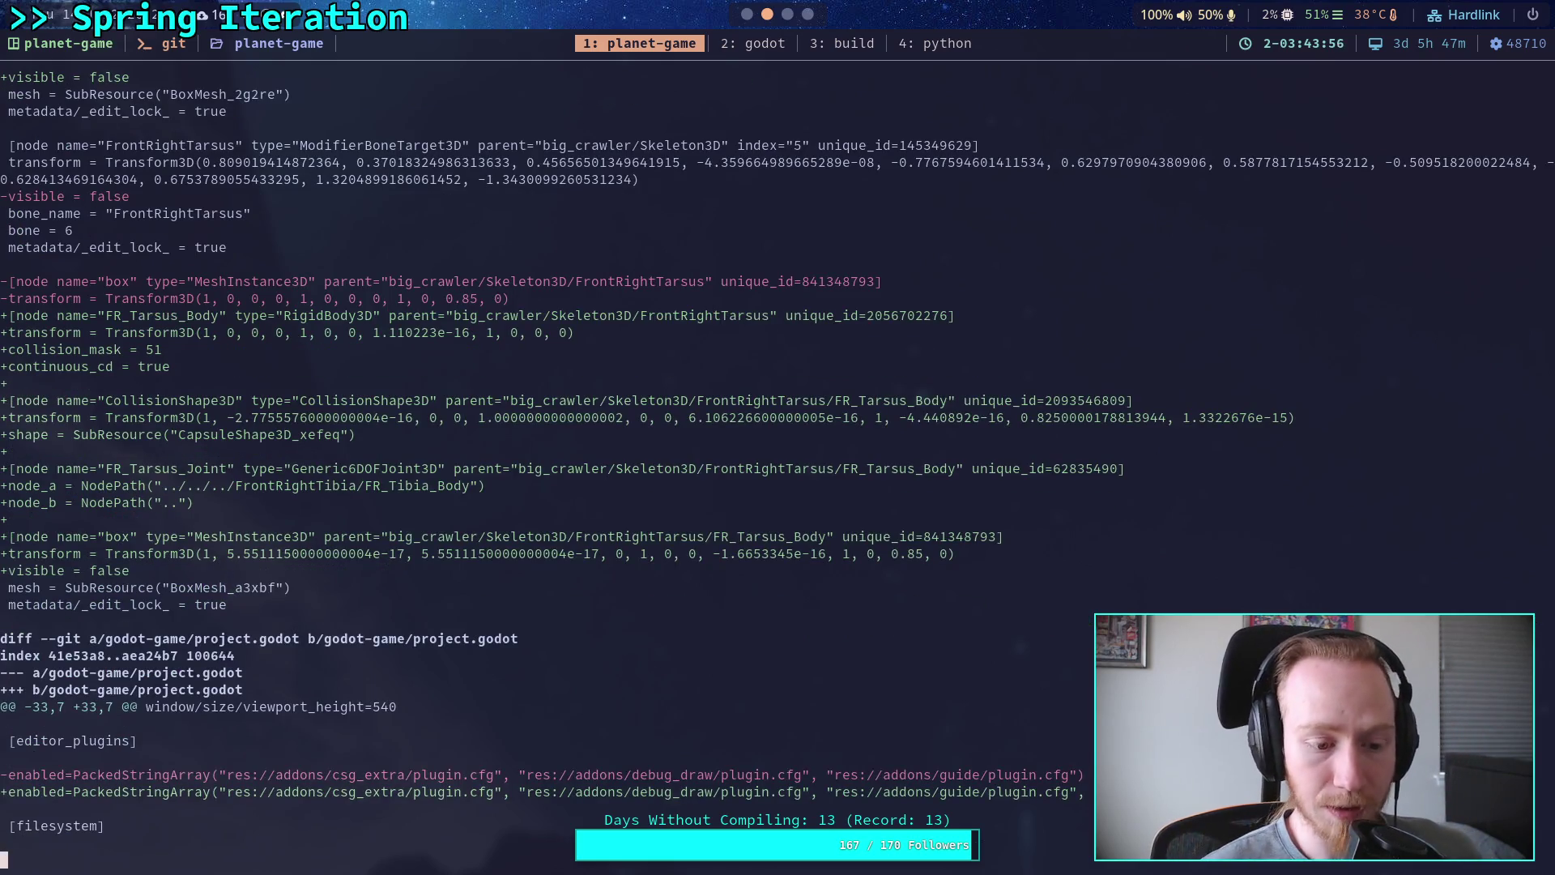
text(git status)
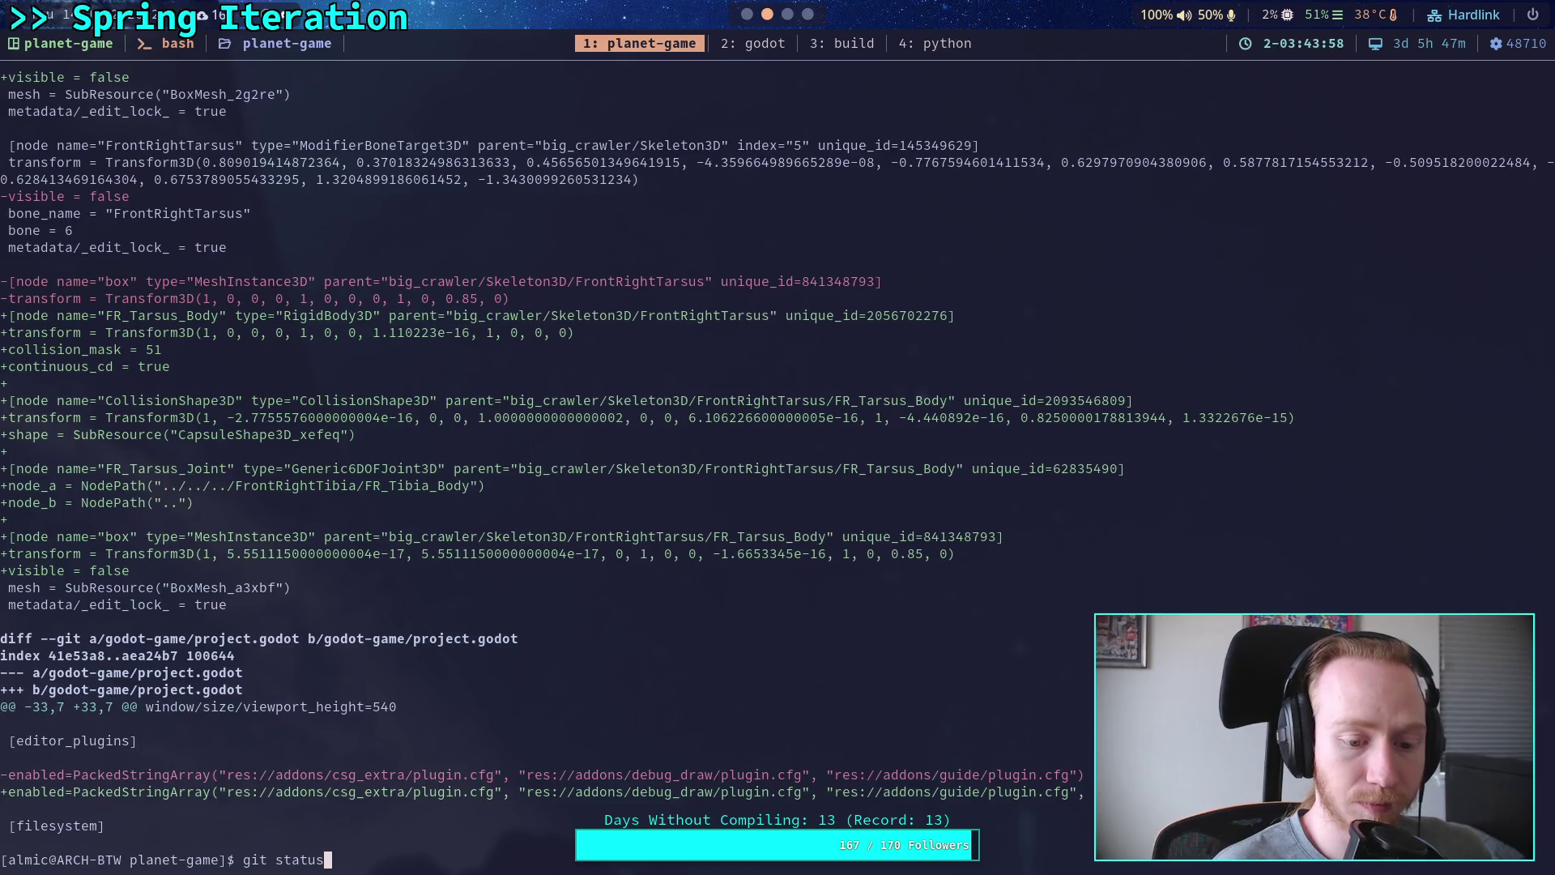
Step: Check git status and page through the staged diff of grenade.gd, grenade.tscn, project.godot and test_world.tscn
key(Return)
text(git diff --staged)
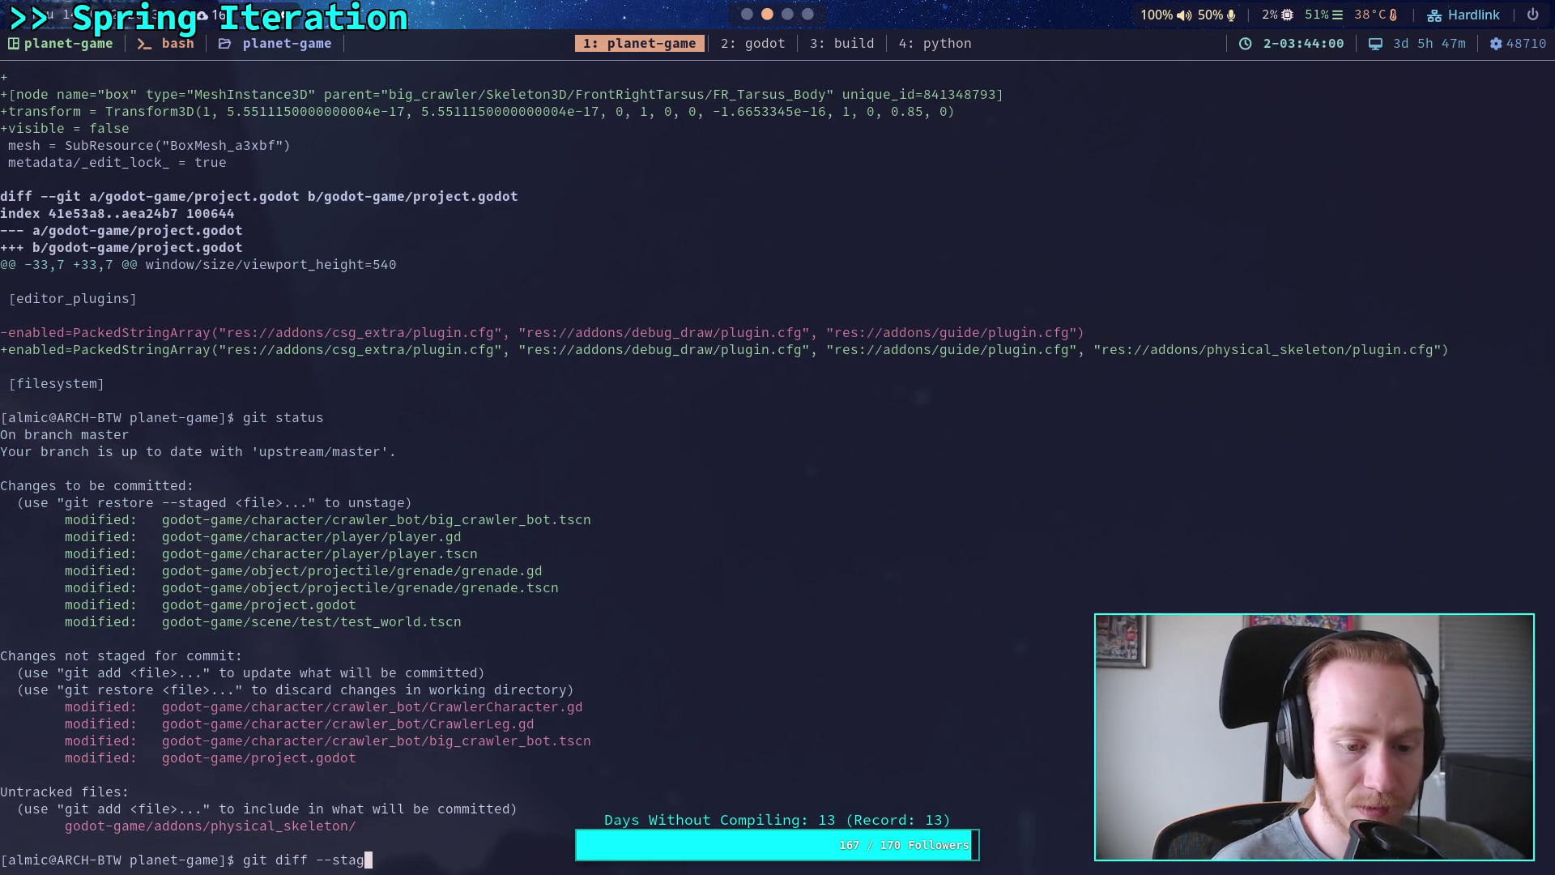
key(Return)
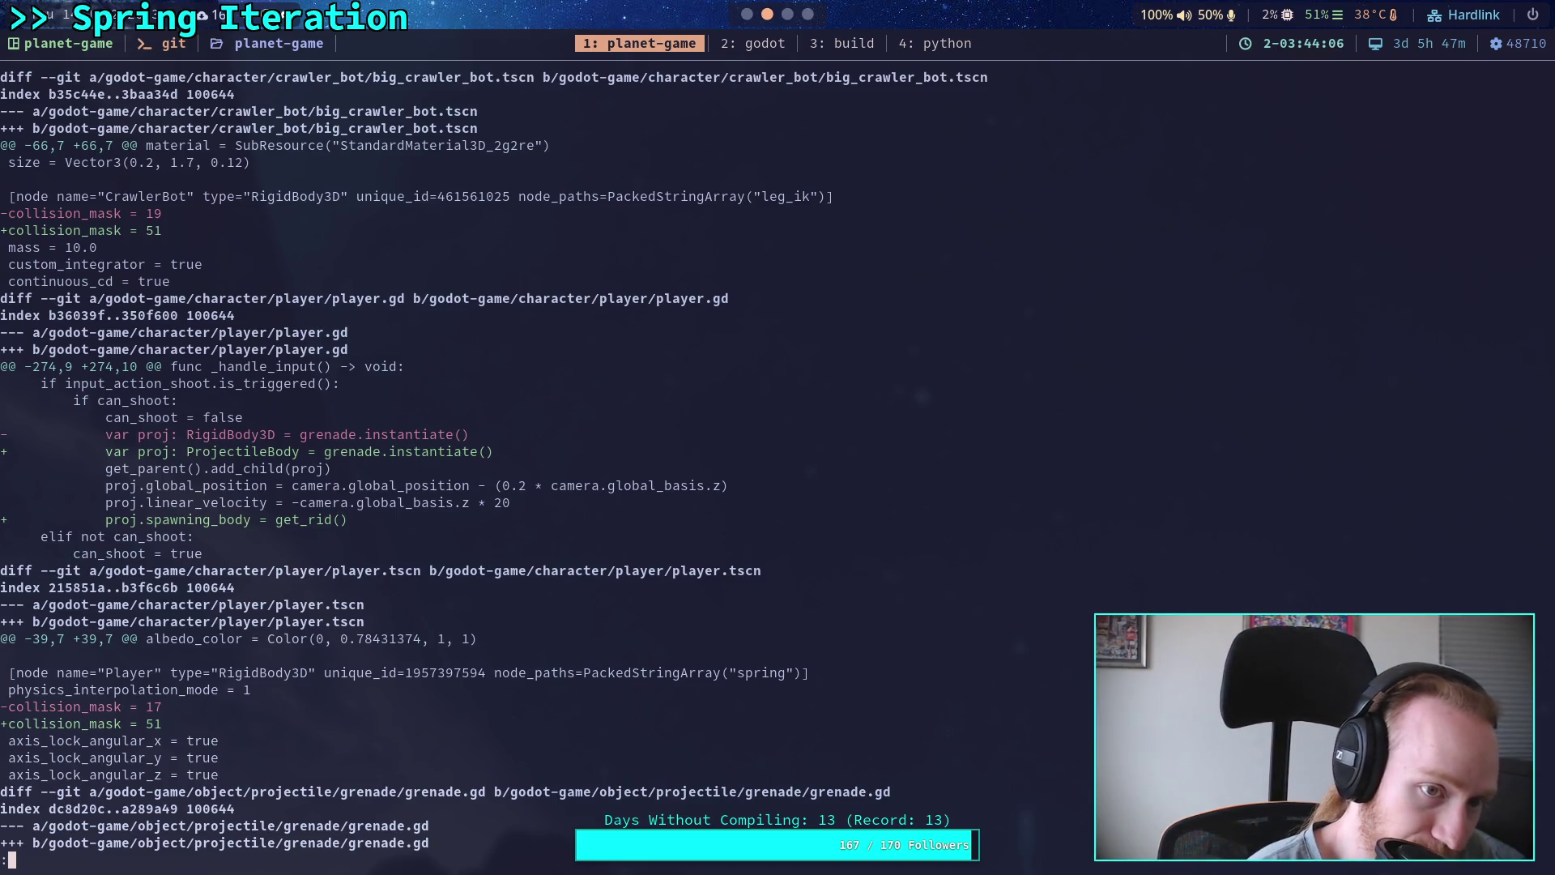
key(Down)
key(Down)
key(Down)
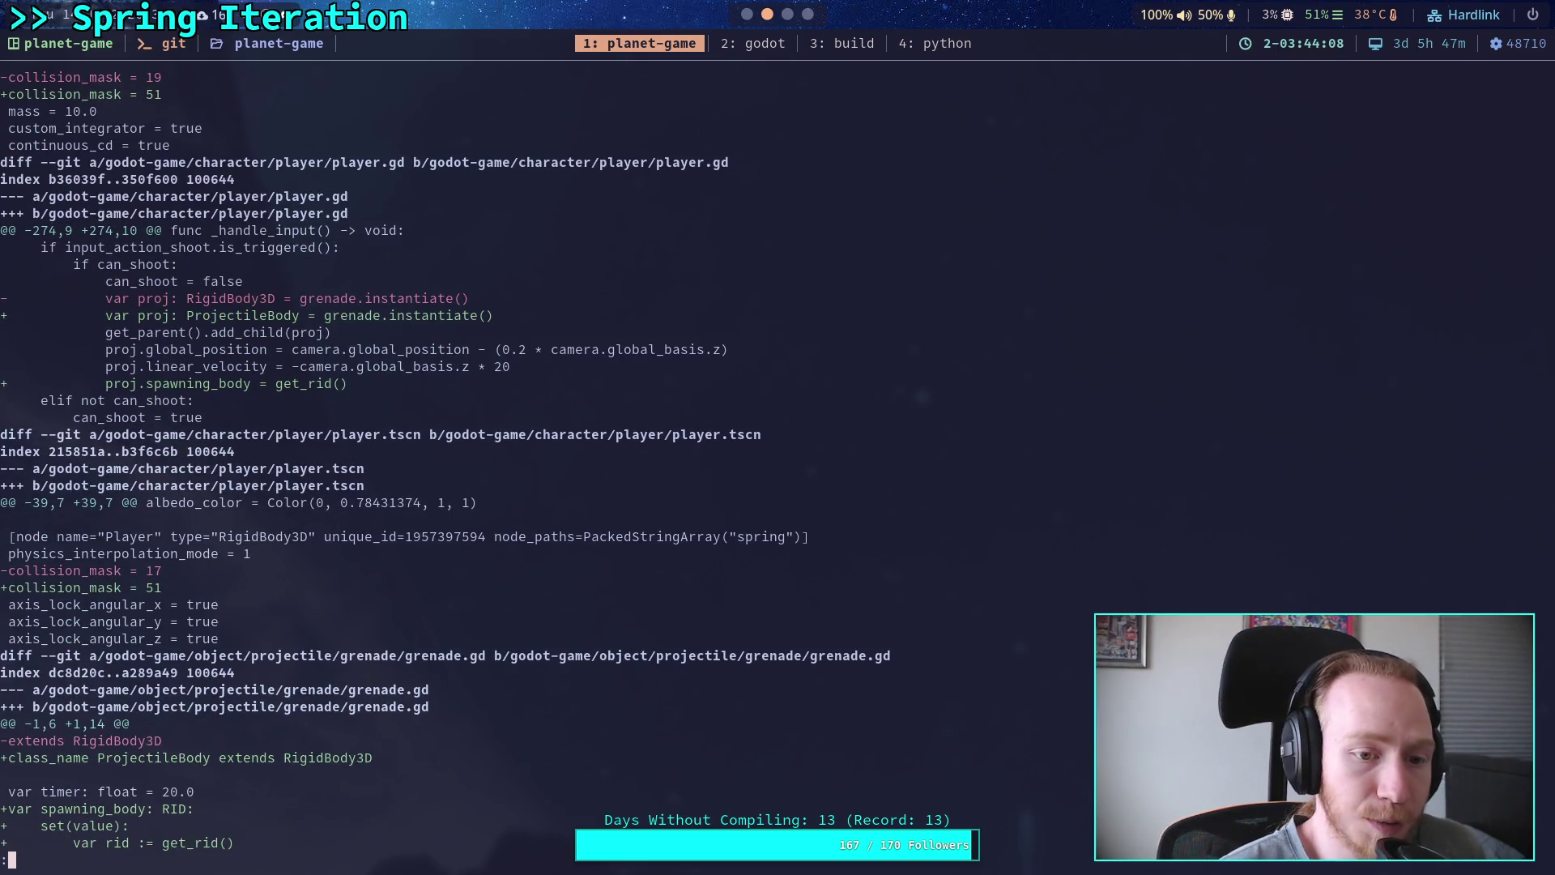
key(Down)
key(Down)
key(Down)
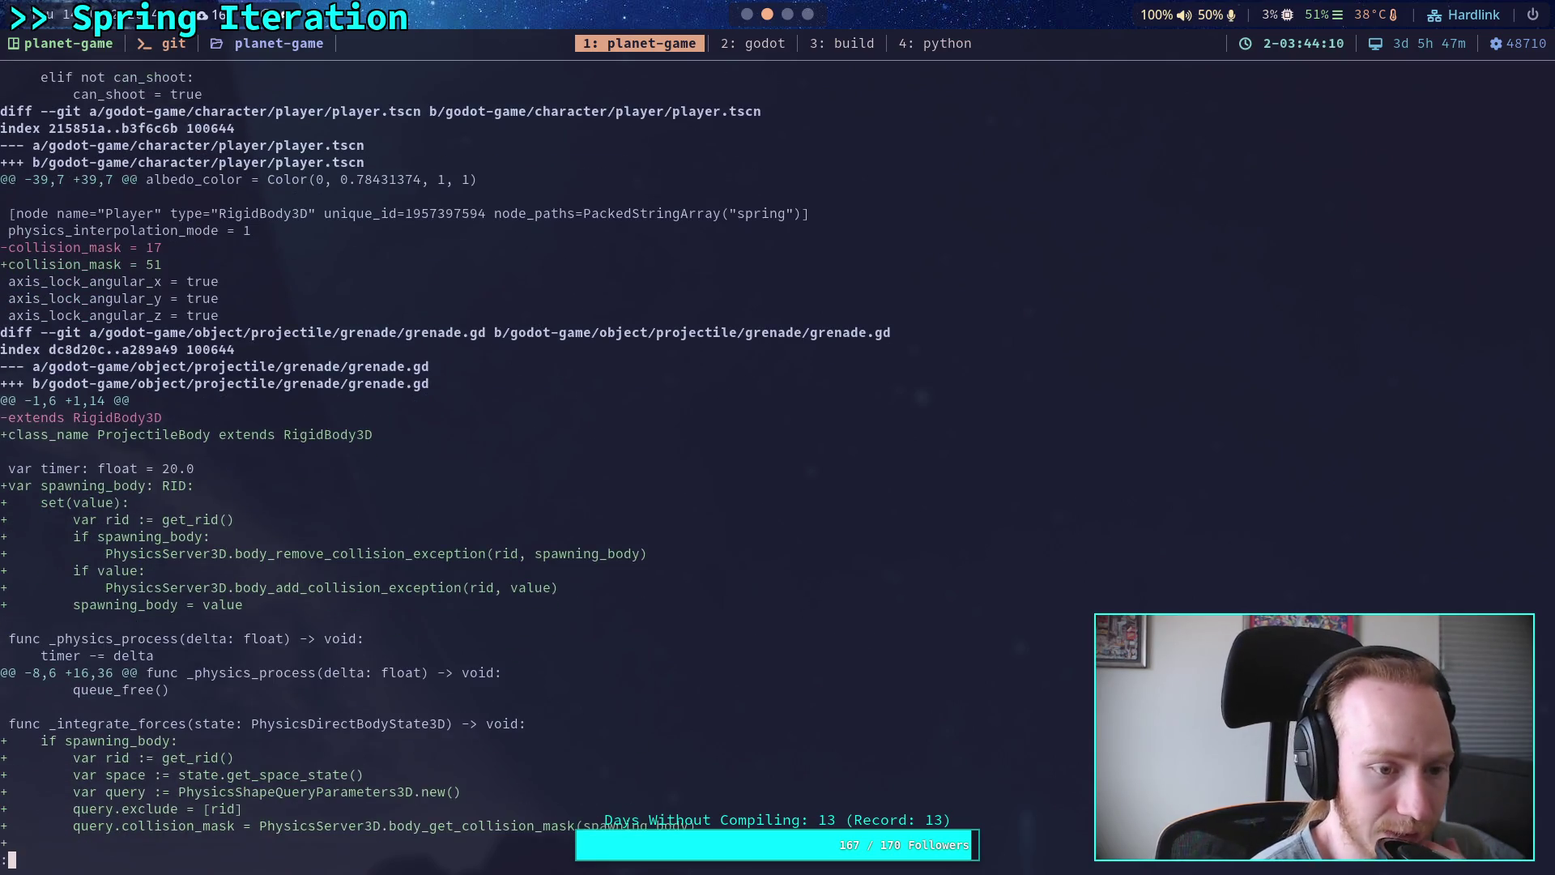
key(Down)
key(Down)
key(Down)
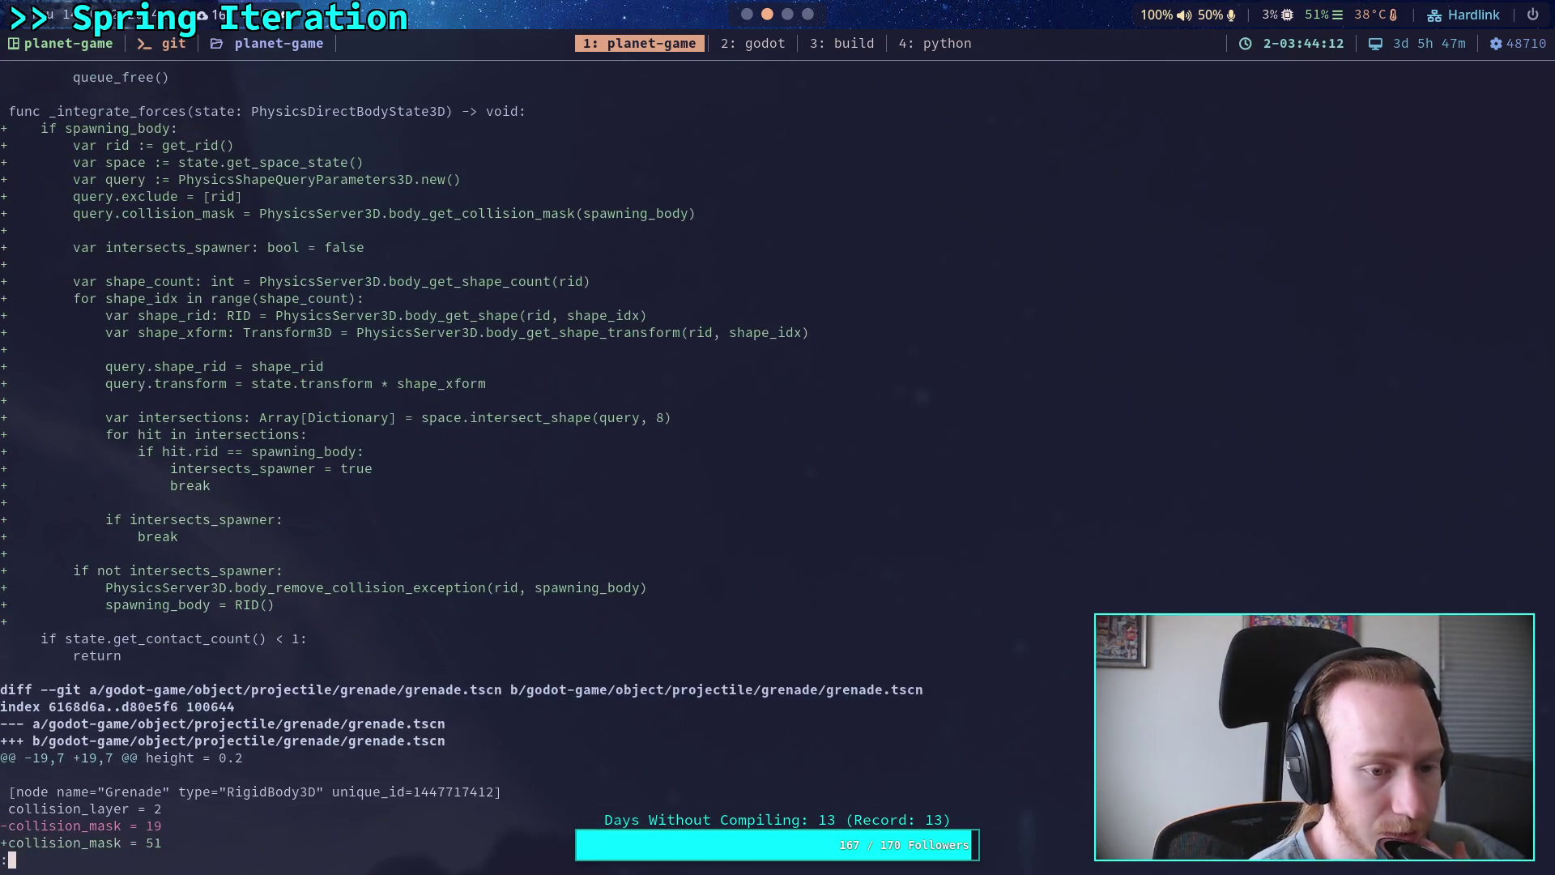
key(Down)
key(Down)
key(Down)
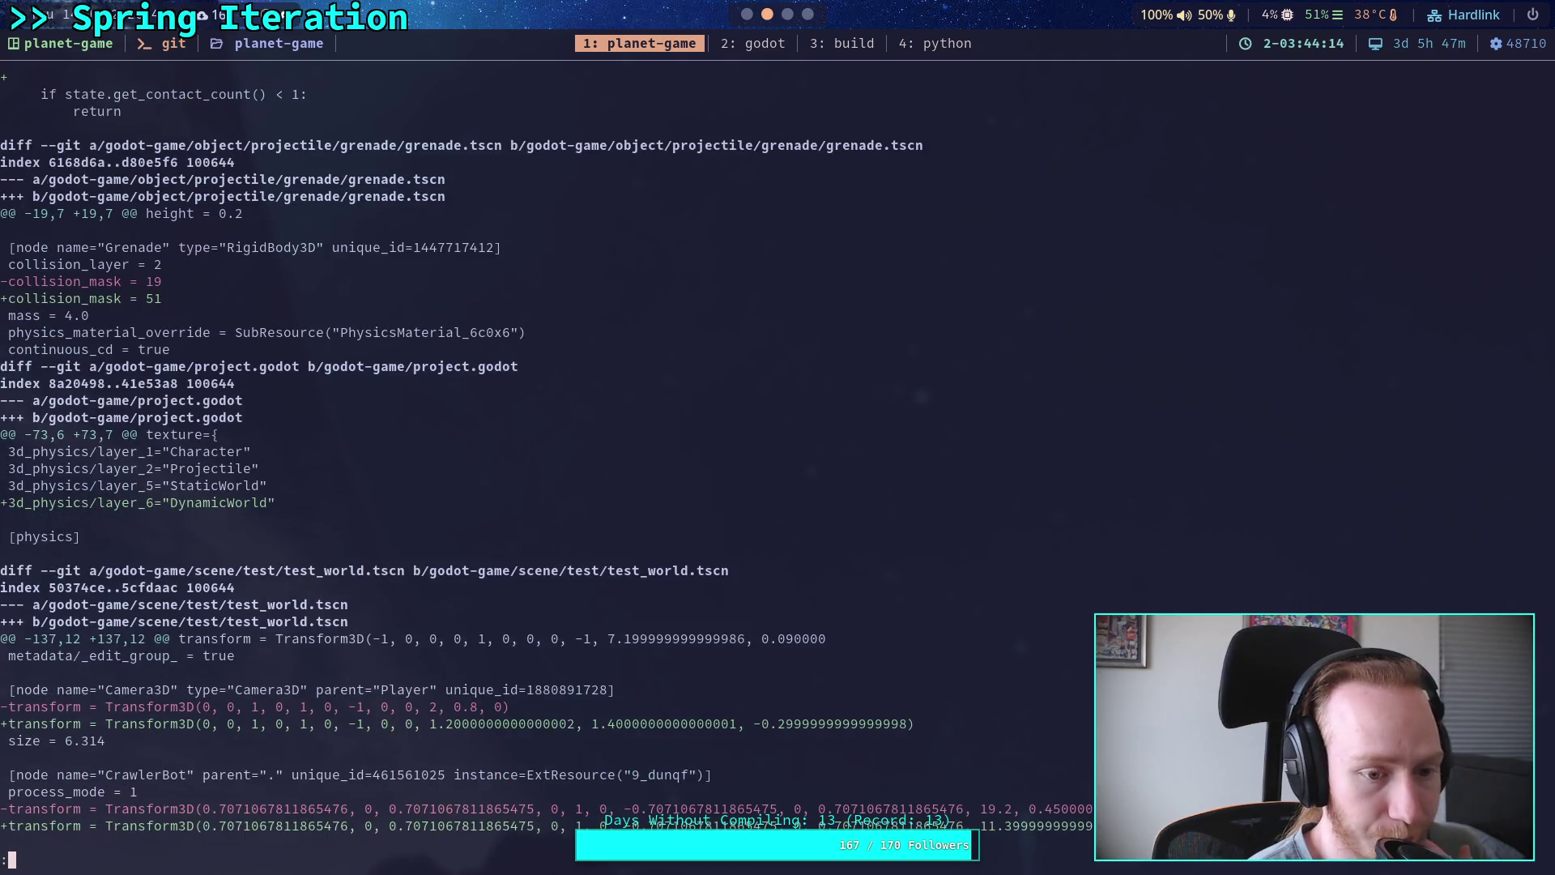
key(Down)
key(Down)
key(Down)
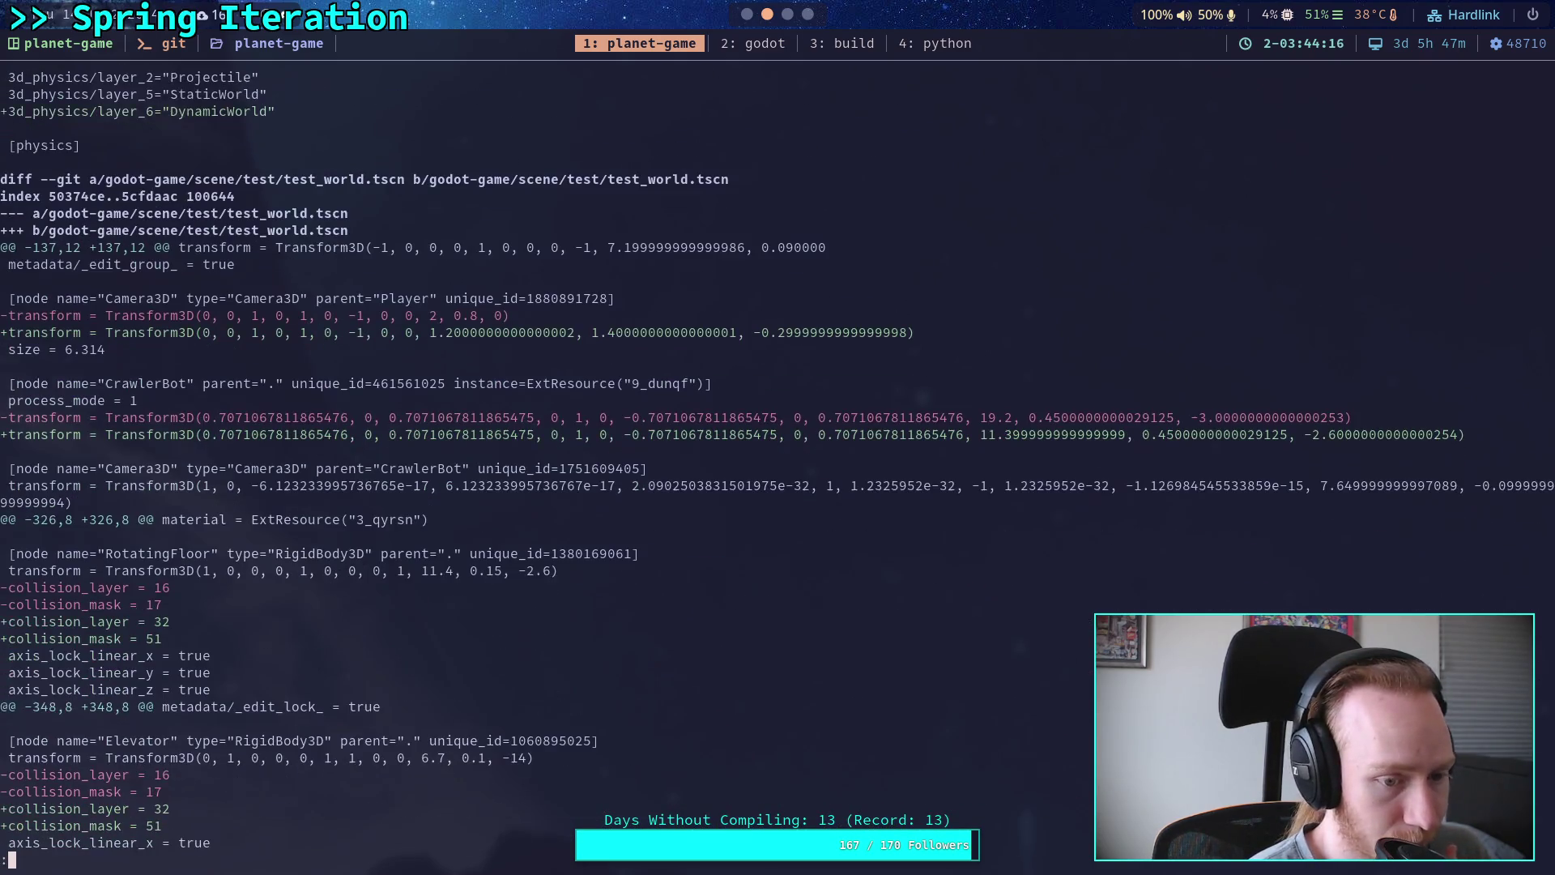
key(space)
key(space)
Step: Start a git commit with the summary 'Improve projectile collisions, update phys layers'
text(qgit commit)
key(Return)
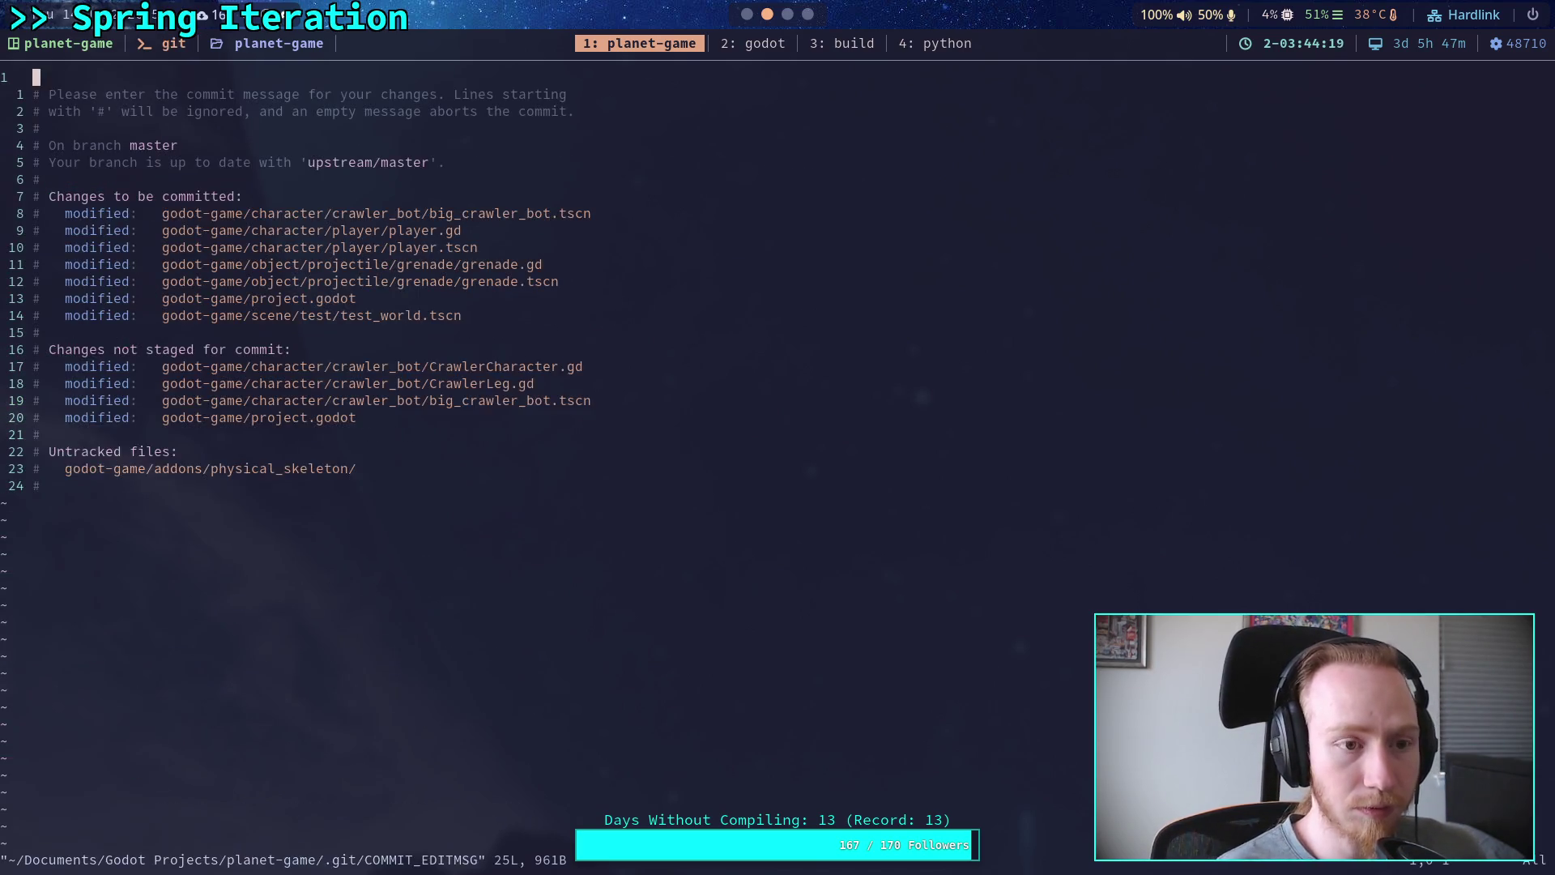
text(Imp)
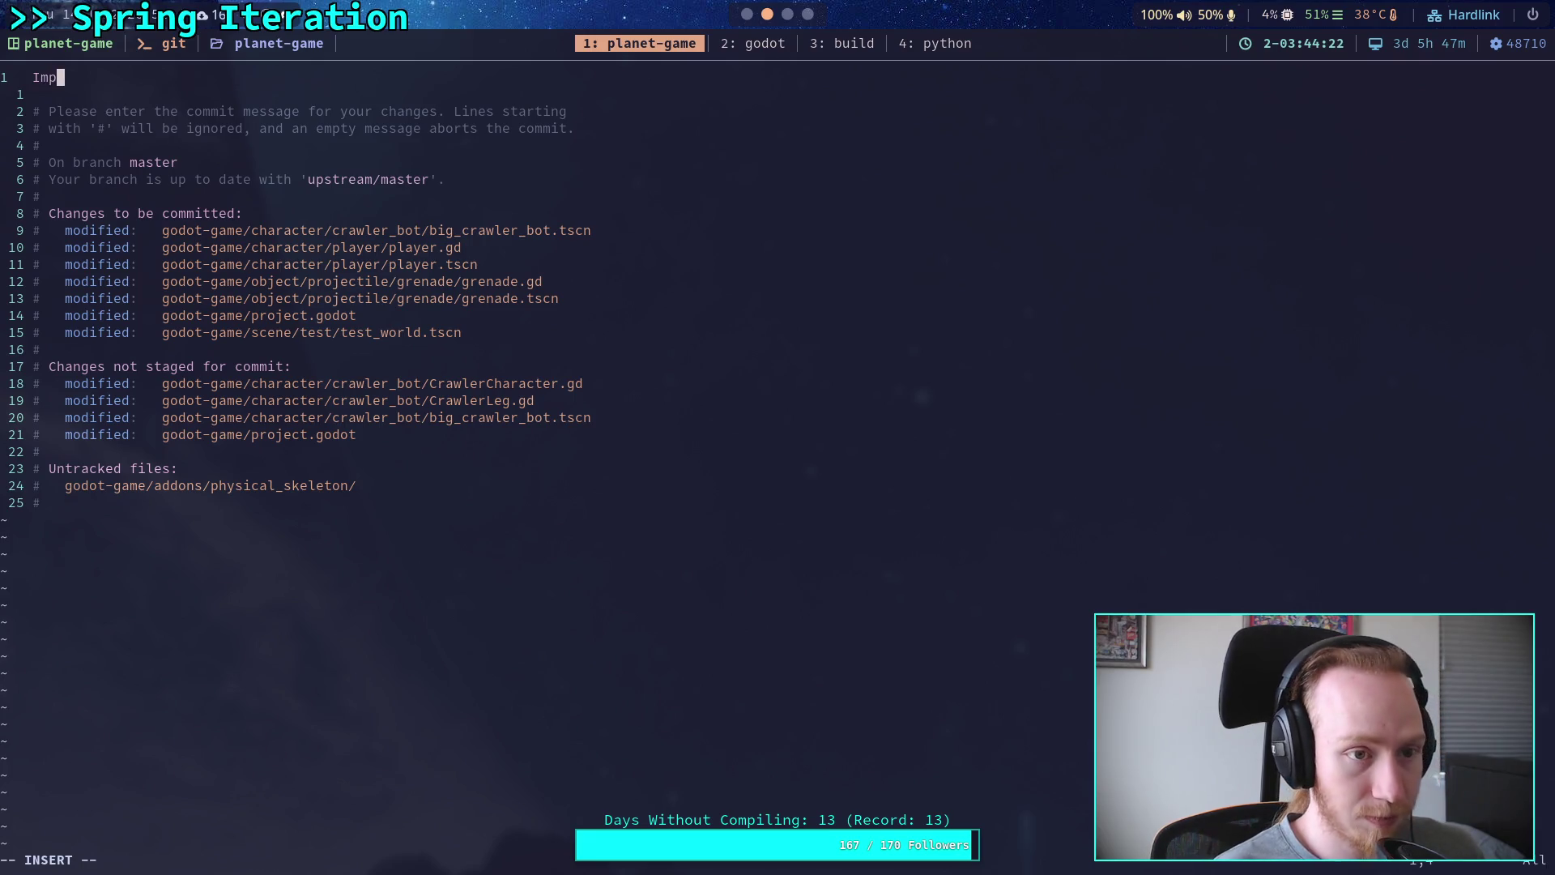
text(rove projectile scri)
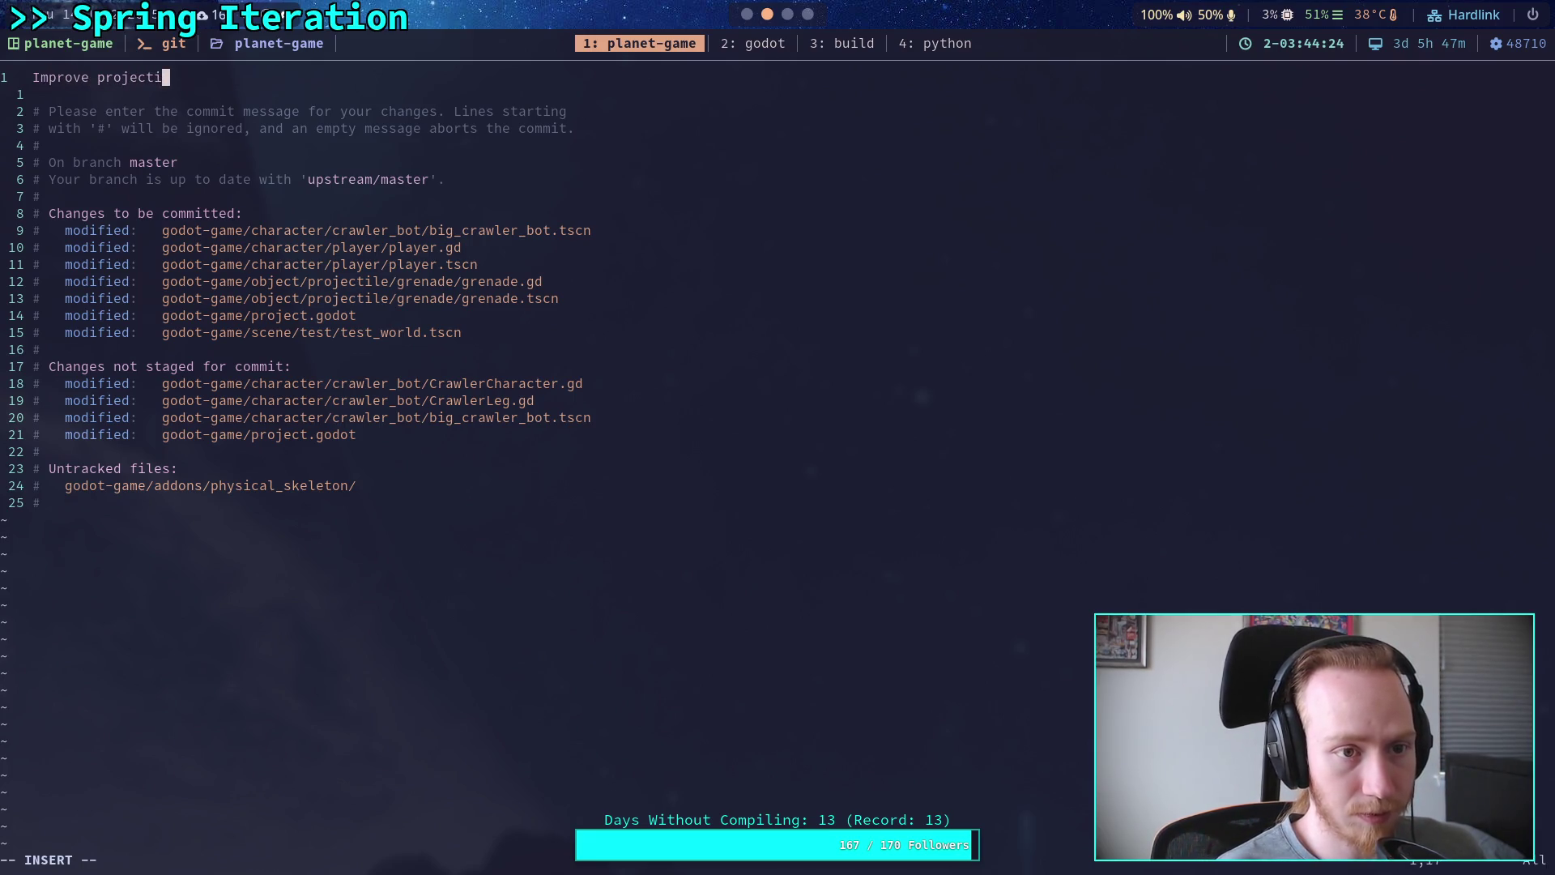
key(BackSpace)
key(BackSpace)
key(BackSpace)
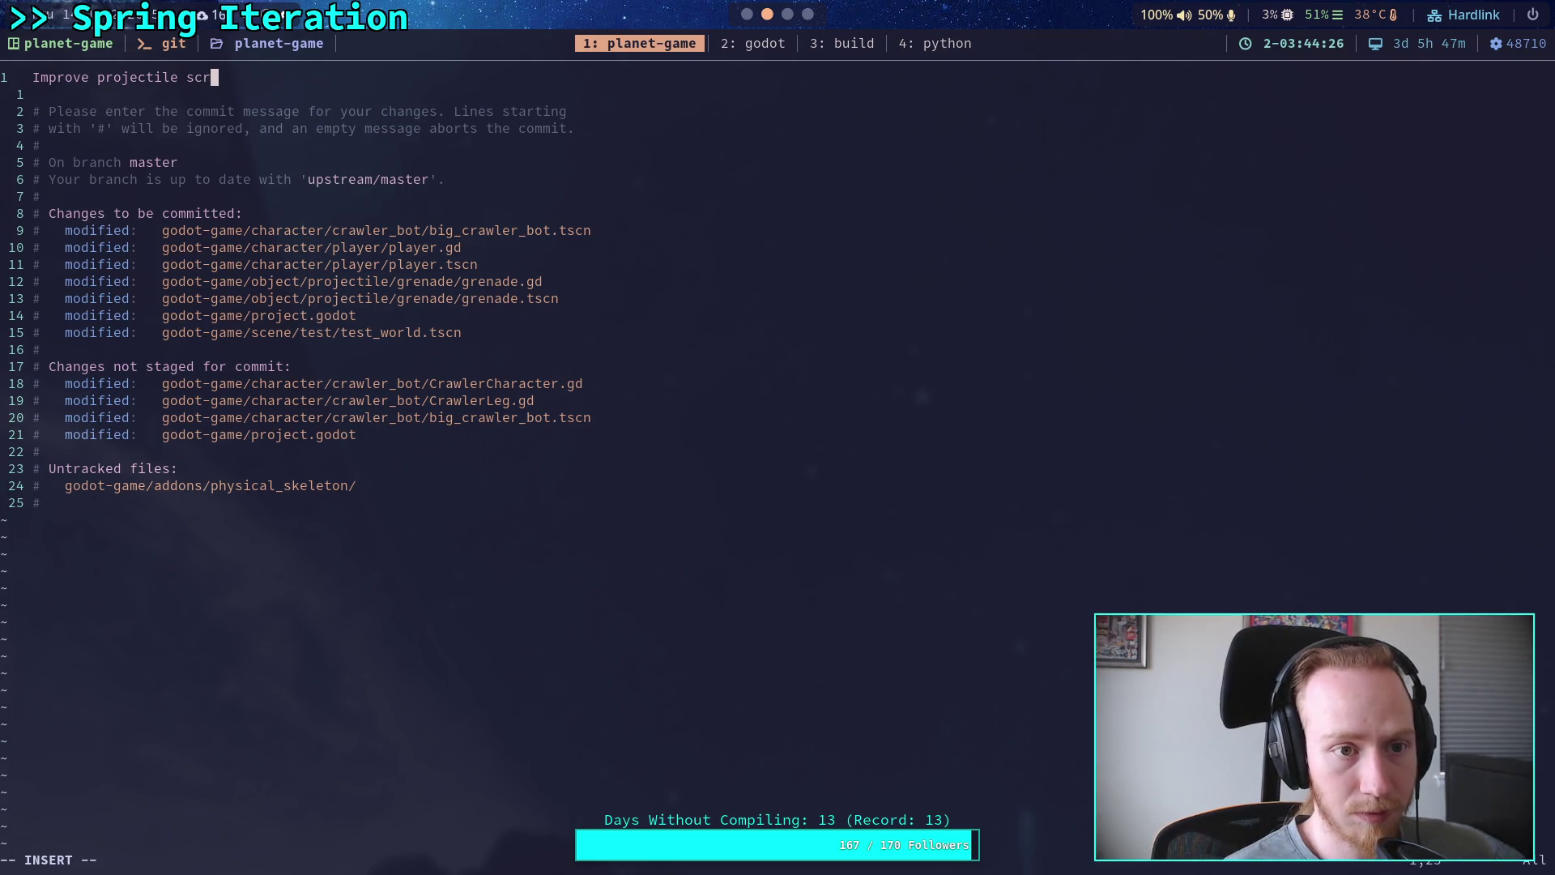
text(collis)
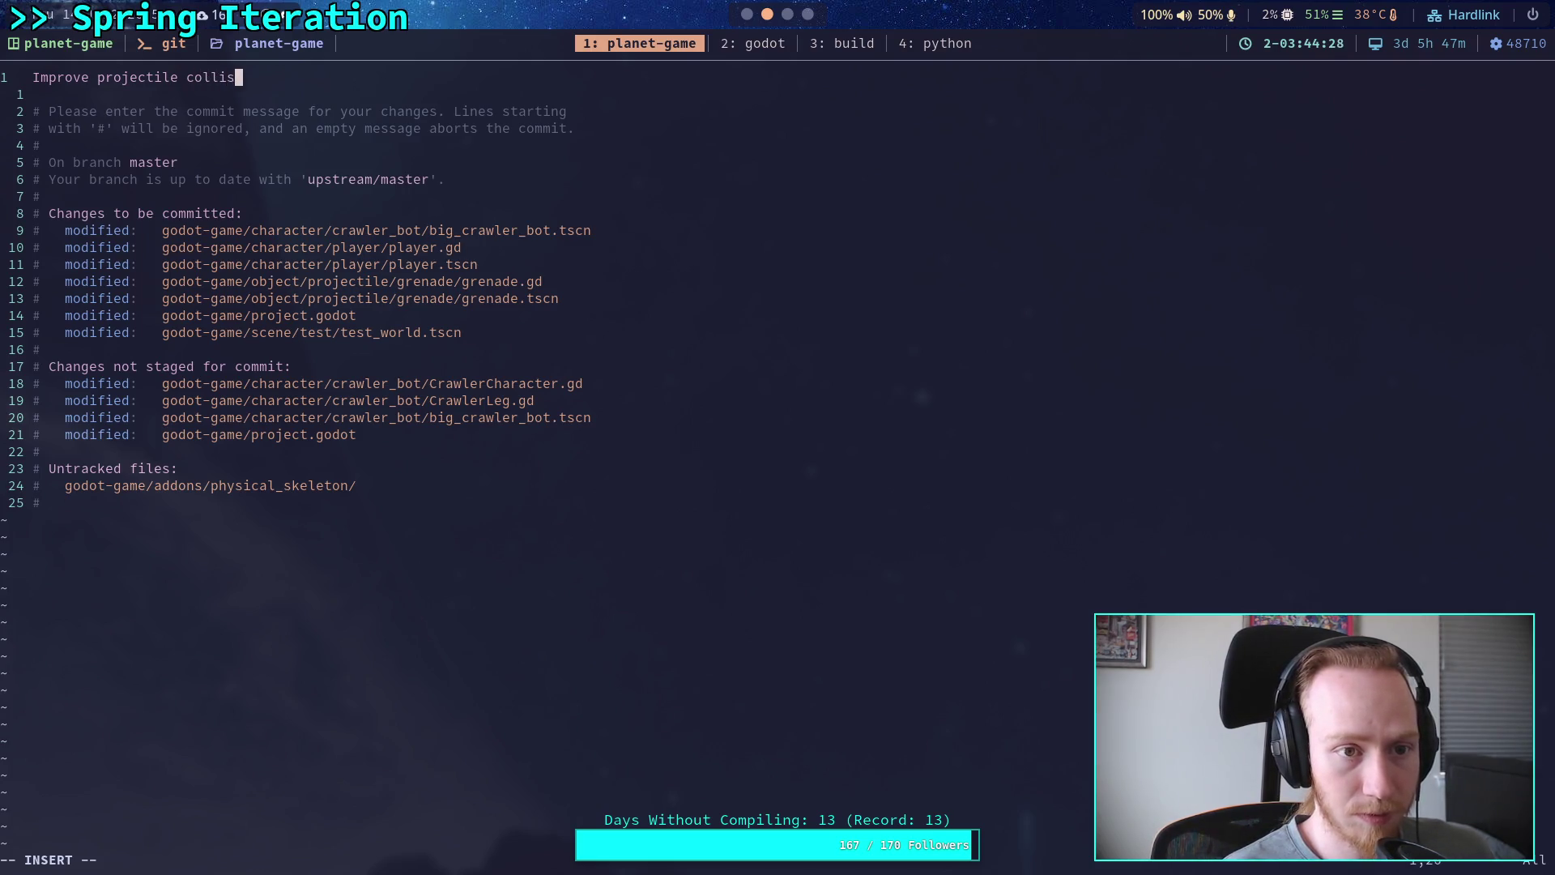
text(ions, upda)
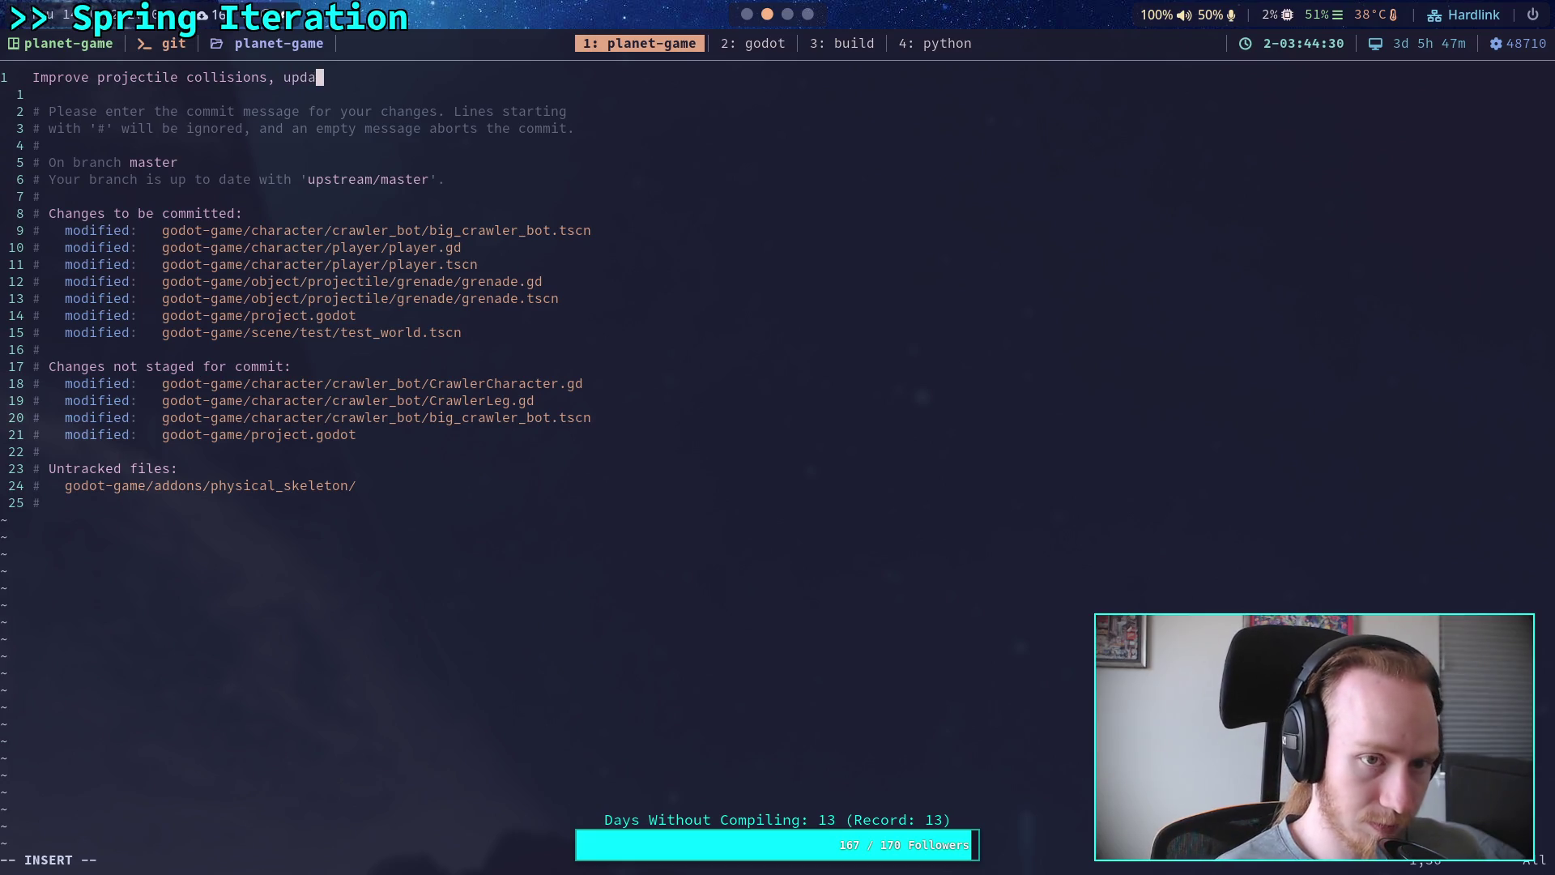
text(te layer)
key(BackSpace)
key(BackSpace)
key(BackSpace)
text(ph)
text(ys la)
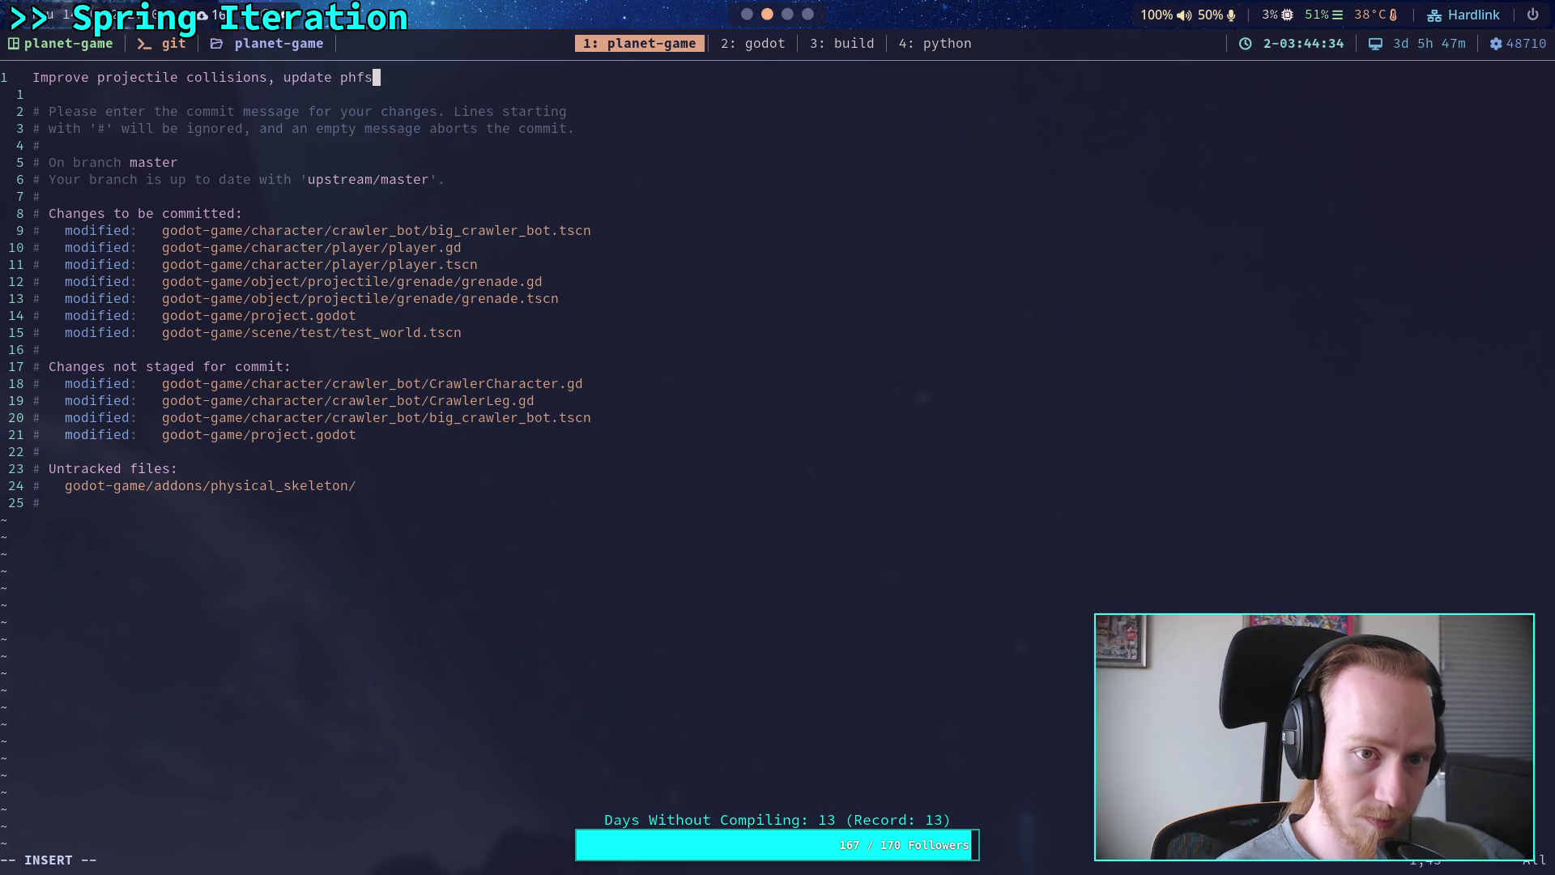
text(yers)
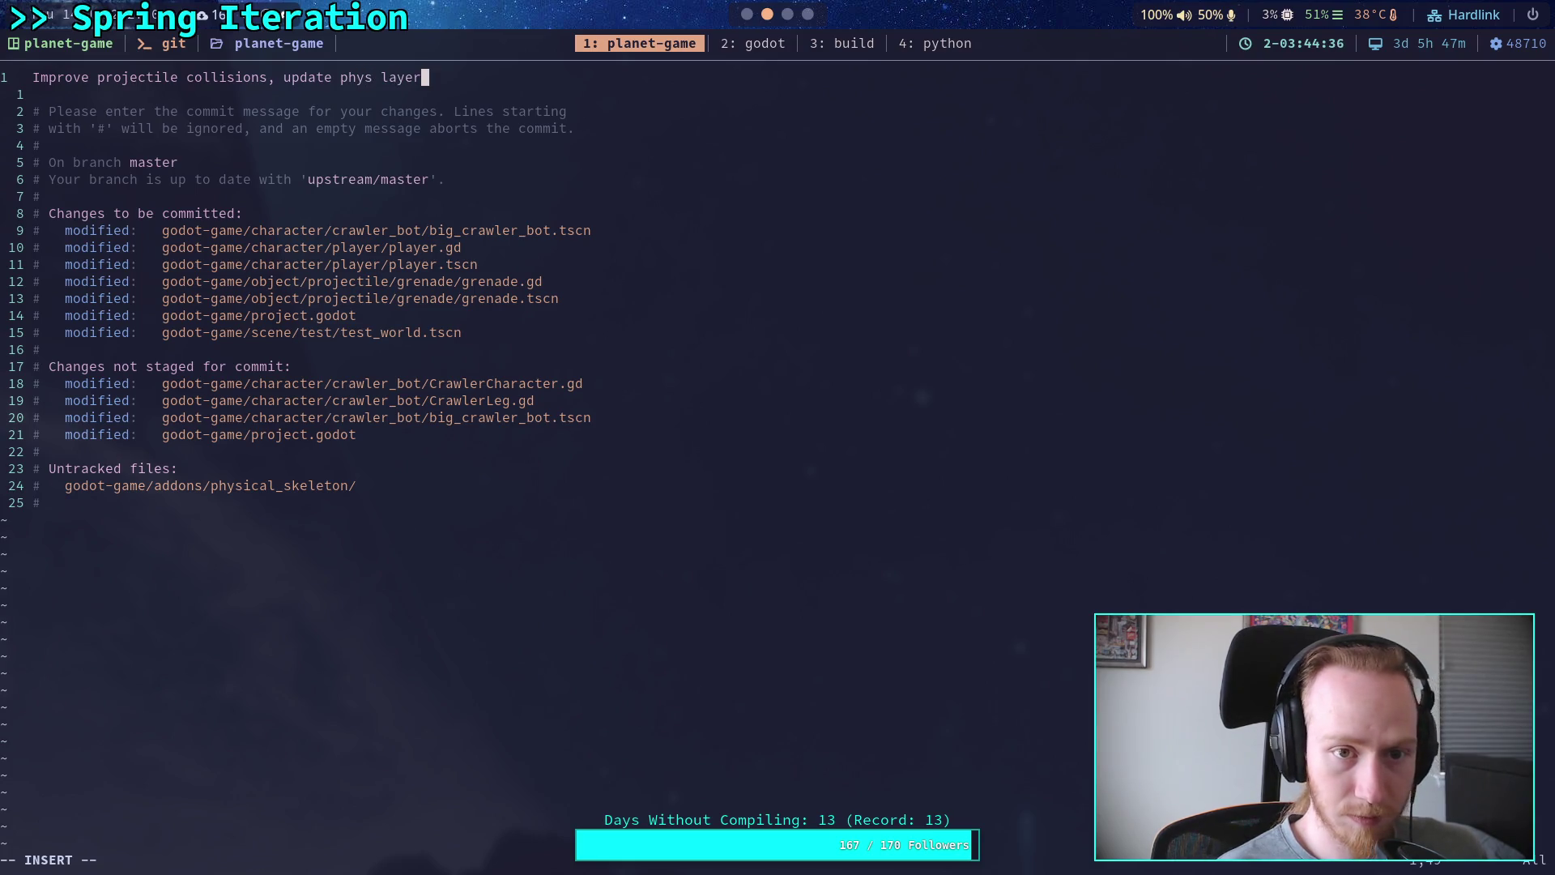
Step: Add a bullet: spawned projectiles ignore the asset spawner body until they no longer intersect
key(Return)
key(Return)
text(- Projectiles spa)
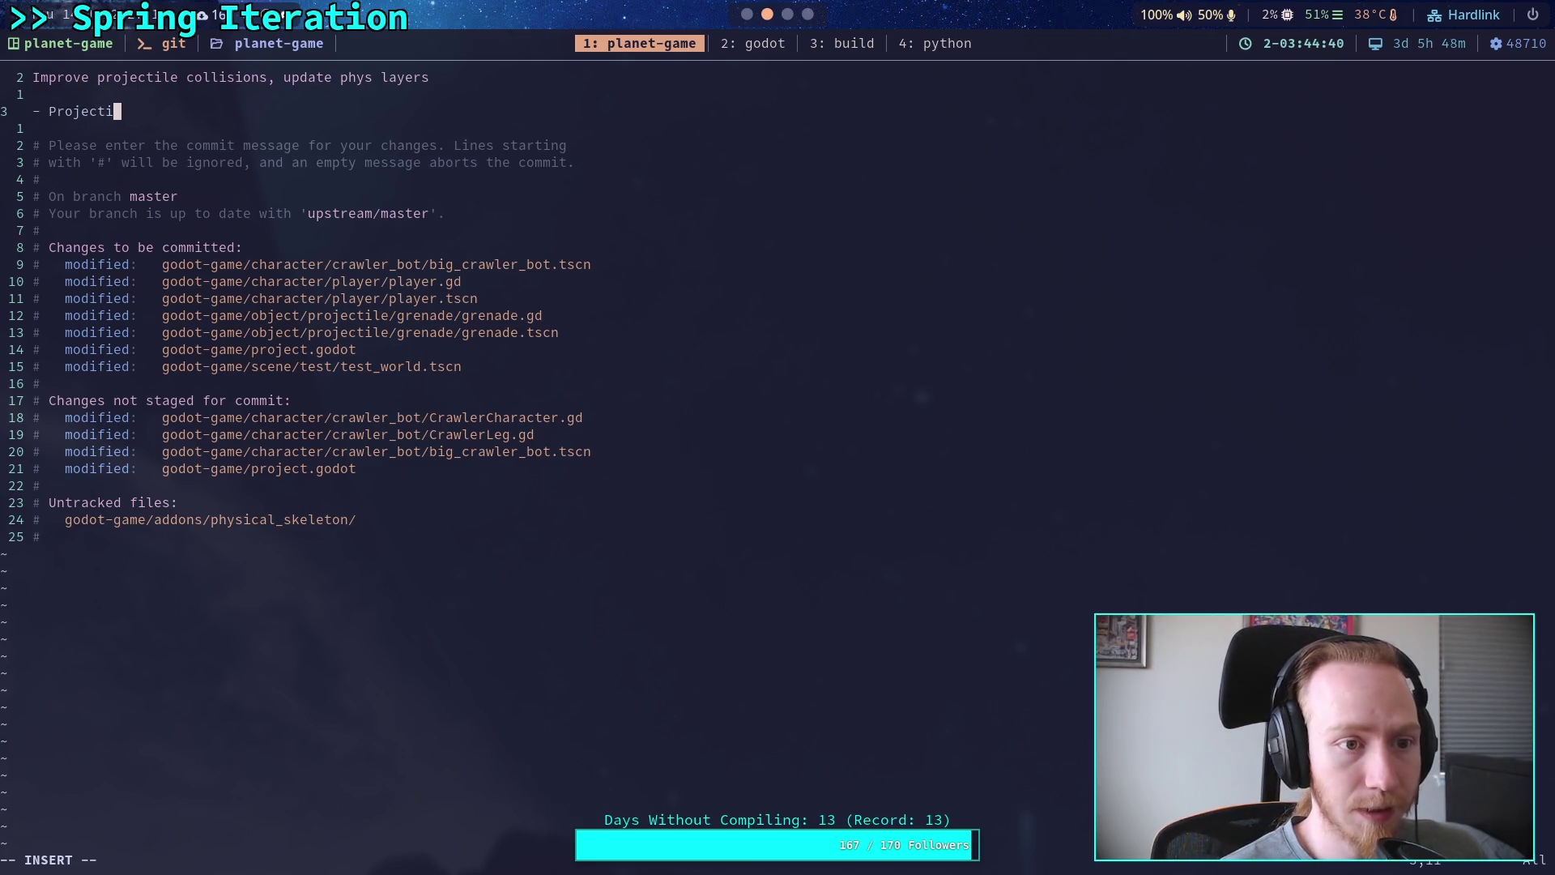
text(wne)
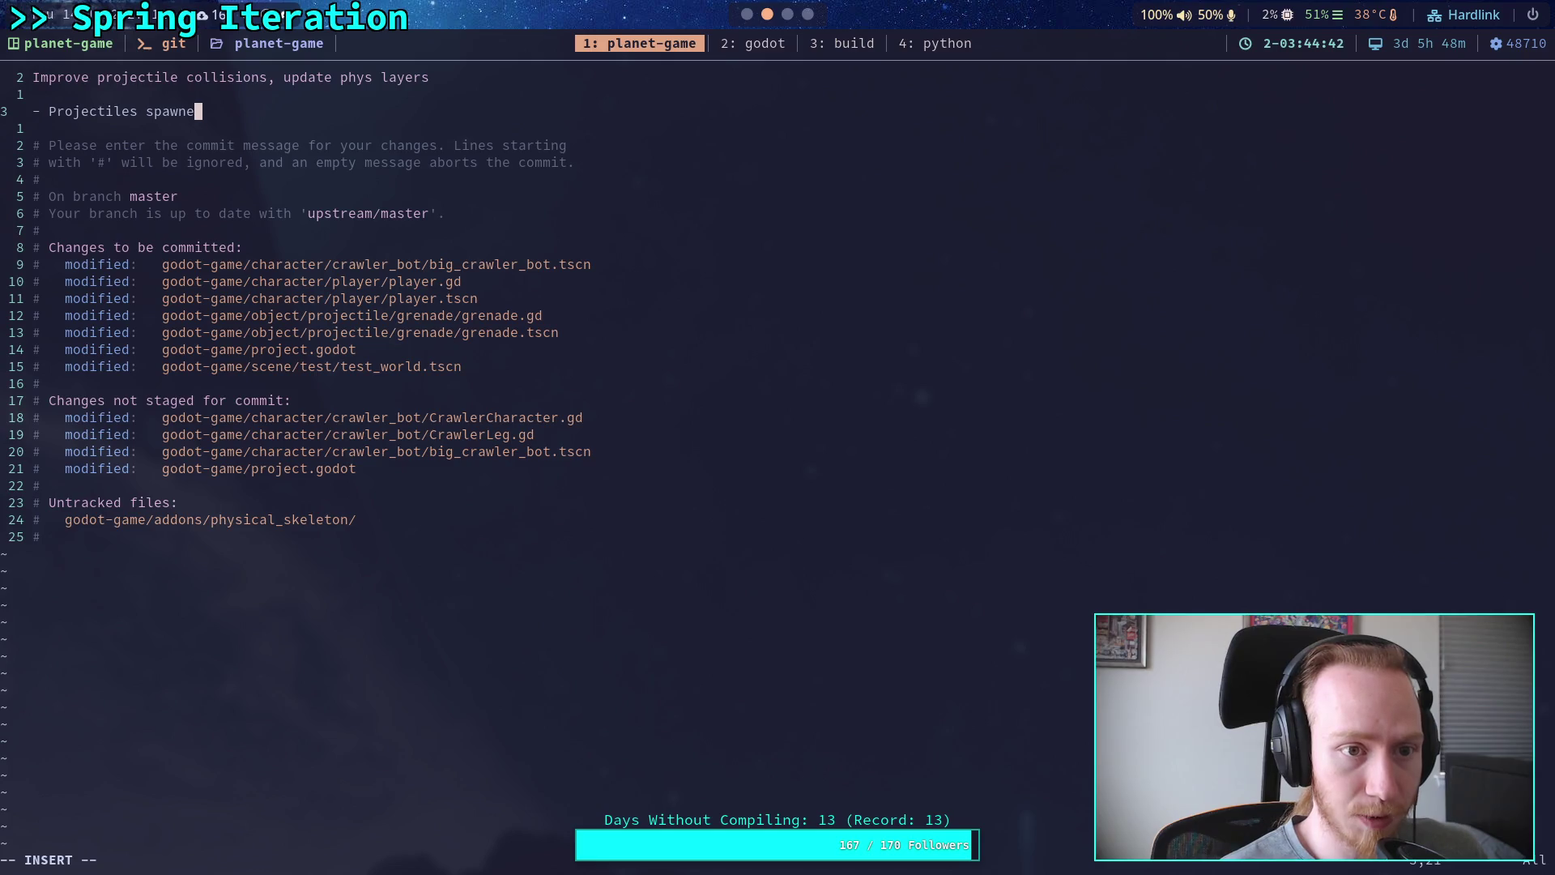
text(d now ignore collis)
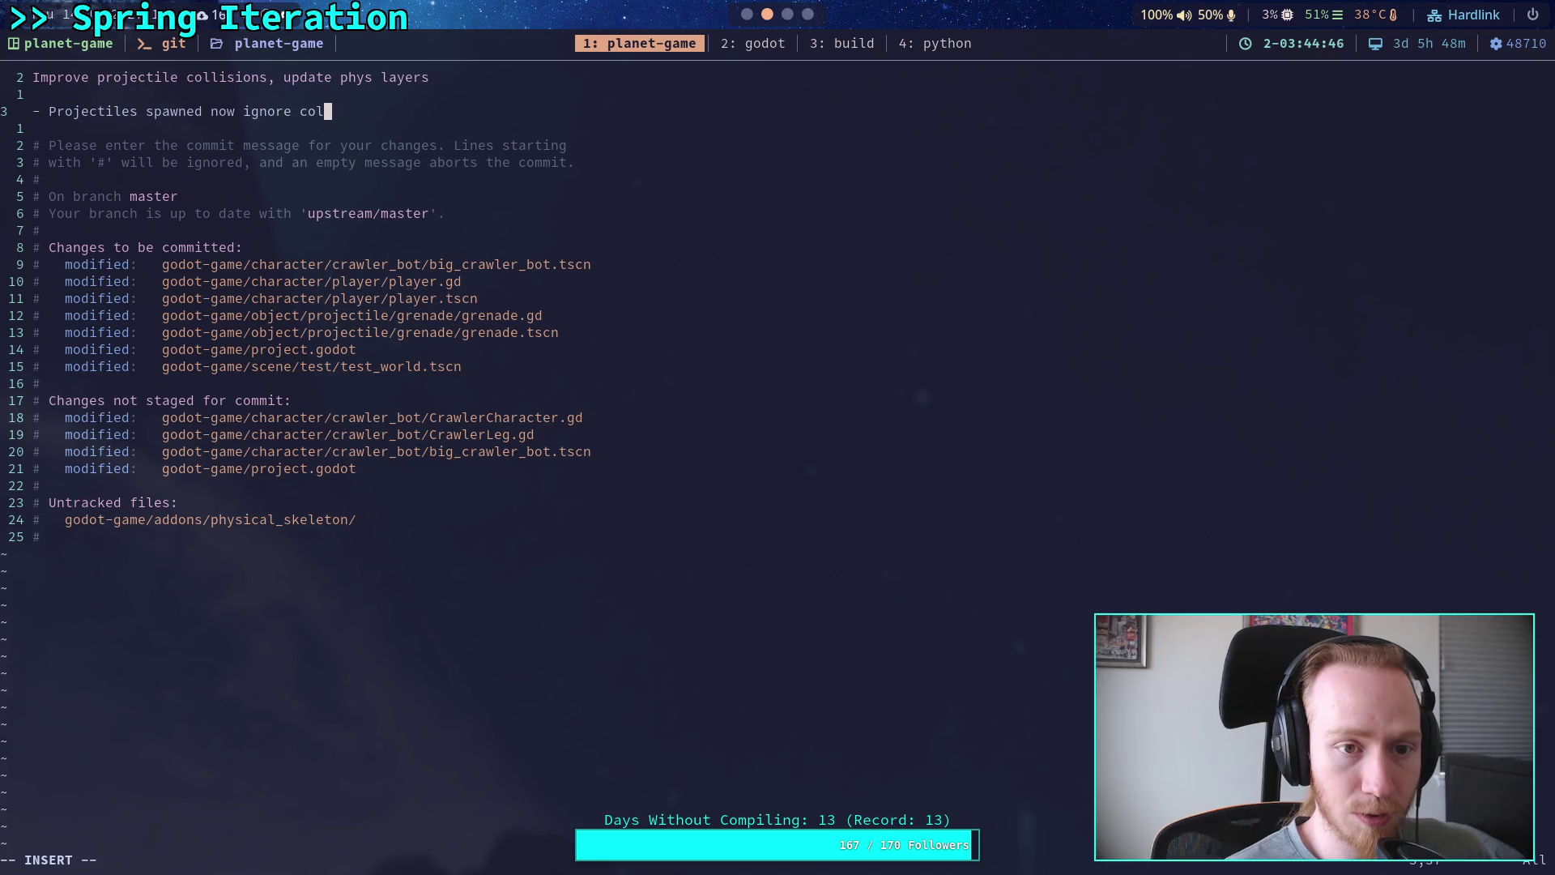
text(ions with as)
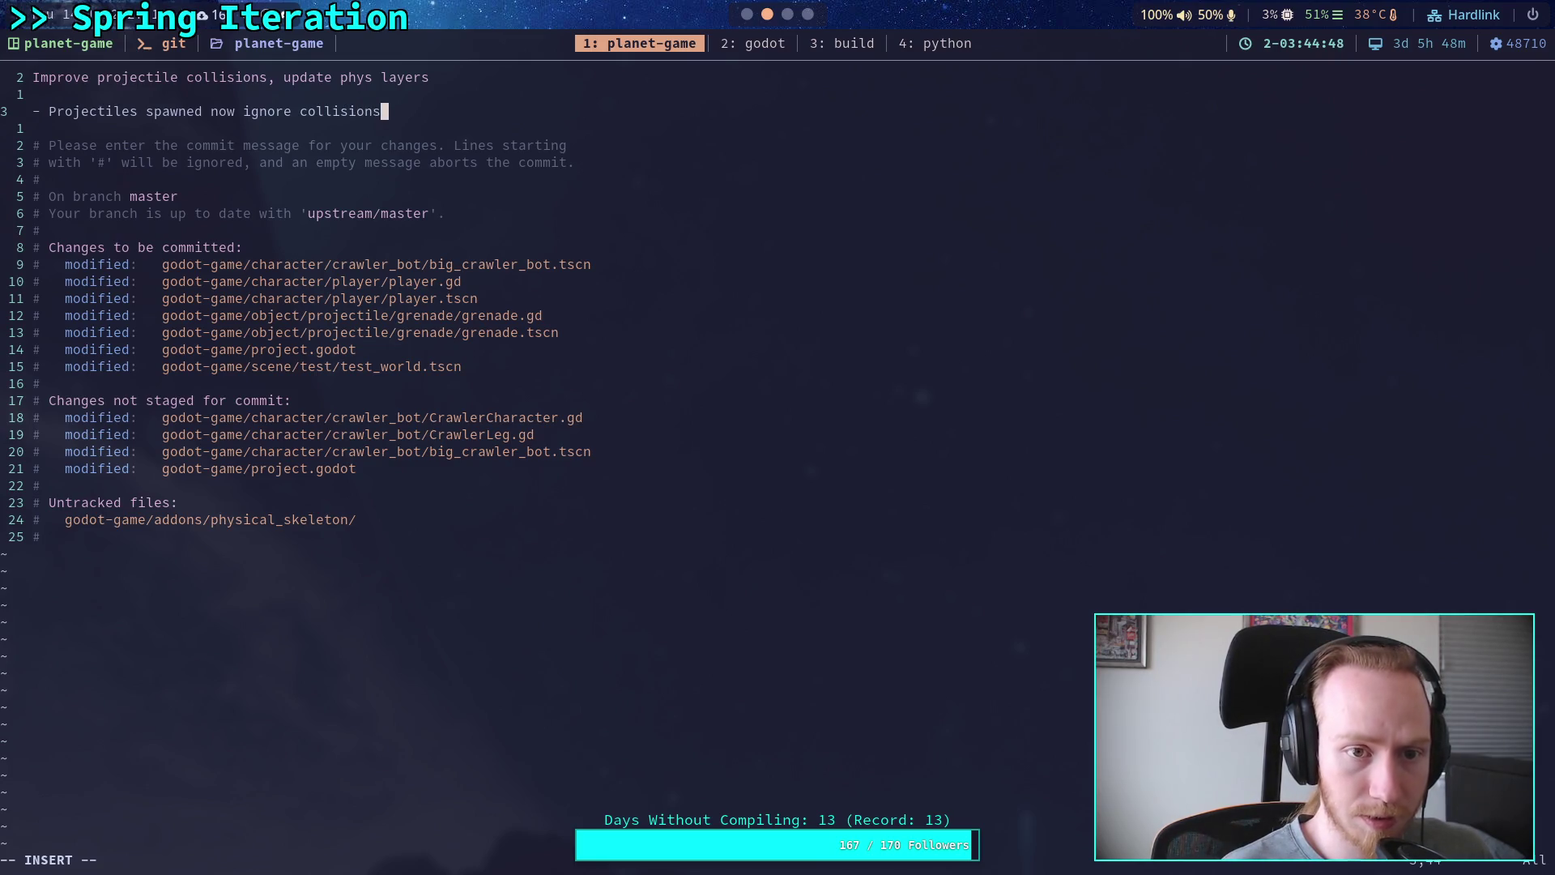
key(BackSpace)
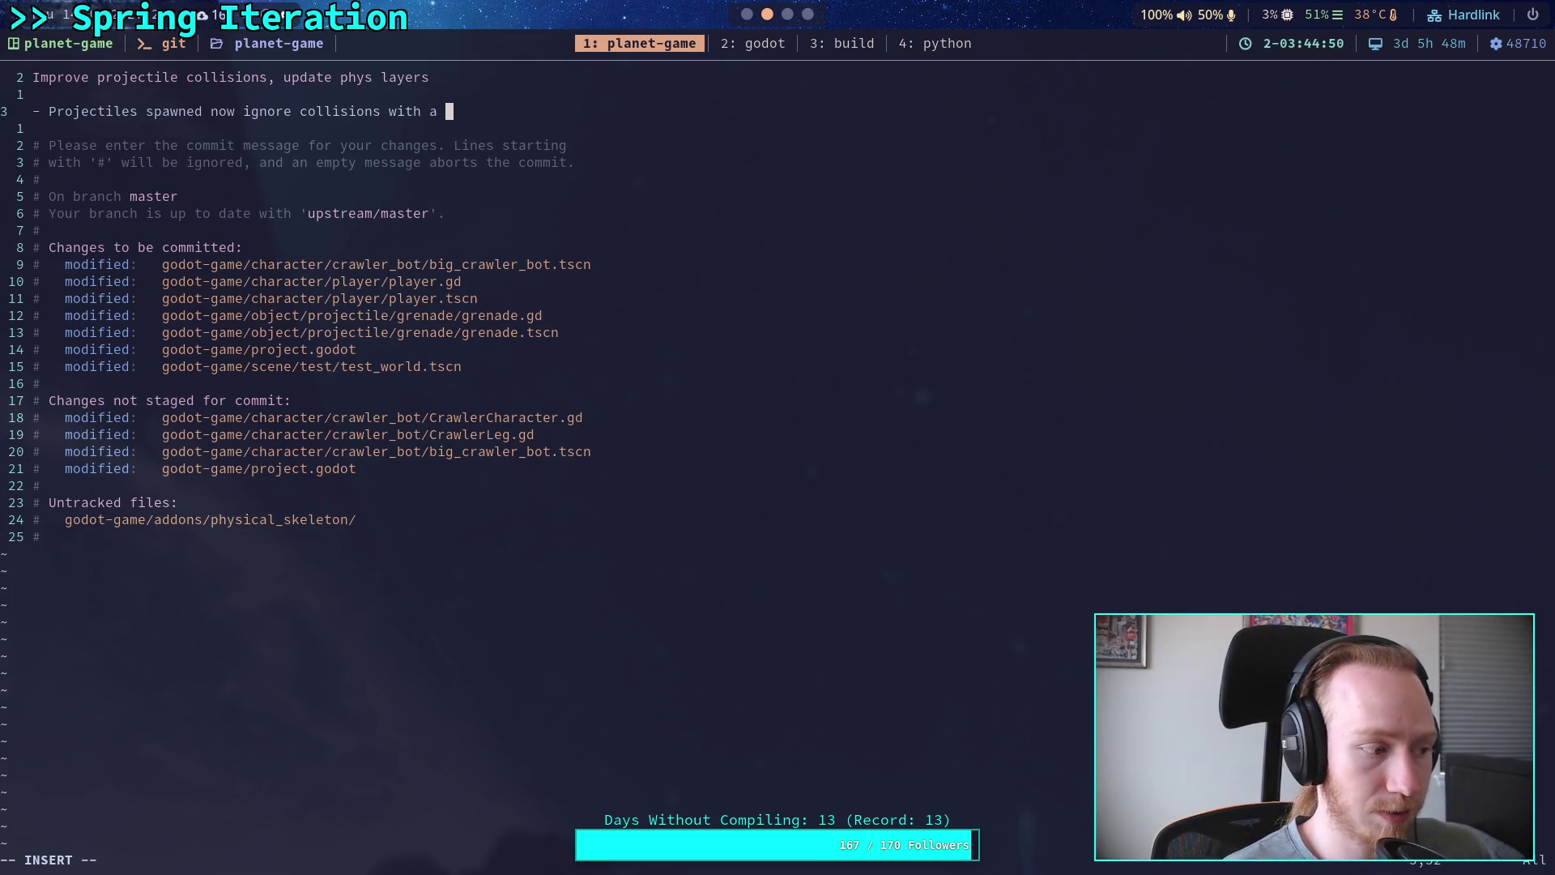
text(set )
text(spawner)
key(BackSpace)
key(ctrl+w)
key(BackSpace)
key(BackSpace)
key(BackSpace)
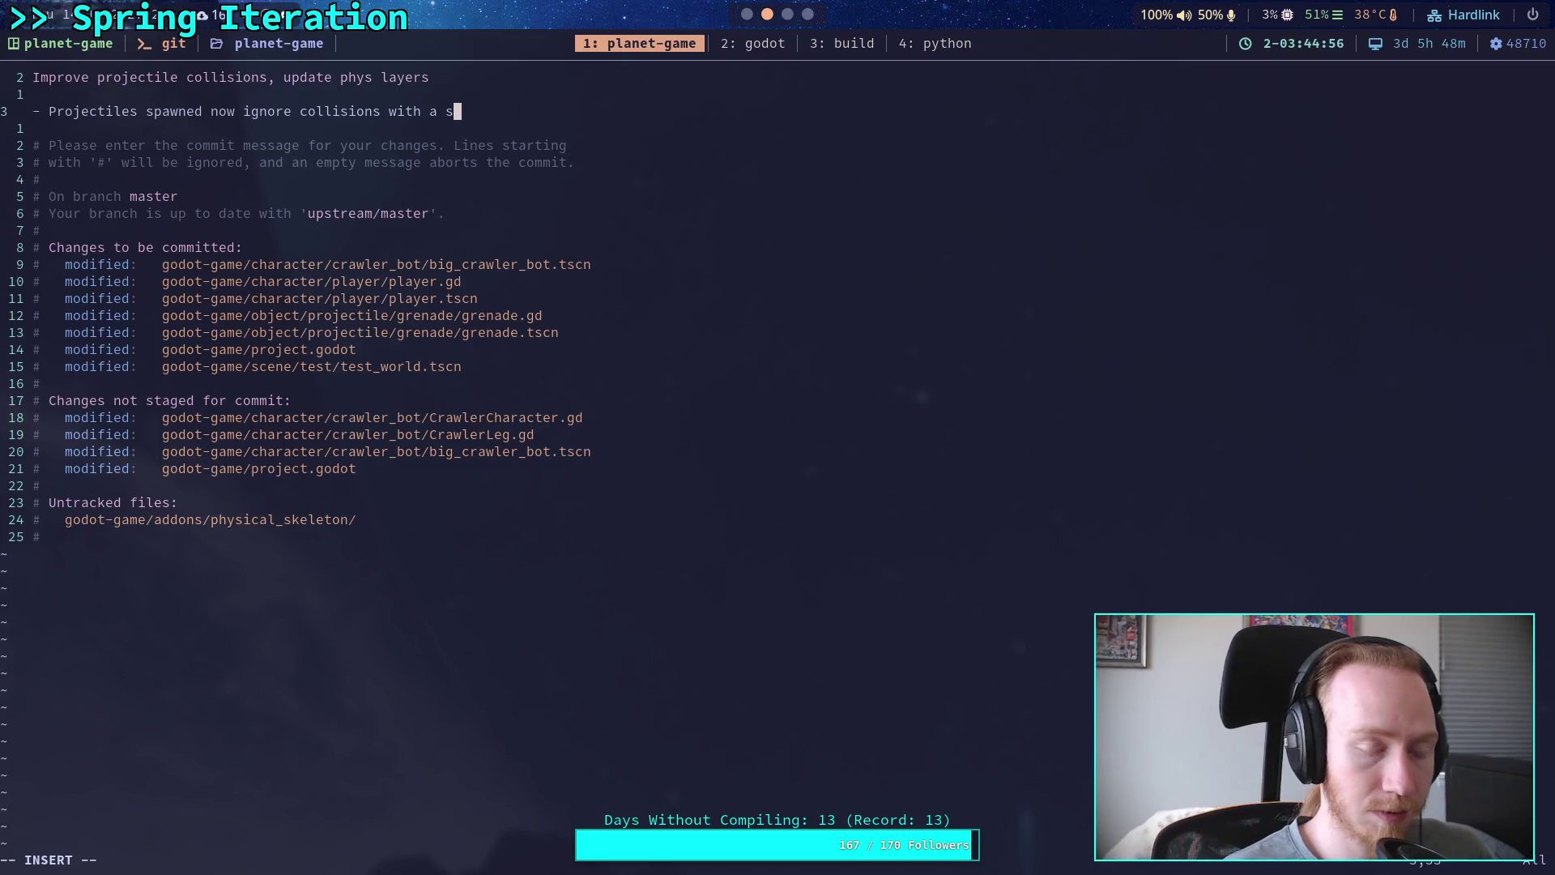
text(et)
key(Return)
text(spawner body)
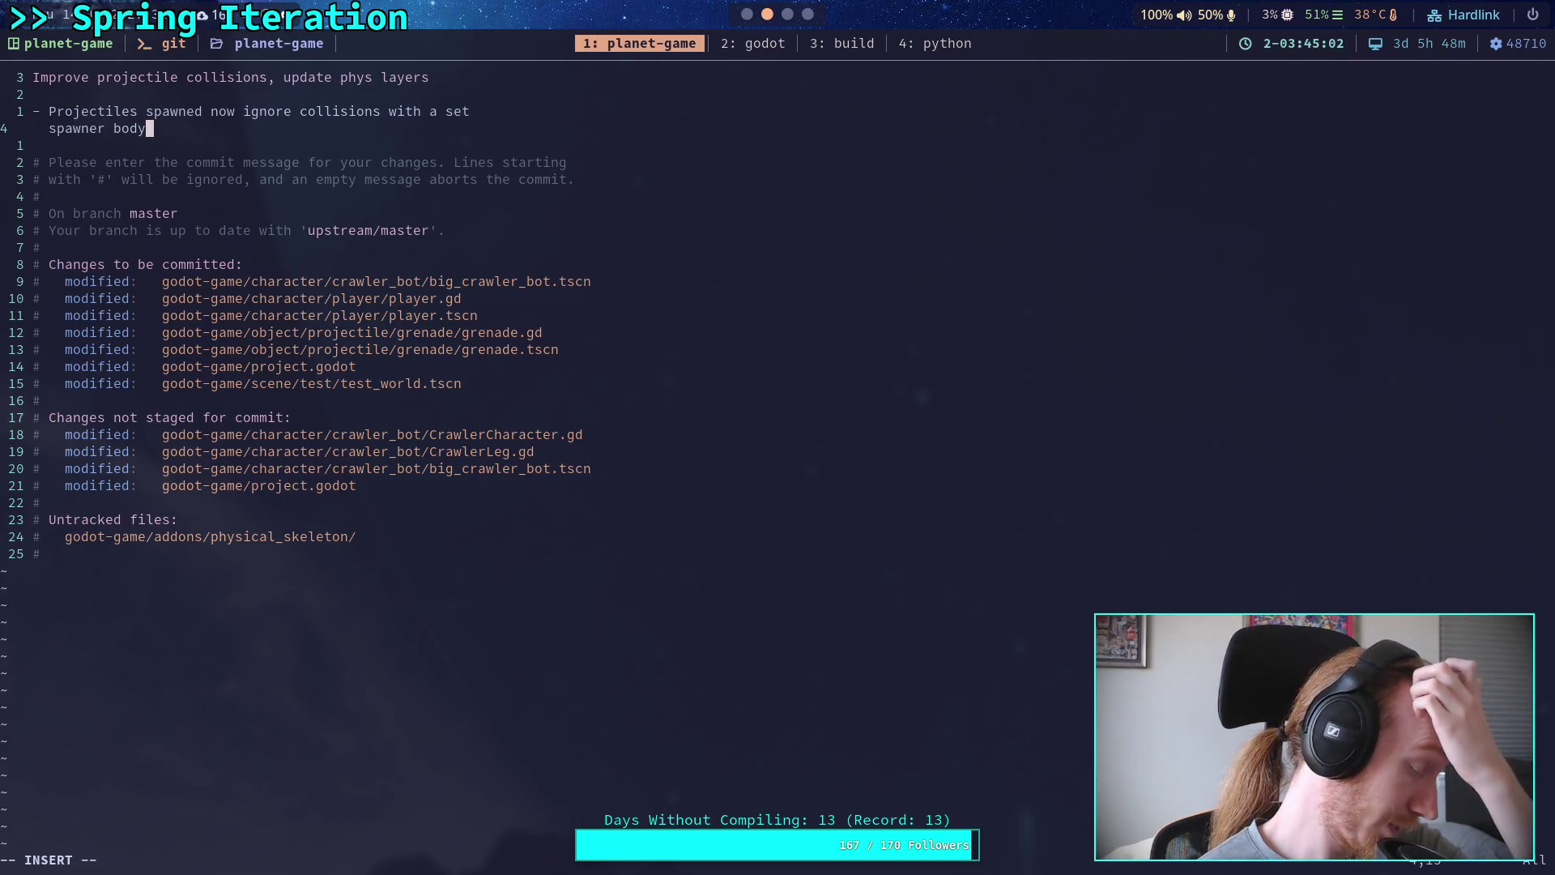
text( until they )
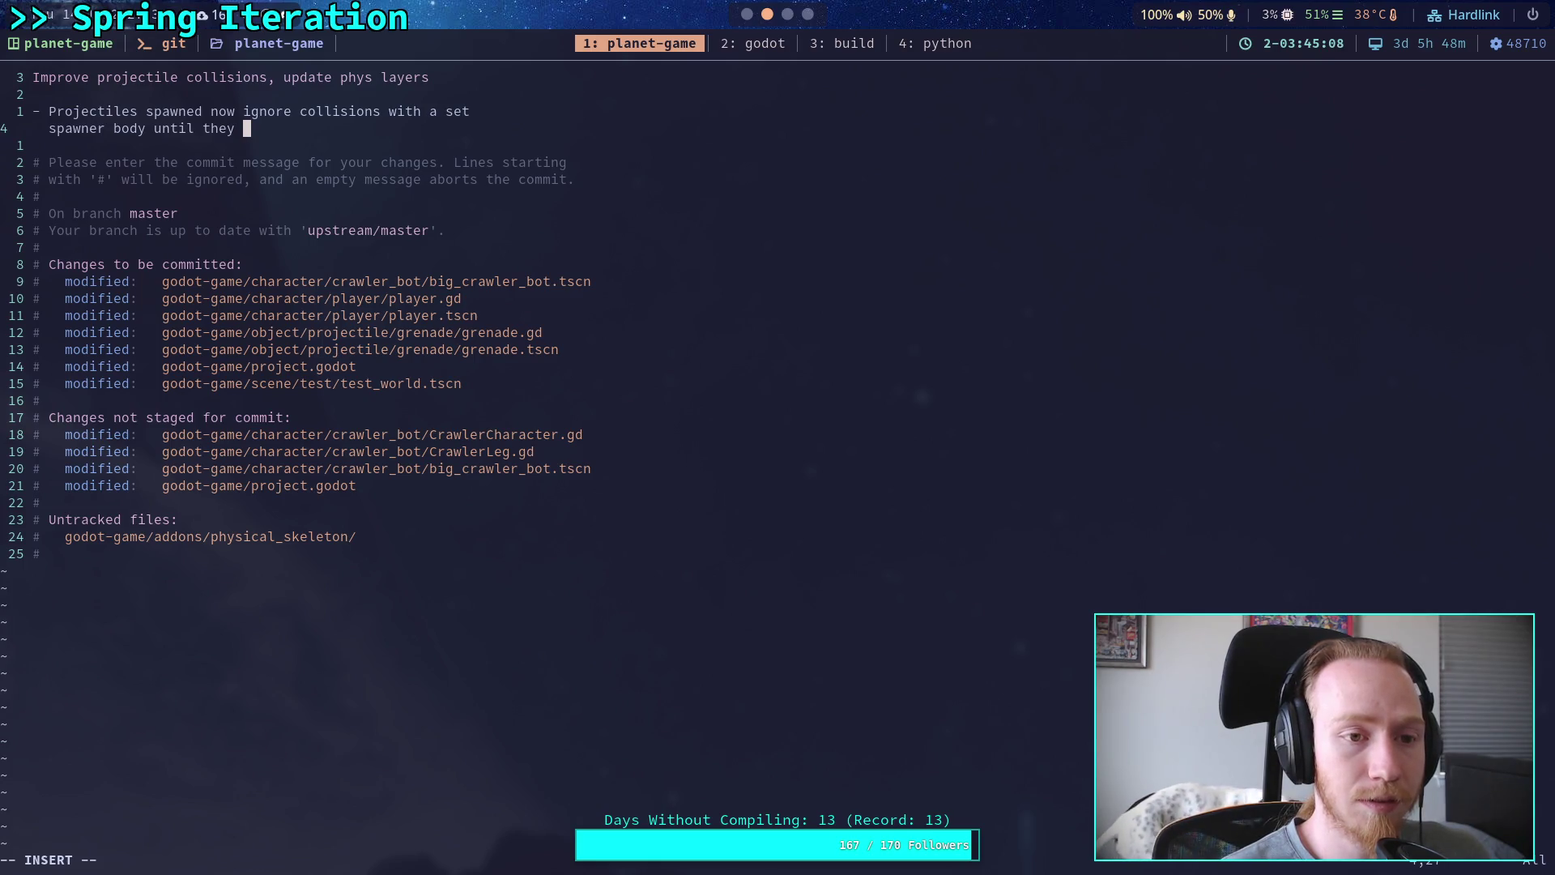
text(leave the )
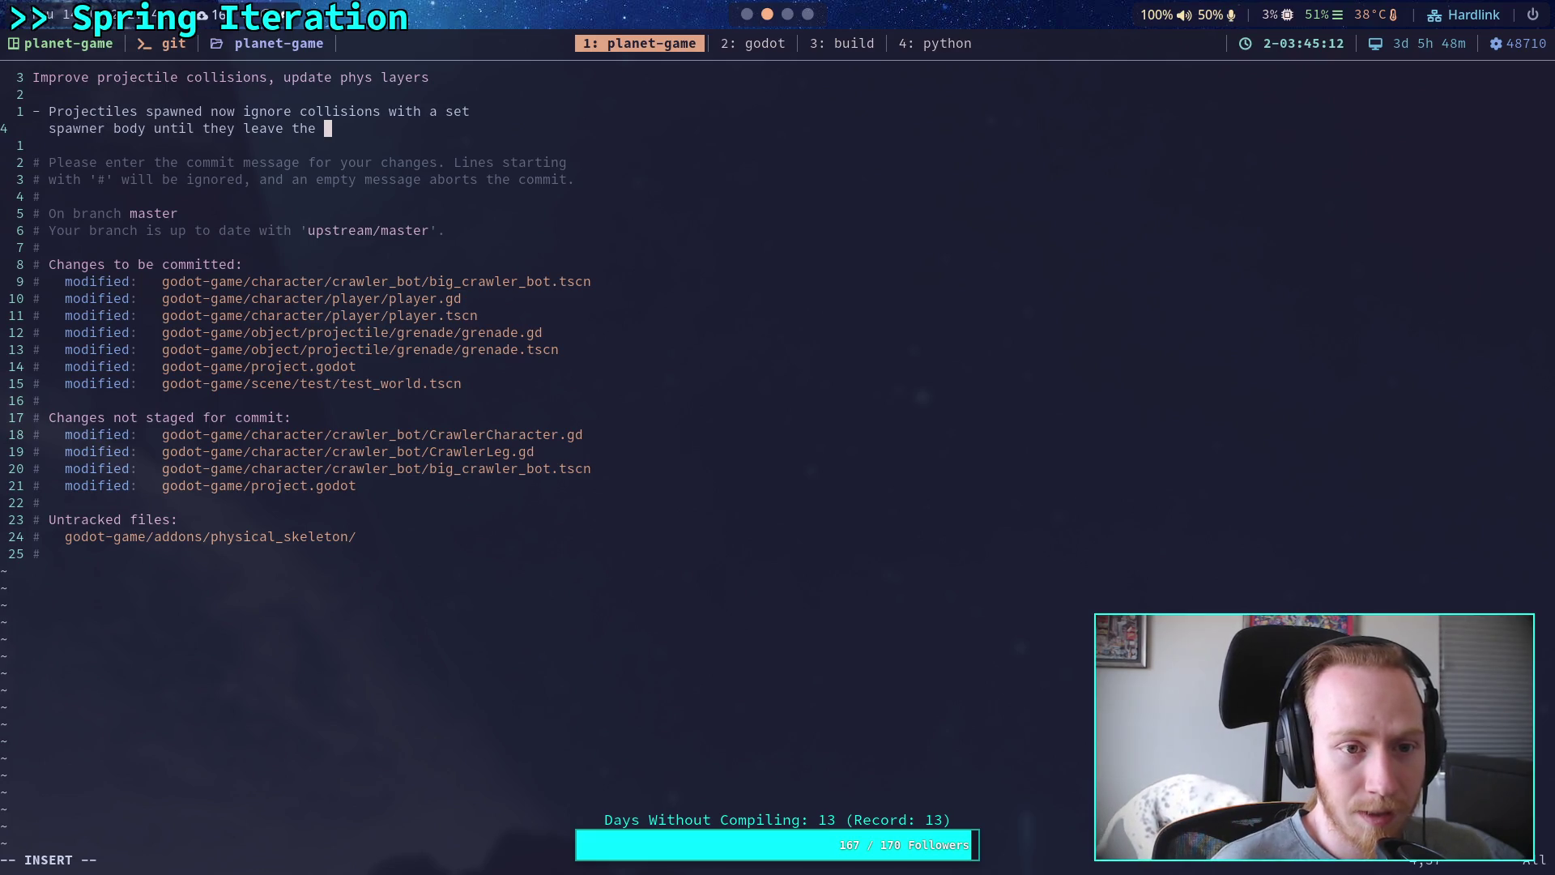
text(collision)
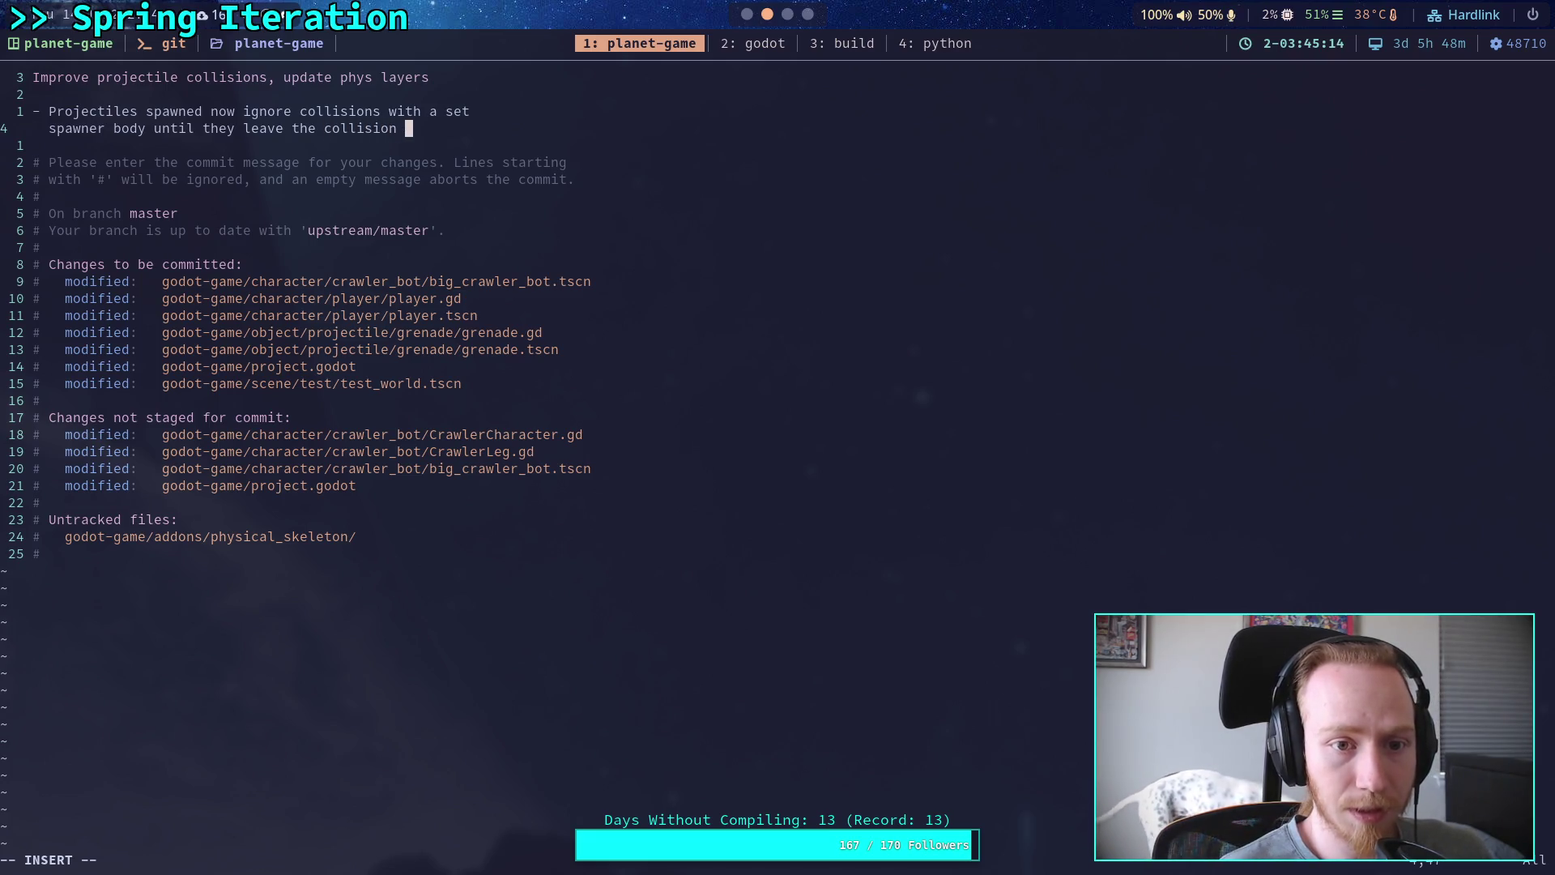
key(BackSpace)
key(BackSpace)
key(BackSpace)
key(BackSpace)
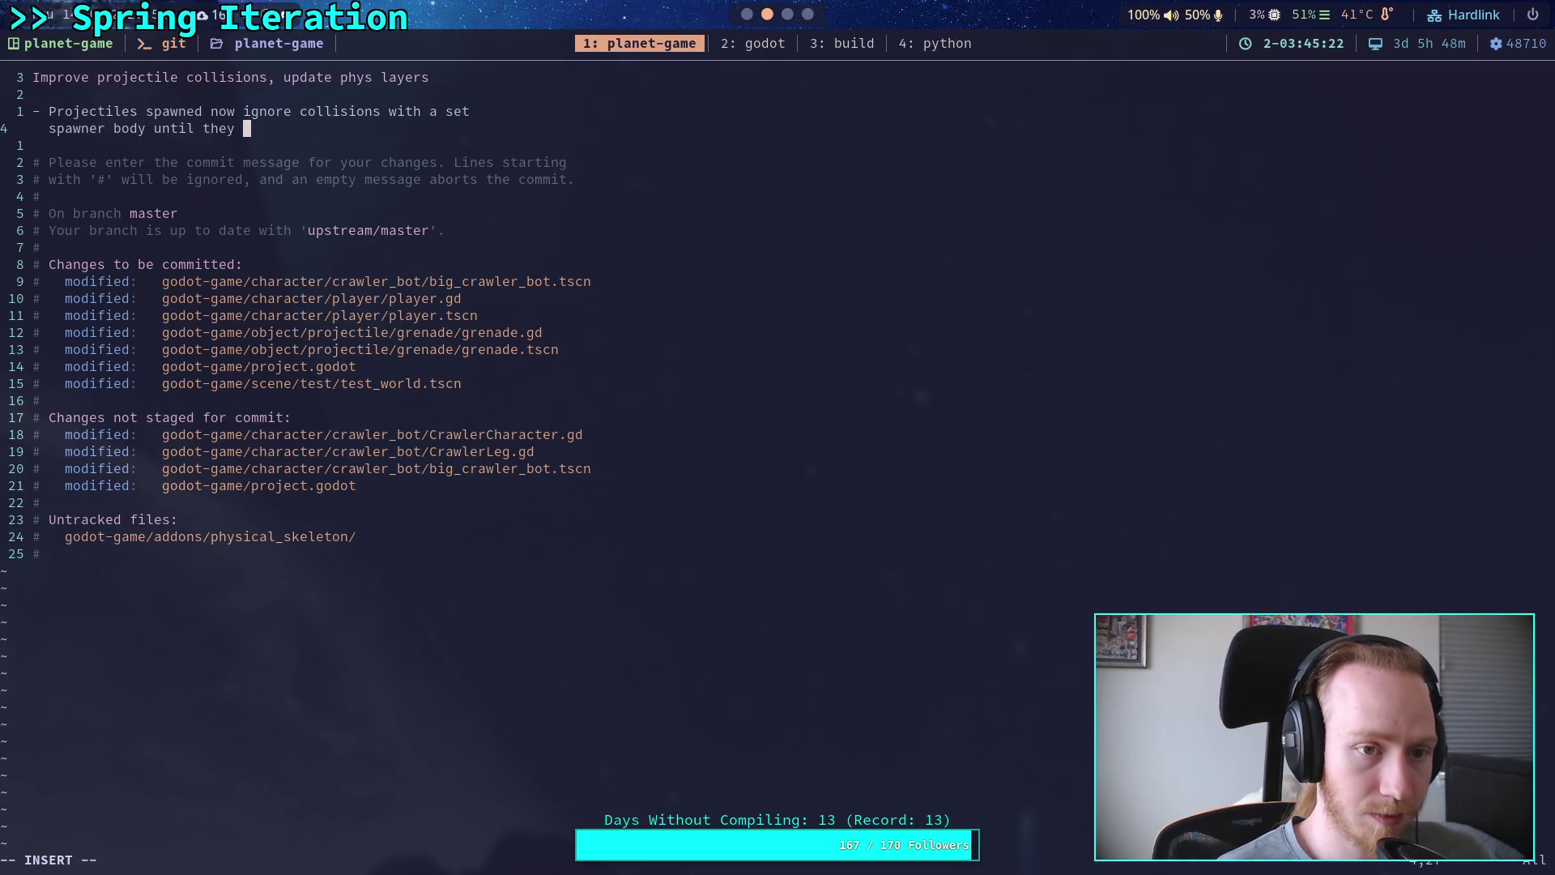
text(nol they no longer intersect)
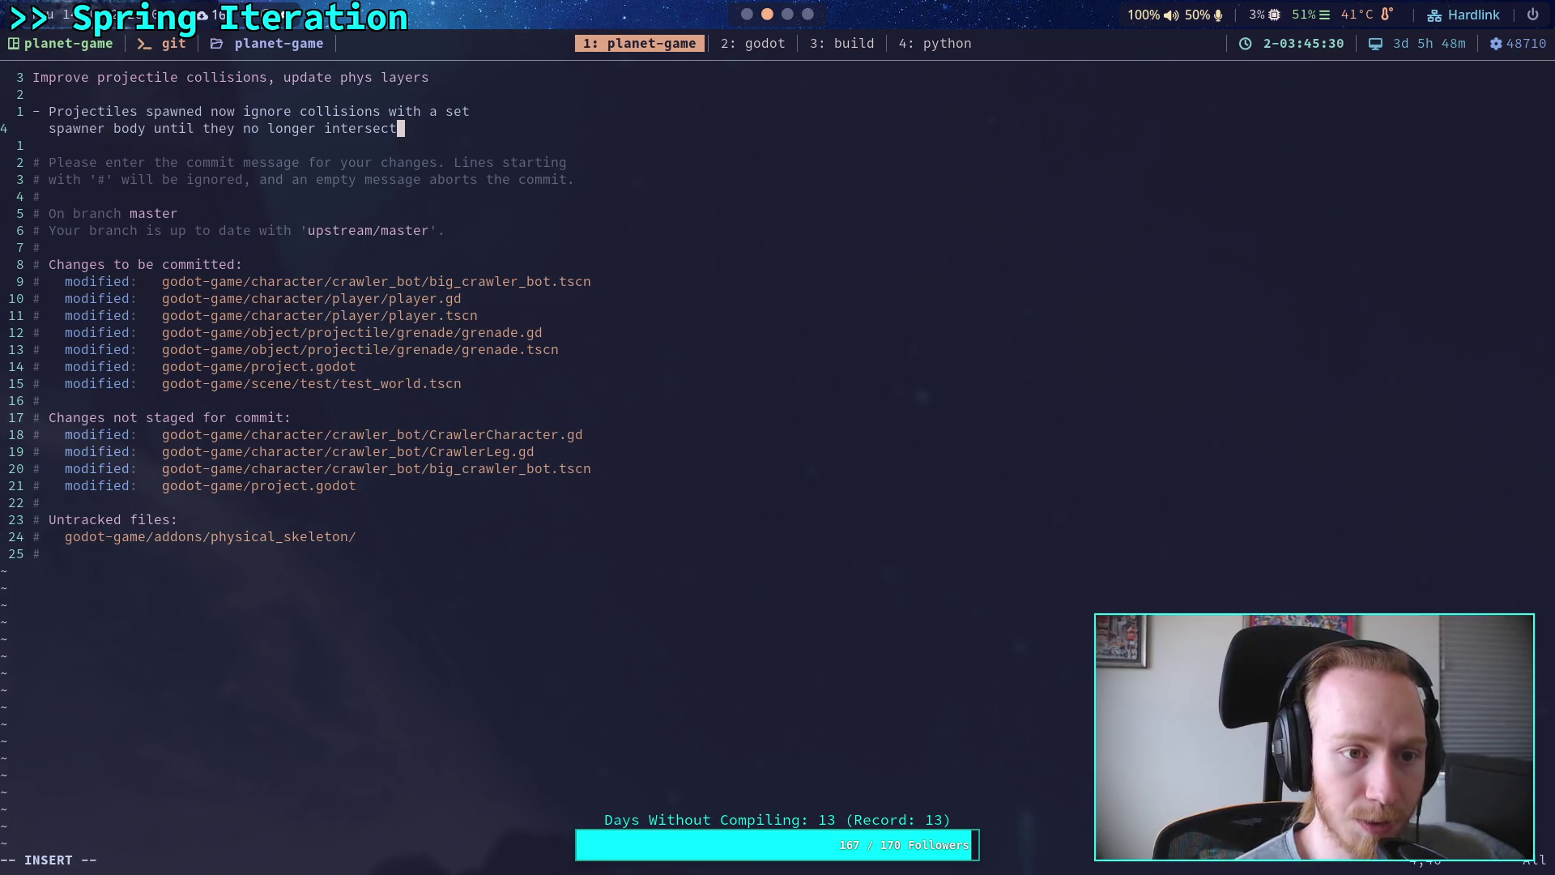
text(that body)
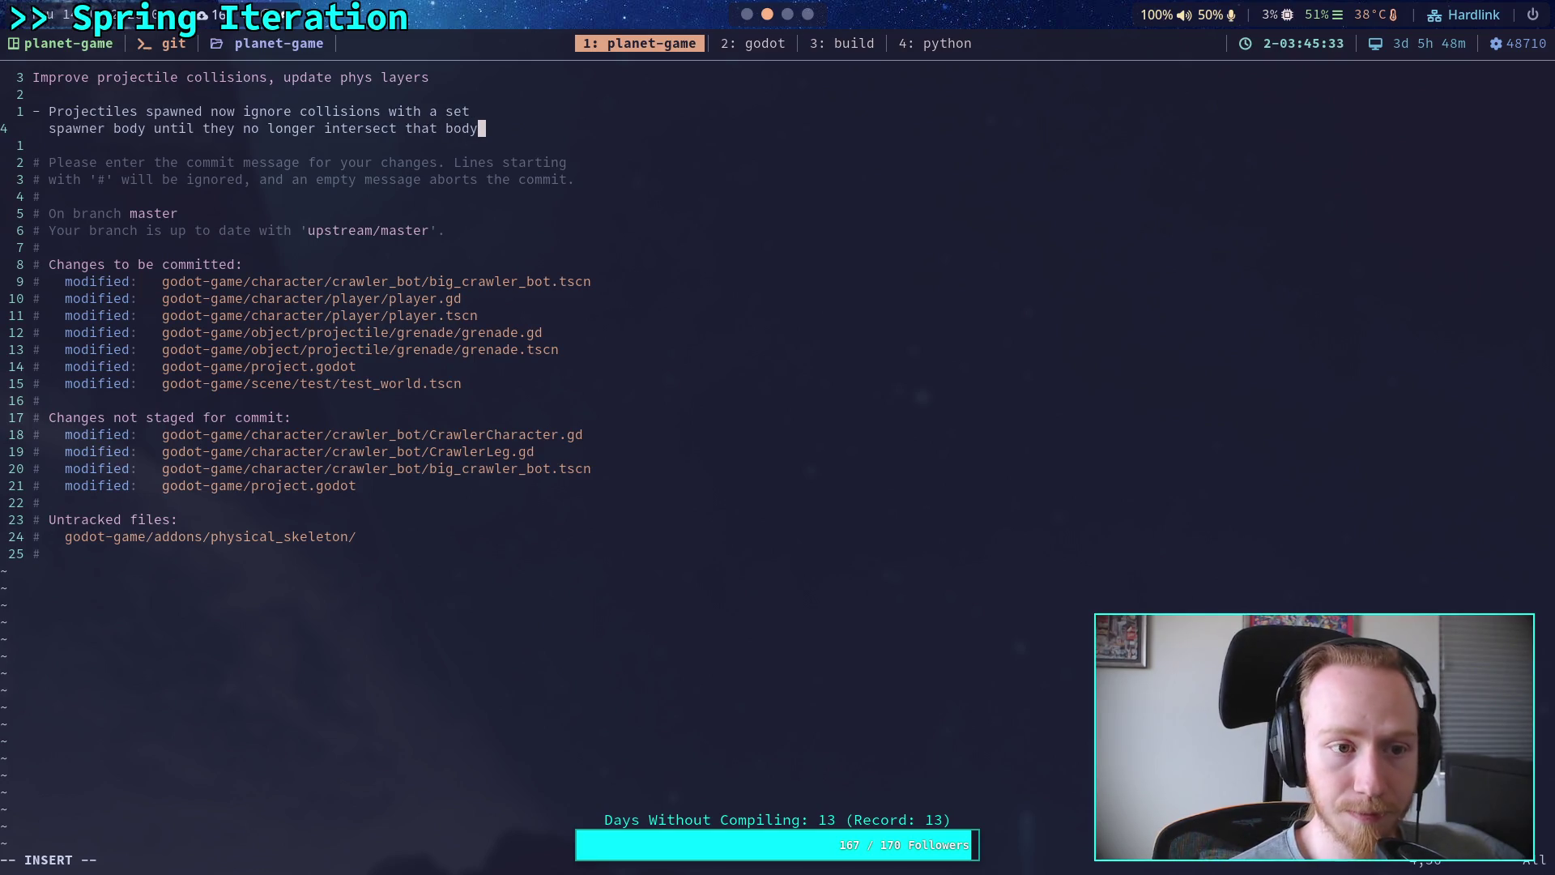
key(Return)
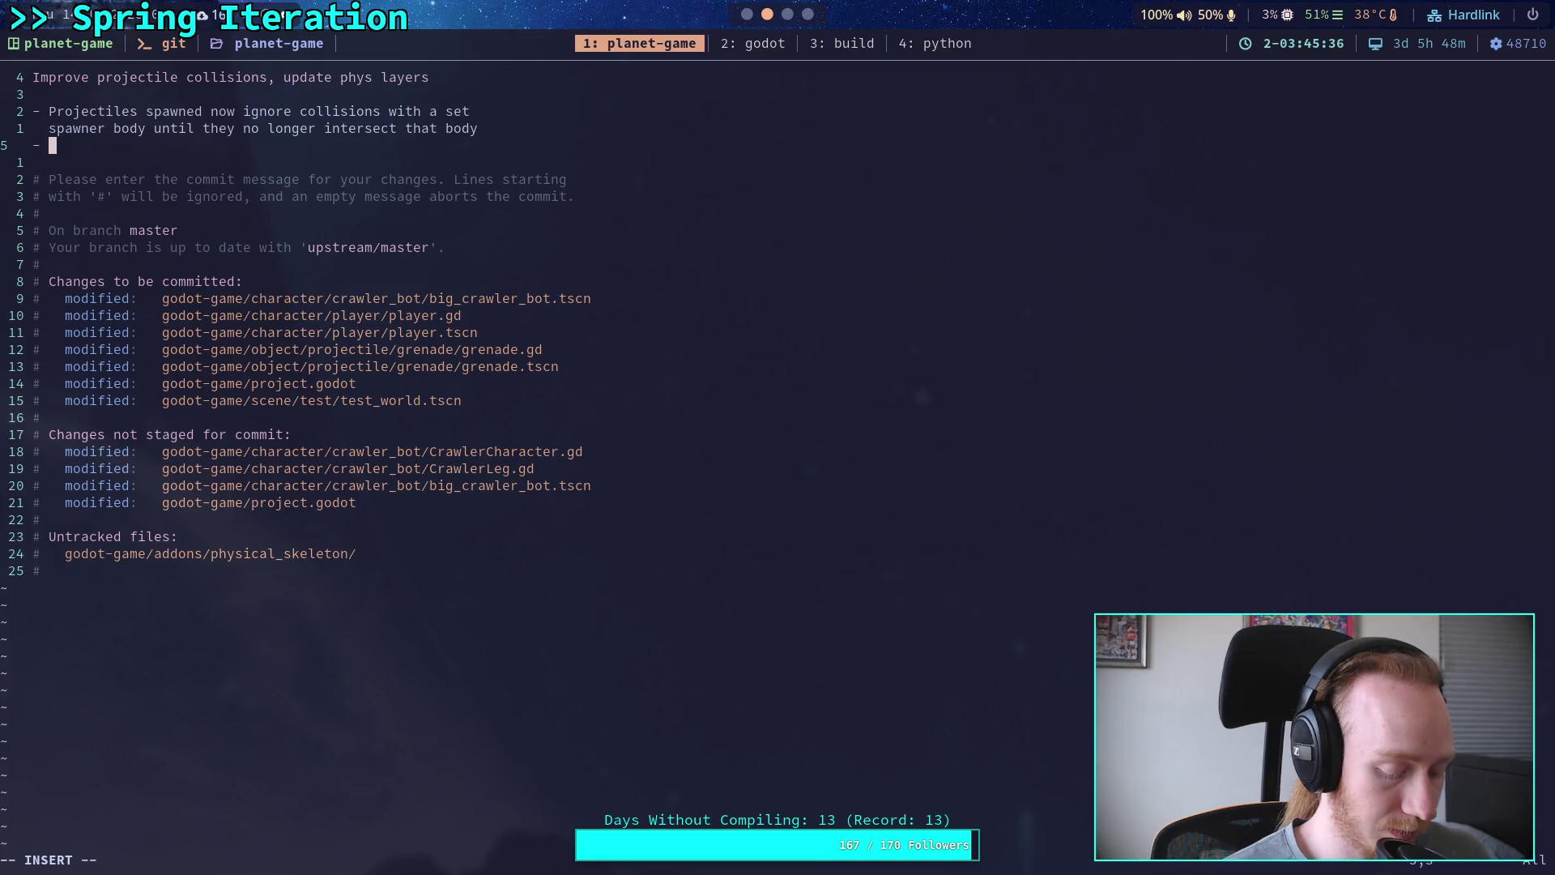
Step: Add a bullet on the new "dynamic world" layer for moving floors and walls, then save with :wq
text(Update y)
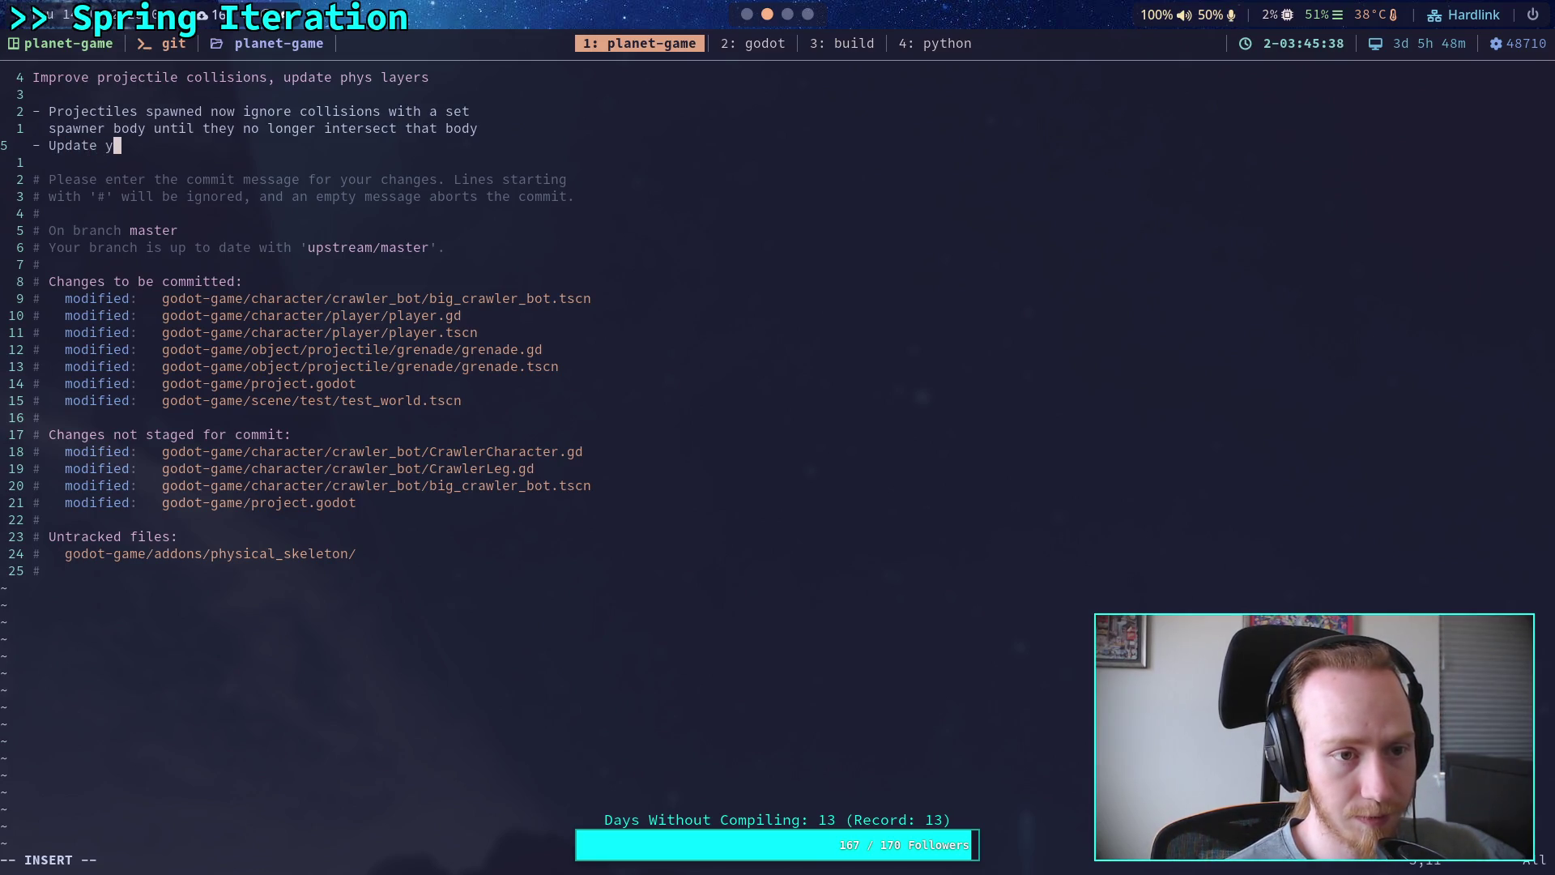
key(BackSpace)
text(physics la)
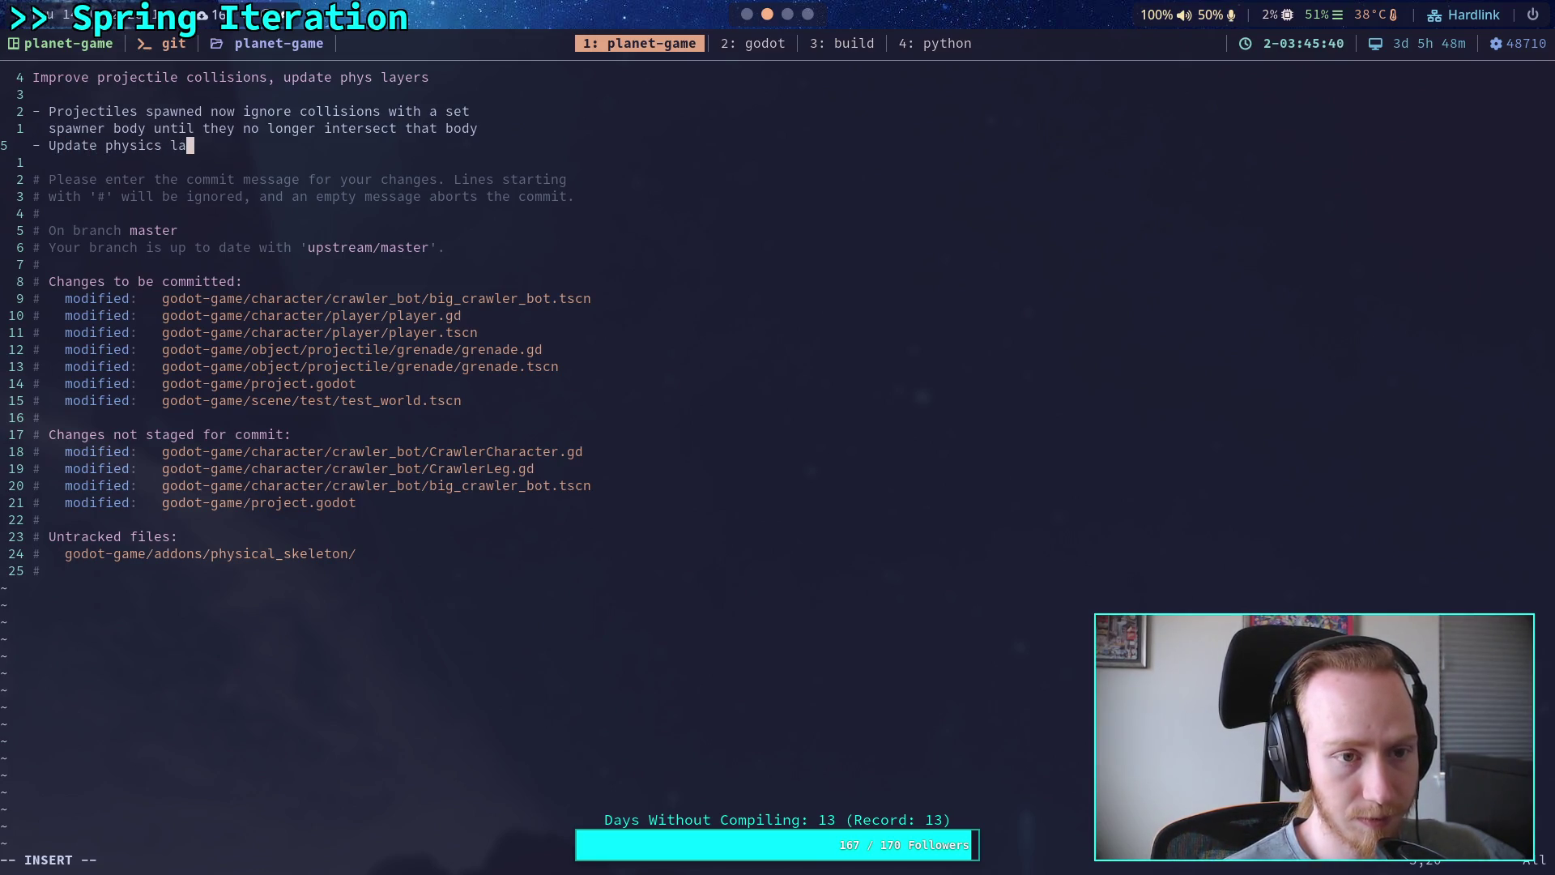
text(yers)
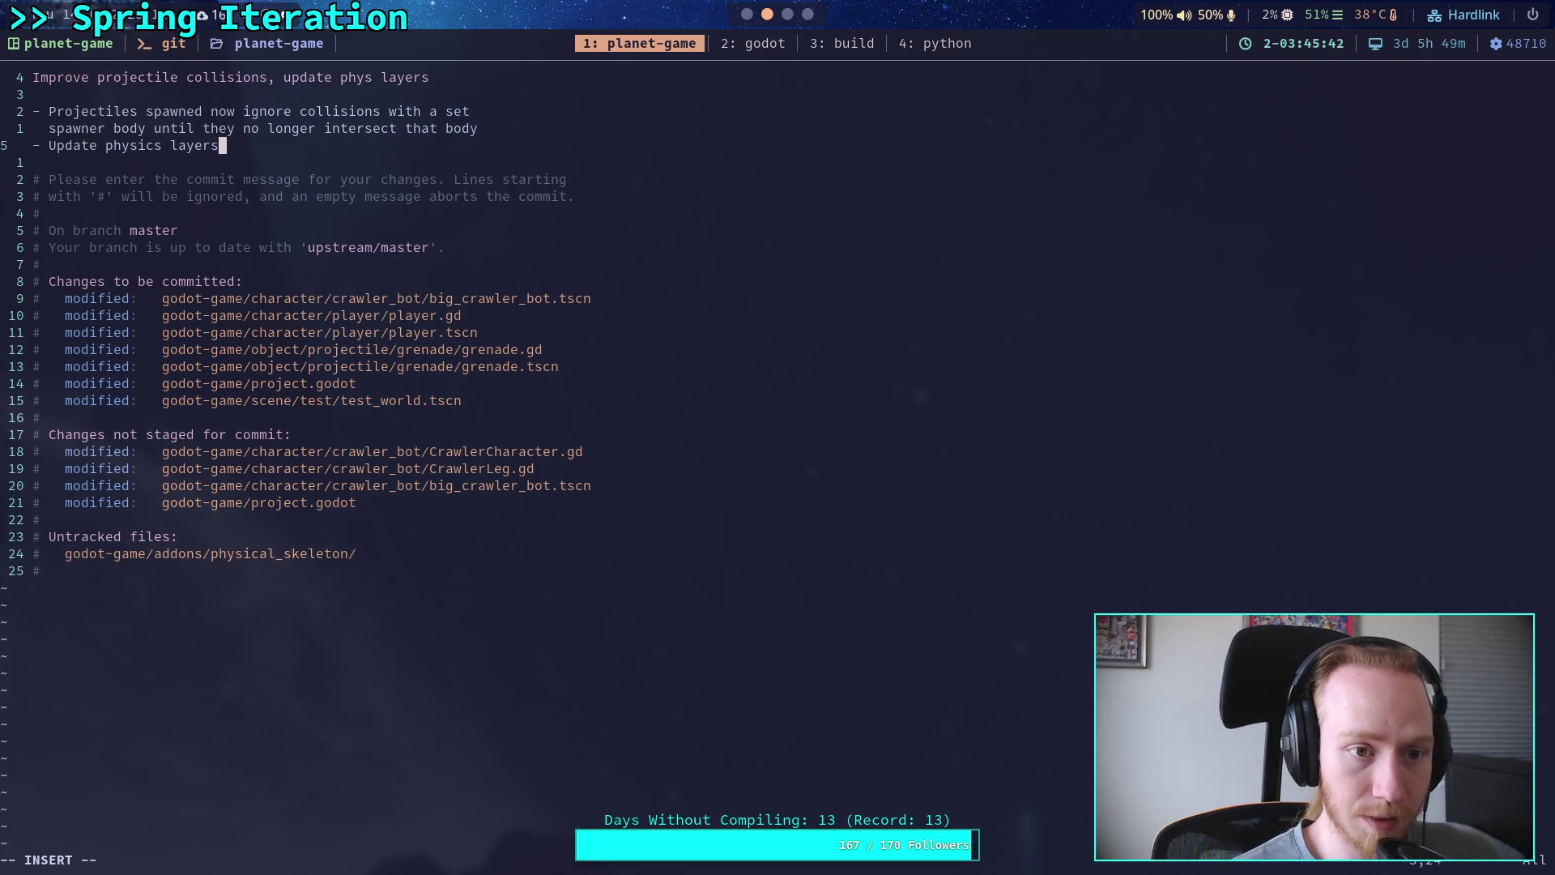
text( to addsmall projec)
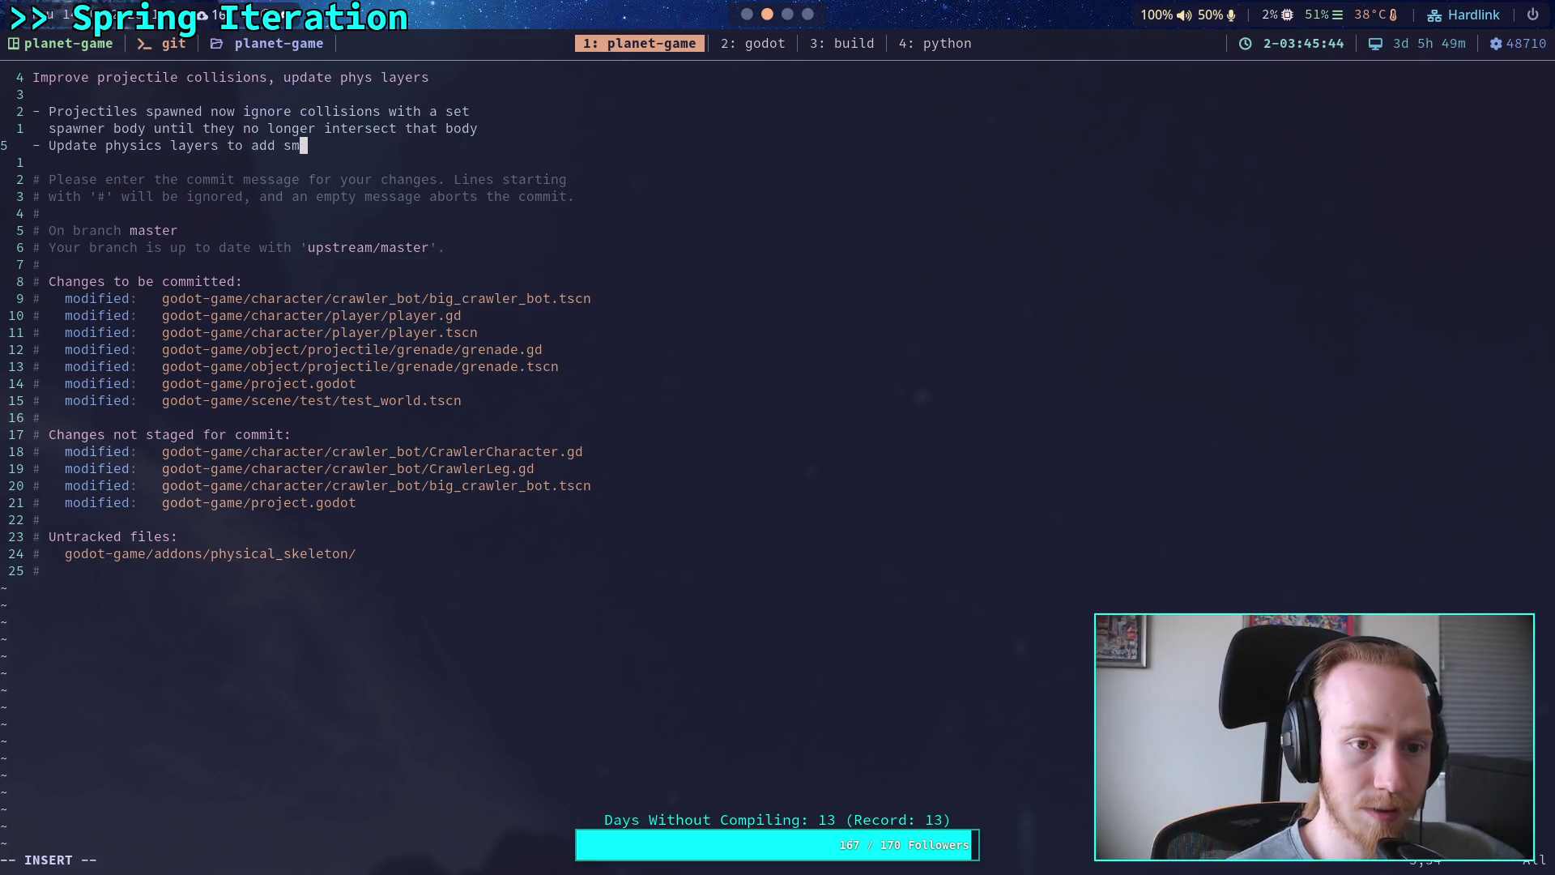
text(leand)
key(BackSpace)
key(BackSpace)
key(BackSpace)
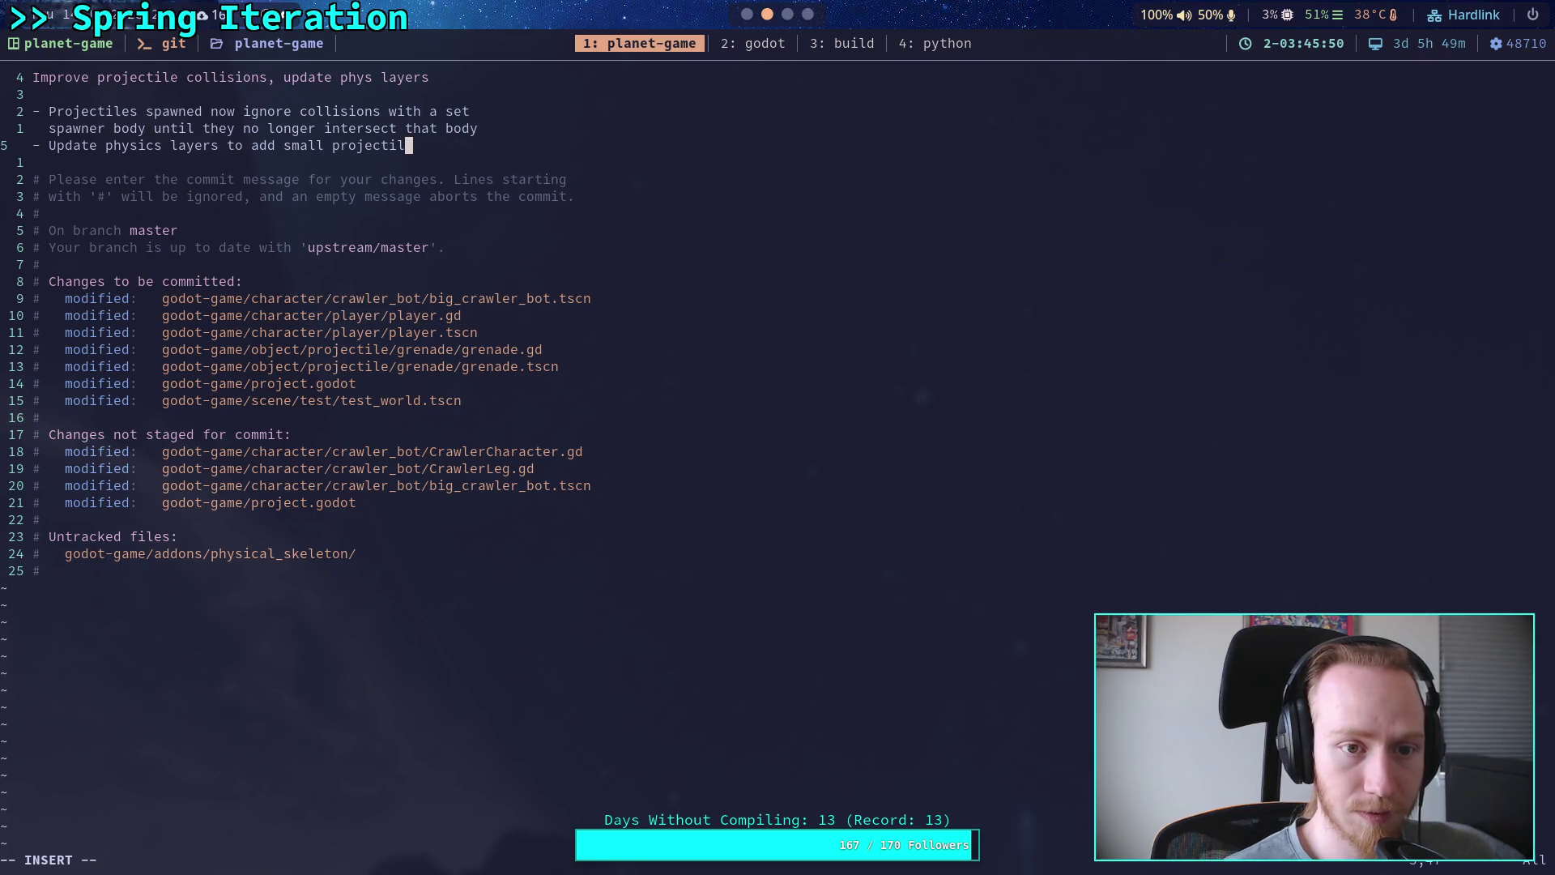
key(BackSpace)
key(BackSpace)
key(BackSpace)
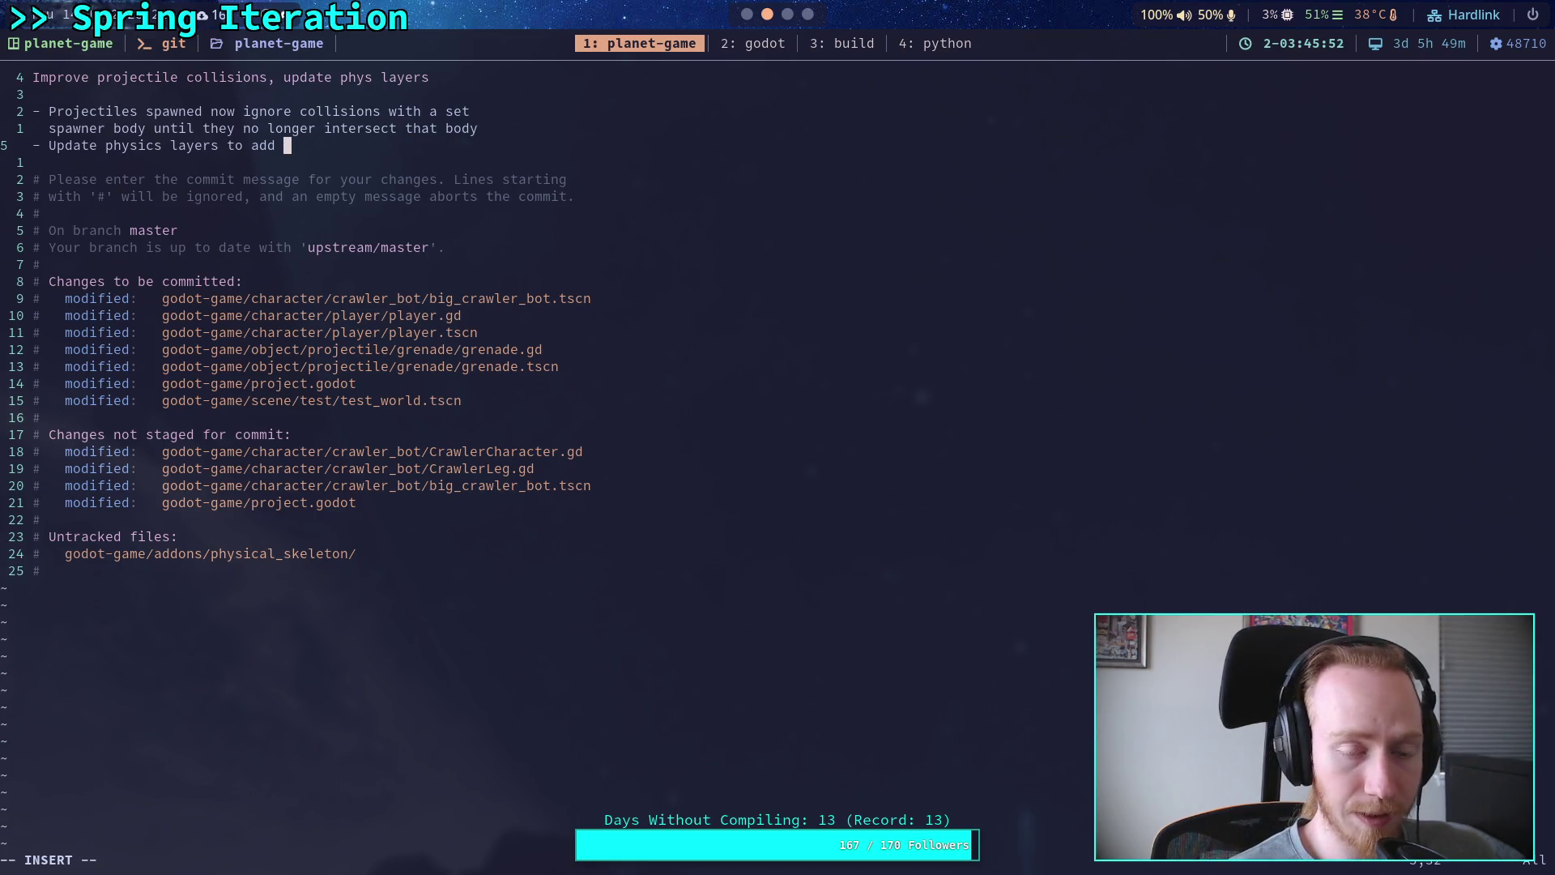
text("dynamic world" )
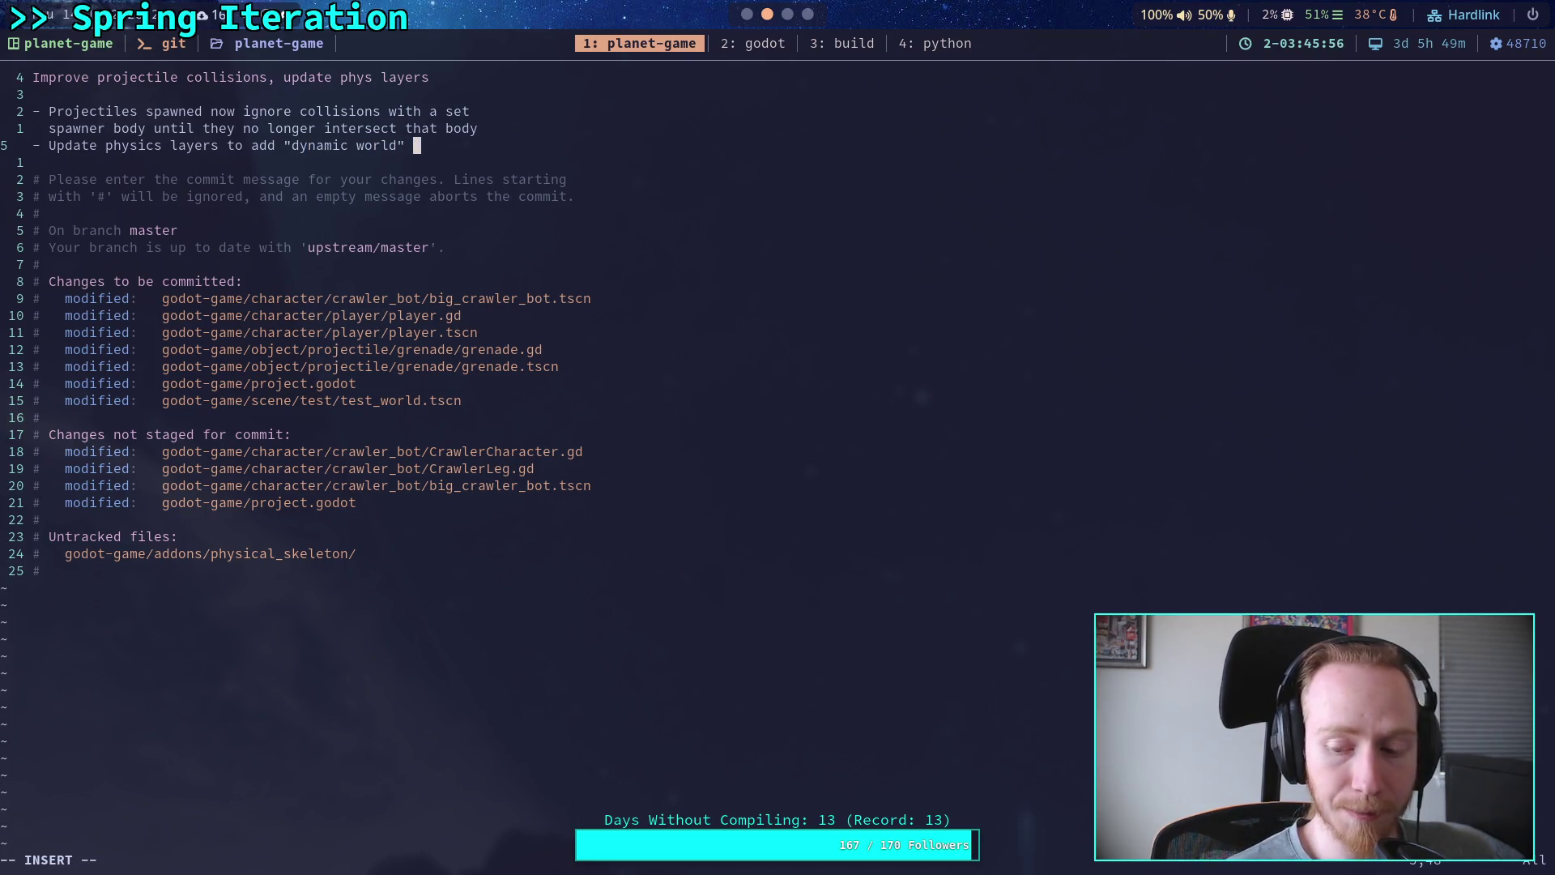
text(layer,)
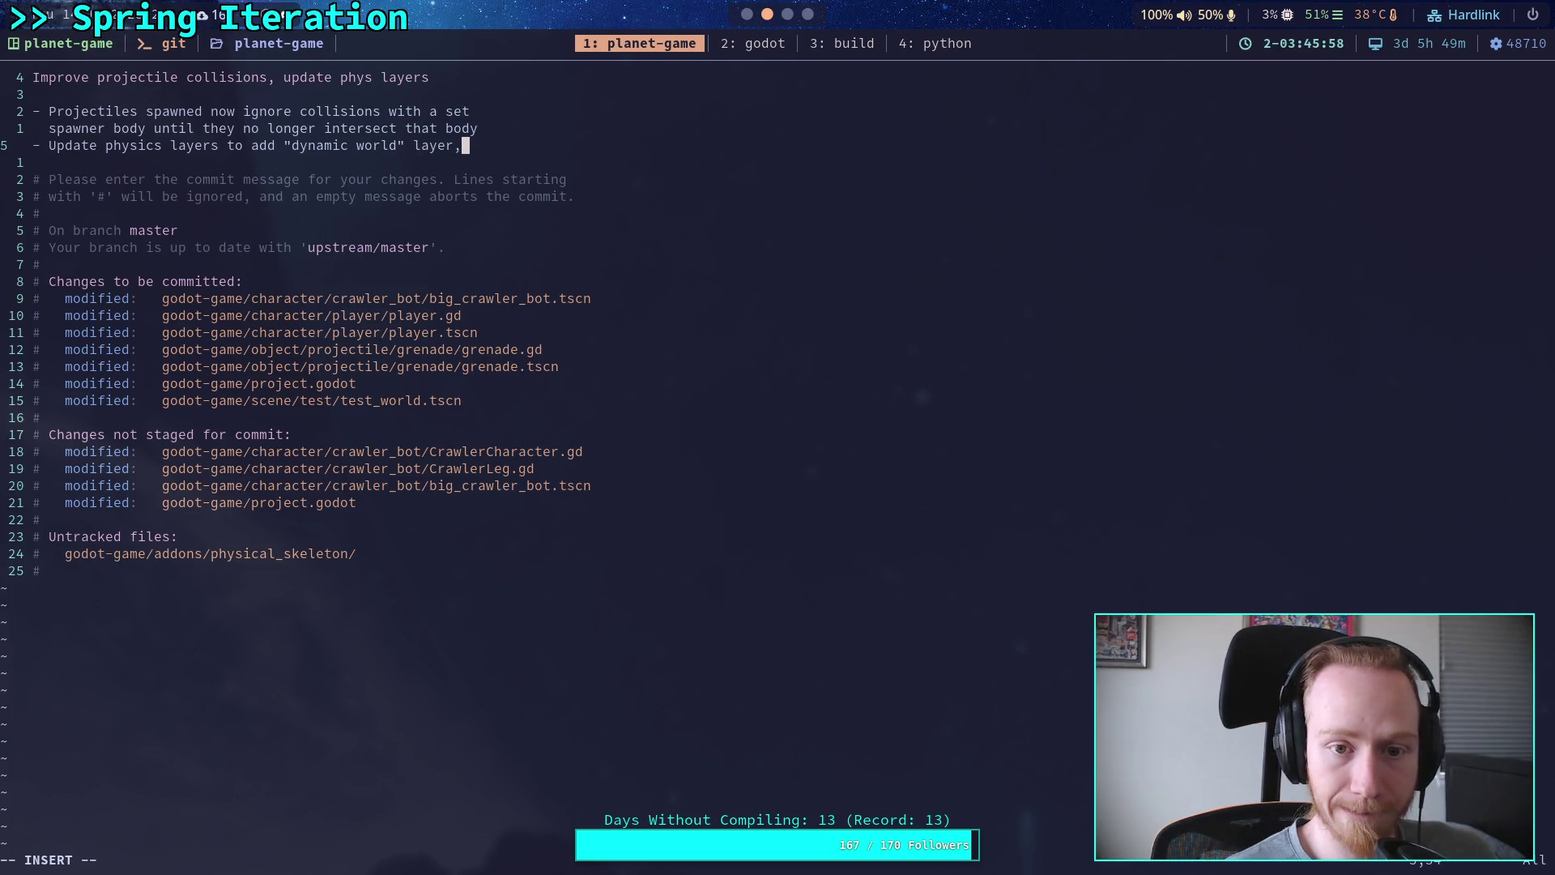
key(Return)
text(large objects )
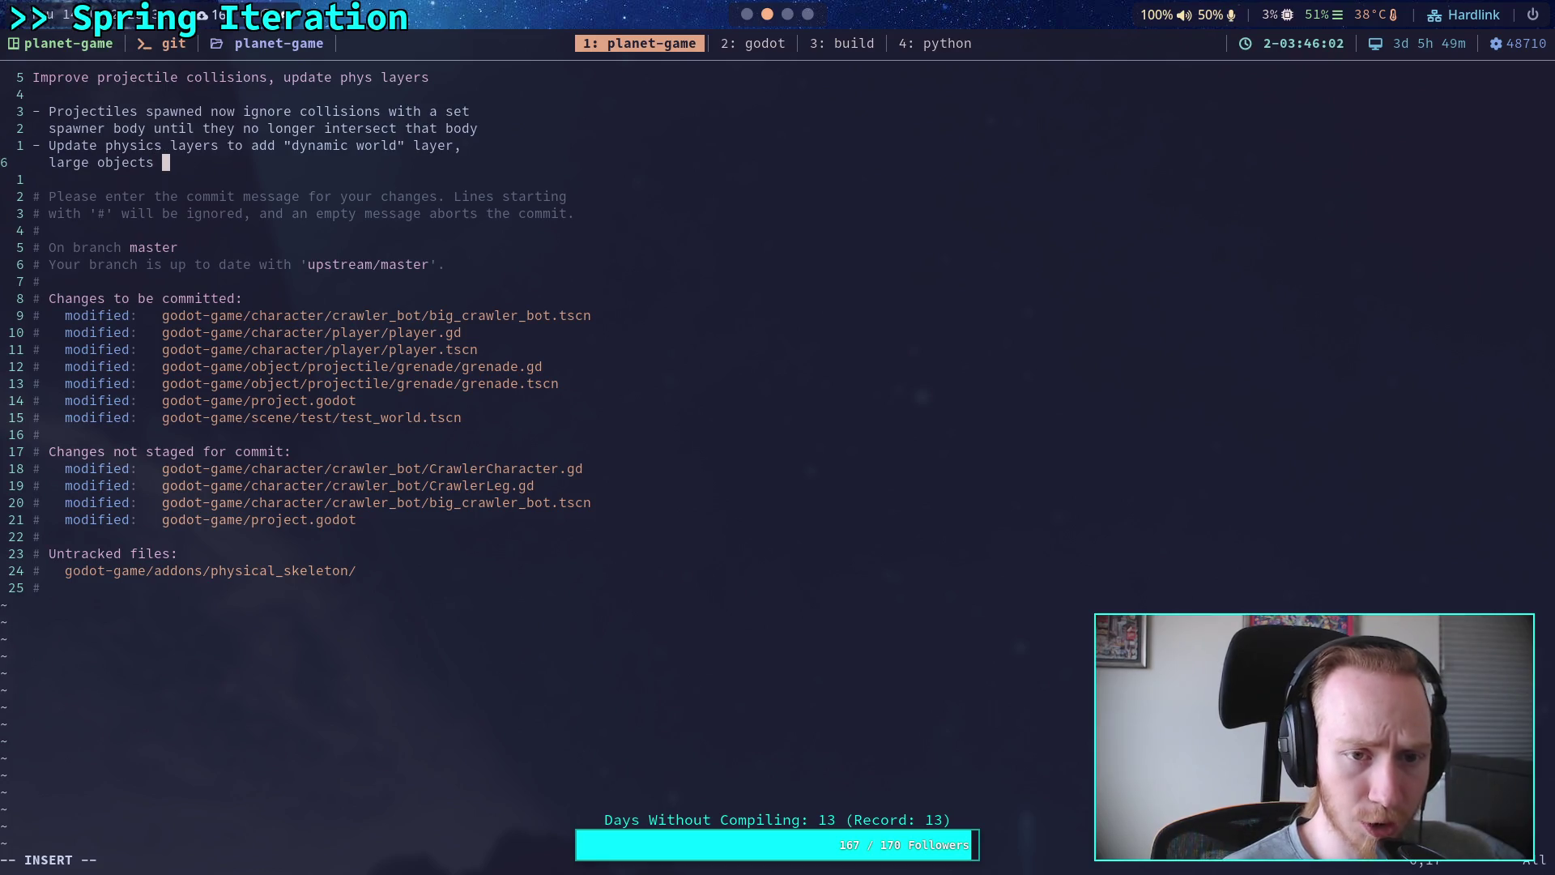
text(that )
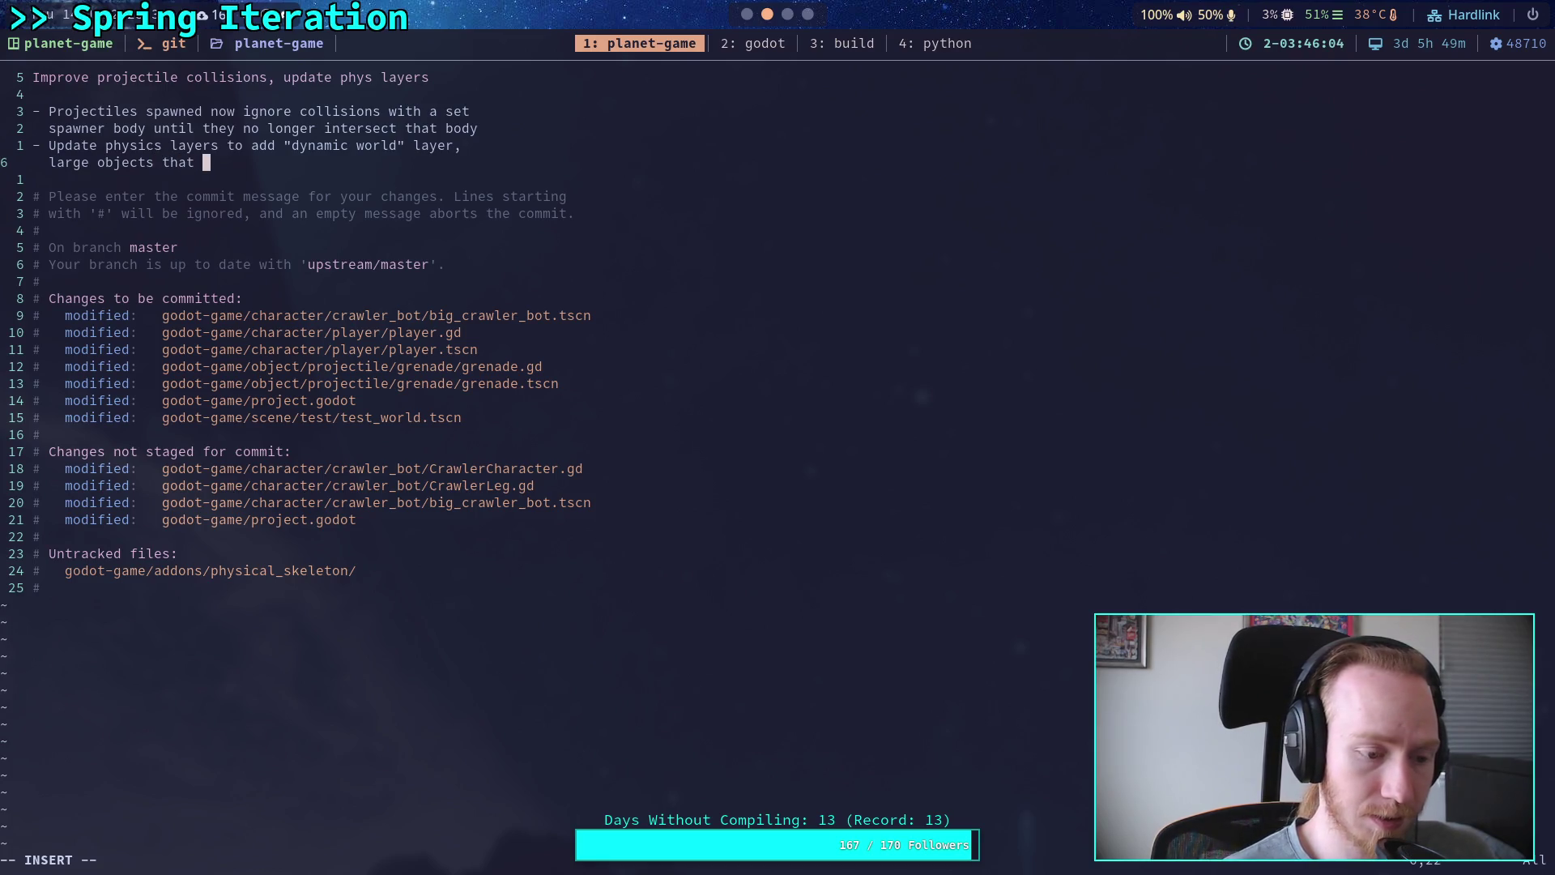
text(can act )
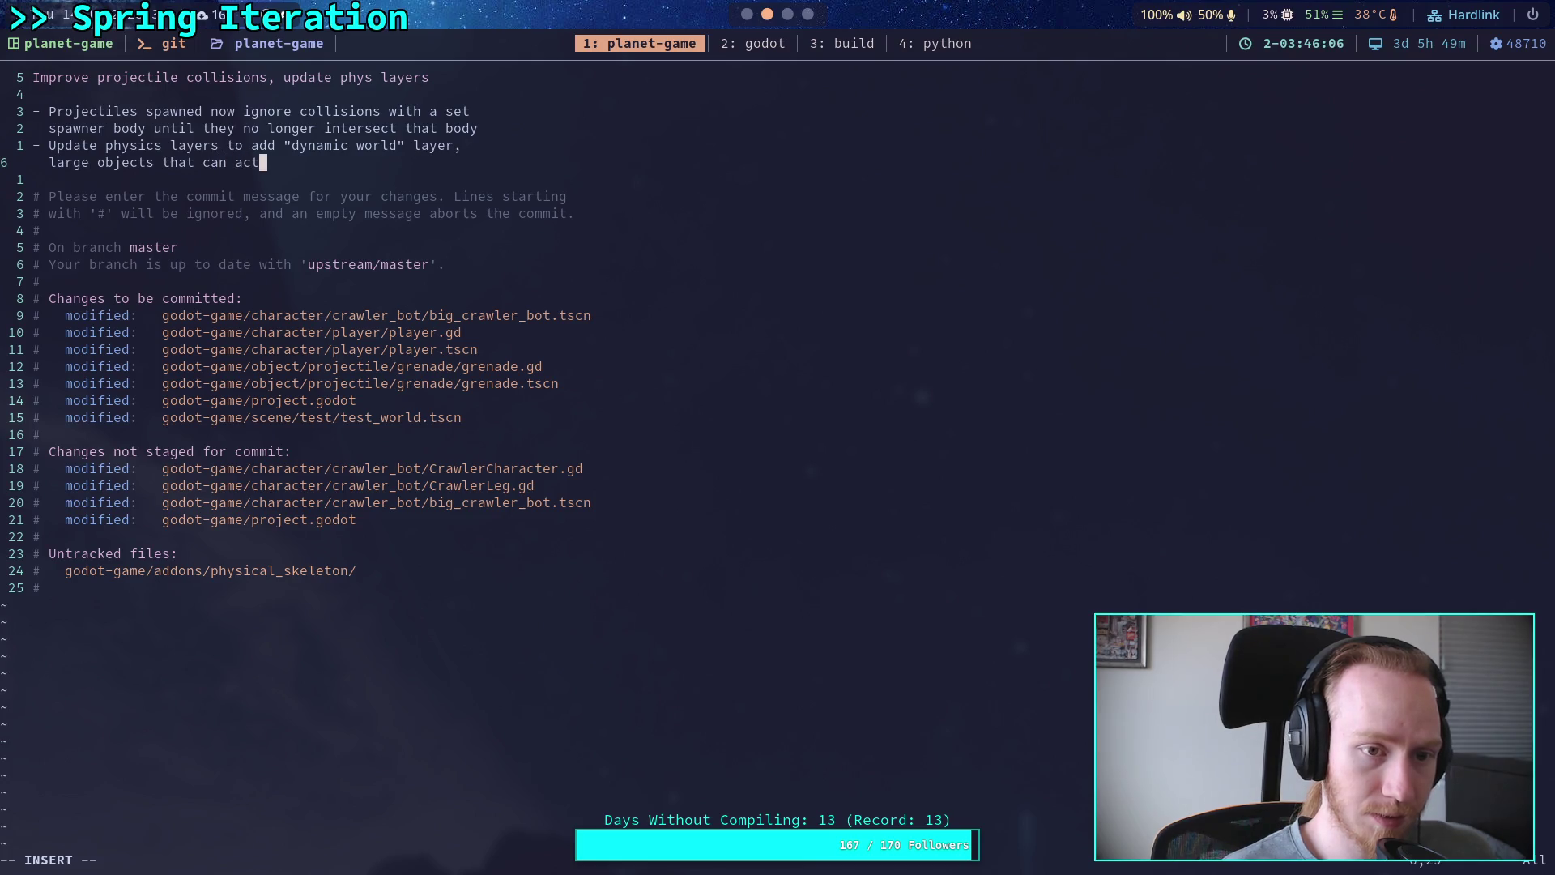
text(as )
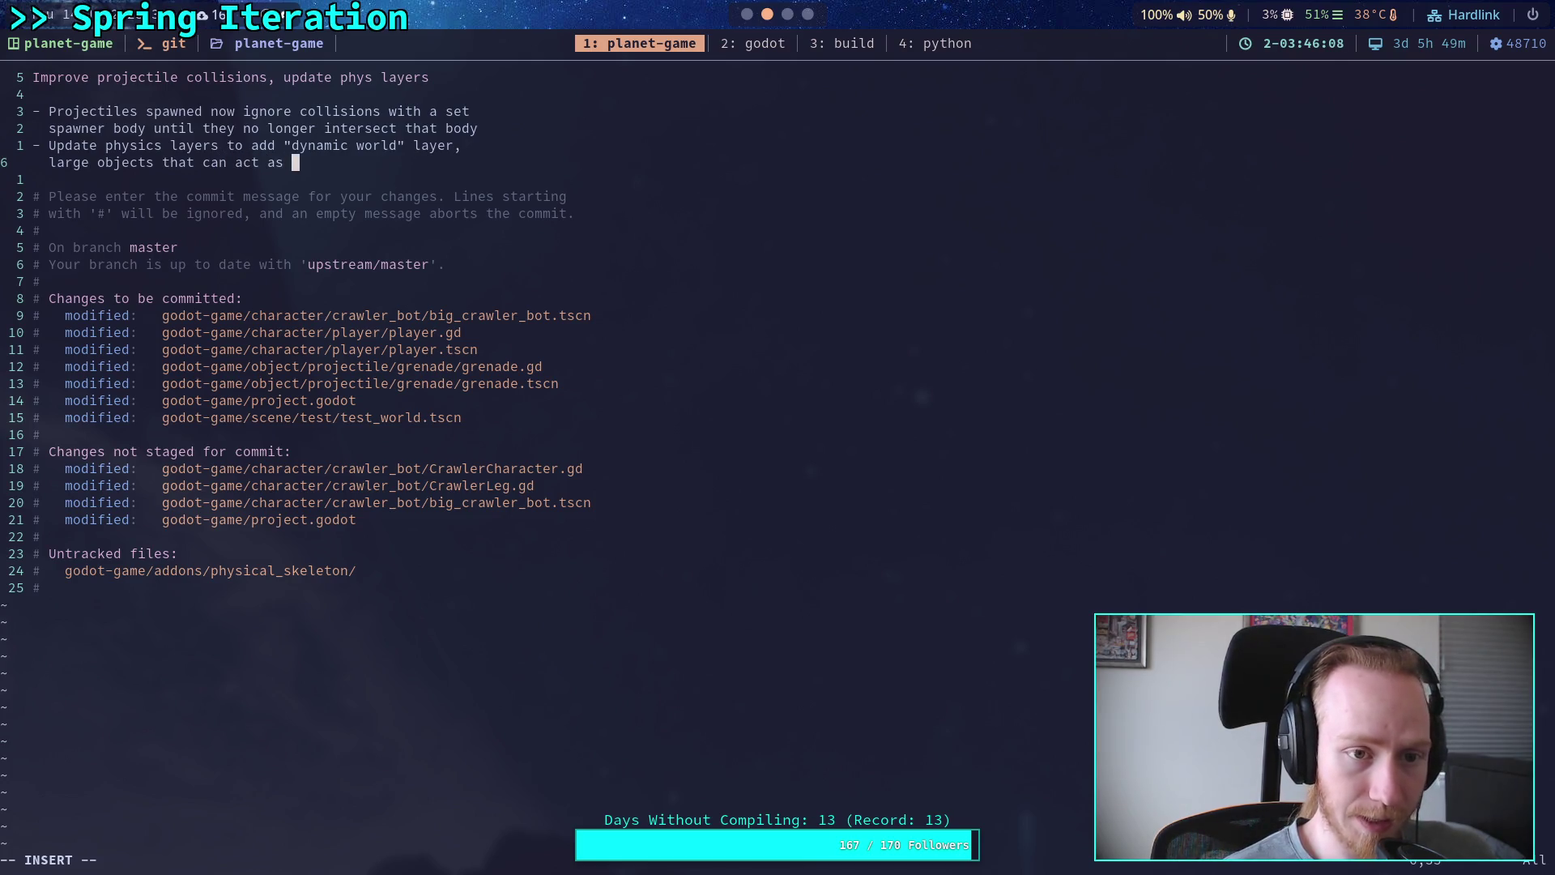
text(floors and wa)
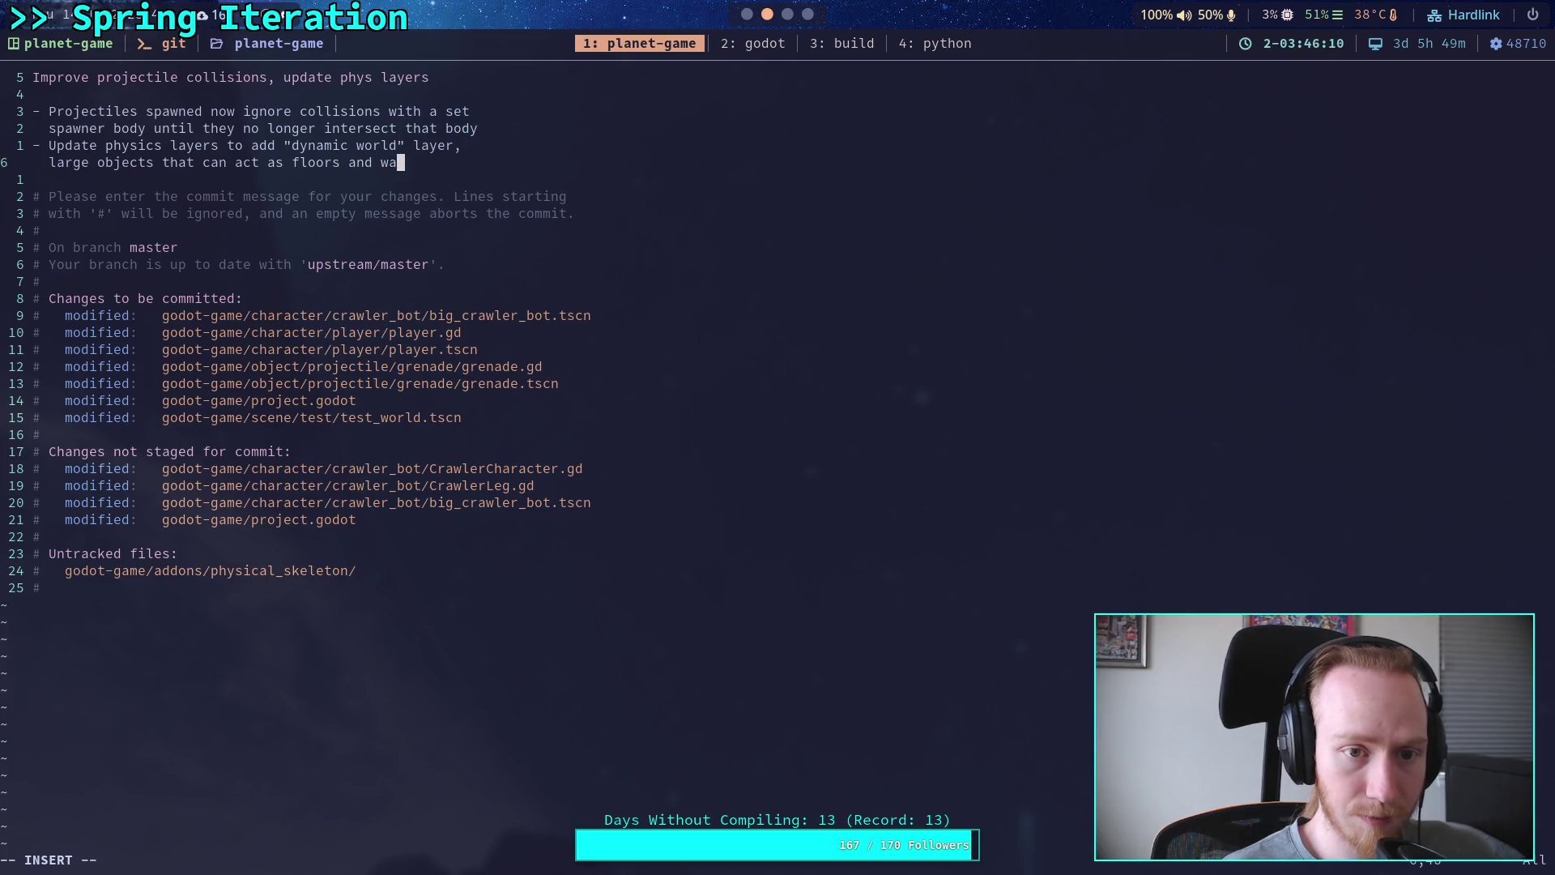
text(lls but move)
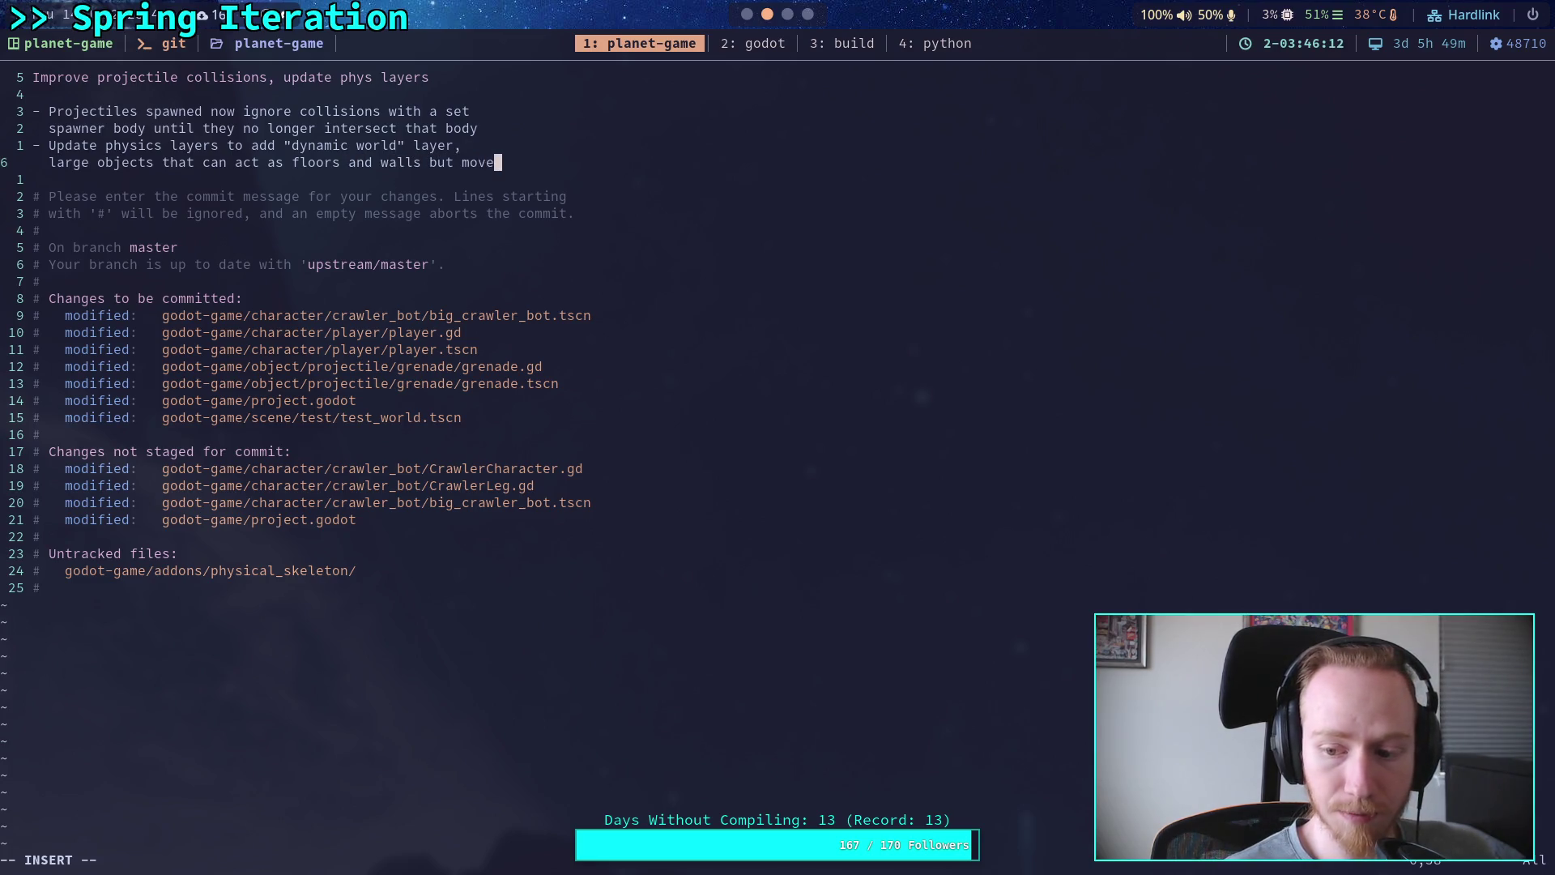
key(BackSpace)
key(BackSpace)
key(BackSpace)
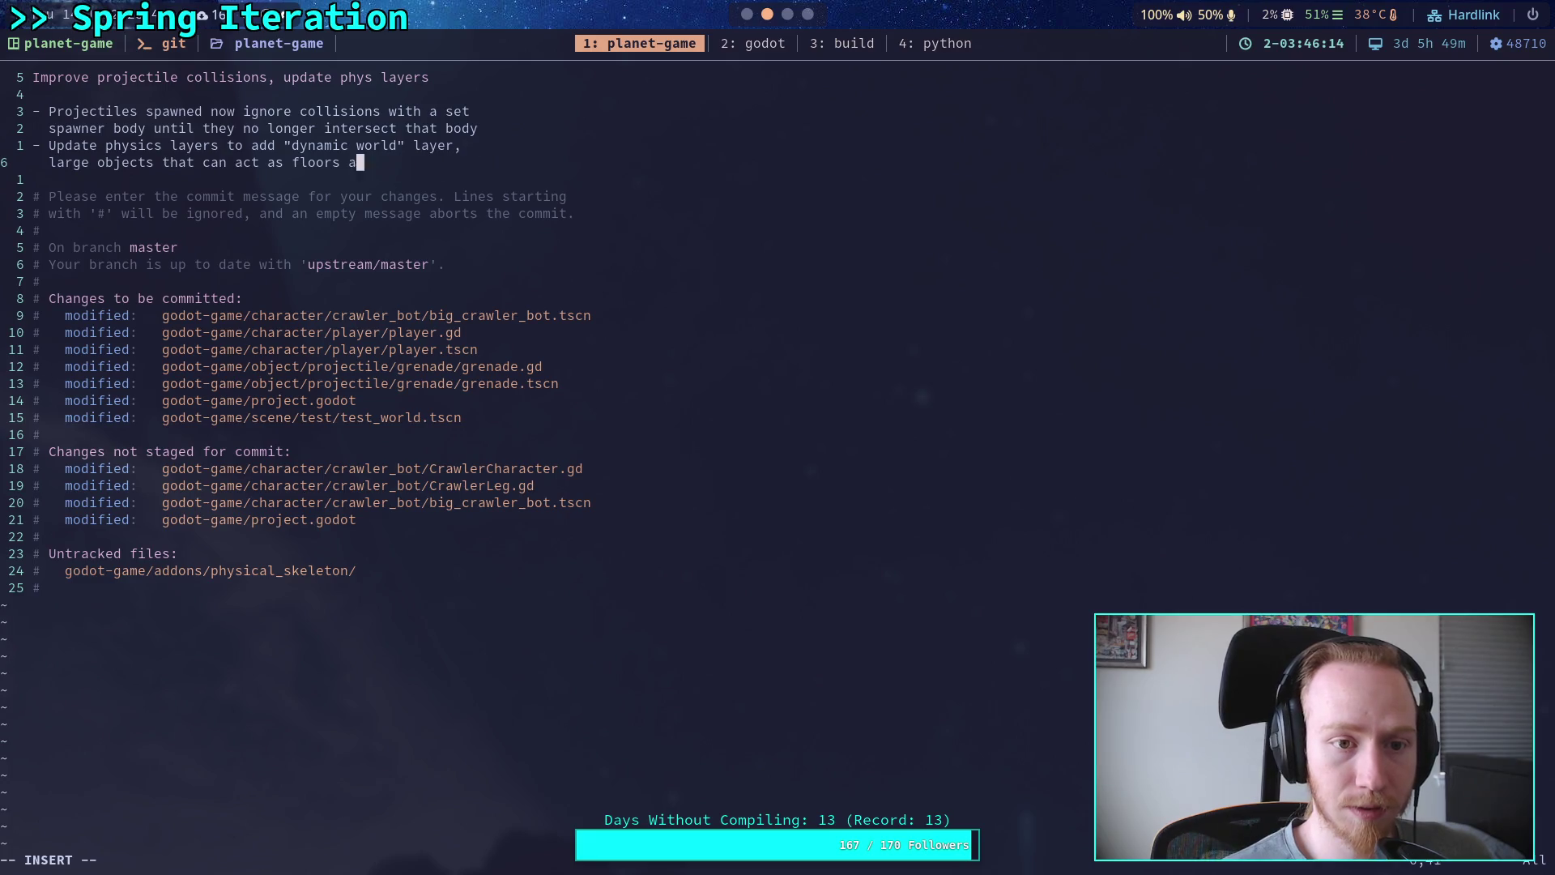
text(mwooving fr)
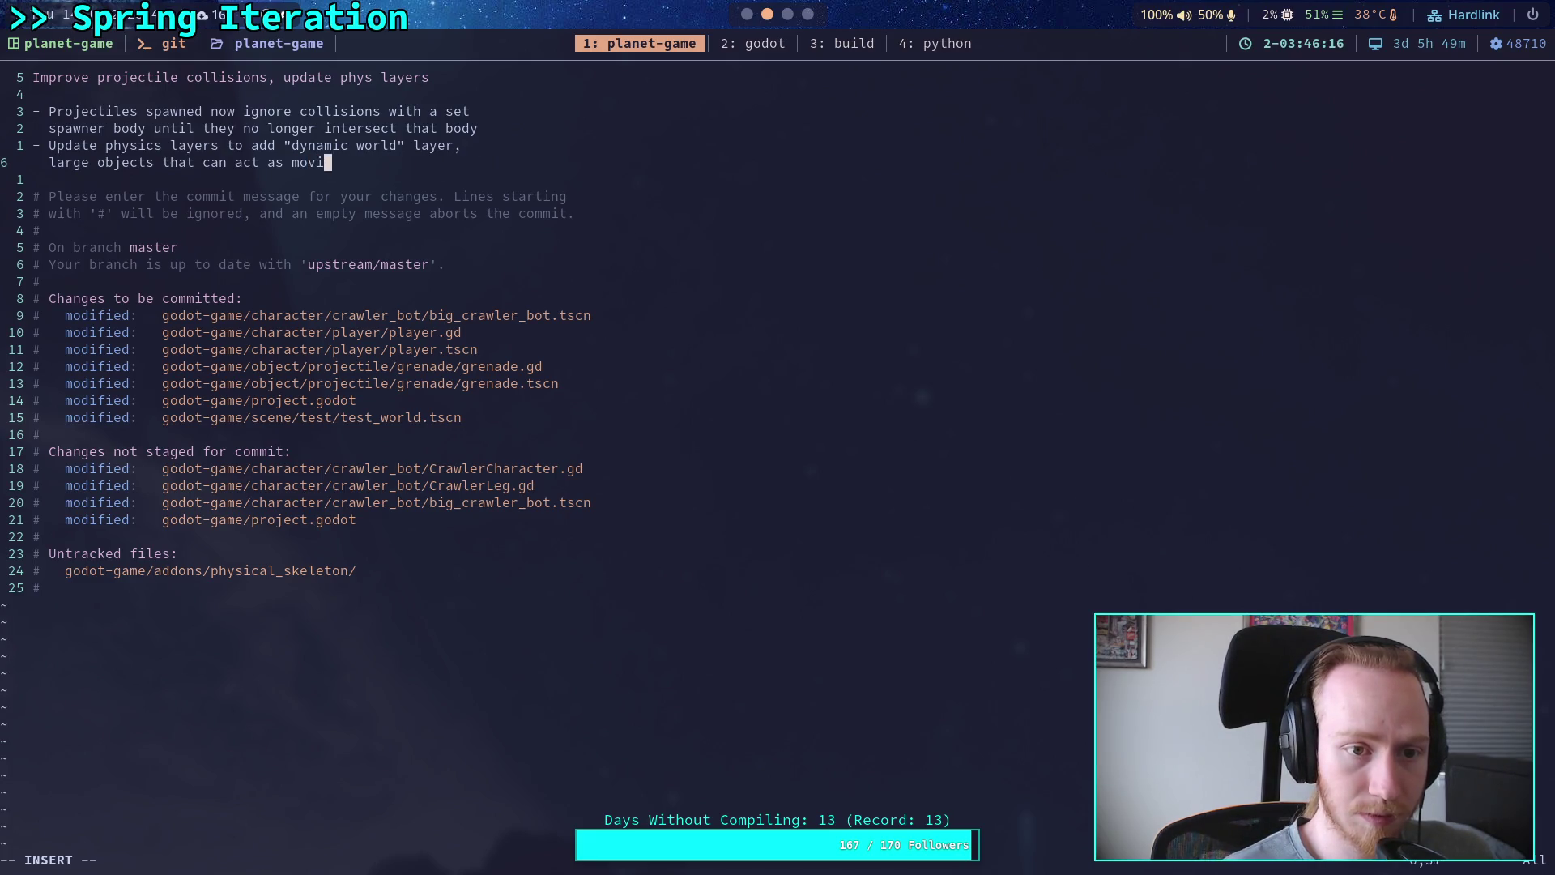
text(oors )
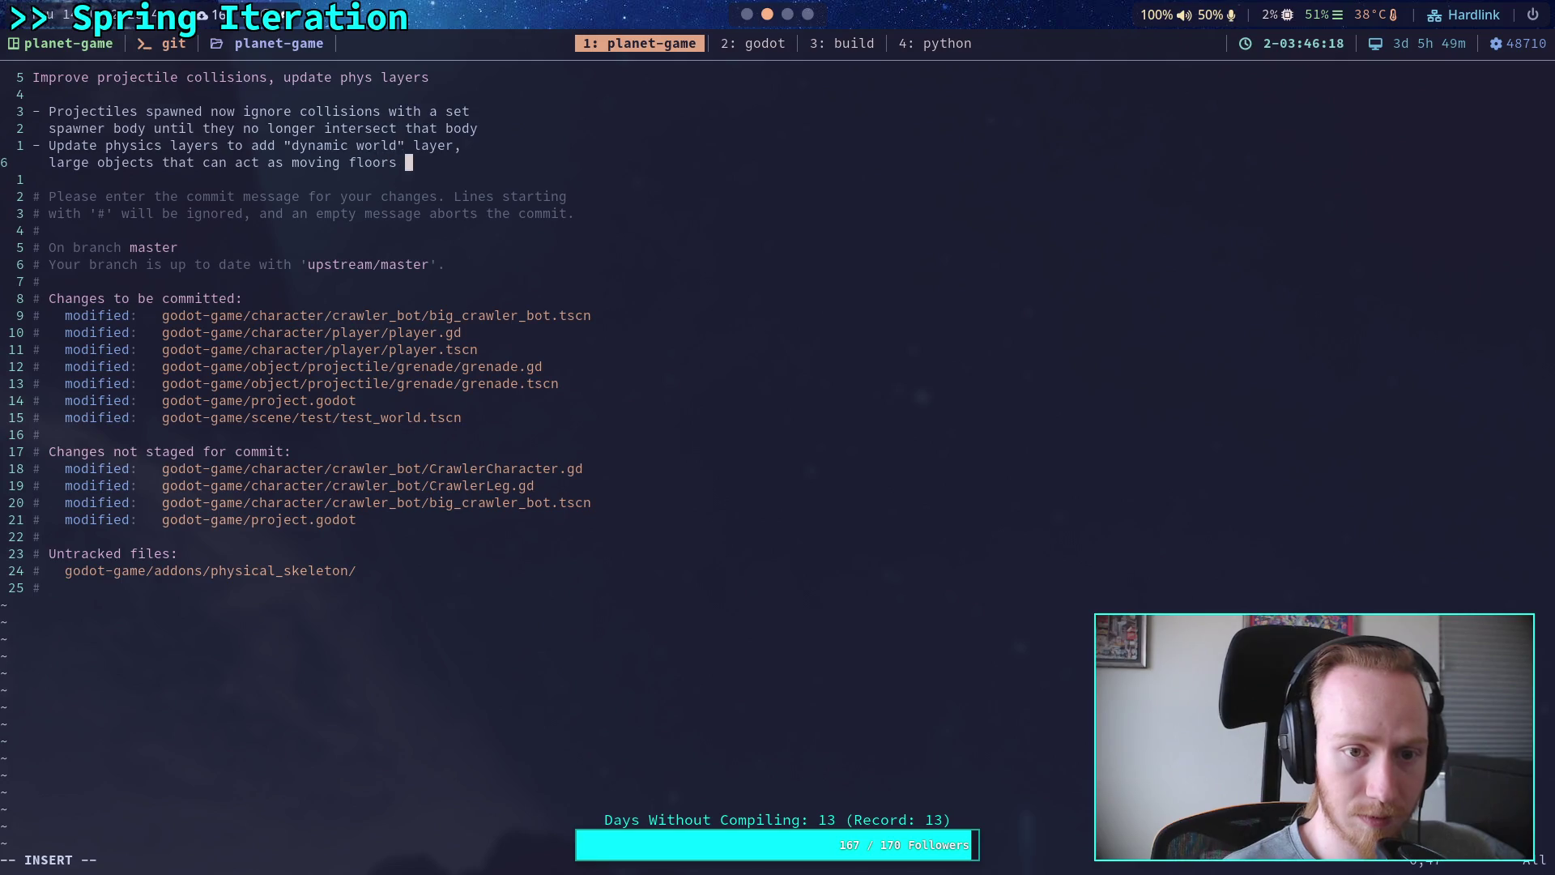
text(and)
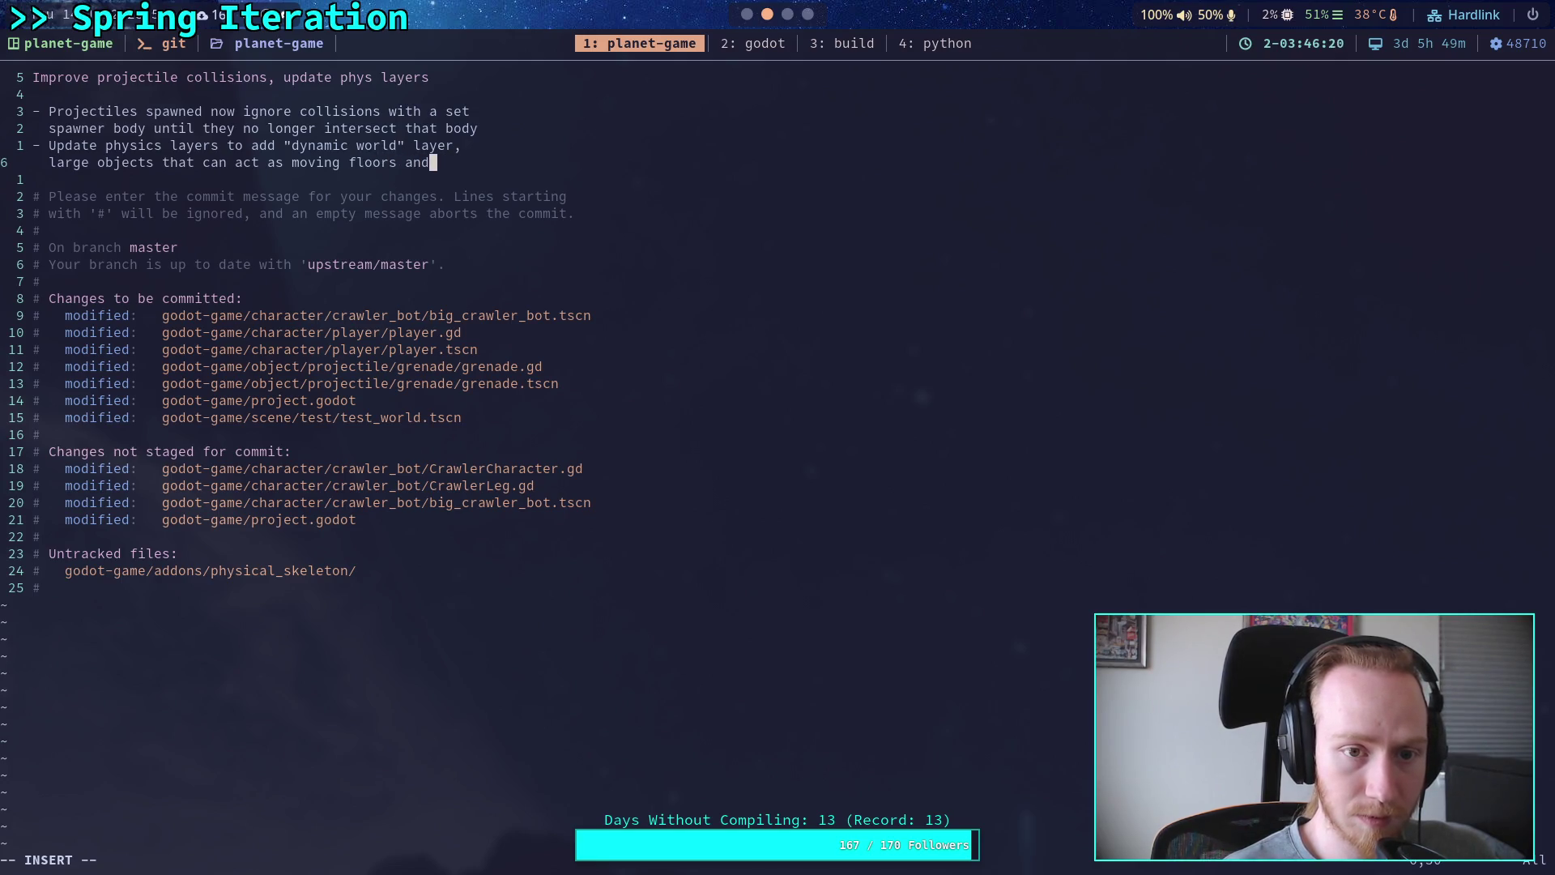
text( walls)
key(Escape)
text(:wq)
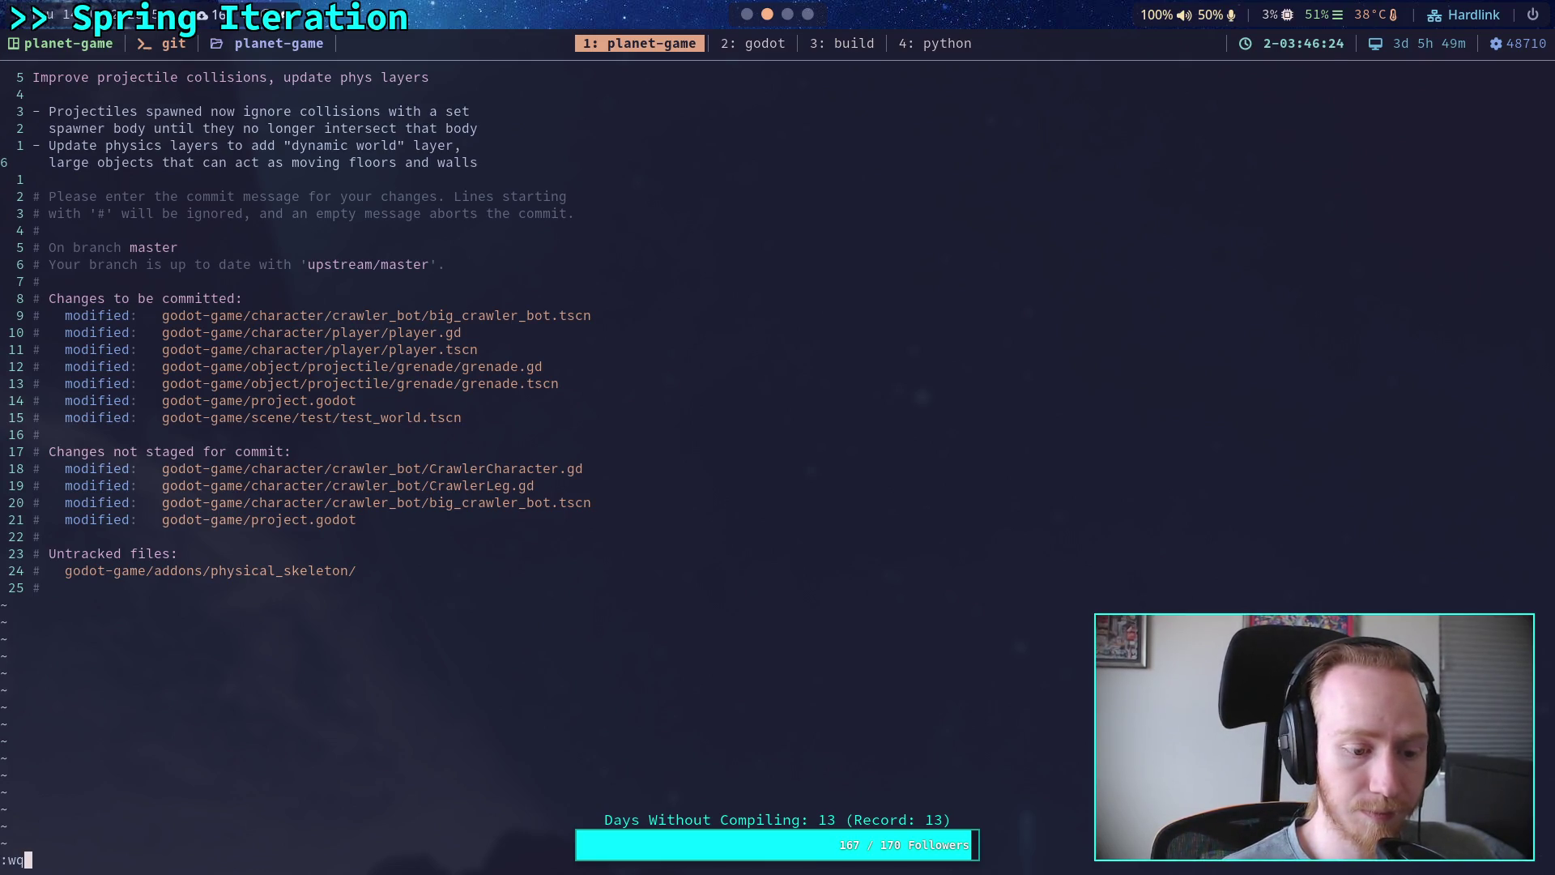
key(Return)
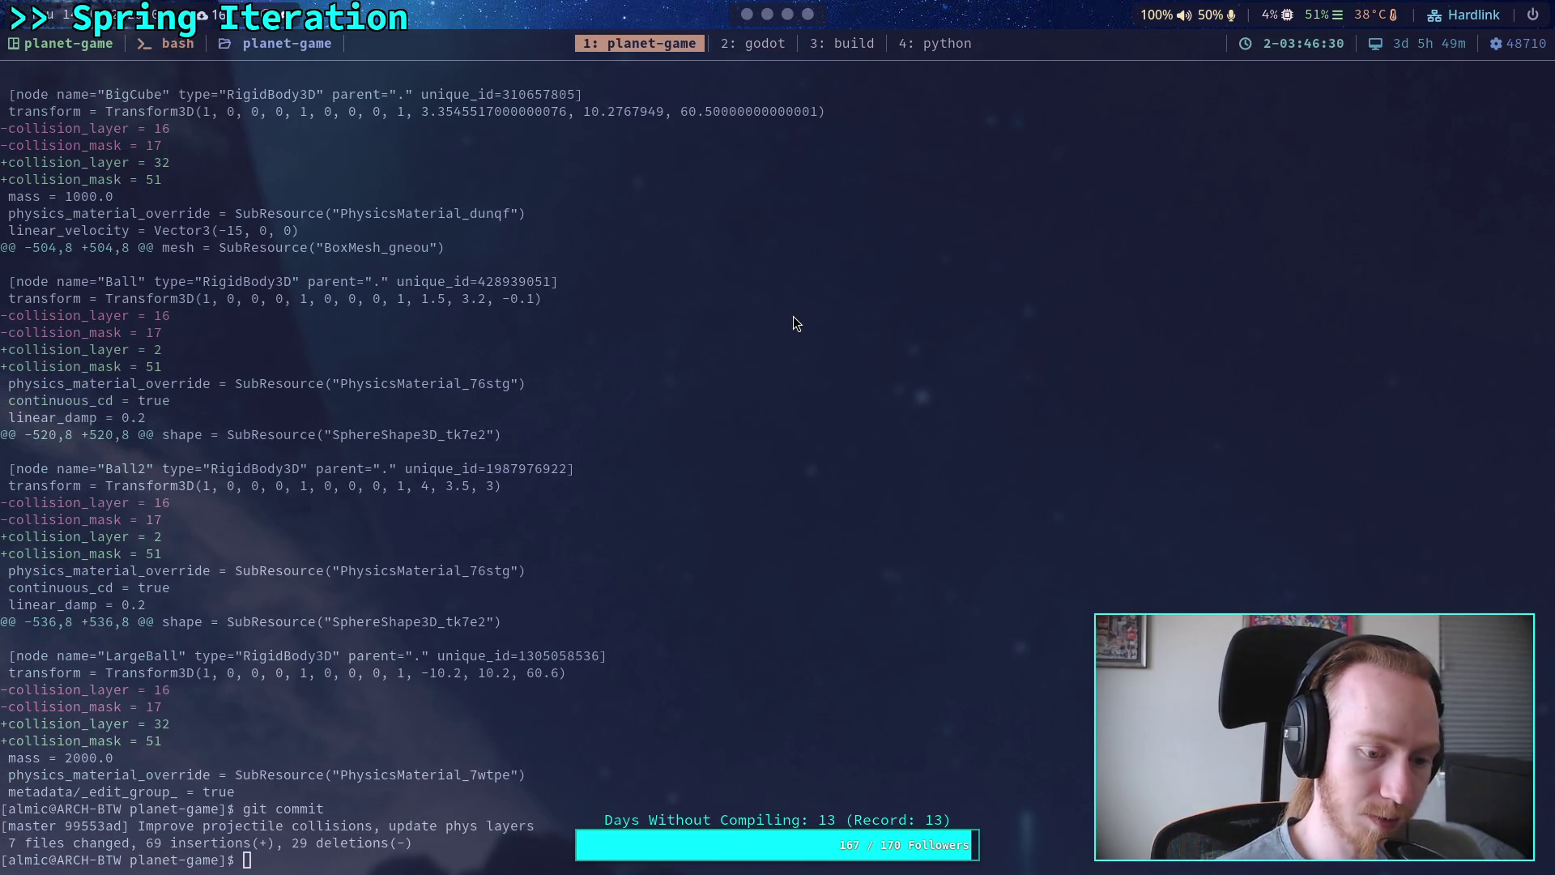
Step: Check git status and push the new commit to upstream master
text(git status)
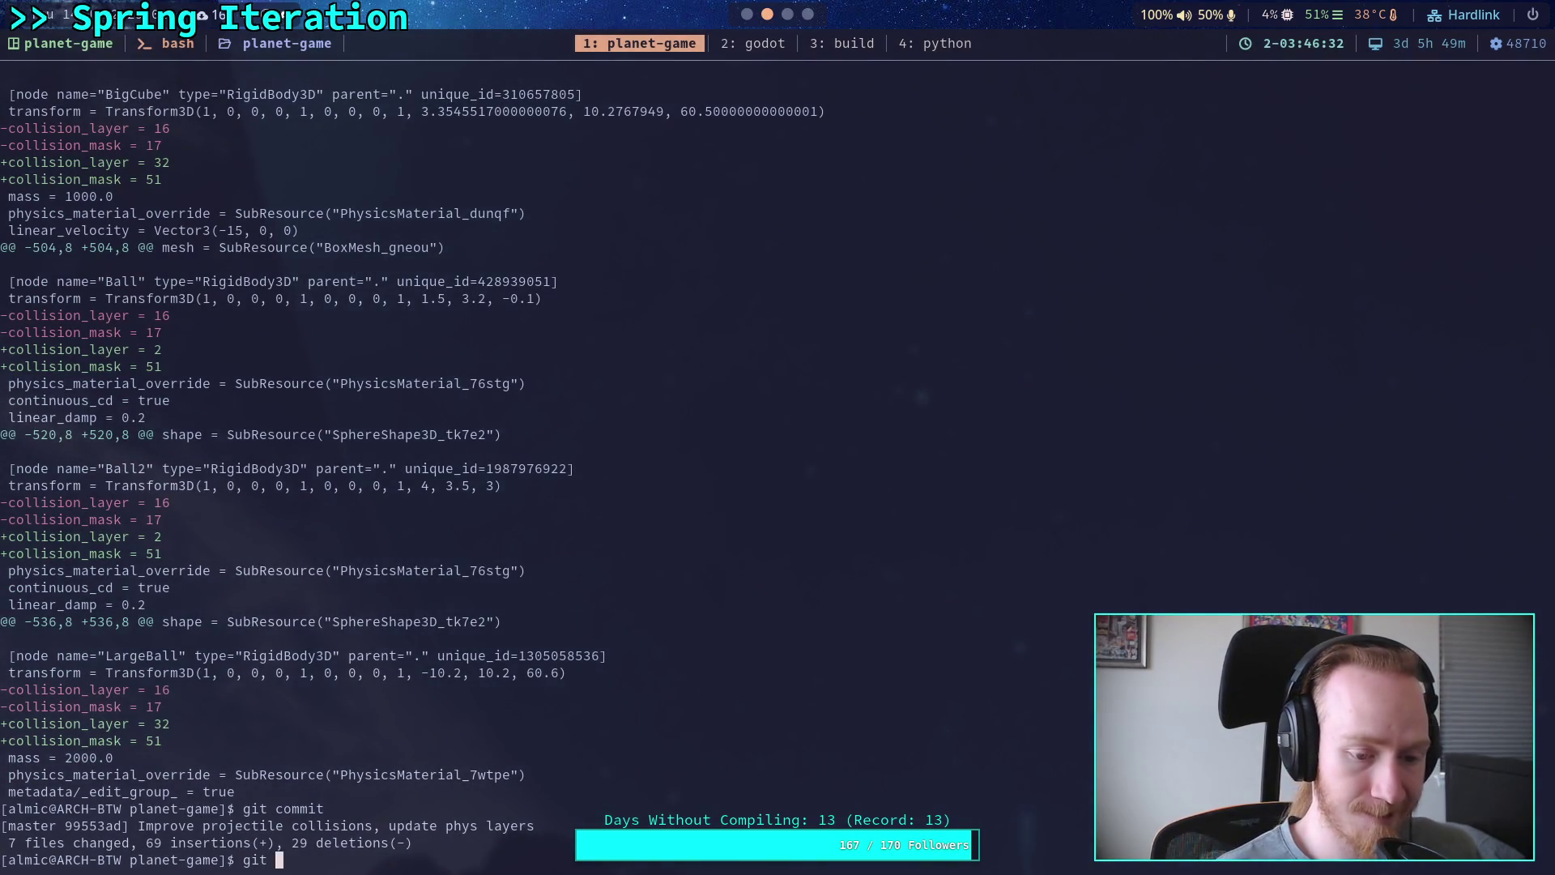
key(Return)
text(git push)
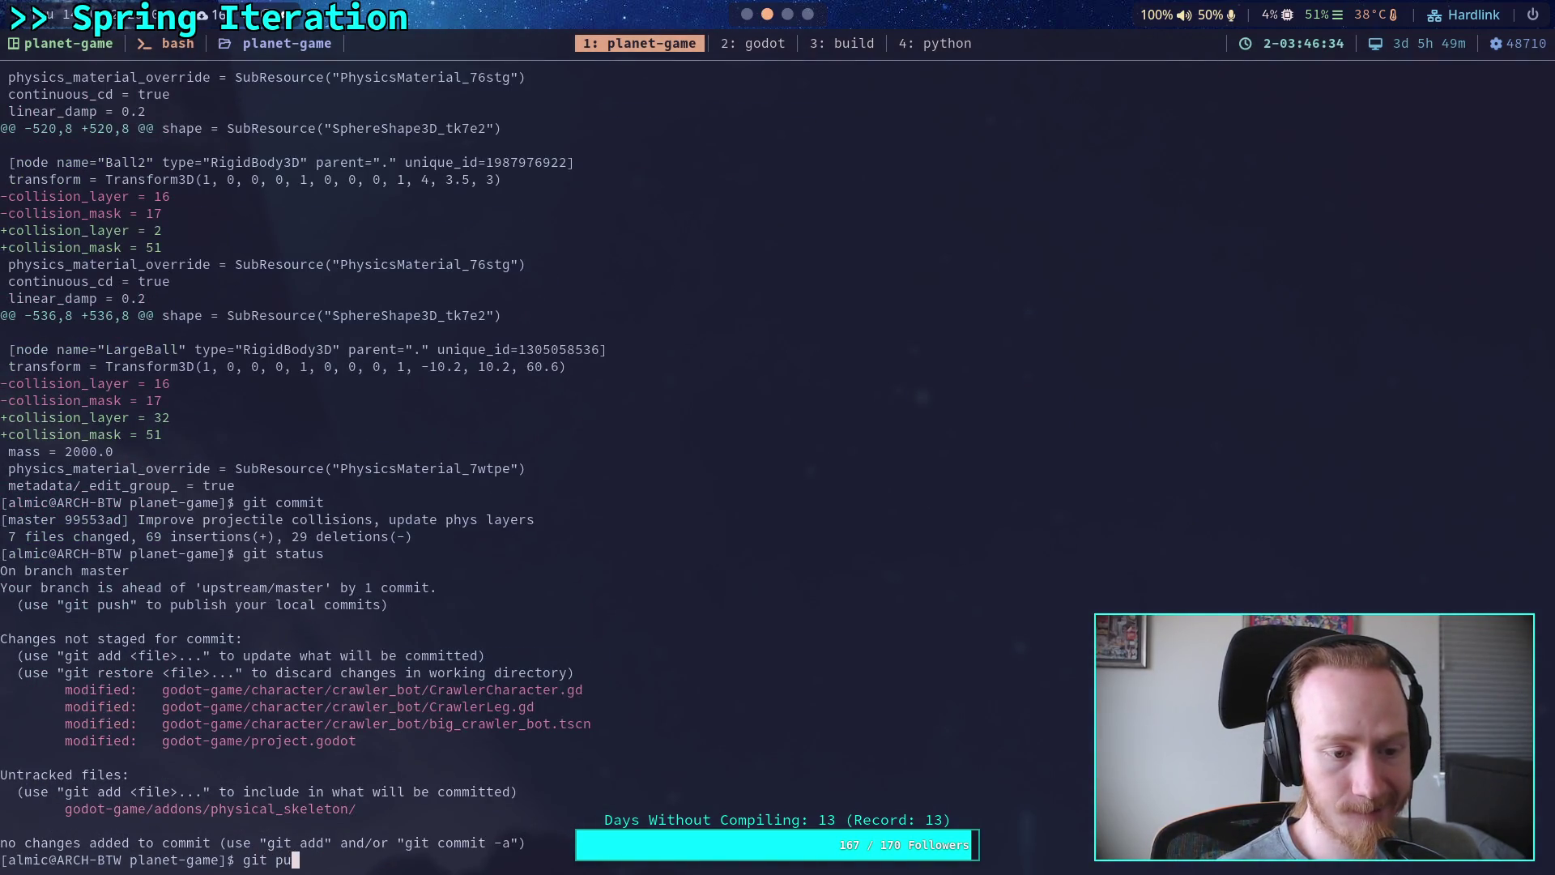
key(Return)
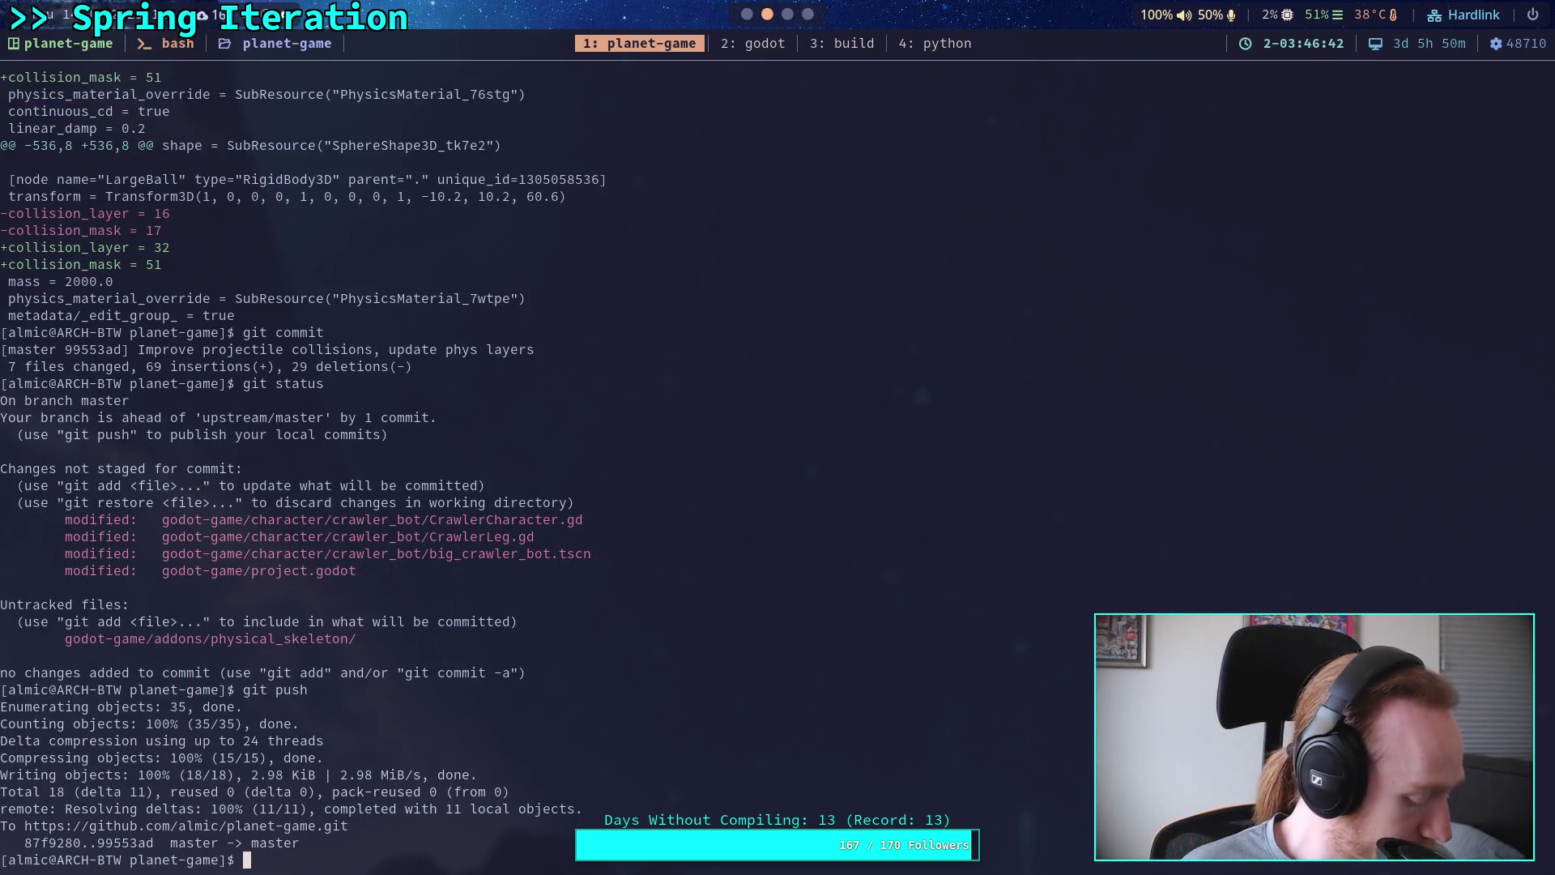
click(737, 42)
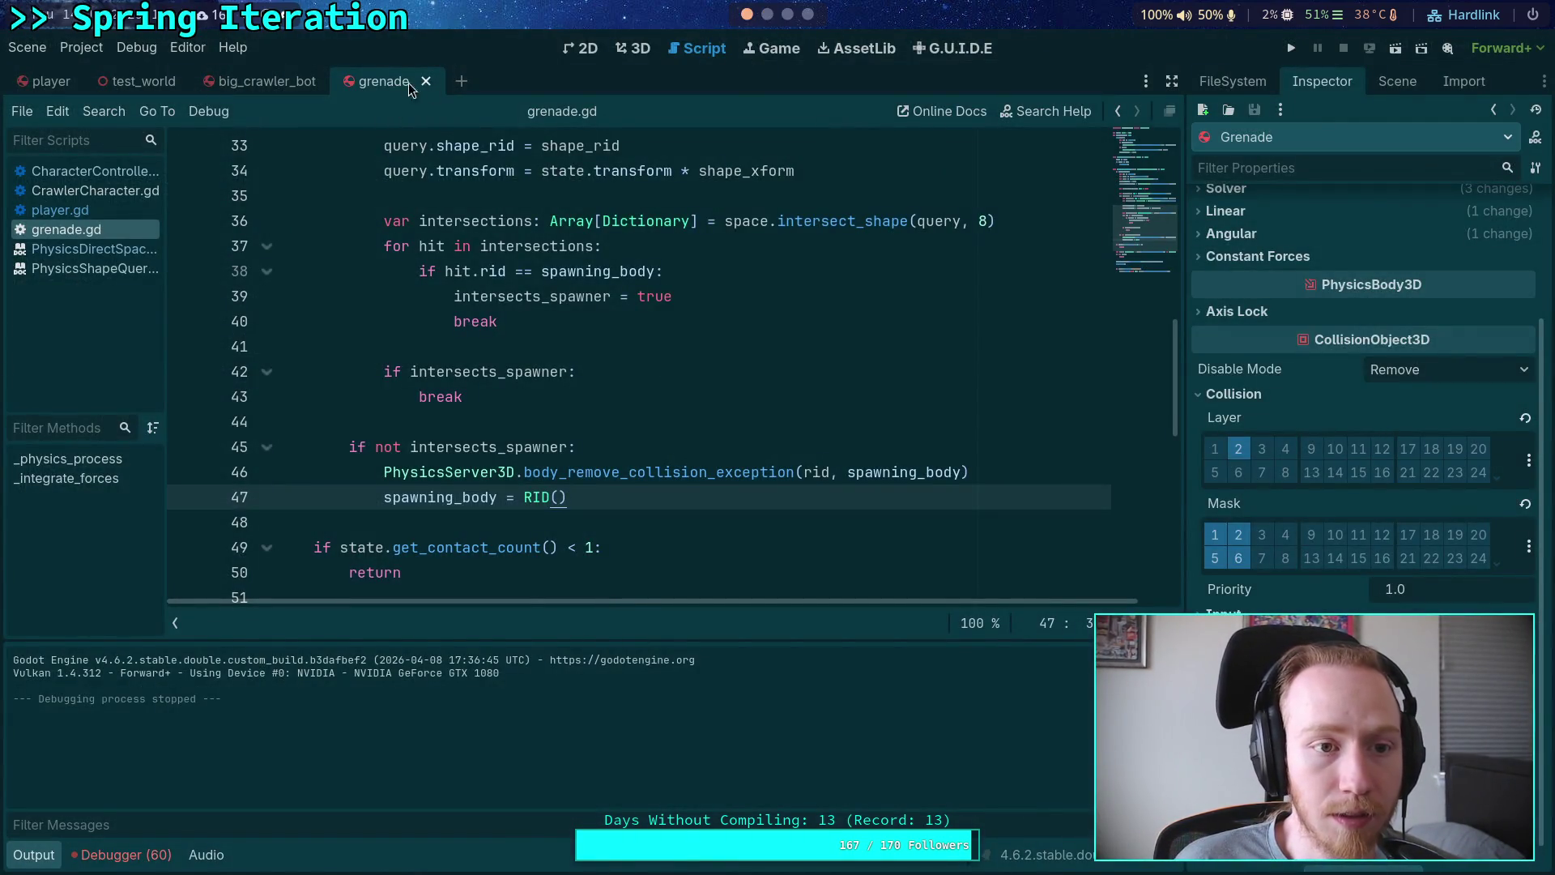
Step: Close the grenade, big_crawler_bot and player scene tabs, leaving only test_world open
click(426, 81)
click(339, 81)
click(73, 81)
click(87, 81)
click(38, 850)
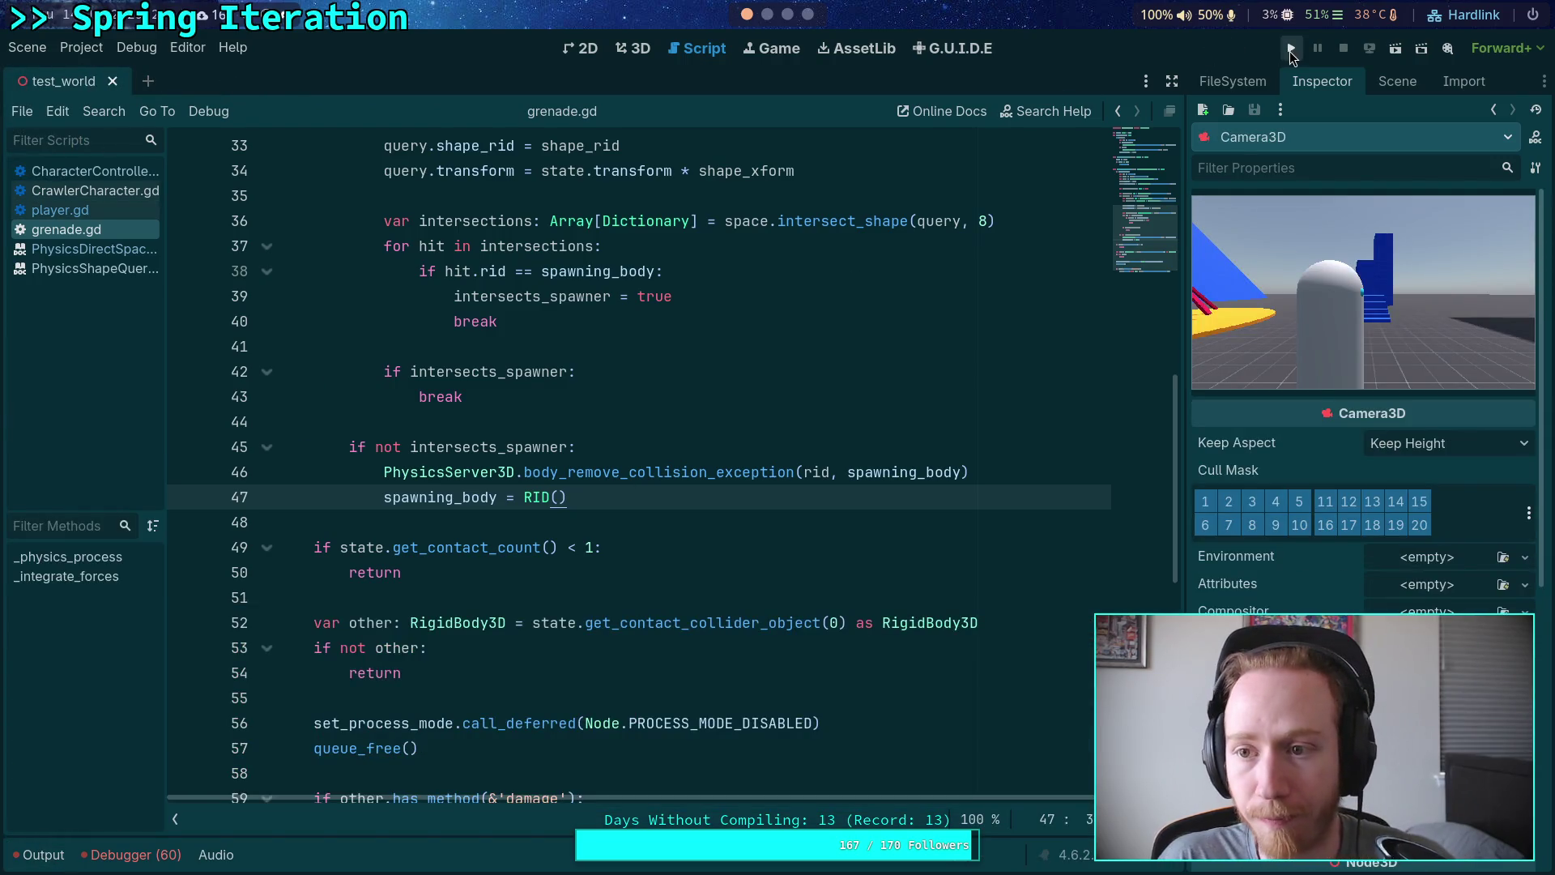
Step: Run the project to test grenades, then stop the game
click(1291, 48)
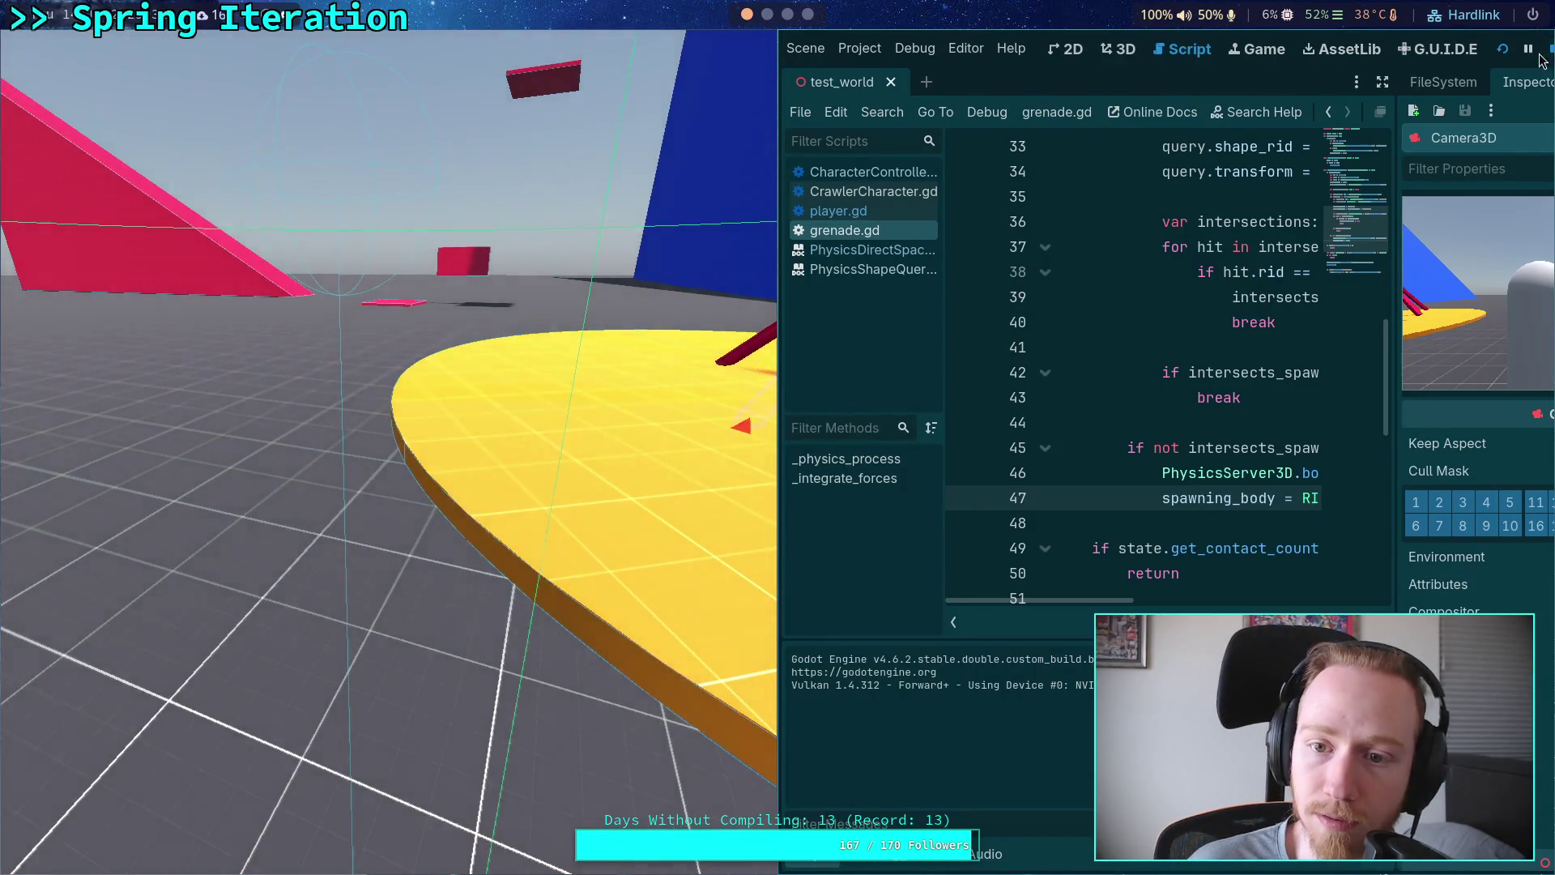
click(1549, 49)
click(1413, 82)
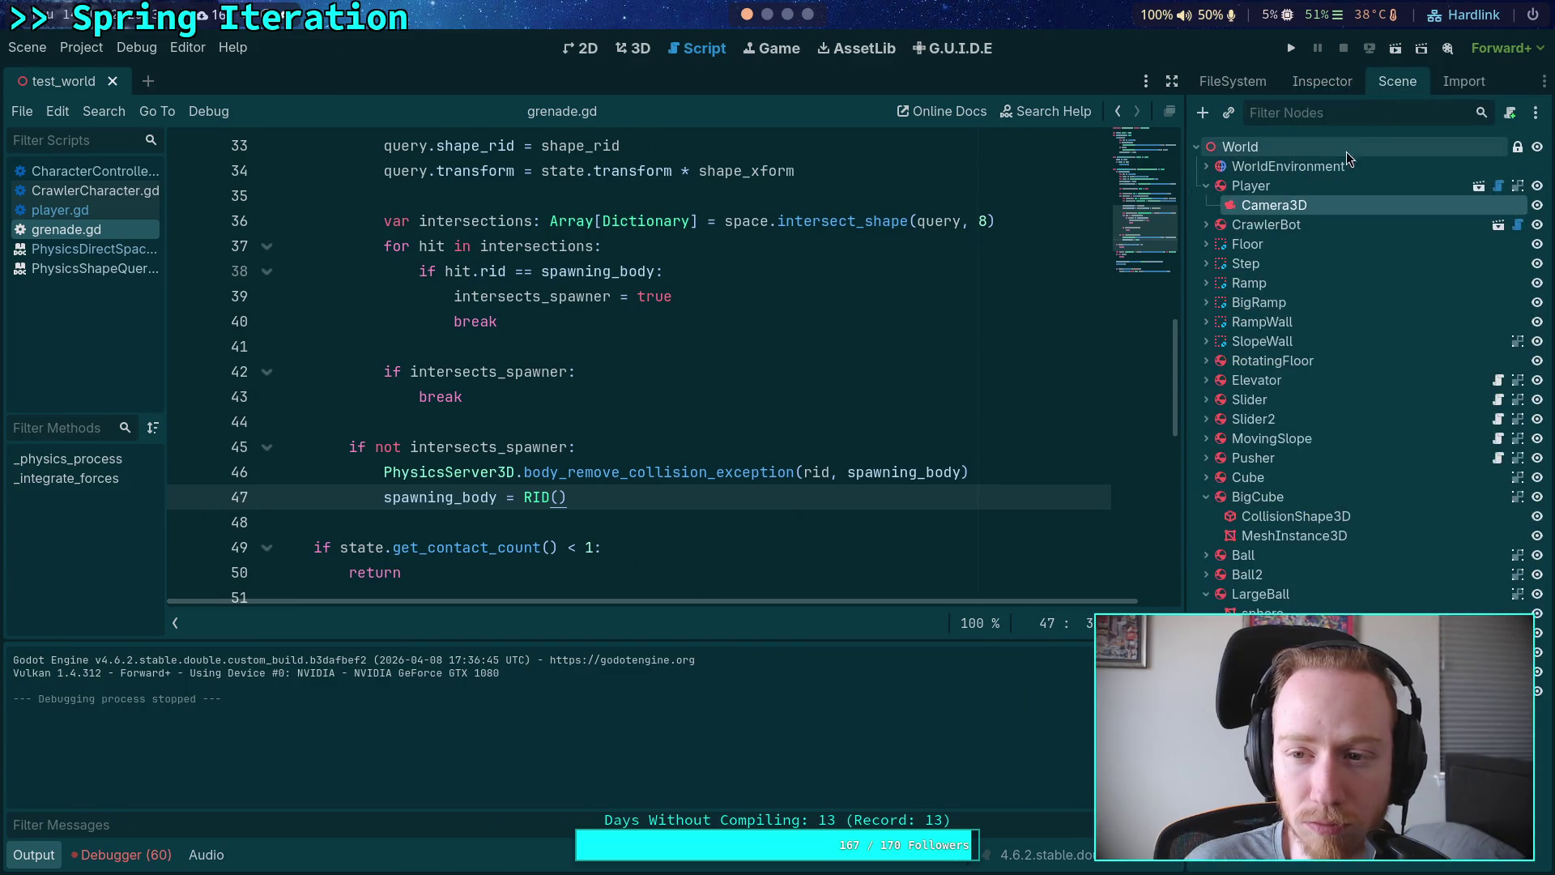
Step: Open player.tscn and show the spring_cast node's properties in the Inspector
click(1477, 188)
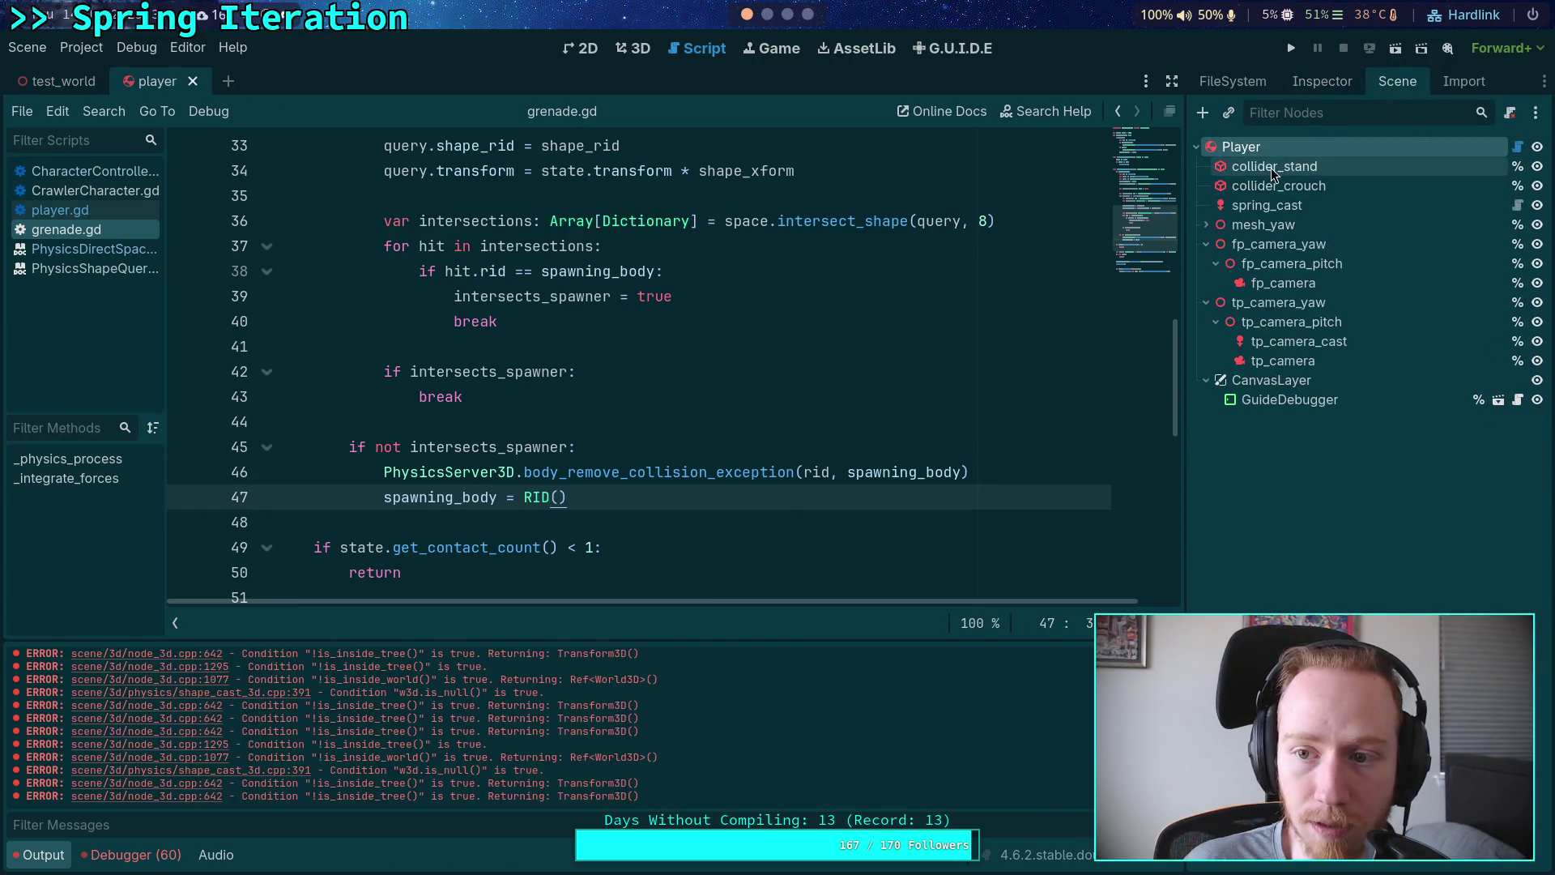
click(1318, 88)
scroll(1251, 535, down, 15)
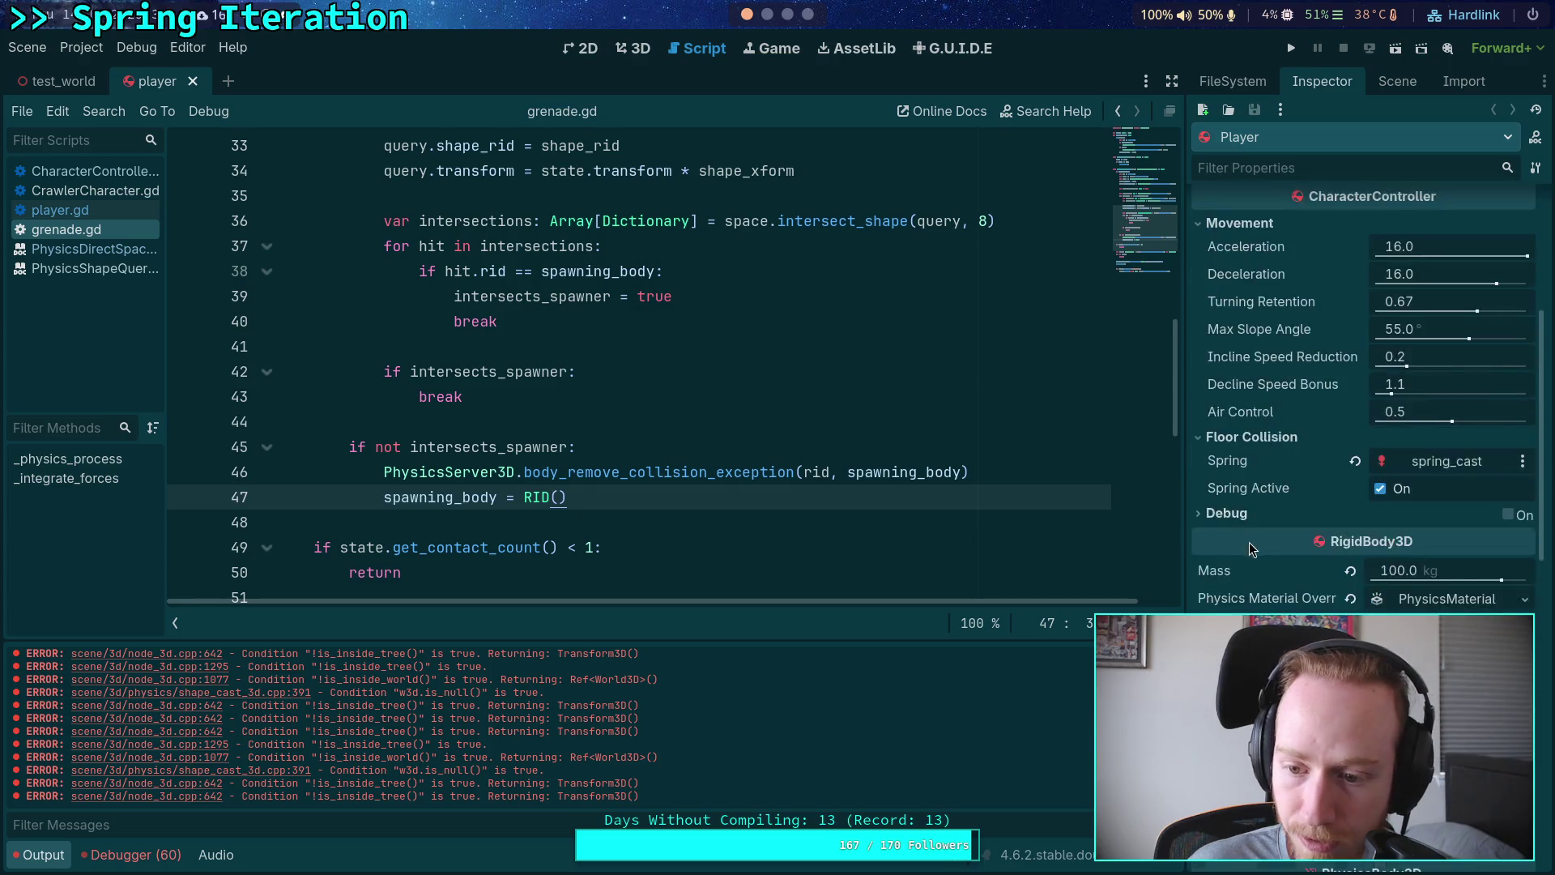
scroll(1254, 597, down, 2)
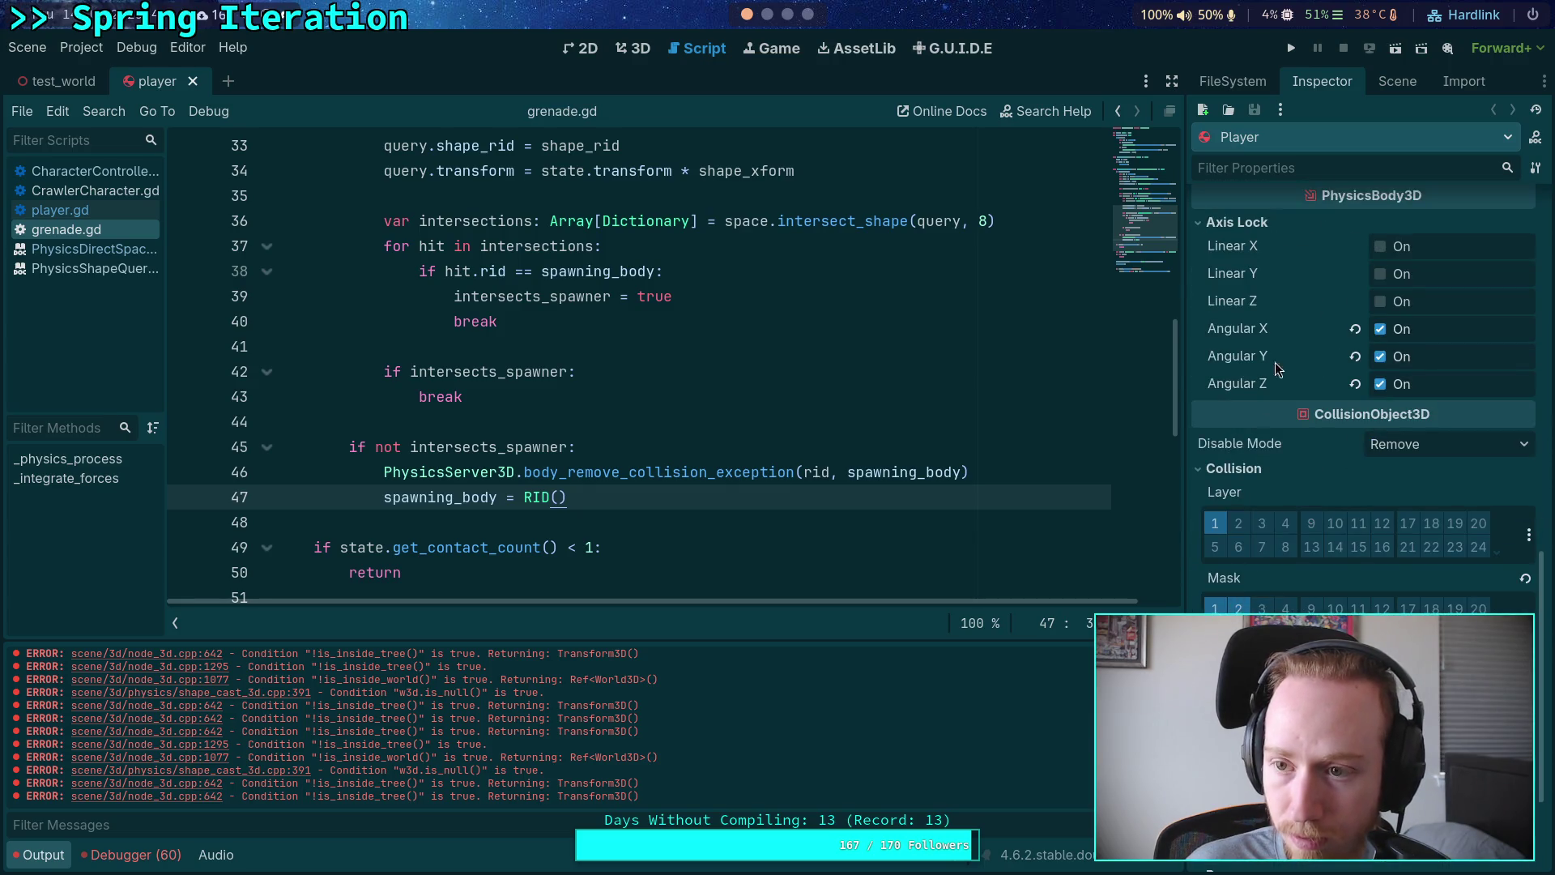
click(1397, 81)
click(1276, 207)
click(1320, 87)
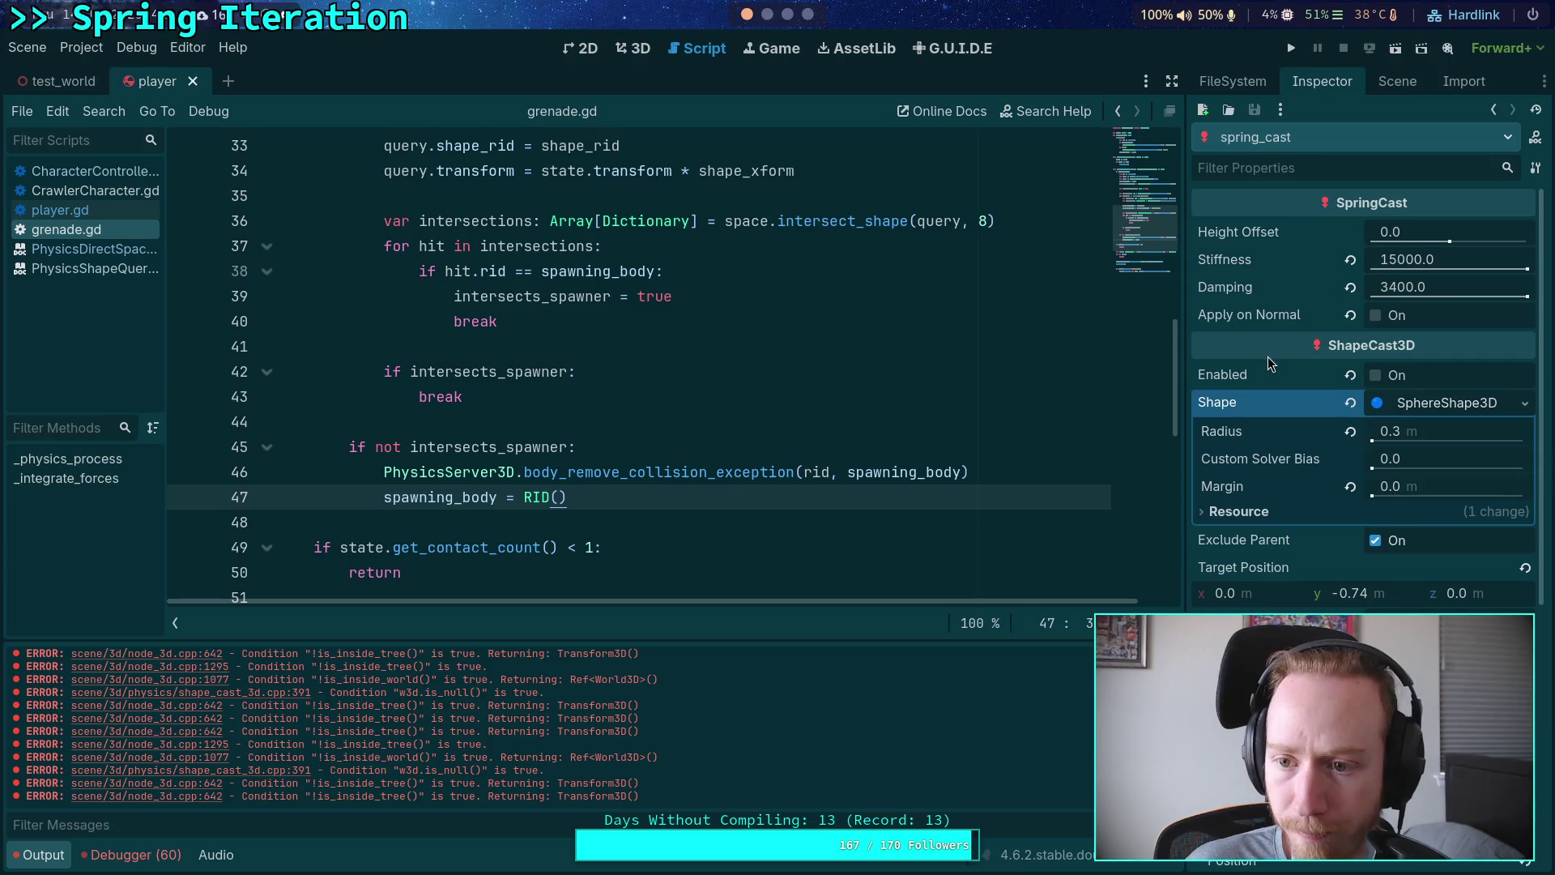
scroll(1267, 356, down, 2)
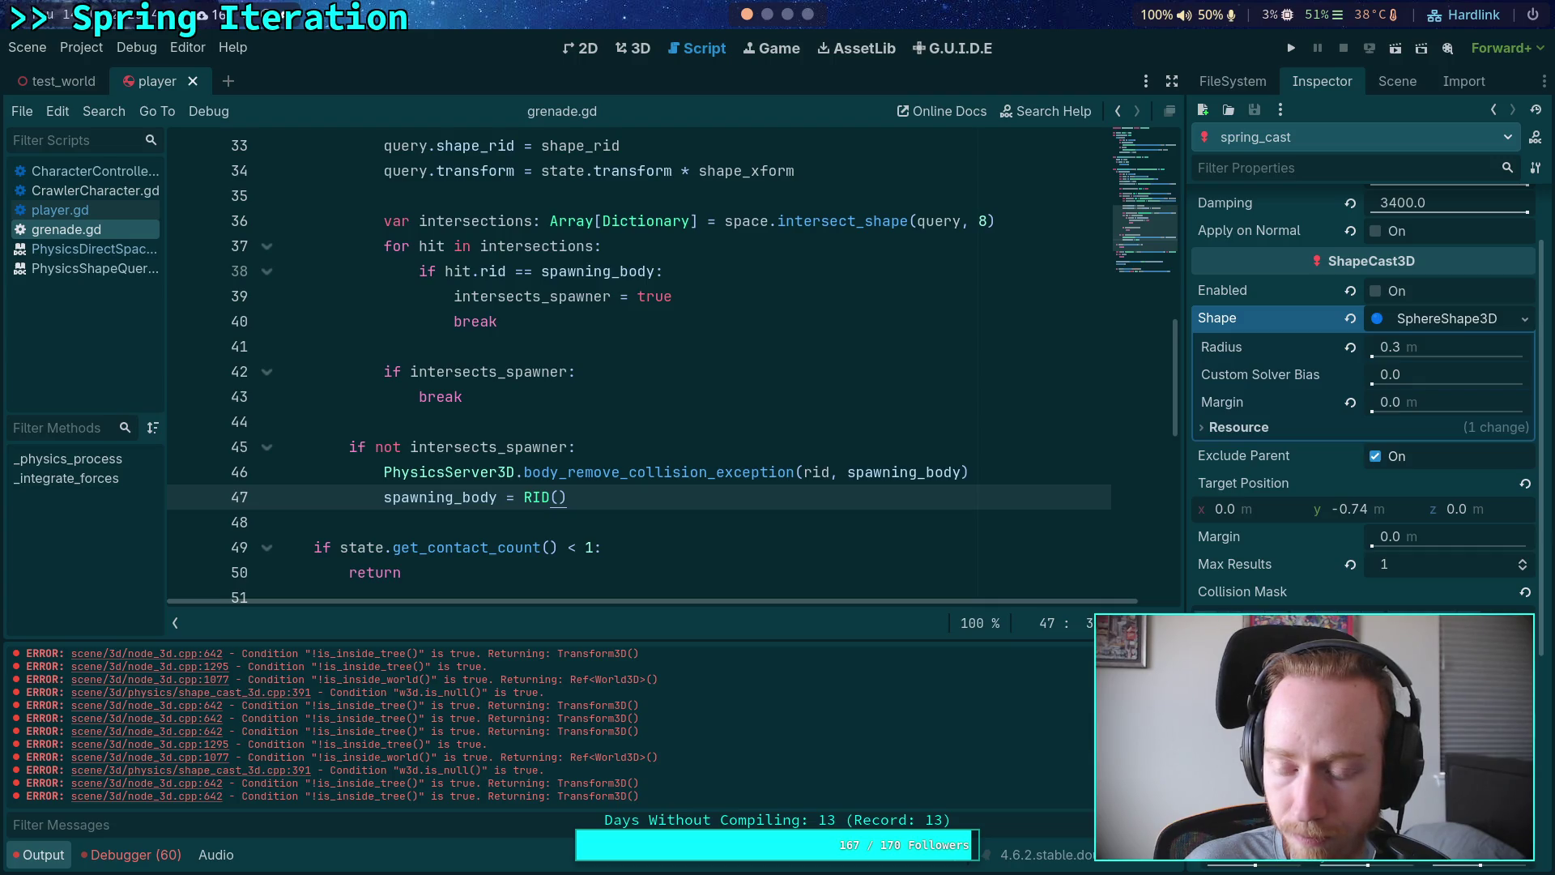
Step: Toggle layers in spring_cast's ShapeCast3D collision mask and save the player scene
click(1380, 622)
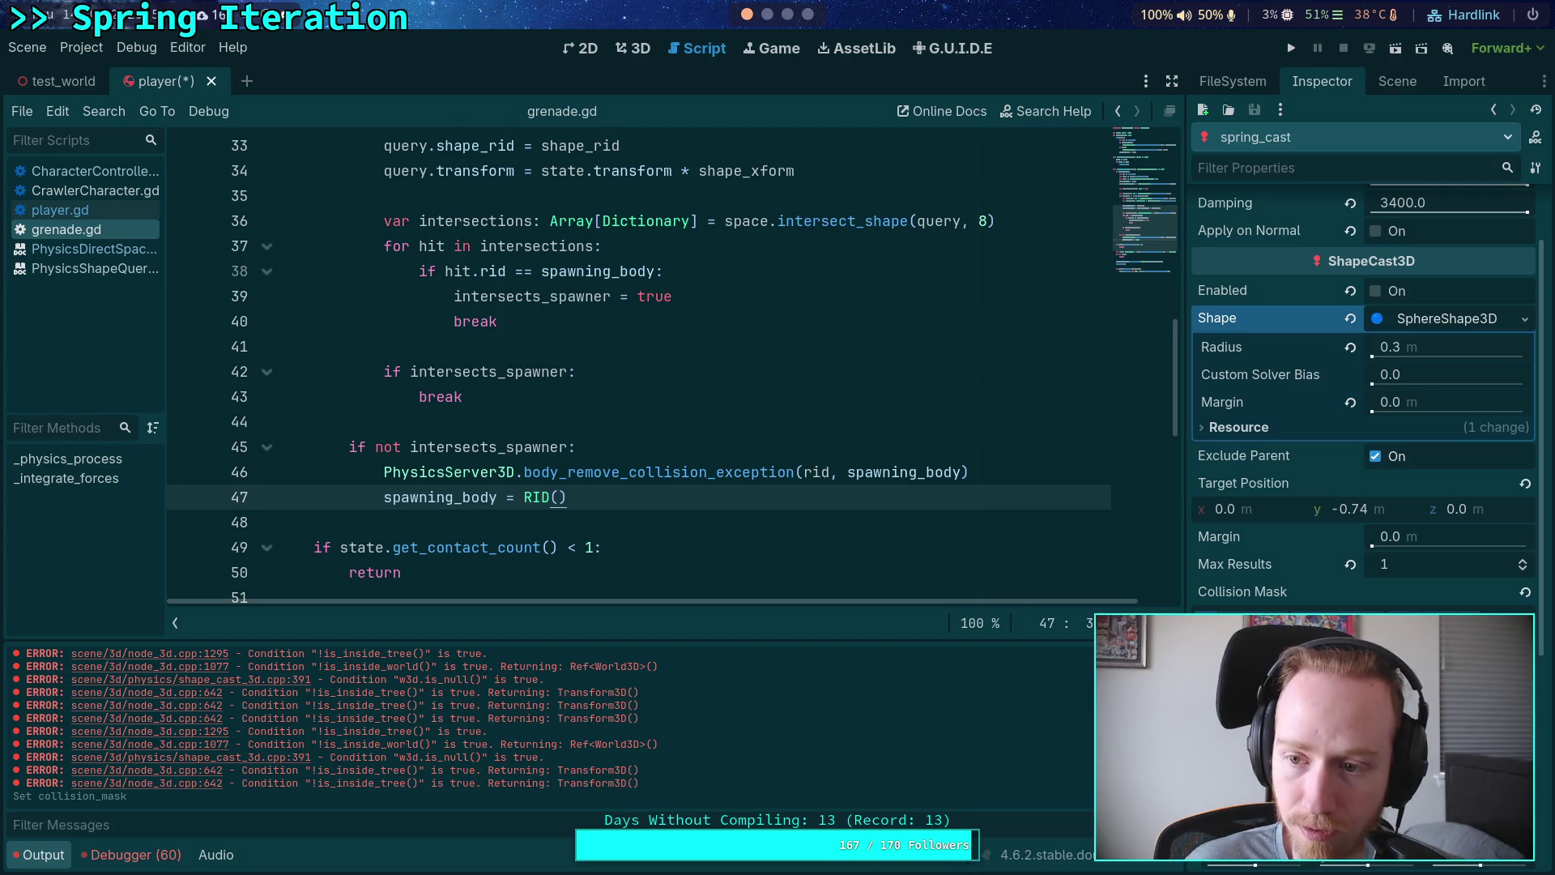
click(1348, 620)
scroll(1348, 606, up, 2)
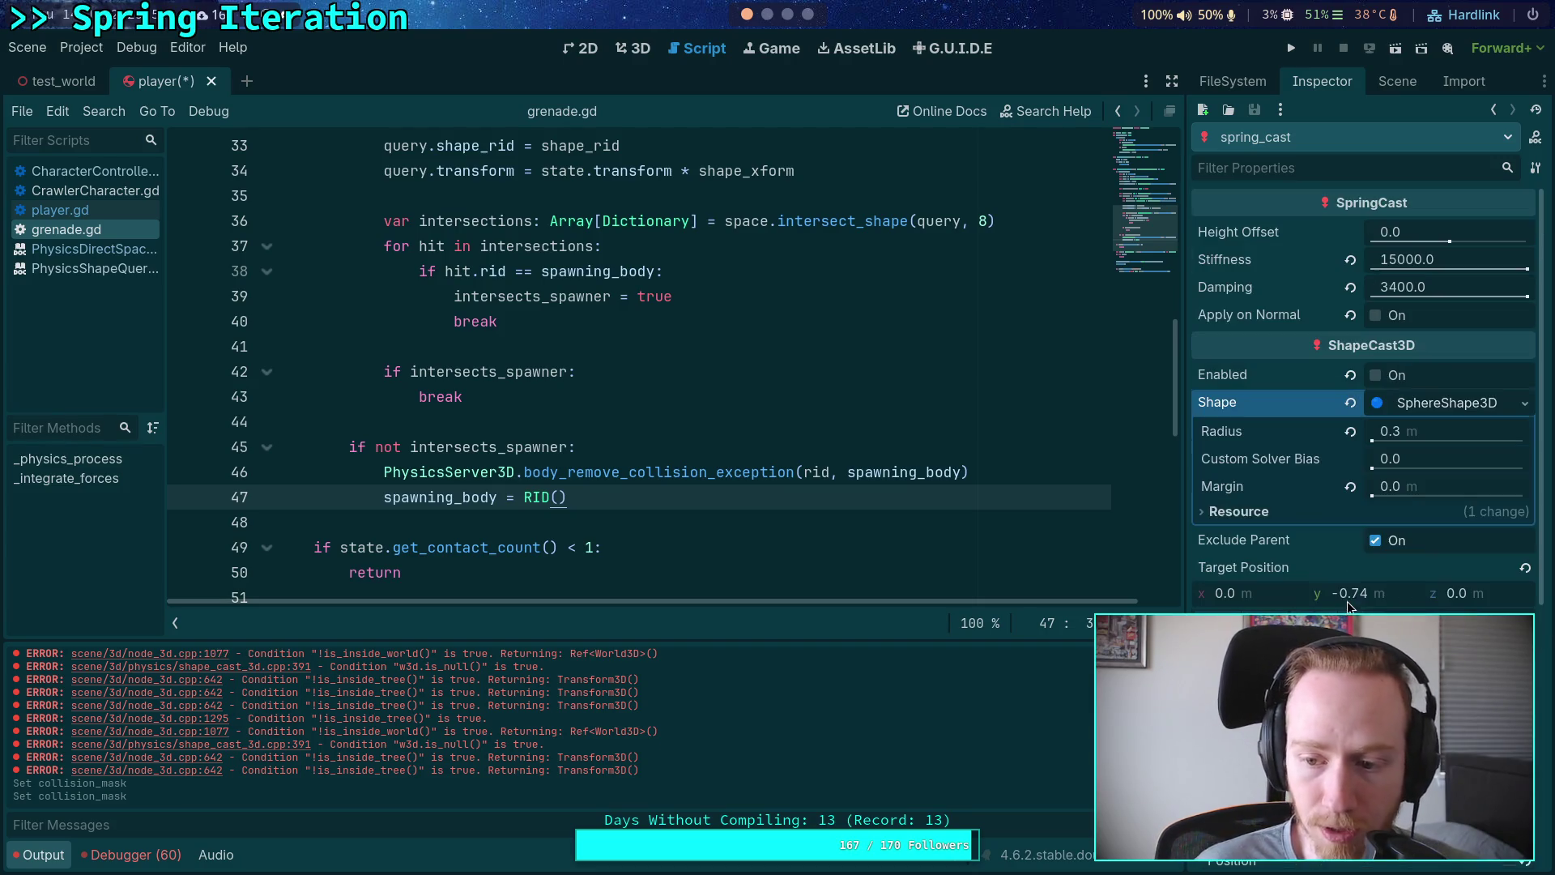
click(1534, 691)
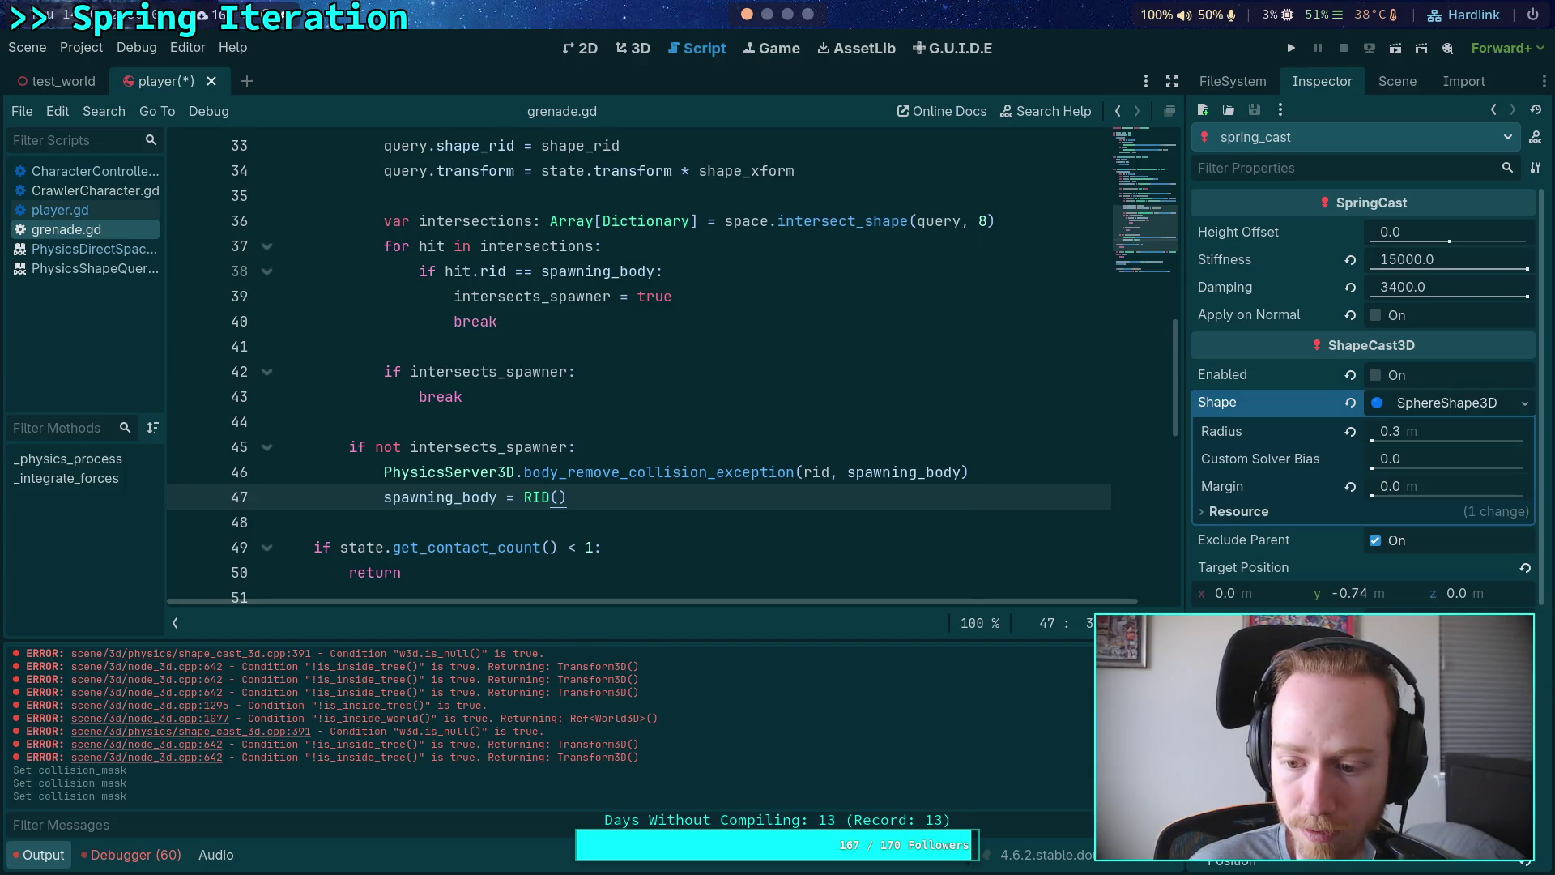
click(1534, 691)
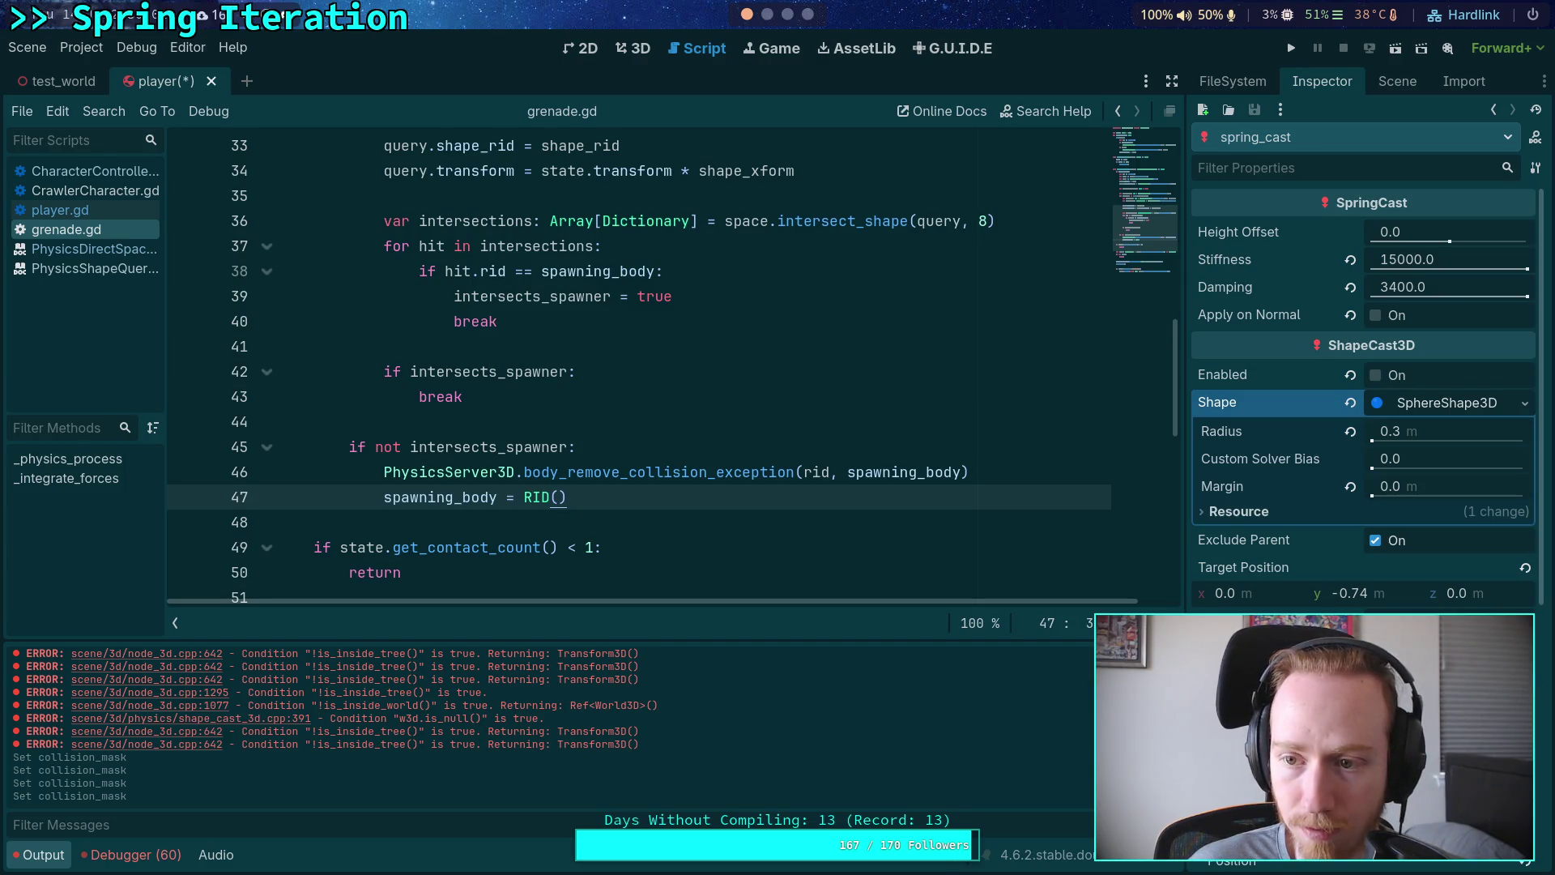
key(ctrl+s)
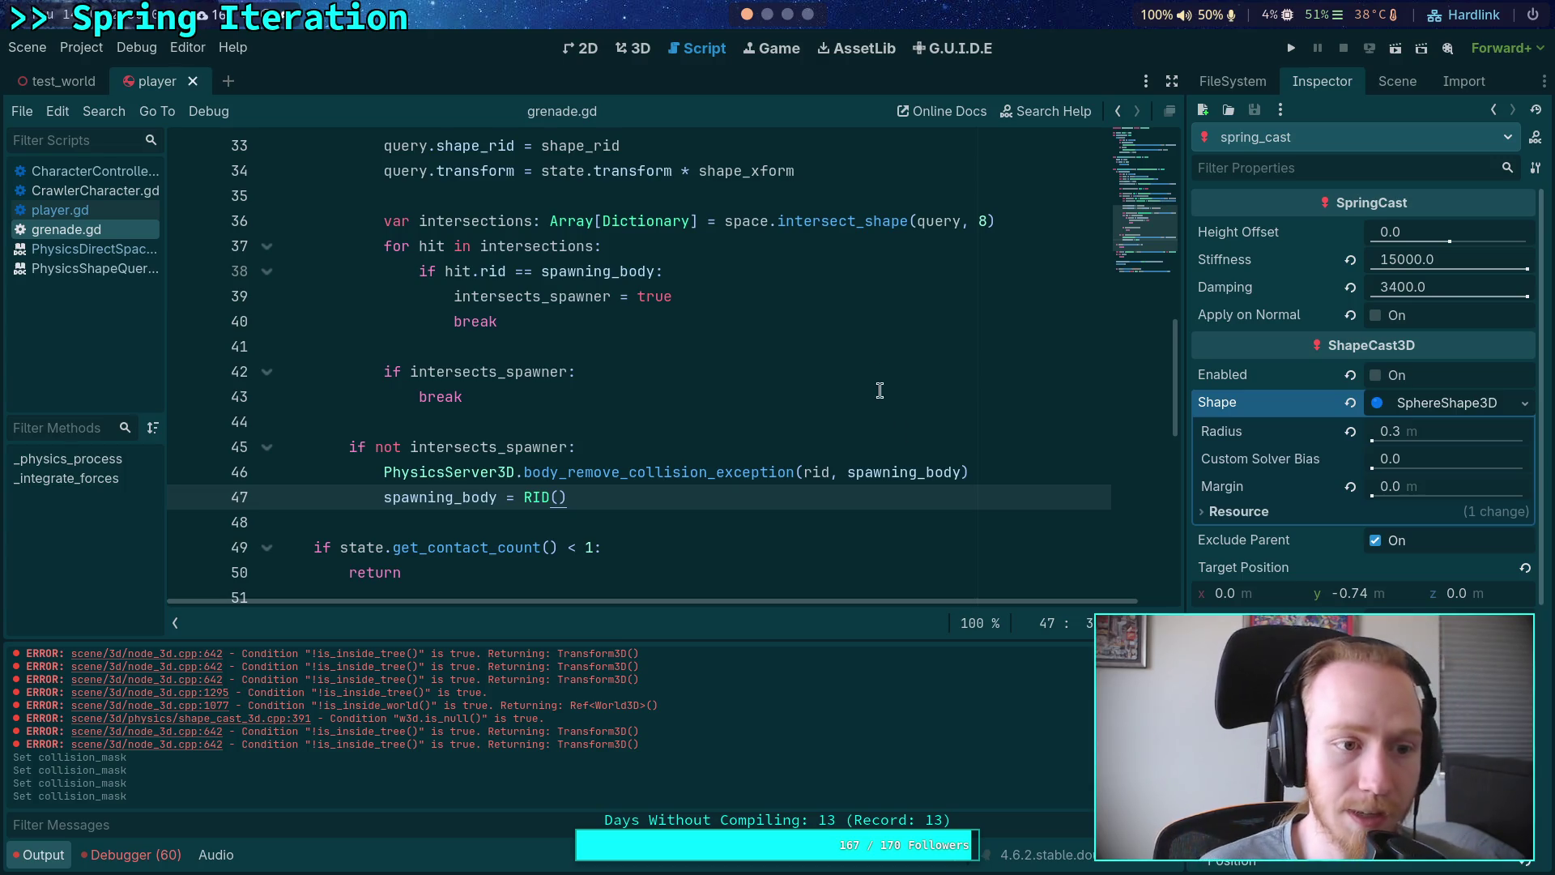
click(1395, 82)
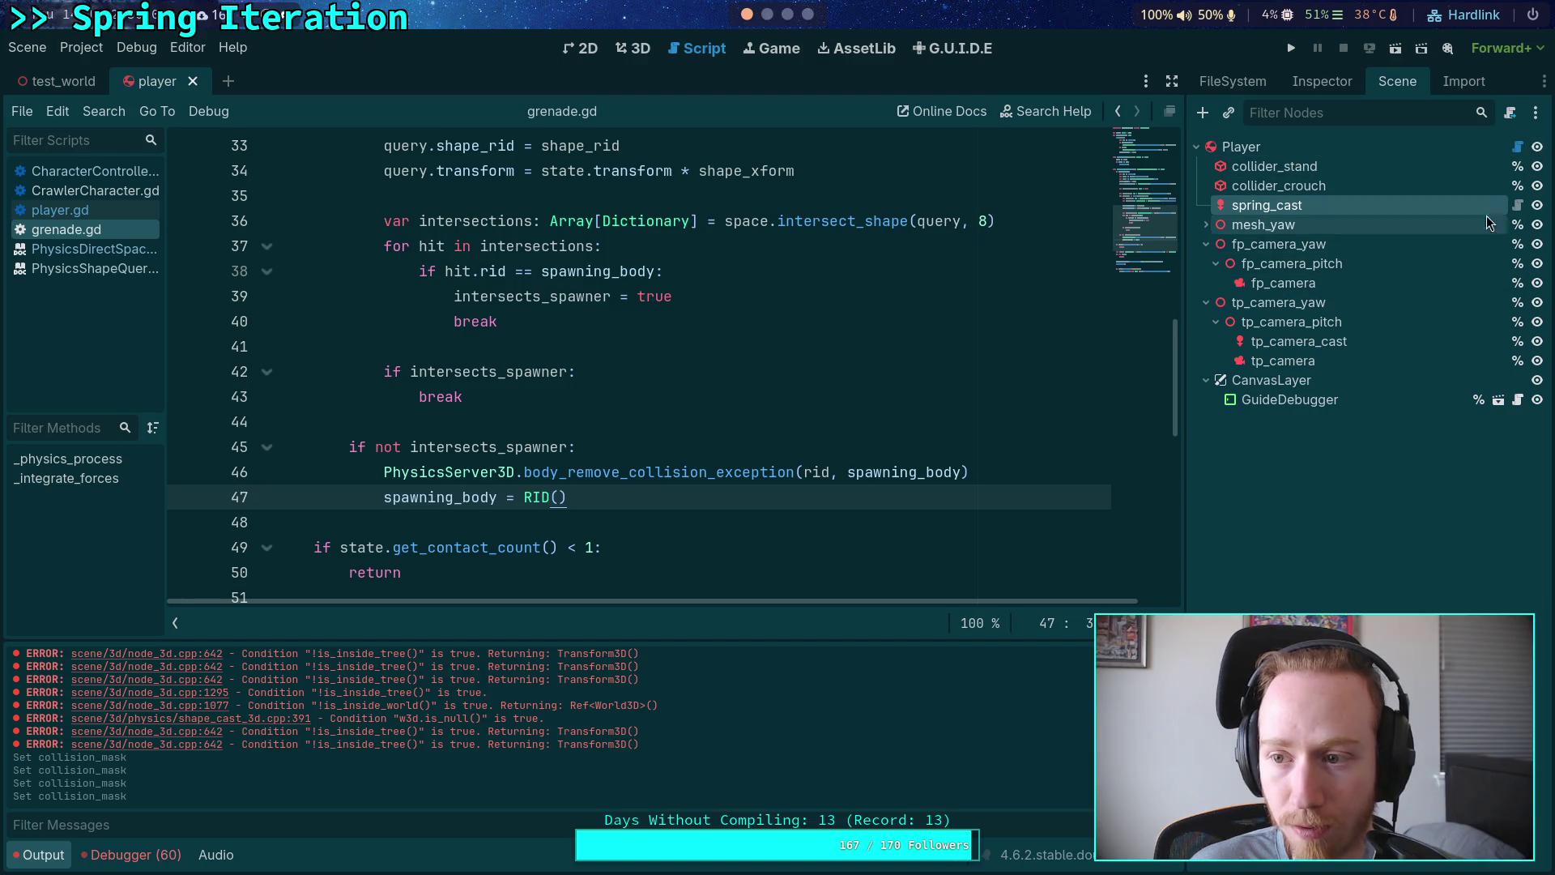
Step: Open the spring_cast and Player scripts, switching to CharacterController.gd
click(1518, 205)
scroll(872, 259, up, 20)
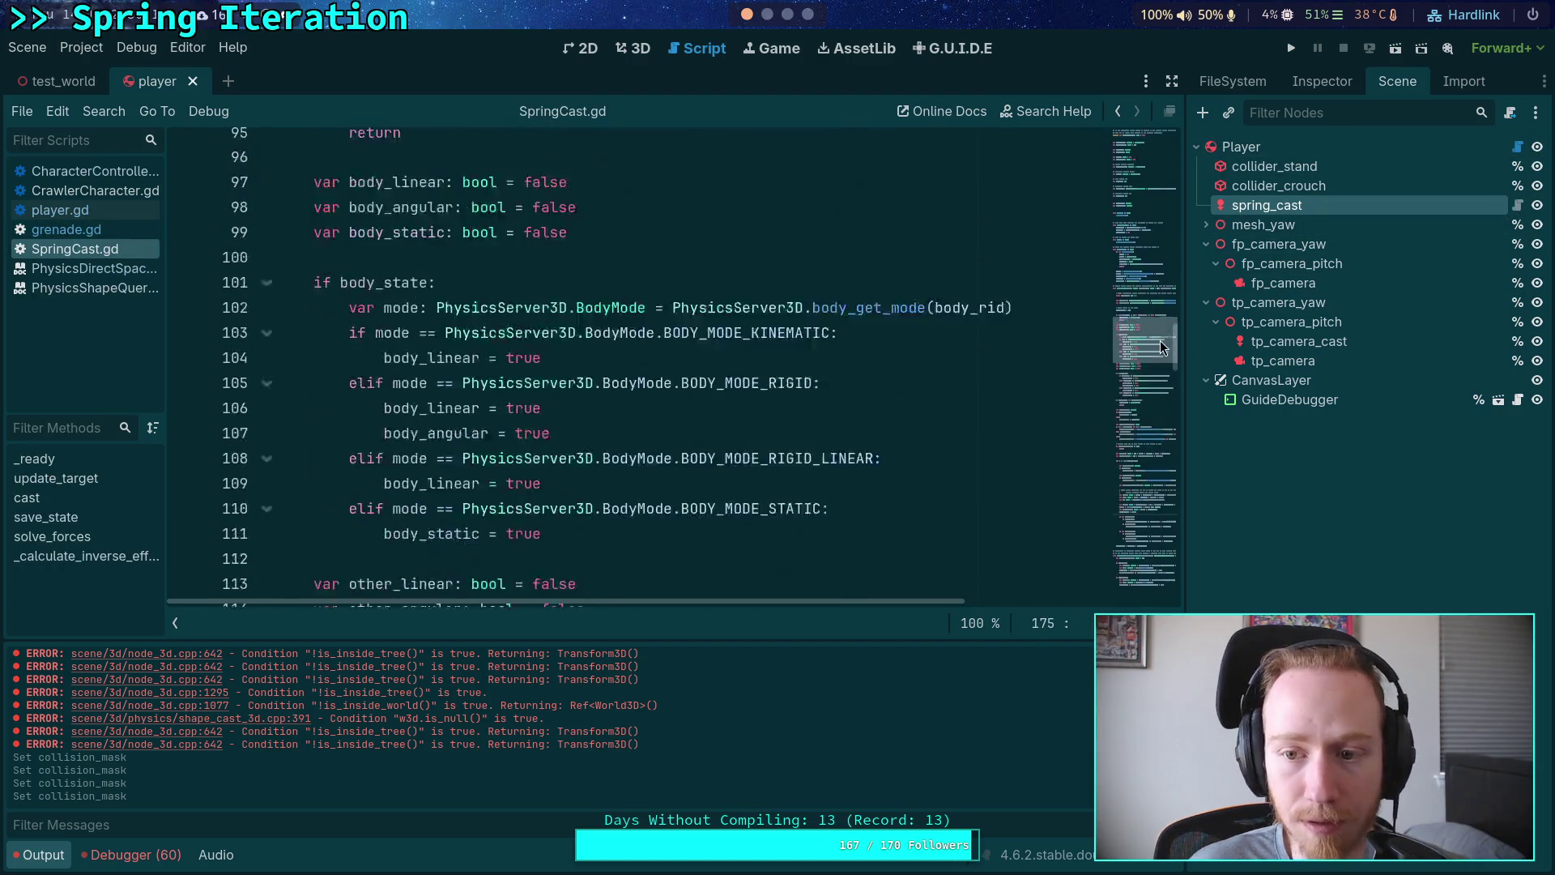
mouse_move(1154, 295)
mouse_down()
mouse_move(1179, 239)
mouse_move(1198, 259)
mouse_move(1263, 254)
mouse_up()
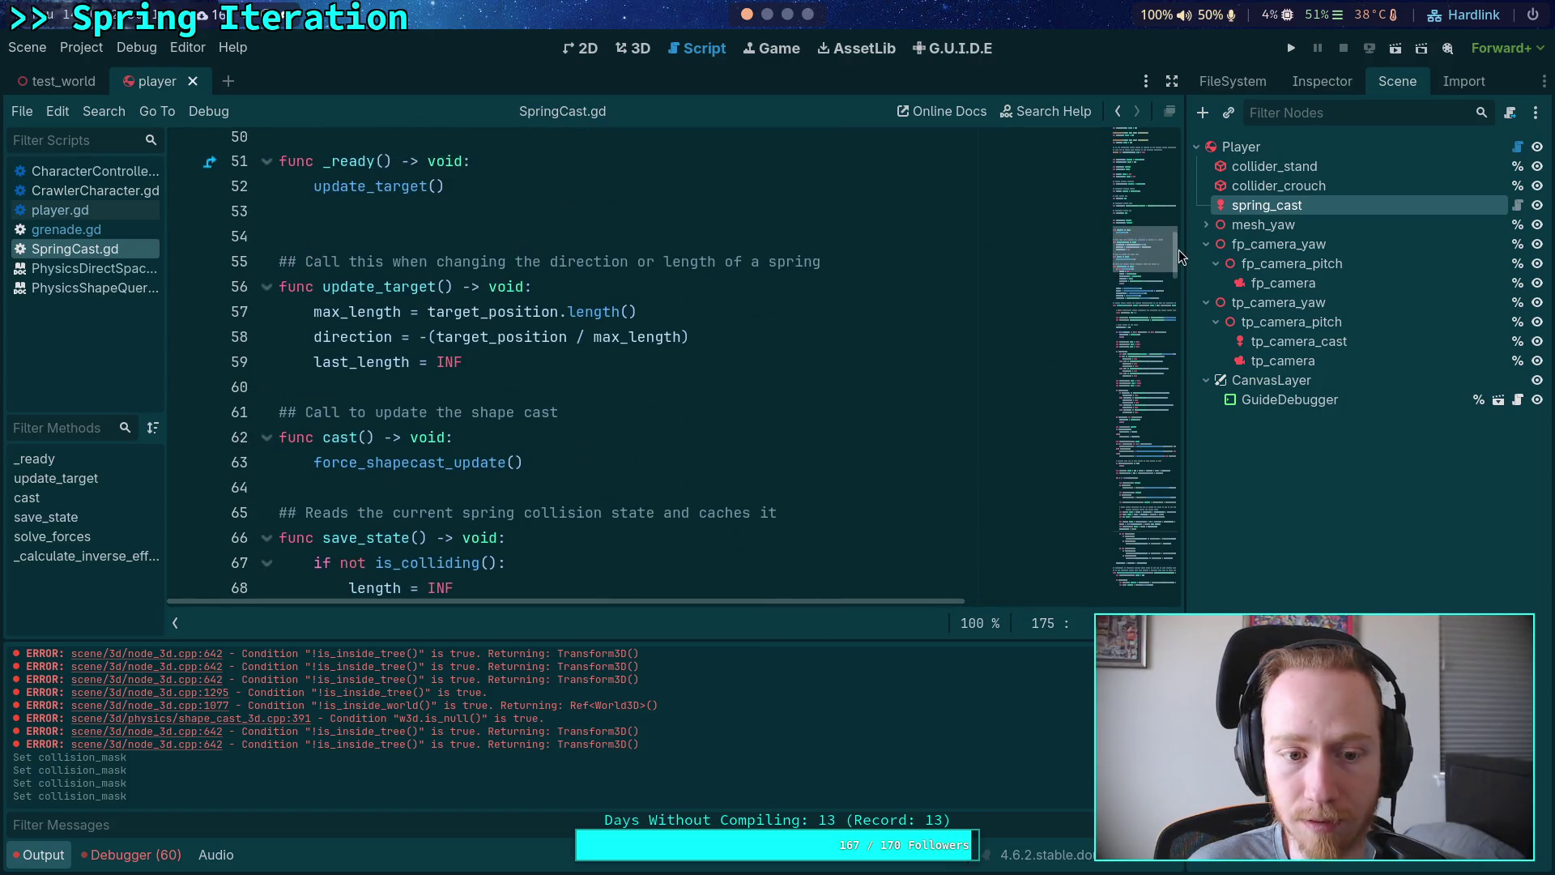
click(1517, 146)
scroll(761, 308, up, 3)
scroll(781, 308, up, 15)
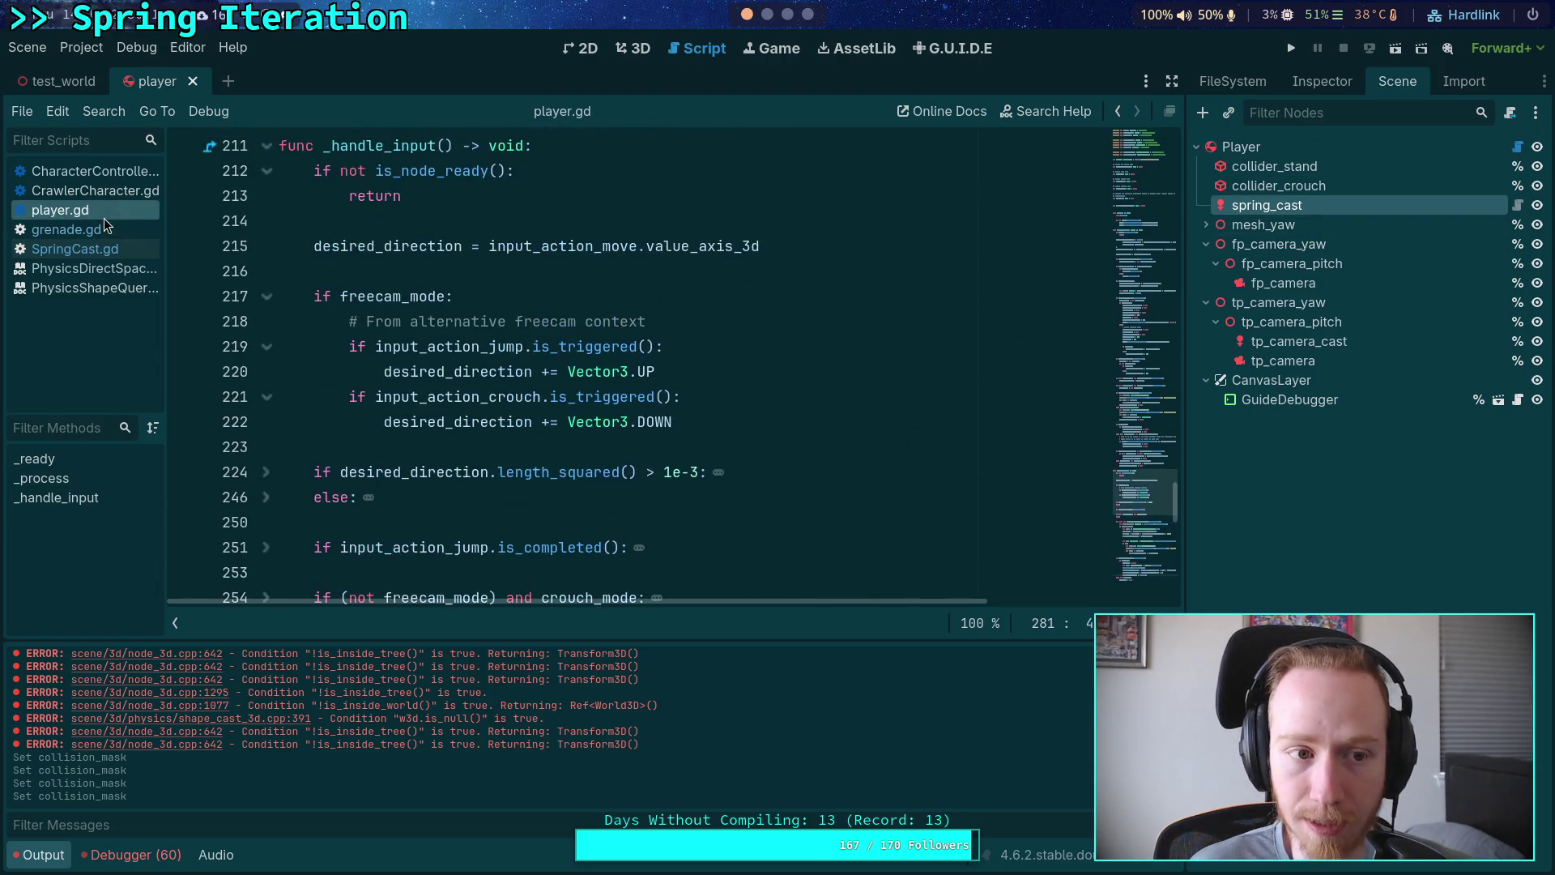
click(99, 179)
Step: Fold _integrate_forces, unfold _ready, and put the cursor after the spring.body_rid line
scroll(629, 387, down, 1)
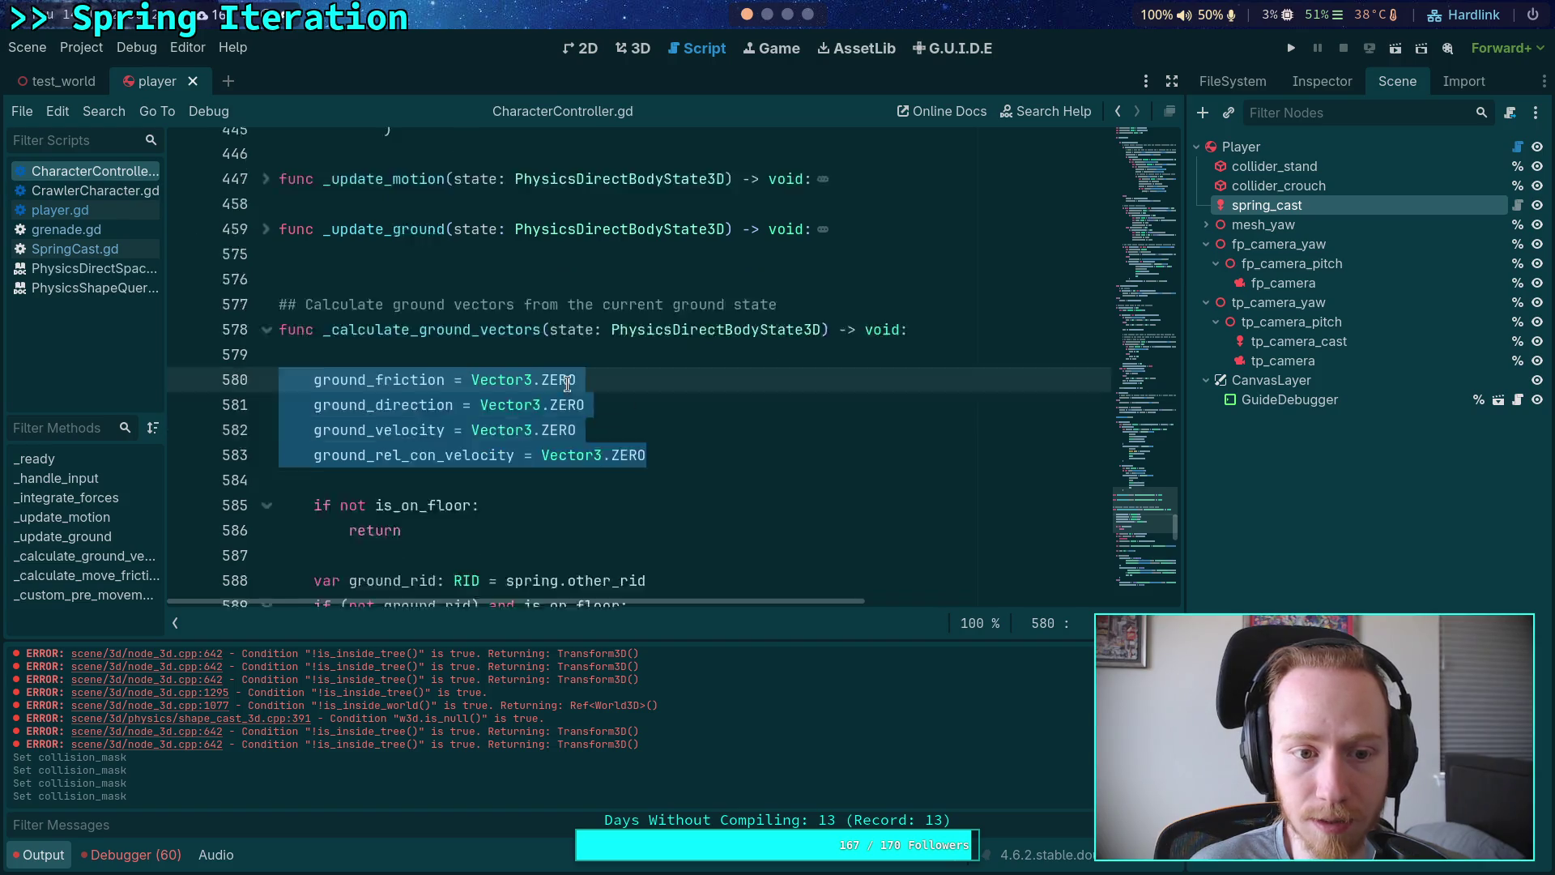
scroll(514, 351, up, 8)
scroll(510, 350, up, 20)
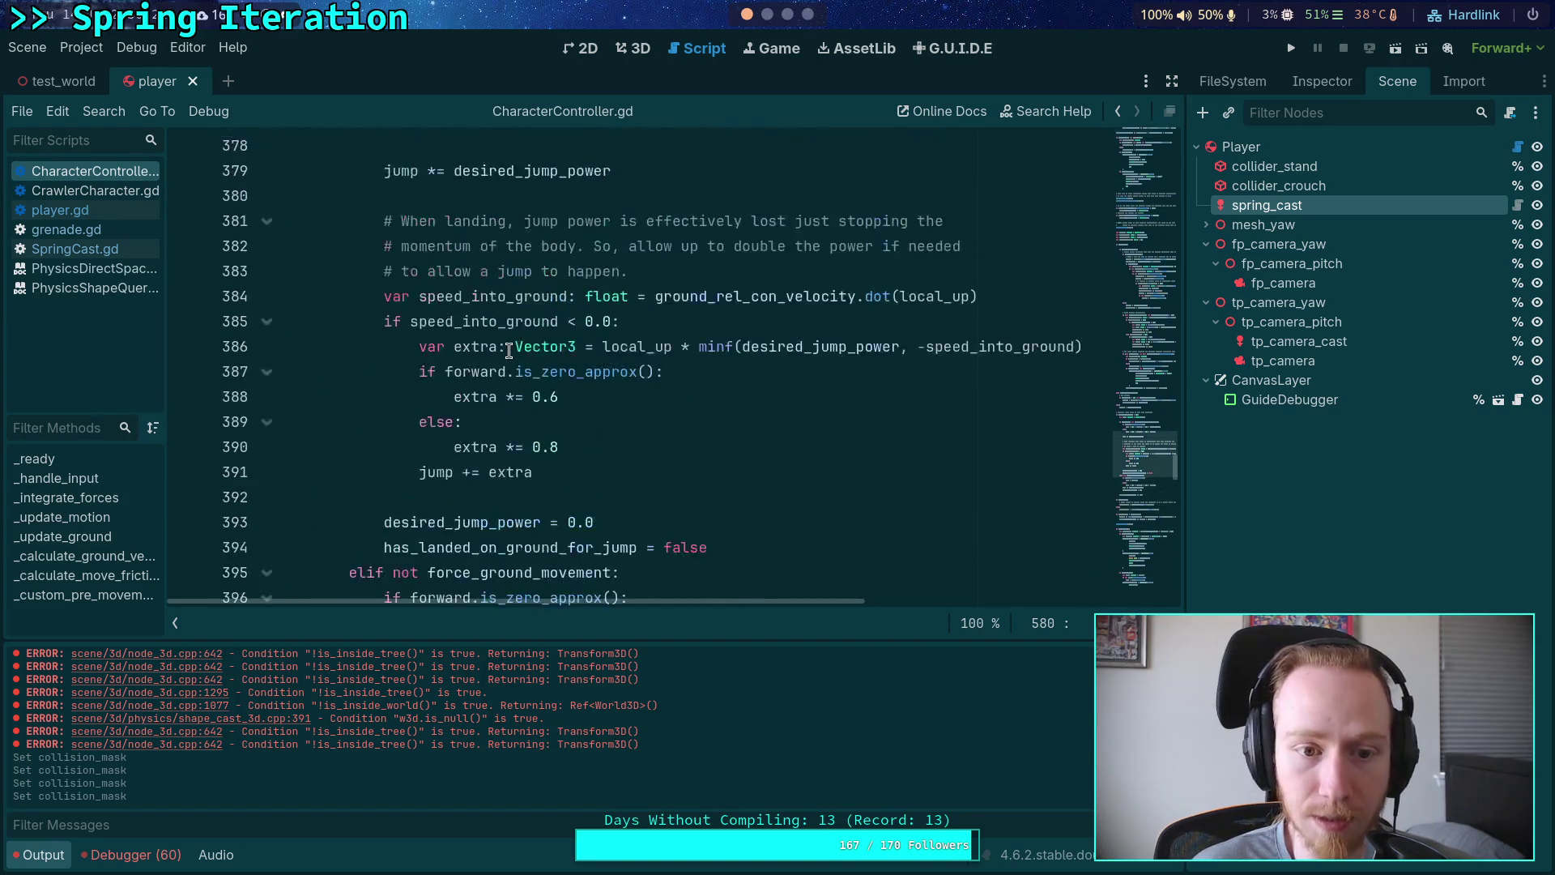
scroll(507, 350, up, 20)
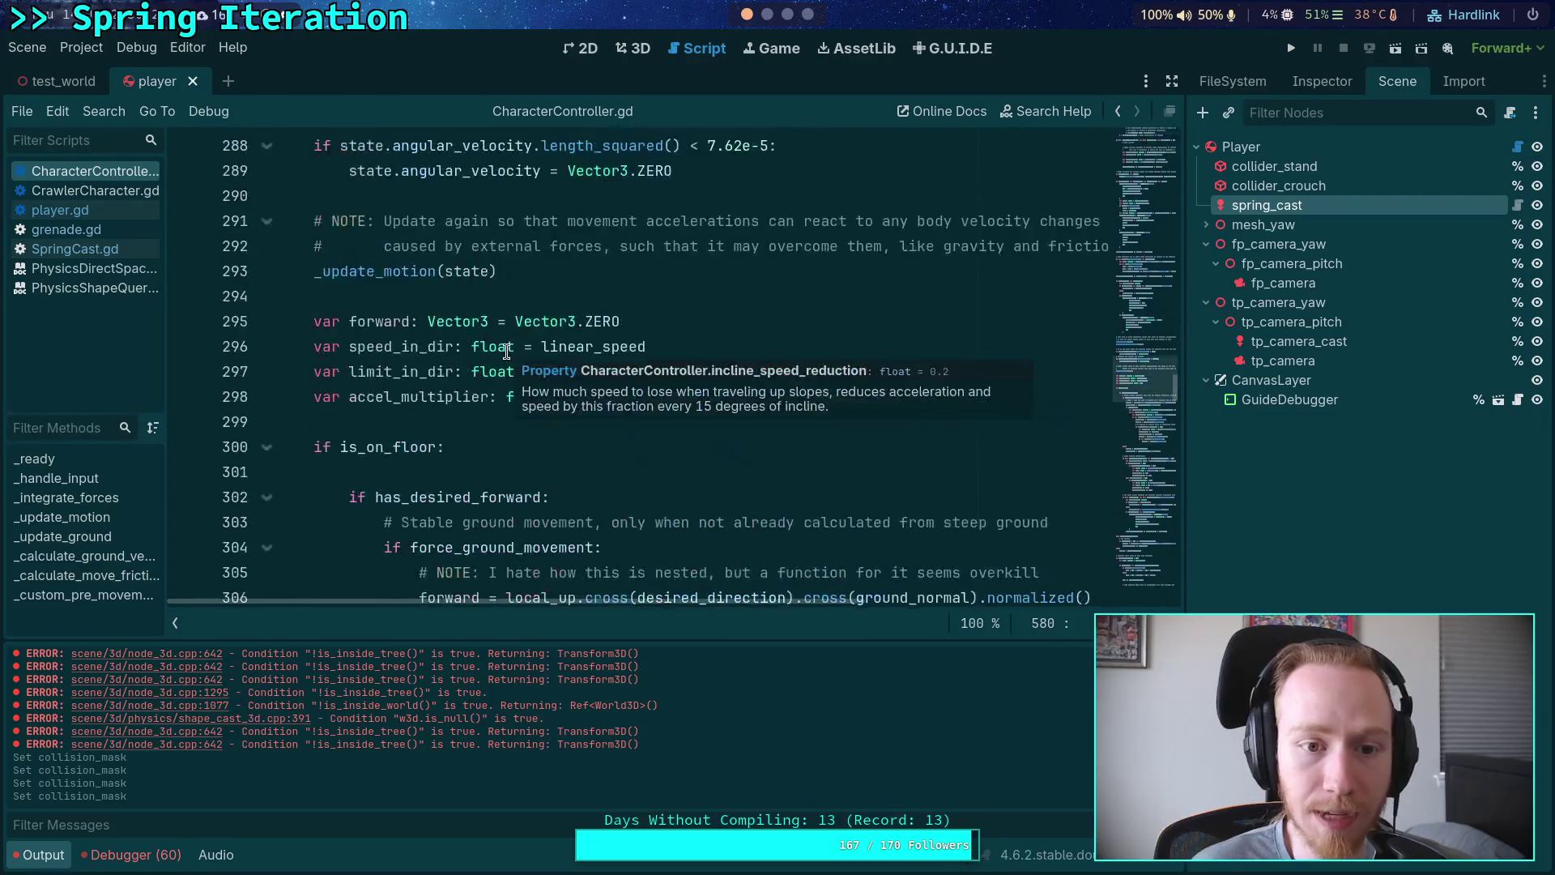
scroll(507, 350, up, 20)
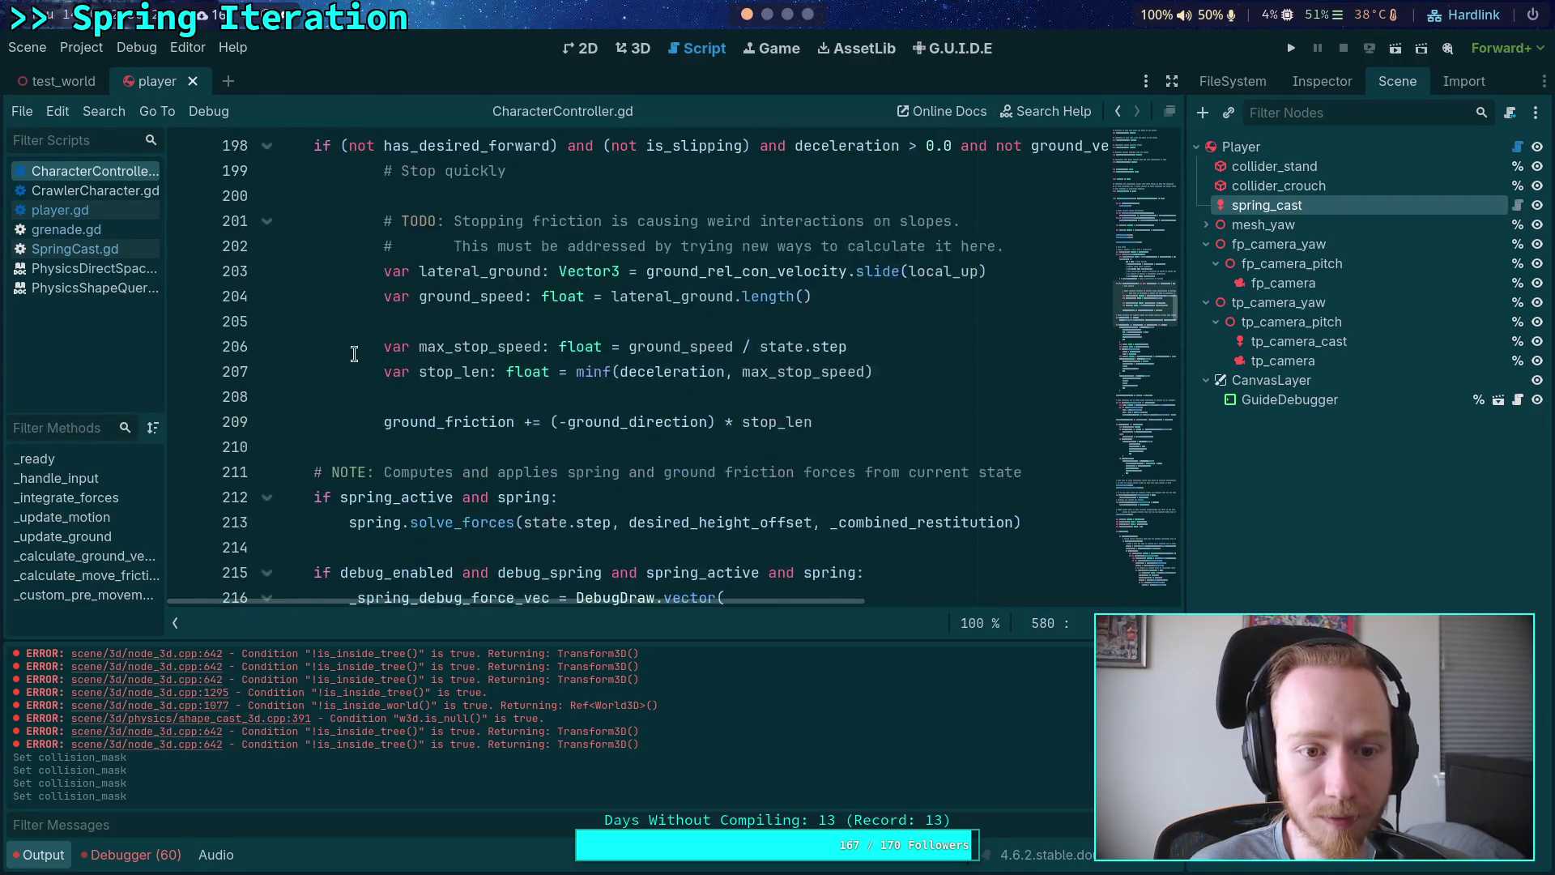
scroll(283, 308, up, 9)
click(266, 351)
scroll(273, 345, up, 3)
click(266, 346)
scroll(319, 336, down, 3)
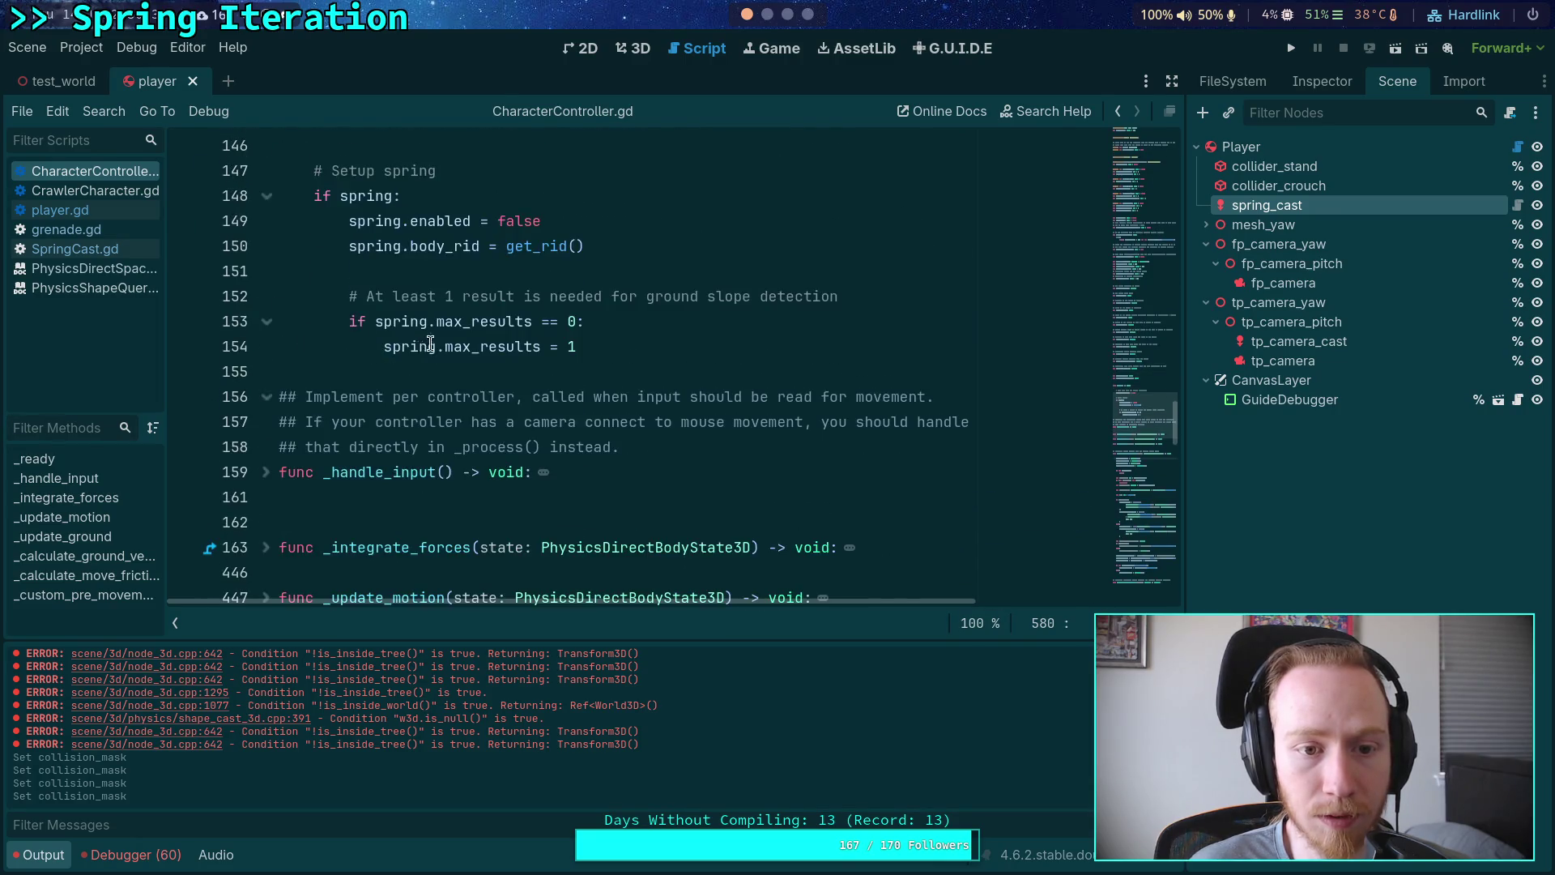
scroll(434, 344, up, 2)
click(685, 399)
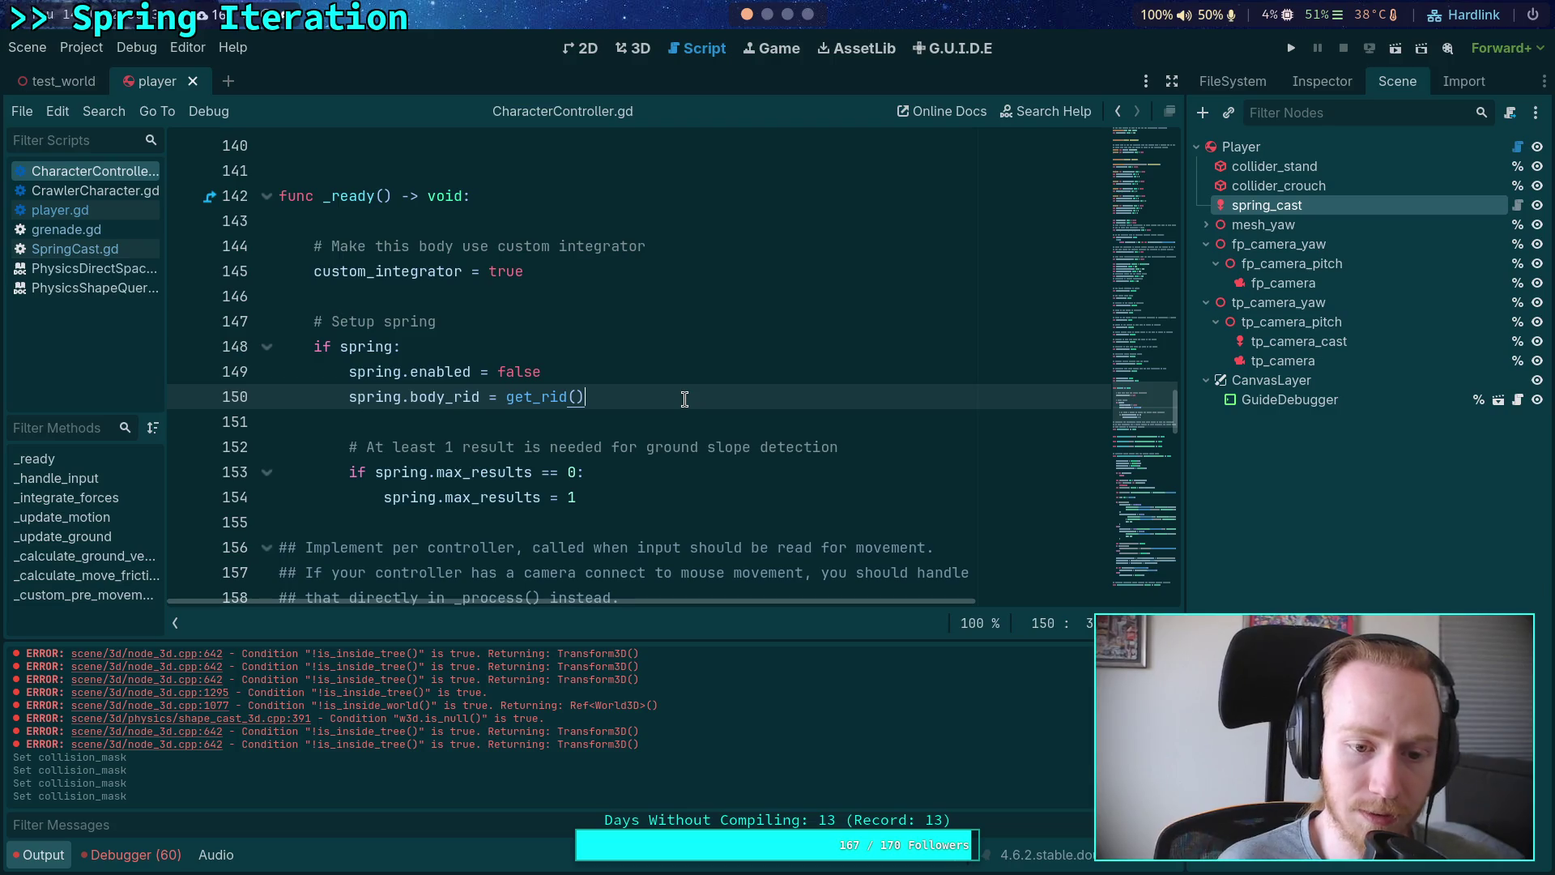
Step: Add spring.collision_mask = collision_mask on line 151, save the script, and close the player scene
key(Return)
text(spring.coll)
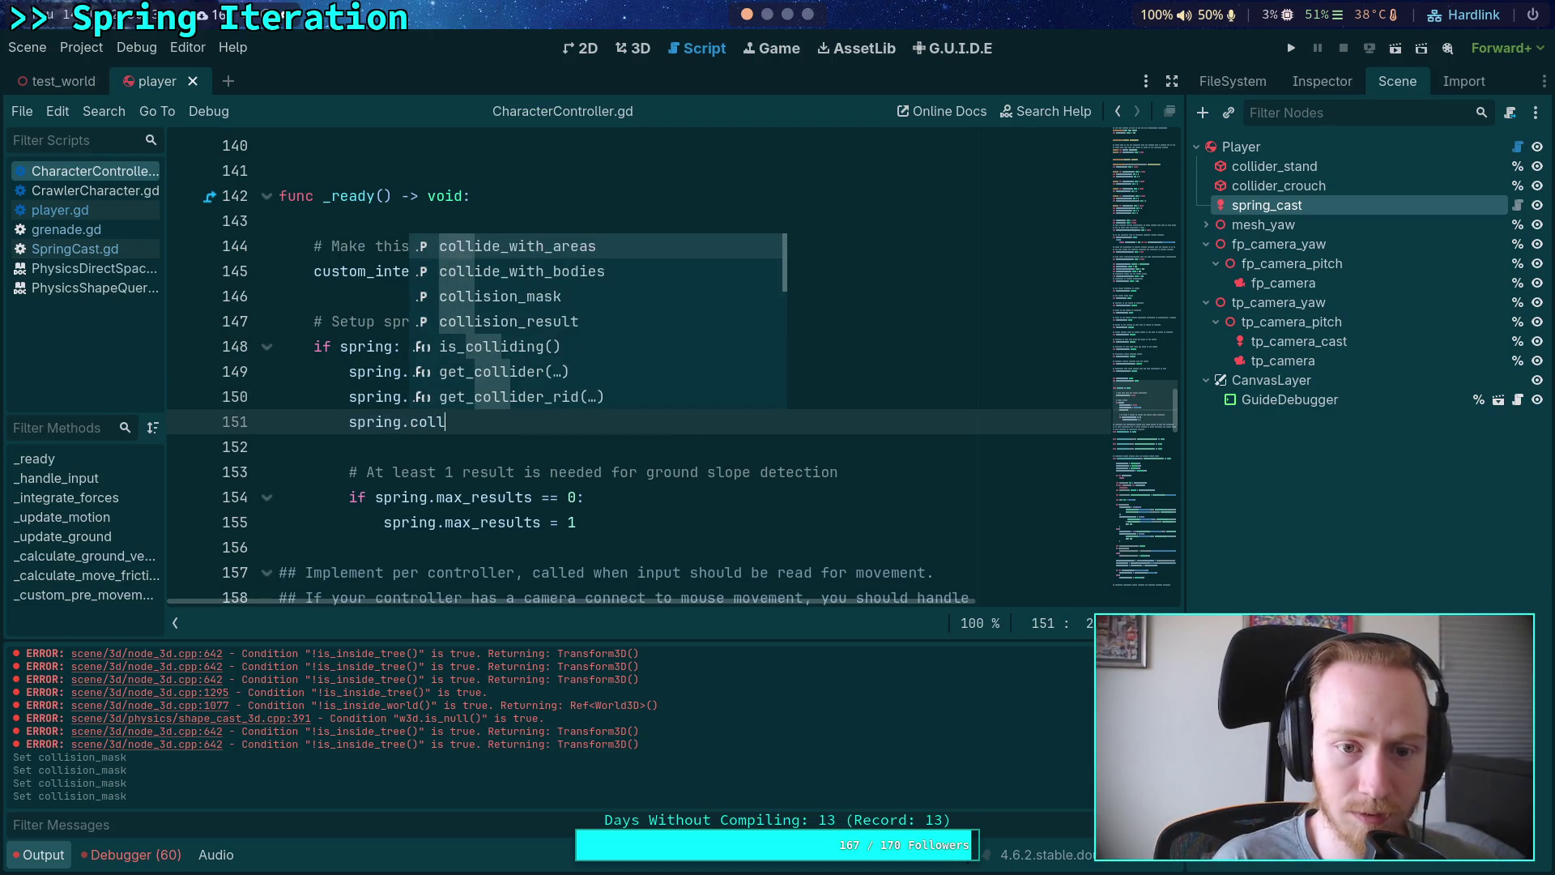
key(Down)
key(Down)
key(Return)
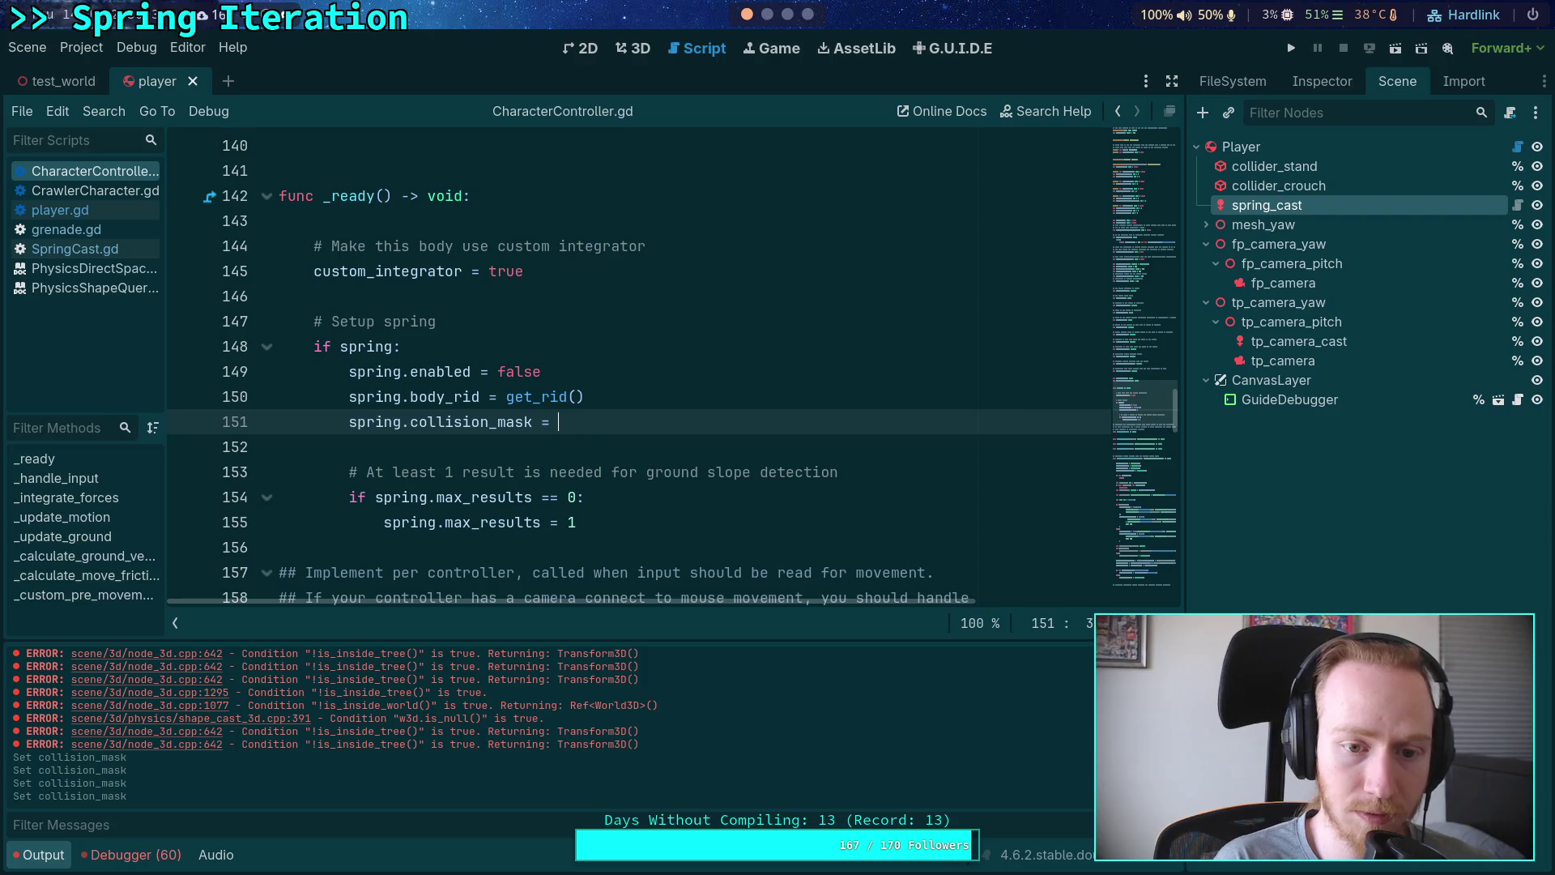
key(ctrl+space)
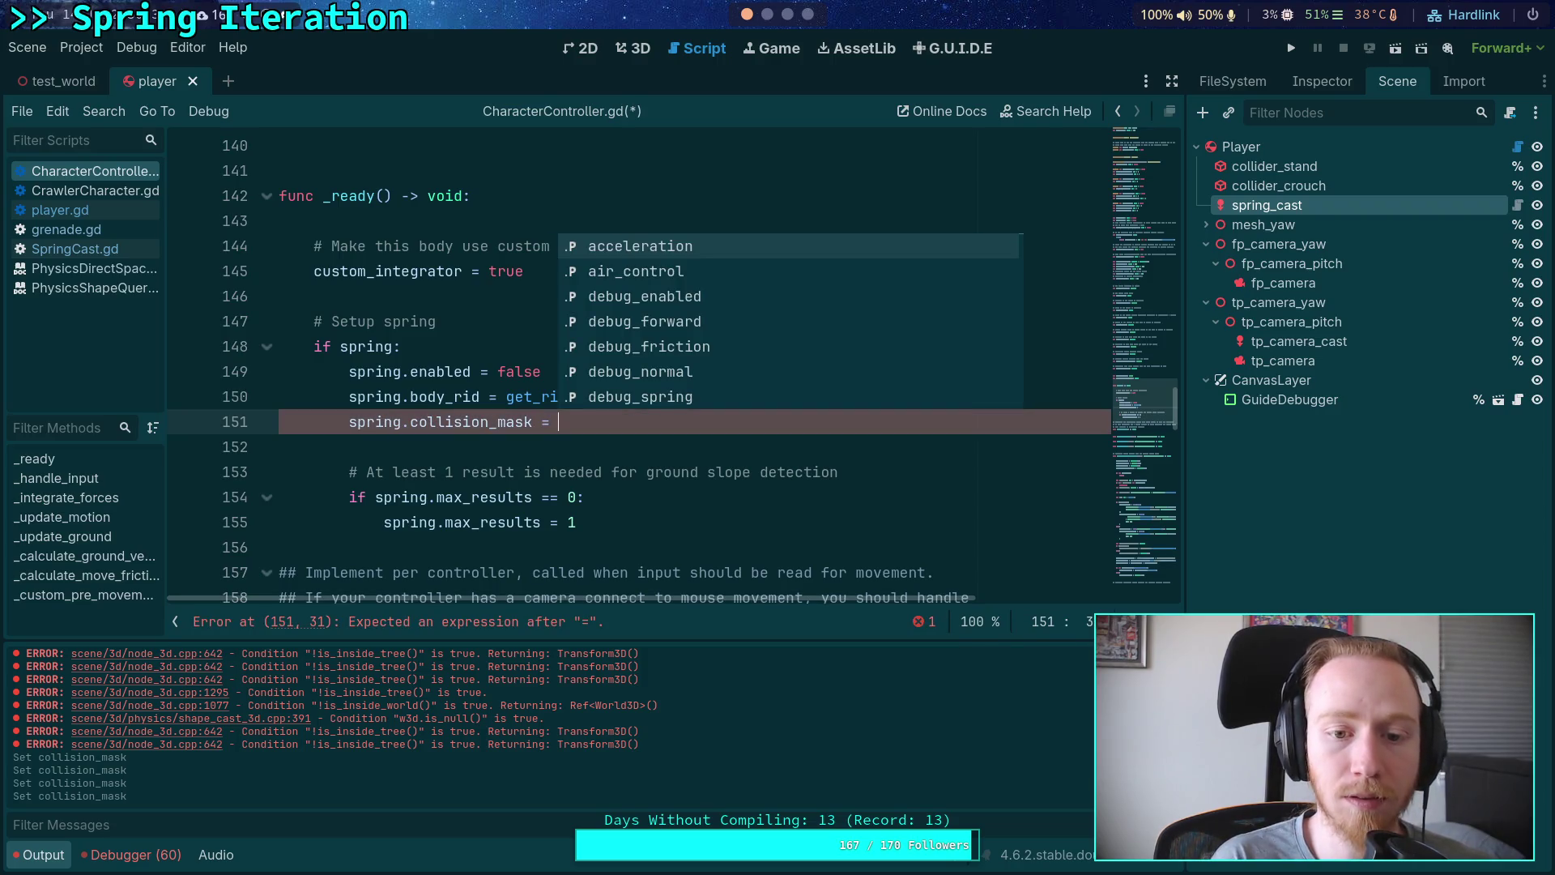
text(collis)
key(Down)
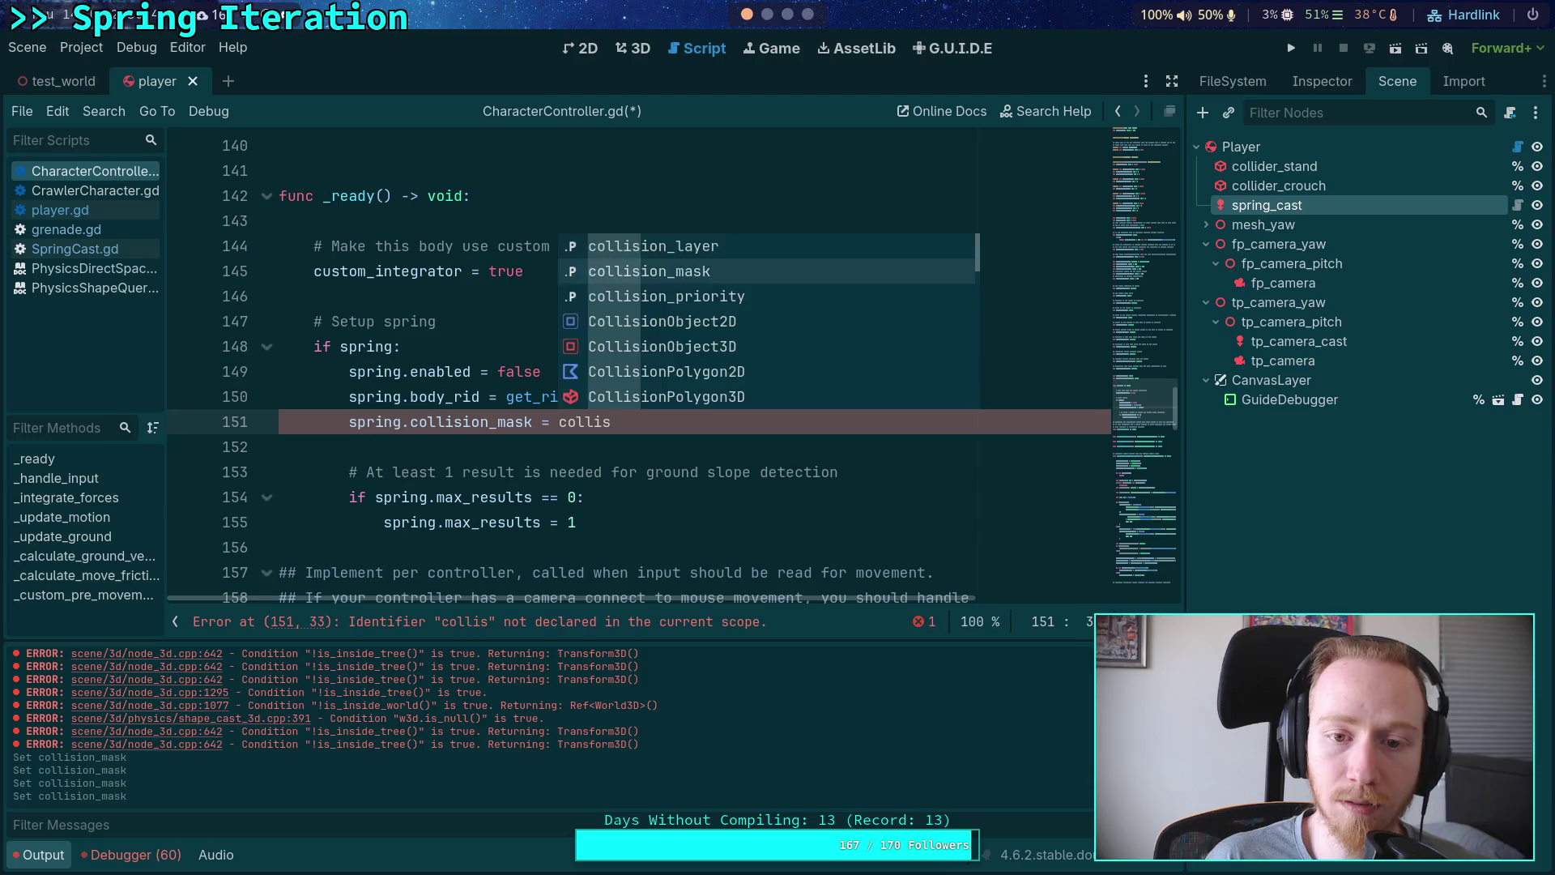
key(Return)
key(ctrl+s)
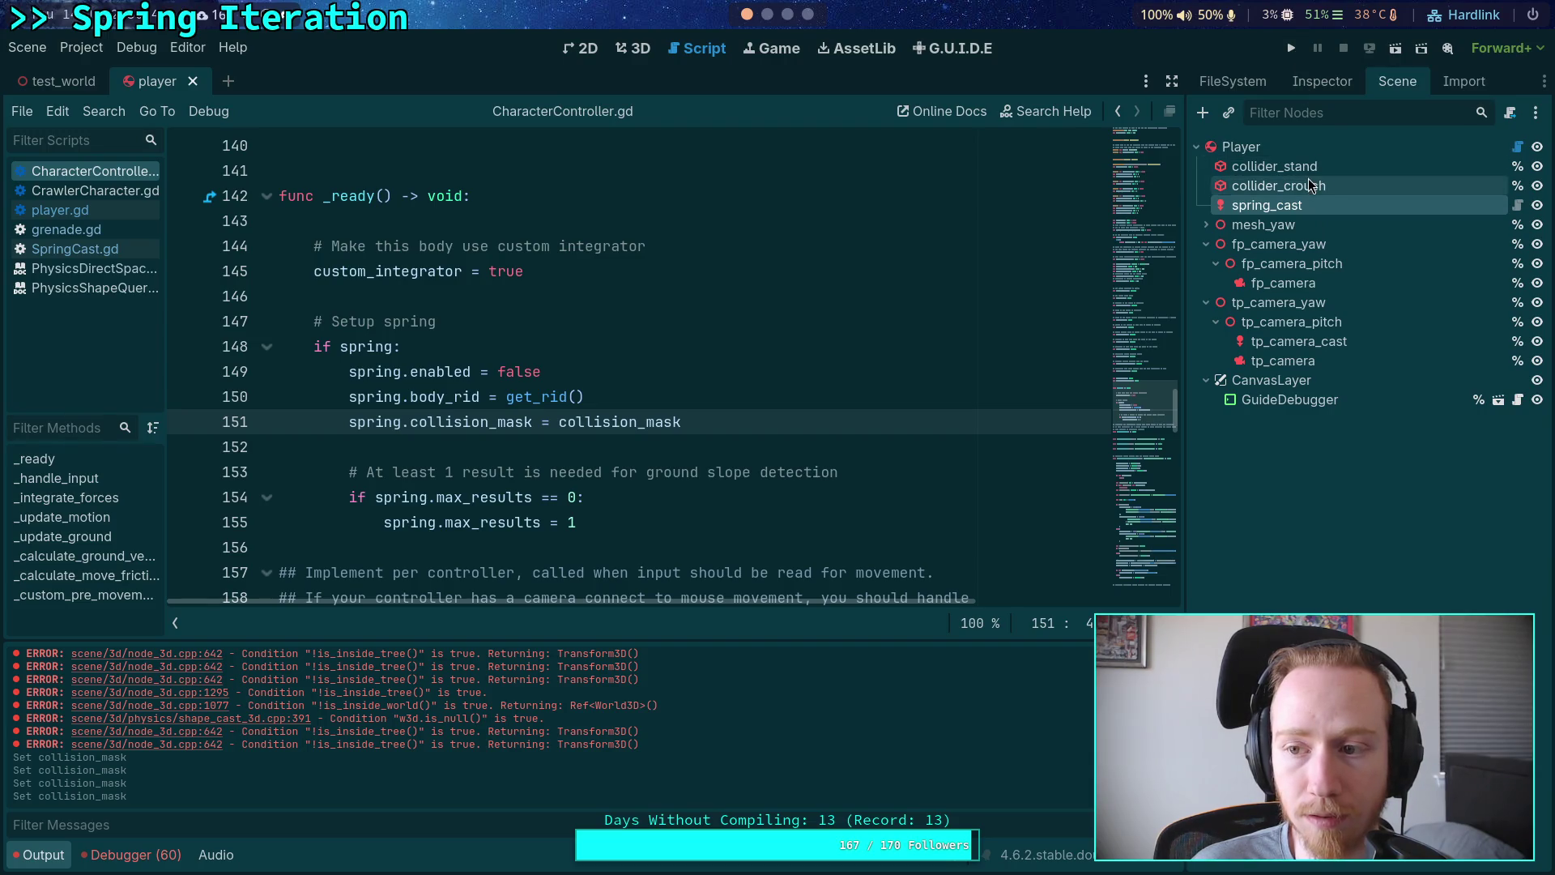
click(193, 82)
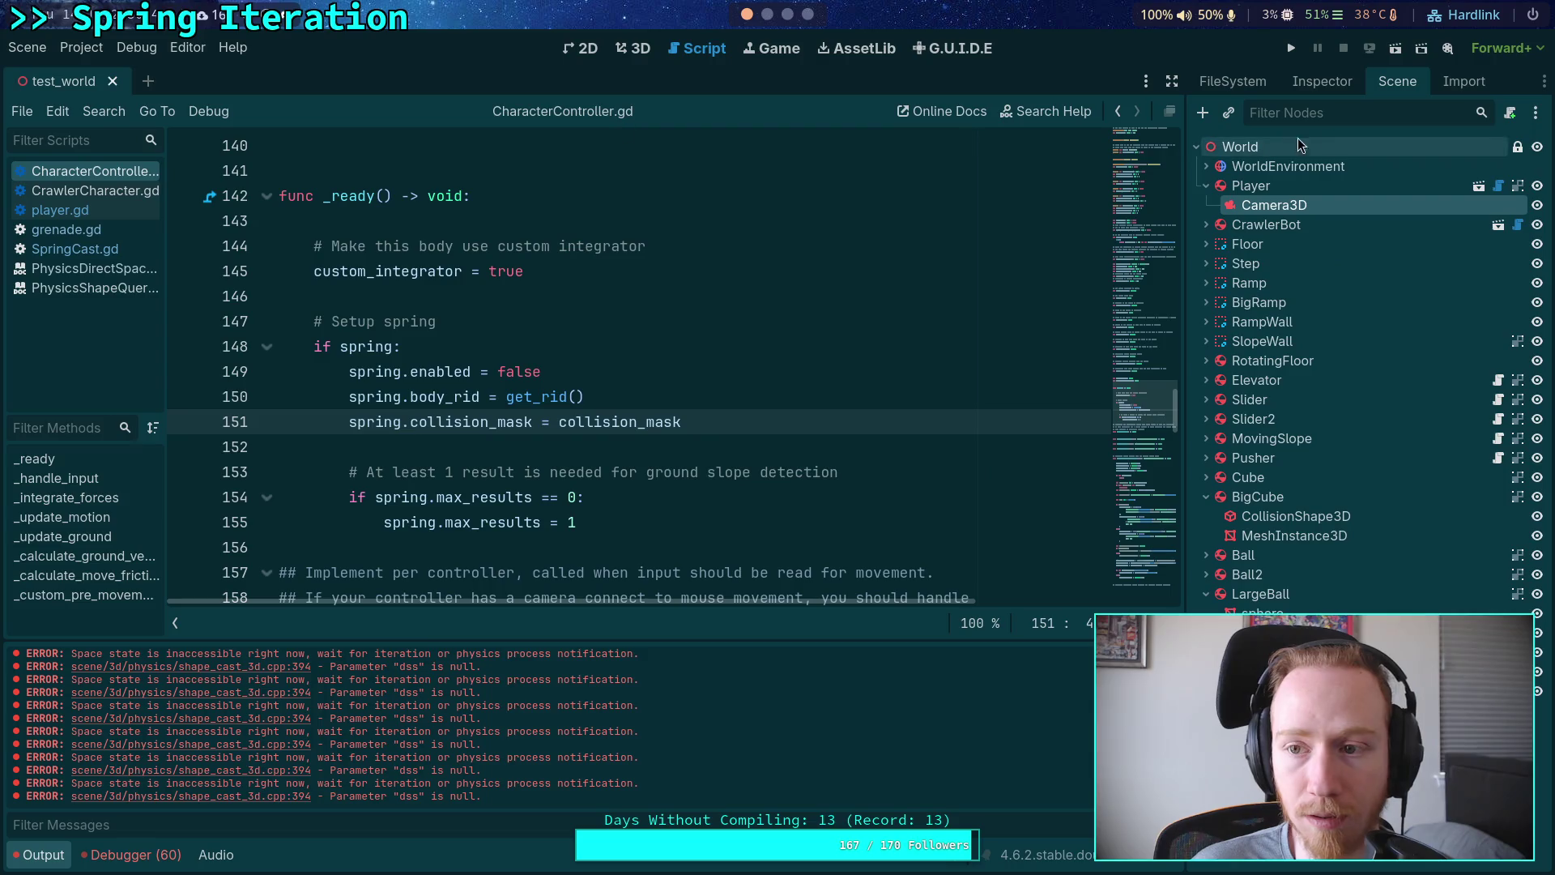
Step: Reopen the player scene, playtest the spring's copied collision mask, stop, and save
click(1479, 187)
click(1305, 87)
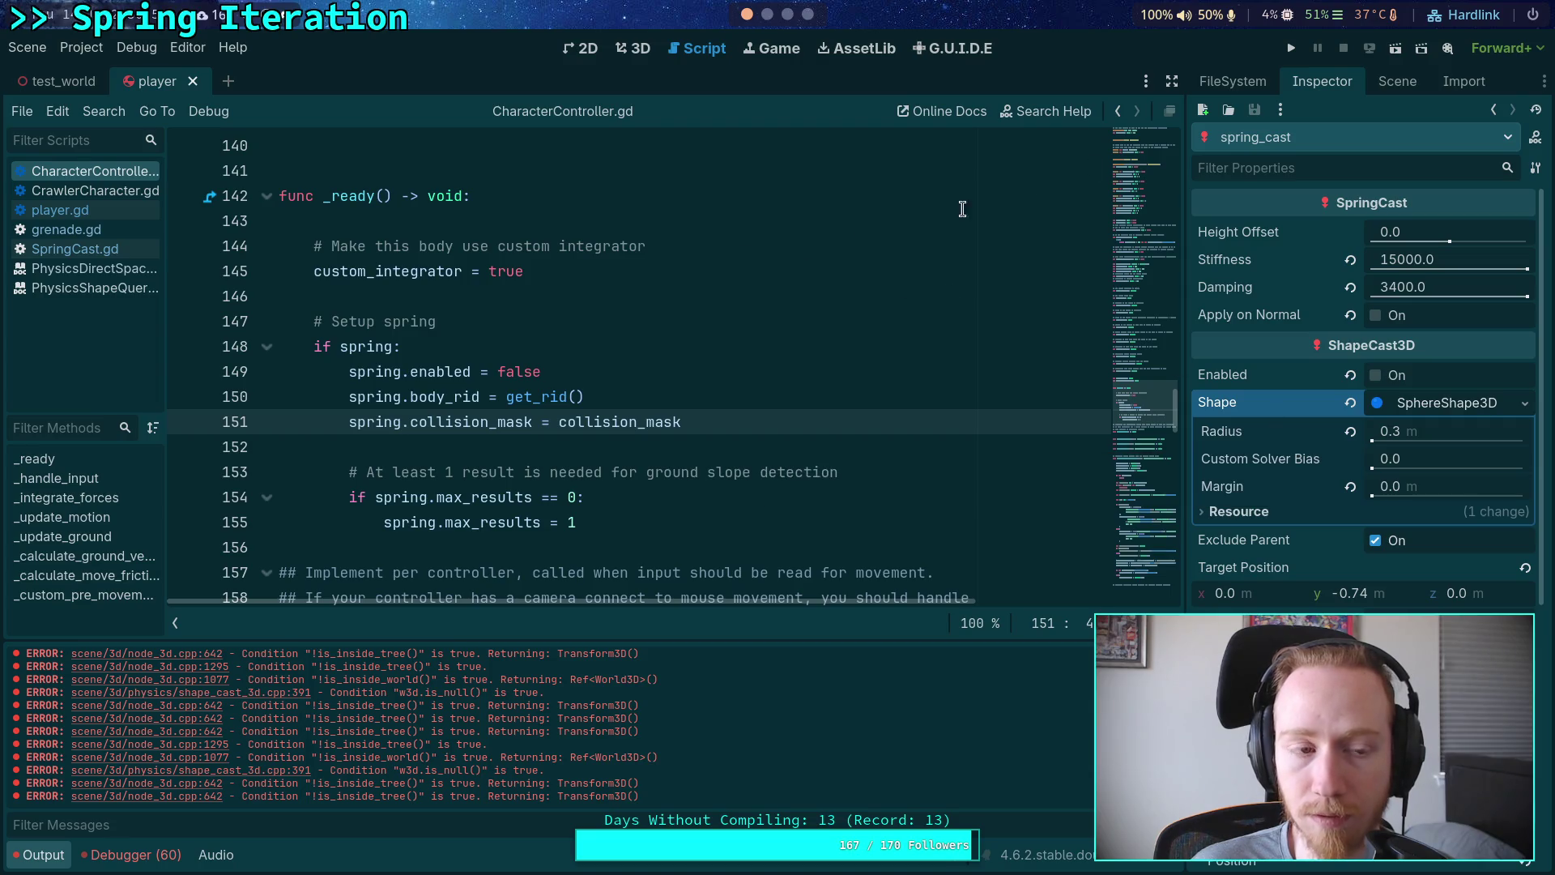
click(1291, 48)
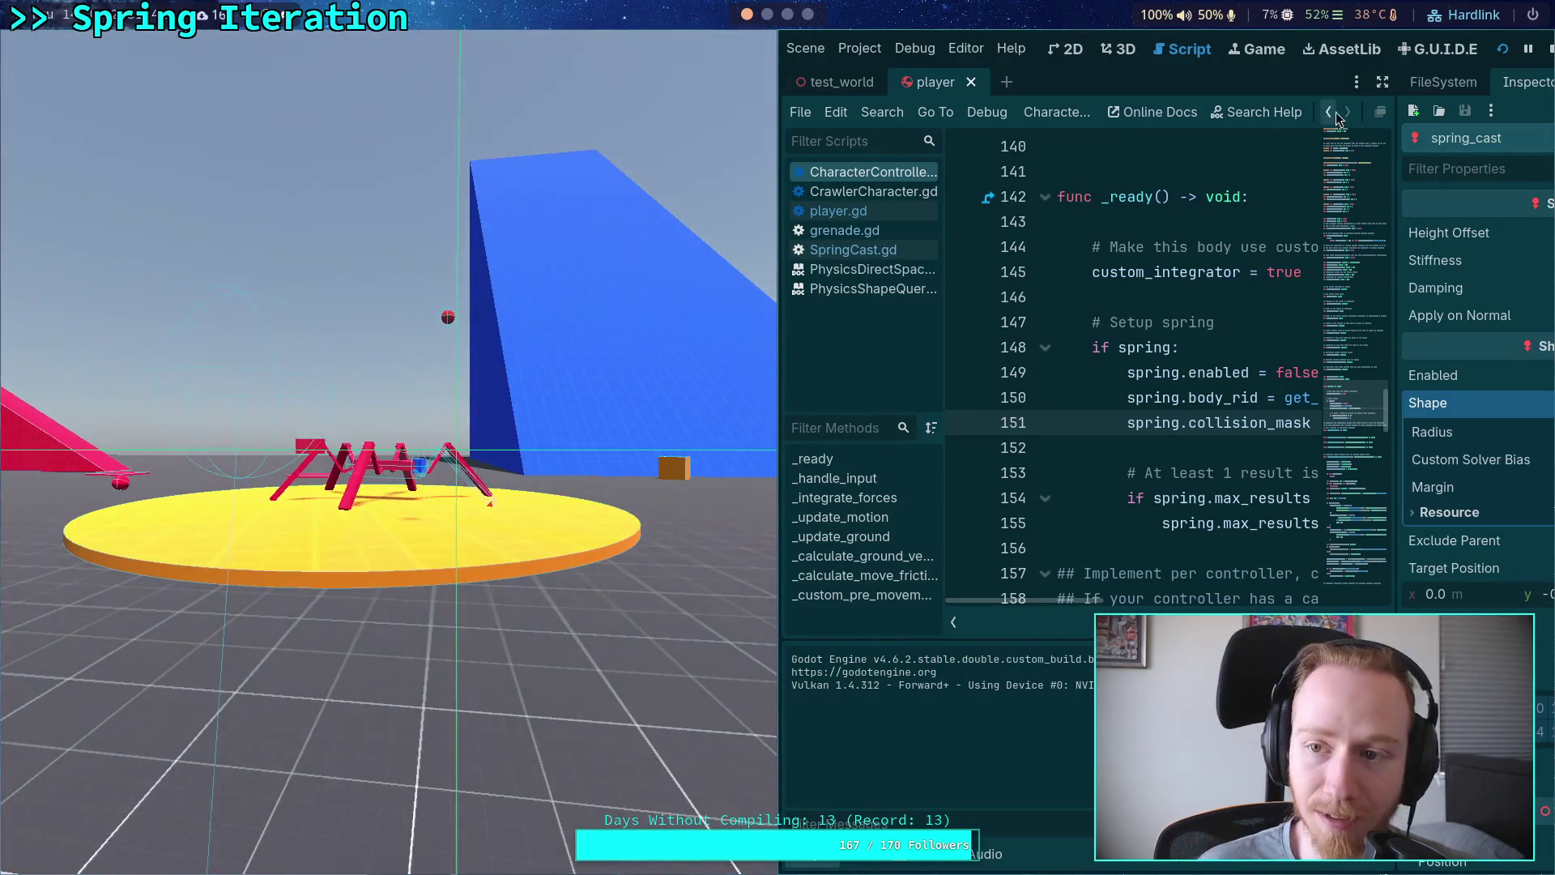
click(1547, 48)
key(ctrl+s)
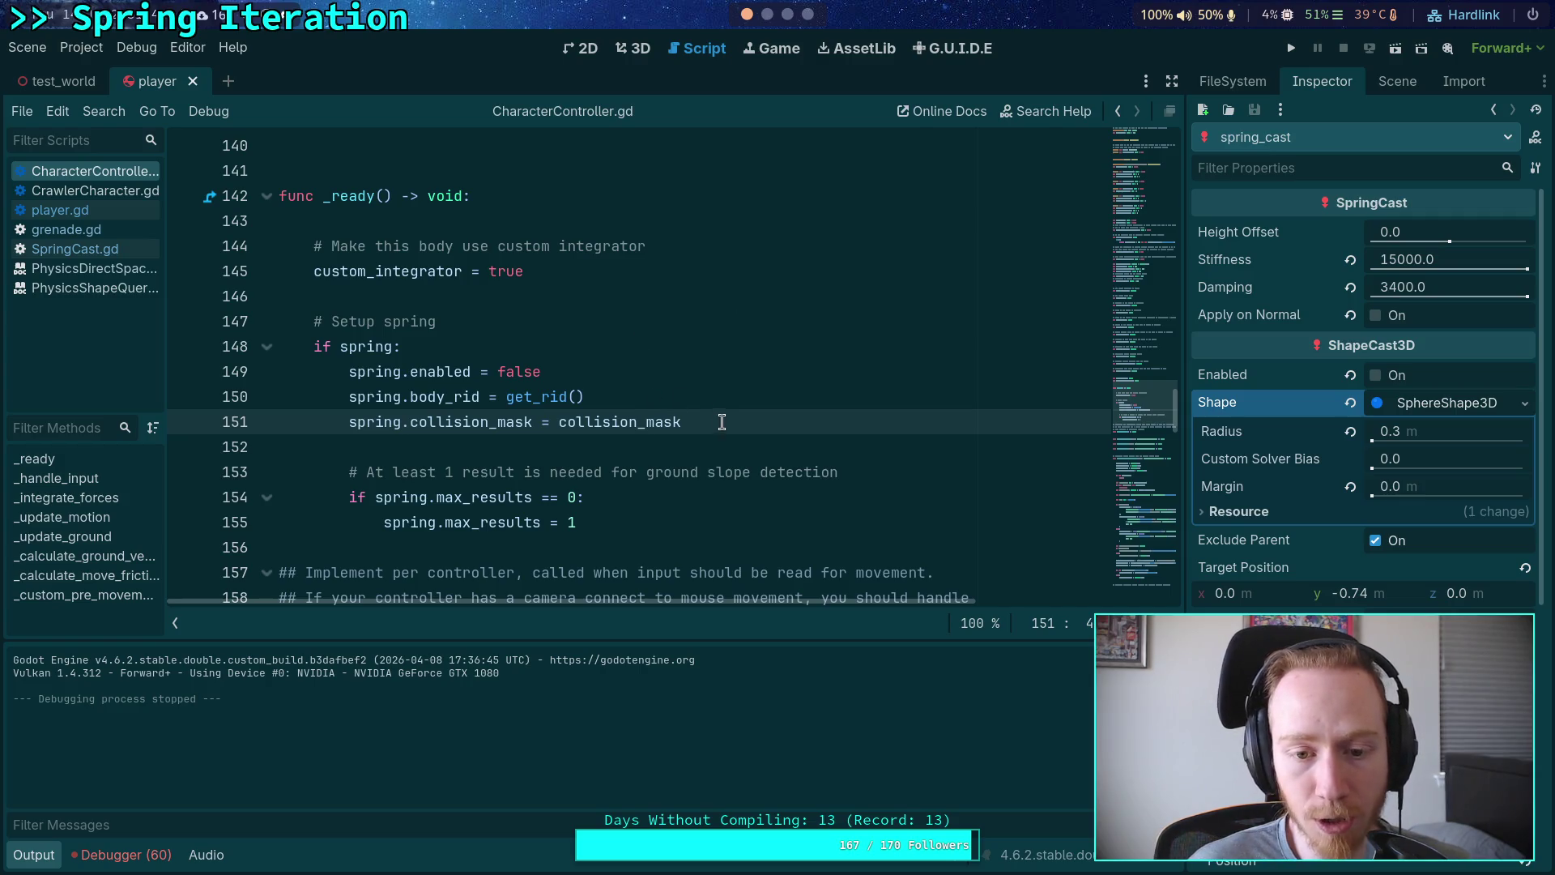
Step: Delete the spring collision_mask assignment (line 151) from _ready and play-test the game again
drag(722, 422, 724, 403)
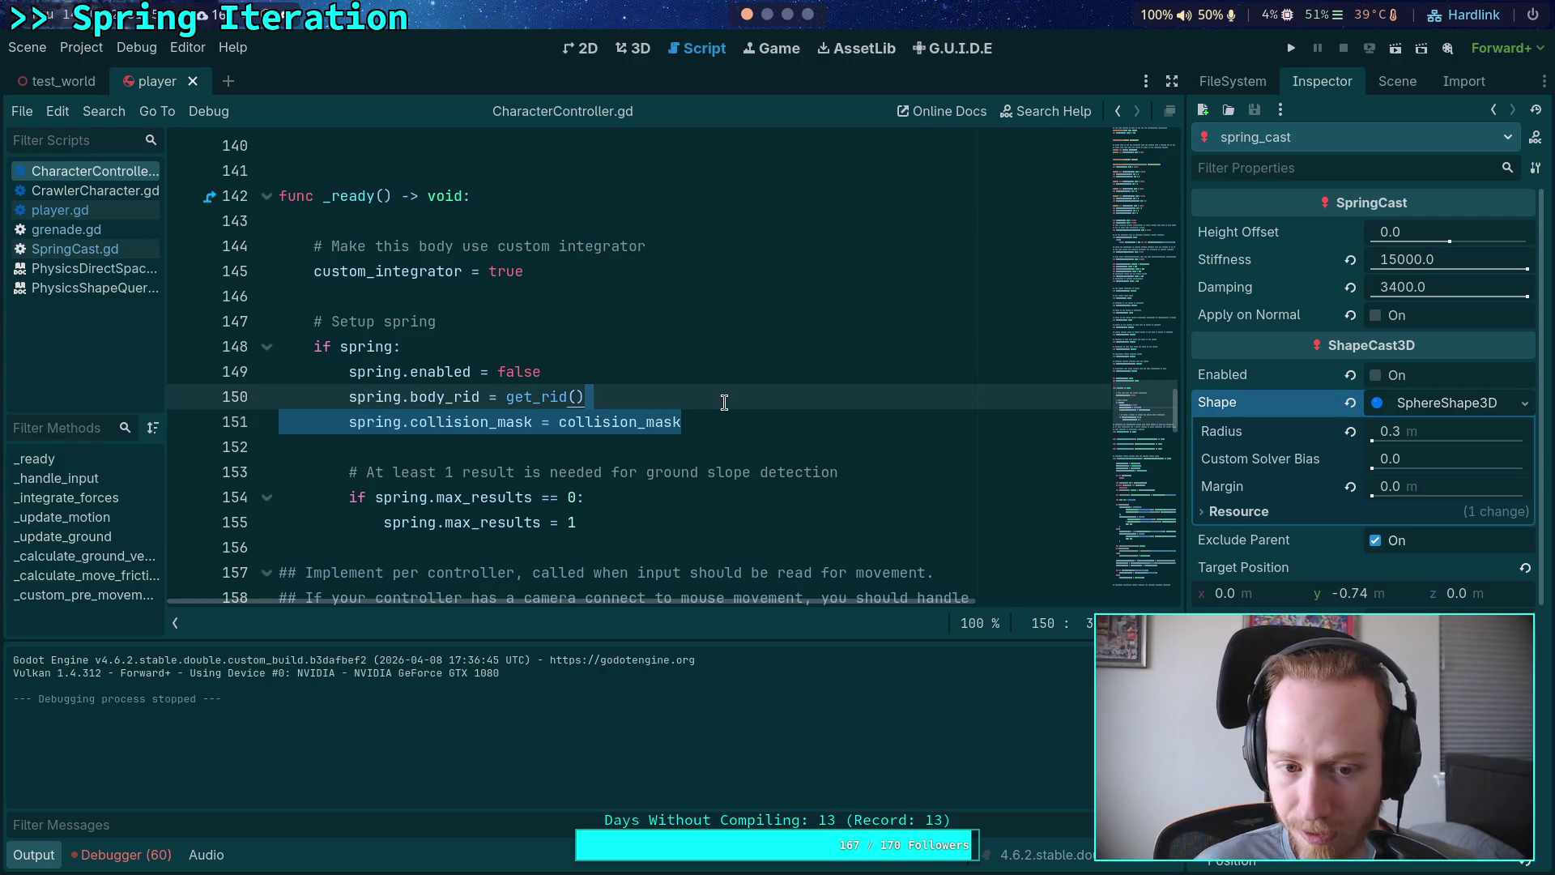
key(BackSpace)
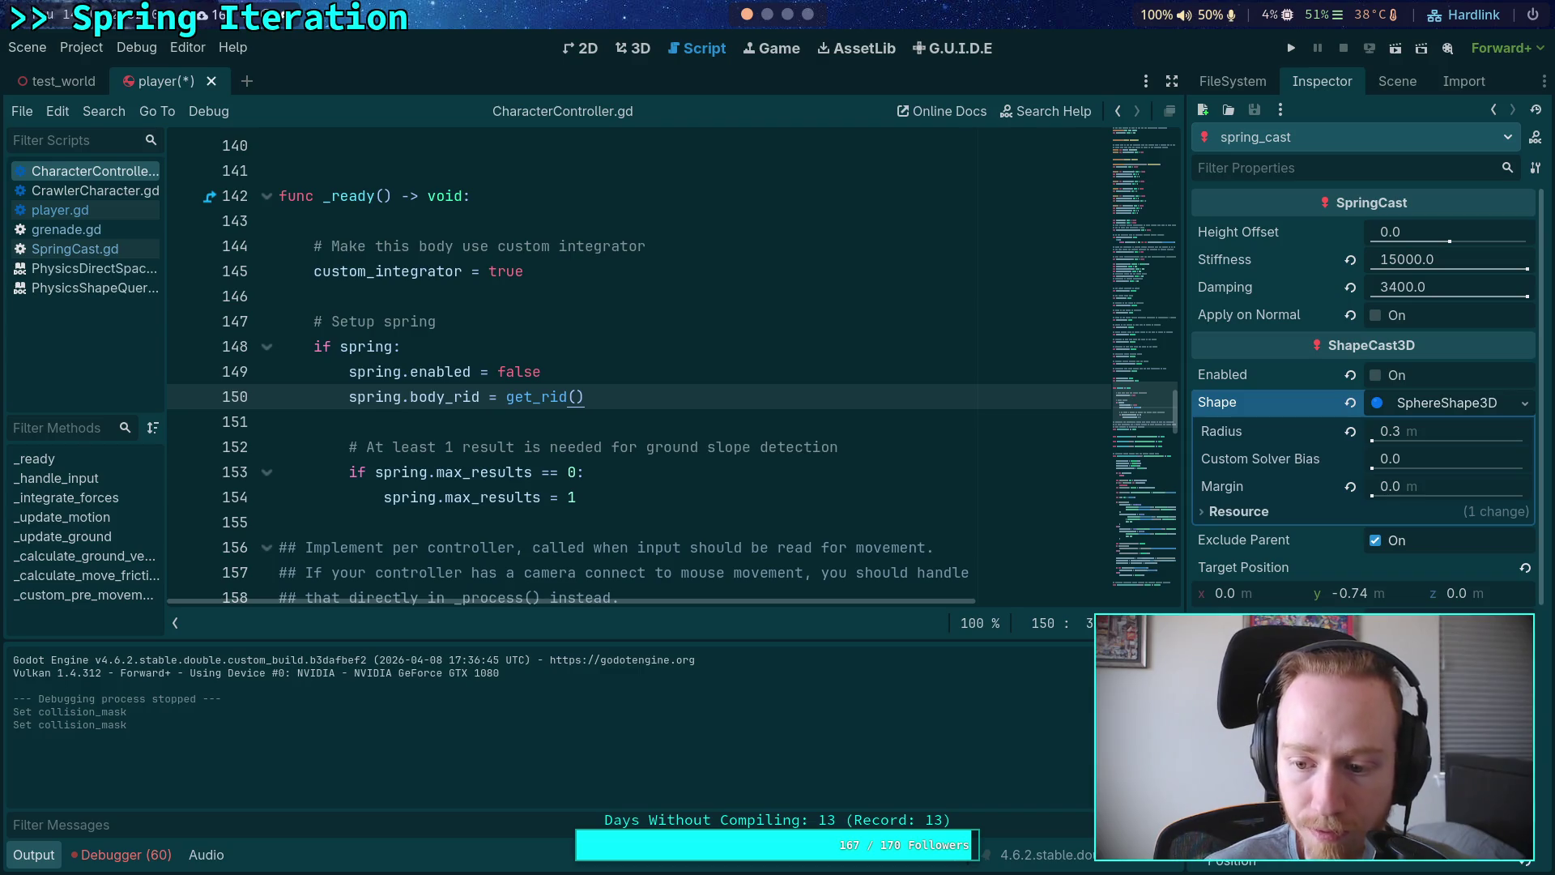
click(1289, 56)
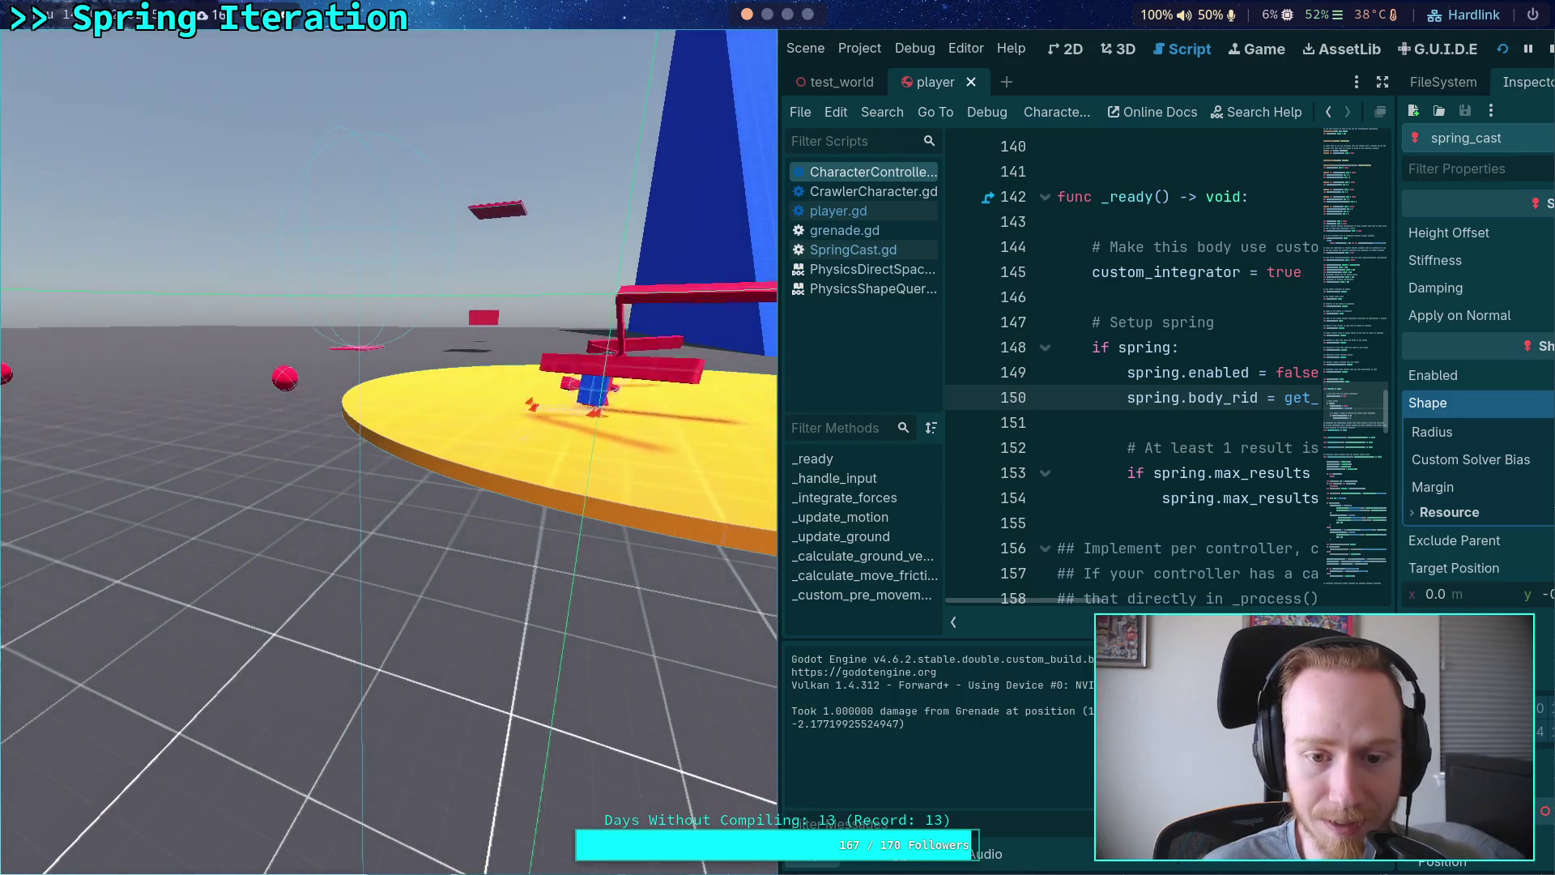
click(1549, 48)
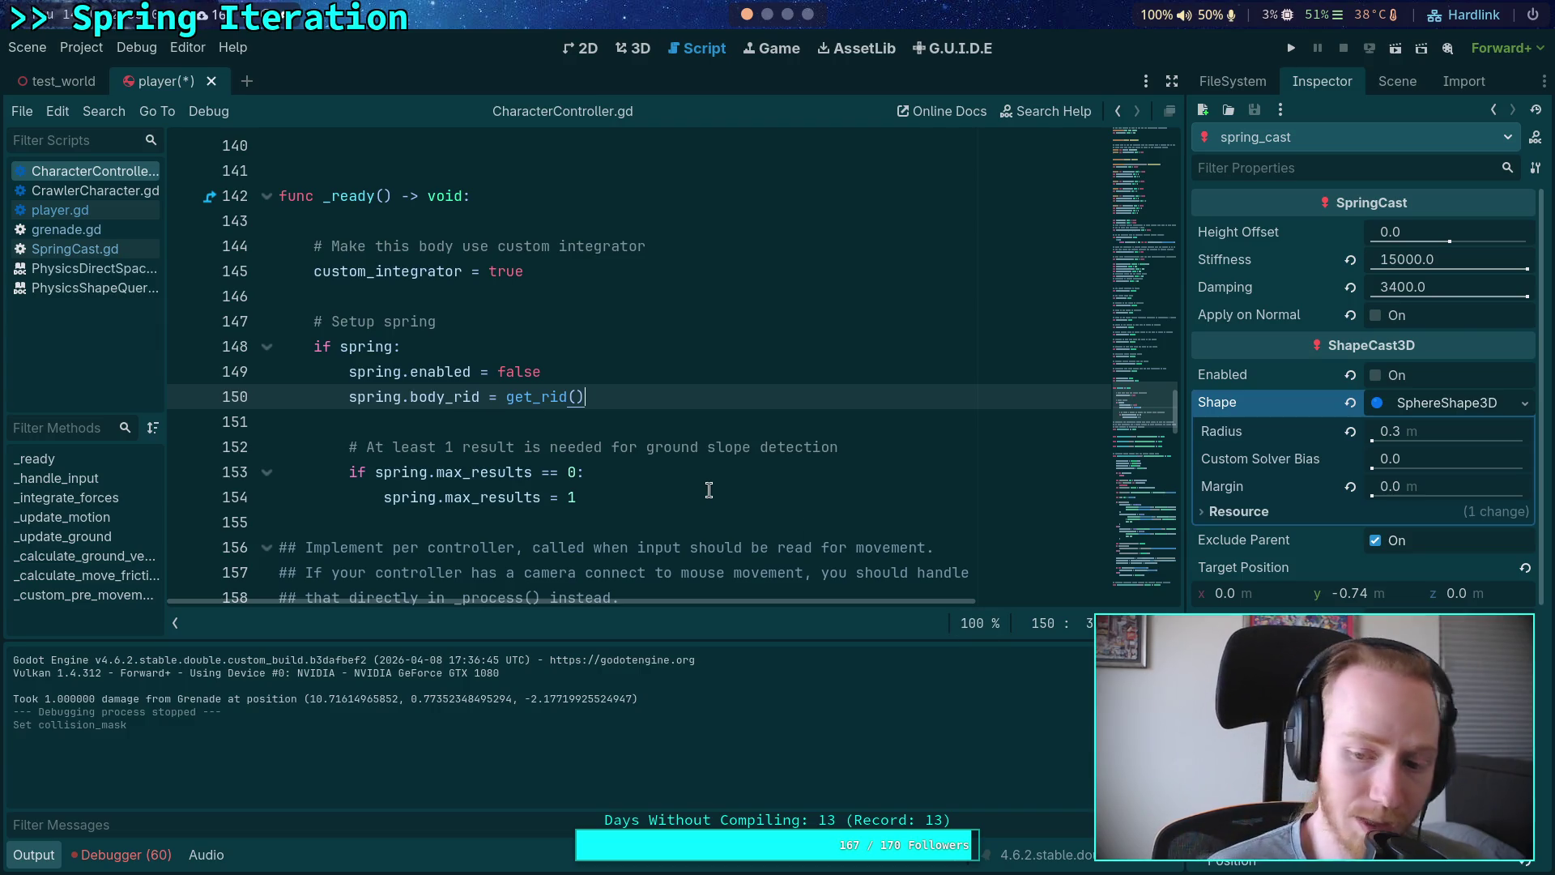
click(767, 14)
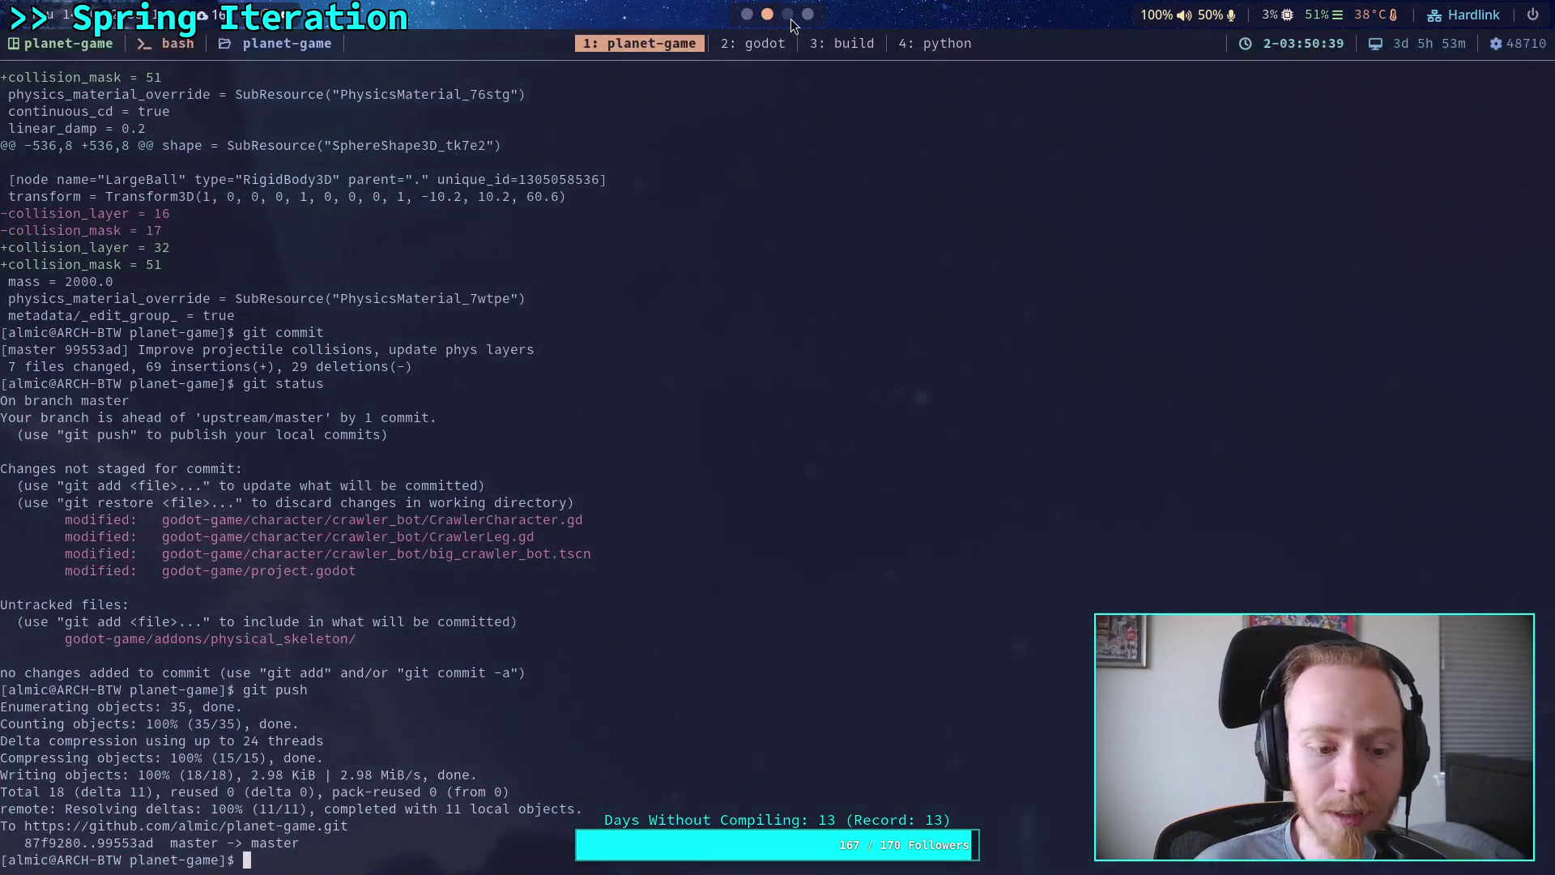
Step: Review the player folder diff and stage player.tscn with its collision_mask 16→48 change
text(git status)
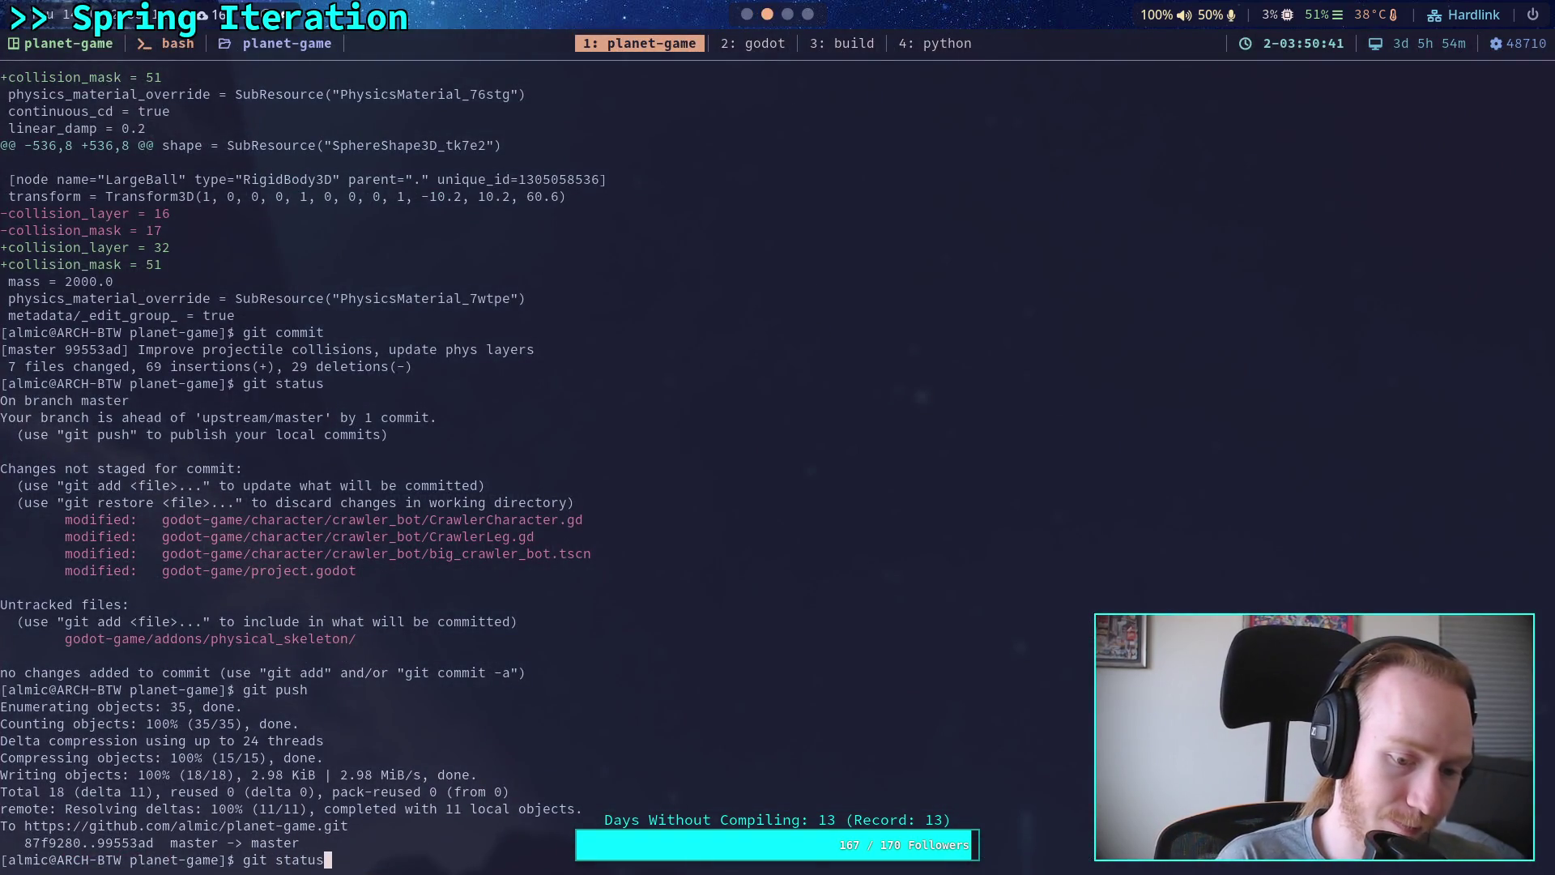
key(Return)
text(git )
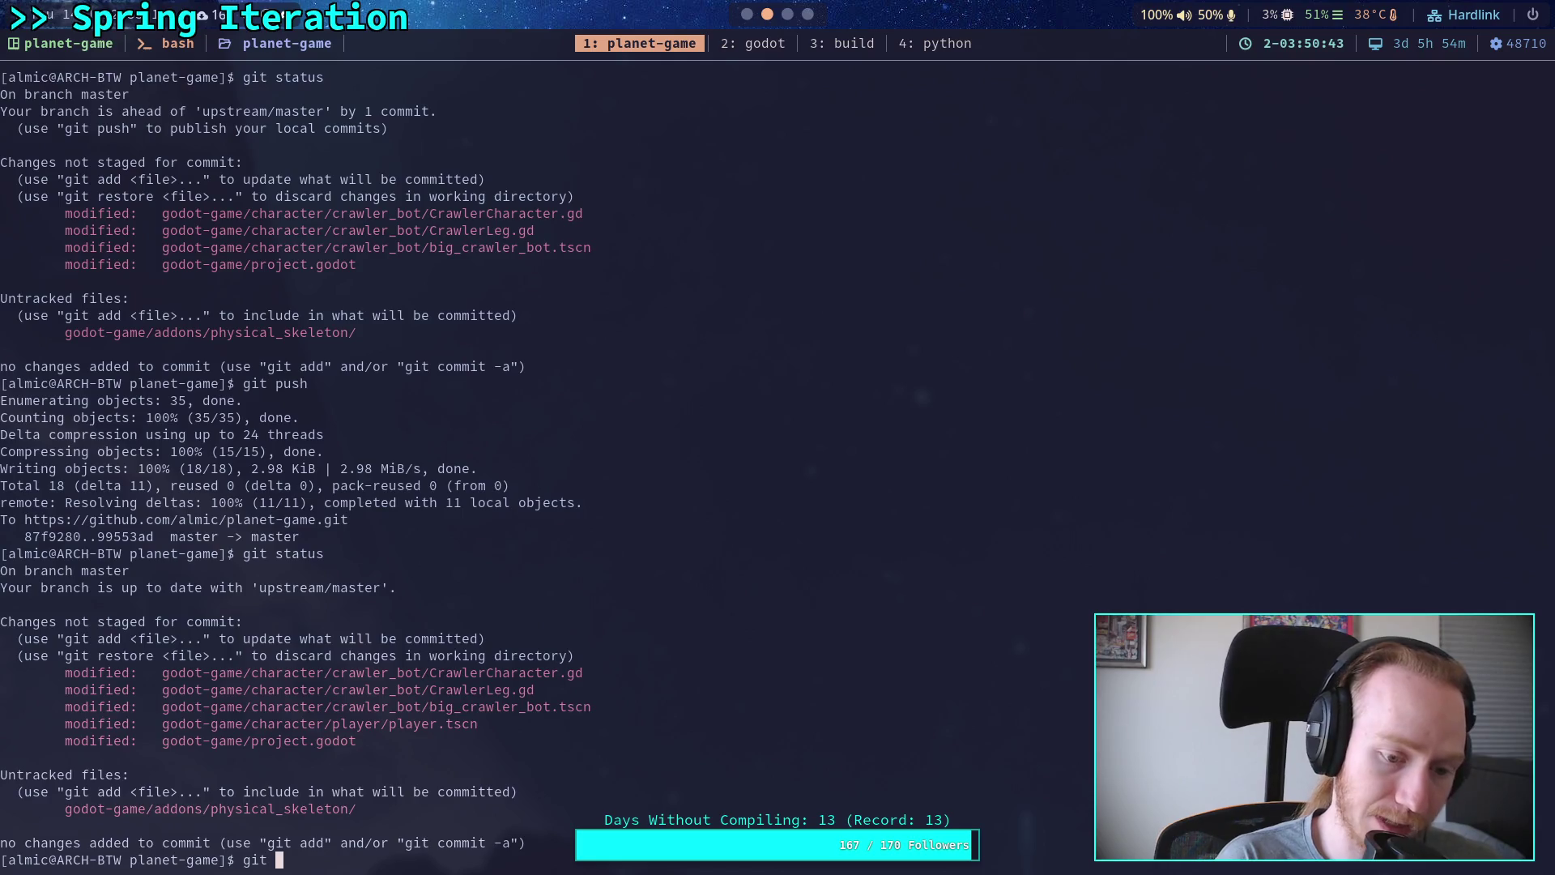
text(diff godot-game/character/)
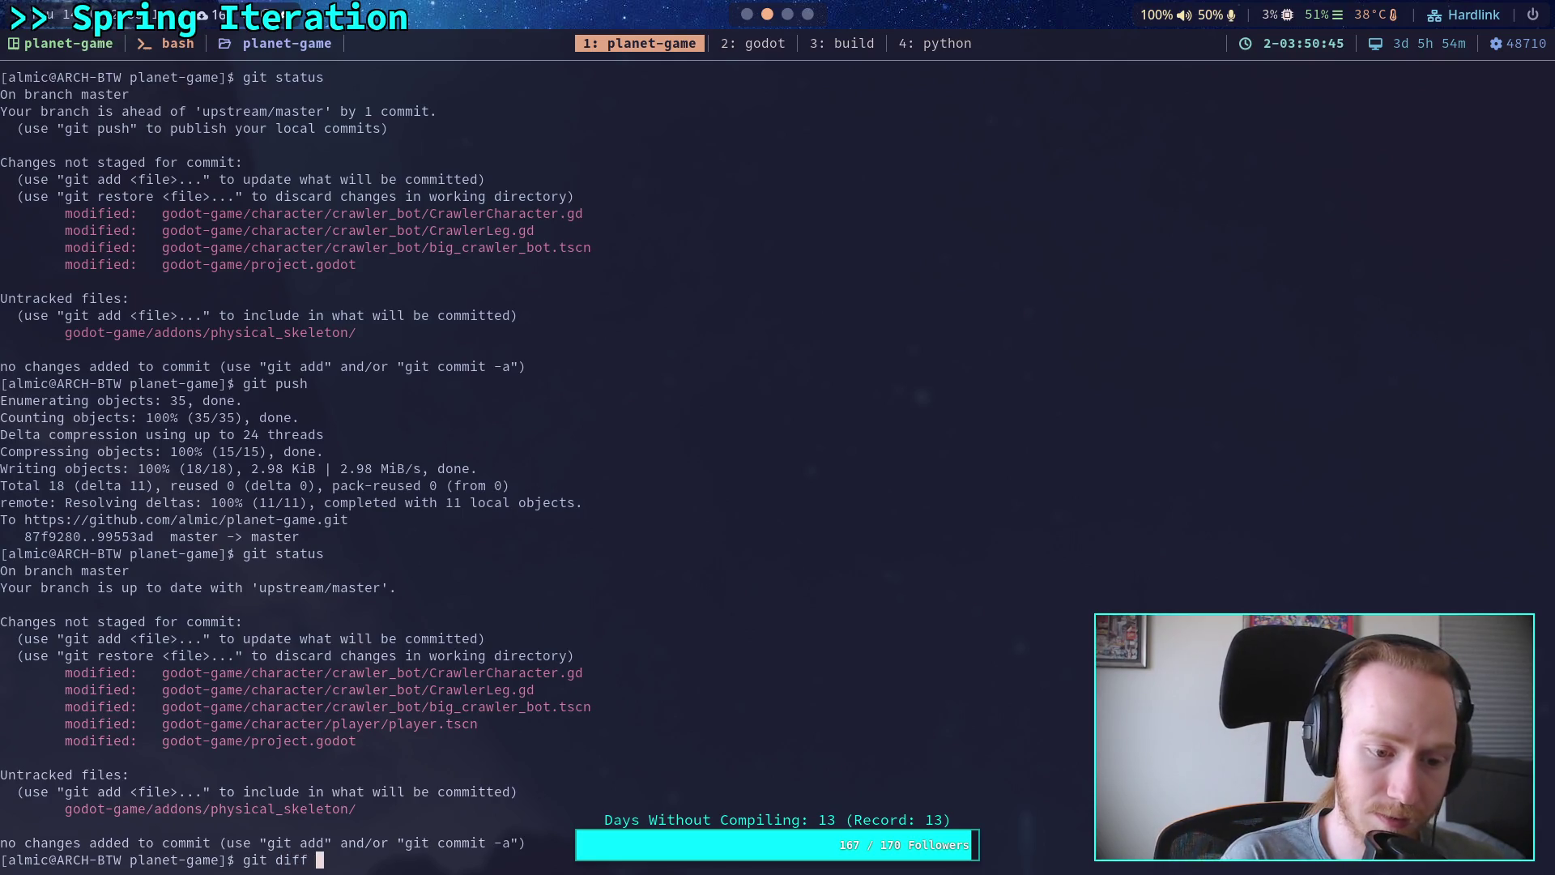
text(player/)
key(Return)
text(git add godot-game/character/player/player.)
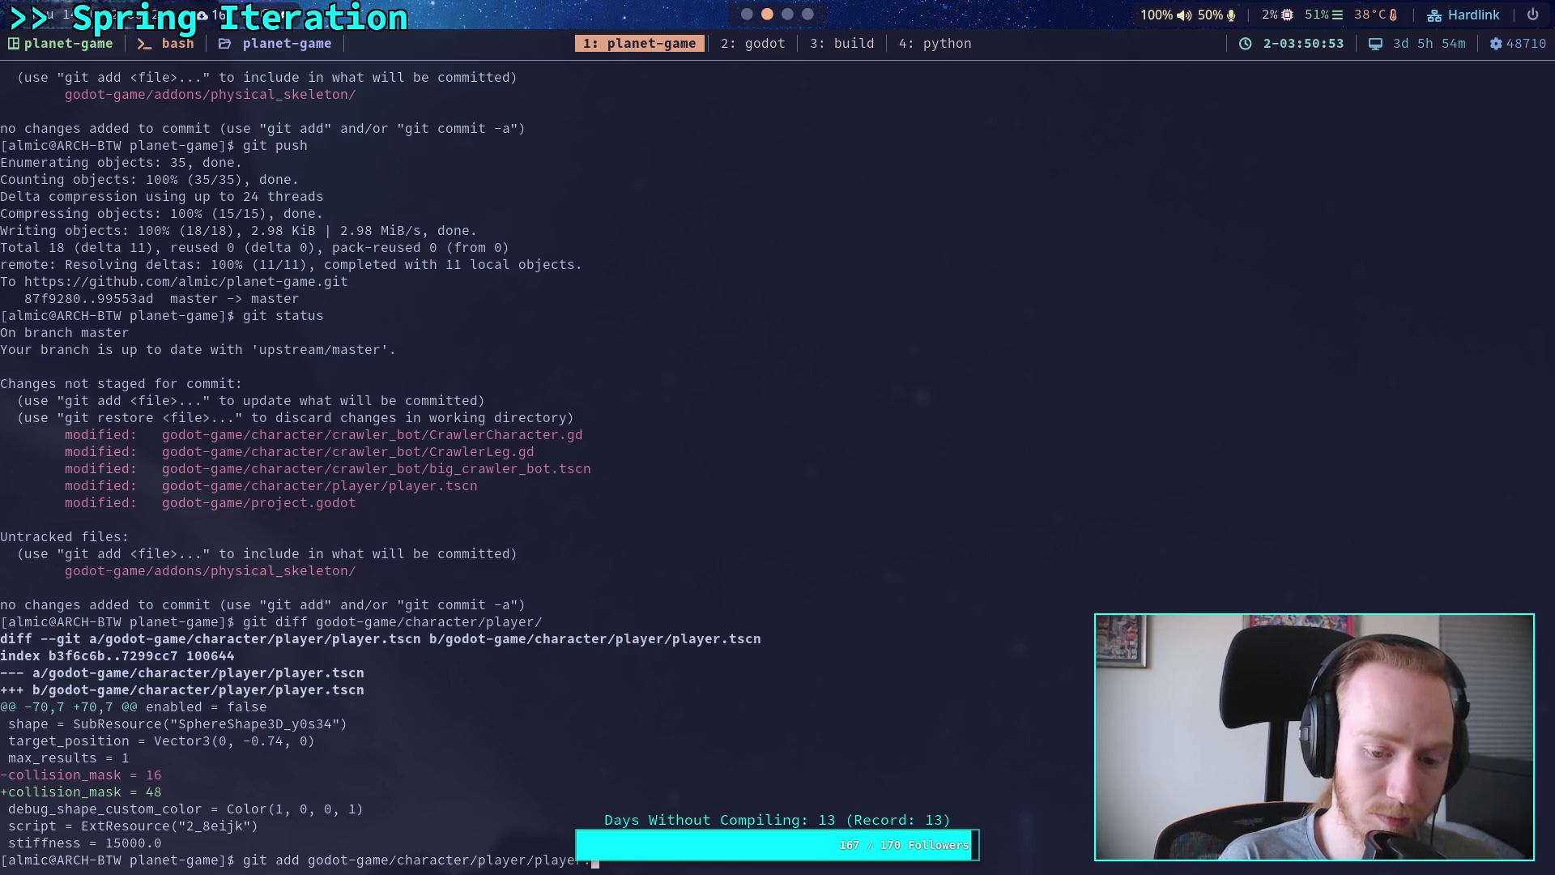
key(Tab)
key(Return)
text(git diff --staged)
key(Return)
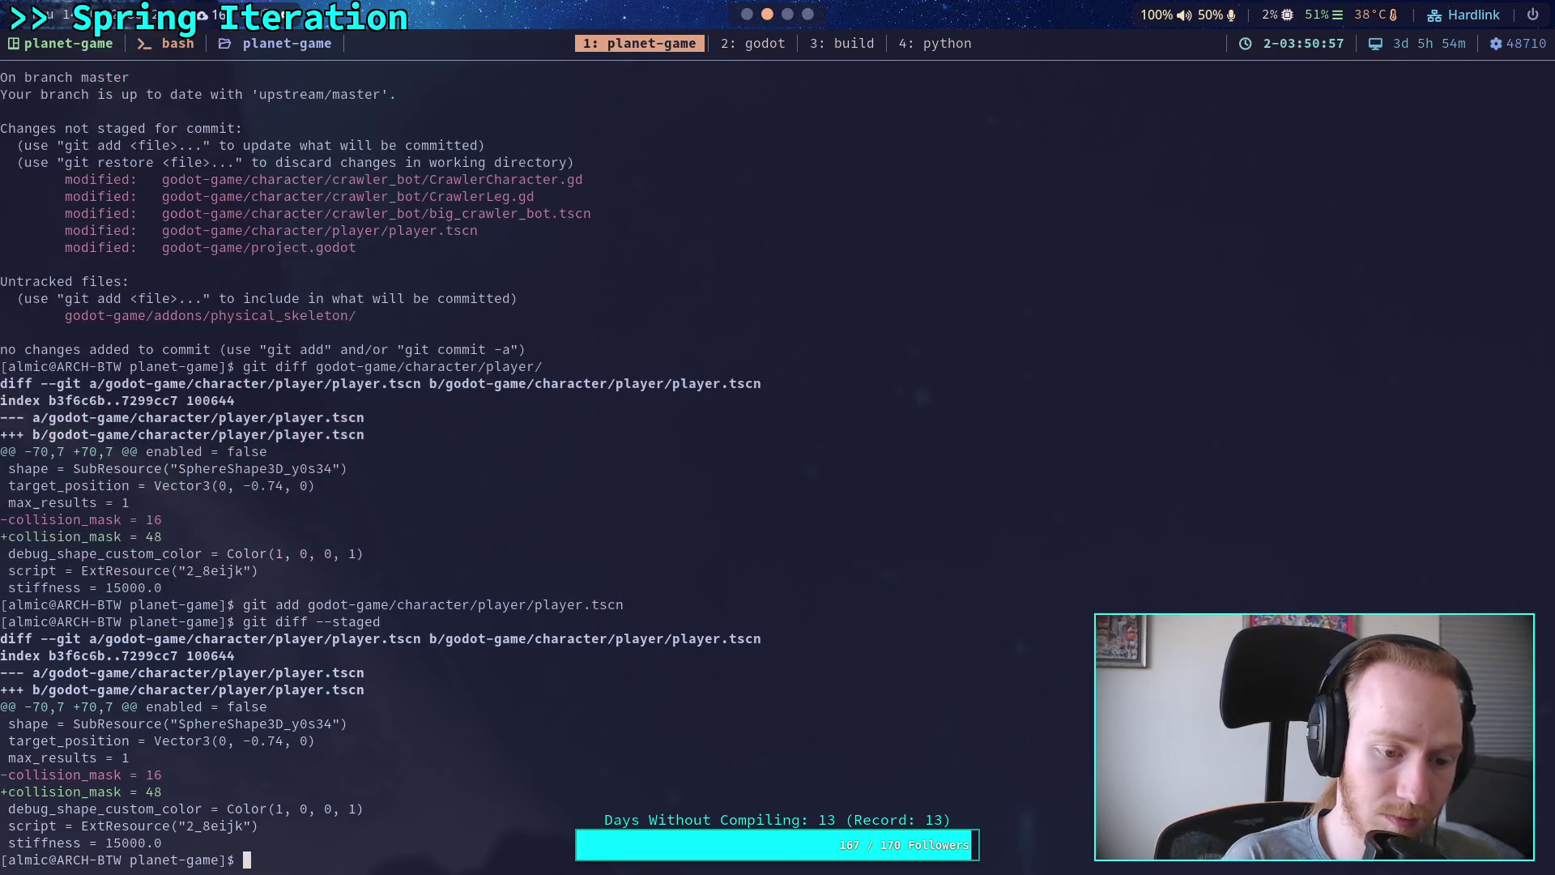
Step: Start a new commit, then abandon it without a message using :q!
text(git commit)
key(Return)
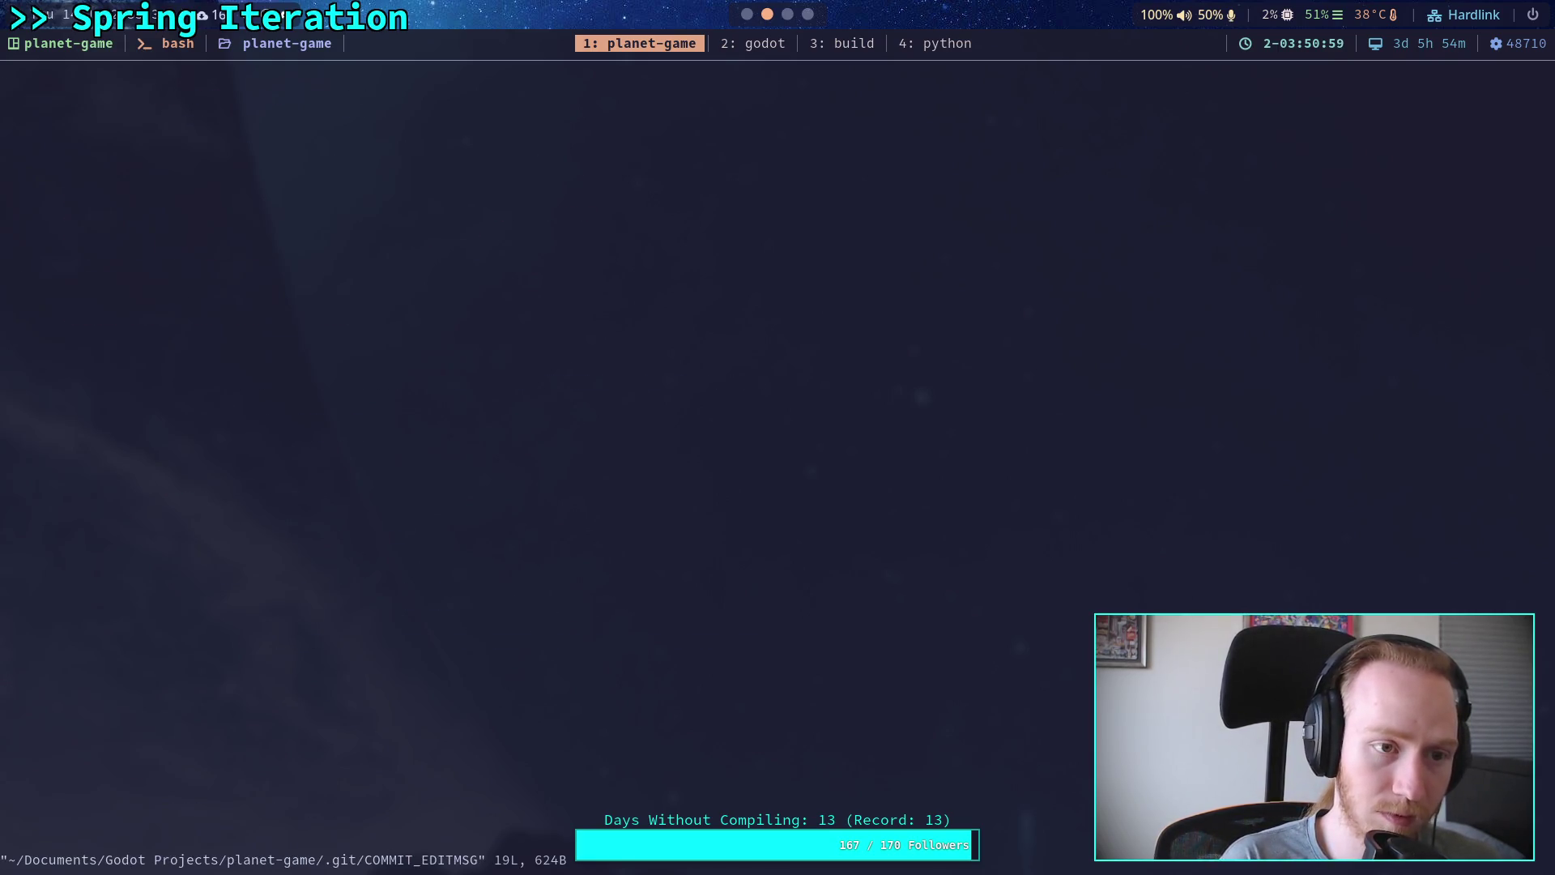
text(OAdd)
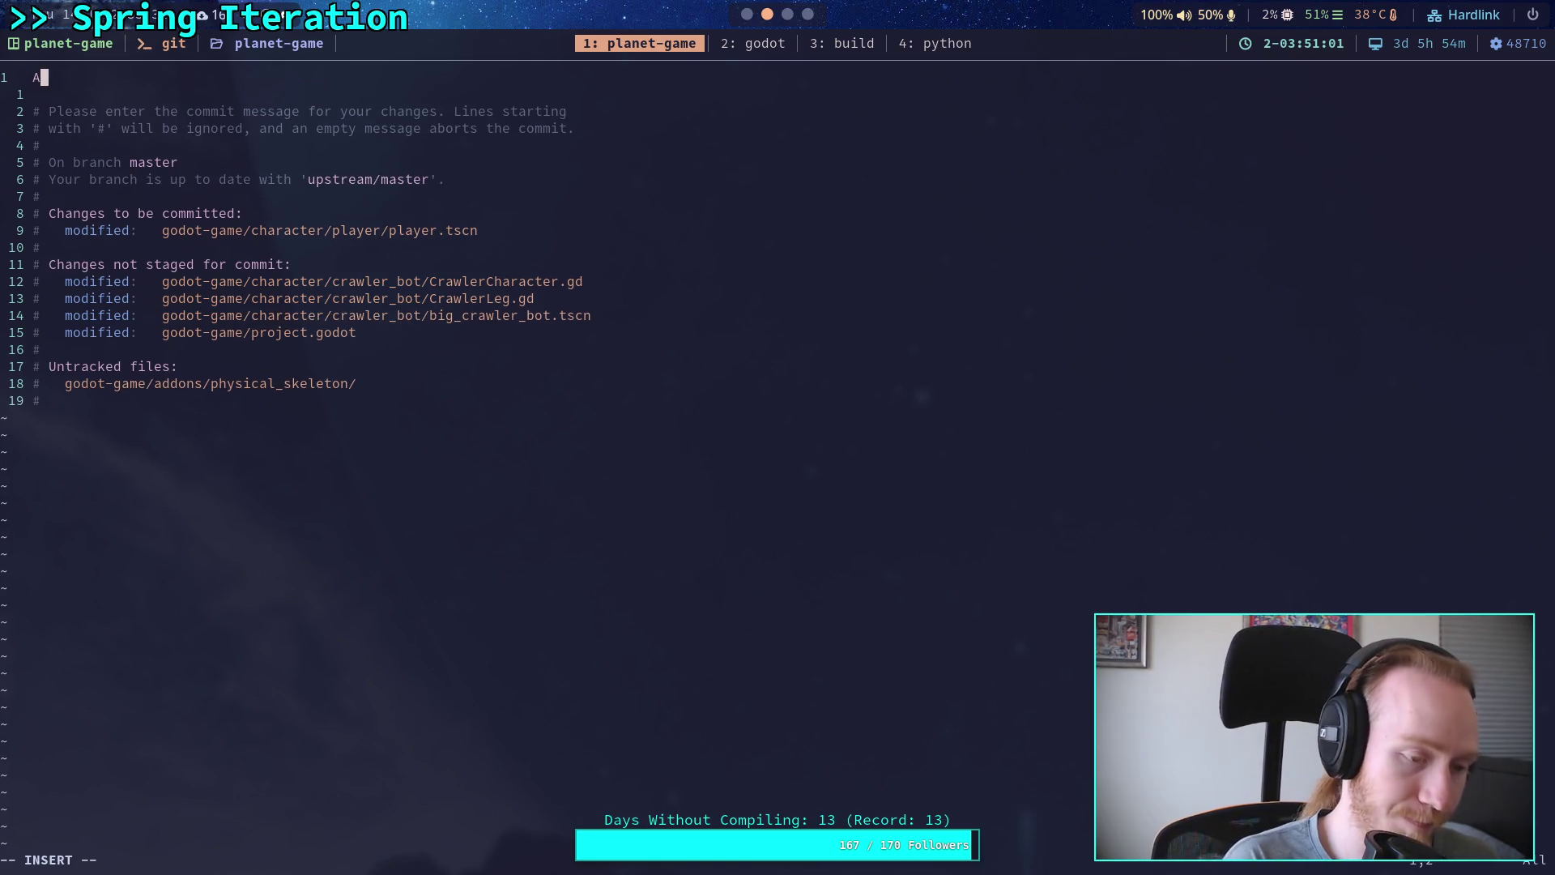
text( dynamic)
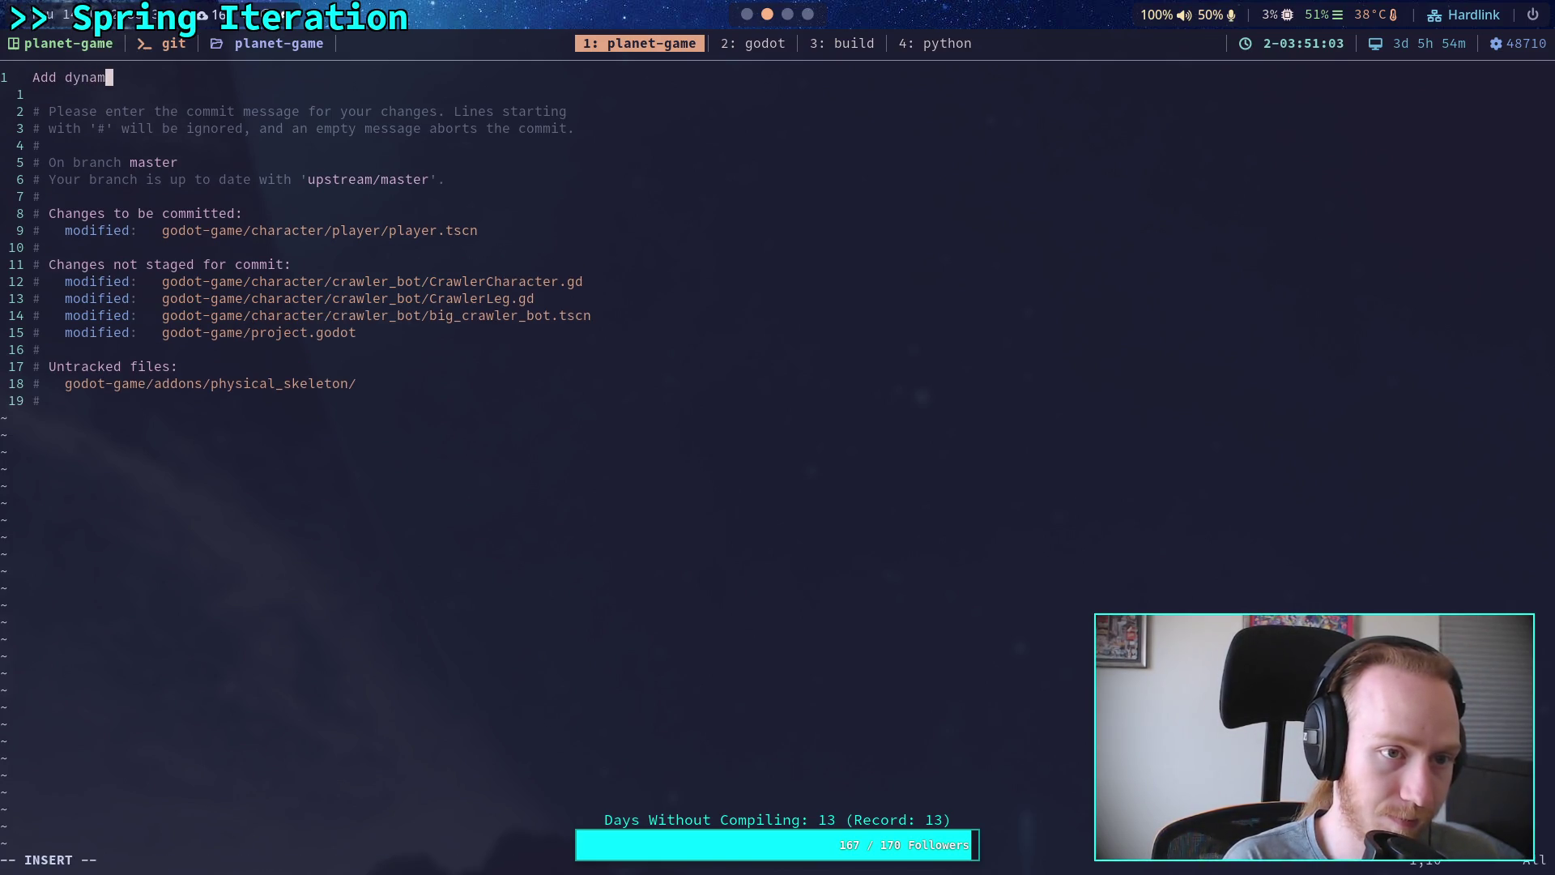
key(ctrl+w)
key(ctrl+w)
key(Escape)
text(:q)
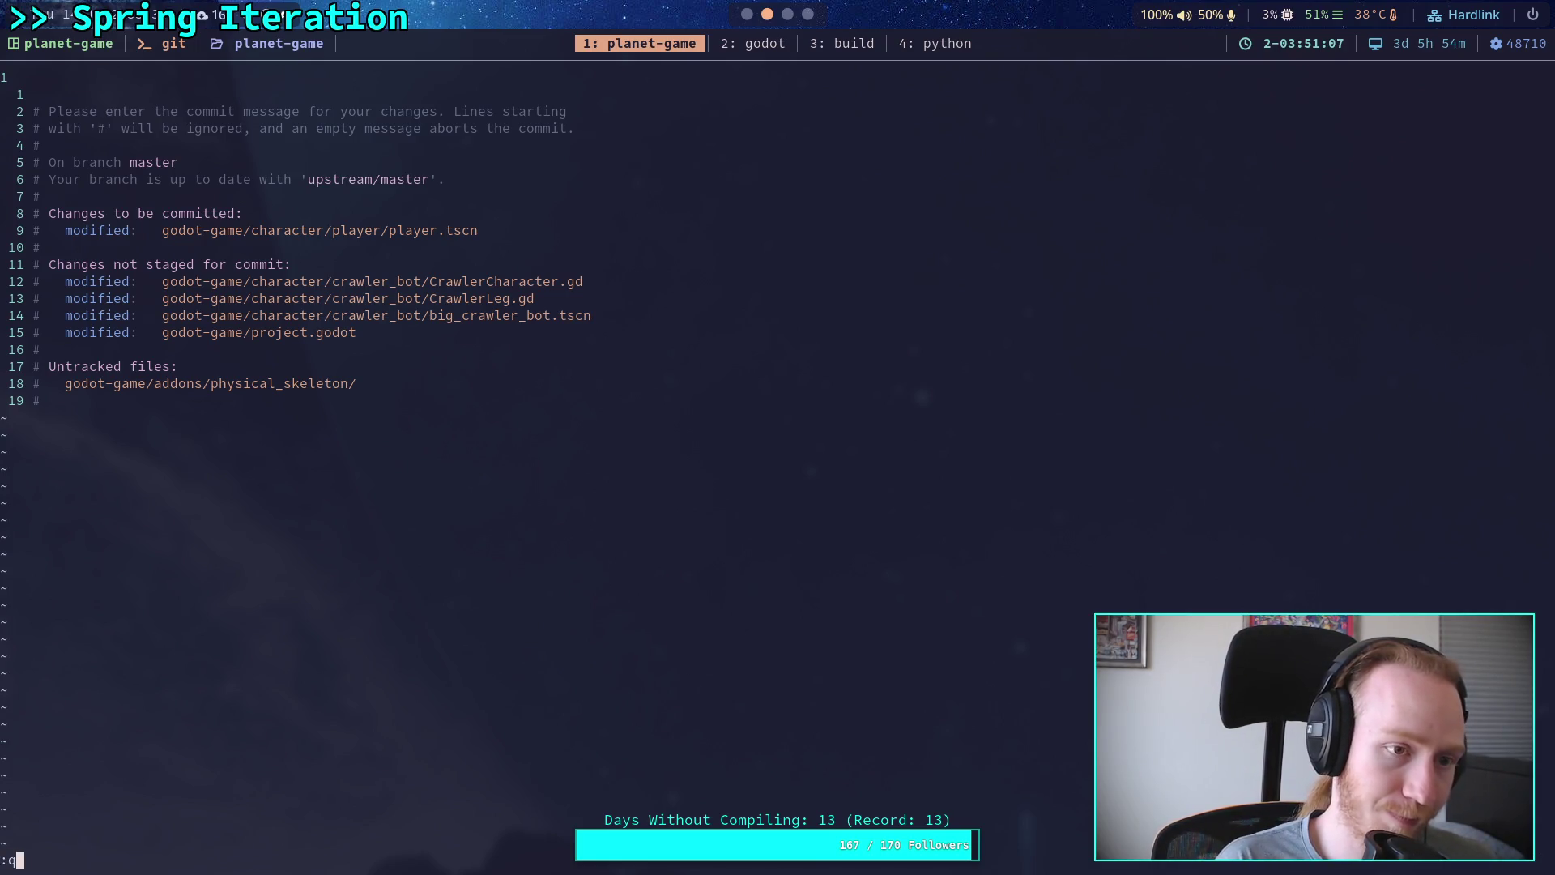
key(Return)
text(:q!)
key(Return)
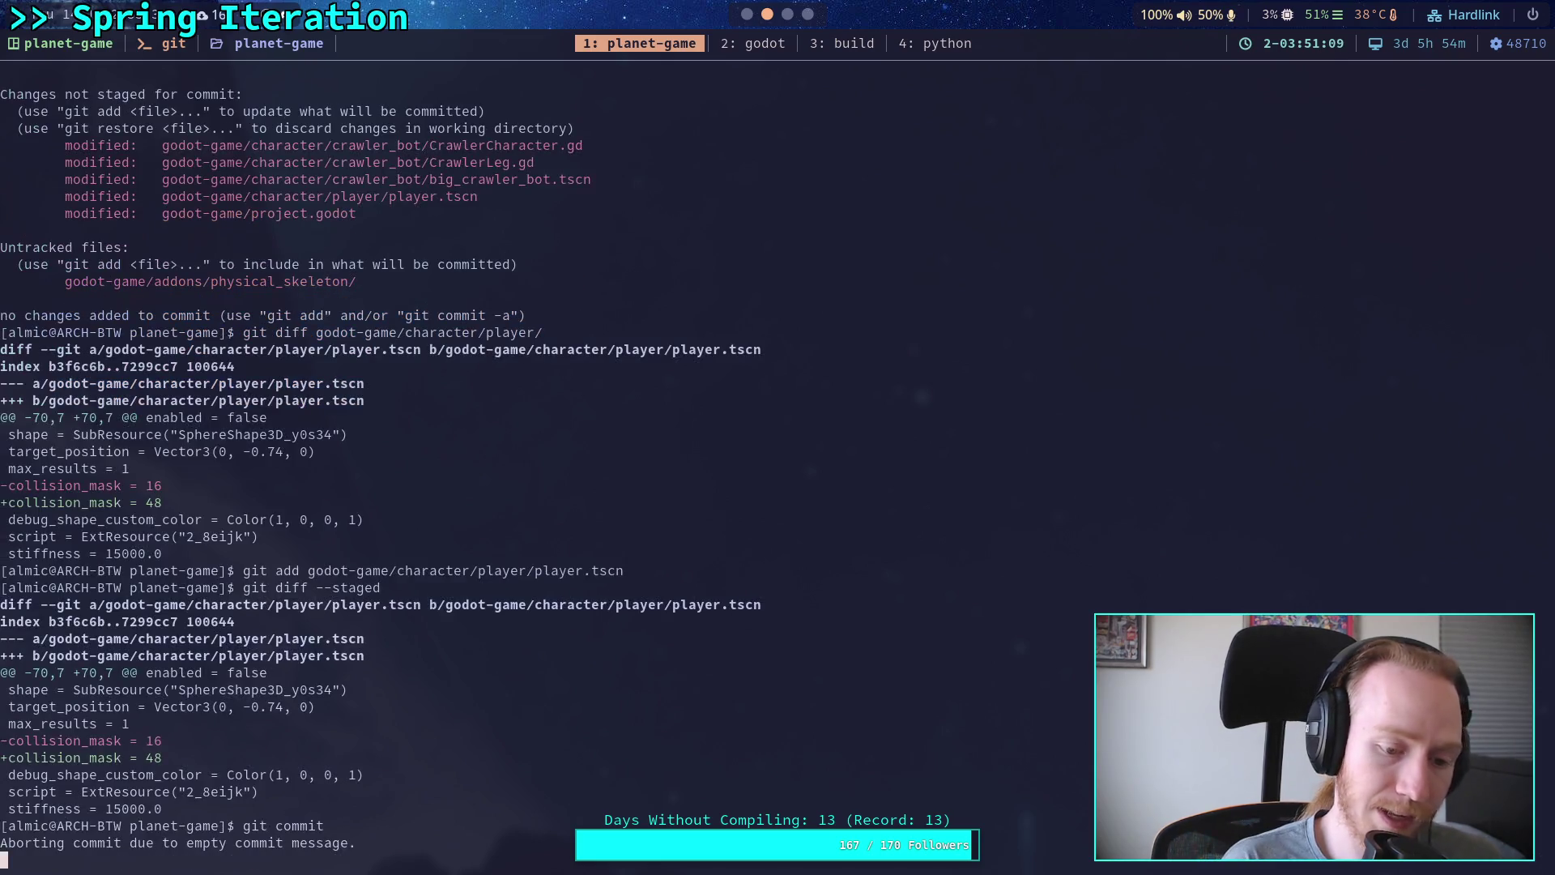
Step: Amend the previous commit with the staged player.tscn change, keeping its message
text(git comm)
text(it --emn)
key(BackSpace)
key(BackSpace)
key(BackSpace)
text(amend)
key(Return)
text(:wq)
key(Return)
Step: Force-push amended commit 0812a9b to upstream master, then relaunch the game in Godot
text(git status)
key(Return)
text(git push -f)
key(Return)
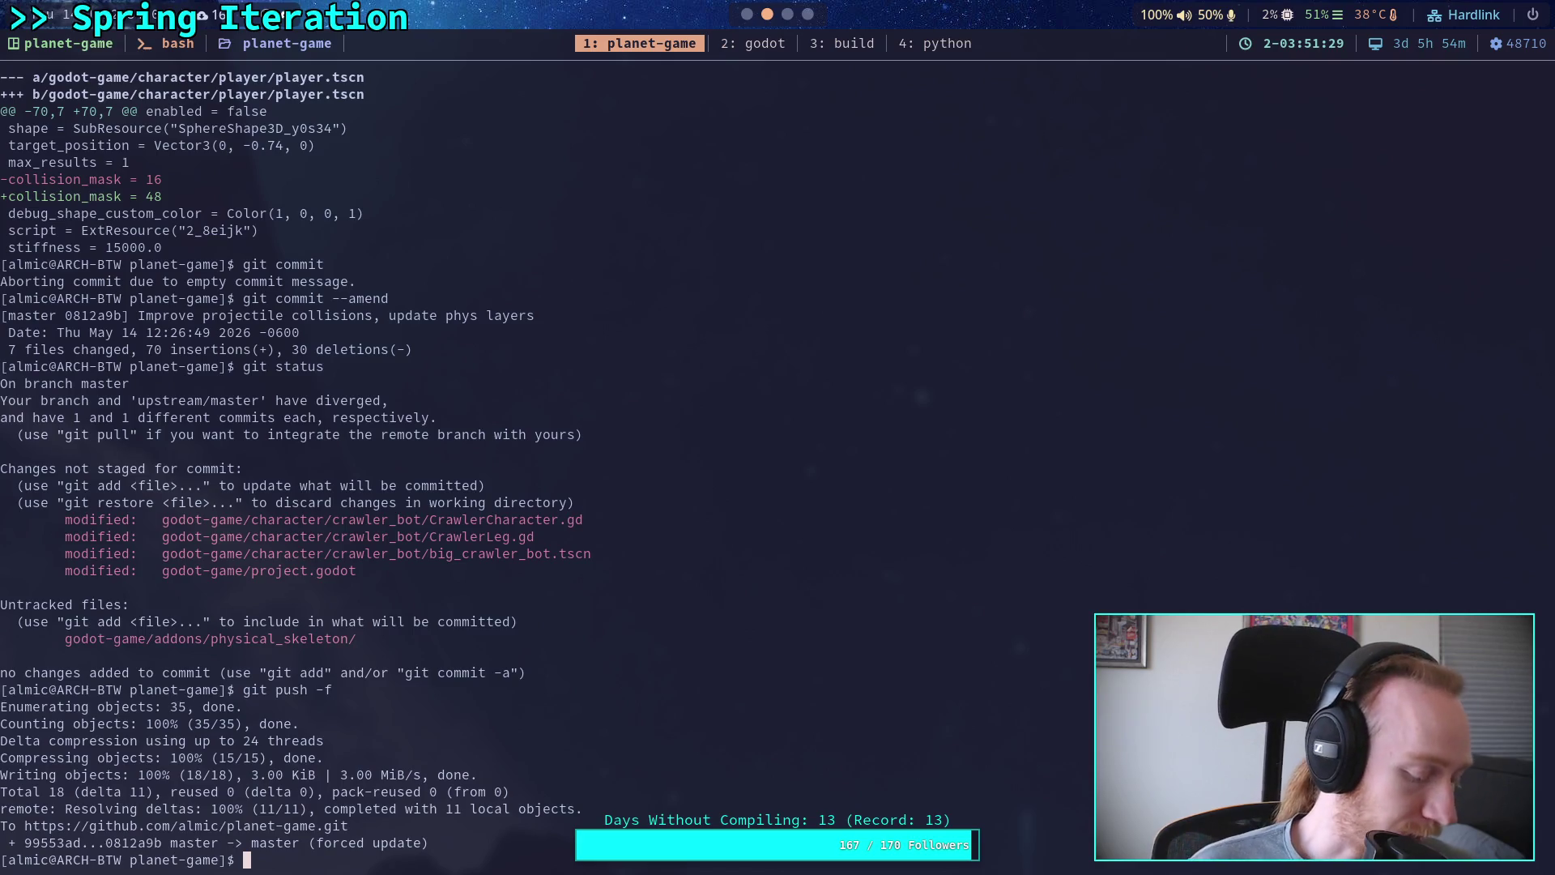
click(746, 15)
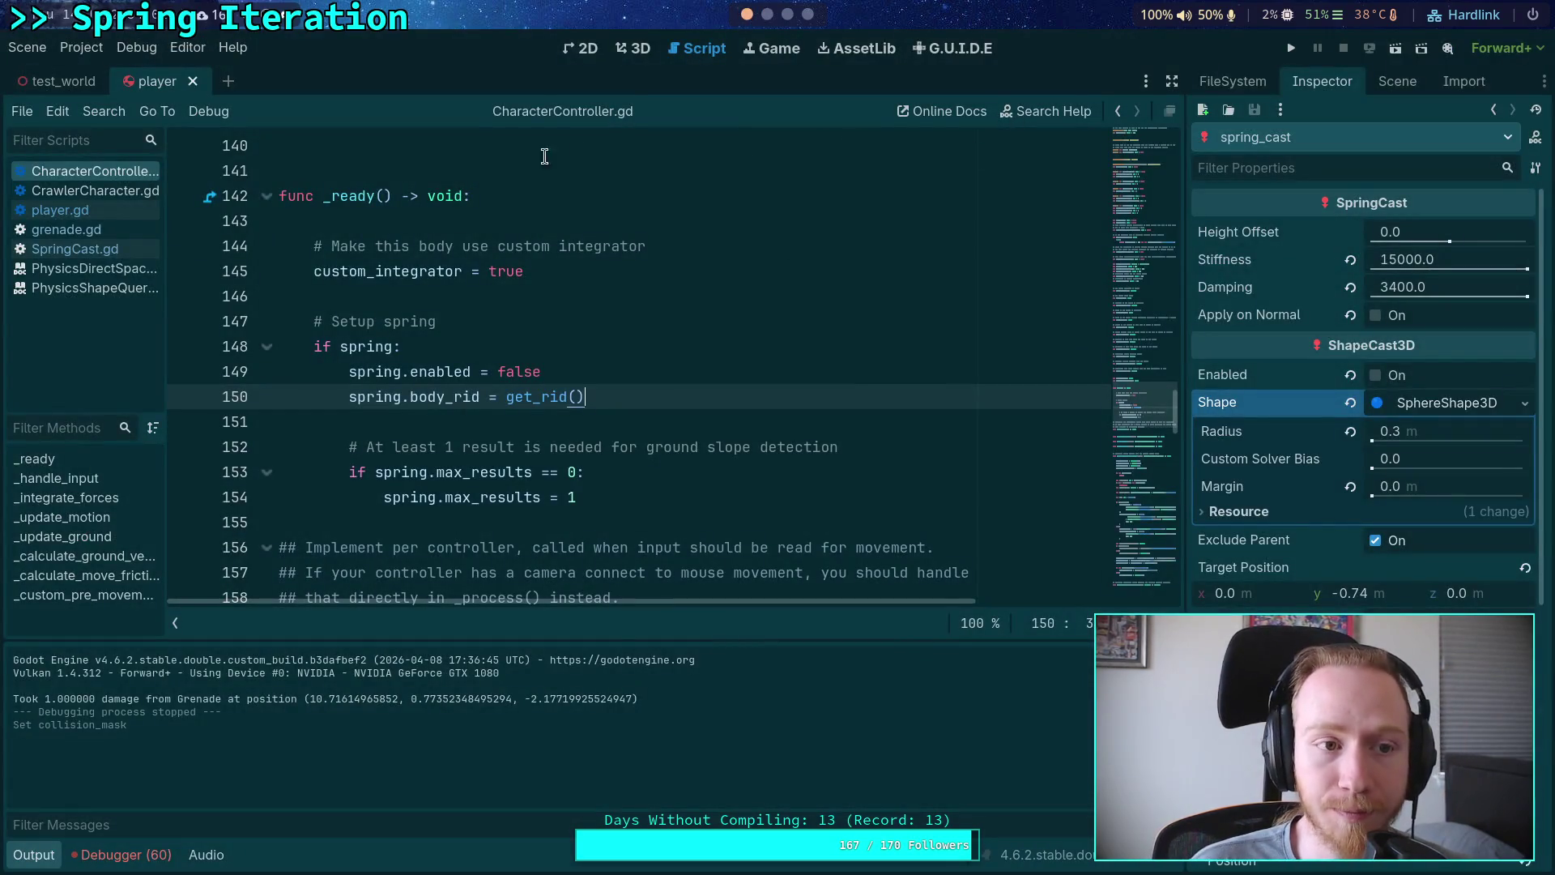
key(F5)
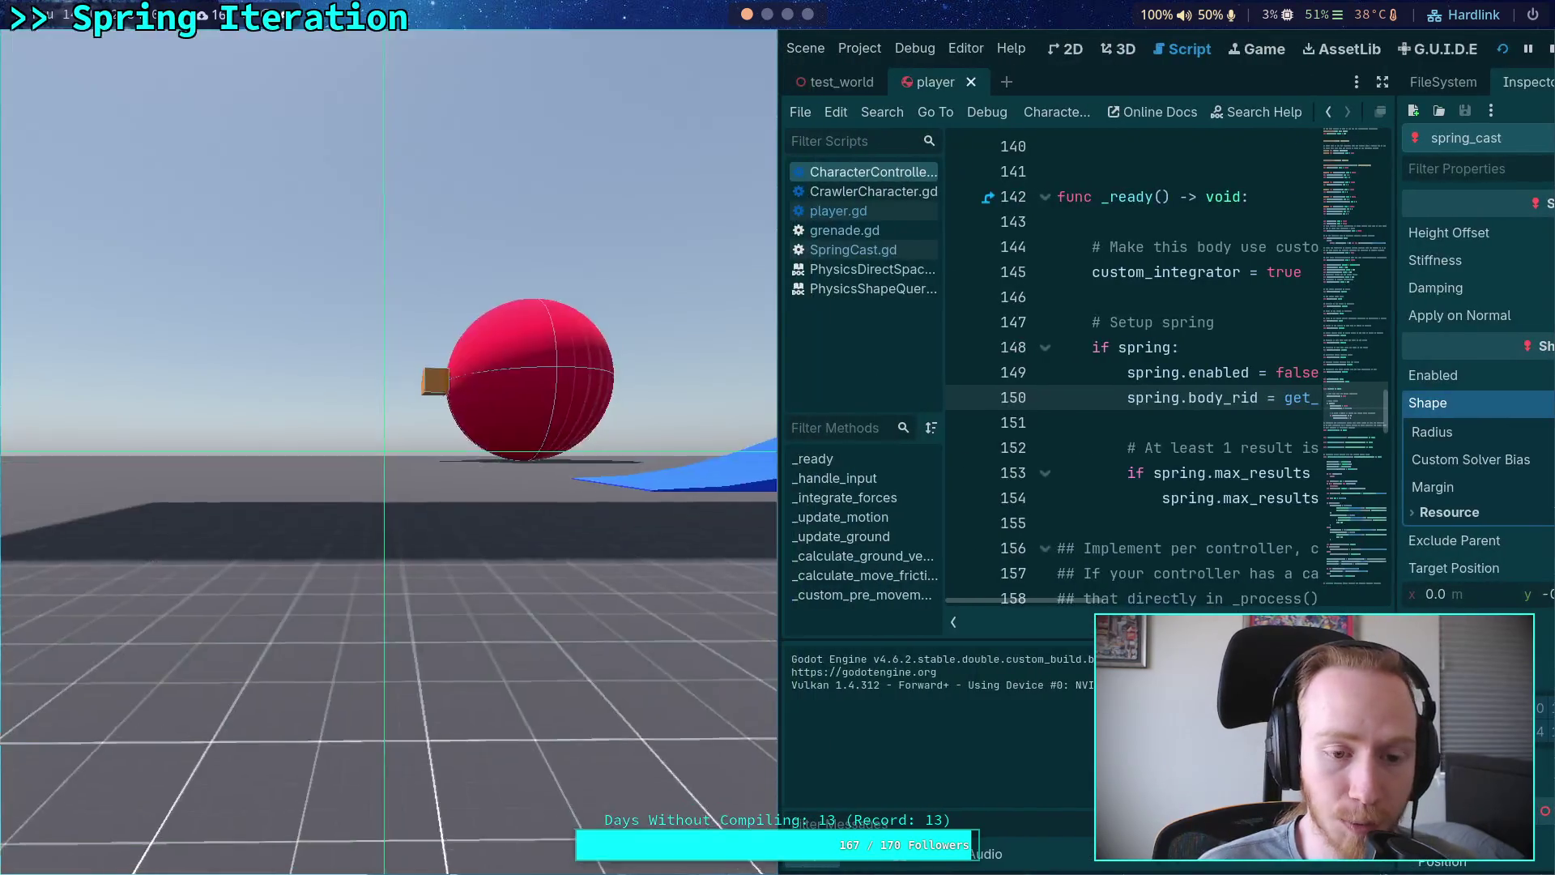
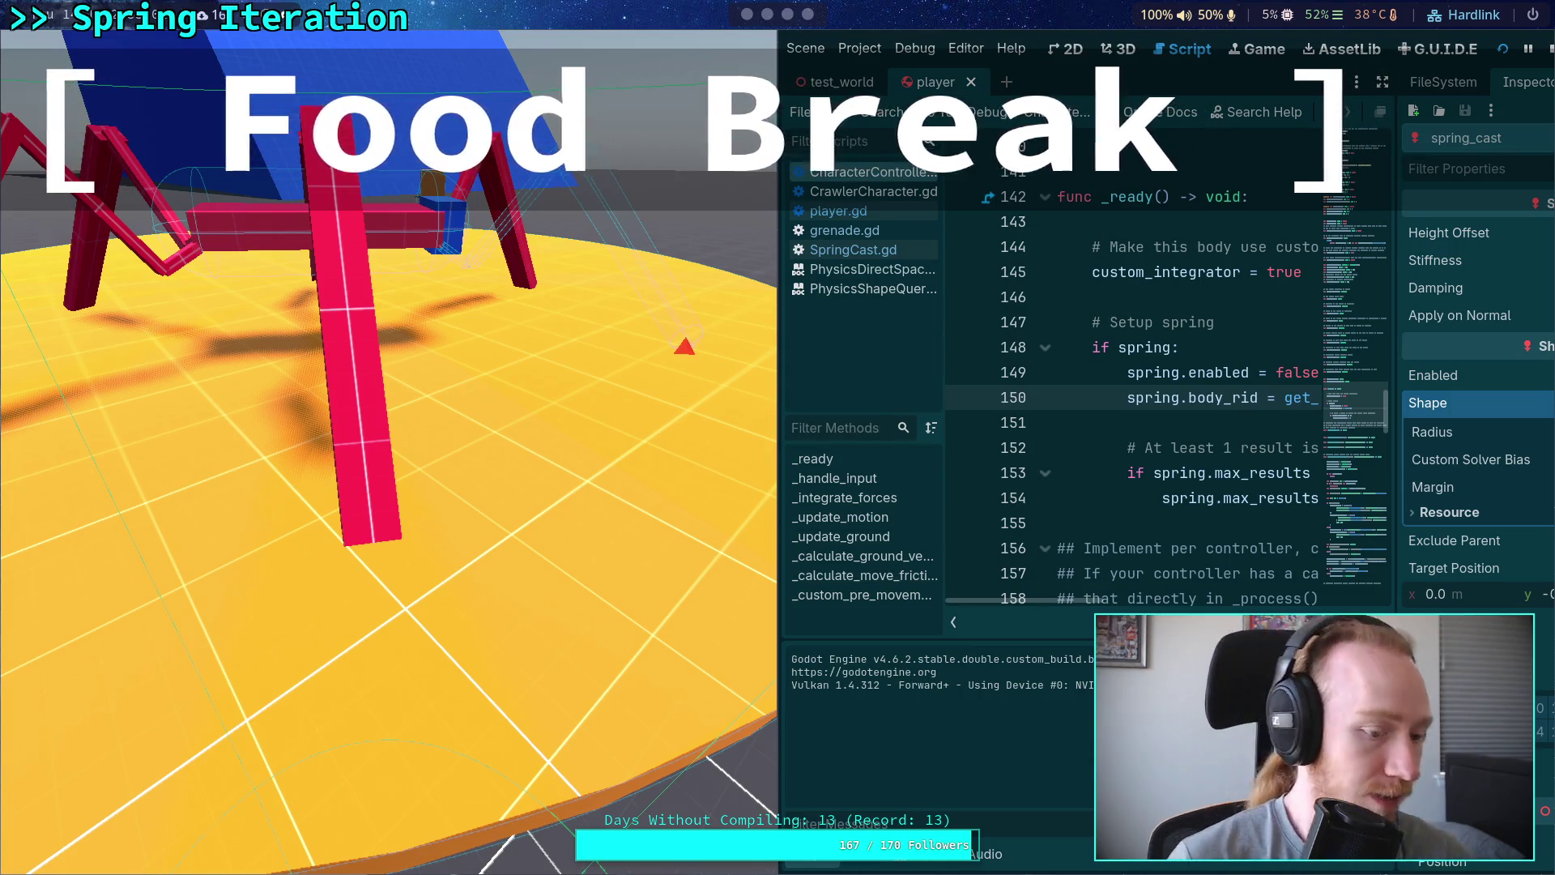
Step: Focus the running game viewport so the camera pulls back to show the entire red crawler
click(591, 541)
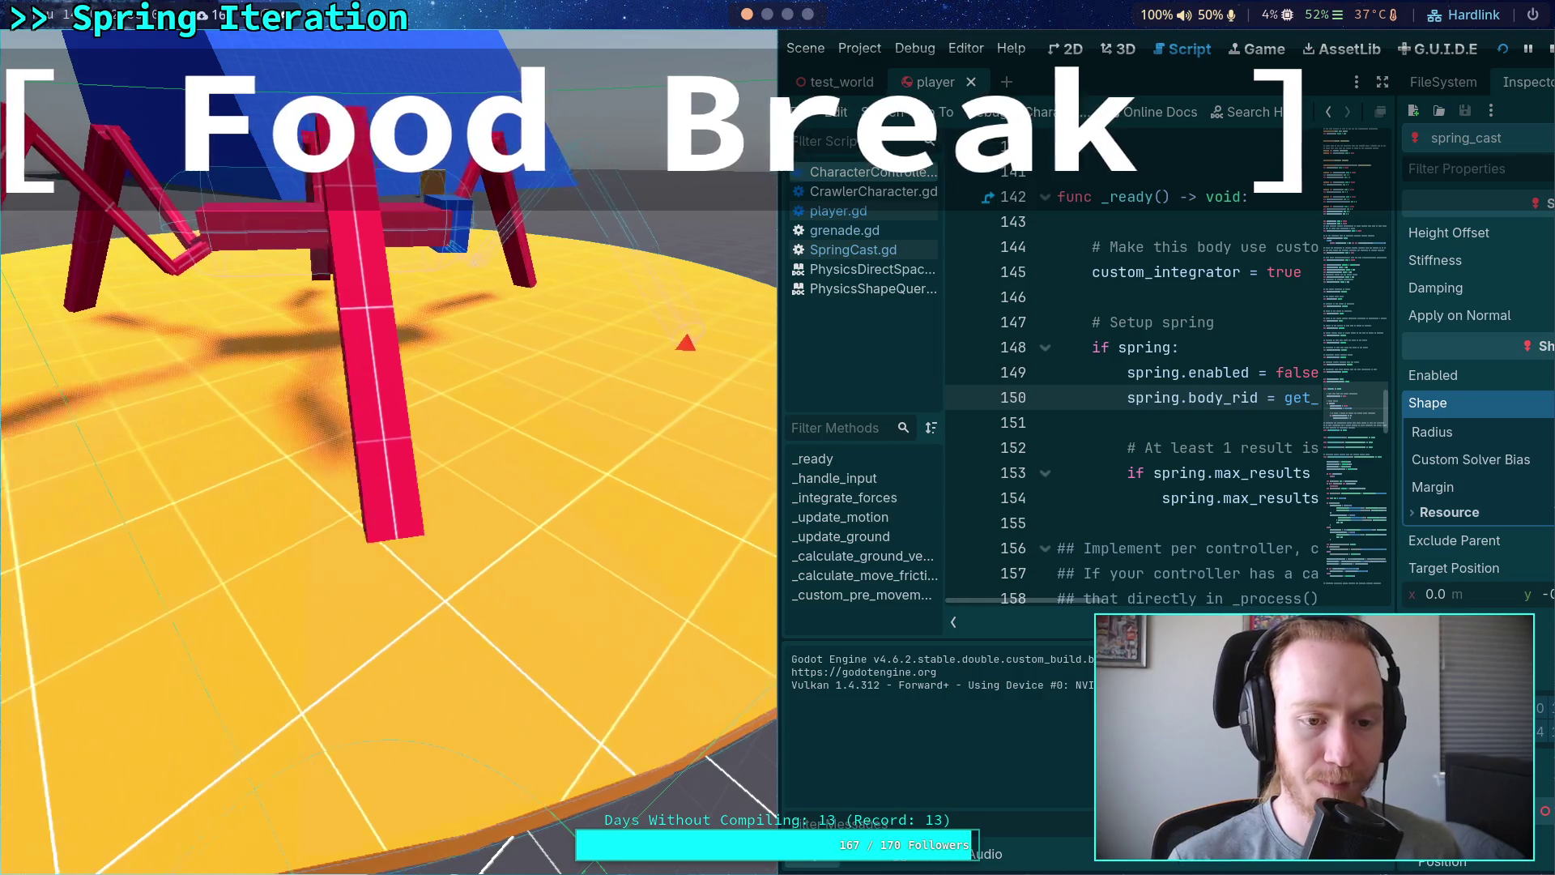